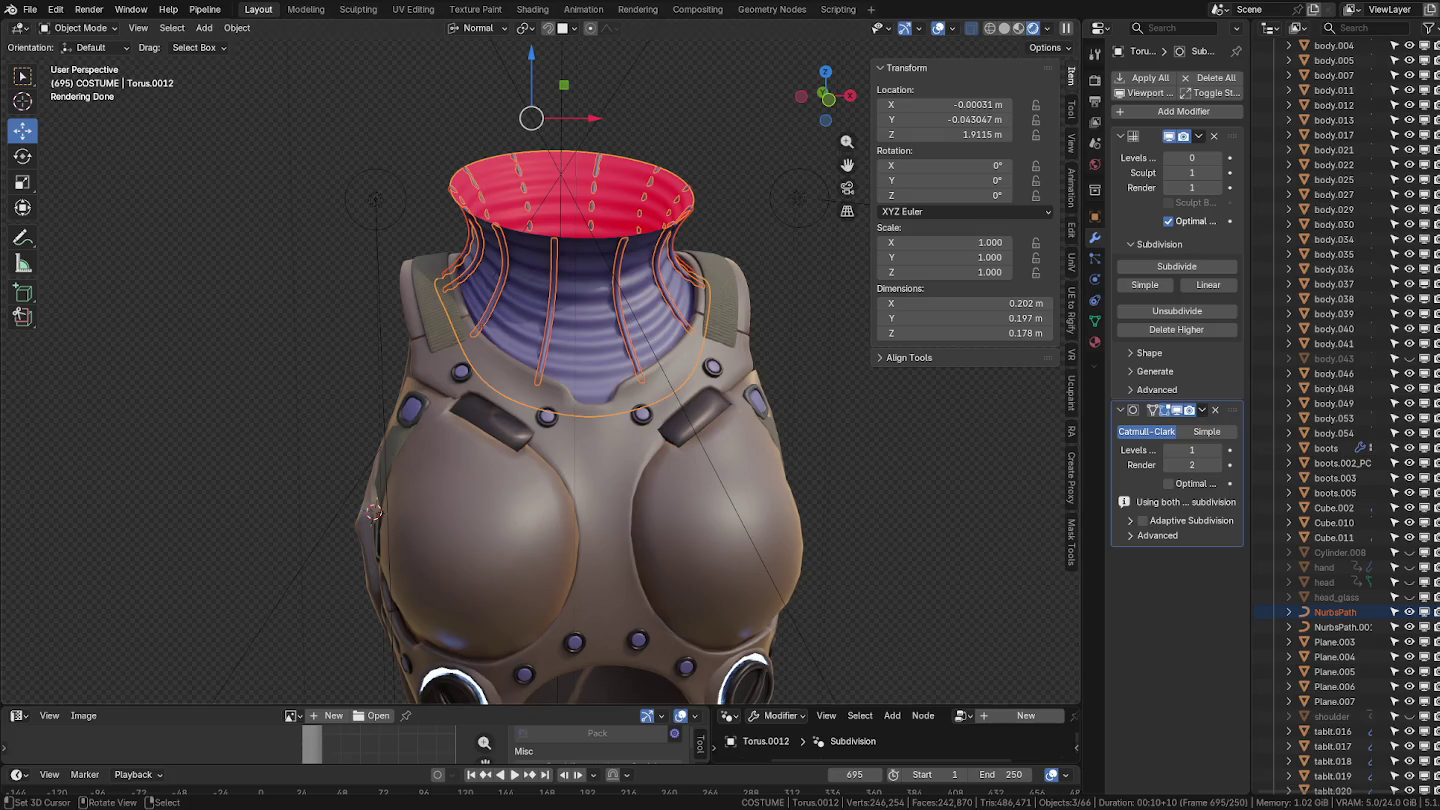
# Orbit and zoom around the costume until it faces the camera.
pyautogui.moveTo(790, 519)
pyautogui.mouseDown(button='middle')
pyautogui.moveTo(854, 555)
pyautogui.moveTo(625, 399)
pyautogui.mouseUp(button='middle')
pyautogui.scroll(-2, 854, 555)
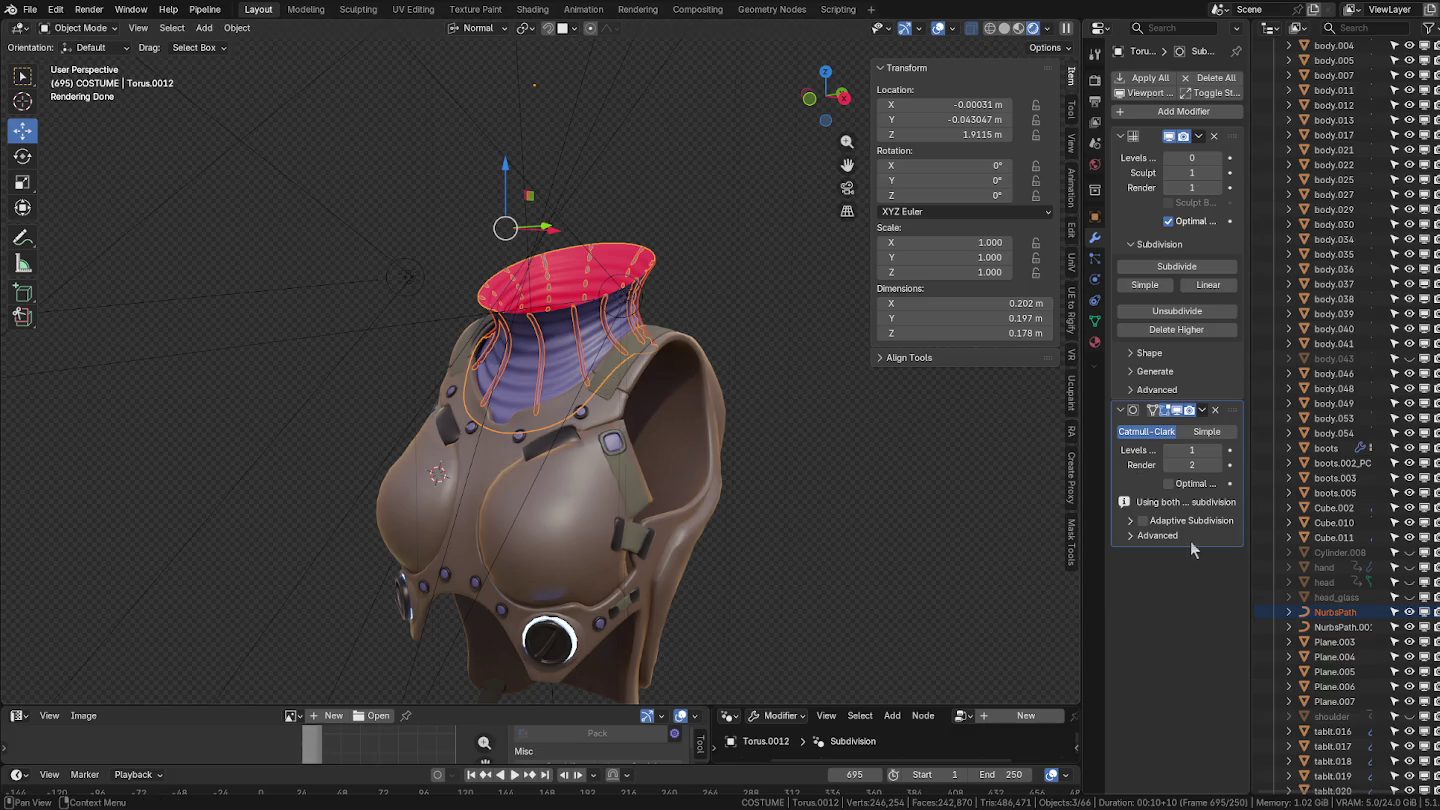
pyautogui.click(694, 414)
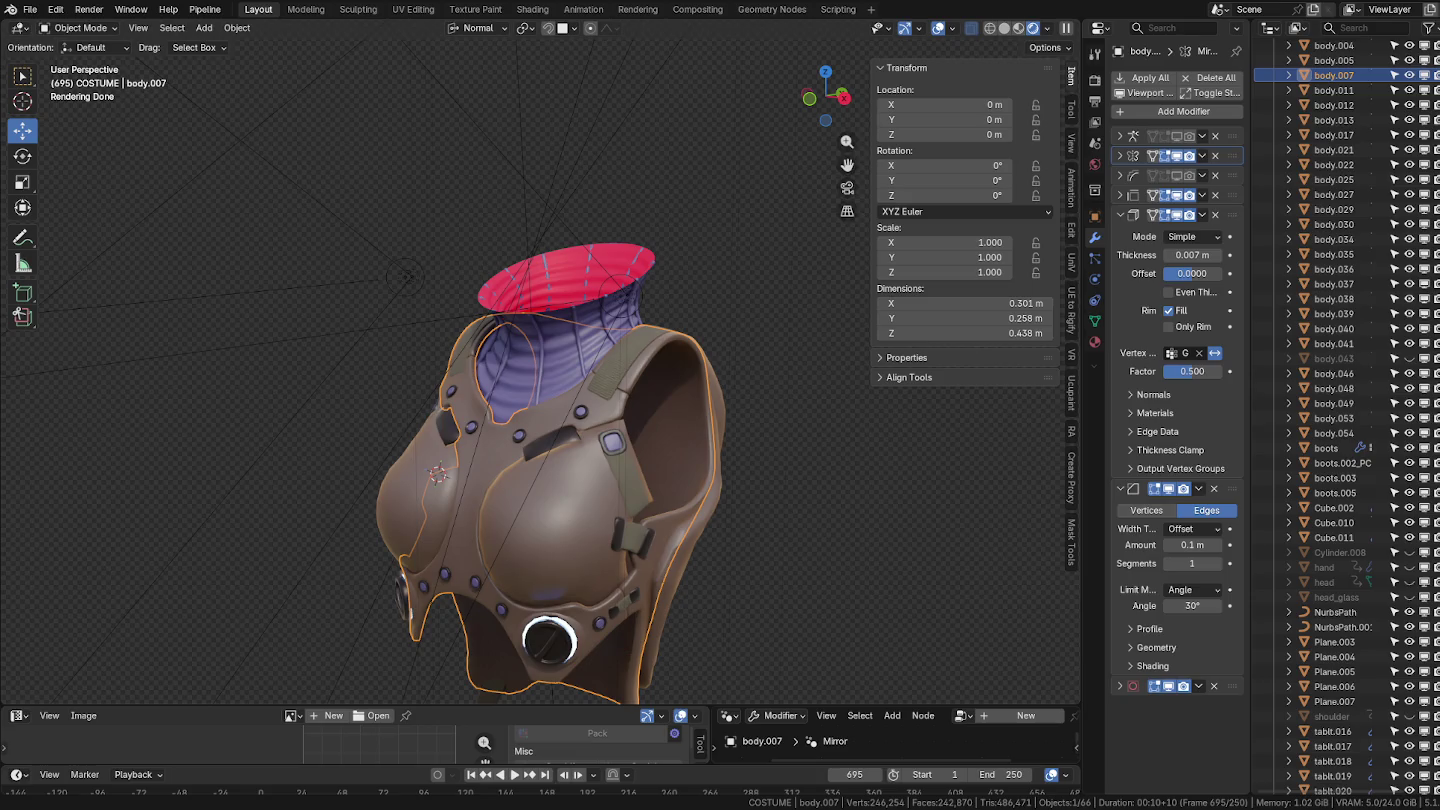
pyautogui.keyDown('shift'); pyautogui.rightClick(806, 425); pyautogui.keyUp('shift')
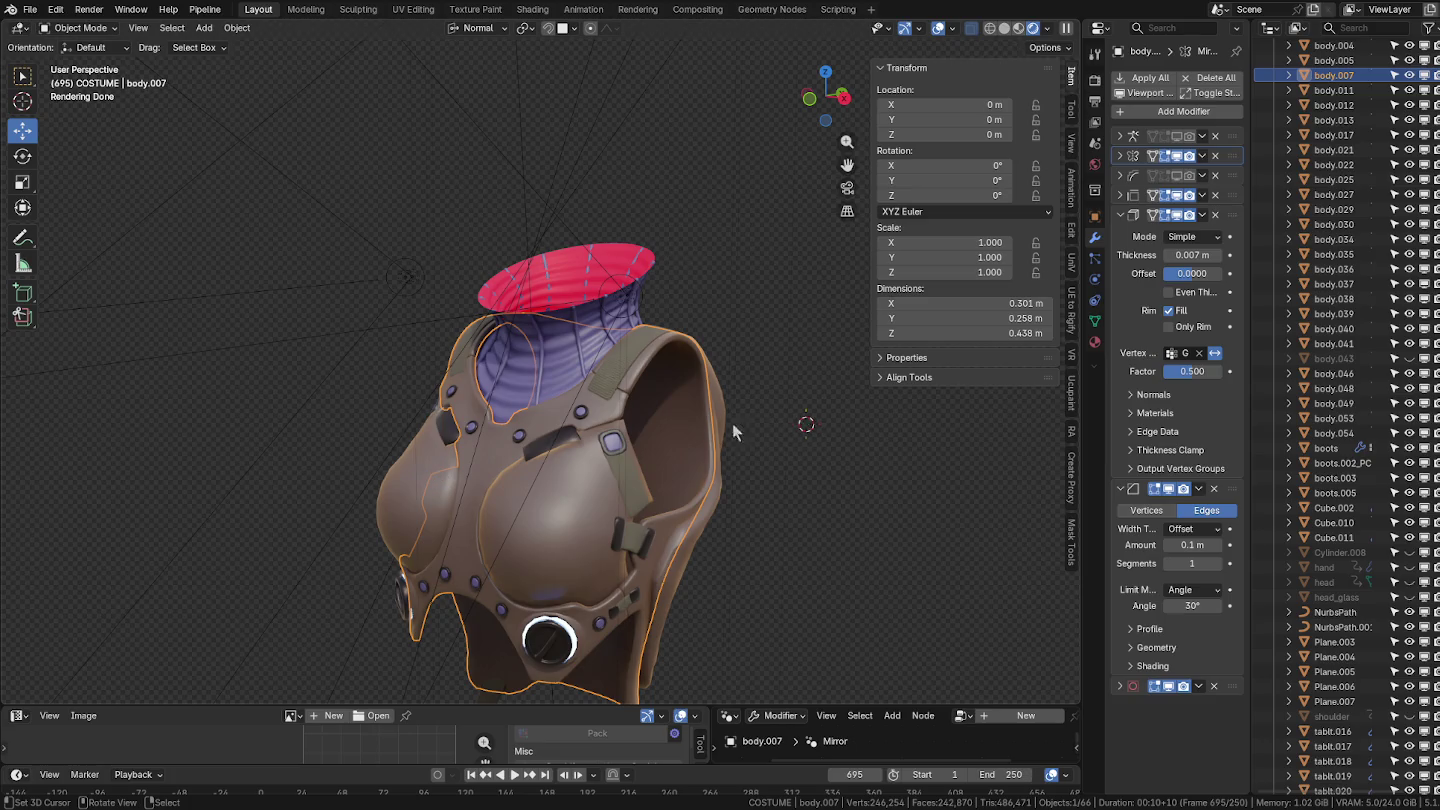
pyautogui.moveTo(570, 534); pyautogui.dragTo(774, 504, button='middle')
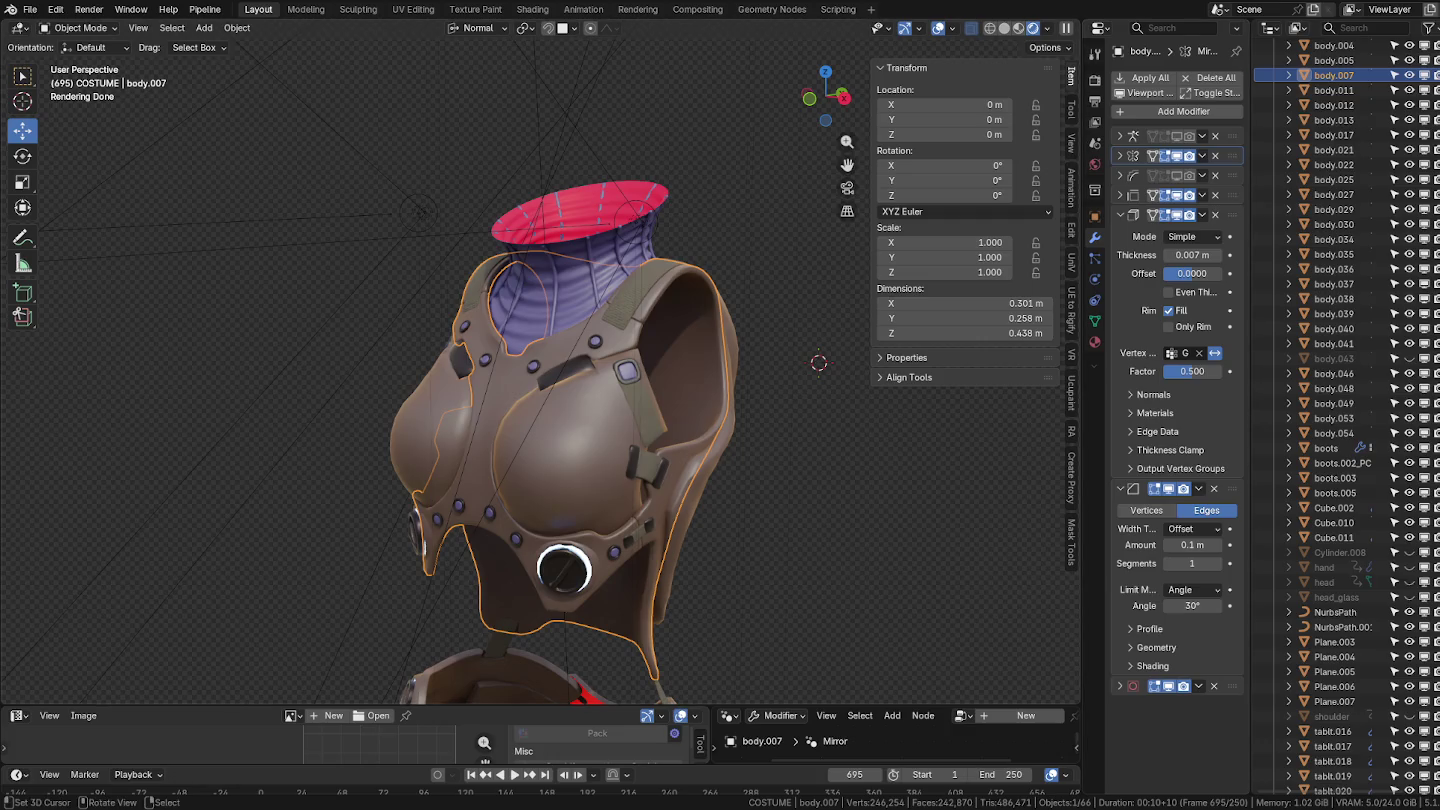
pyautogui.click(766, 216)
pyautogui.scroll(1, 648, 322)
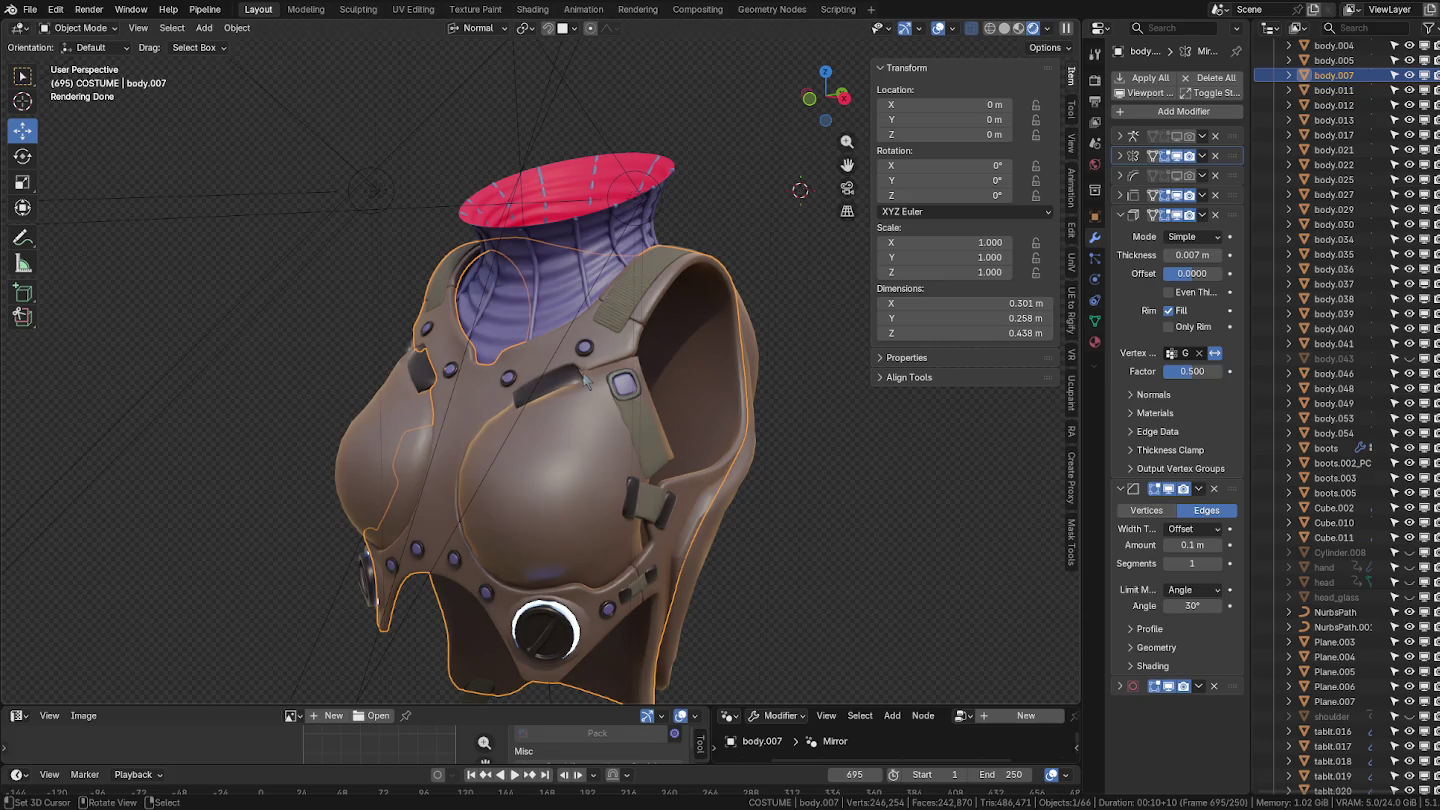
pyautogui.moveTo(642, 409)
pyautogui.mouseDown(button='middle')
pyautogui.moveTo(692, 434)
pyautogui.moveTo(661, 387)
pyautogui.moveTo(754, 310)
pyautogui.mouseUp(button='middle')
# Turn off viewport subdivision on the chest strap and shoulder strap pieces.
pyautogui.click(660, 388)
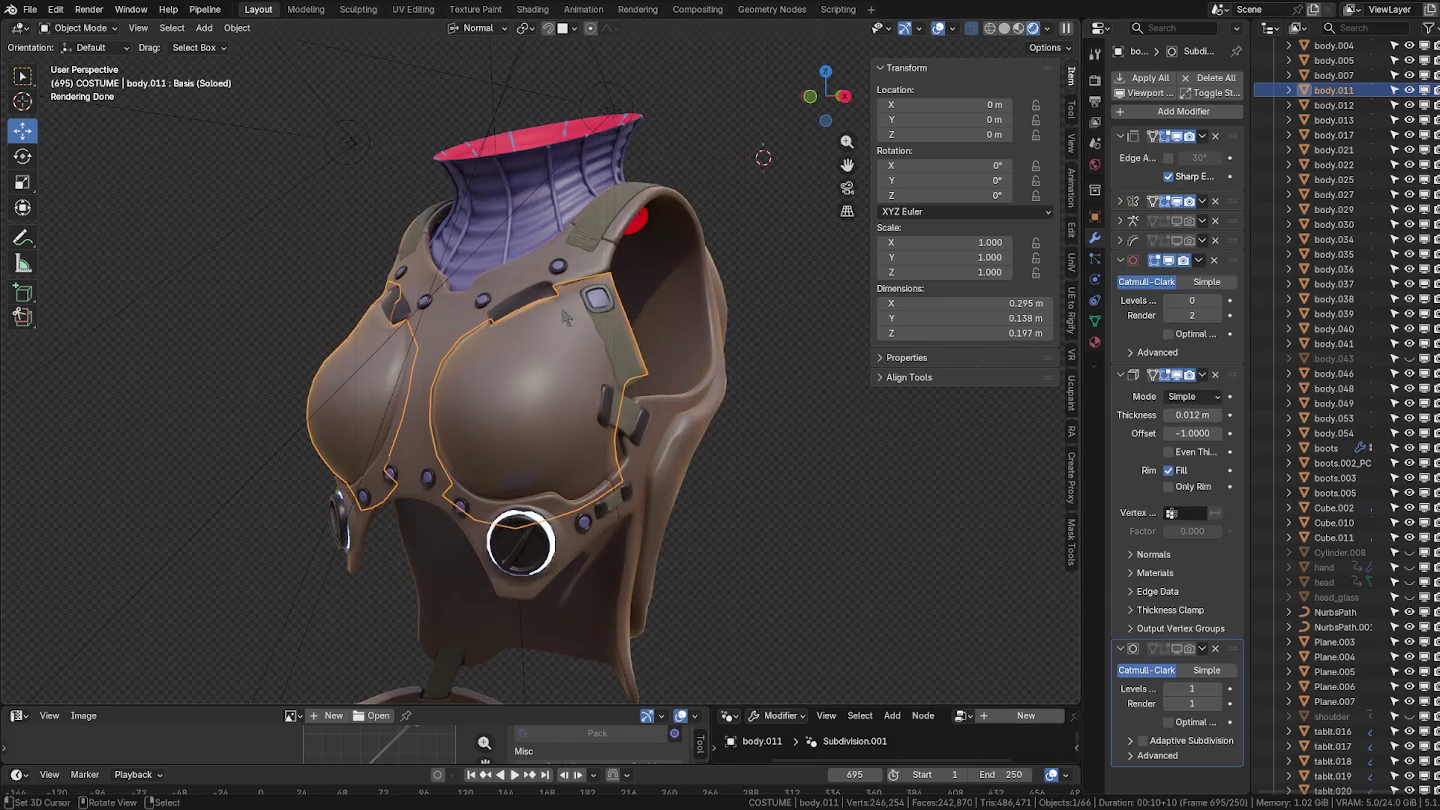
pyautogui.click(537, 297)
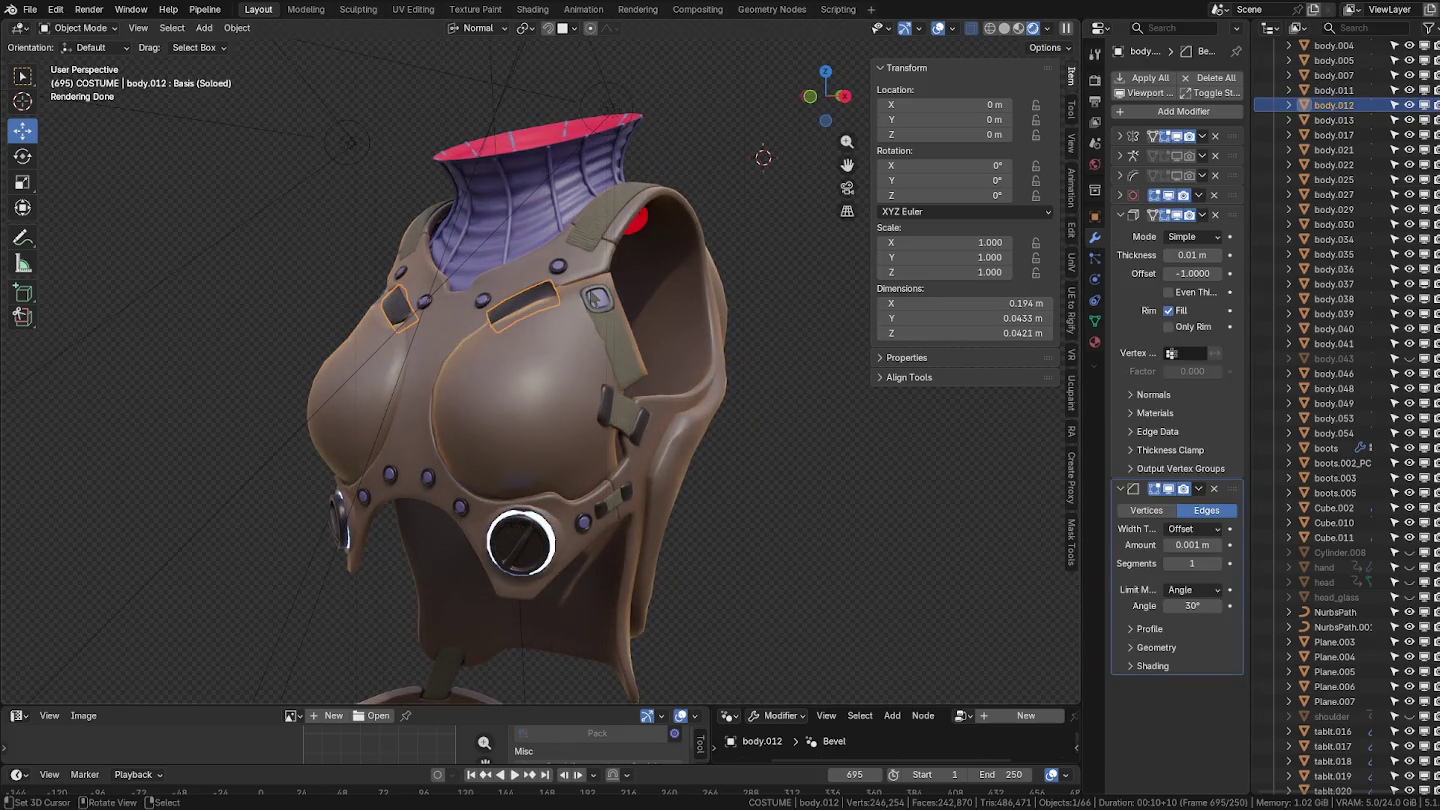
pyautogui.click(596, 298)
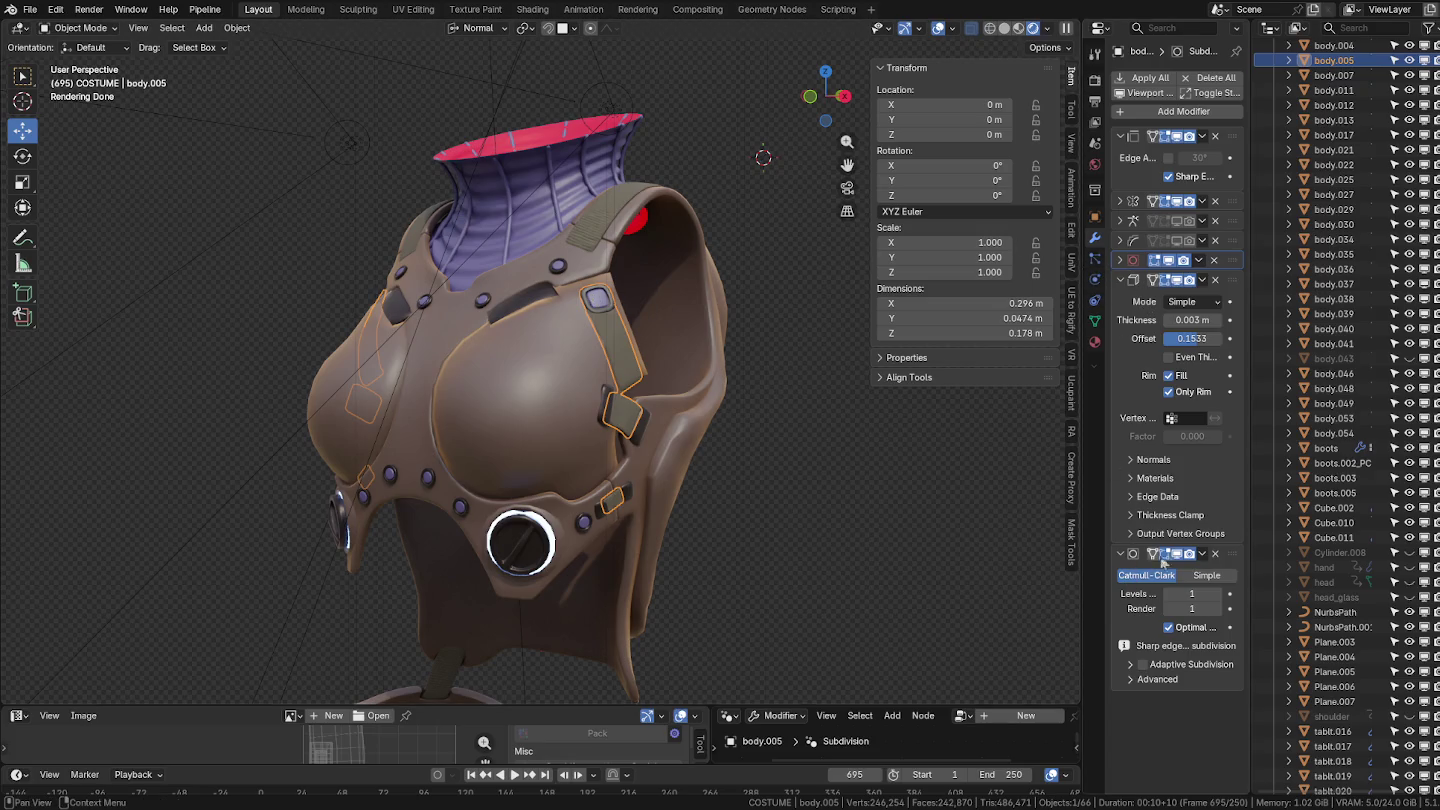
pyautogui.click(1178, 553)
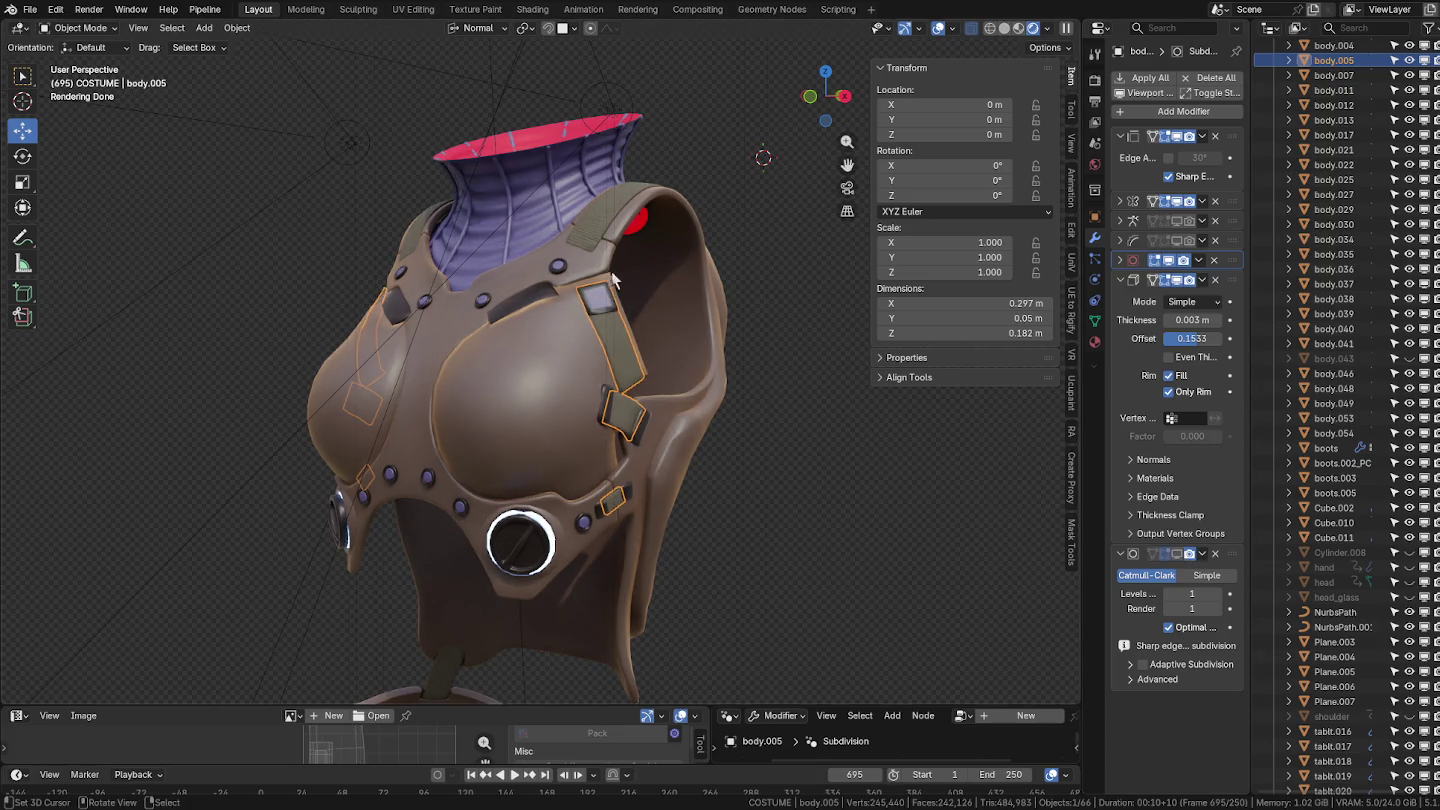
pyautogui.click(614, 284)
pyautogui.click(1176, 257)
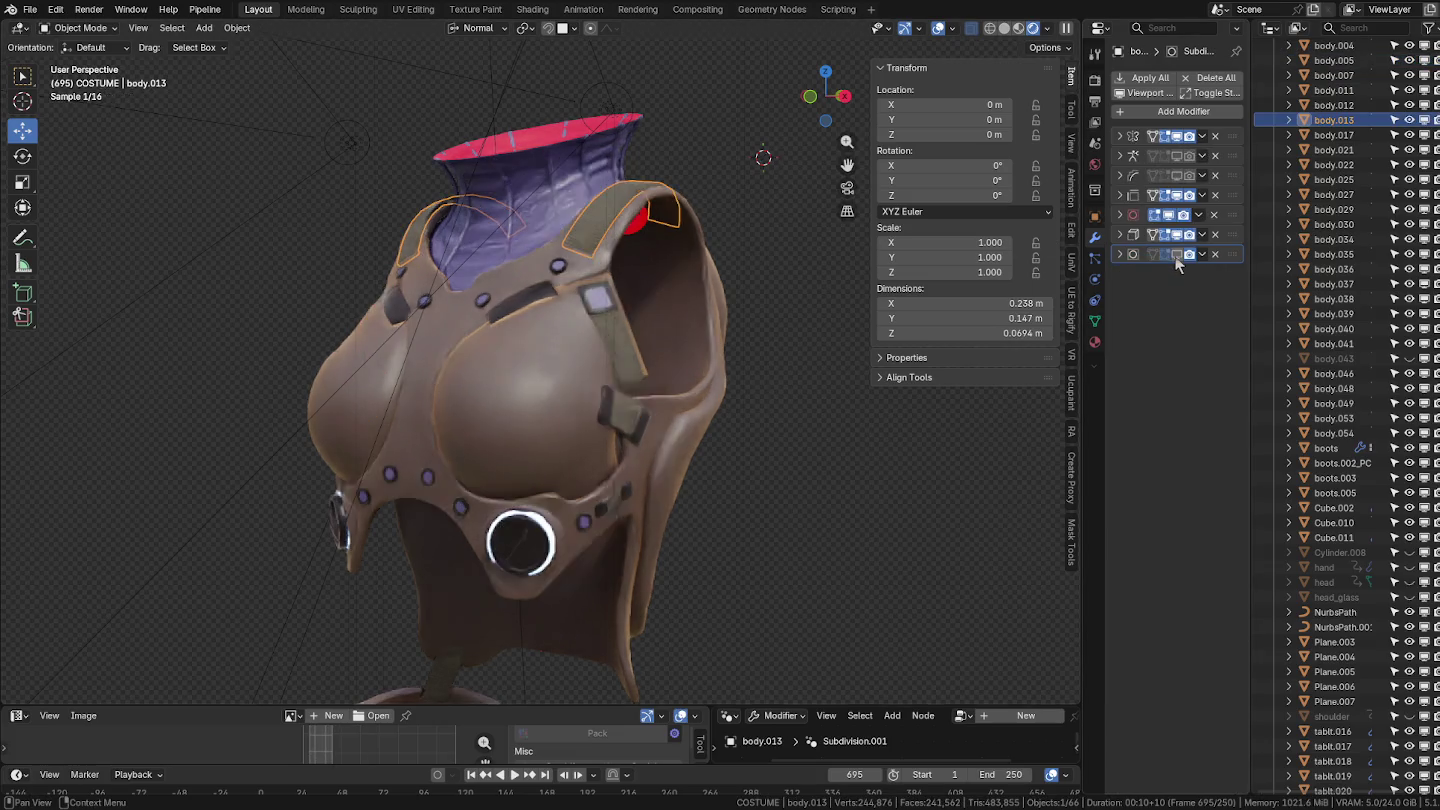
# Turn off the side armor piece's modifier display in the viewport.
pyautogui.click(479, 310)
pyautogui.scroll(-1, 1192, 561)
pyautogui.click(342, 518)
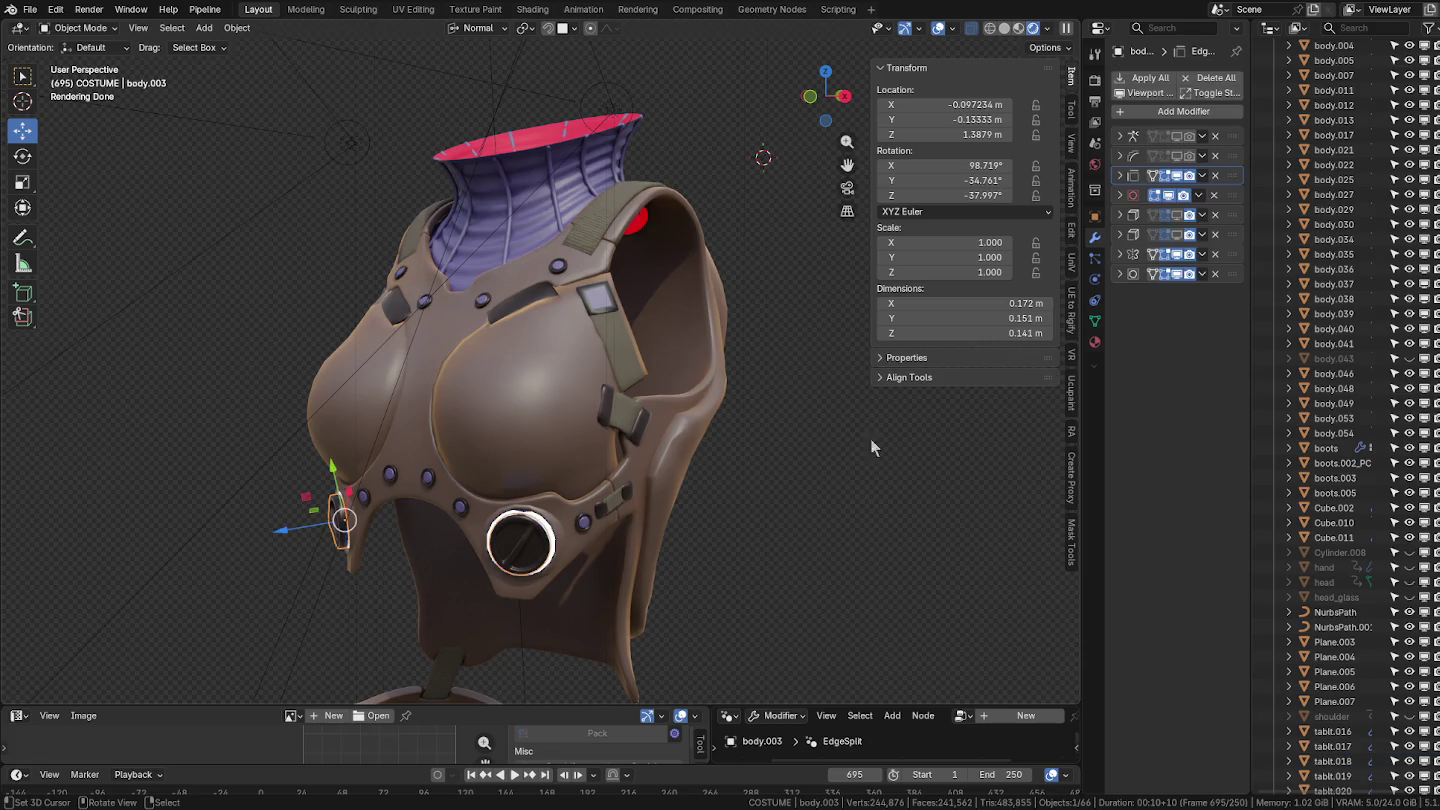
pyautogui.click(1176, 274)
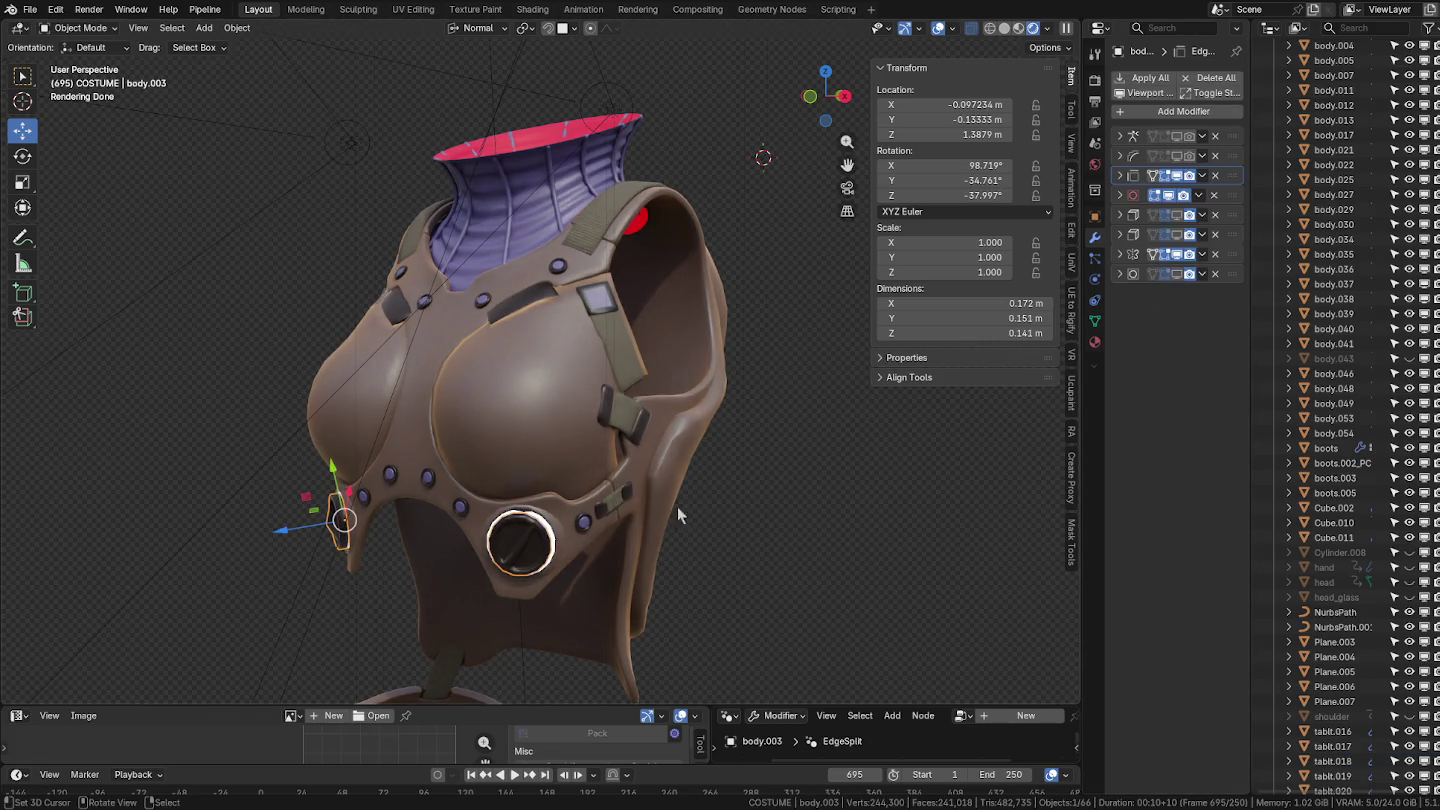
# Hide the strap buckle pieces' subdivision in the viewport.
pyautogui.click(460, 507)
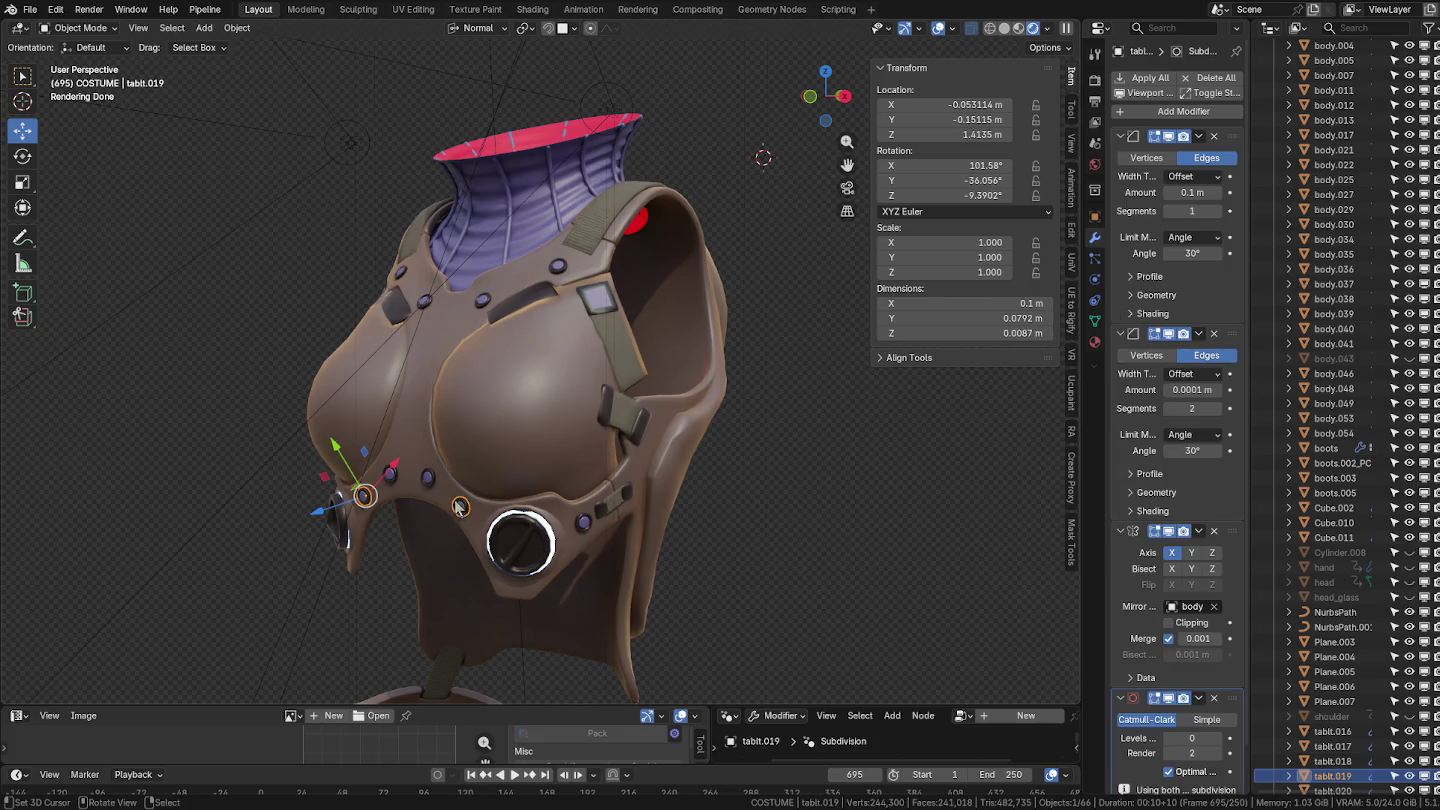
pyautogui.scroll(-1, 1180, 530)
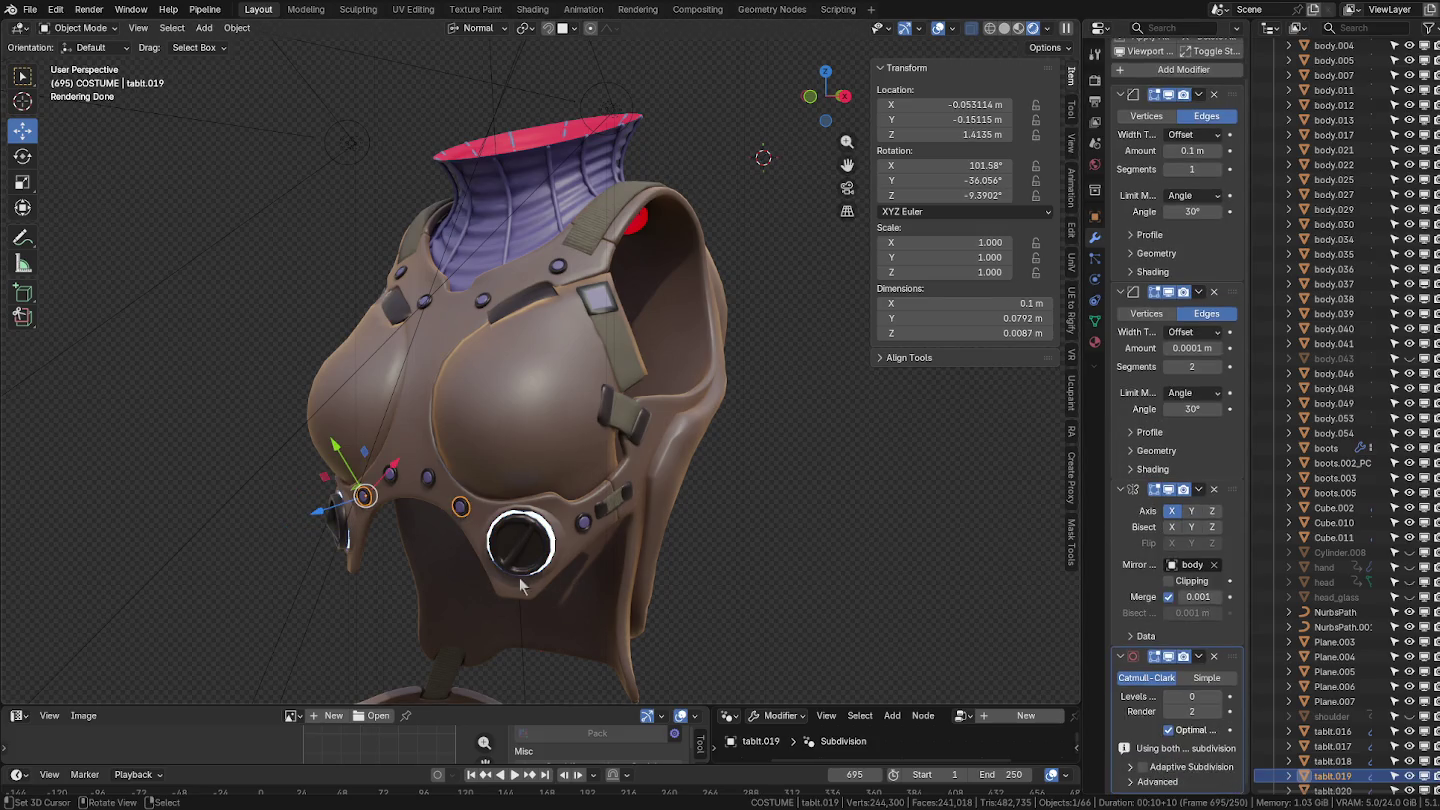
pyautogui.click(587, 524)
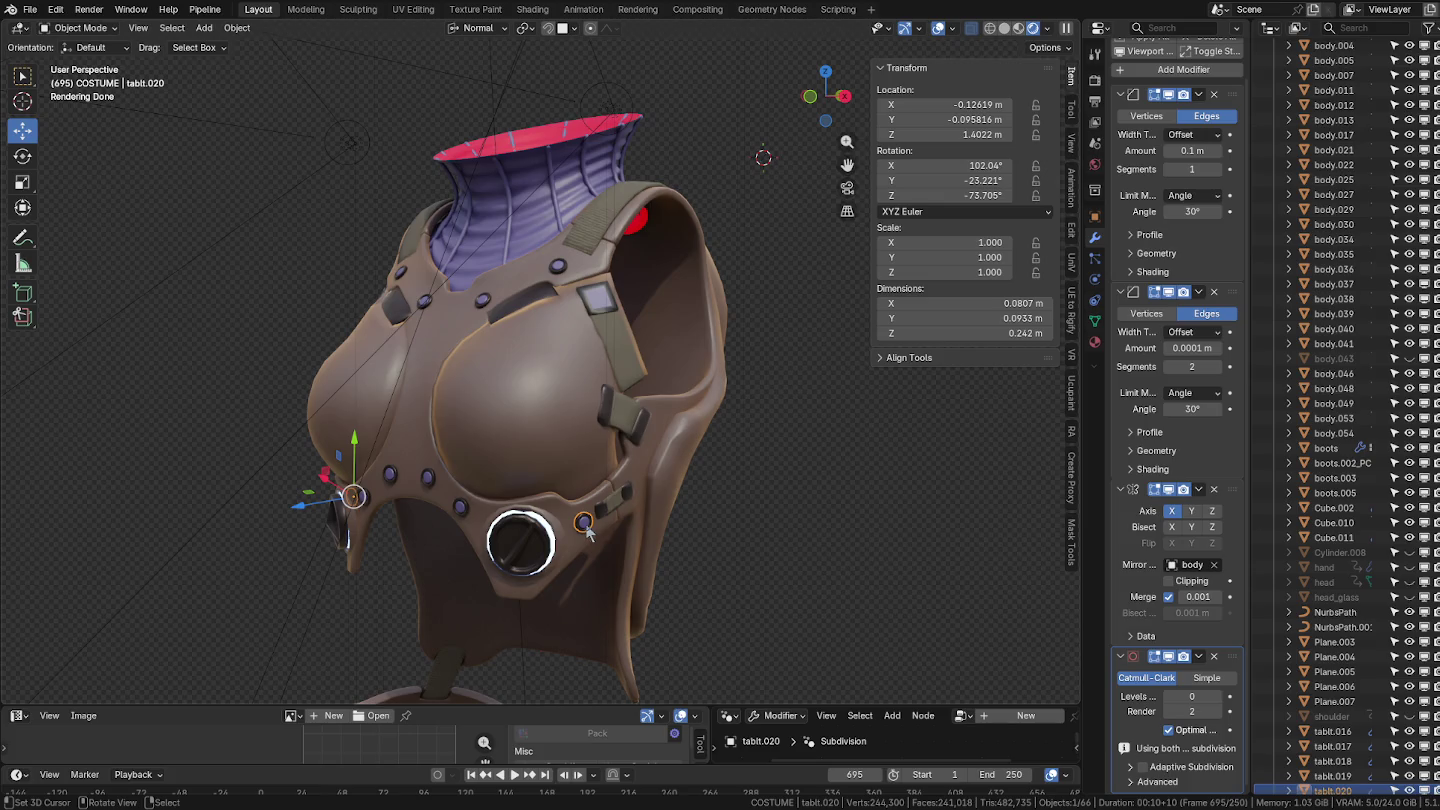
pyautogui.scroll(1, 1190, 510)
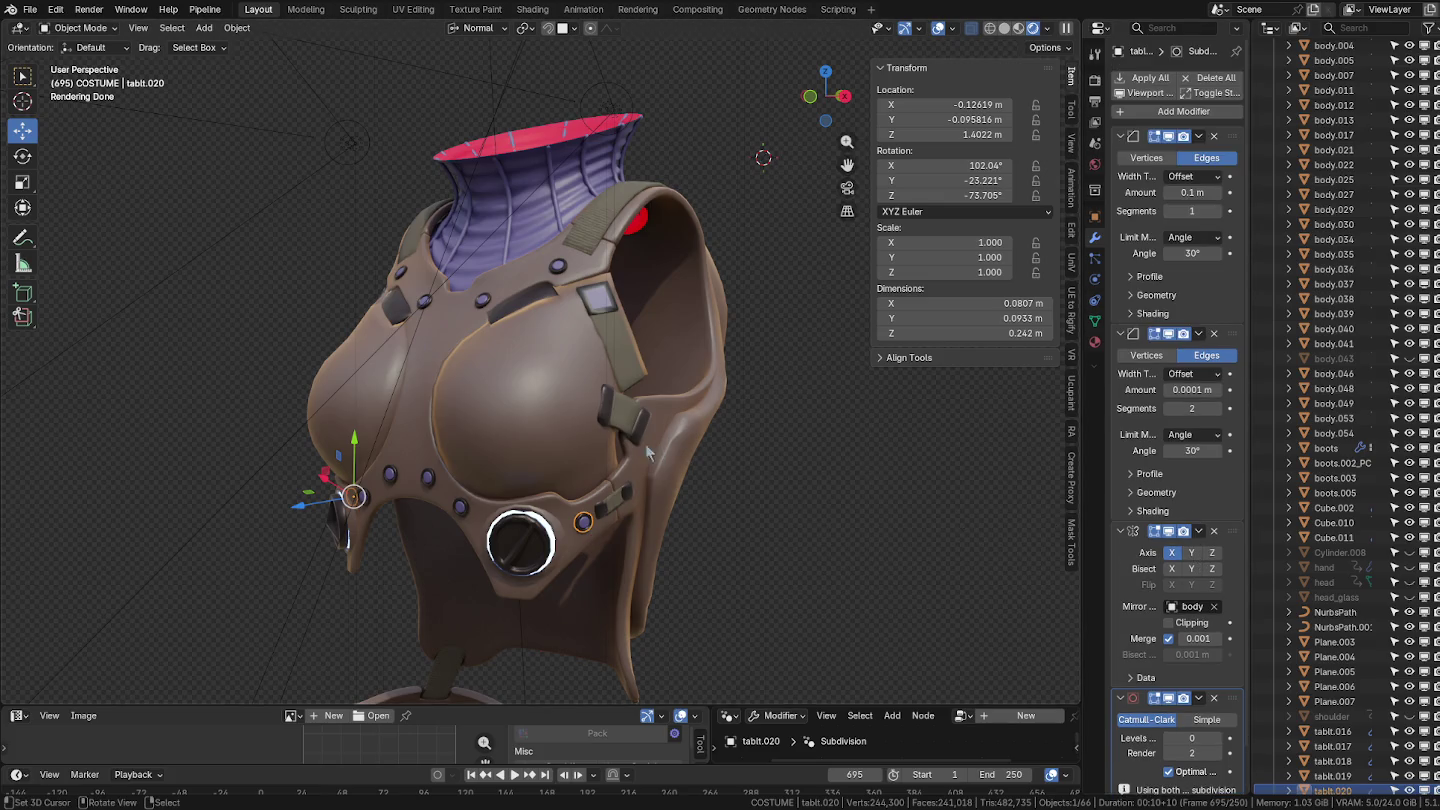
pyautogui.click(617, 496)
pyautogui.click(617, 496)
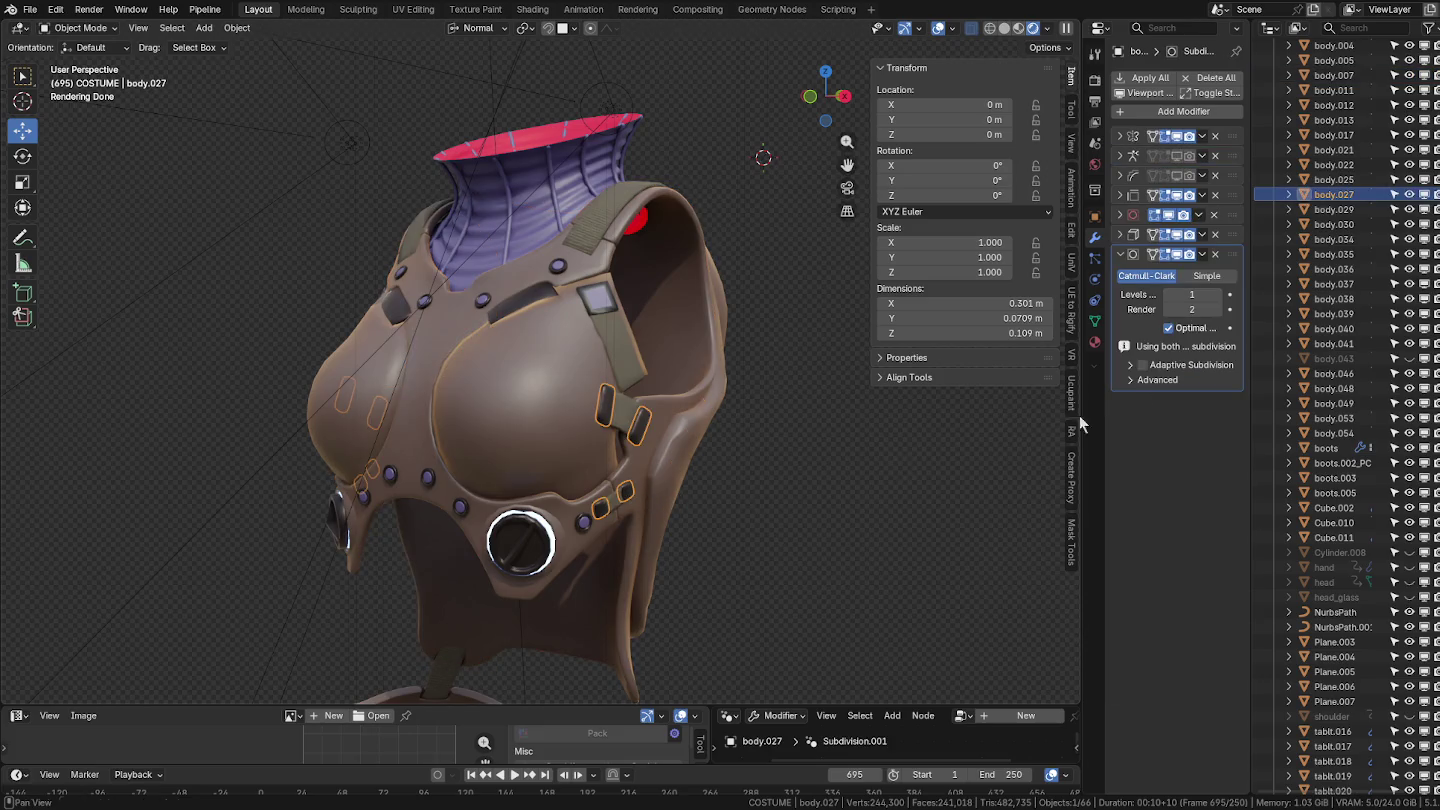
pyautogui.click(628, 419)
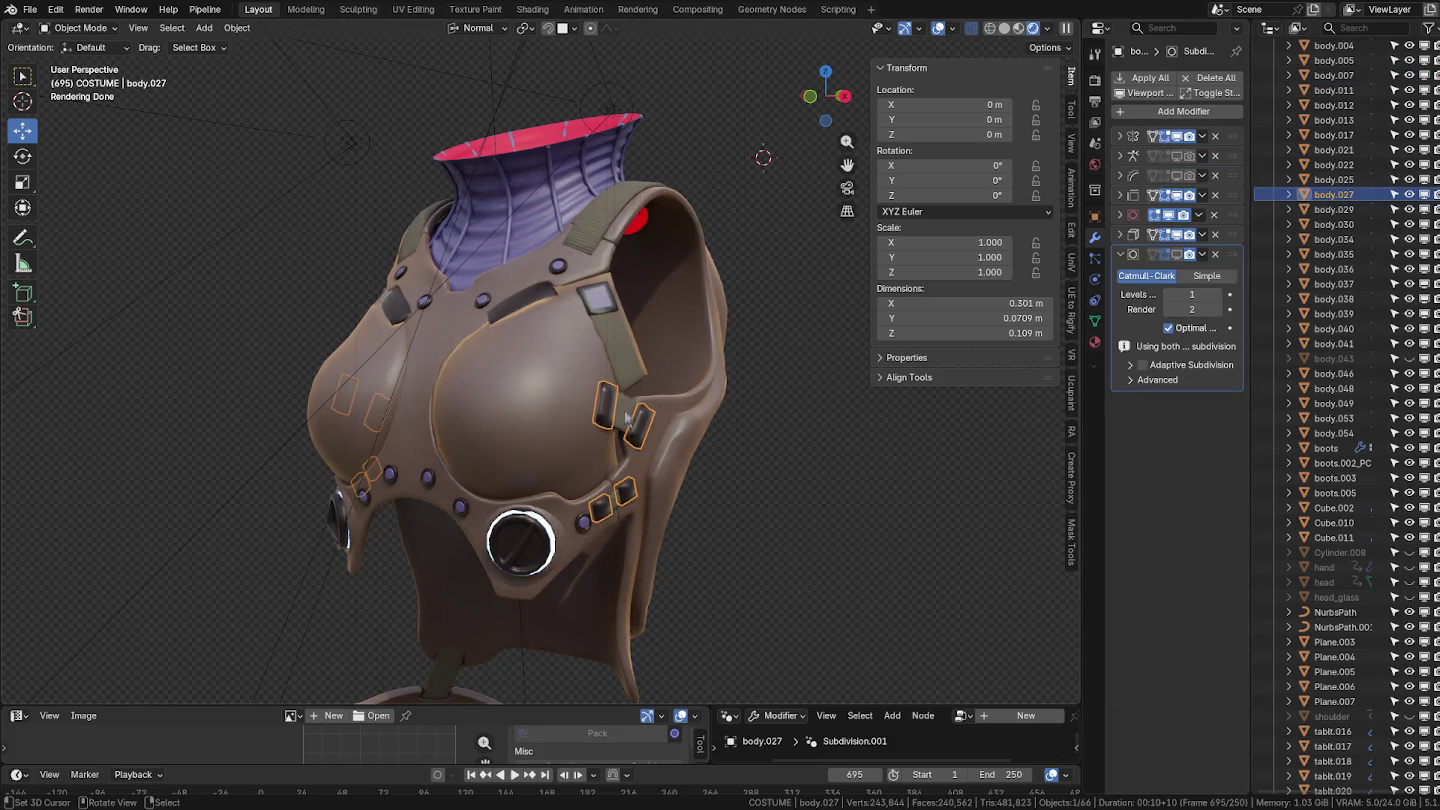
# Check the vest body, inner back panel and side pill pieces from several angles.
pyautogui.click(620, 305)
pyautogui.moveTo(612, 301)
pyautogui.mouseDown(button='middle')
pyautogui.moveTo(616, 357)
pyautogui.moveTo(778, 329)
pyautogui.mouseUp(button='middle')
pyautogui.click(465, 327)
pyautogui.scroll(4, 466, 329)
pyautogui.moveTo(467, 337); pyautogui.dragTo(452, 352, button='middle')
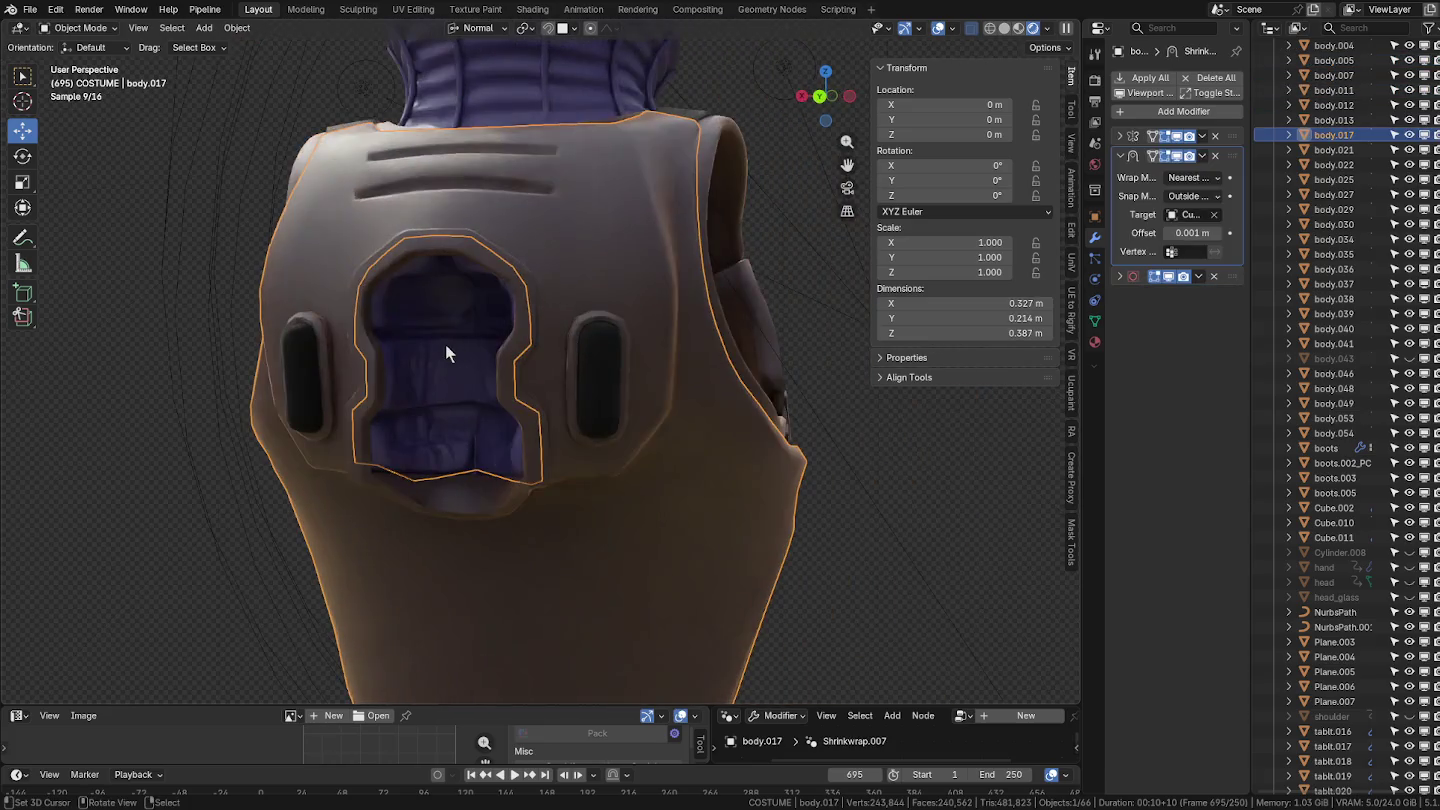
pyautogui.click(442, 344)
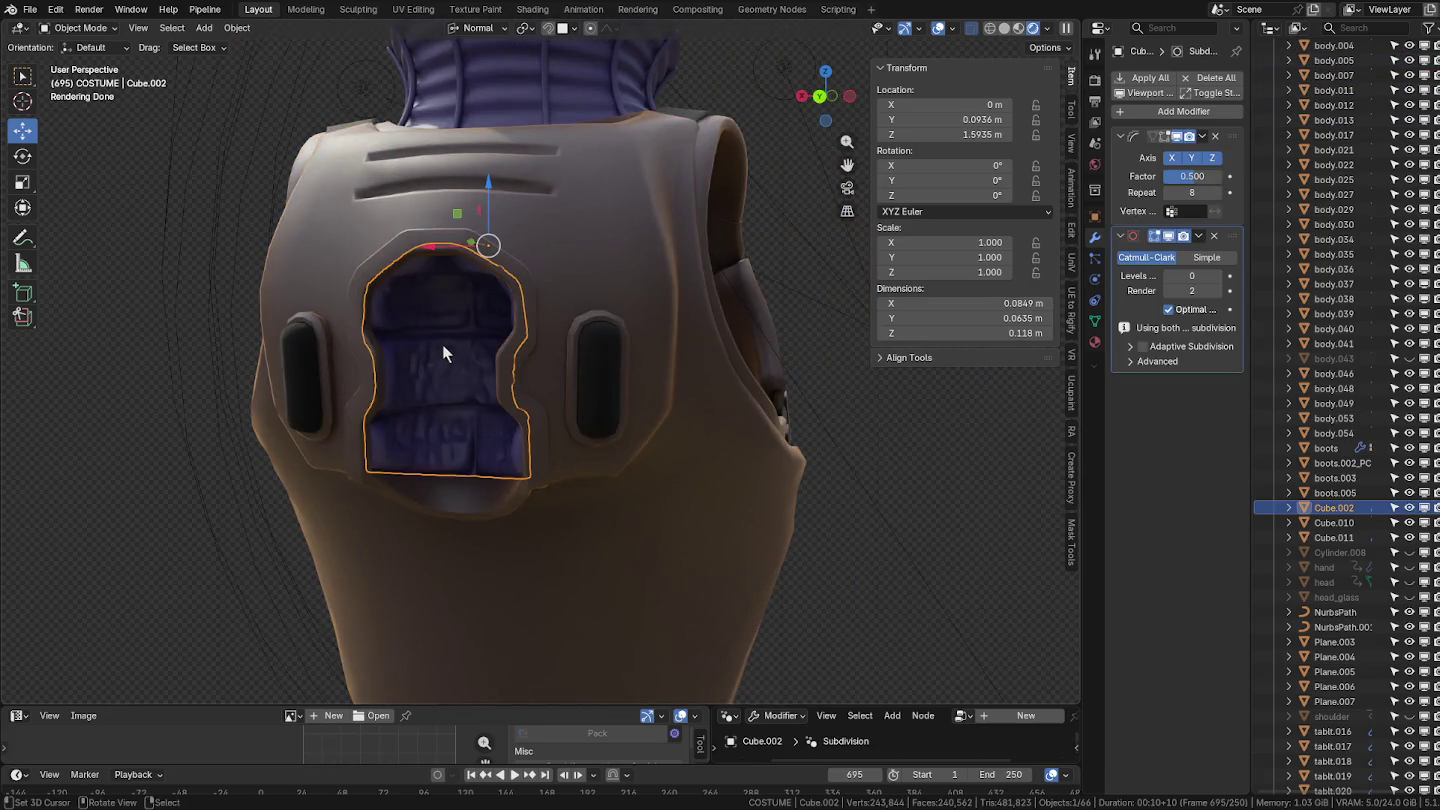
pyautogui.click(561, 330)
pyautogui.click(591, 338)
pyautogui.moveTo(629, 356)
pyautogui.mouseDown(button='middle')
pyautogui.moveTo(724, 399)
pyautogui.moveTo(619, 458)
pyautogui.moveTo(598, 433)
pyautogui.moveTo(612, 319)
pyautogui.mouseUp(button='middle')
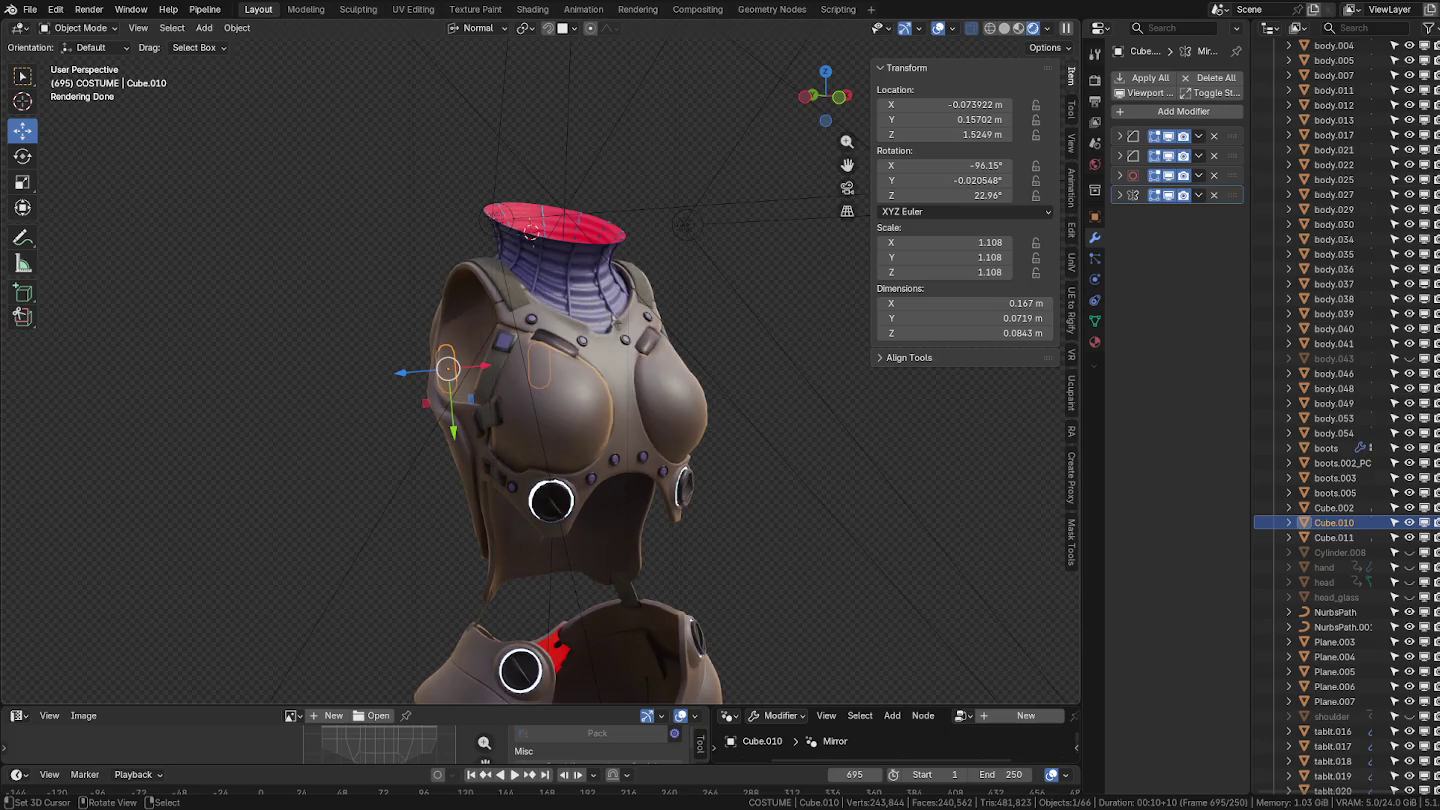
pyautogui.click(592, 273)
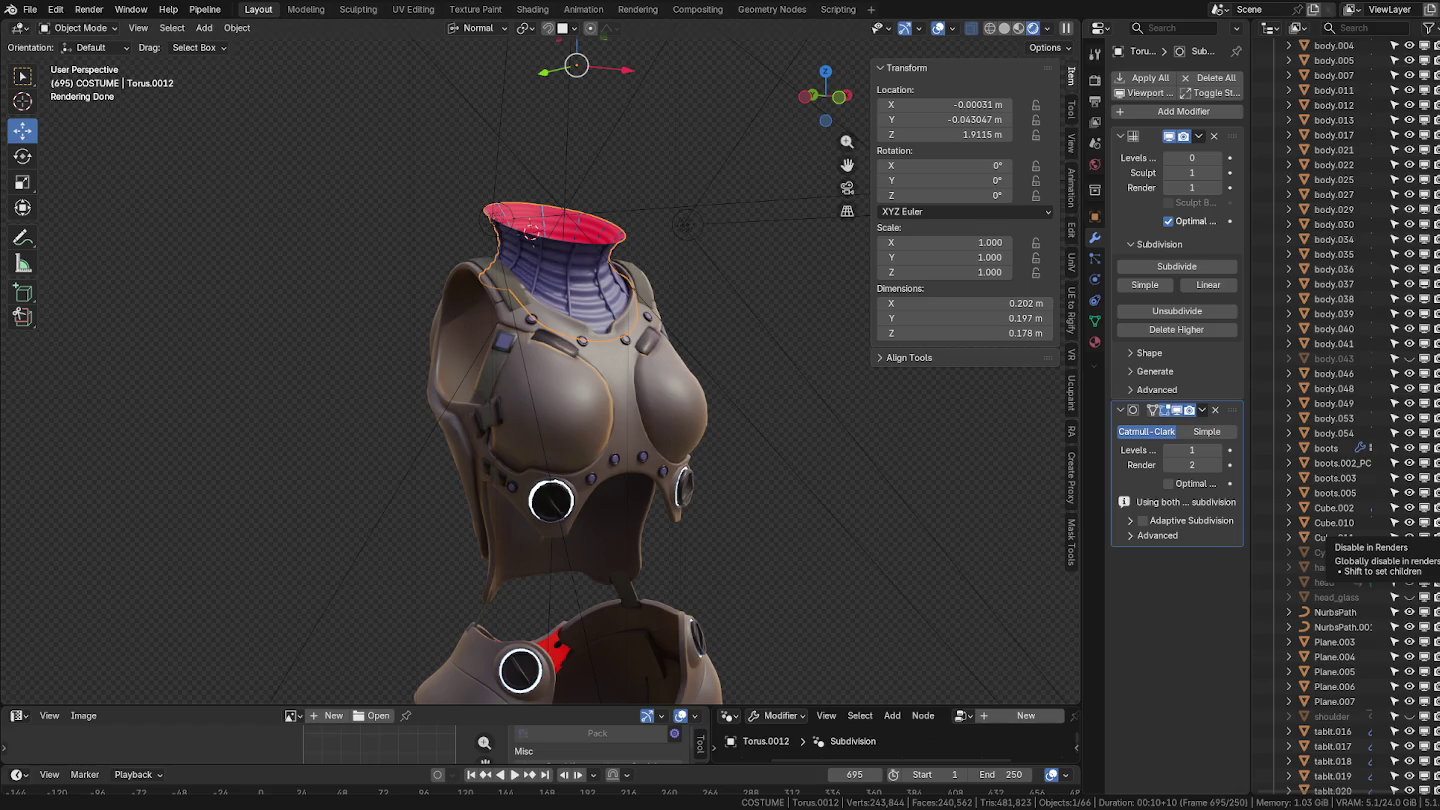
# Rename the neck piece to thin_neck_fabric in the Outliner.
pyautogui.keyDown('shift'); pyautogui.rightClick(787, 440); pyautogui.keyUp('shift')
pyautogui.scroll(-1, 1364, 487)
pyautogui.scroll(-4, 1365, 487)
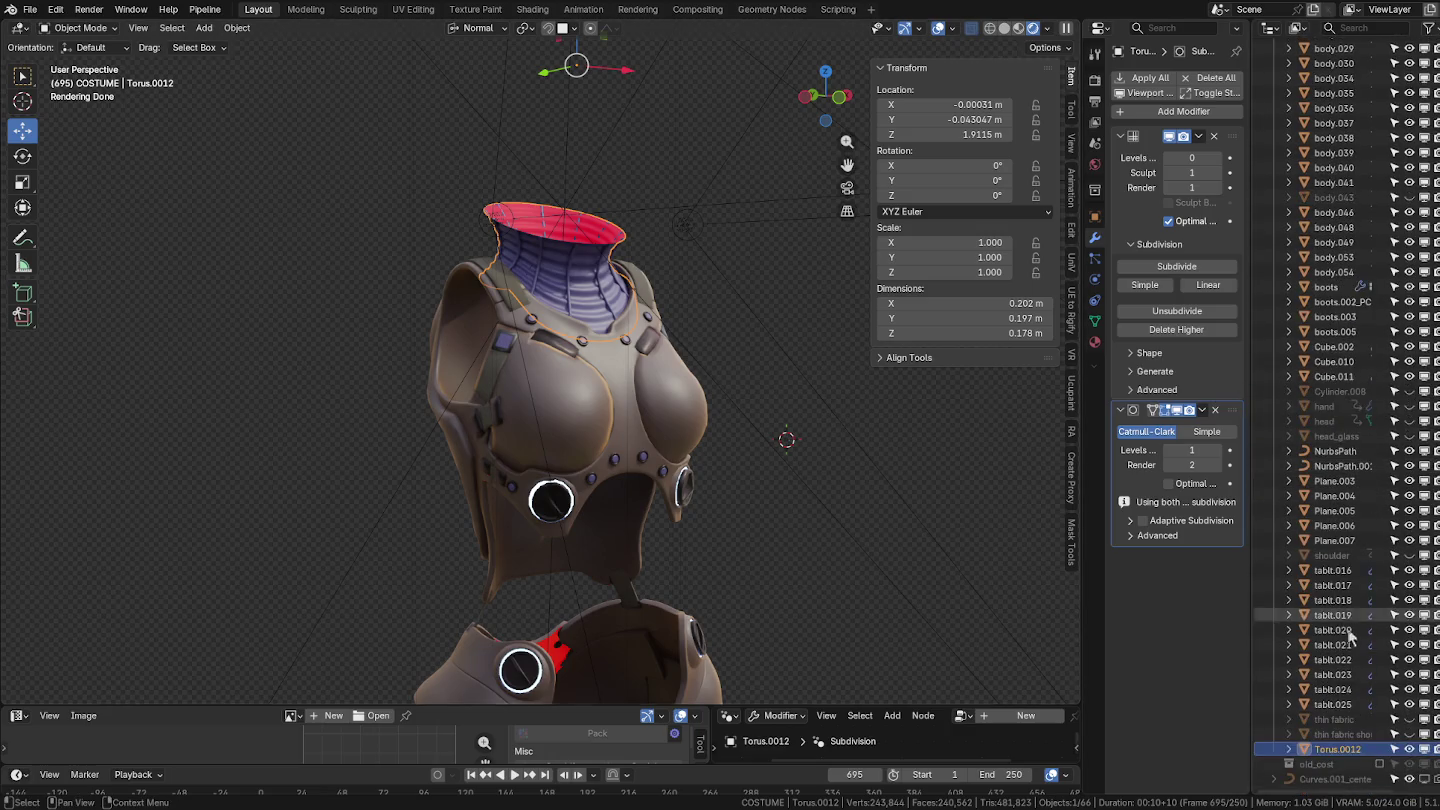
pyautogui.doubleClick(1346, 751)
pyautogui.write('neck fabric')
pyautogui.click(1337, 750)
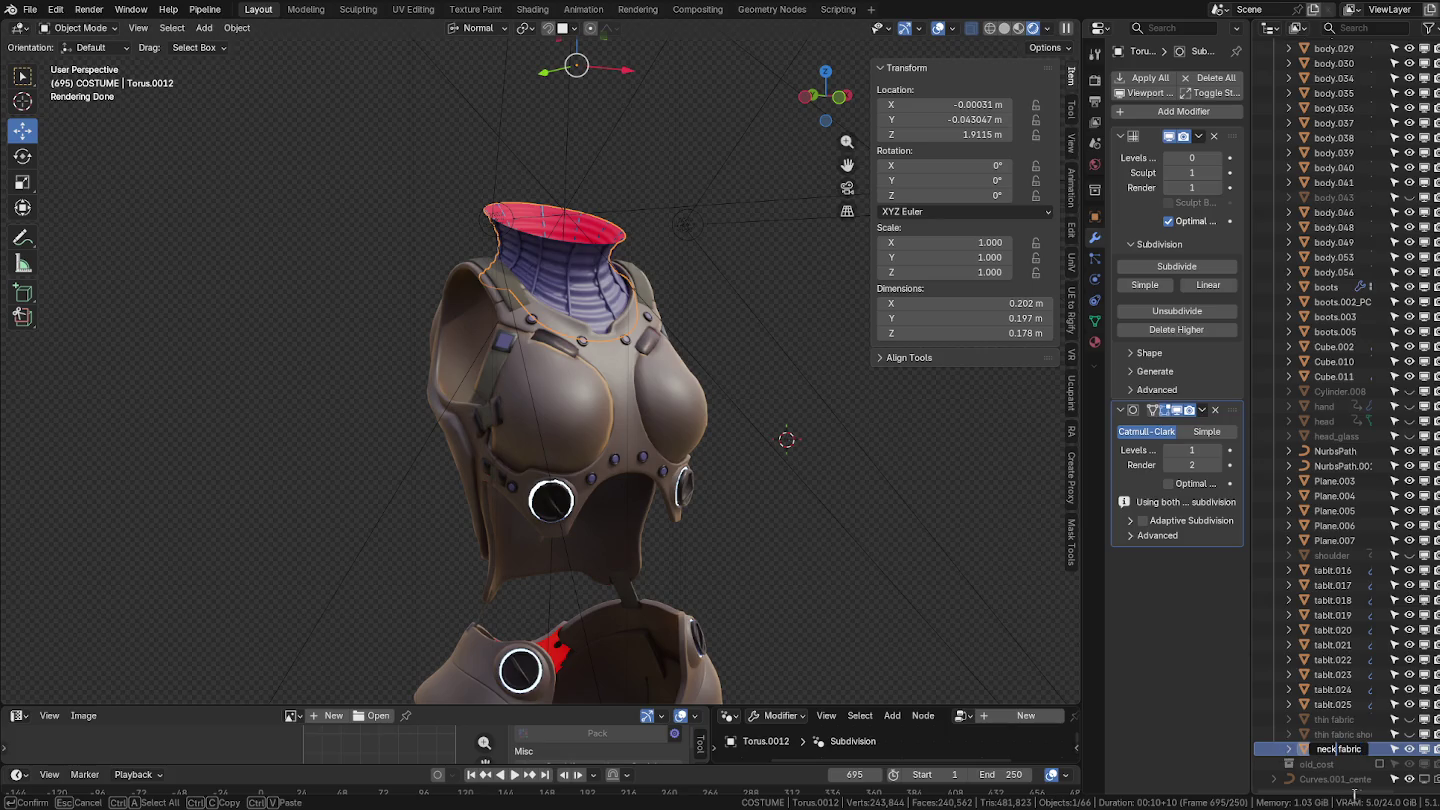
pyautogui.press('Delete')
pyautogui.write('_')
pyautogui.press('Home')
pyautogui.write('thin')
pyautogui.press('Right')
pyautogui.press('Right')
pyautogui.press('Right')
pyautogui.press('Right')
pyautogui.press('Delete')
pyautogui.write('_')
pyautogui.press('Return')
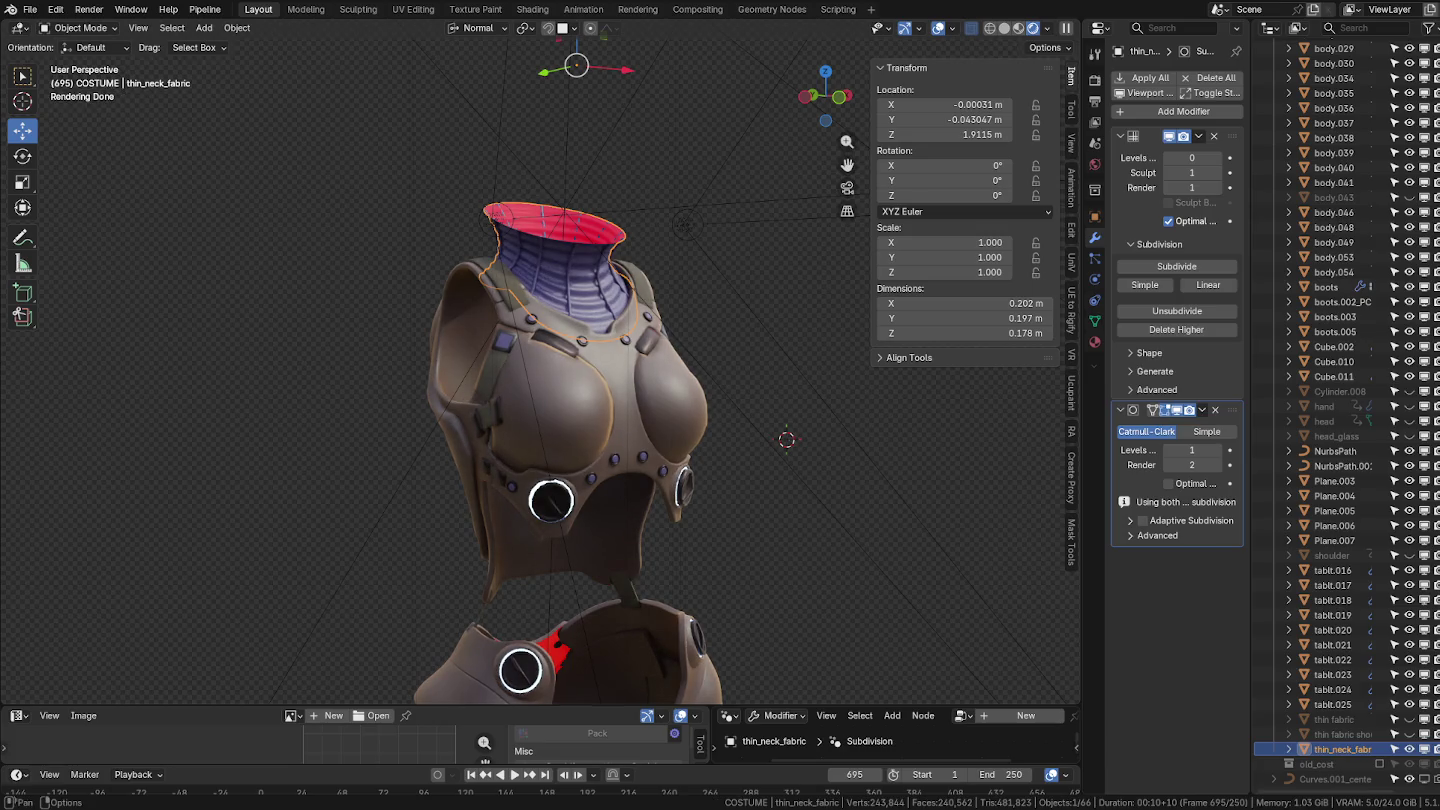
# Shorten the name to neck_fabric and copy it.
pyautogui.doubleClick(1340, 751)
pyautogui.press('Delete')
pyautogui.press('Return')
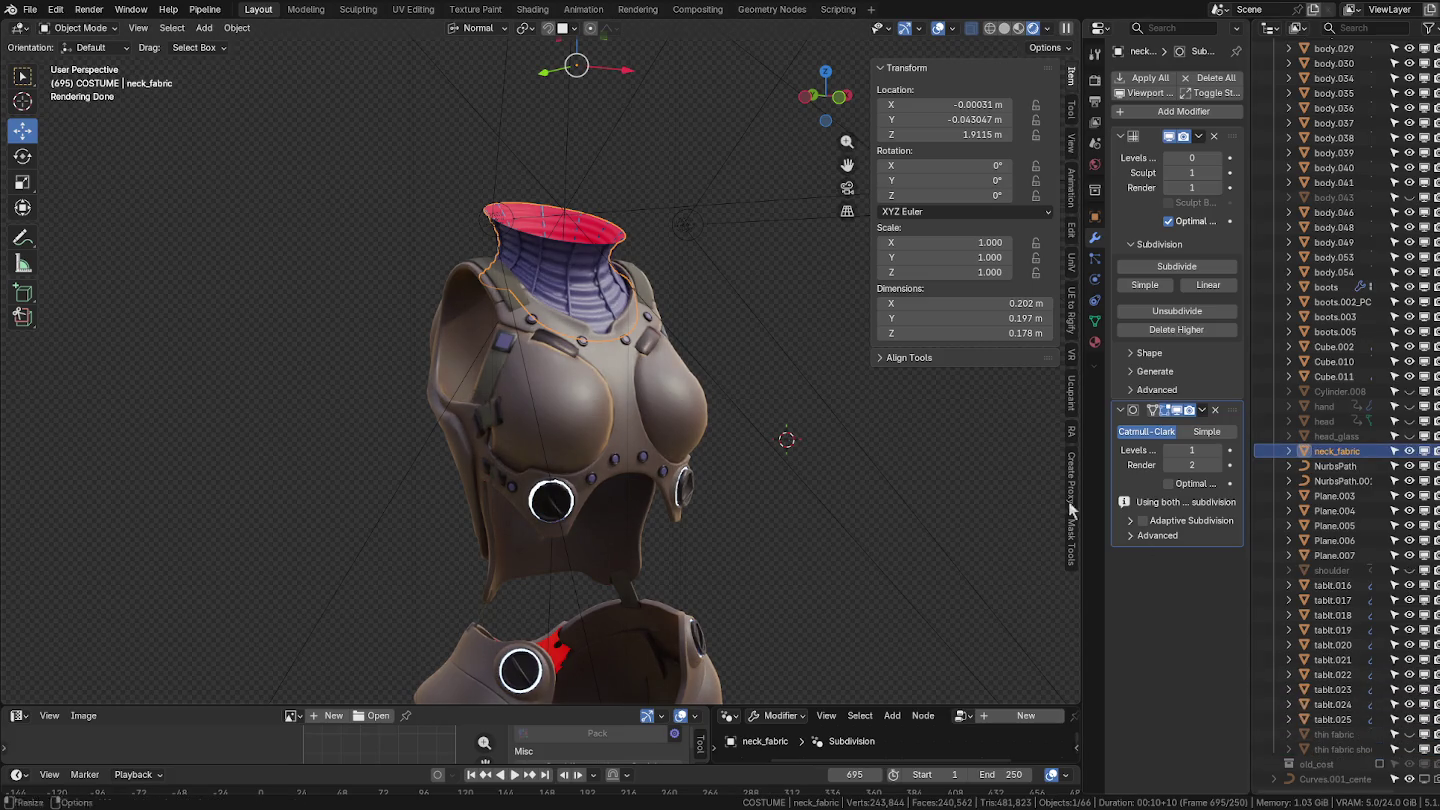
pyautogui.click(1334, 466)
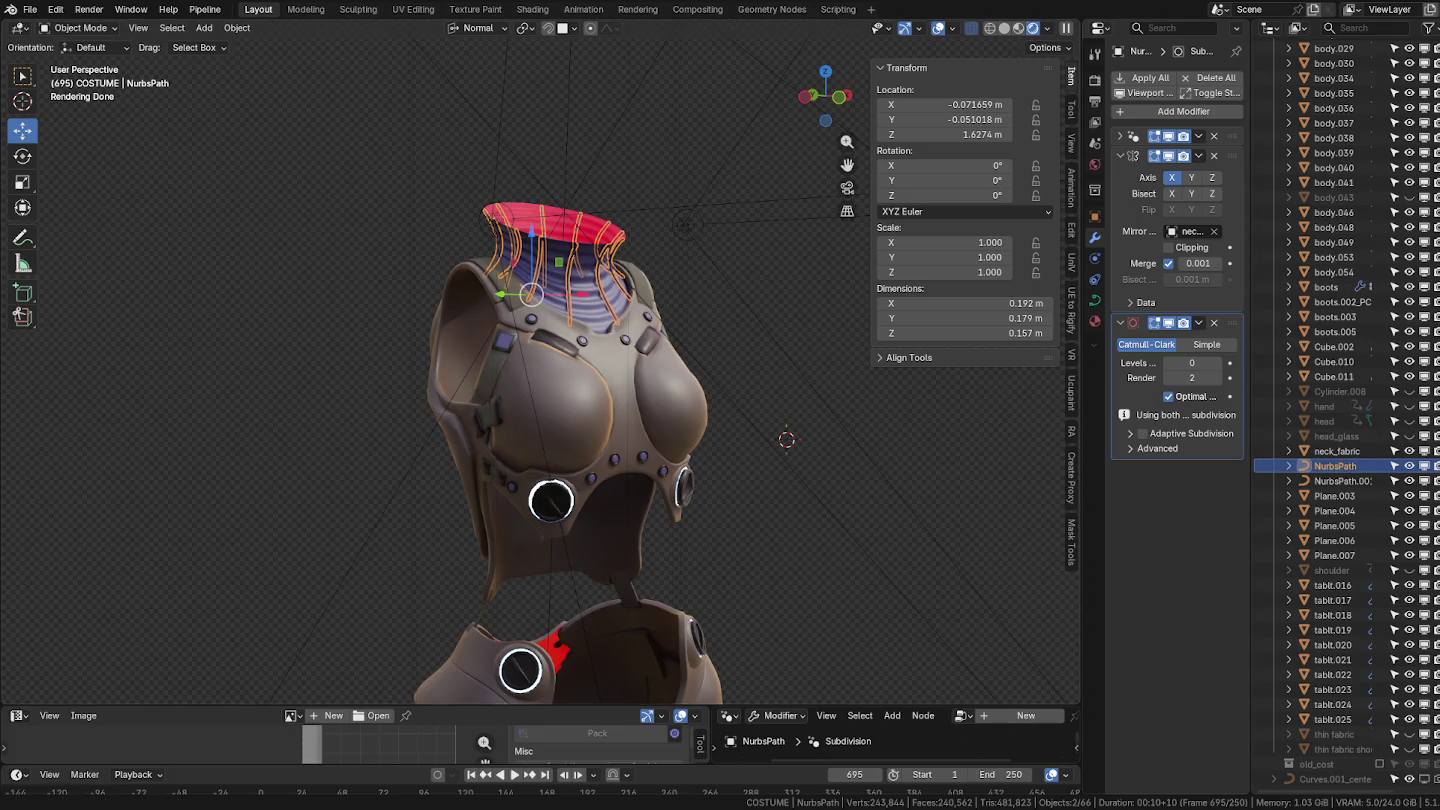
pyautogui.click(1336, 452)
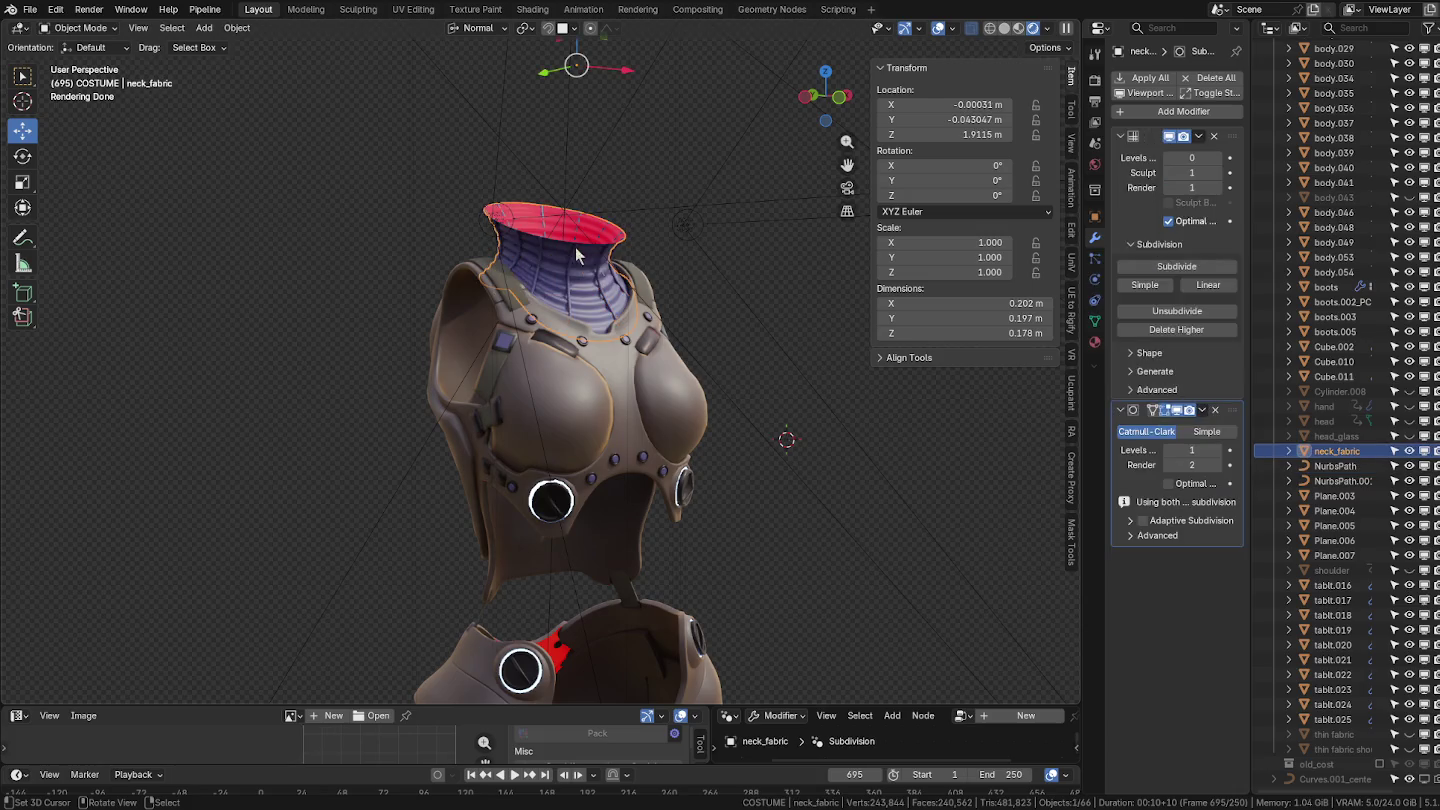
pyautogui.doubleClick(1336, 451)
pyautogui.hotkey('ctrl', 'c')
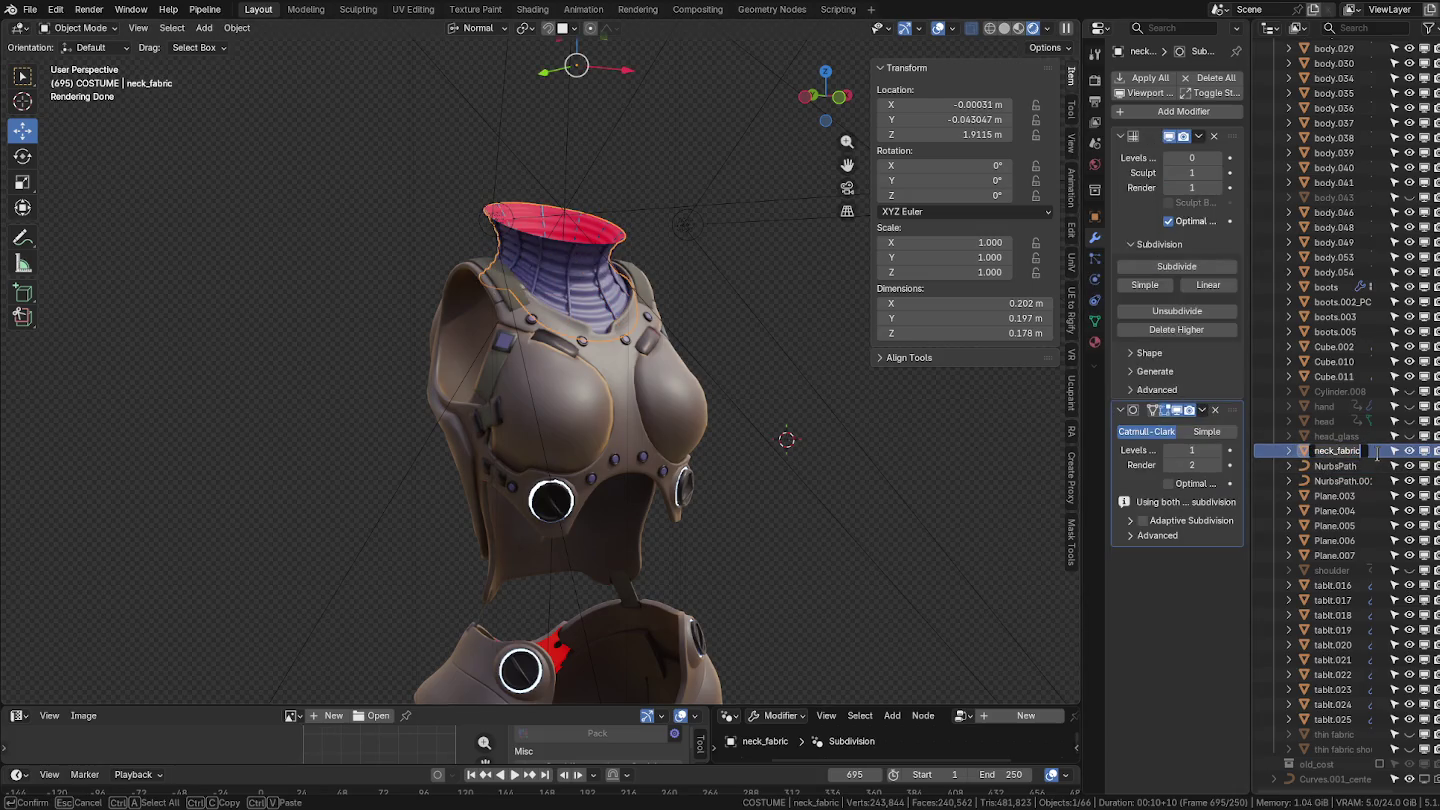
pyautogui.press('Escape')
# Rename the NurbsPath object to neck_fabric.001 by pasting the copied name.
pyautogui.click(1314, 466)
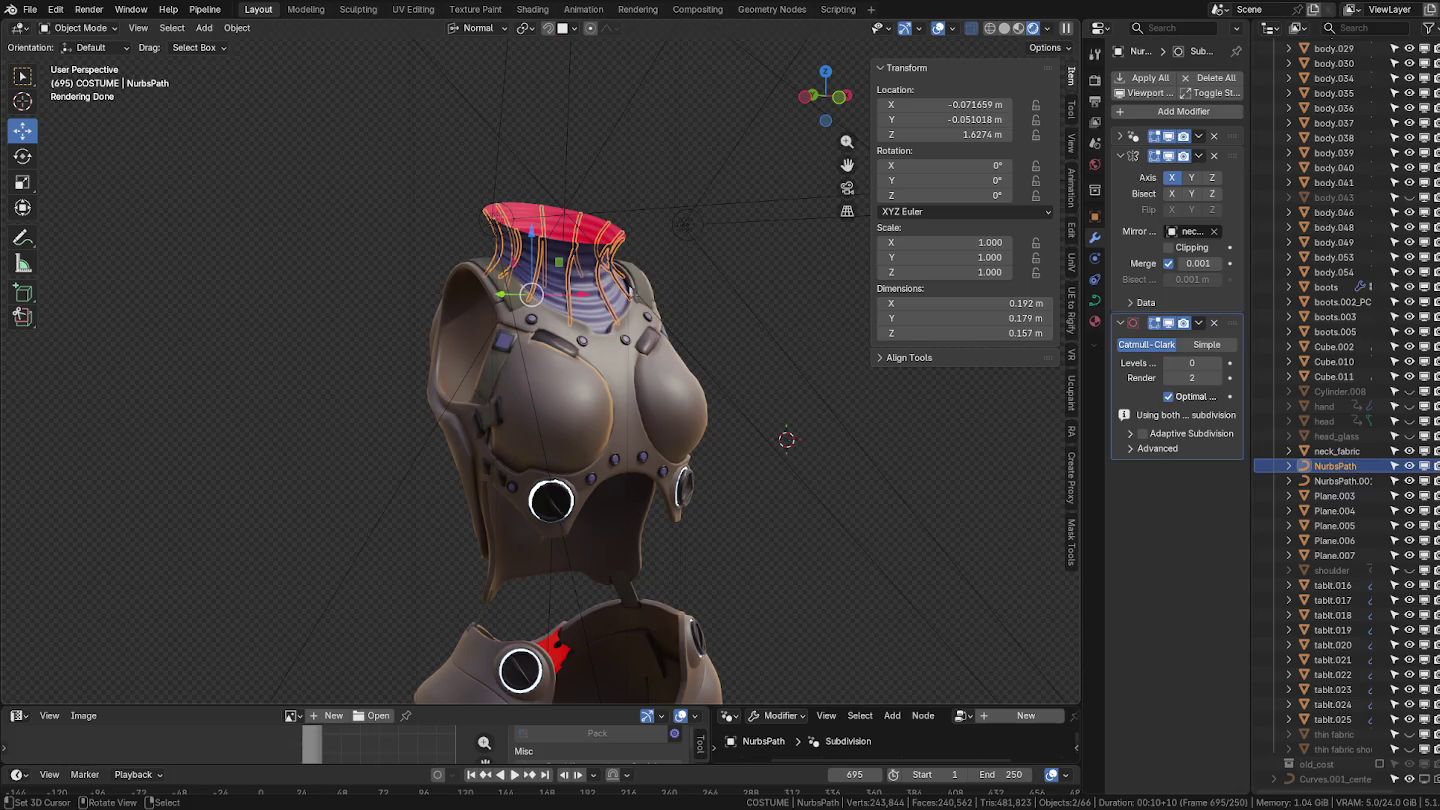
pyautogui.doubleClick(1330, 465)
pyautogui.hotkey('ctrl', 'v')
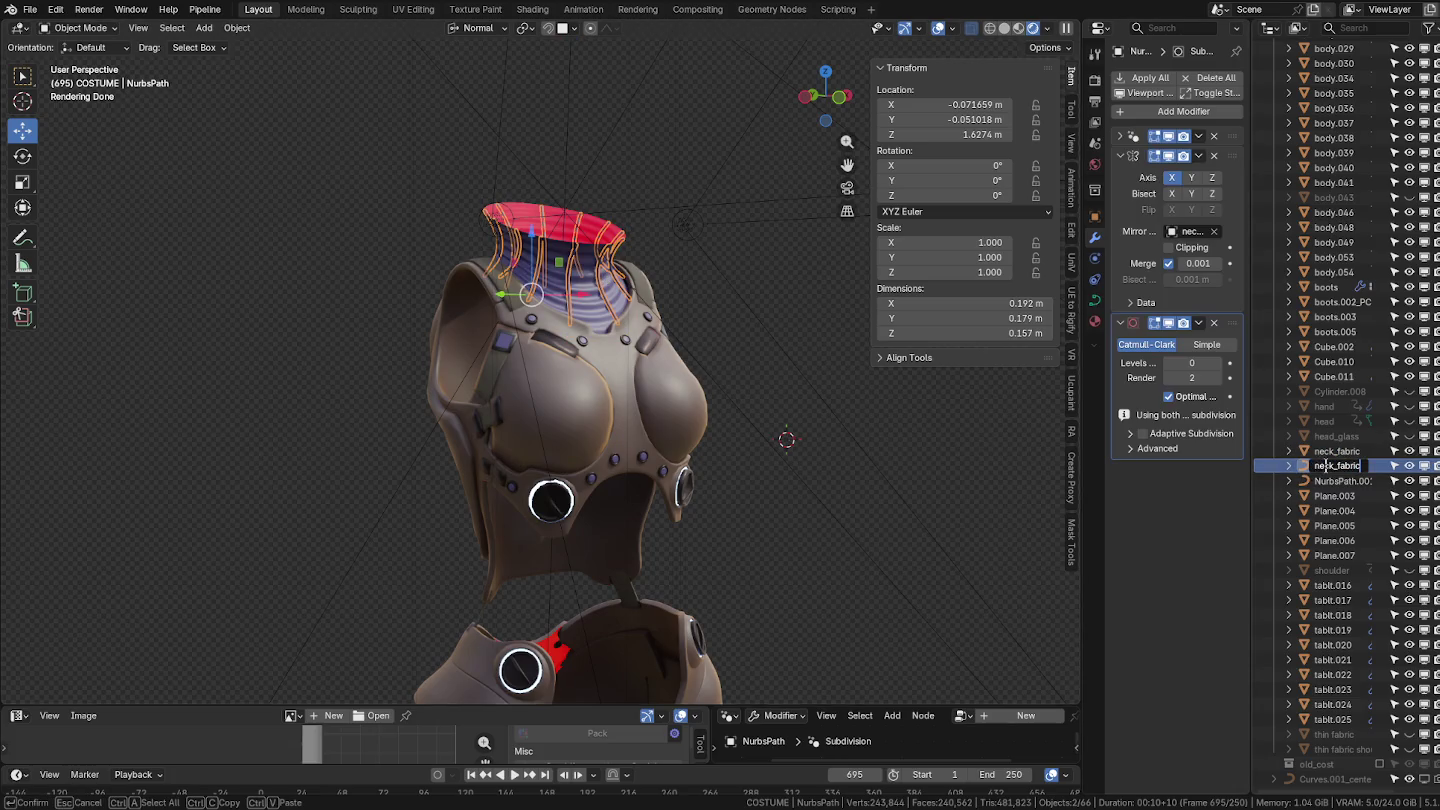
pyautogui.press('Return')
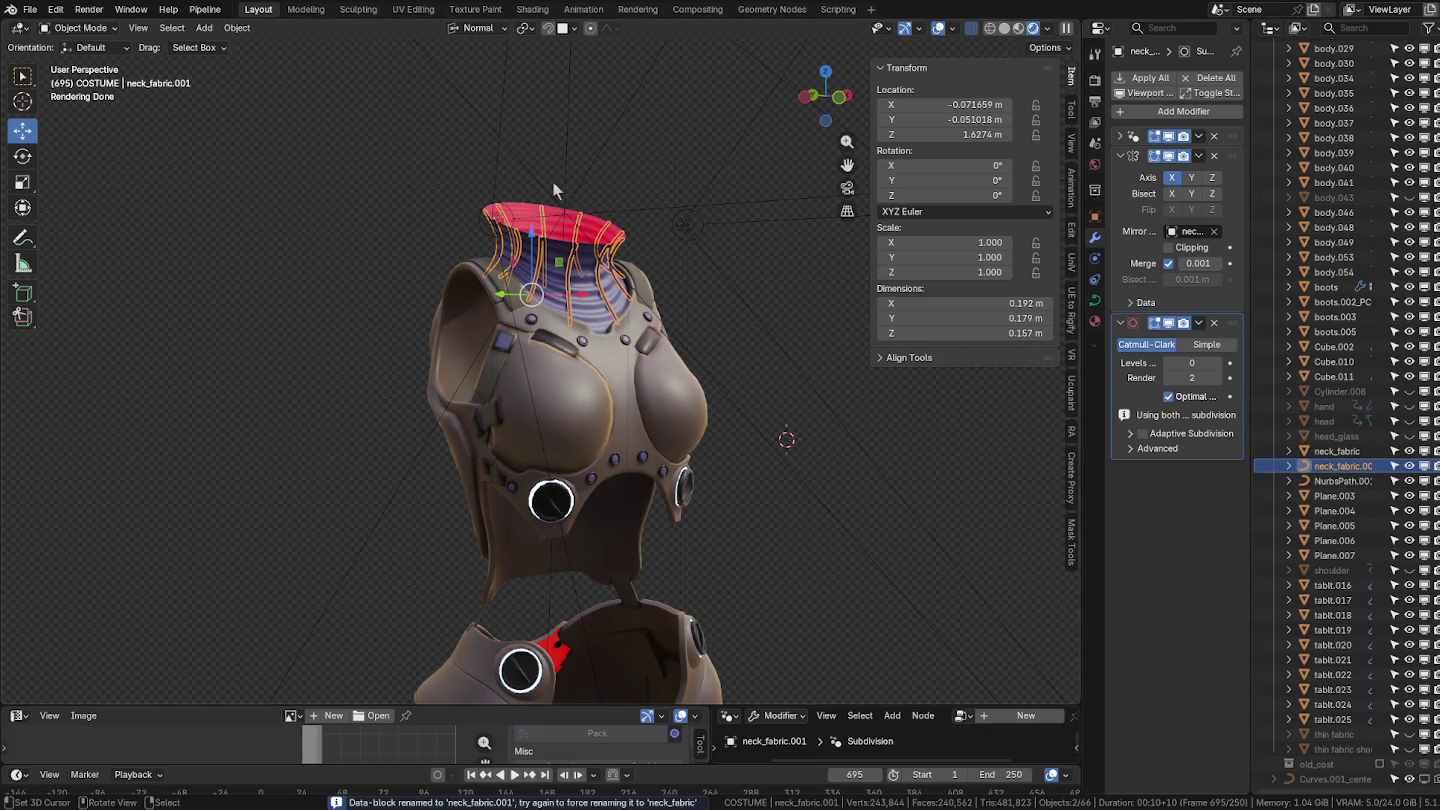
pyautogui.keyDown('shift'); pyautogui.click(548, 215); pyautogui.keyUp('shift')
# Hide the neck fabric objects.
pyautogui.press('h')
pyautogui.moveTo(552, 230)
pyautogui.mouseDown(button='middle')
pyautogui.moveTo(709, 370)
pyautogui.moveTo(619, 359)
pyautogui.moveTo(730, 346)
pyautogui.mouseUp(button='middle')
pyautogui.moveTo(667, 293)
pyautogui.mouseDown(button='middle')
pyautogui.moveTo(579, 286)
pyautogui.moveTo(635, 280)
pyautogui.mouseUp(button='middle')
# Make the box-selected chest armour pieces single-user for Object & Data.
pyautogui.moveTo(699, 240); pyautogui.dragTo(434, 363)
pyautogui.moveTo(434, 365)
pyautogui.mouseDown(button='middle')
pyautogui.moveTo(689, 360)
pyautogui.moveTo(661, 360)
pyautogui.mouseUp(button='middle')
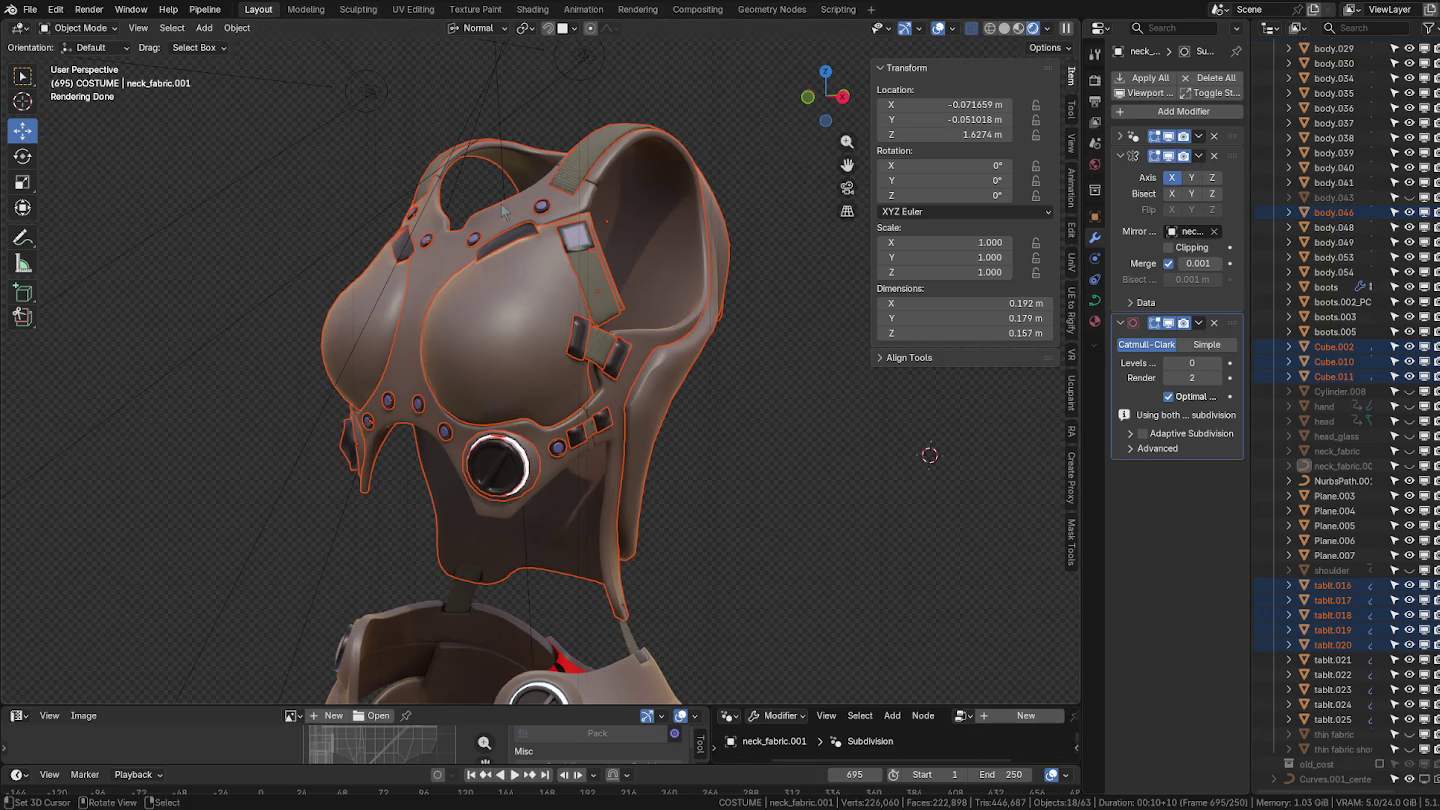
pyautogui.click(237, 27)
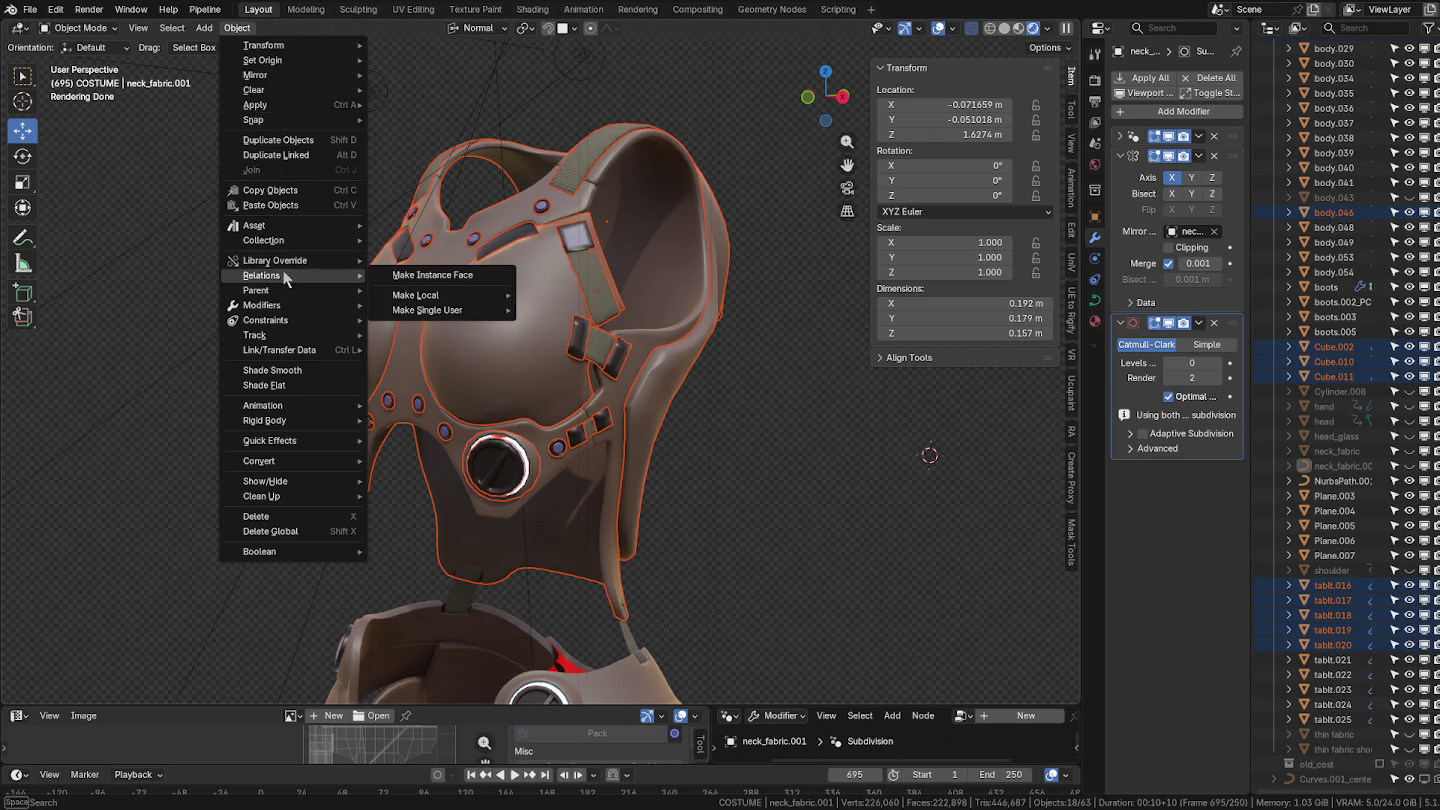
pyautogui.moveTo(428, 310)
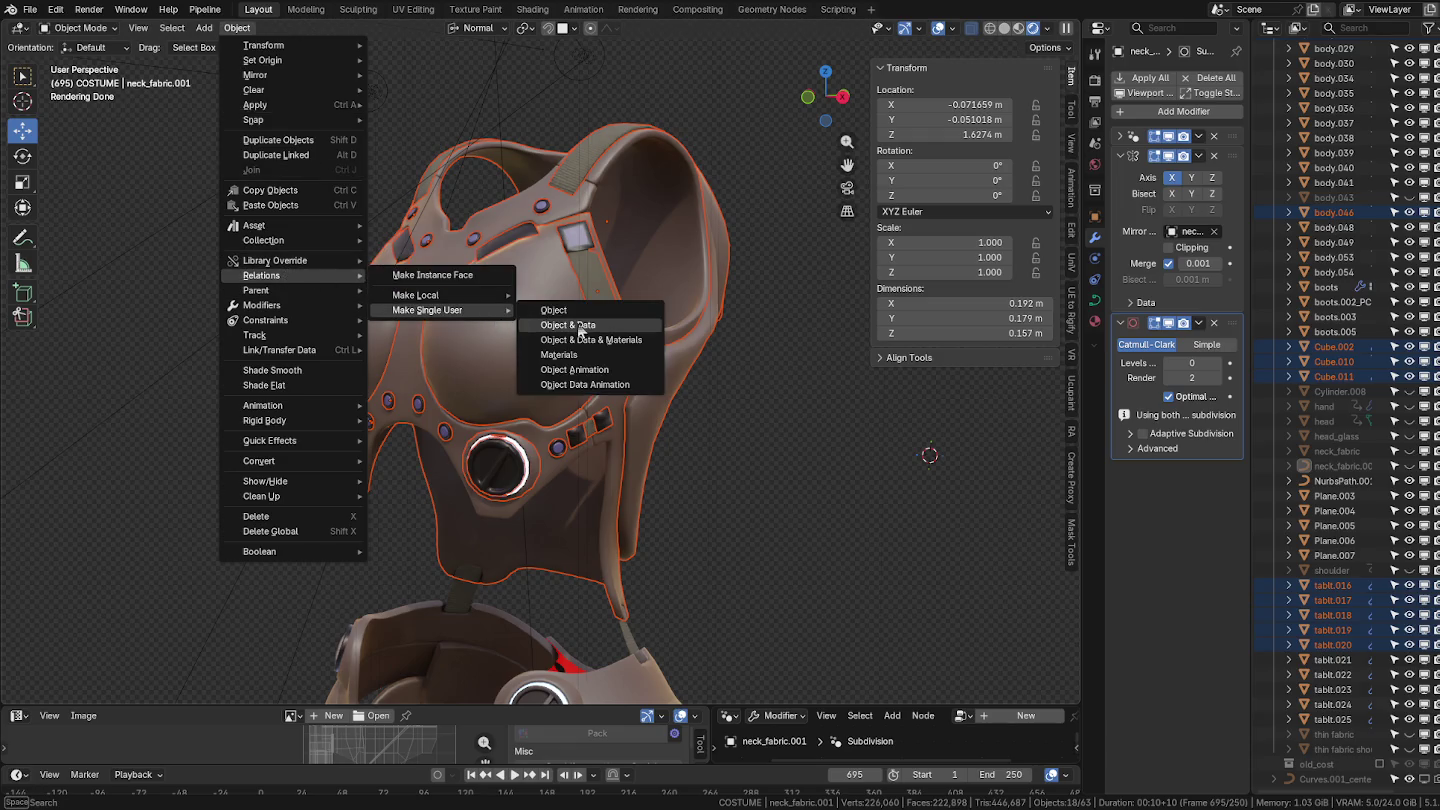
pyautogui.click(578, 327)
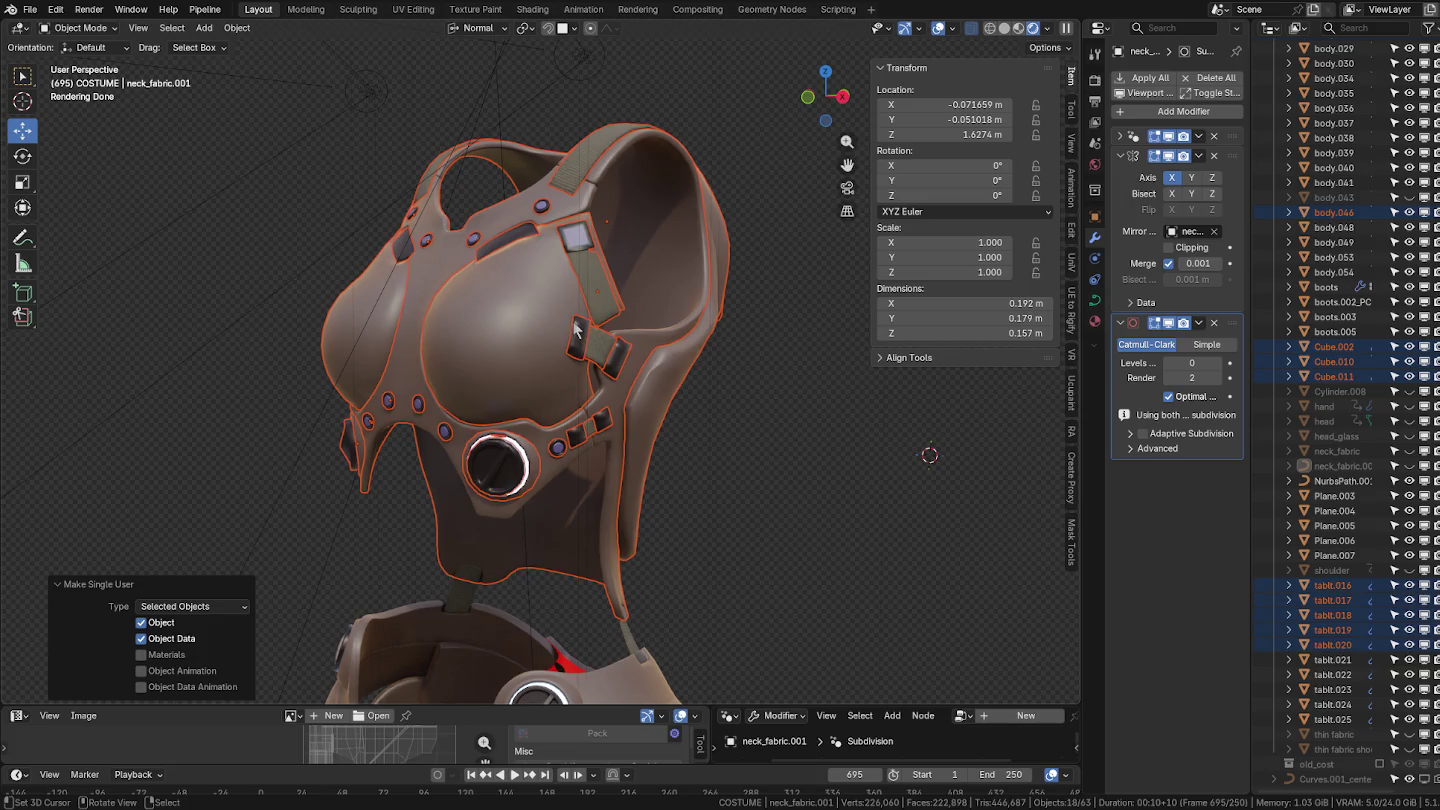
pyautogui.keyDown('shift'); pyautogui.click(547, 319); pyautogui.keyUp('shift')
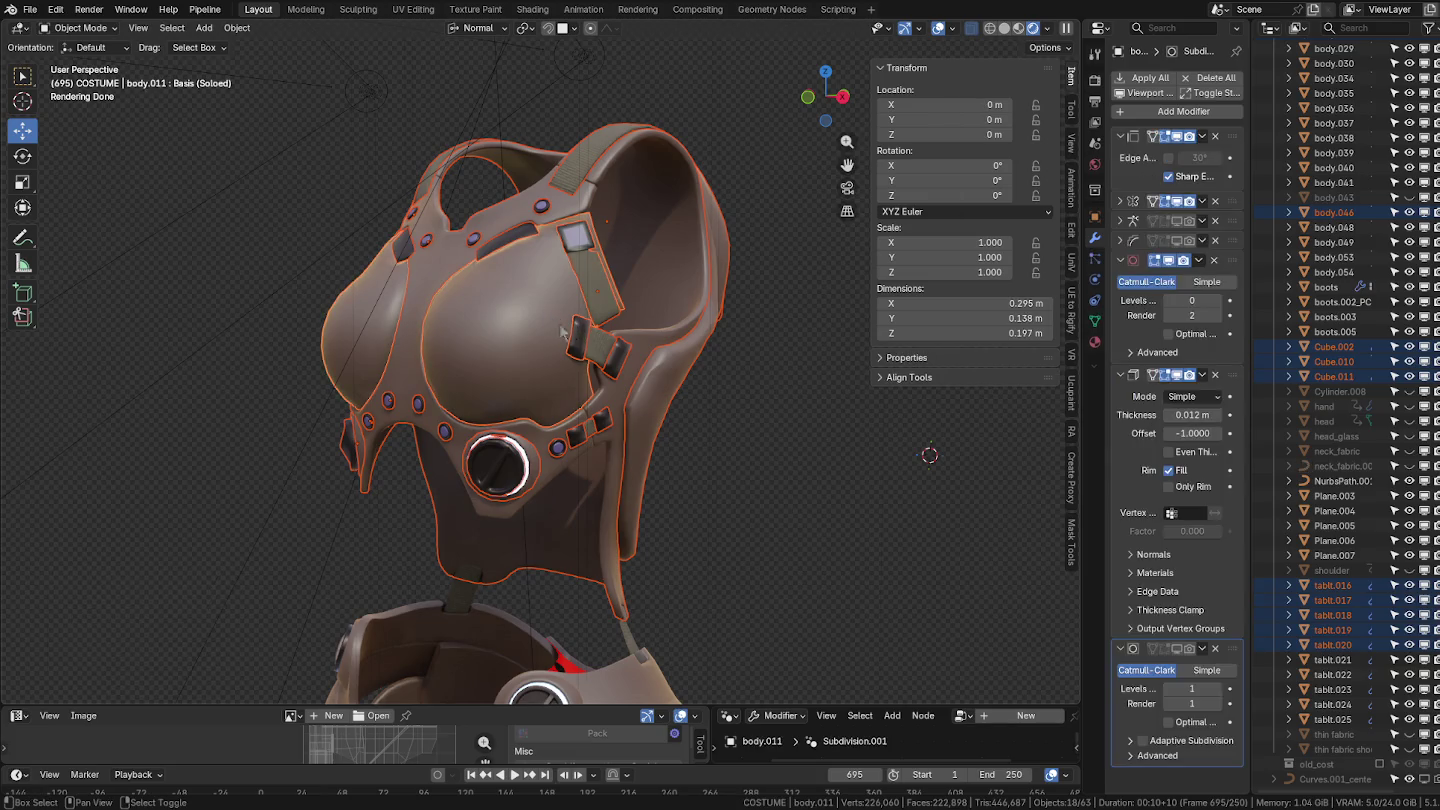
# Convert the armour pieces to meshes and join them into body.011.
pyautogui.click(238, 28)
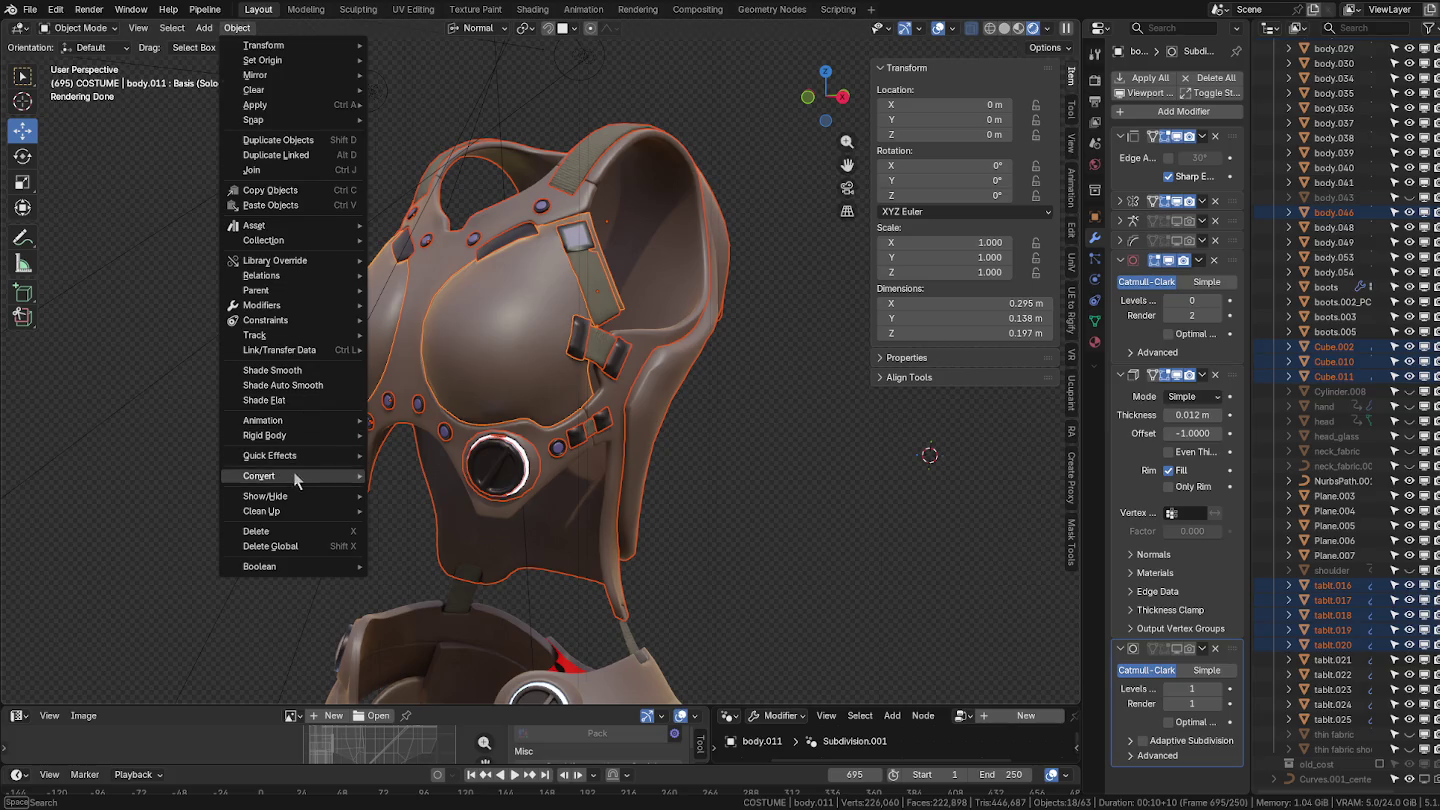
pyautogui.moveTo(258, 476)
pyautogui.click(418, 478)
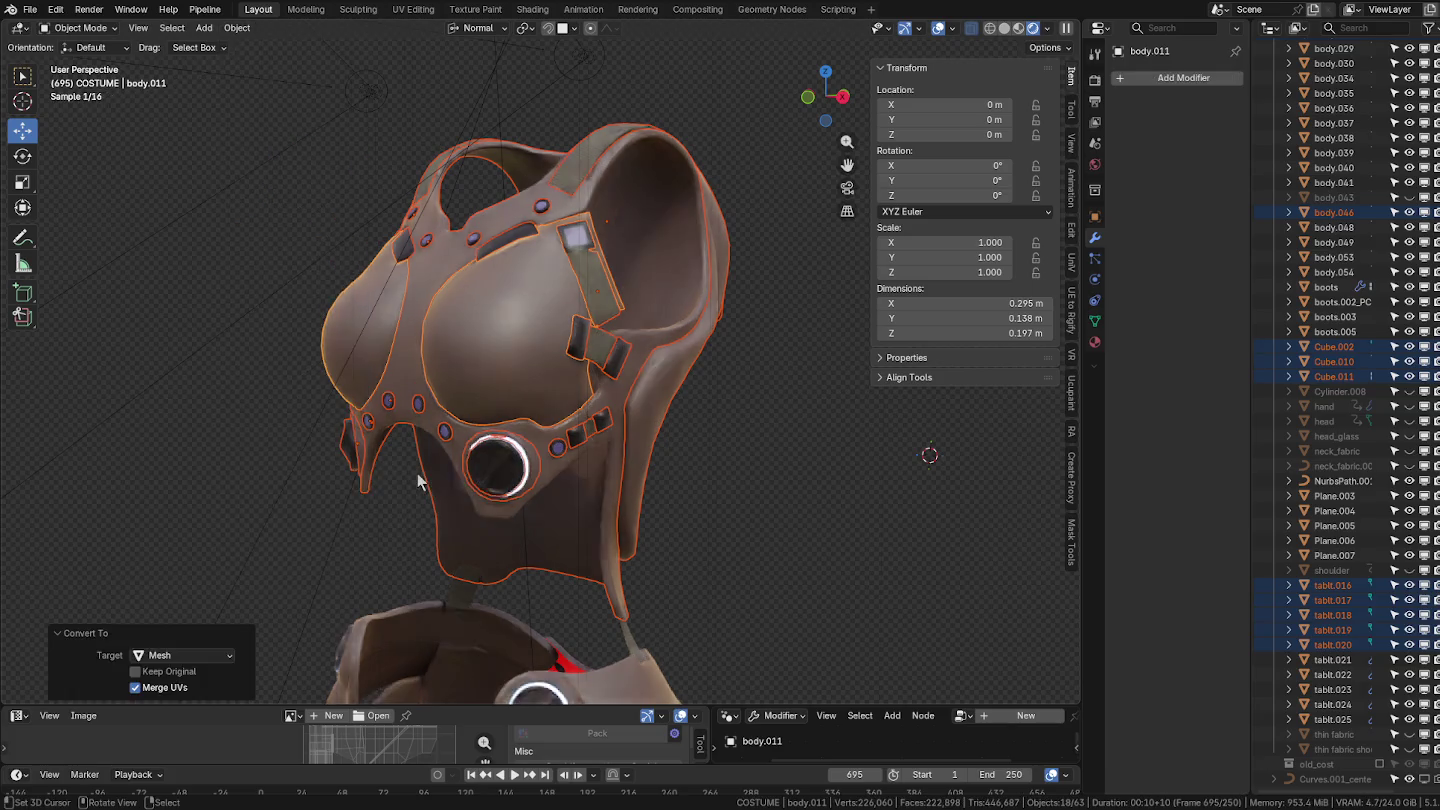
pyautogui.hotkey('ctrl', 'j')
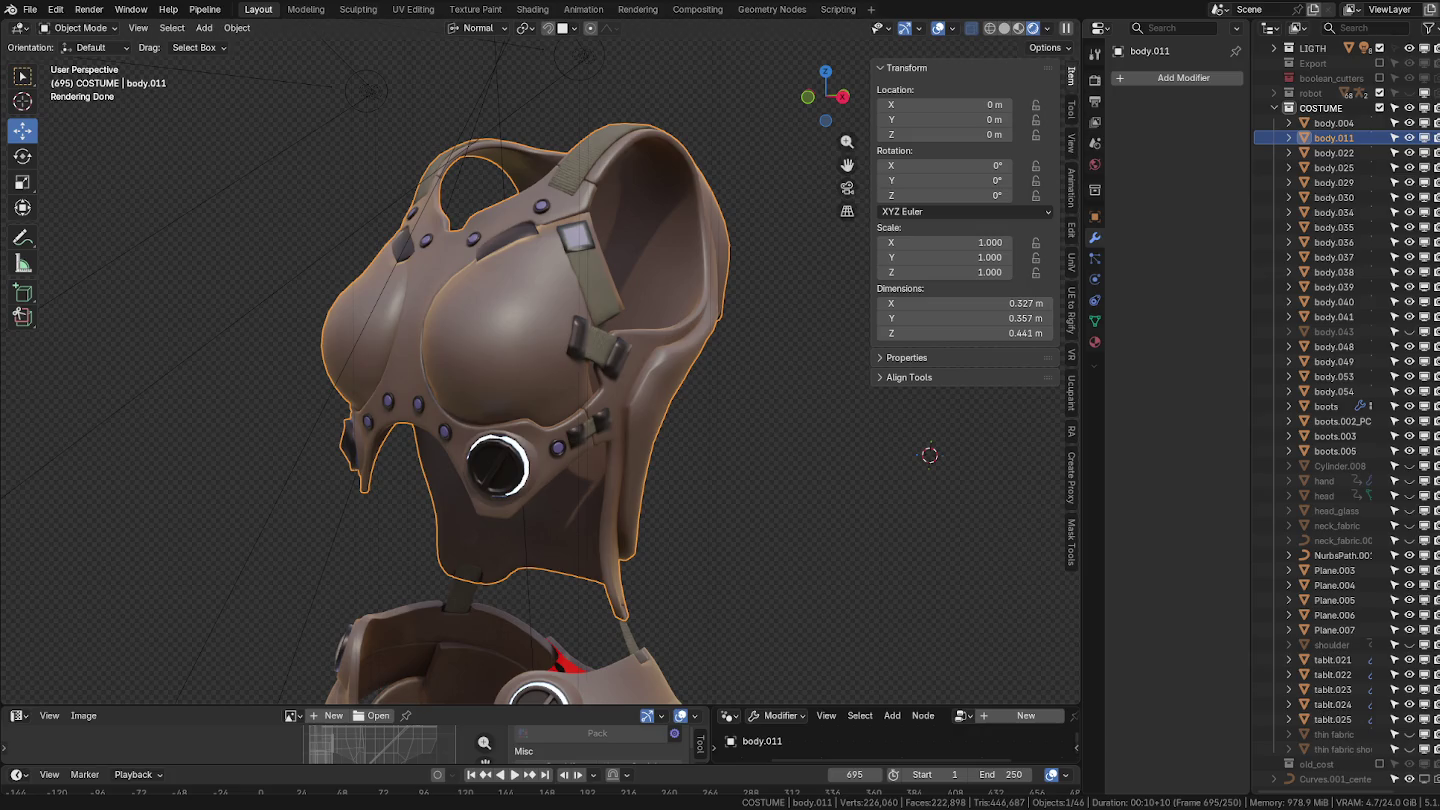
pyautogui.keyDown('shift'); pyautogui.rightClick(1039, 517); pyautogui.keyUp('shift')
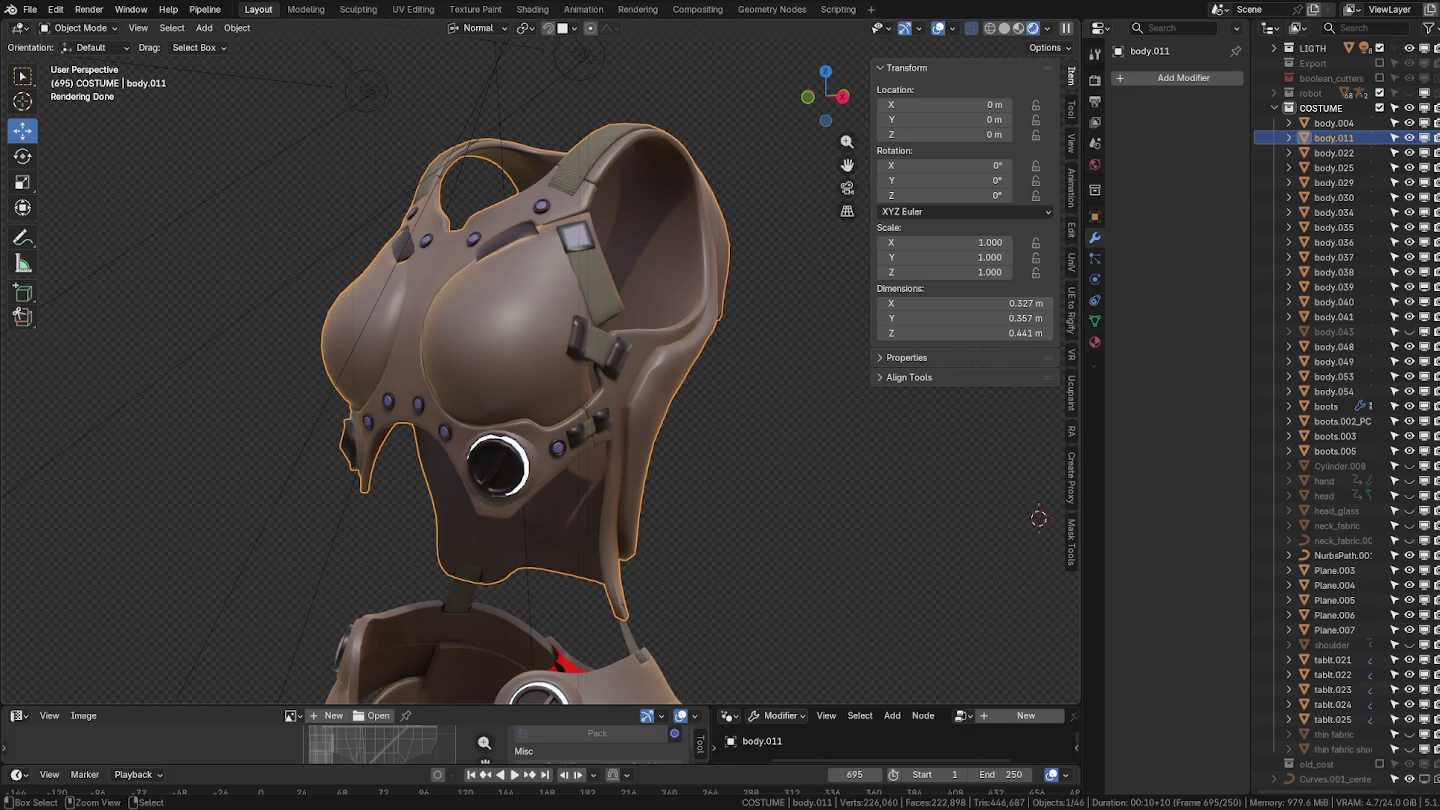
# Add a level-1 Subdivision modifier to body.011 and toggle it into Edit Mode and back.
pyautogui.hotkey('ctrl', '1')
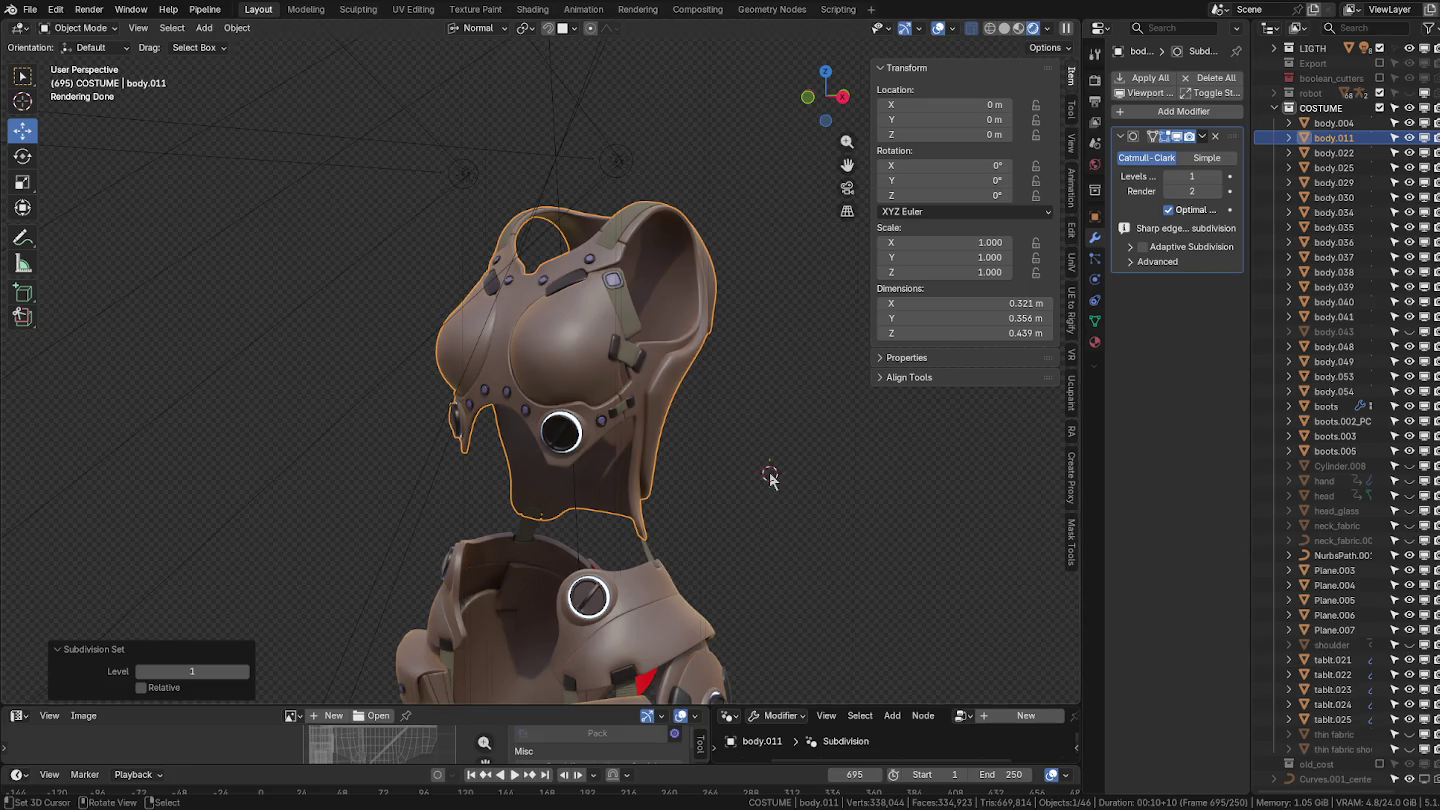
pyautogui.moveTo(679, 418)
pyautogui.mouseDown(button='middle')
pyautogui.moveTo(664, 362)
pyautogui.moveTo(495, 334)
pyautogui.mouseUp(button='middle')
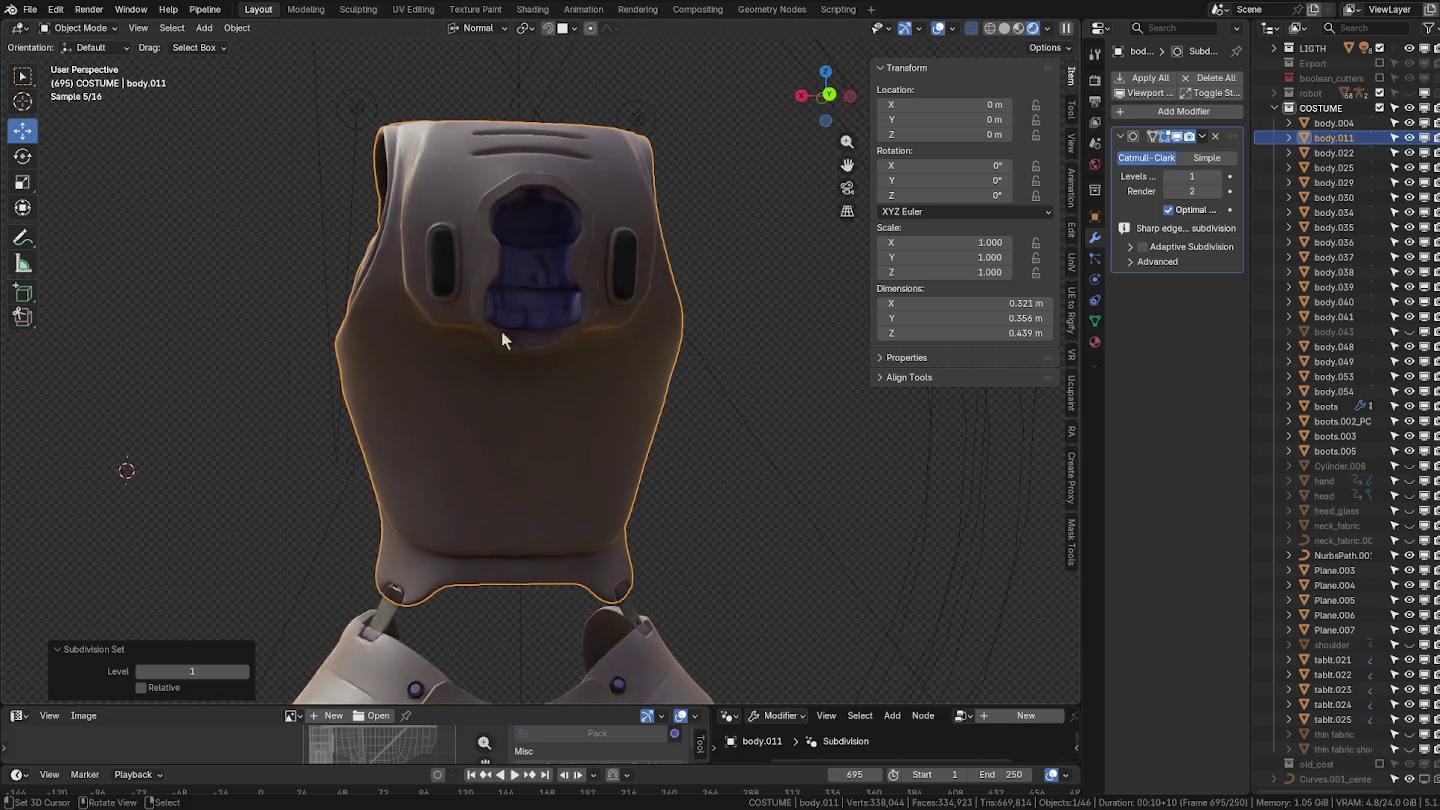
pyautogui.moveTo(544, 288)
pyautogui.mouseDown(button='middle')
pyautogui.moveTo(629, 306)
pyautogui.moveTo(597, 337)
pyautogui.moveTo(785, 346)
pyautogui.moveTo(581, 303)
pyautogui.moveTo(742, 304)
pyautogui.moveTo(634, 343)
pyautogui.moveTo(561, 320)
pyautogui.mouseUp(button='middle')
pyautogui.hotkey('ctrl', 'Tab')
pyautogui.click(826, 352)
pyautogui.scroll(4, 450, 281)
pyautogui.scroll(3, 350, 229)
pyautogui.hotkey('ctrl', 'Tab')
pyautogui.click(266, 236)
# Put body.011 back into Edit Mode.
pyautogui.hotkey('ctrl', 'Tab')
pyautogui.click(441, 228)
pyautogui.moveTo(308, 232)
pyautogui.mouseDown(button='middle')
pyautogui.moveTo(467, 231)
pyautogui.moveTo(381, 234)
pyautogui.mouseUp(button='middle')
pyautogui.hotkey('ctrl', 'Tab')
pyautogui.click(380, 234)
pyautogui.hotkey('ctrl', 'Tab')
pyautogui.click(472, 242)
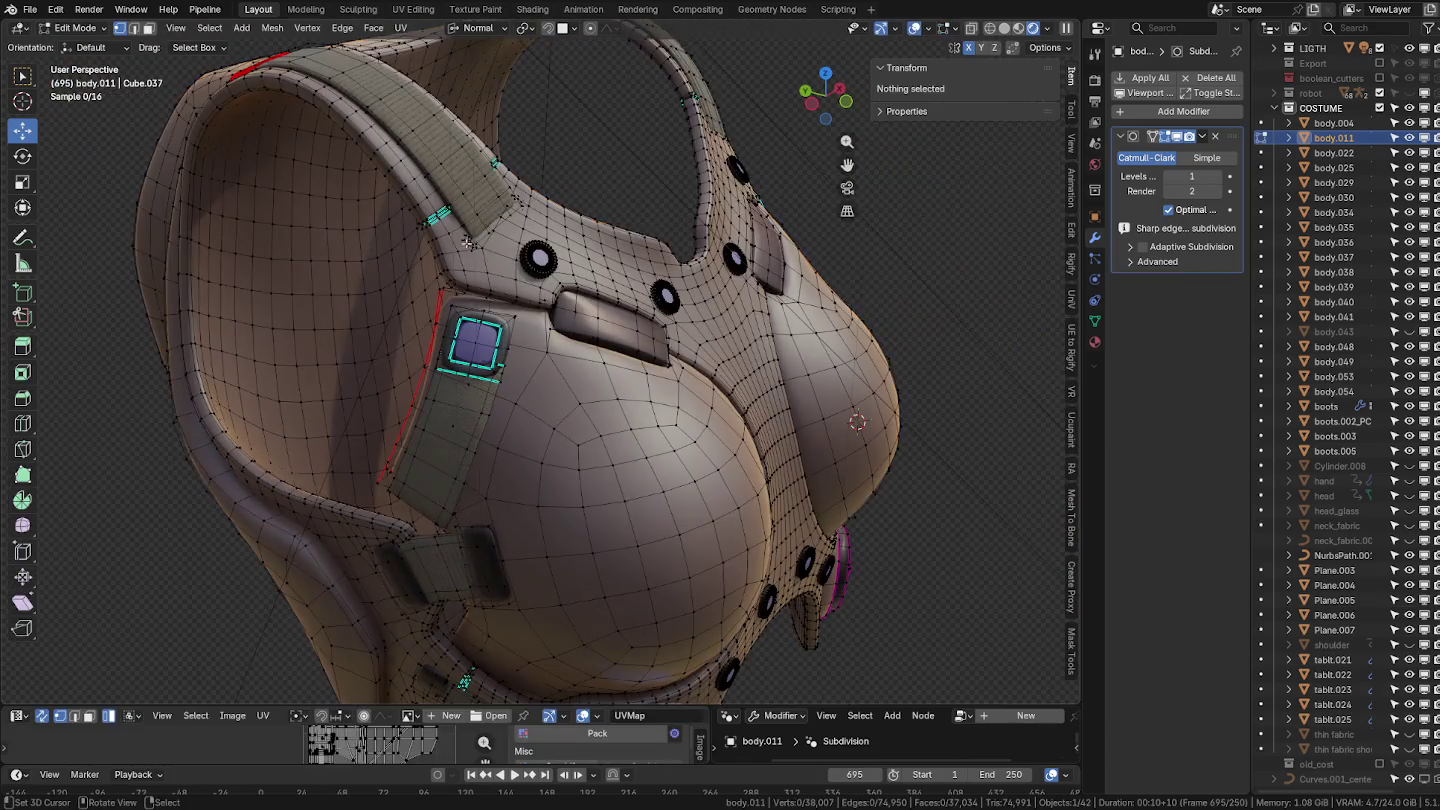
# Select the connected oval buckle loop beside the shoulder fabric.
pyautogui.press('l')
pyautogui.scroll(5, 466, 243)
pyautogui.scroll(-2, 519, 239)
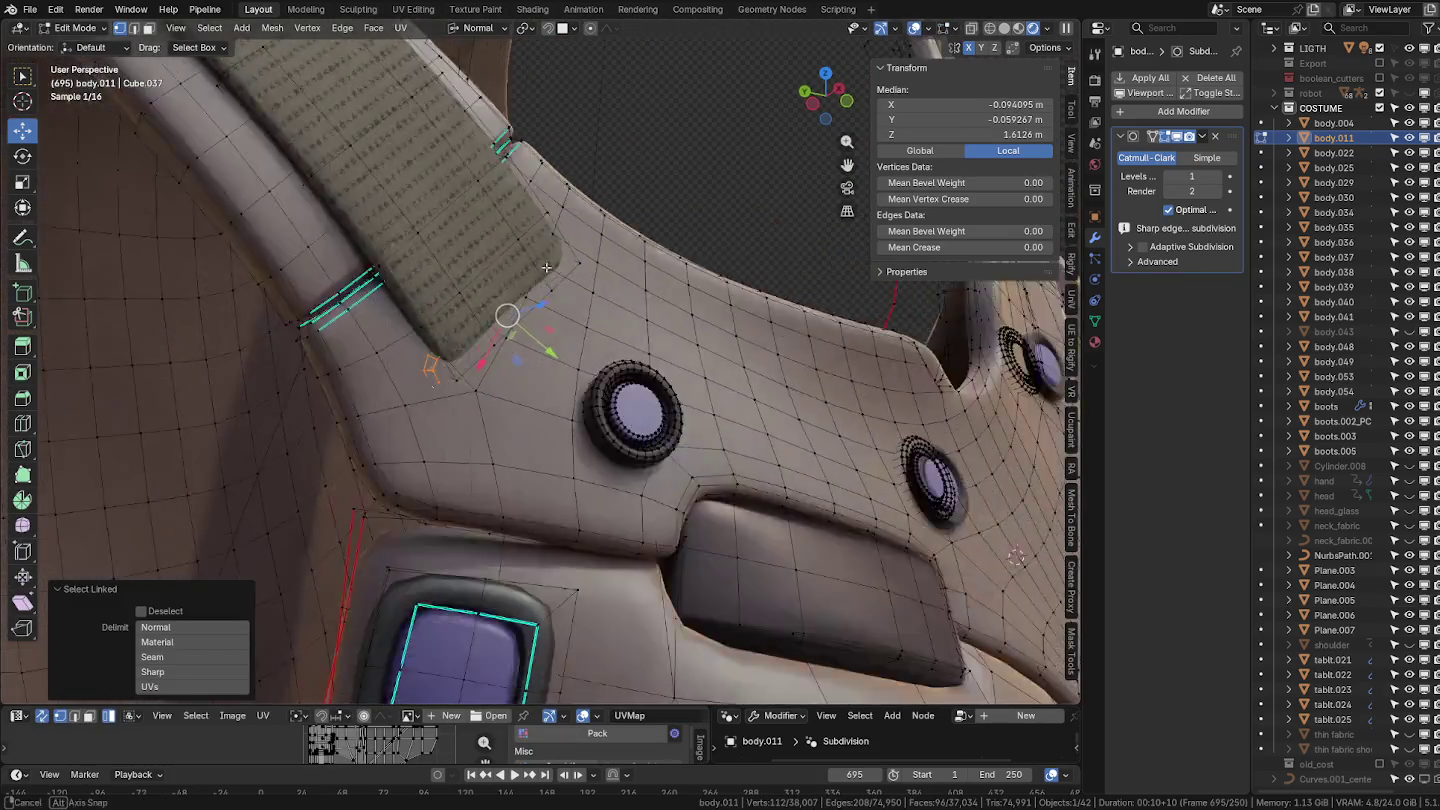
pyautogui.moveTo(519, 239); pyautogui.dragTo(585, 234, button='middle')
pyautogui.scroll(2, 560, 280)
pyautogui.scroll(2, 530, 330)
pyautogui.scroll(2, 520, 352)
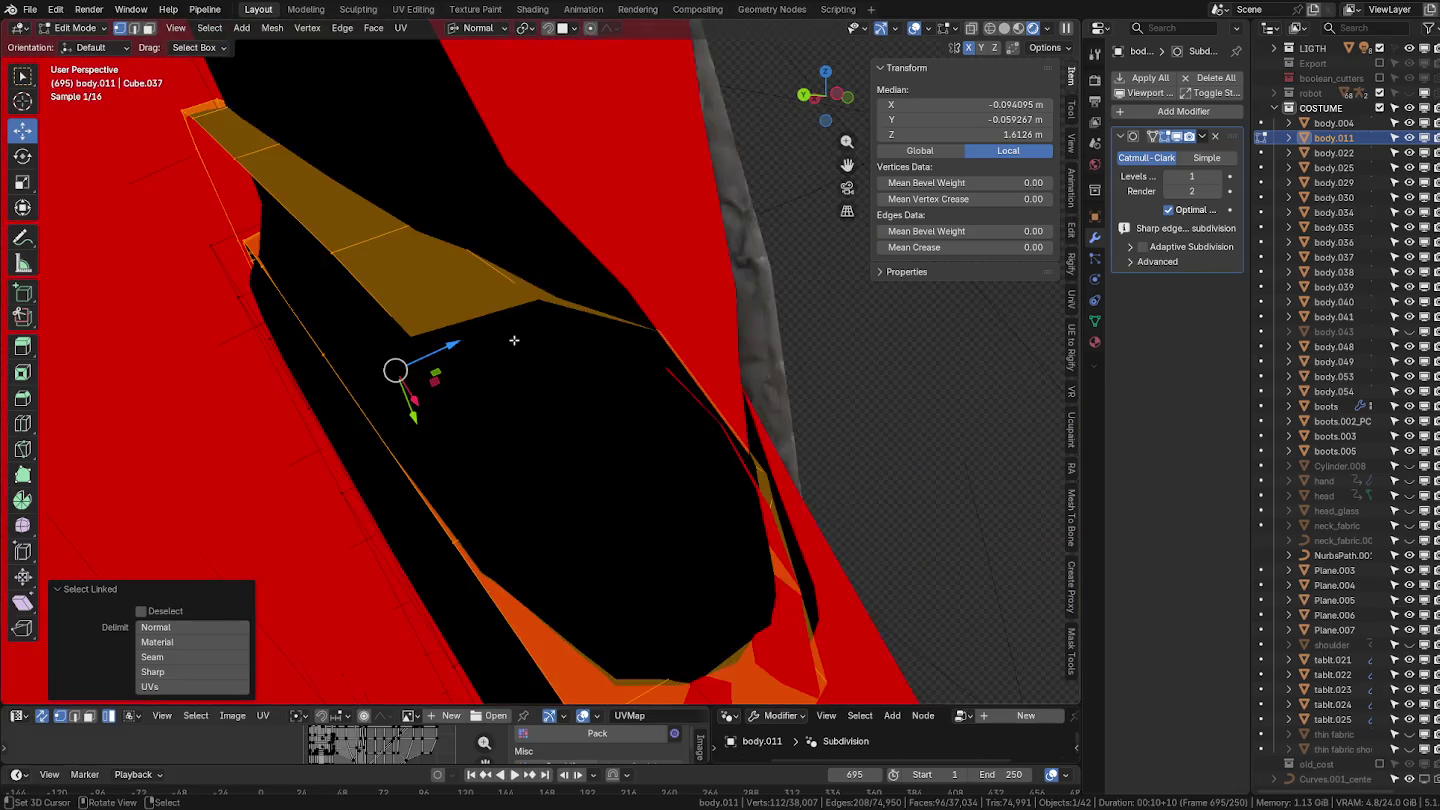
pyautogui.moveTo(520, 352); pyautogui.dragTo(410, 329, button='middle')
pyautogui.scroll(-3, 405, 325)
pyautogui.scroll(-2, 401, 321)
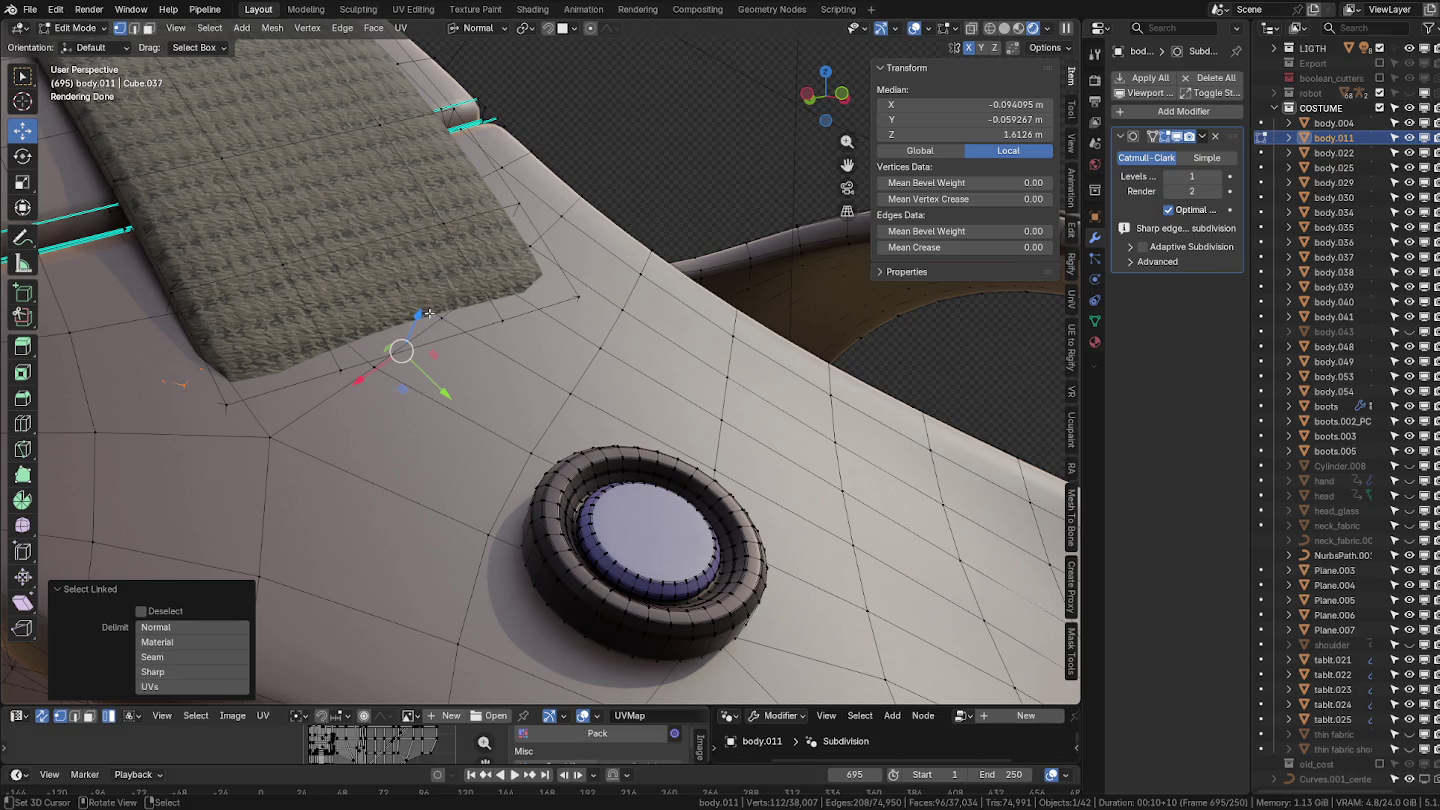
pyautogui.moveTo(427, 313); pyautogui.dragTo(415, 300, button='middle')
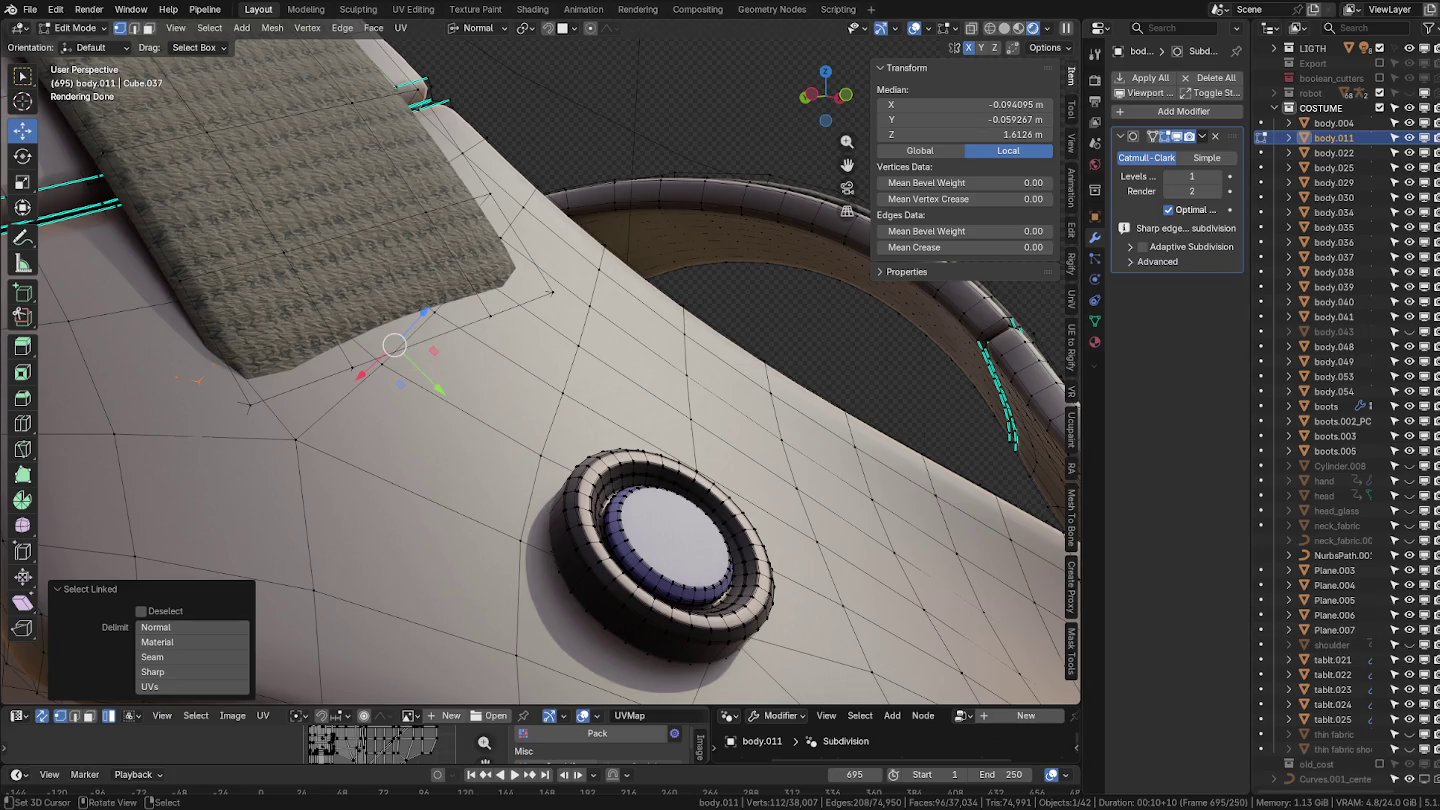
# Push the buckle loop out 0.002 m along its Normal orientation.
pyautogui.click(480, 29)
pyautogui.moveTo(281, 293); pyautogui.dragTo(401, 286, button='middle')
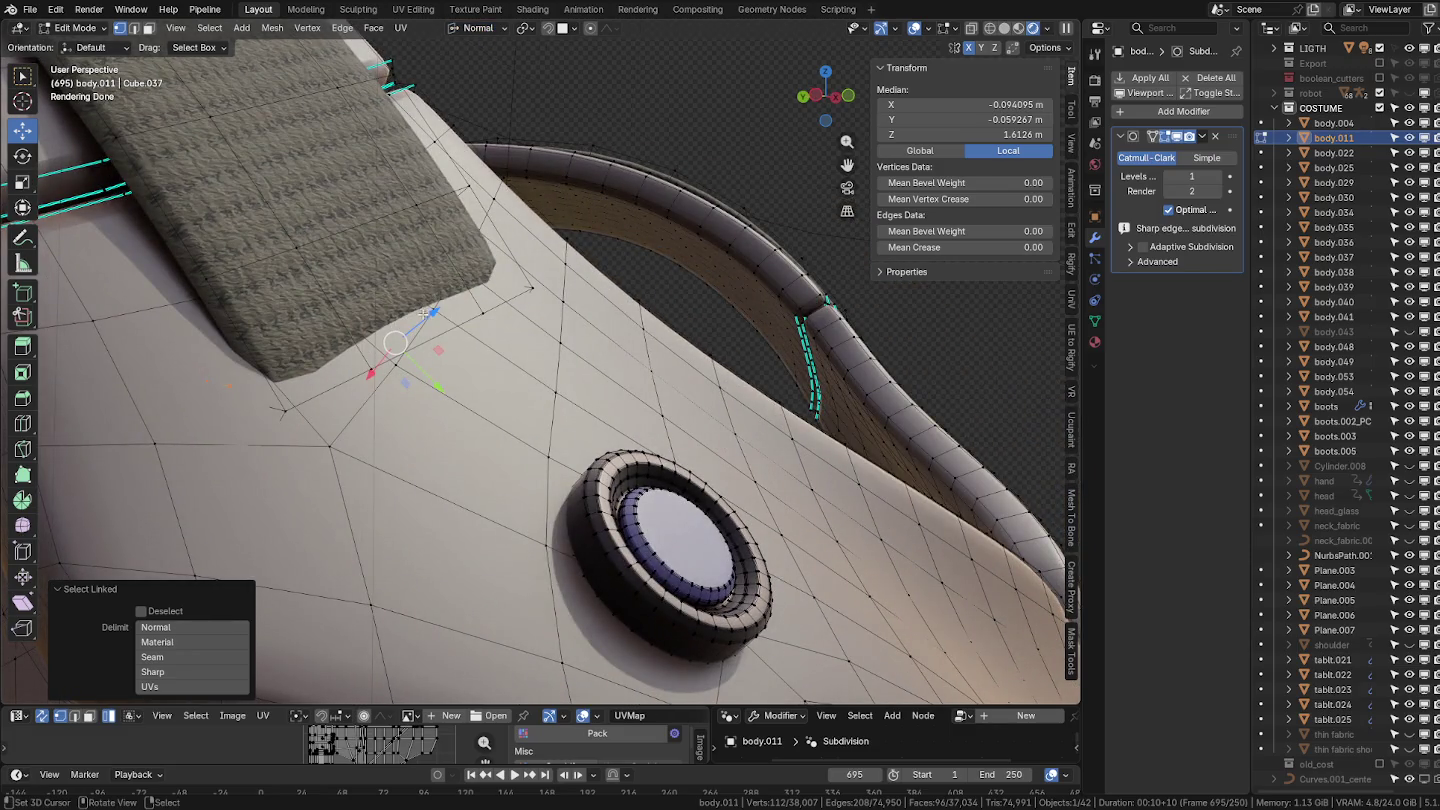
pyautogui.press('e')
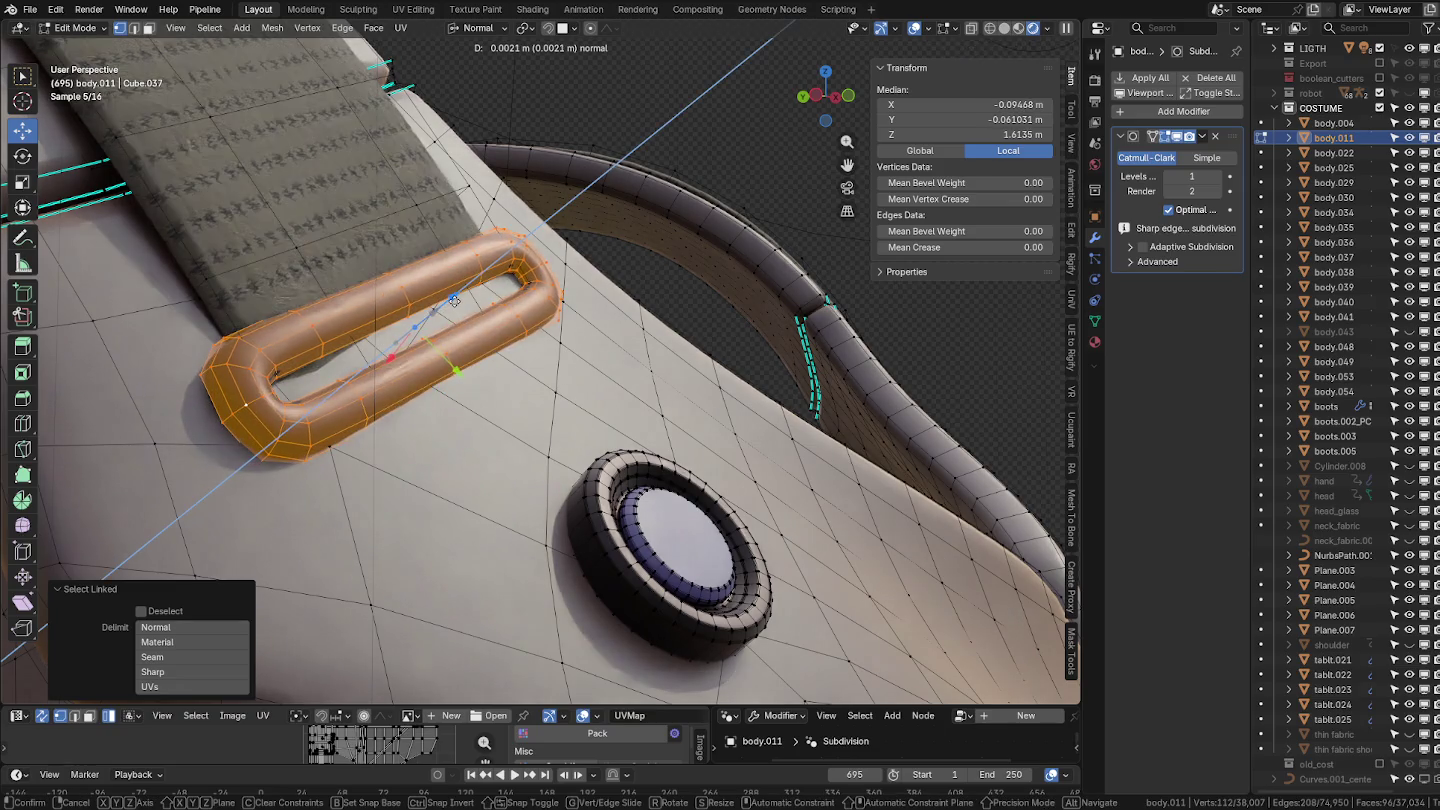
pyautogui.click(454, 301)
pyautogui.moveTo(454, 300); pyautogui.dragTo(733, 360, button='middle')
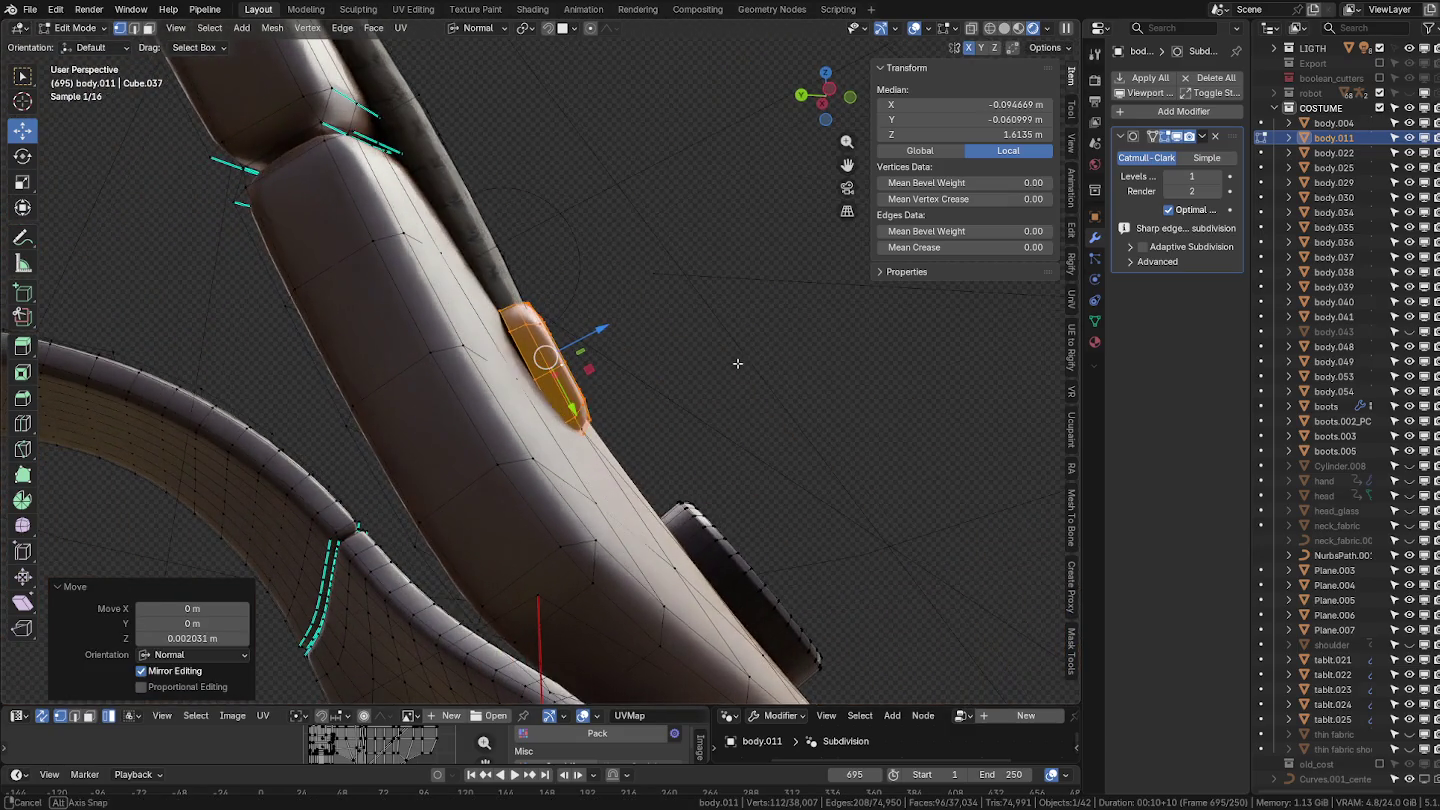
# Rotate the loop −4.24° and then −0.865° to align it with the strap.
pyautogui.press('r')
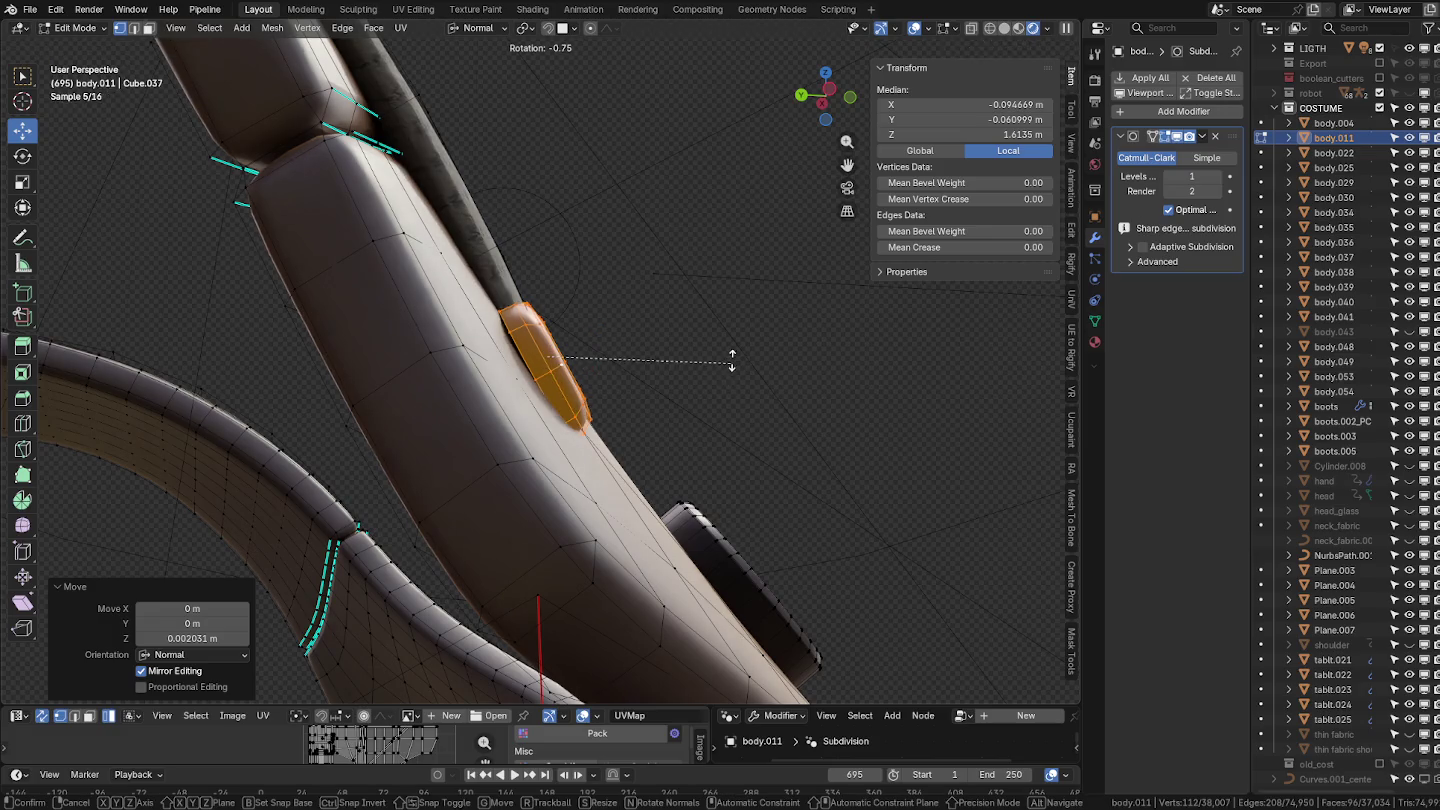
pyautogui.click(733, 354)
pyautogui.moveTo(733, 353)
pyautogui.mouseDown(button='middle')
pyautogui.moveTo(509, 338)
pyautogui.moveTo(650, 273)
pyautogui.mouseUp(button='middle')
pyautogui.press('r')
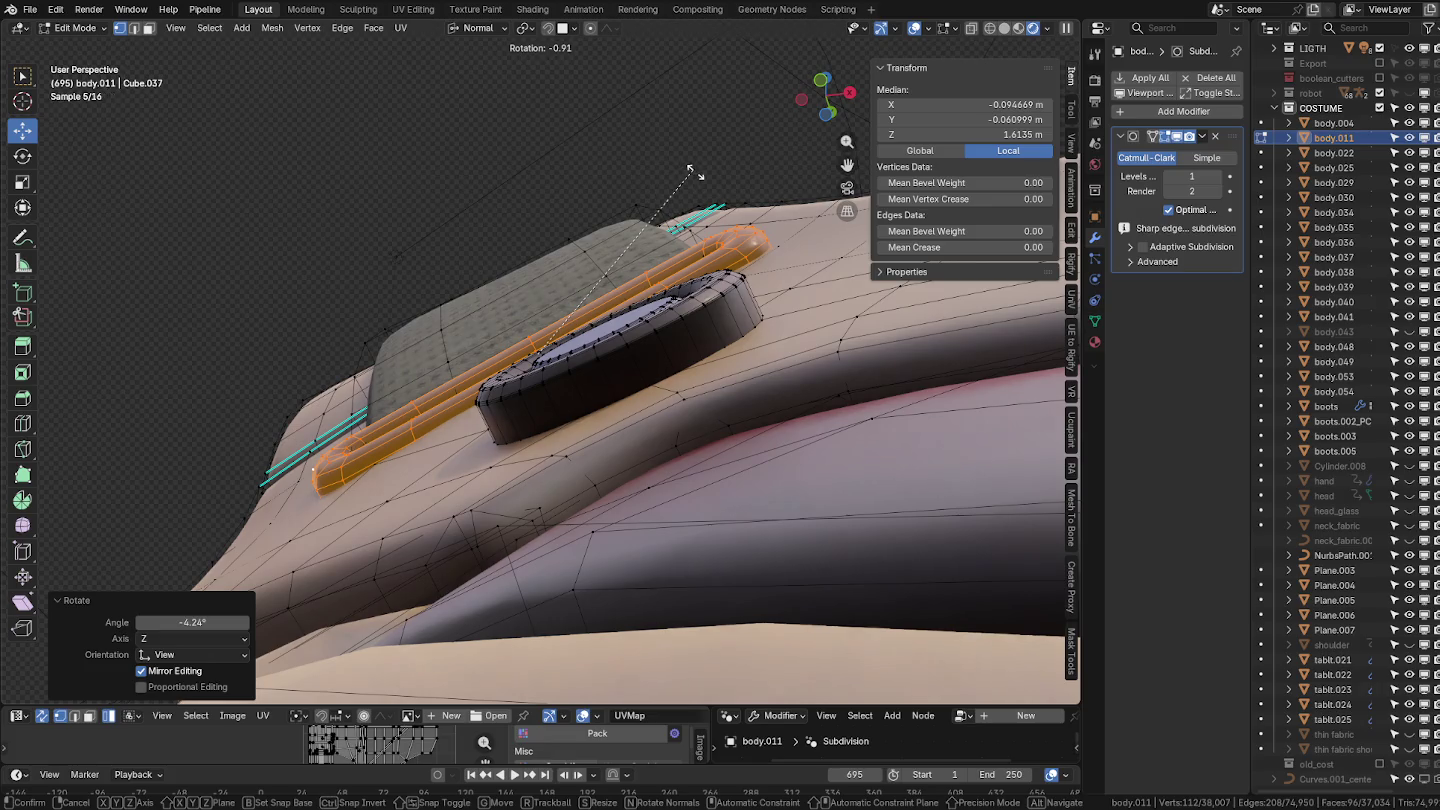
pyautogui.click(698, 176)
pyautogui.moveTo(697, 177)
pyautogui.mouseDown(button='middle')
pyautogui.moveTo(751, 357)
pyautogui.moveTo(532, 293)
pyautogui.mouseUp(button='middle')
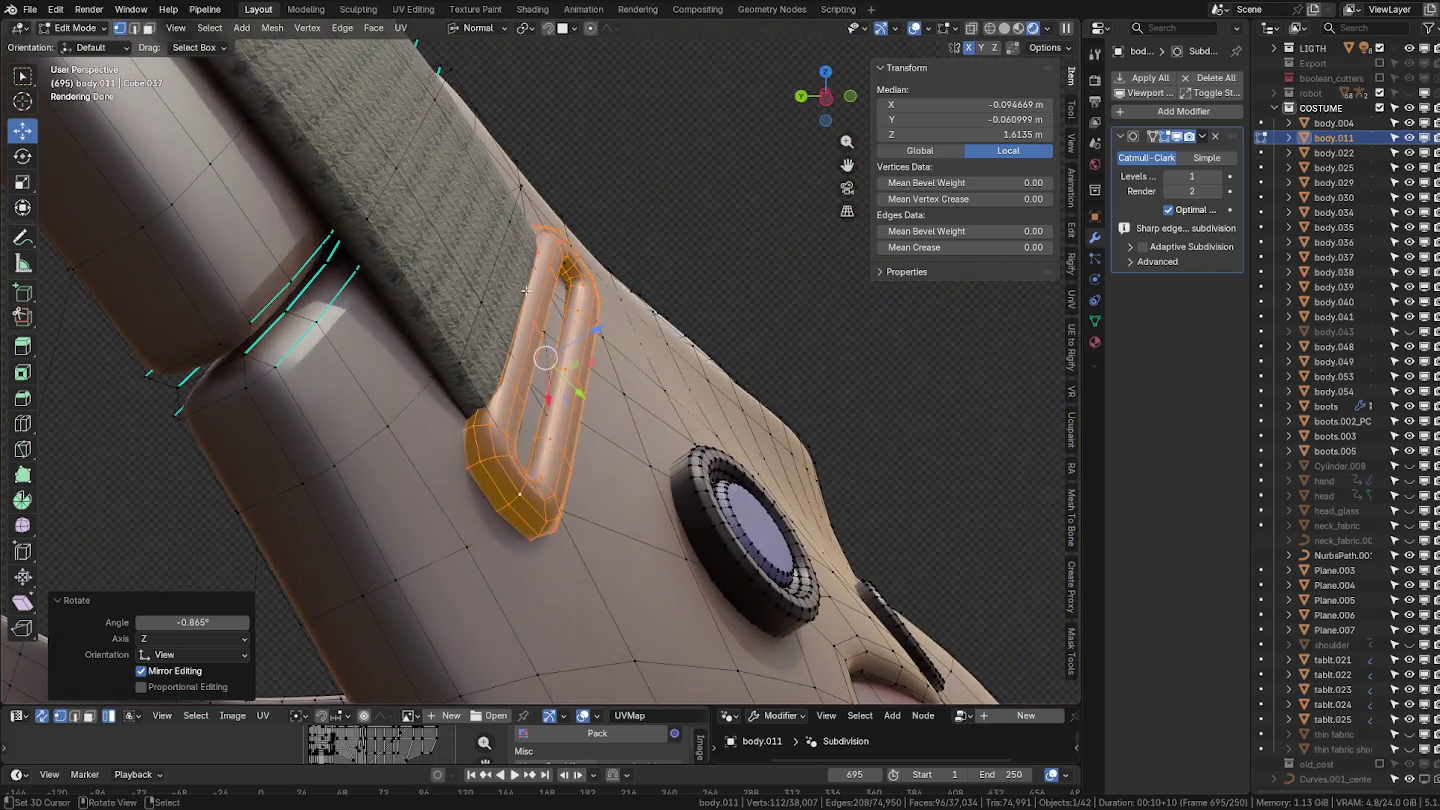
pyautogui.moveTo(493, 274)
pyautogui.mouseDown(button='middle')
pyautogui.moveTo(575, 296)
pyautogui.moveTo(693, 225)
pyautogui.mouseUp(button='middle')
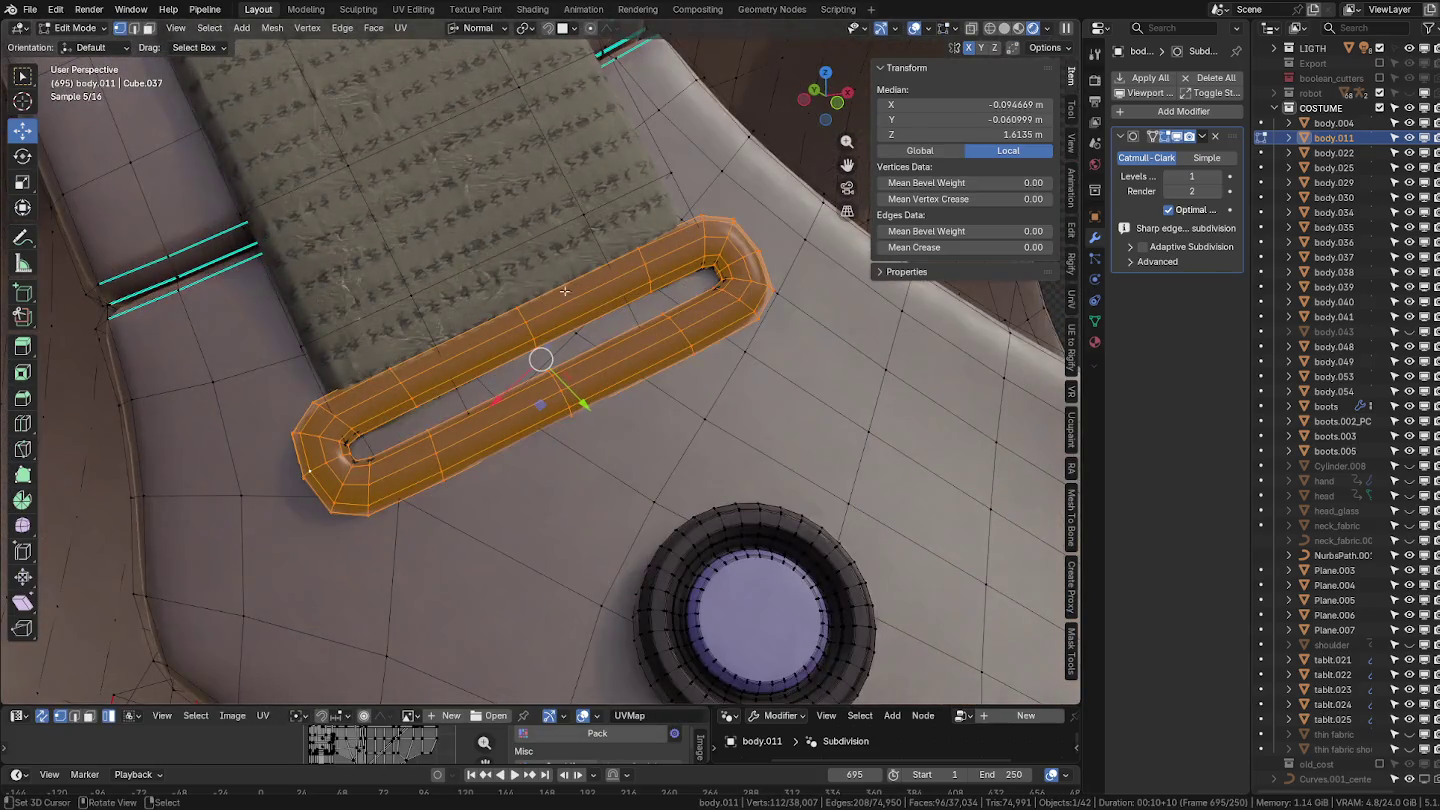
pyautogui.press('3')
pyautogui.click(638, 216)
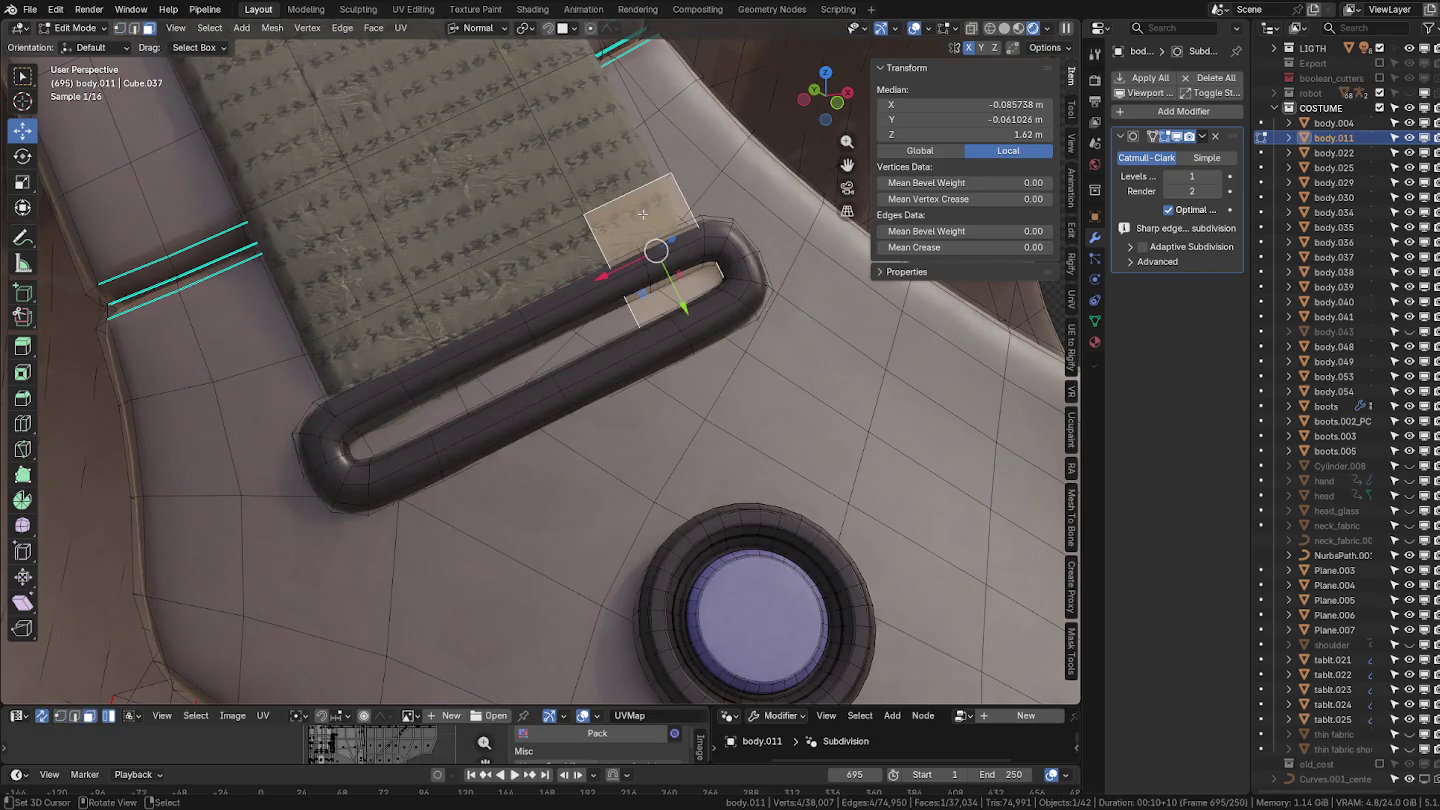
# Nudge the fabric end-strip faces about 1 mm on Y to tuck under the loop.
pyautogui.keyDown('ctrl'); pyautogui.click(447, 301); pyautogui.keyUp('ctrl')
pyautogui.keyDown('ctrl'); pyautogui.click(369, 333); pyautogui.keyUp('ctrl')
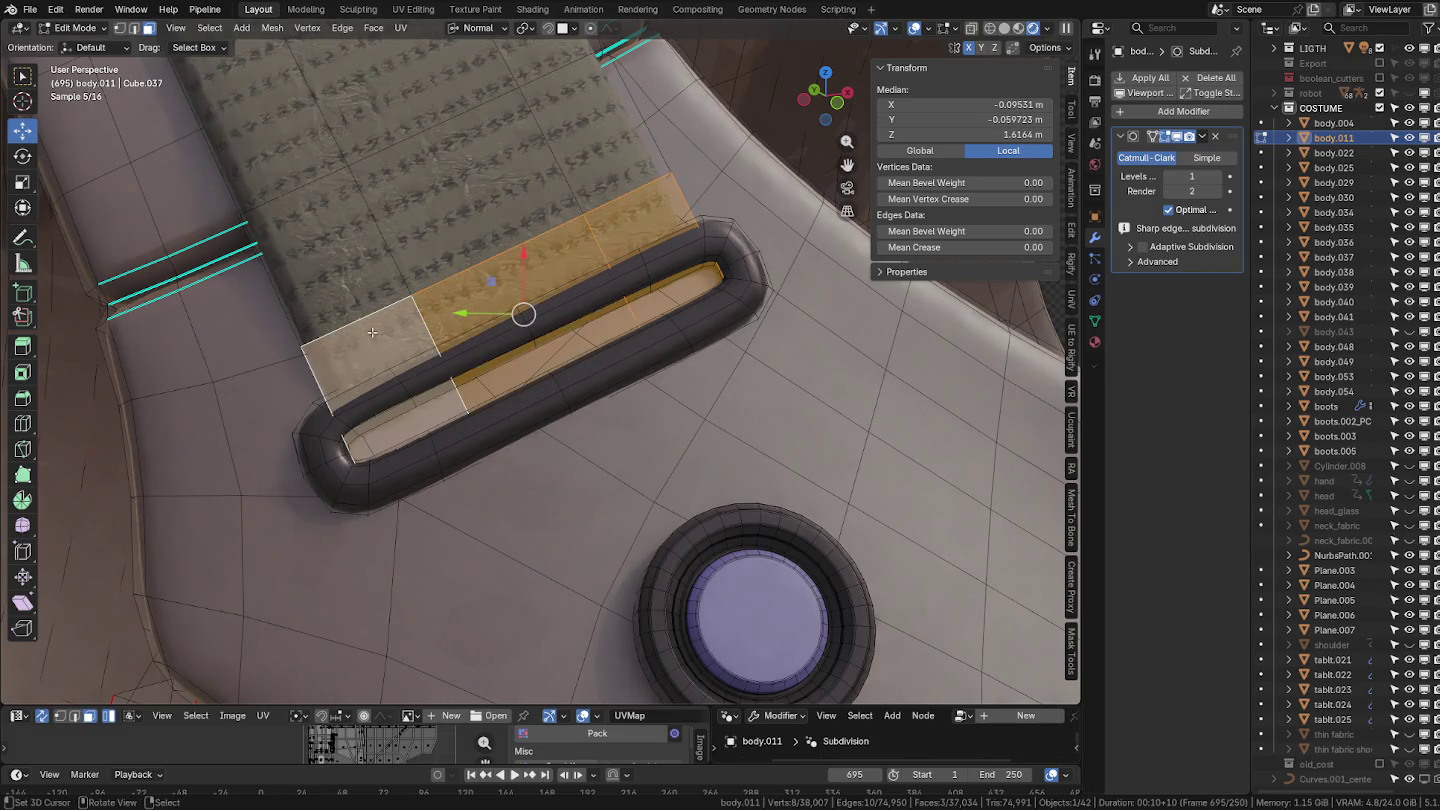
pyautogui.press('KP_Decimal')
pyautogui.moveTo(432, 304); pyautogui.dragTo(409, 333, button='middle')
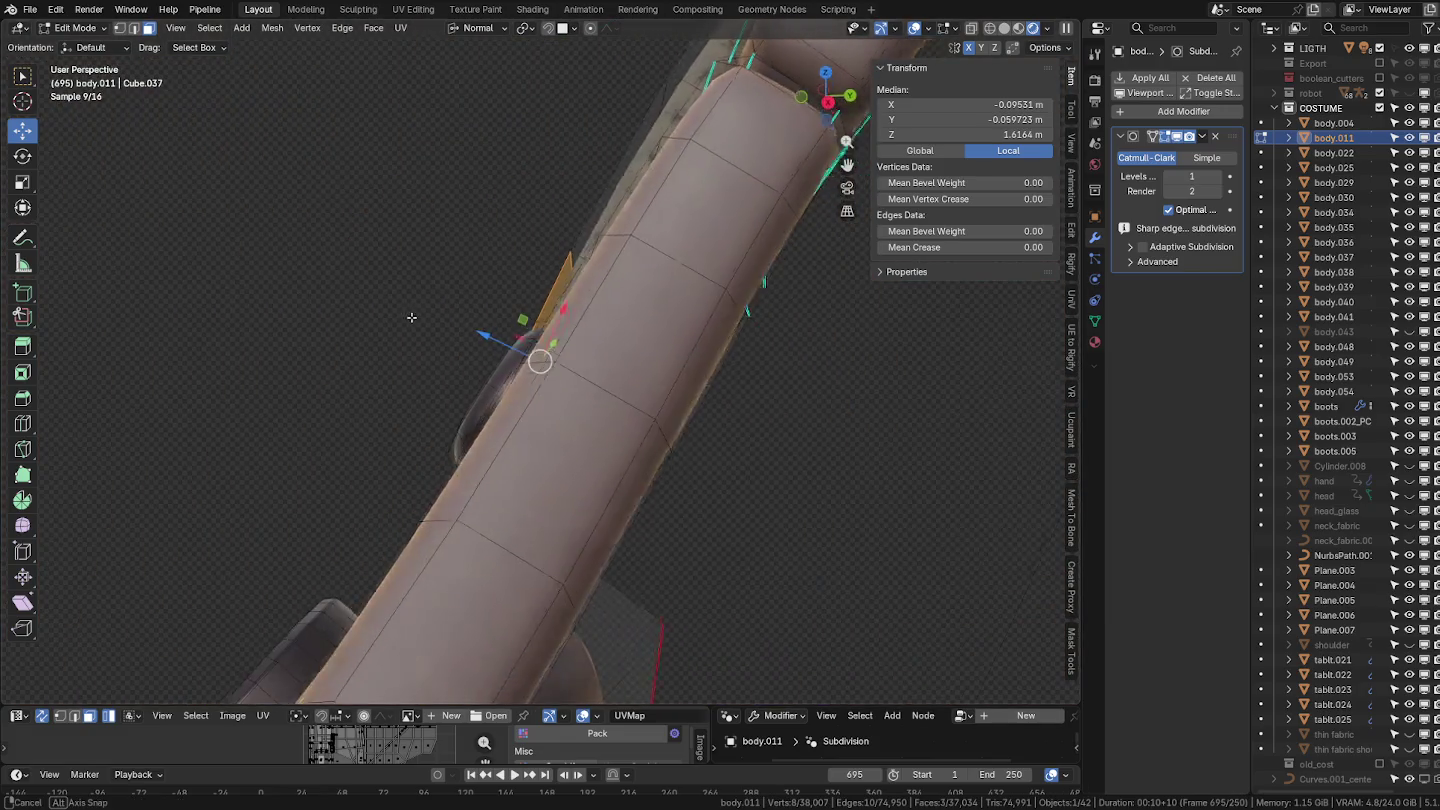
pyautogui.press('g')
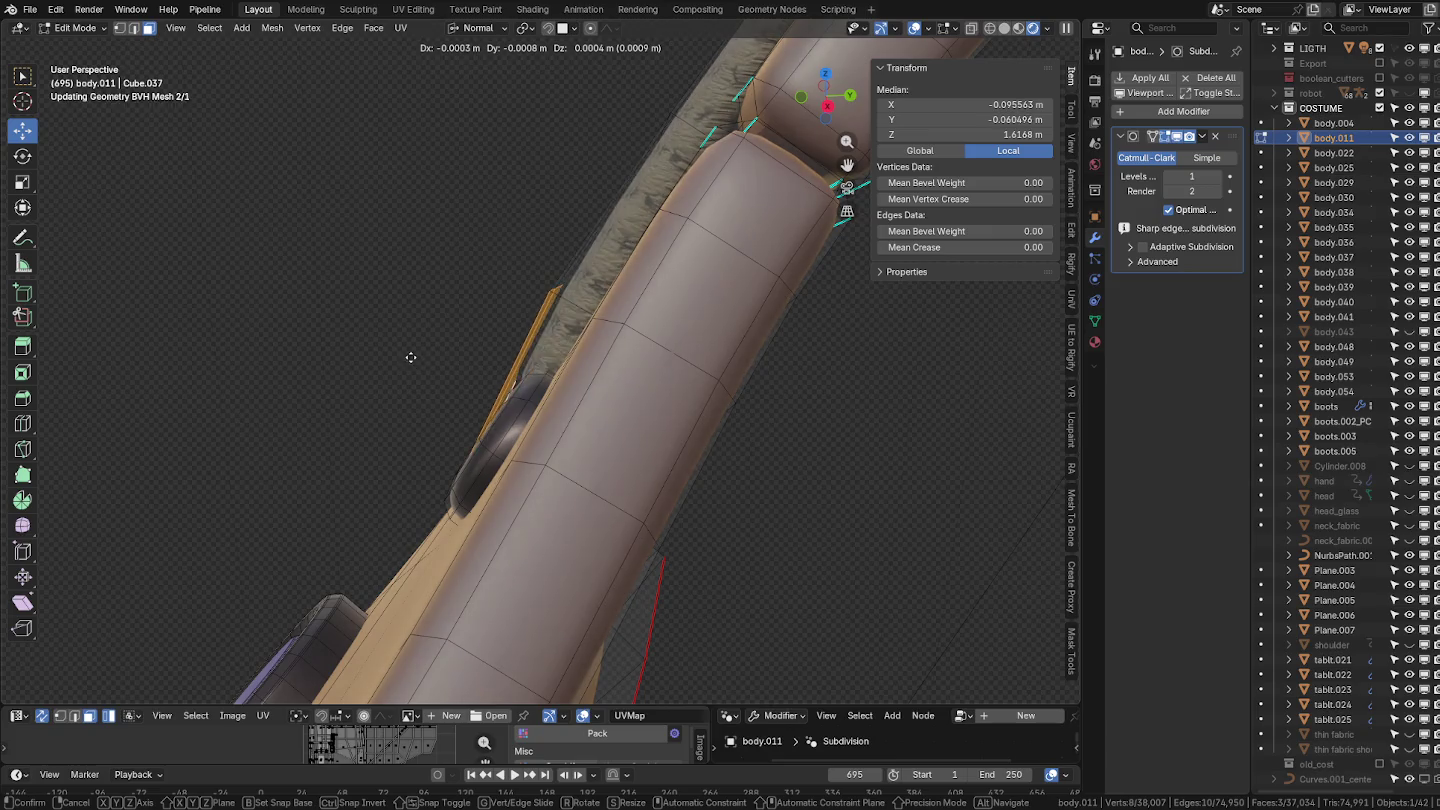
pyautogui.click(392, 337)
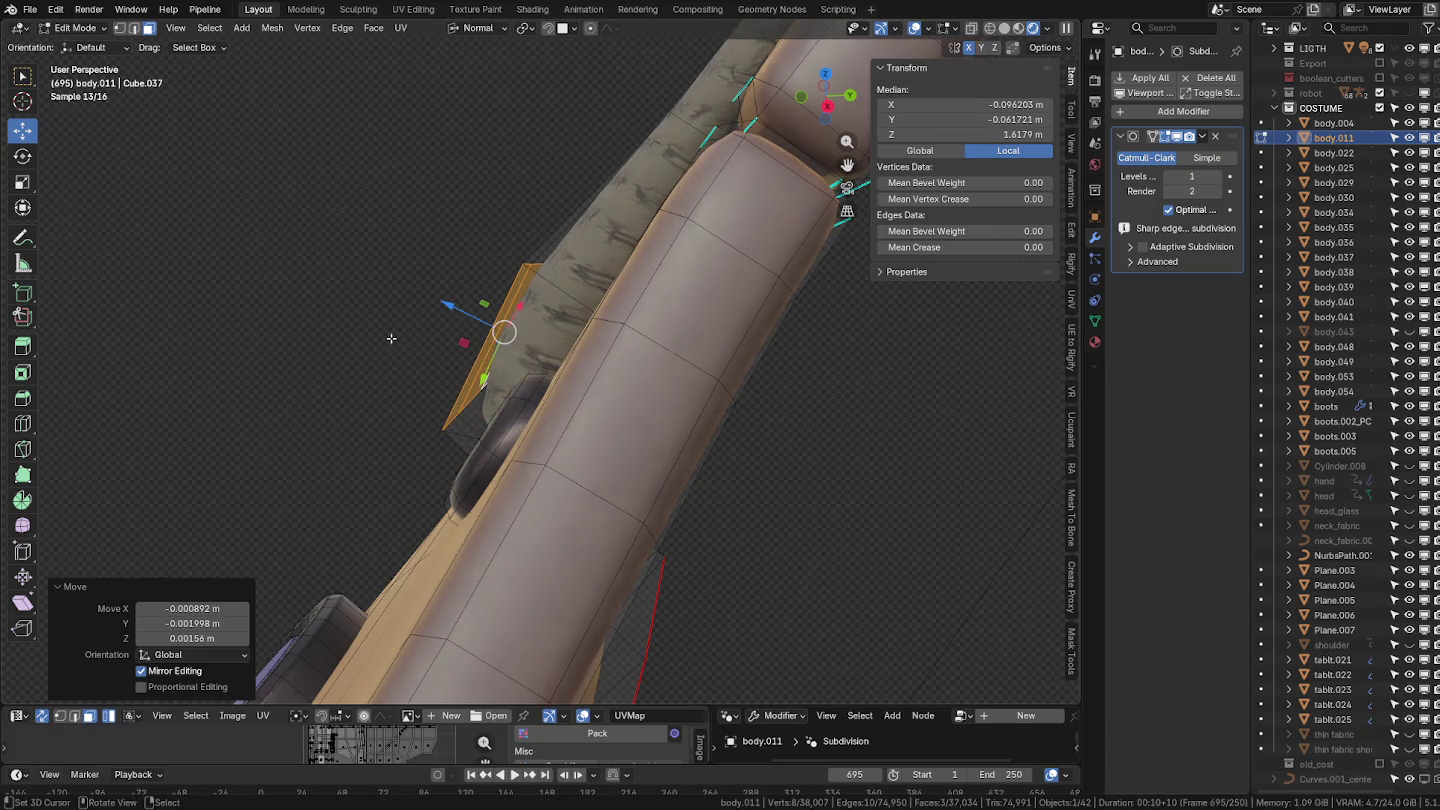
pyautogui.moveTo(399, 346)
pyautogui.mouseDown(button='middle')
pyautogui.moveTo(715, 248)
pyautogui.moveTo(758, 265)
pyautogui.moveTo(766, 298)
pyautogui.mouseUp(button='middle')
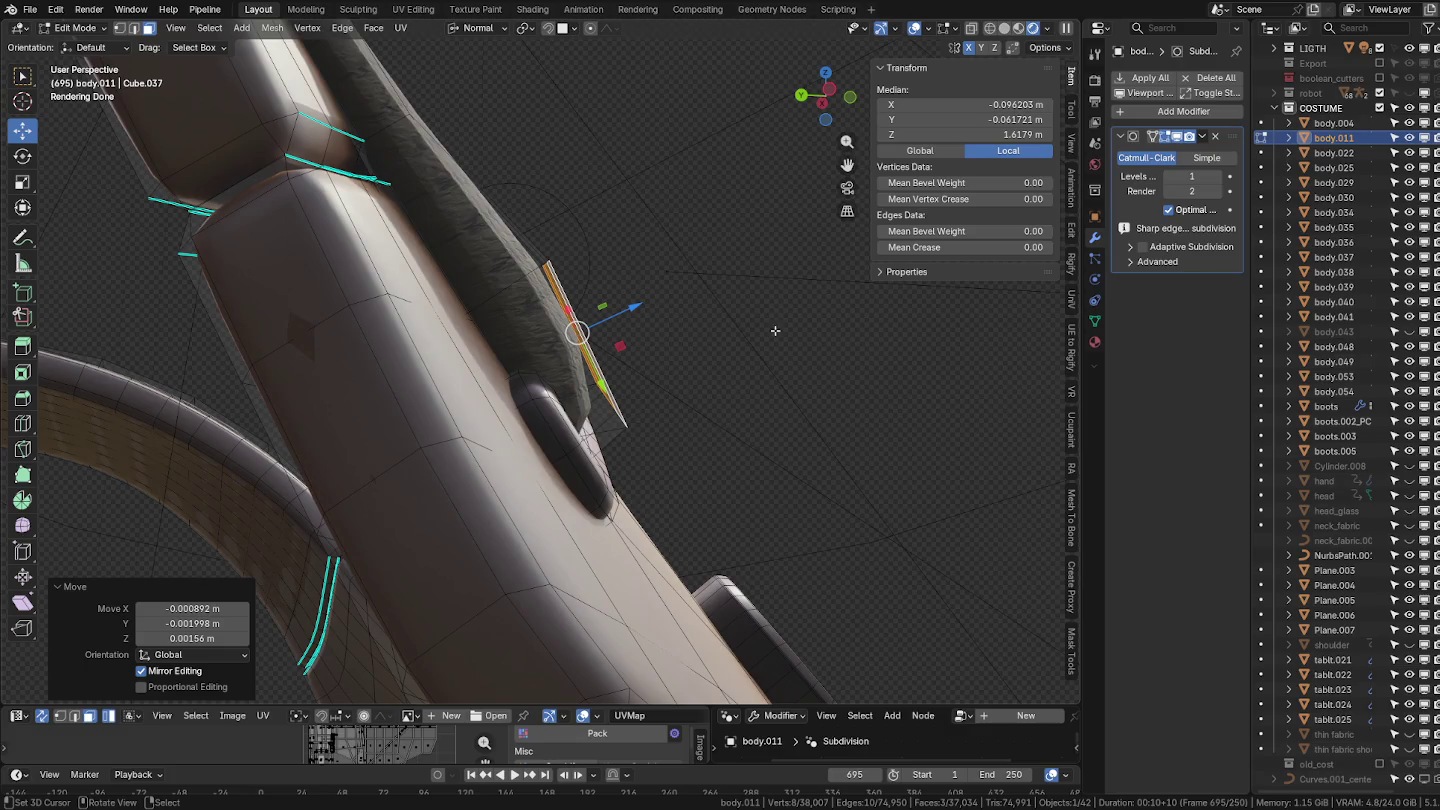
pyautogui.press('g')
pyautogui.click(790, 333)
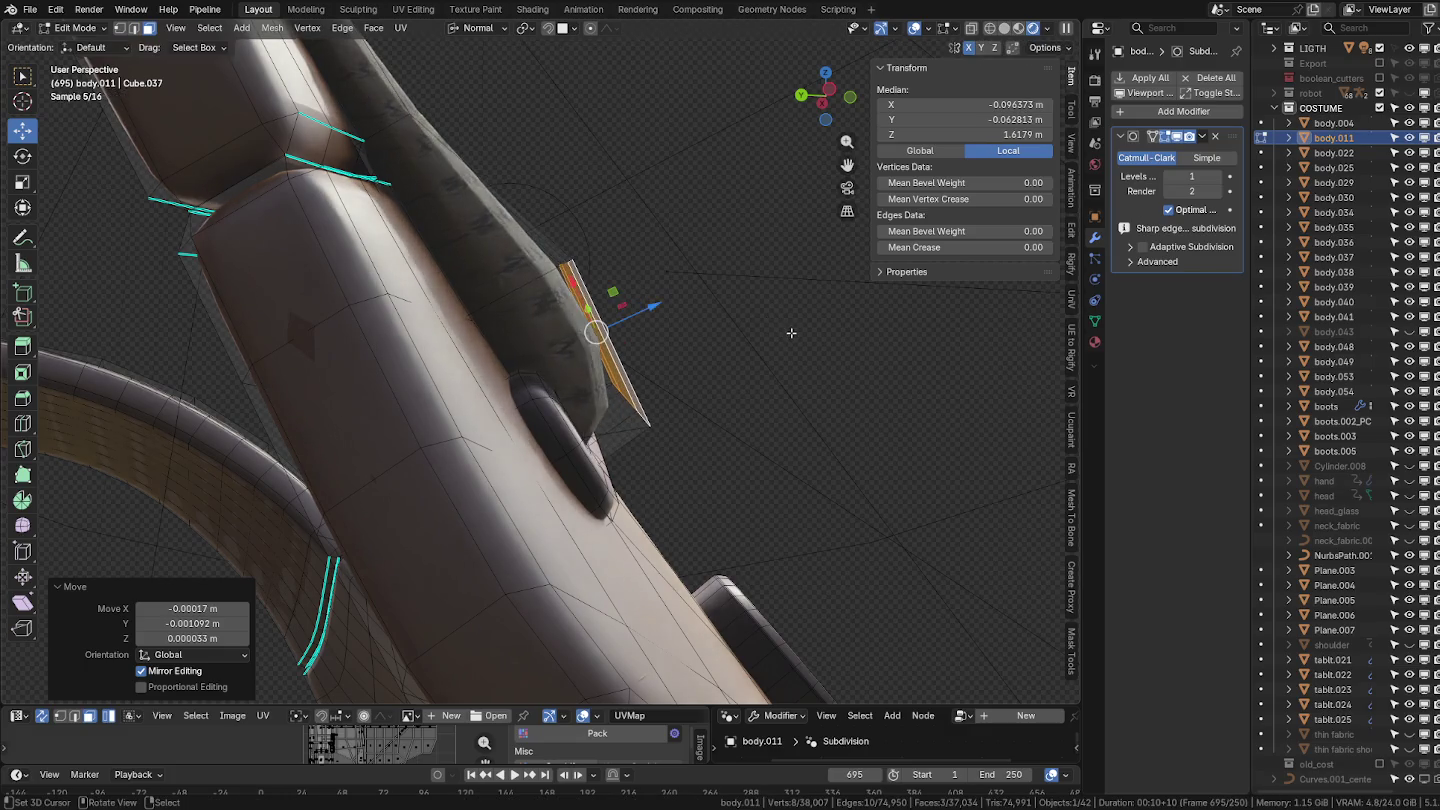
pyautogui.press('KP_Decimal')
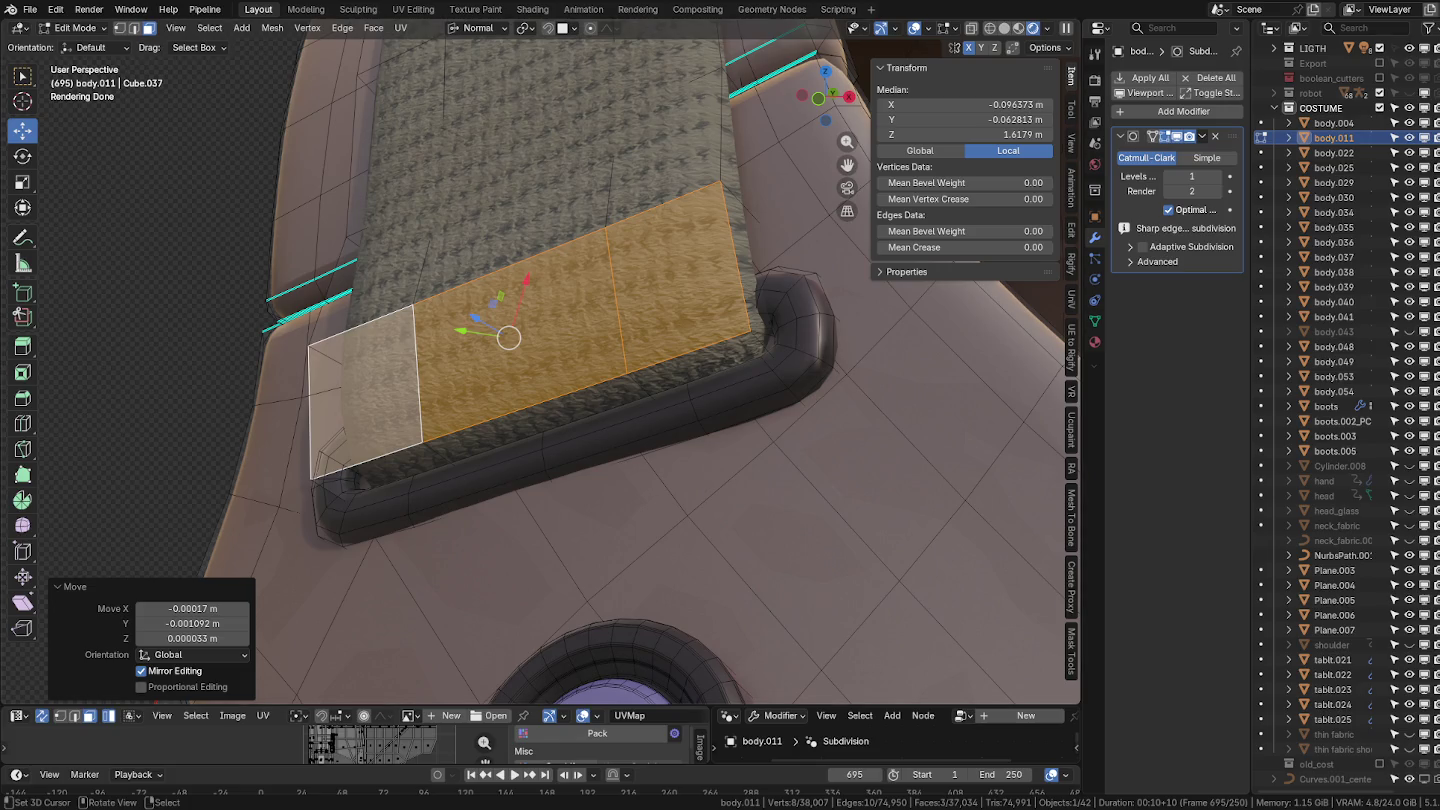
pyautogui.moveTo(832, 481)
pyautogui.mouseDown(button='middle')
pyautogui.moveTo(522, 398)
pyautogui.moveTo(806, 413)
pyautogui.mouseUp(button='middle')
pyautogui.scroll(-5, 522, 398)
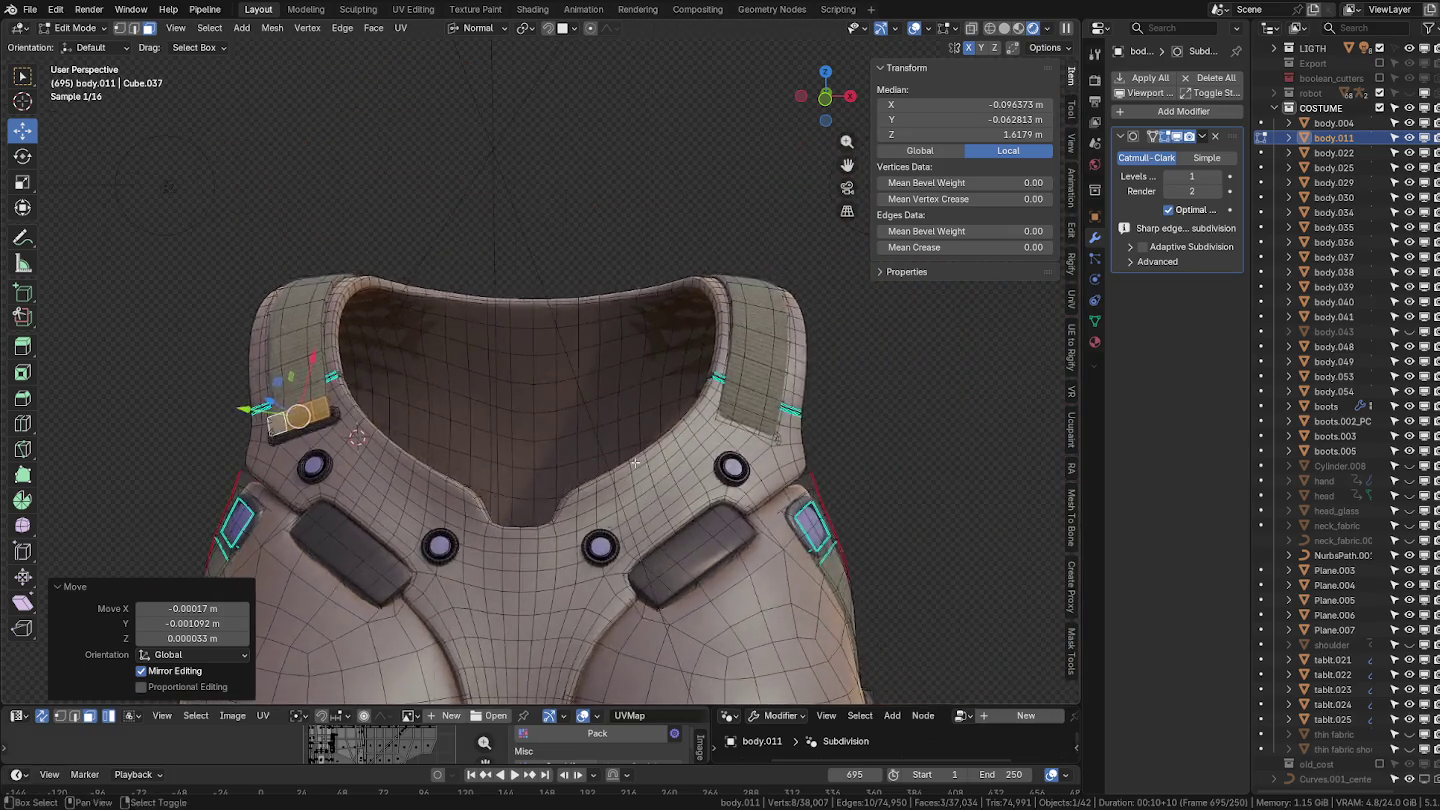
# Select faces on the opposite strap and grow to the linked strap fabric piece.
pyautogui.scroll(5, 805, 413)
pyautogui.click(805, 412)
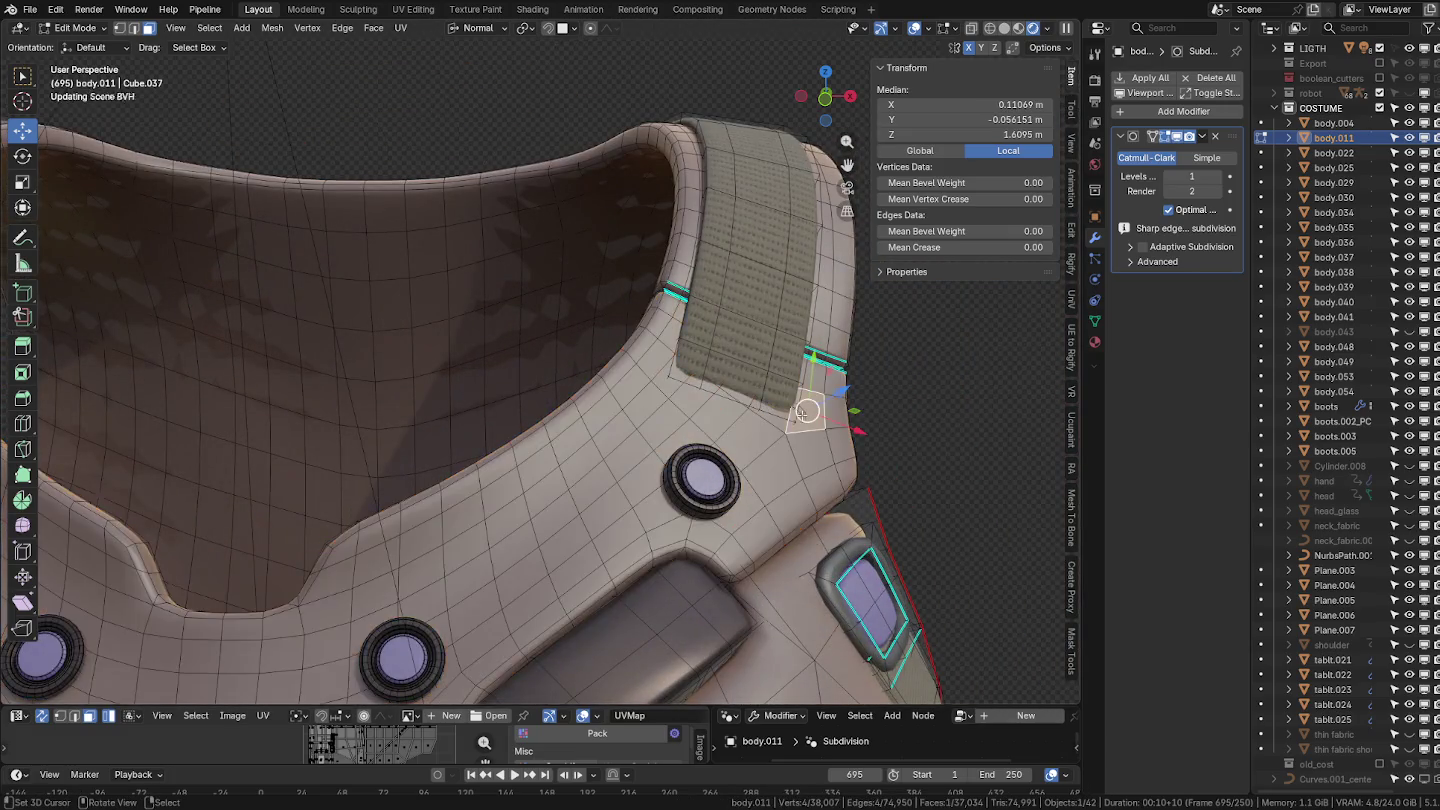
pyautogui.click(800, 412)
pyautogui.press('KP_Decimal')
pyautogui.moveTo(800, 411)
pyautogui.mouseDown(button='middle')
pyautogui.moveTo(725, 383)
pyautogui.moveTo(690, 389)
pyautogui.mouseUp(button='middle')
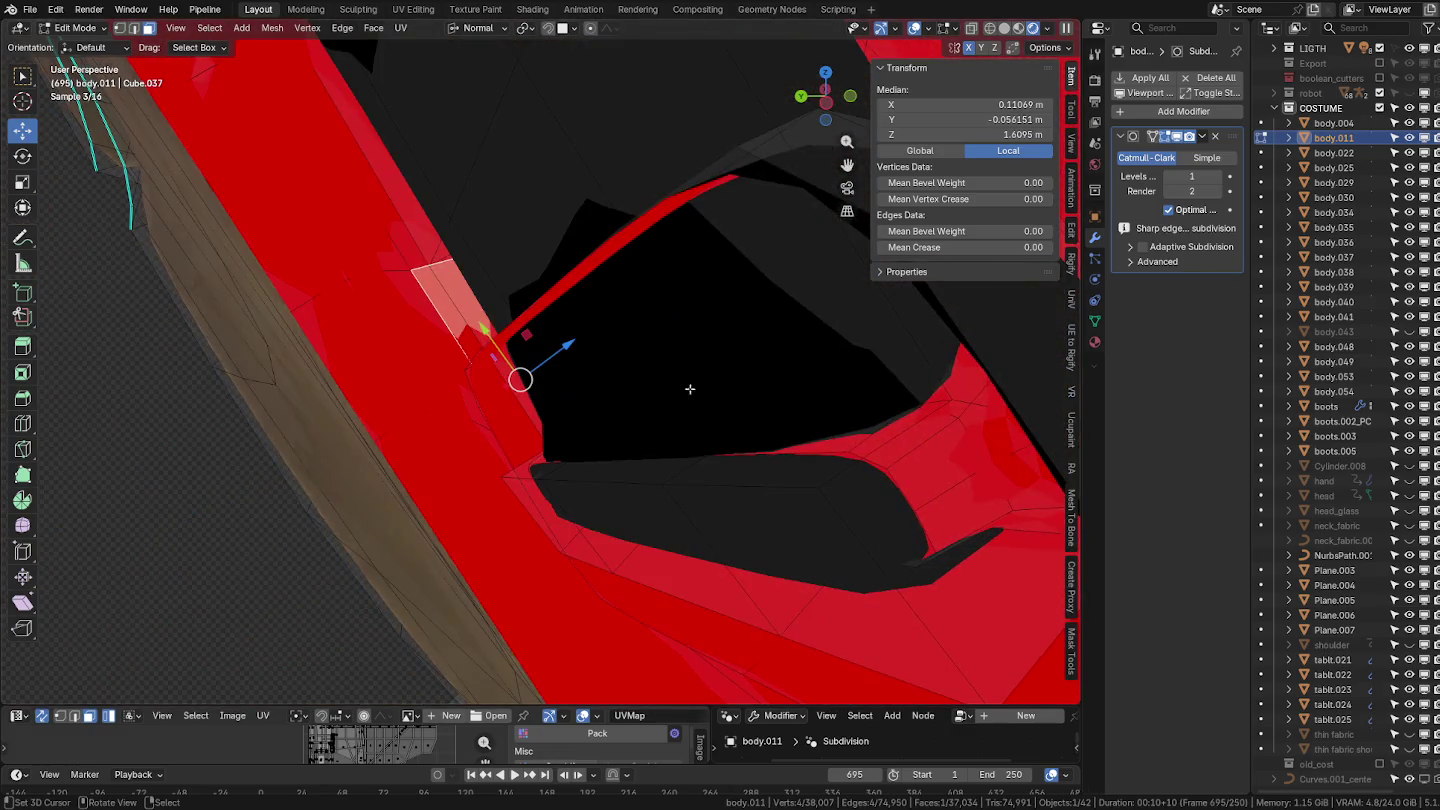
pyautogui.click(740, 545)
pyautogui.hotkey('ctrl', 'l')
pyautogui.press('KP_Decimal')
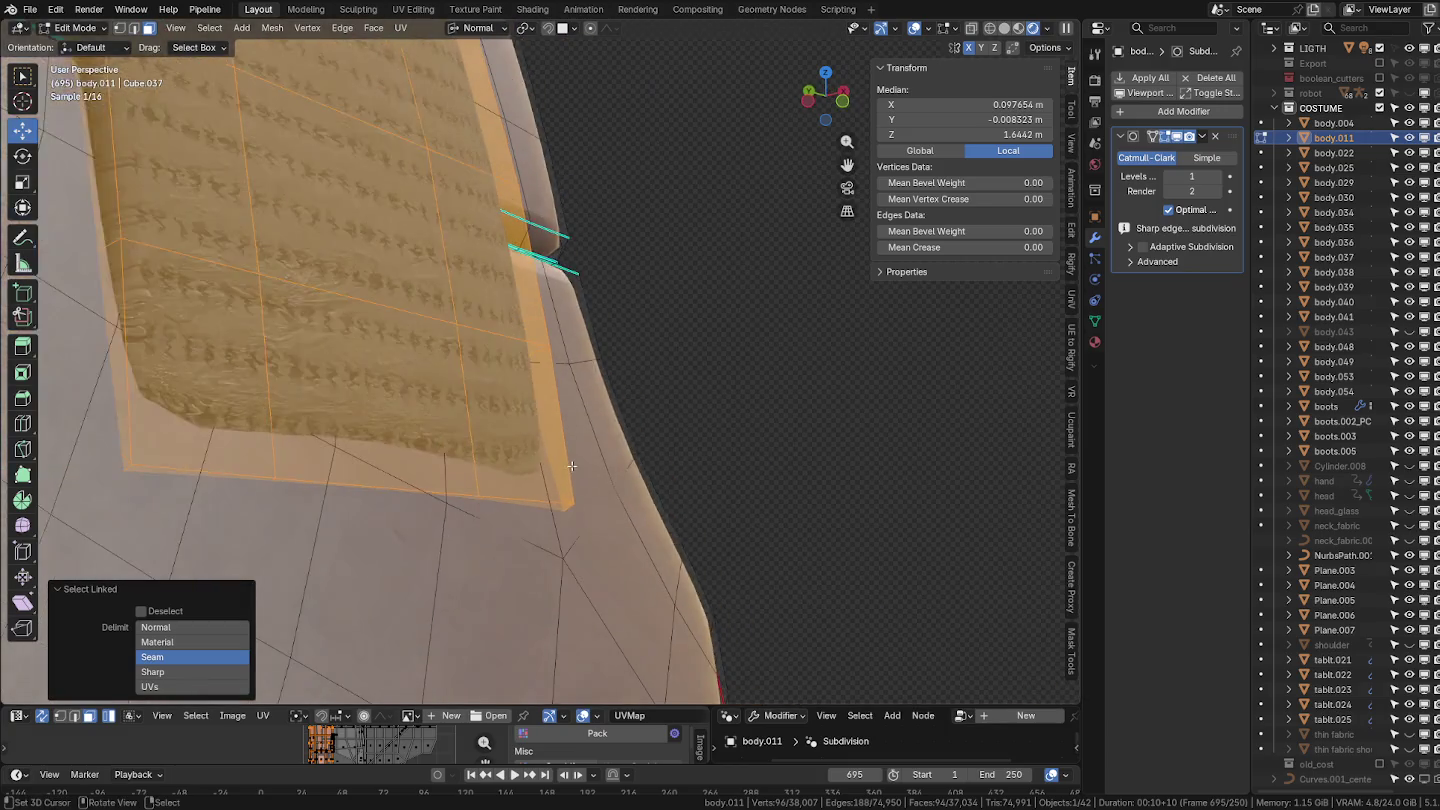
# Select the linked strap island, push it slightly out along its normal, and rotate it slightly.
pyautogui.press('a')
pyautogui.scroll(5, 575, 464)
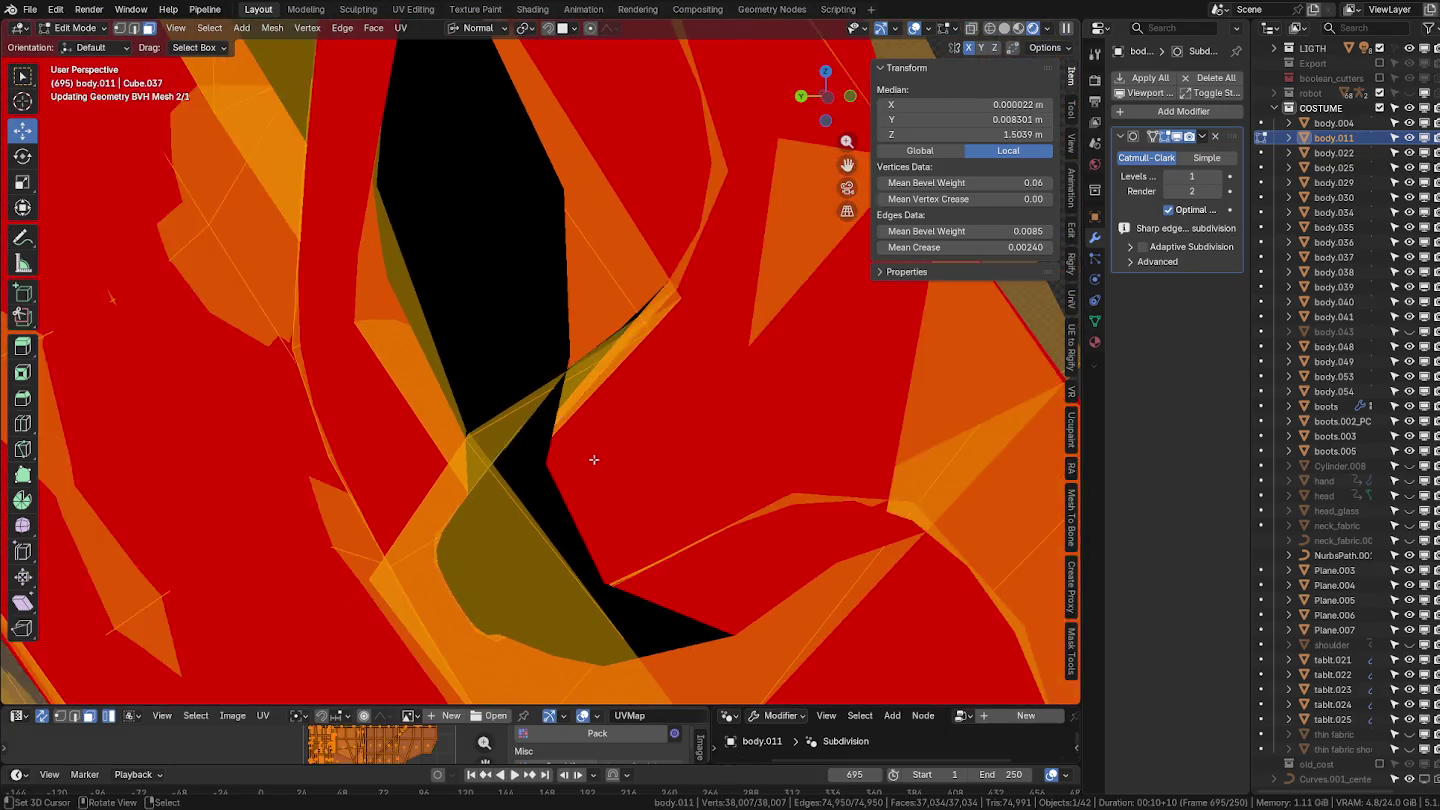
pyautogui.scroll(-4, 569, 450)
pyautogui.click(608, 410)
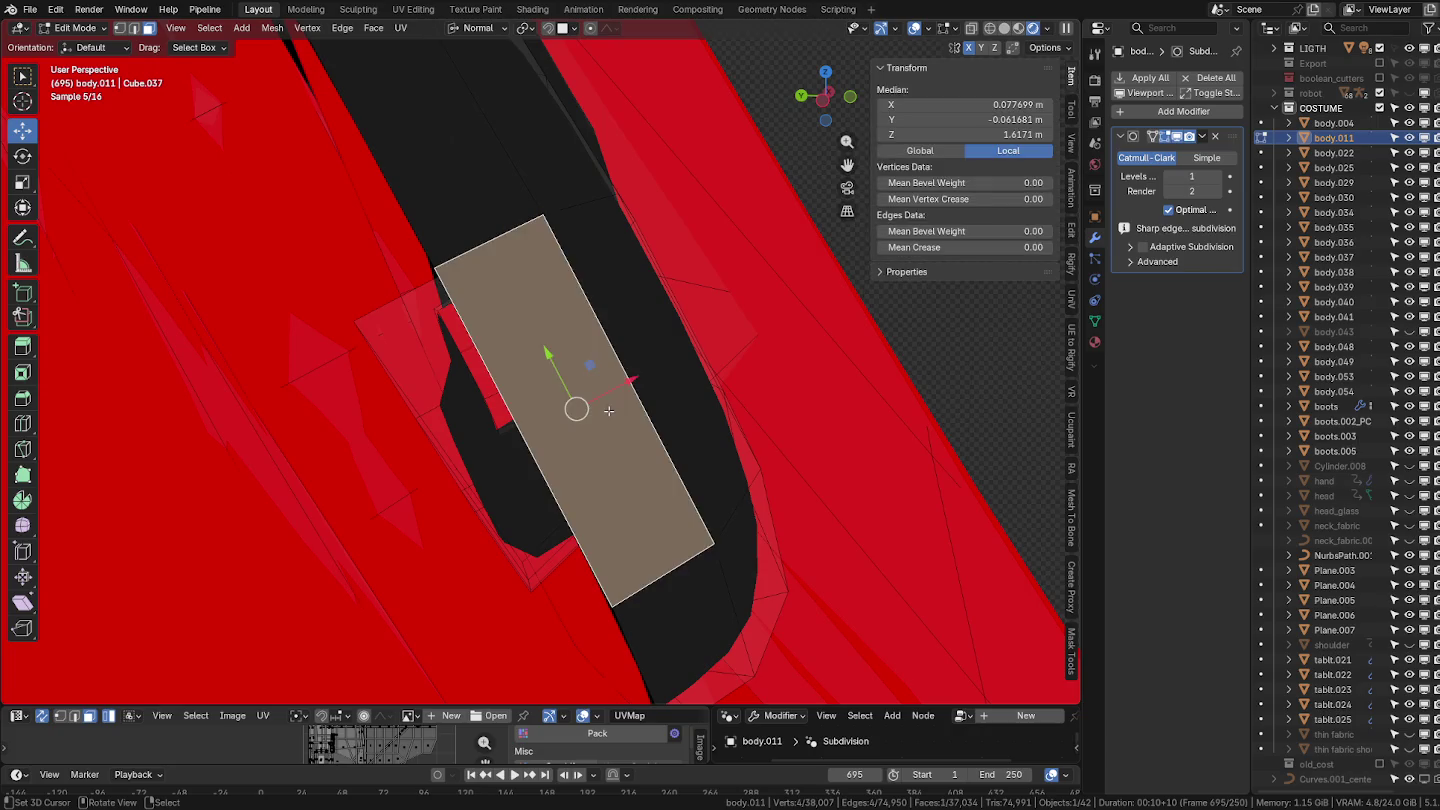
pyautogui.hotkey('ctrl', 'l')
pyautogui.press('KP_Decimal')
pyautogui.moveTo(585, 440)
pyautogui.mouseDown(button='middle')
pyautogui.moveTo(611, 410)
pyautogui.moveTo(622, 434)
pyautogui.mouseUp(button='middle')
pyautogui.moveTo(621, 433); pyautogui.dragTo(650, 416)
pyautogui.moveTo(651, 416)
pyautogui.mouseDown(button='middle')
pyautogui.moveTo(526, 318)
pyautogui.moveTo(618, 419)
pyautogui.moveTo(587, 448)
pyautogui.moveTo(615, 435)
pyautogui.mouseUp(button='middle')
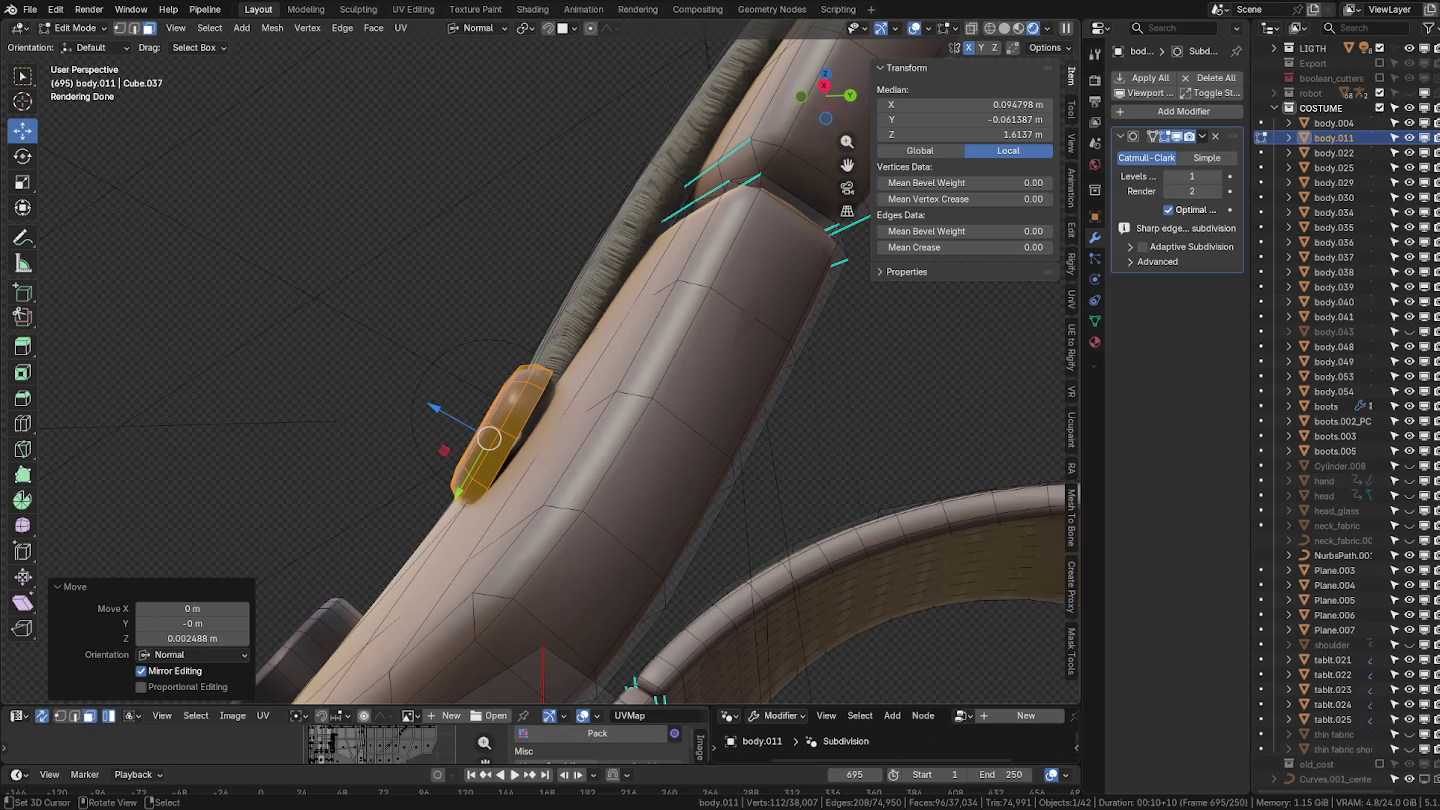
pyautogui.press('r')
pyautogui.click(441, 485)
# Edge-slide the buckle's edge loop into a snugger position.
pyautogui.moveTo(441, 485)
pyautogui.mouseDown(button='middle')
pyautogui.moveTo(747, 548)
pyautogui.moveTo(527, 482)
pyautogui.mouseUp(button='middle')
pyautogui.keyDown('alt'); pyautogui.click(488, 472); pyautogui.keyUp('alt')
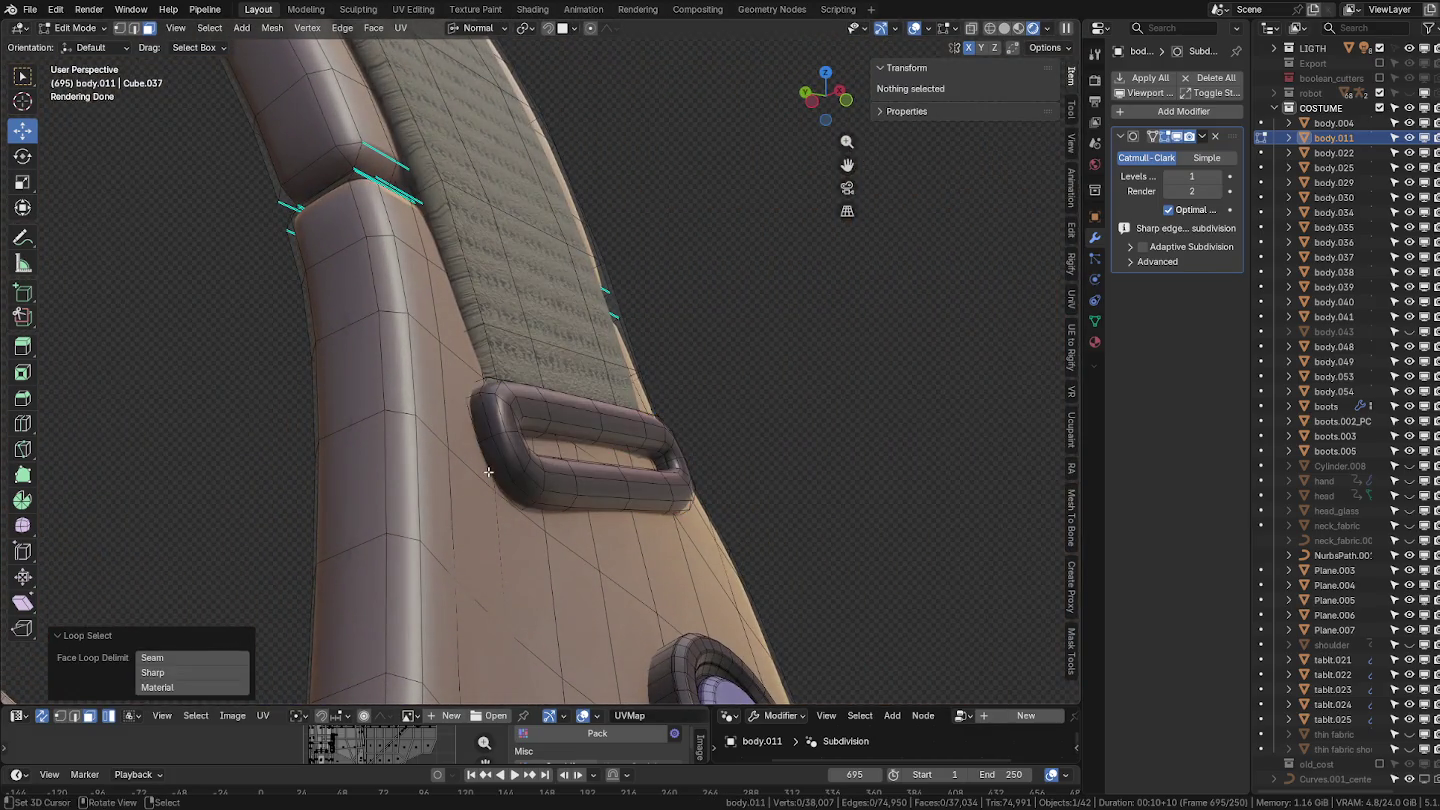
pyautogui.press('2')
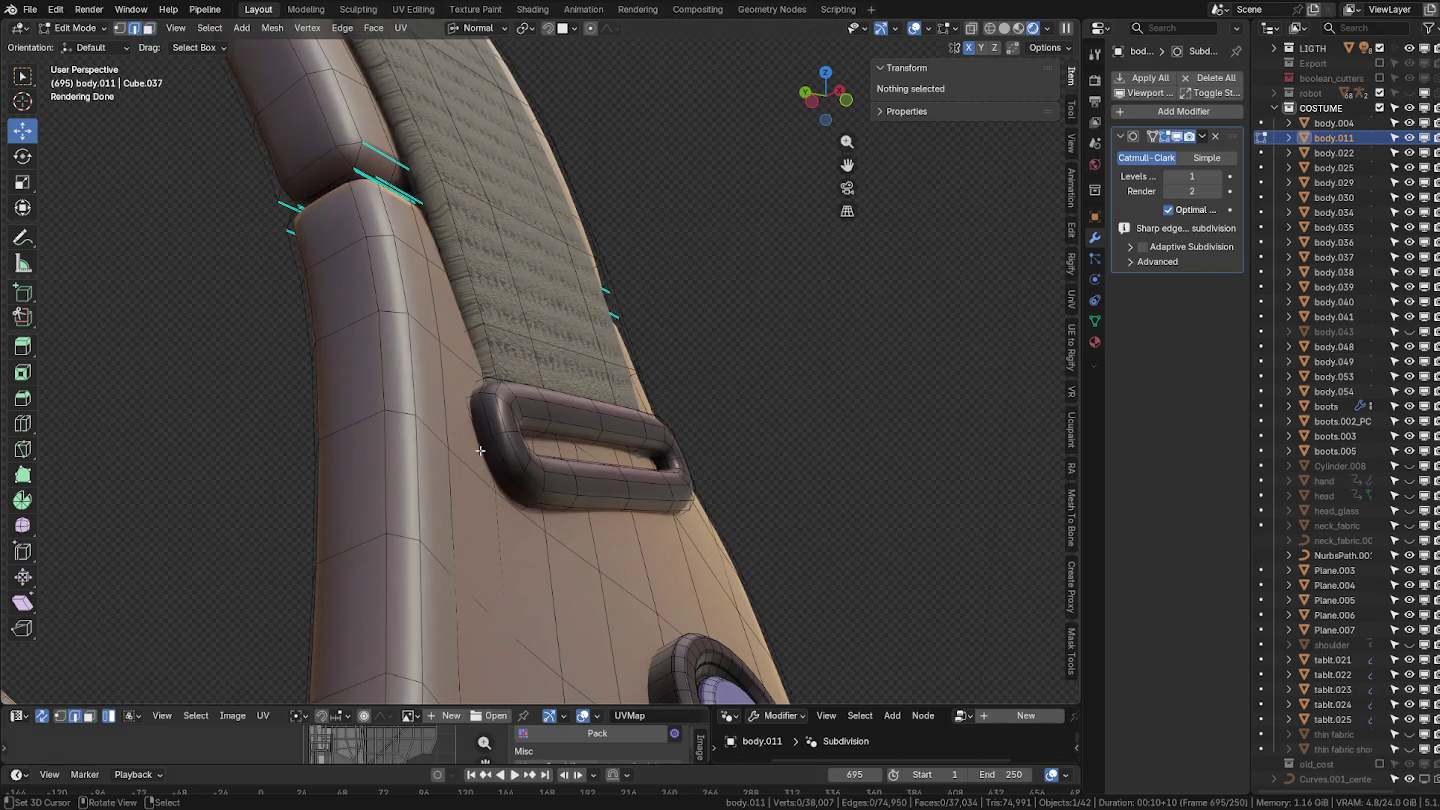
pyautogui.keyDown('alt'); pyautogui.click(493, 467); pyautogui.keyUp('alt')
pyautogui.moveTo(500, 479); pyautogui.dragTo(603, 513, button='middle')
pyautogui.press('g')
pyautogui.press('g')
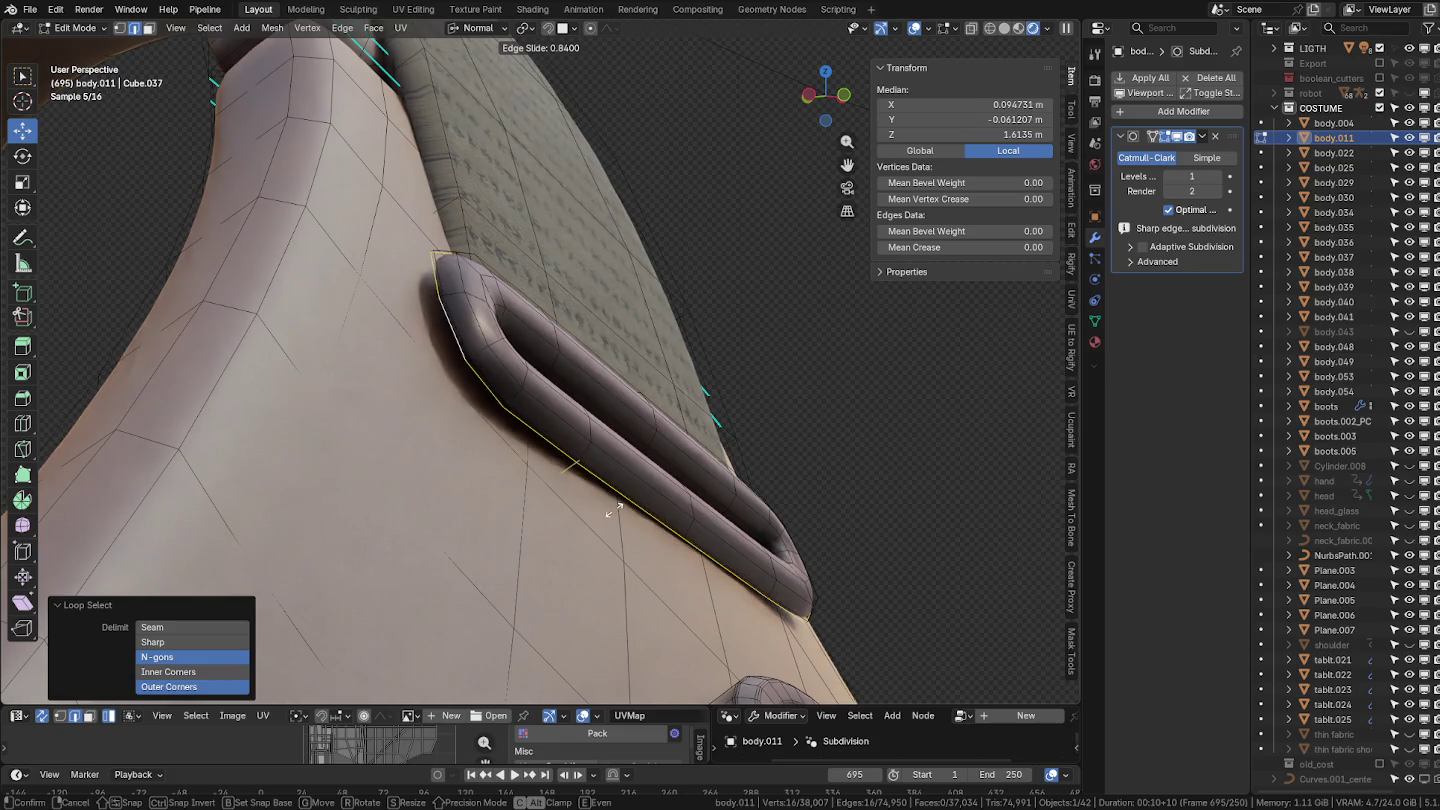
pyautogui.press('e')
pyautogui.click(599, 530)
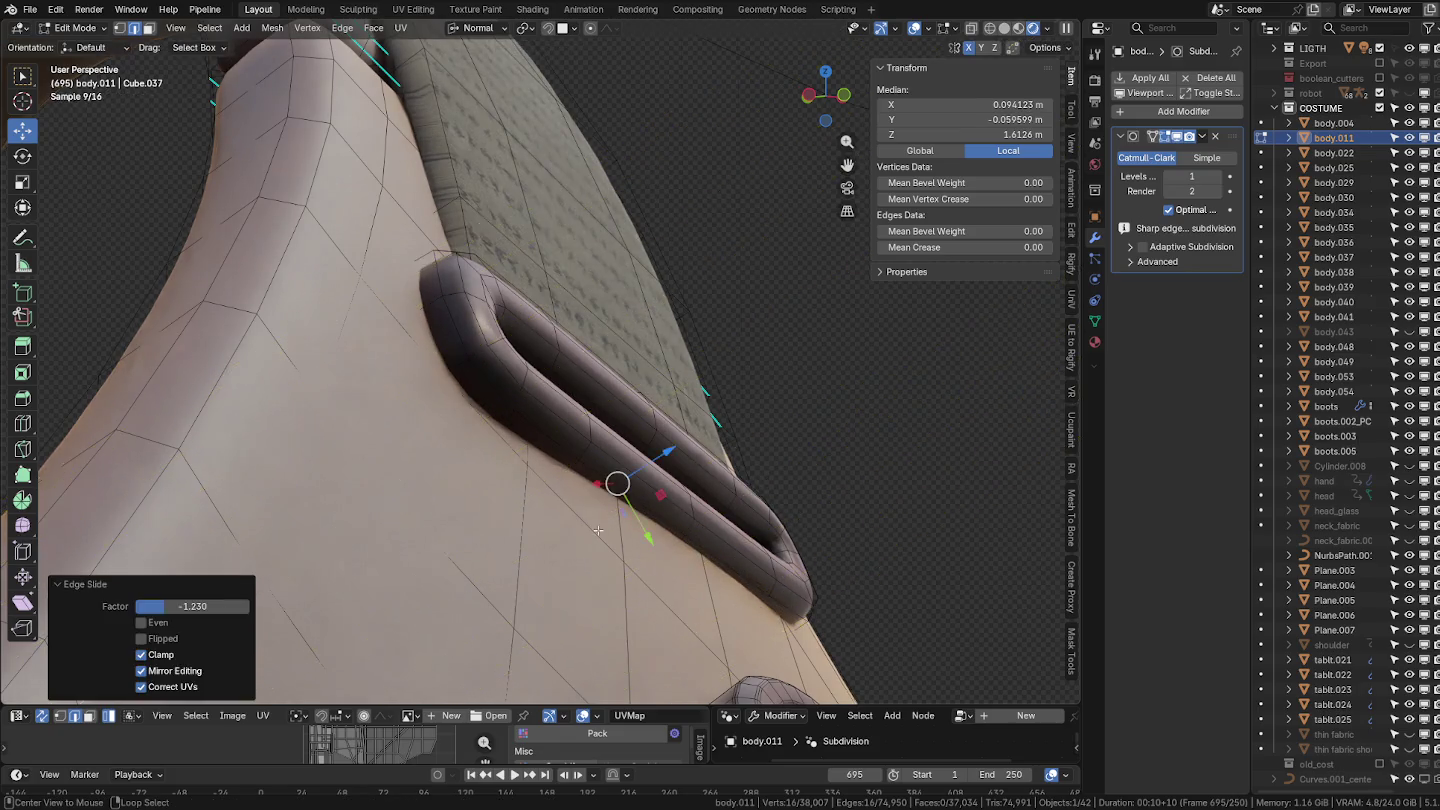
# Move the strap face loop about 3 mm on Y, then return to Object Mode.
pyautogui.click(1021, 30)
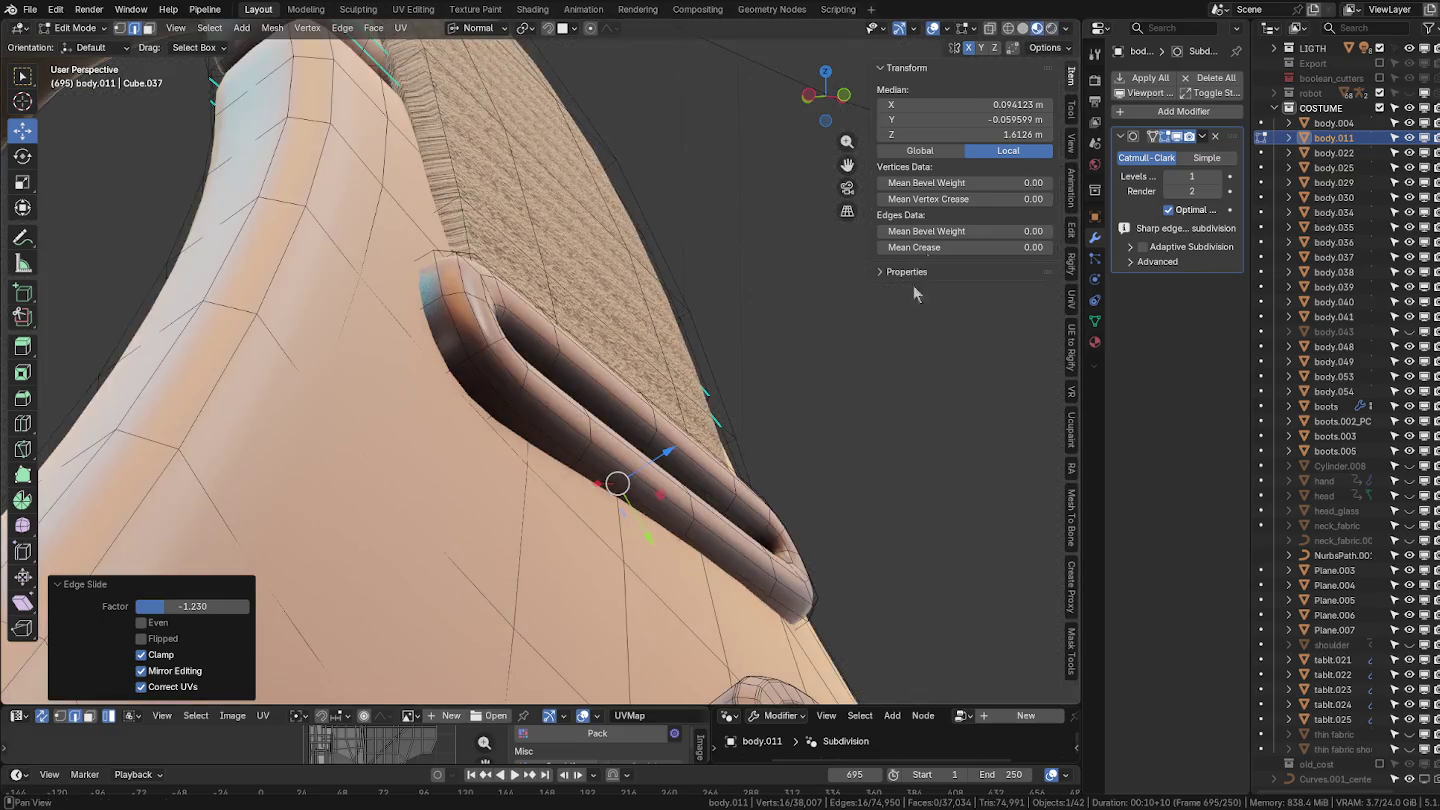
pyautogui.moveTo(620, 450)
pyautogui.mouseDown(button='middle')
pyautogui.moveTo(788, 515)
pyautogui.moveTo(700, 440)
pyautogui.moveTo(608, 392)
pyautogui.moveTo(468, 388)
pyautogui.mouseUp(button='middle')
pyautogui.scroll(2, 608, 391)
pyautogui.keyDown('alt'); pyautogui.click(604, 369); pyautogui.keyUp('alt')
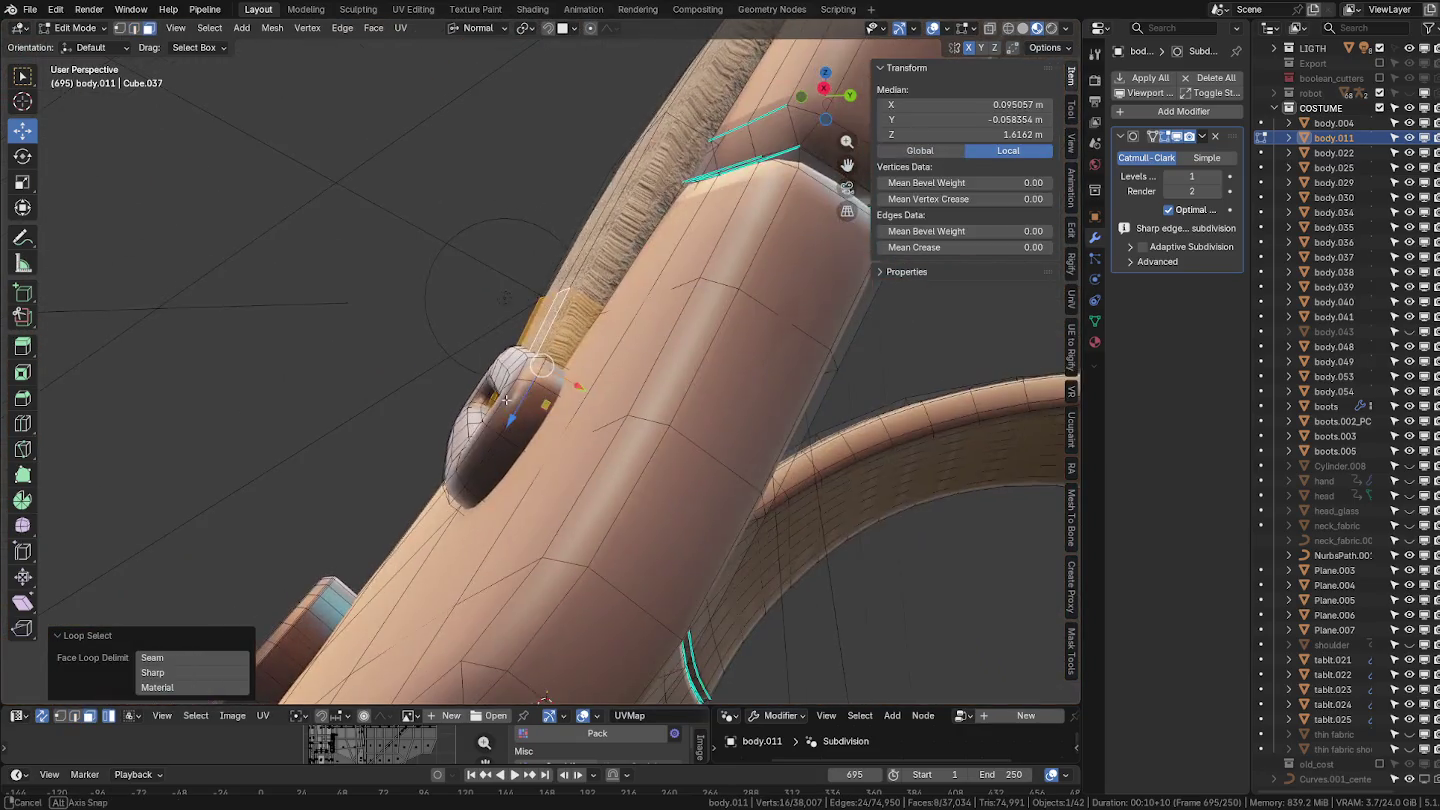
pyautogui.press('g')
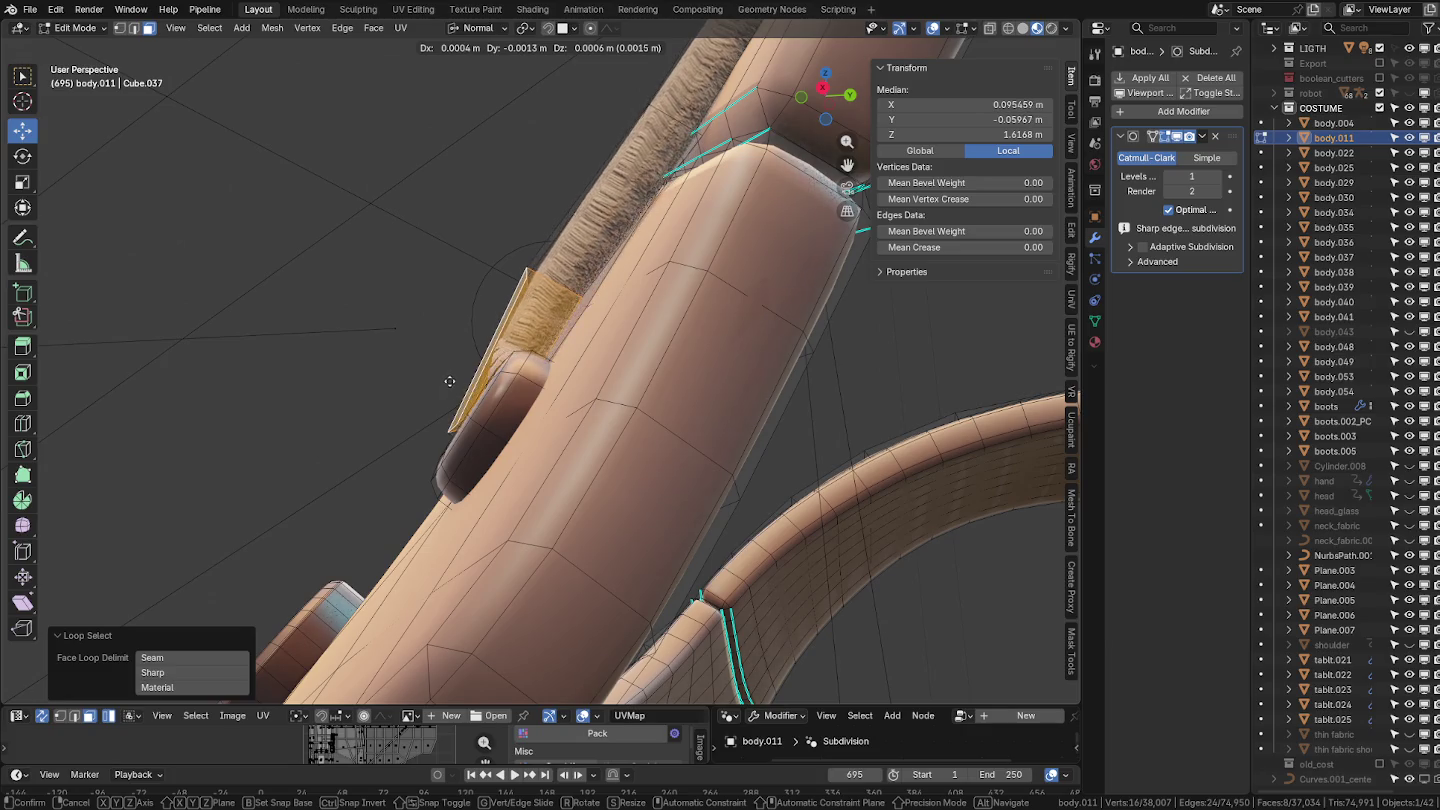
pyautogui.click(430, 380)
pyautogui.moveTo(430, 380)
pyautogui.mouseDown(button='middle')
pyautogui.moveTo(501, 402)
pyautogui.moveTo(586, 460)
pyautogui.mouseUp(button='middle')
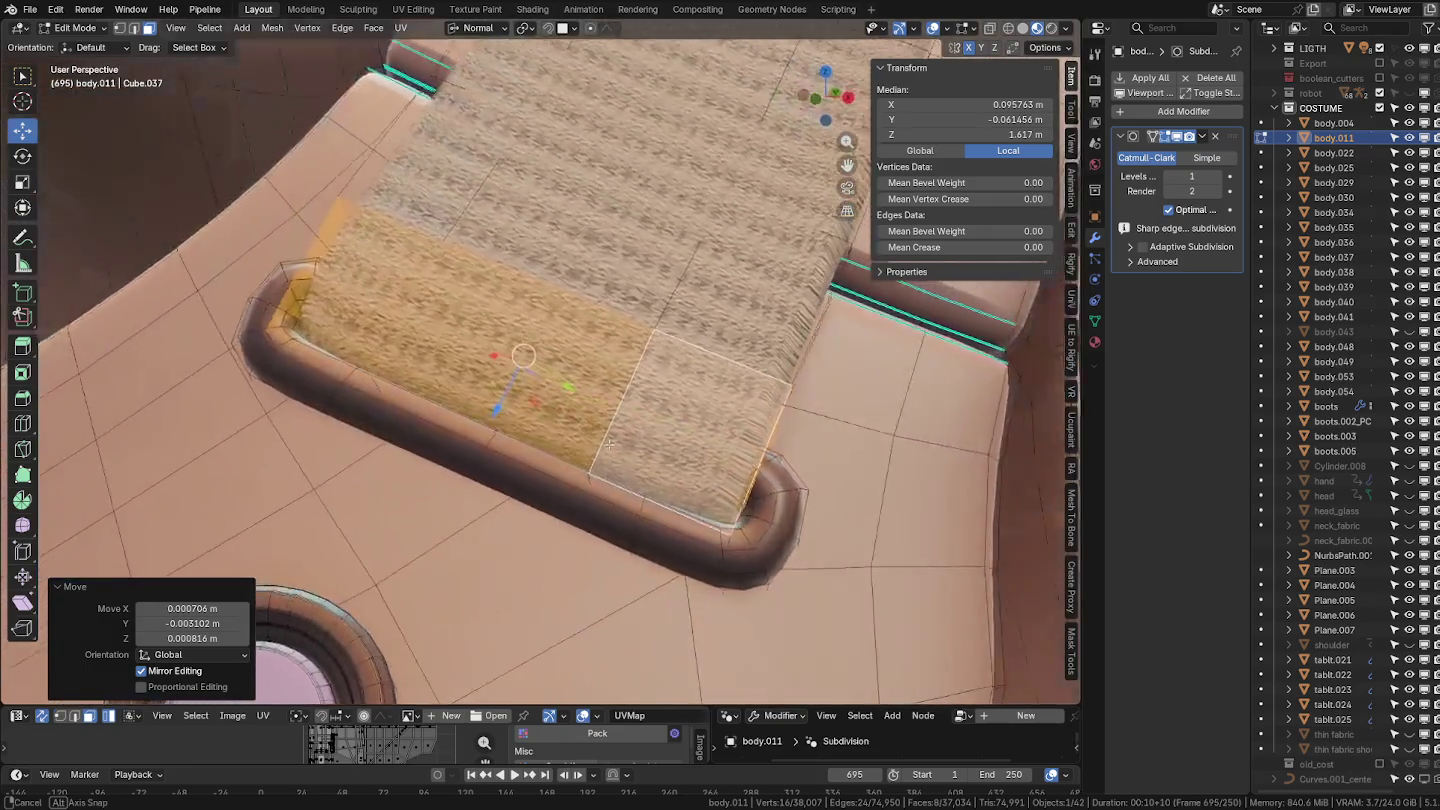
pyautogui.hotkey('ctrl', 'Tab')
pyautogui.click(509, 450)
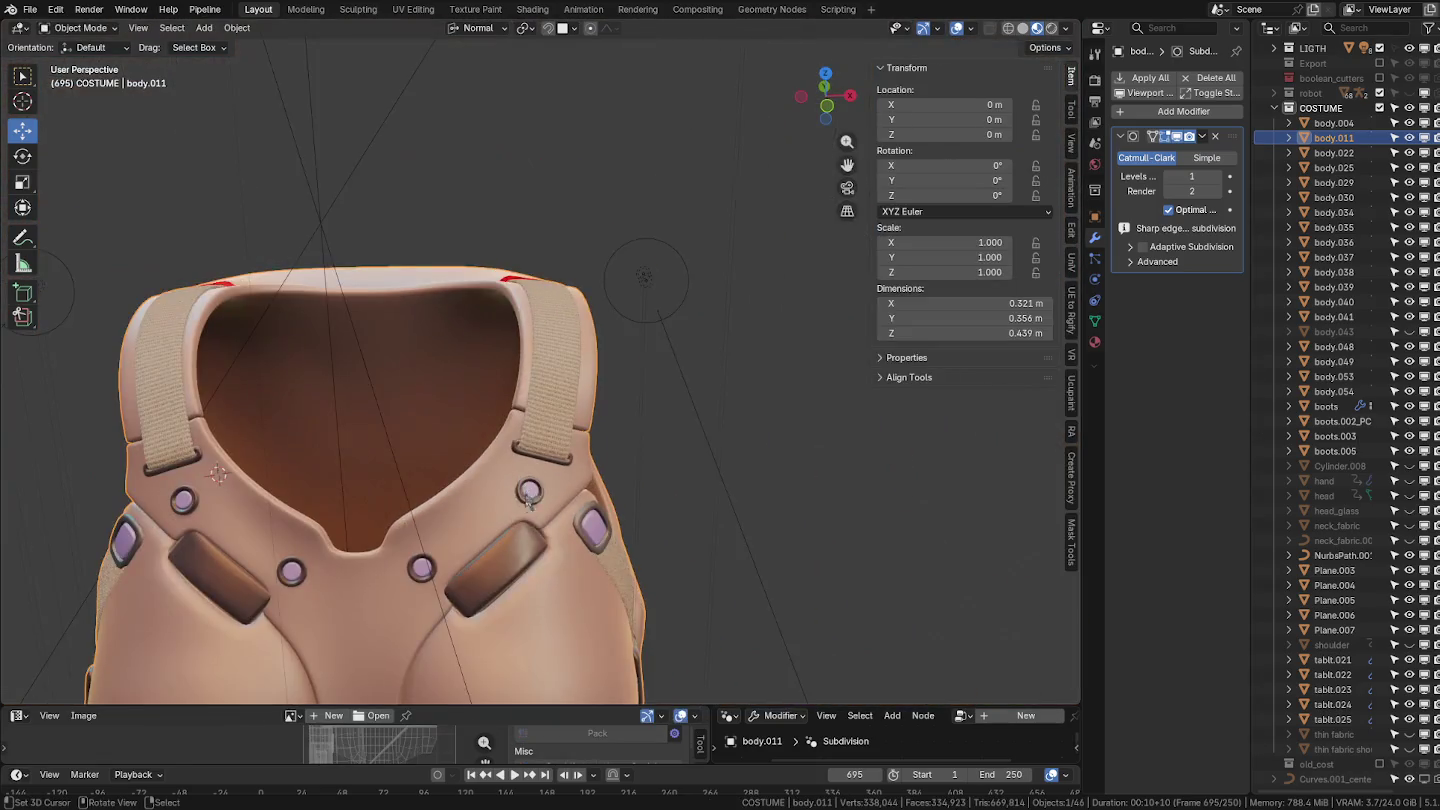
# In the Outliner, rename the vest object body.011 to torso.
pyautogui.moveTo(509, 450); pyautogui.dragTo(649, 450, button='middle')
pyautogui.moveTo(548, 563)
pyautogui.mouseDown(button='middle')
pyautogui.moveTo(632, 491)
pyautogui.moveTo(576, 512)
pyautogui.moveTo(584, 399)
pyautogui.moveTo(636, 397)
pyautogui.moveTo(585, 450)
pyautogui.moveTo(471, 428)
pyautogui.moveTo(416, 460)
pyautogui.moveTo(573, 452)
pyautogui.moveTo(583, 437)
pyautogui.mouseUp(button='middle')
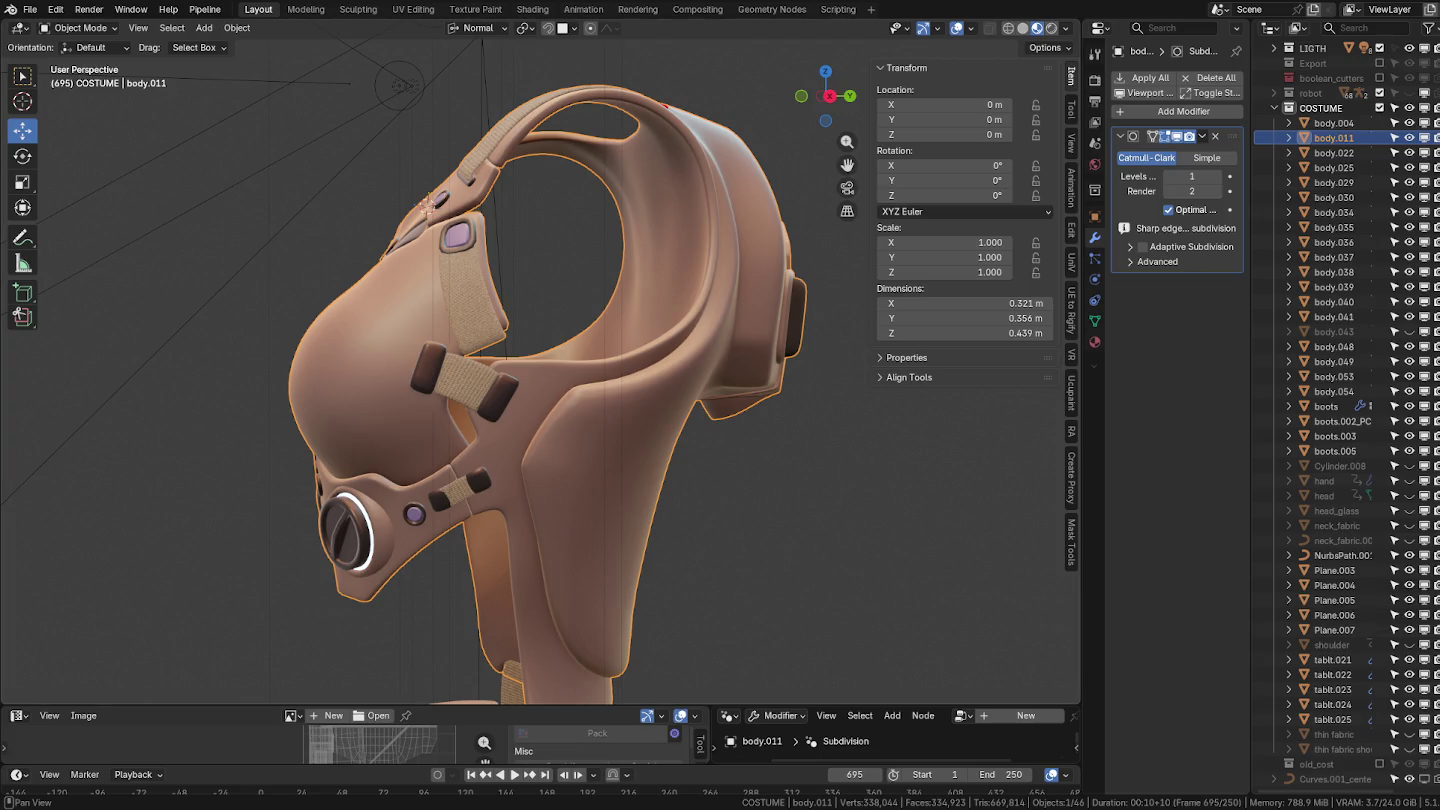
pyautogui.doubleClick(1325, 123)
pyautogui.press('Tab')
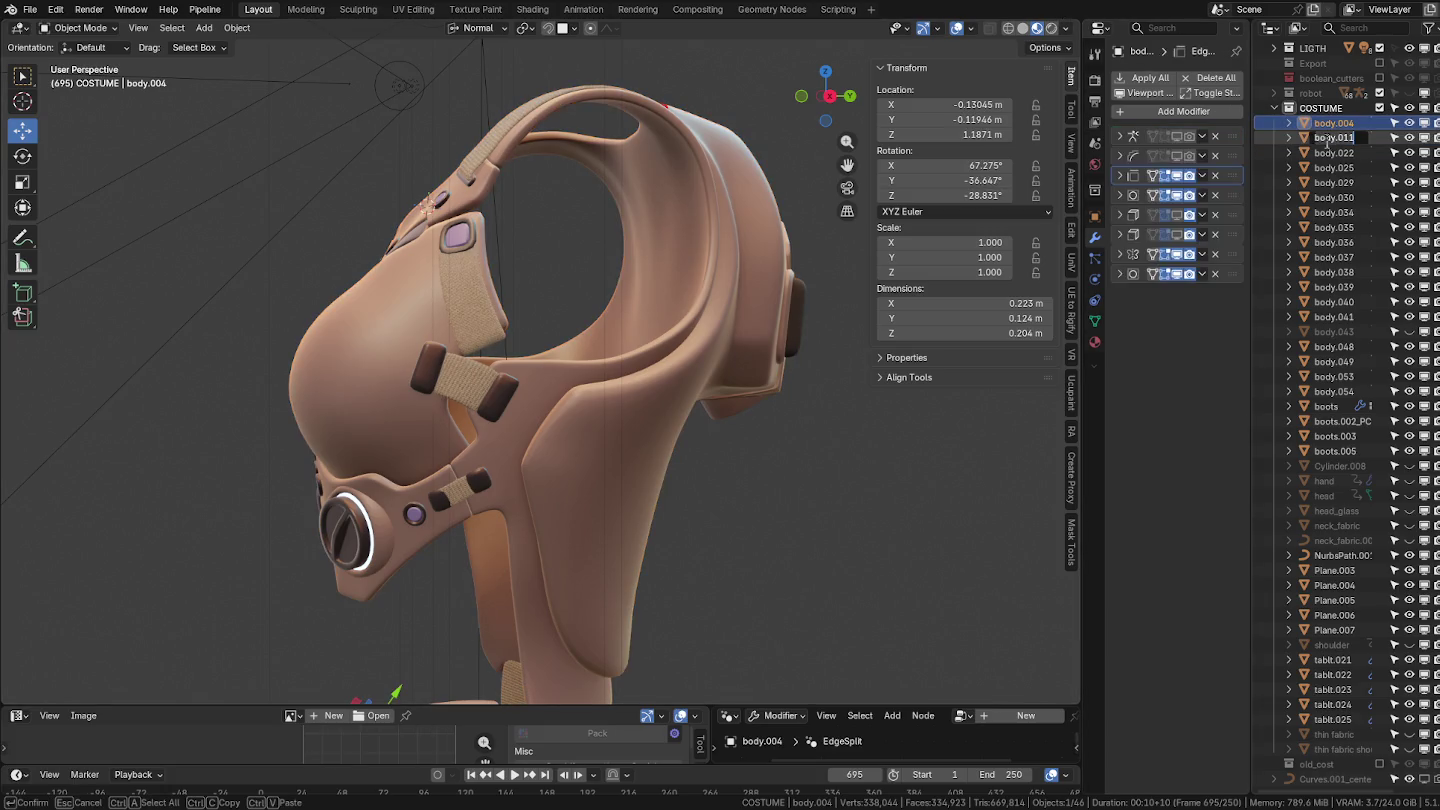
pyautogui.press('Return')
pyautogui.click(1333, 140)
pyautogui.doubleClick(1332, 139)
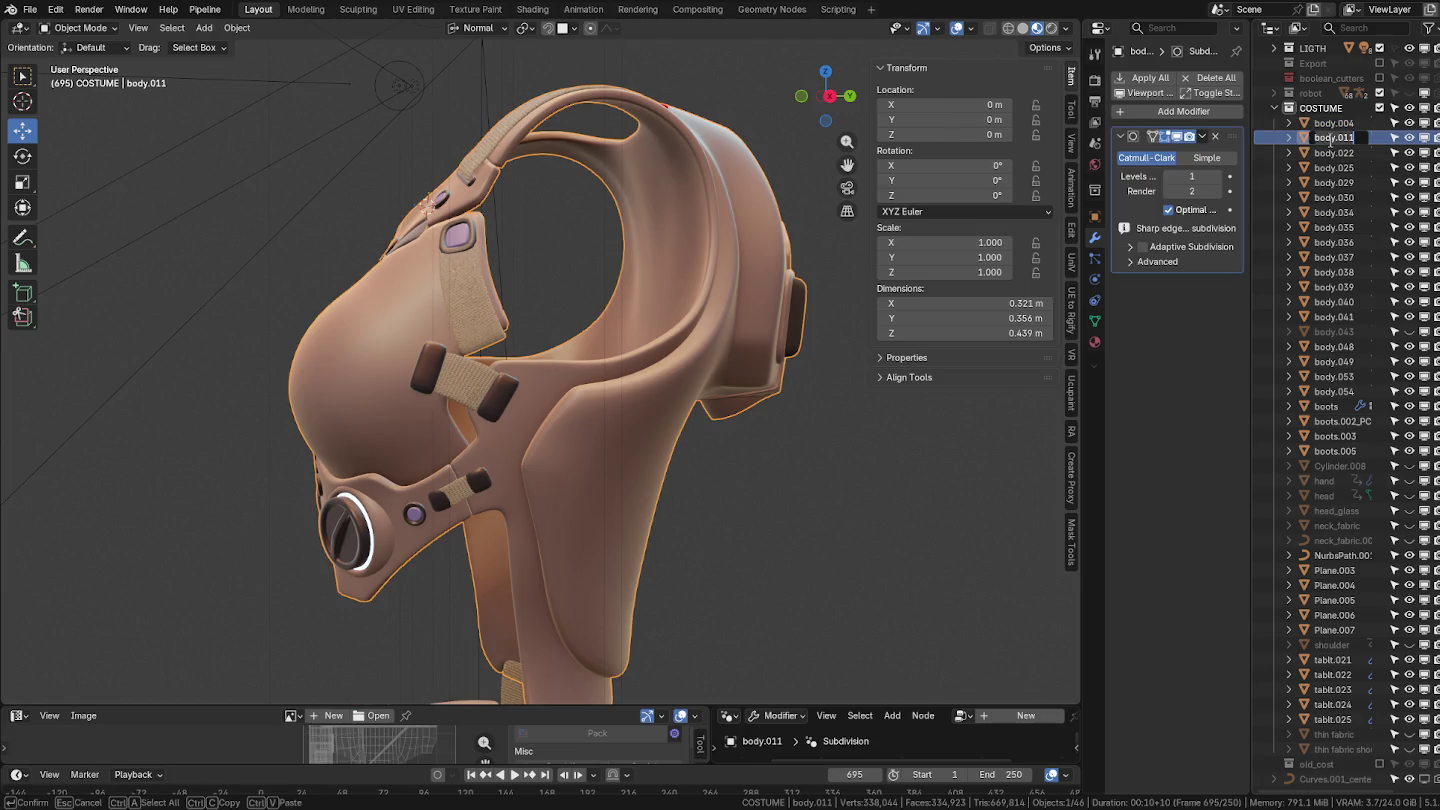
pyautogui.write('torso')
pyautogui.press('Return')
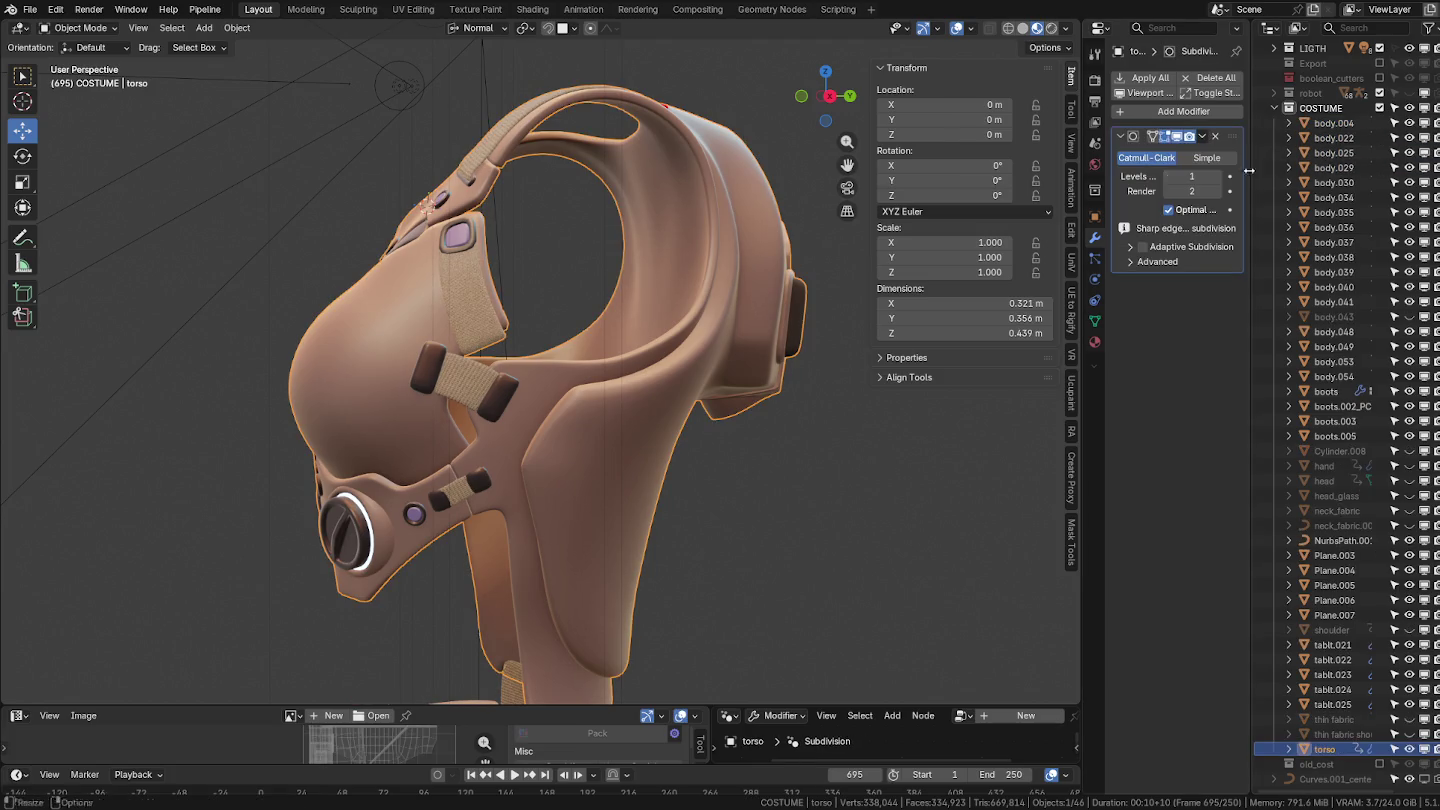
# Hide the torso and orbit toward the helmet and mask.
pyautogui.moveTo(757, 320); pyautogui.dragTo(693, 402, button='middle')
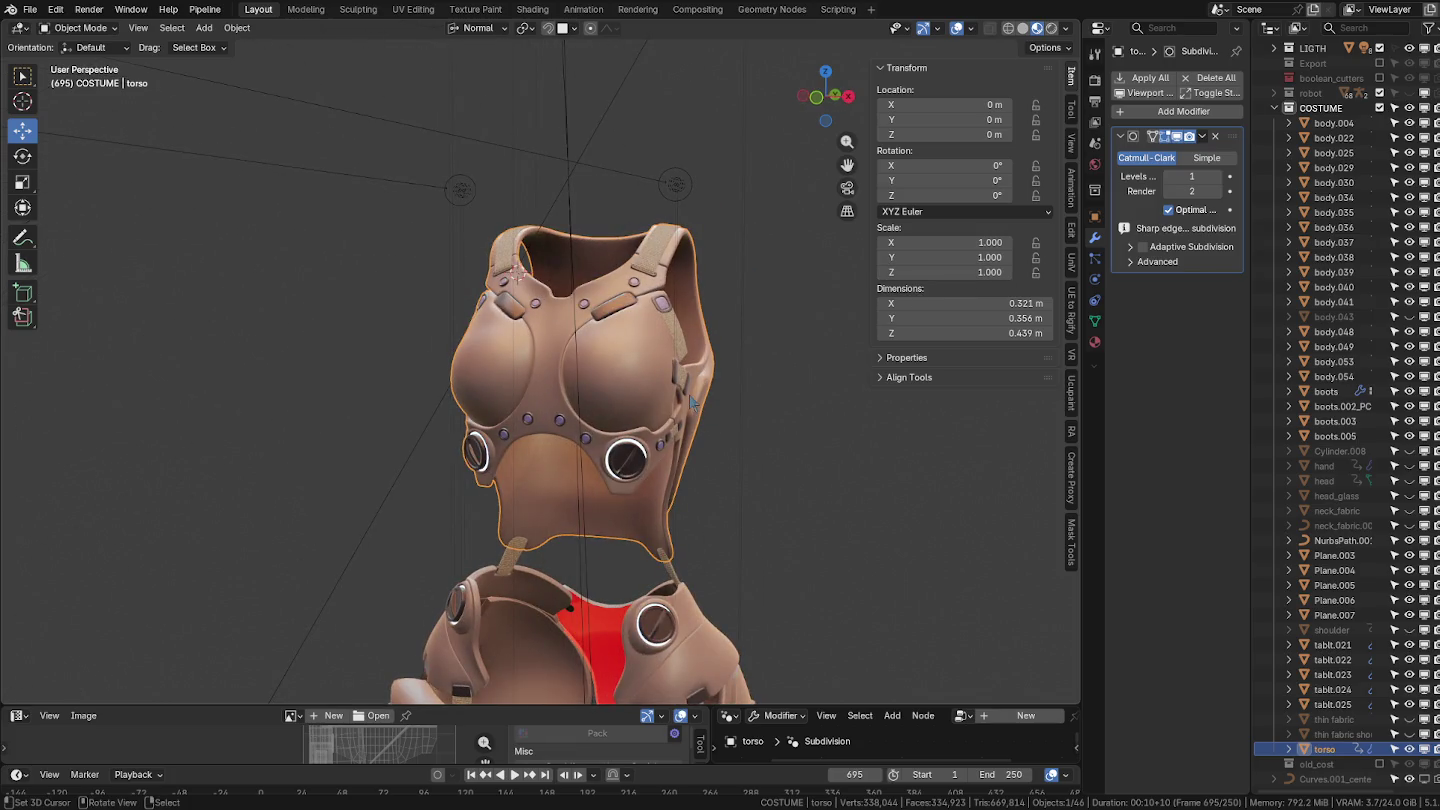
pyautogui.press('h')
pyautogui.moveTo(702, 553); pyautogui.dragTo(757, 414, button='middle')
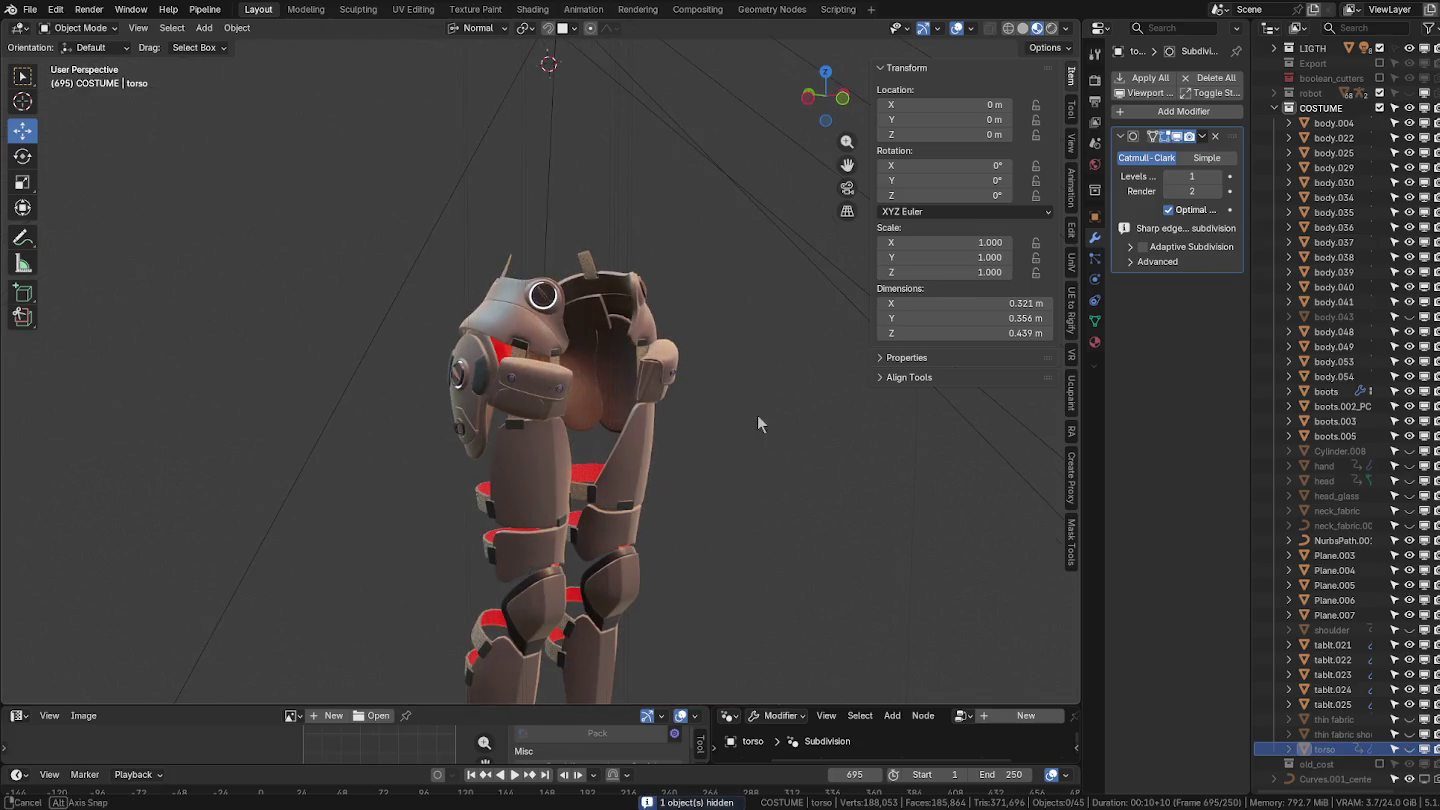
pyautogui.moveTo(644, 481); pyautogui.dragTo(714, 312, button='middle')
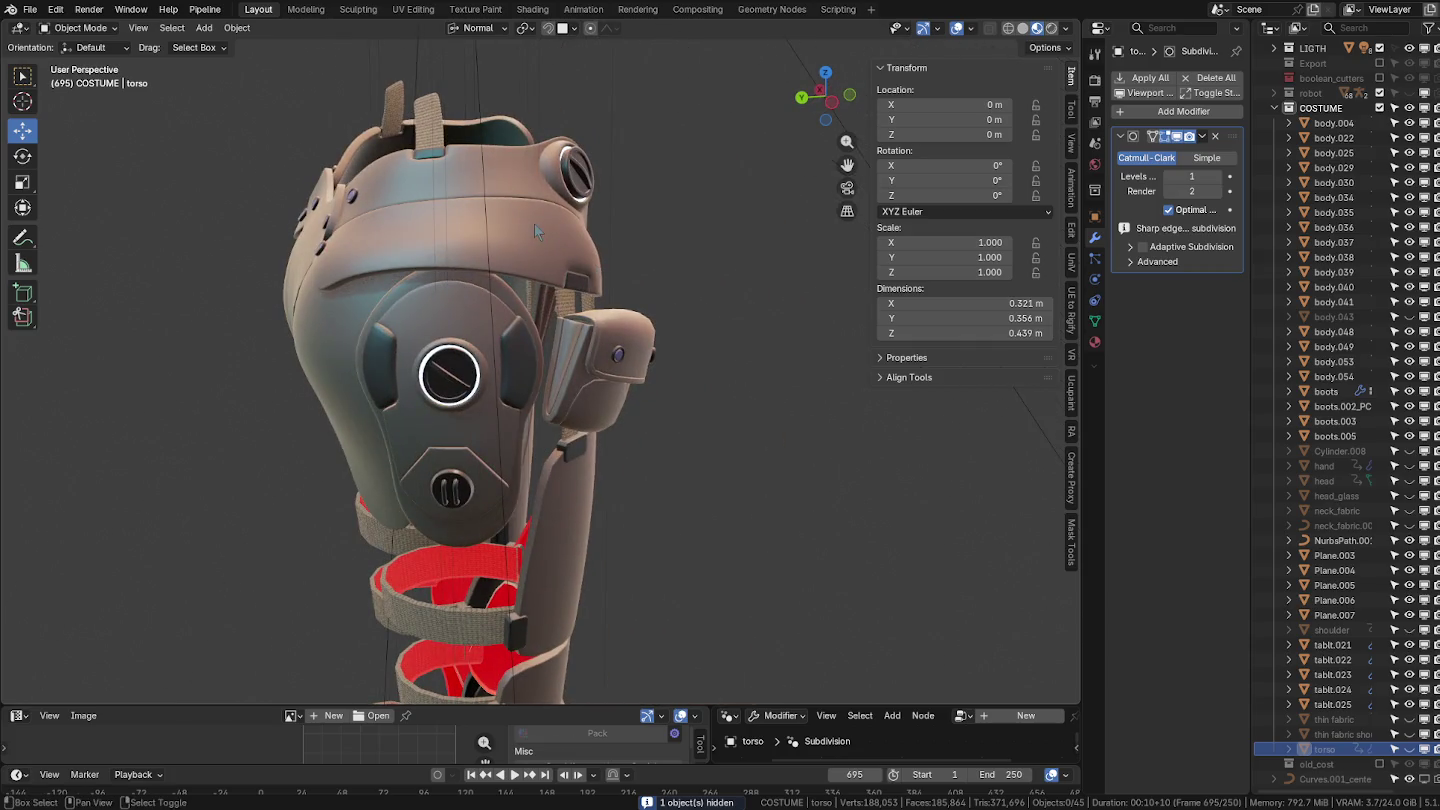
pyautogui.moveTo(535, 223); pyautogui.dragTo(615, 402, button='middle')
# Select the helmet strap body.049 and armour body.025, then frame the legs and boots.
pyautogui.click(508, 288)
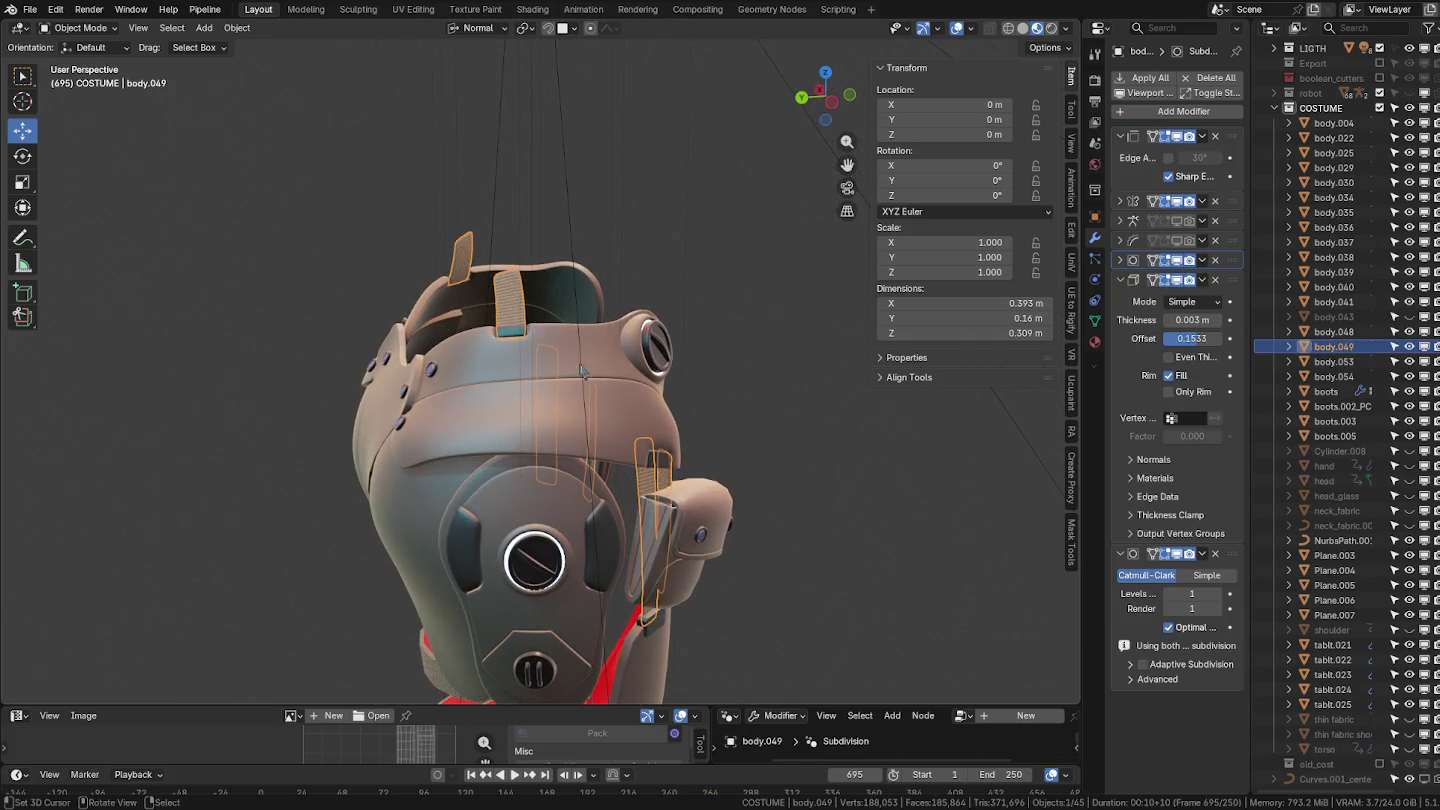
pyautogui.moveTo(626, 388)
pyautogui.mouseDown(button='middle')
pyautogui.moveTo(705, 364)
pyautogui.moveTo(578, 353)
pyautogui.moveTo(640, 410)
pyautogui.mouseUp(button='middle')
pyautogui.click(659, 418)
pyautogui.scroll(-3, 659, 418)
pyautogui.moveTo(640, 300)
pyautogui.mouseDown(button='middle')
pyautogui.moveTo(614, 250)
pyautogui.moveTo(591, 487)
pyautogui.moveTo(592, 352)
pyautogui.mouseUp(button='middle')
pyautogui.scroll(2, 590, 487)
pyautogui.moveTo(626, 422)
pyautogui.keyDown('shift'); pyautogui.mouseDown(button='middle')
pyautogui.moveTo(652, 431)
pyautogui.moveTo(610, 411)
pyautogui.moveTo(606, 462)
pyautogui.moveTo(593, 359)
pyautogui.moveTo(605, 433)
pyautogui.moveTo(588, 425)
pyautogui.moveTo(592, 461)
pyautogui.moveTo(536, 432)
pyautogui.moveTo(536, 298)
pyautogui.mouseUp(button='middle'); pyautogui.keyUp('shift')
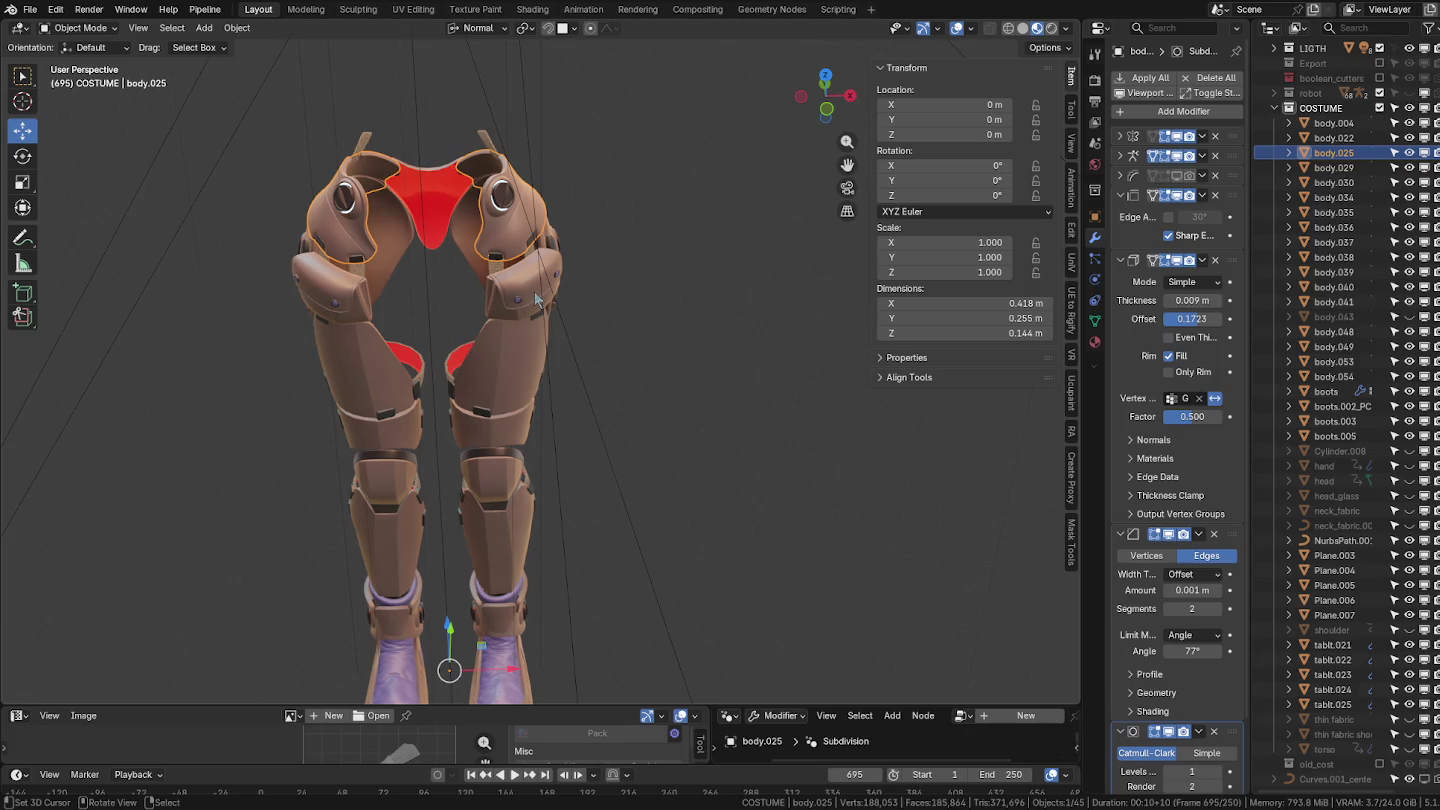
# Orbit around the costume and collapse all of body.025's modifier panels.
pyautogui.keyDown('shift'); pyautogui.moveTo(537, 303); pyautogui.dragTo(606, 387, button='middle'); pyautogui.keyUp('shift')
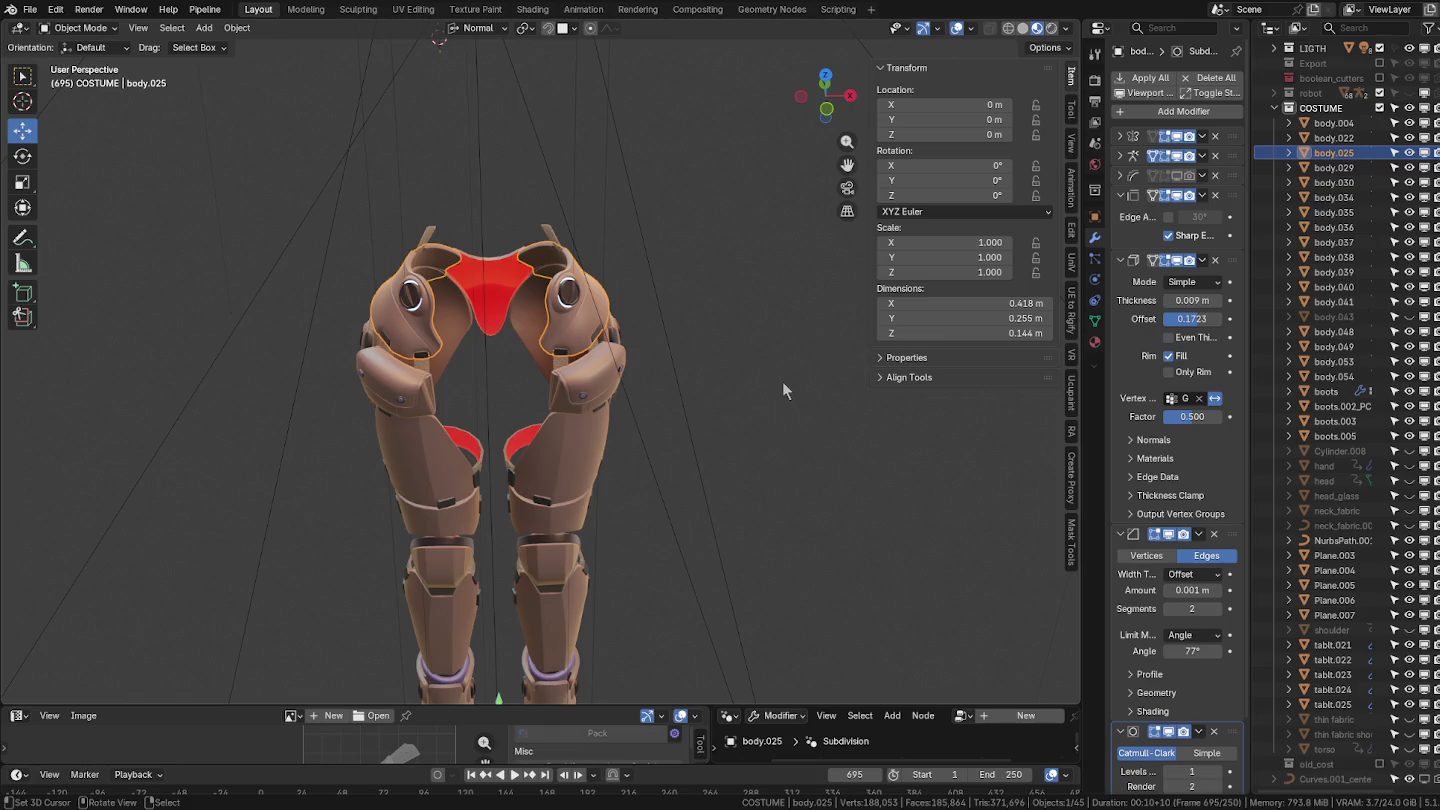
pyautogui.moveTo(631, 359)
pyautogui.mouseDown(button='middle')
pyautogui.moveTo(559, 341)
pyautogui.moveTo(682, 327)
pyautogui.mouseUp(button='middle')
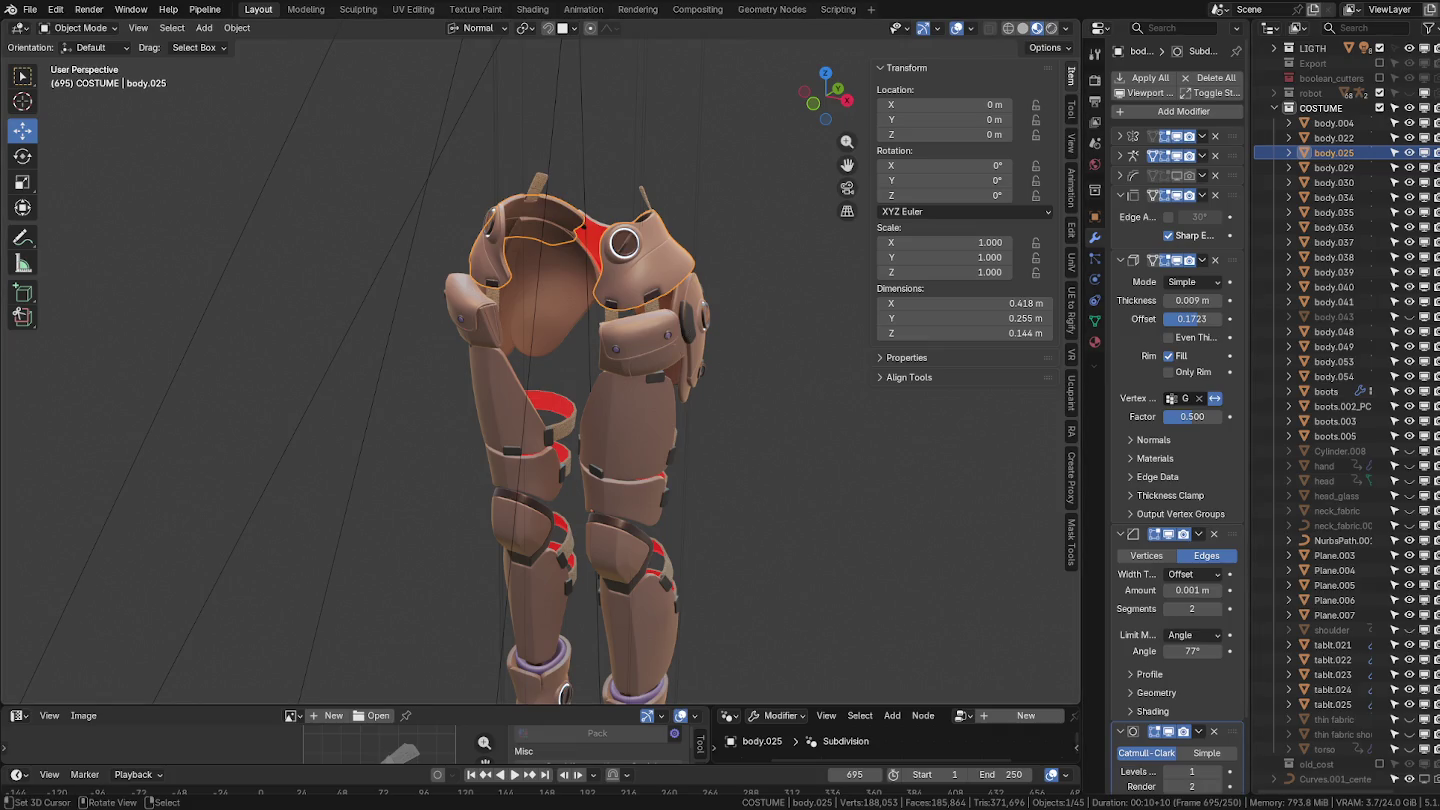
pyautogui.moveTo(640, 429); pyautogui.dragTo(700, 419, button='middle')
pyautogui.moveTo(1113, 194); pyautogui.dragTo(1109, 324)
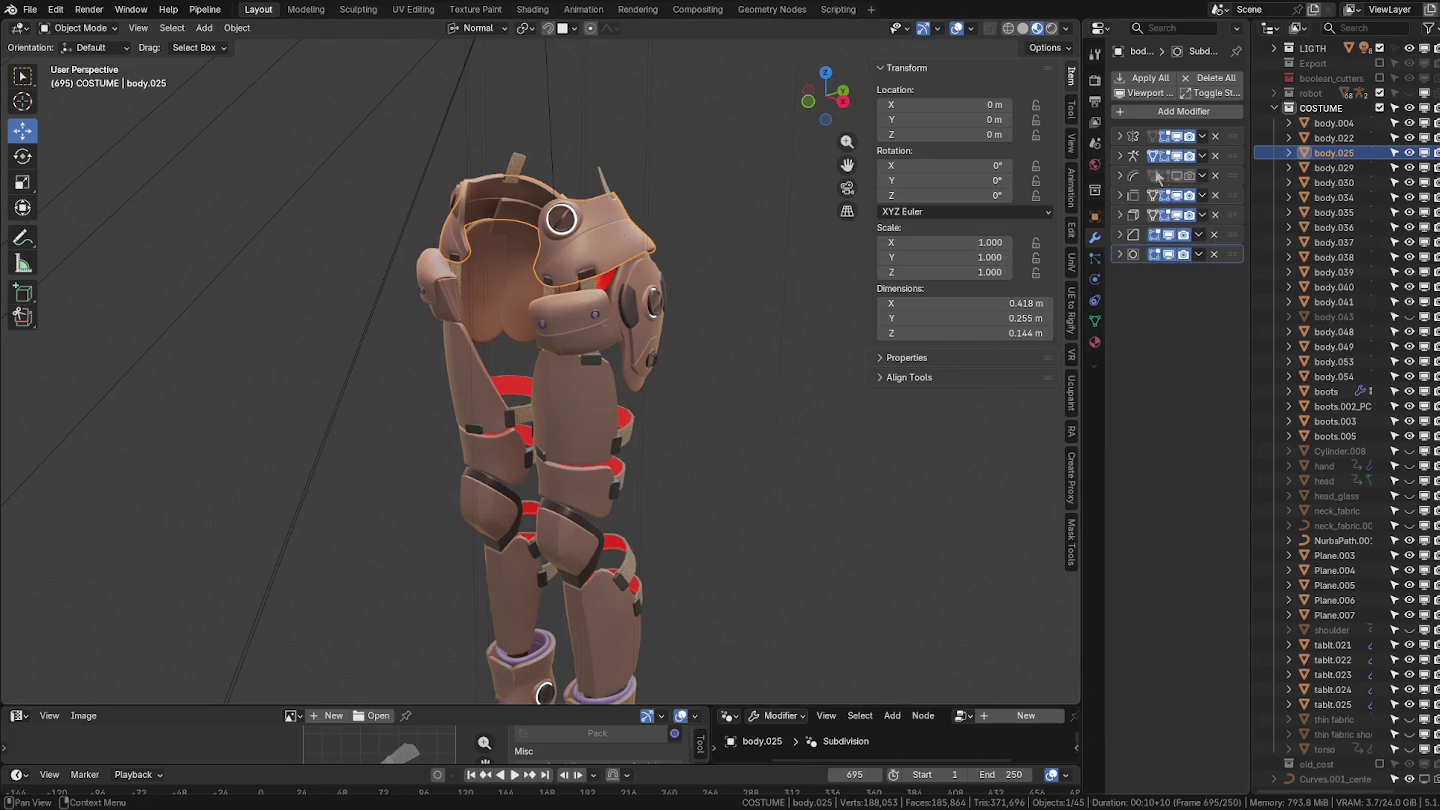
pyautogui.scroll(4, 616, 228)
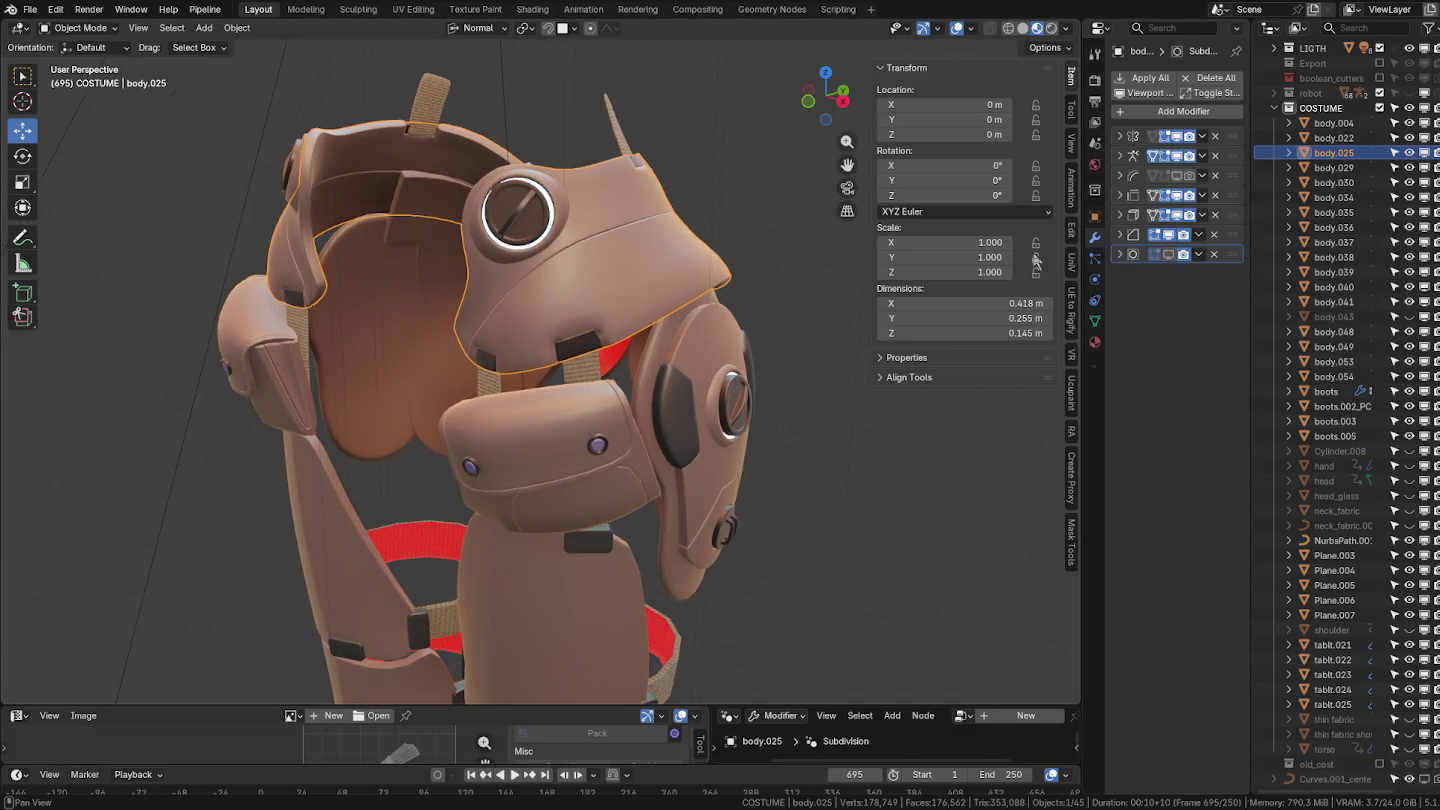
# Hide modifiers in the viewport on body.004 and the ring body.022.
pyautogui.click(298, 173)
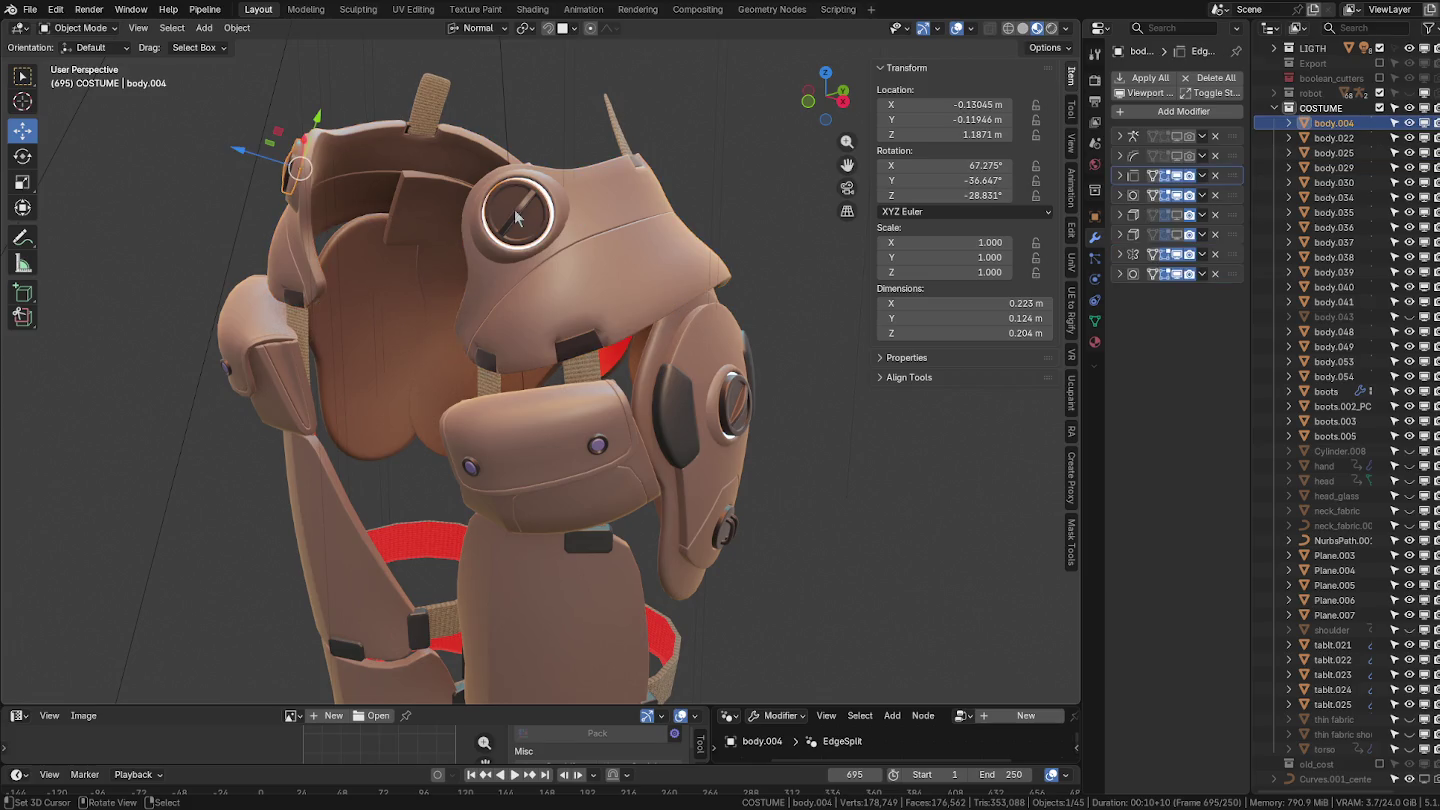
pyautogui.click(1176, 195)
pyautogui.click(1177, 275)
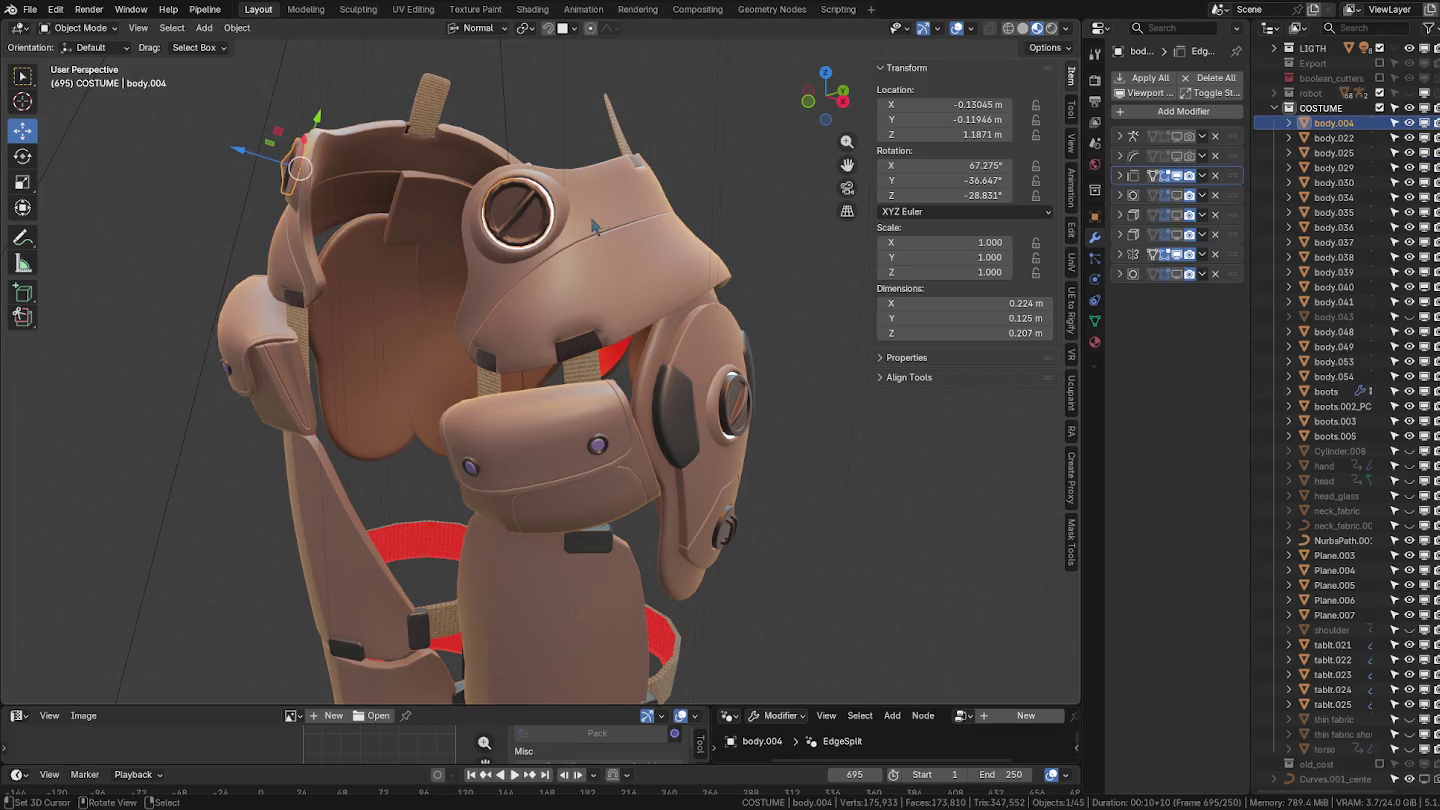
pyautogui.click(554, 217)
pyautogui.click(1178, 178)
# On body.049, collapse its modifier panels and switch off the subdivision and final modifier.
pyautogui.click(598, 191)
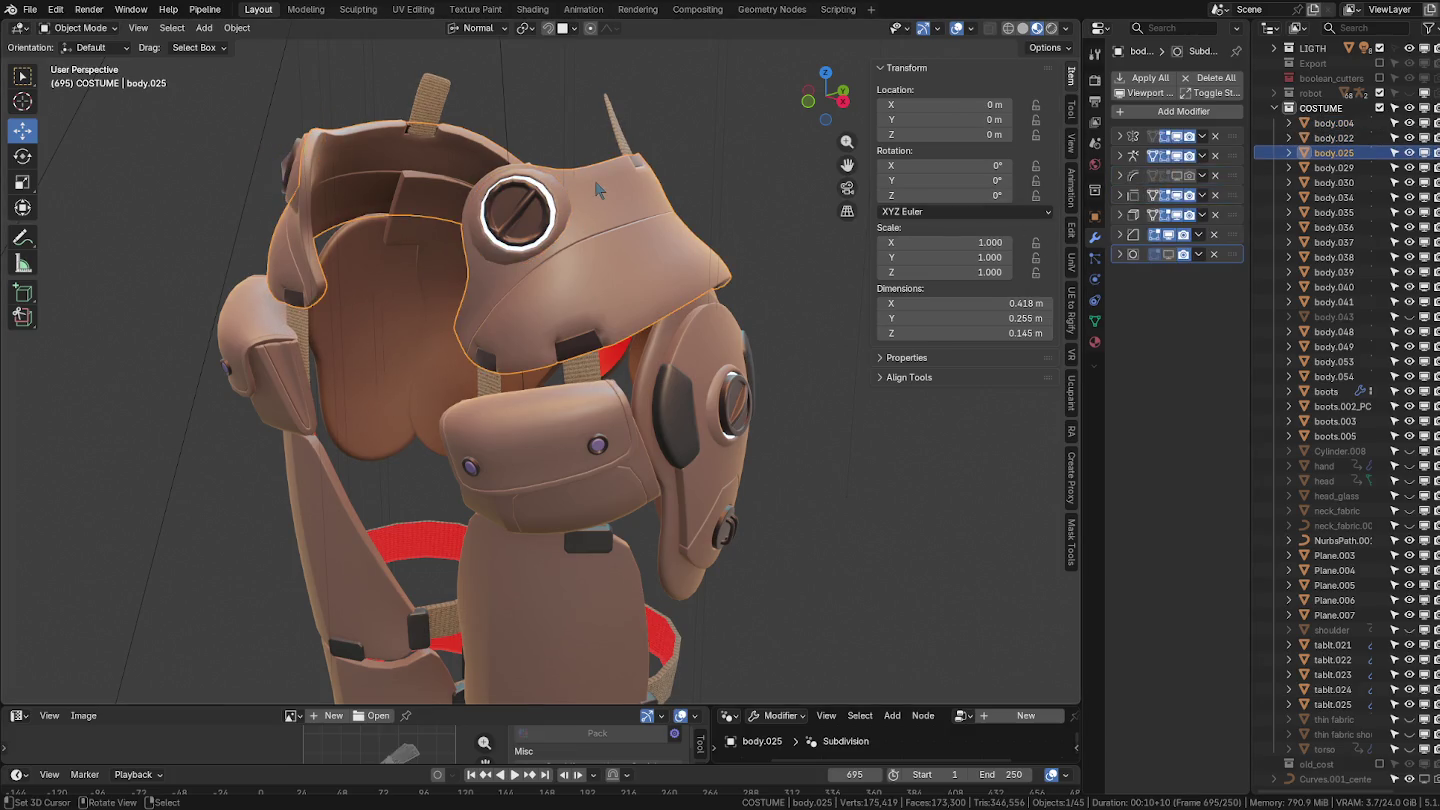
pyautogui.click(625, 139)
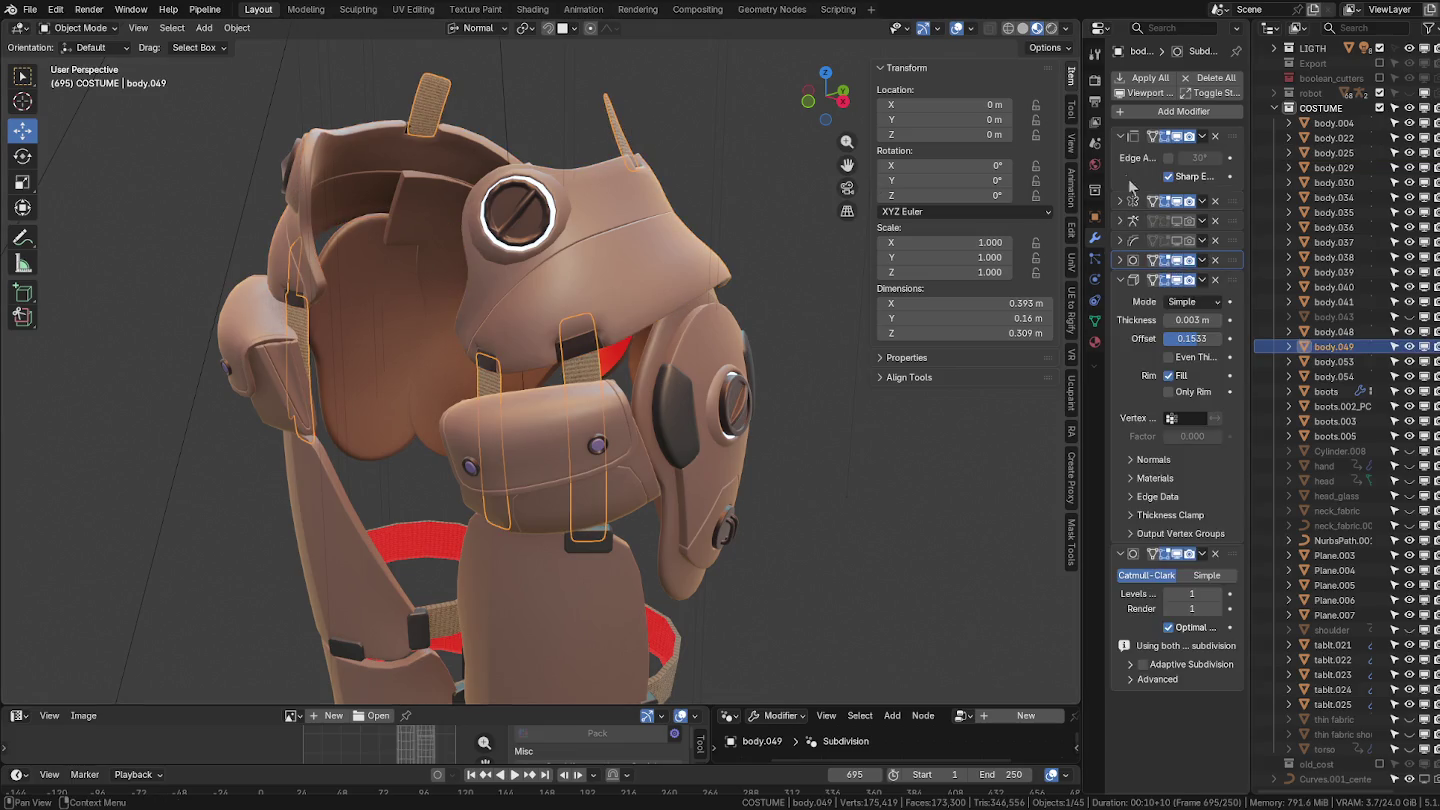
pyautogui.moveTo(1119, 137); pyautogui.dragTo(1111, 340)
pyautogui.moveTo(1199, 221); pyautogui.dragTo(1154, 221)
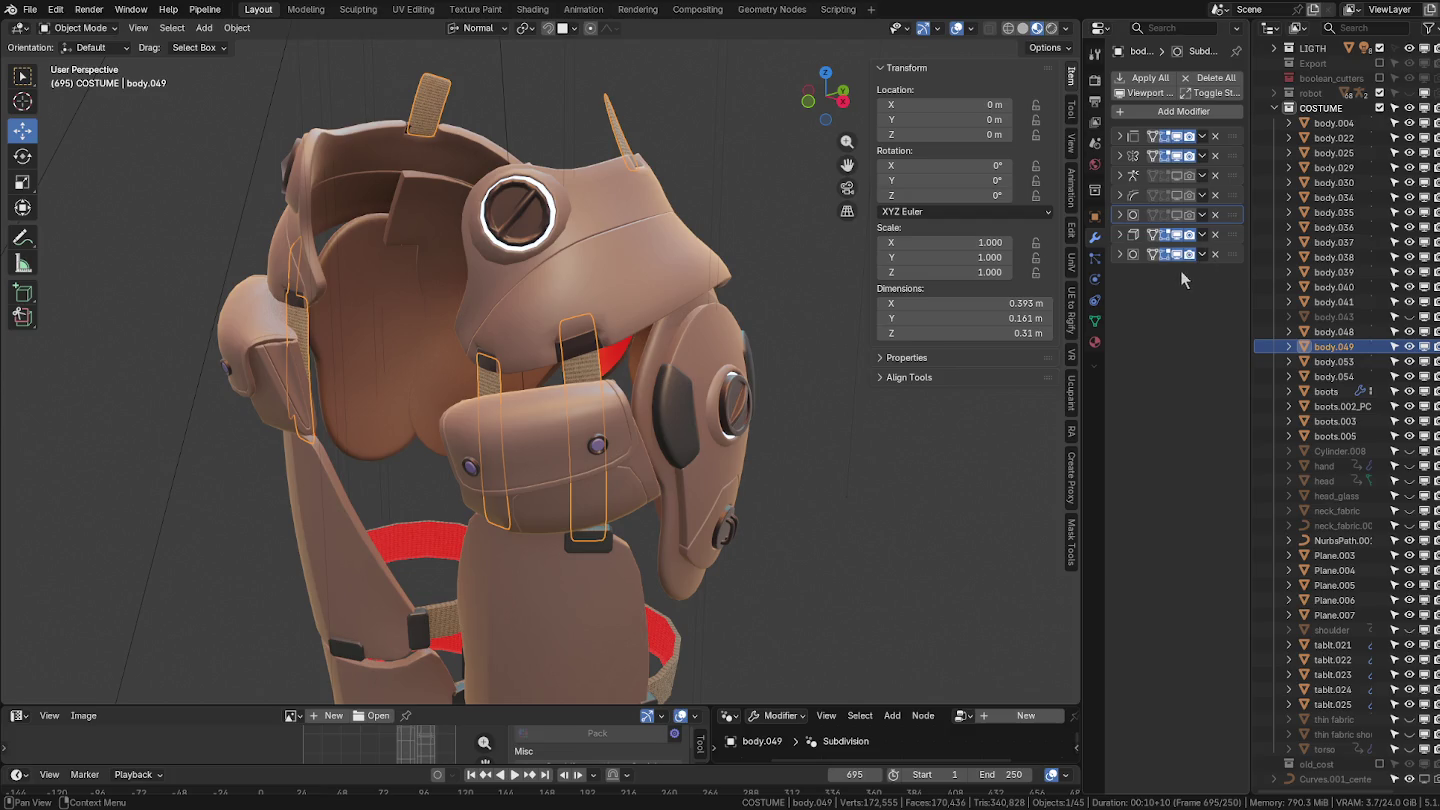
pyautogui.moveTo(1190, 255); pyautogui.dragTo(1152, 257)
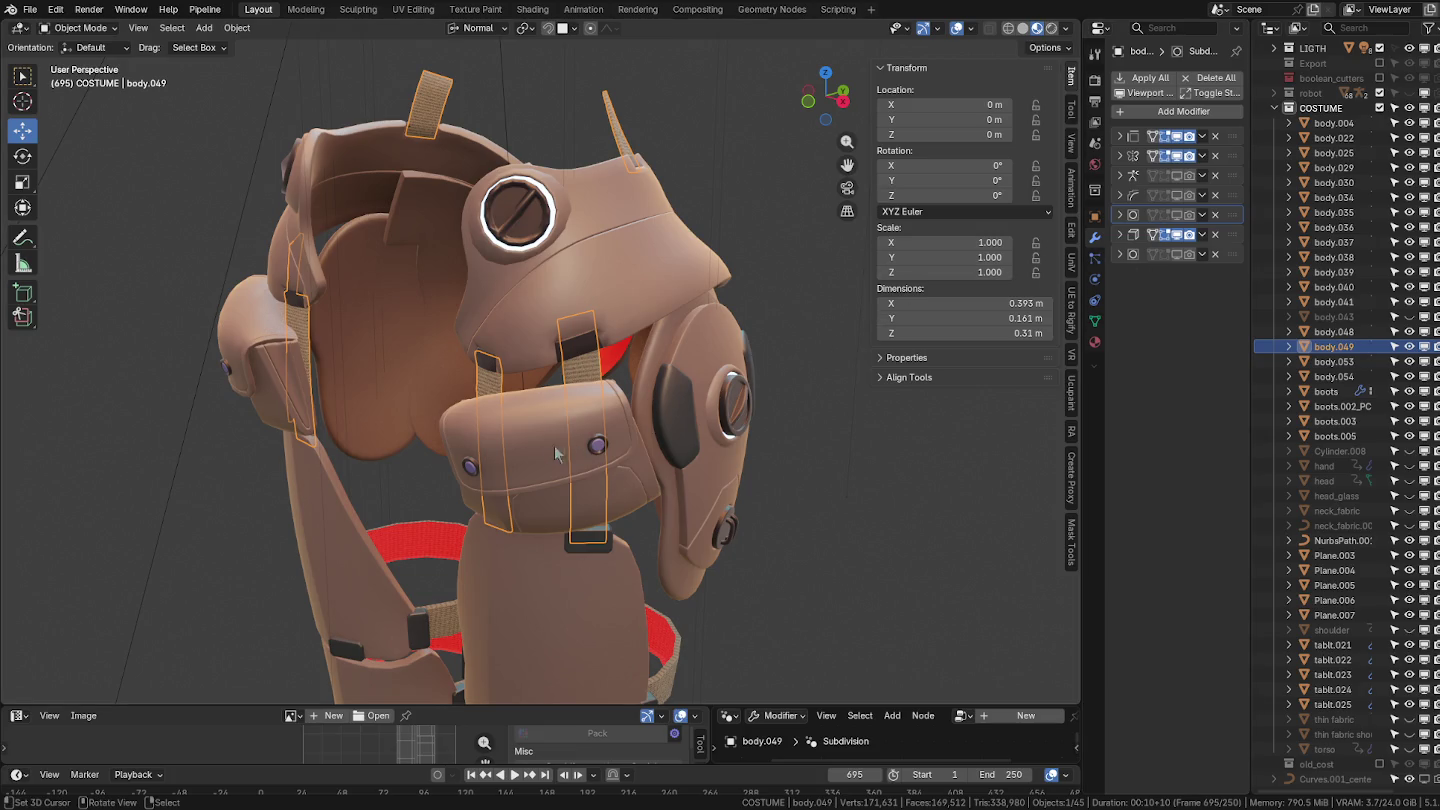
# Switch off body.036's final modifier and collapse body.039's Solidify and Bevel panels.
pyautogui.moveTo(562, 454); pyautogui.dragTo(620, 283, button='middle')
pyautogui.click(460, 193)
pyautogui.moveTo(460, 191); pyautogui.dragTo(526, 204, button='middle')
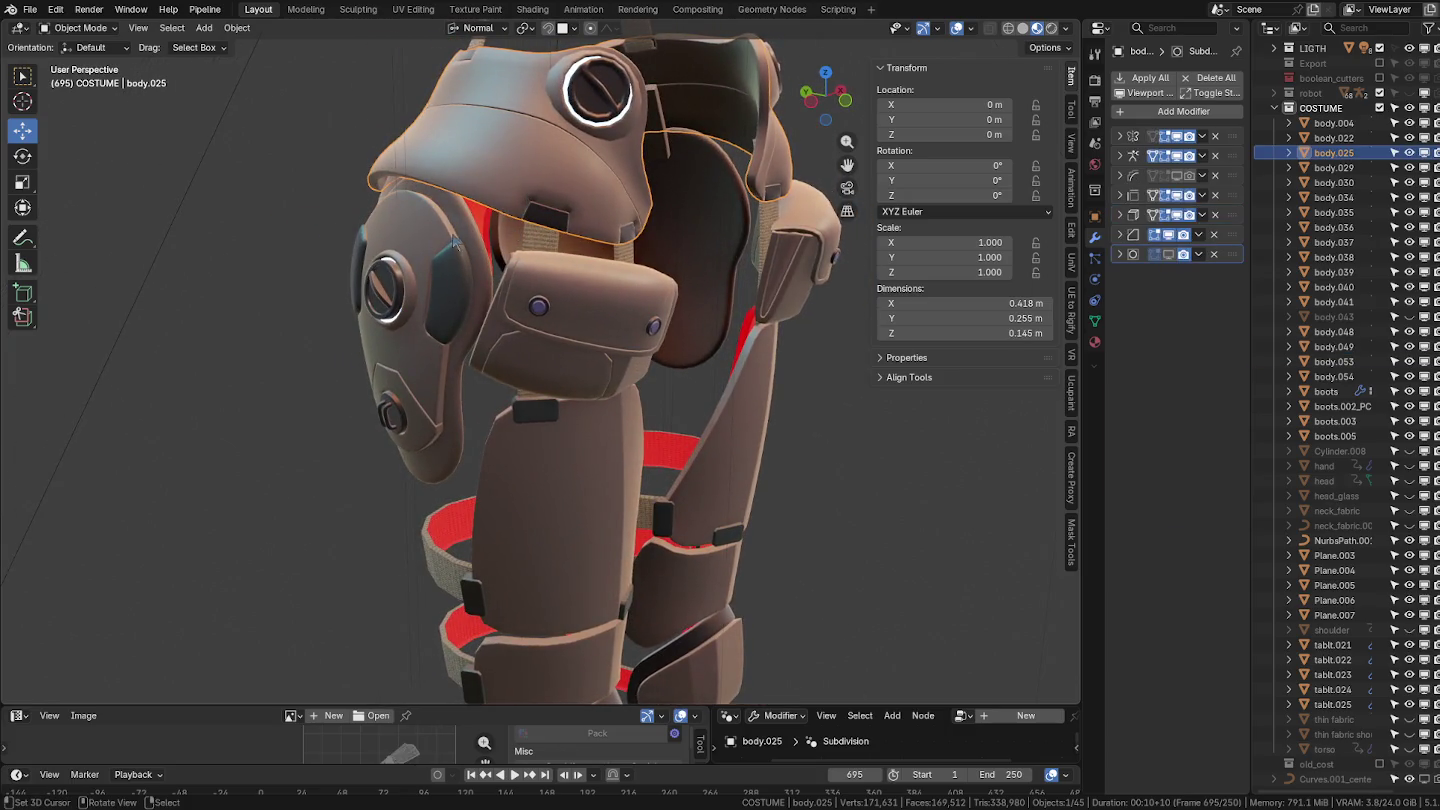
pyautogui.click(455, 240)
pyautogui.moveTo(1178, 517); pyautogui.dragTo(1166, 515)
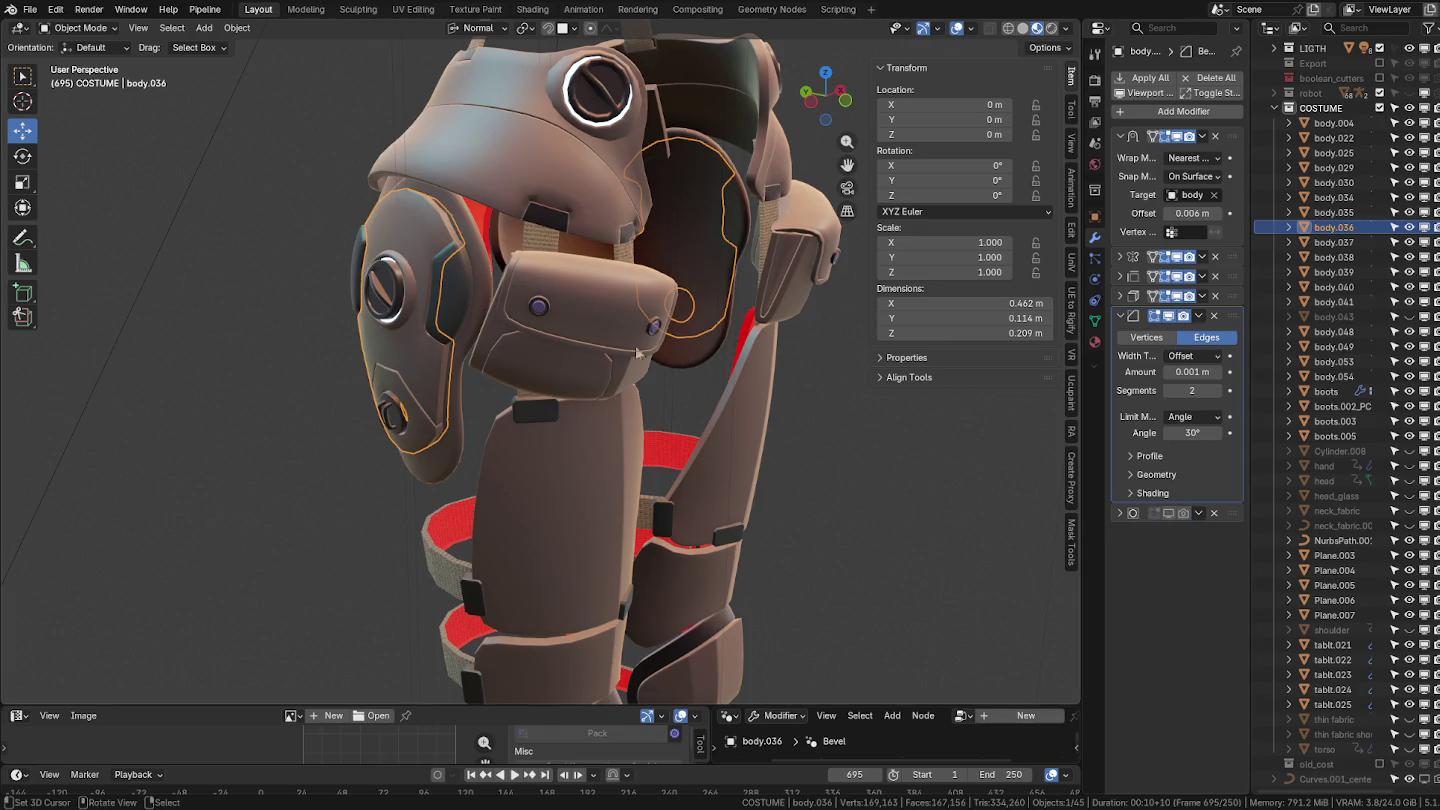
pyautogui.click(464, 290)
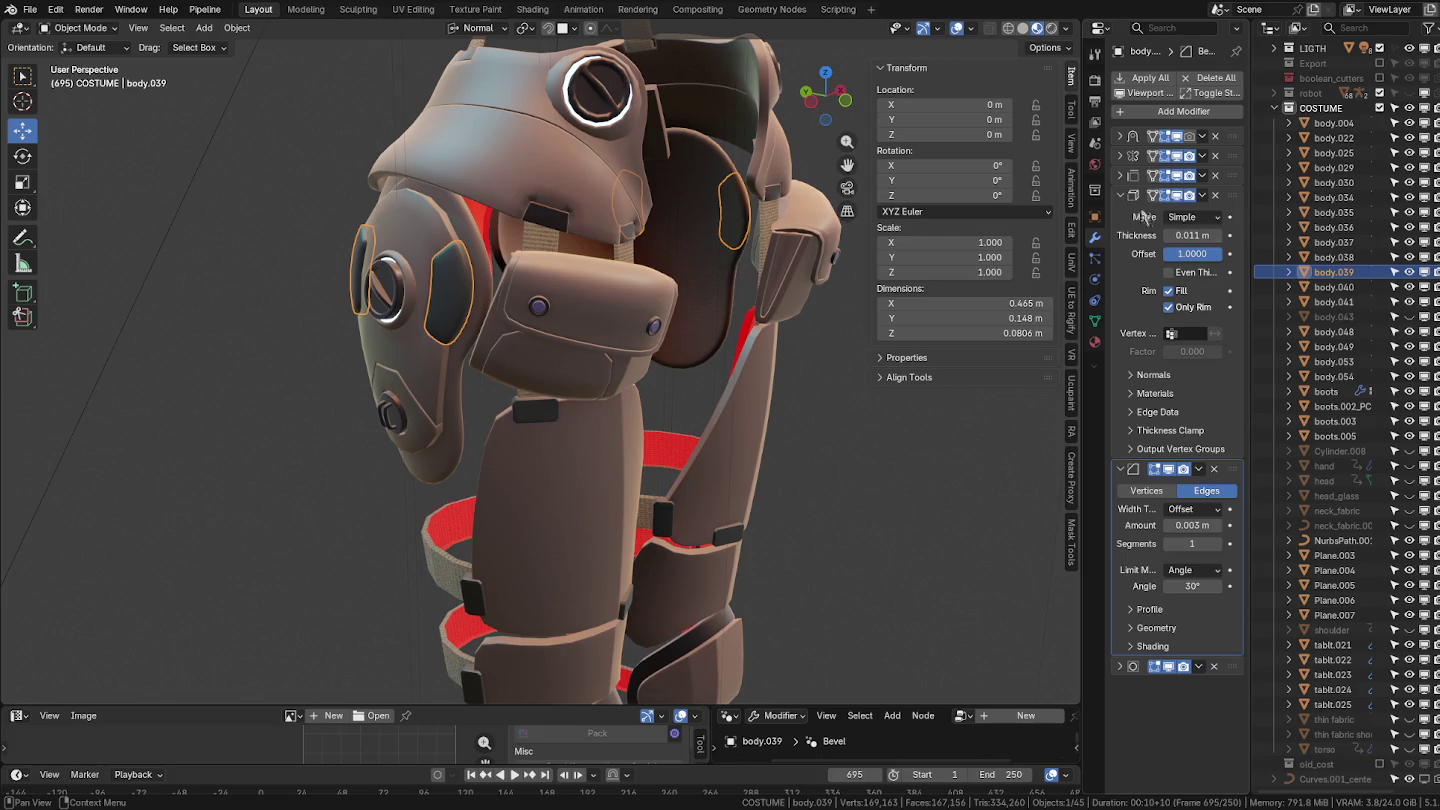
pyautogui.moveTo(1121, 195)
pyautogui.mouseDown()
pyautogui.moveTo(1180, 268)
pyautogui.moveTo(1029, 276)
pyautogui.mouseUp()
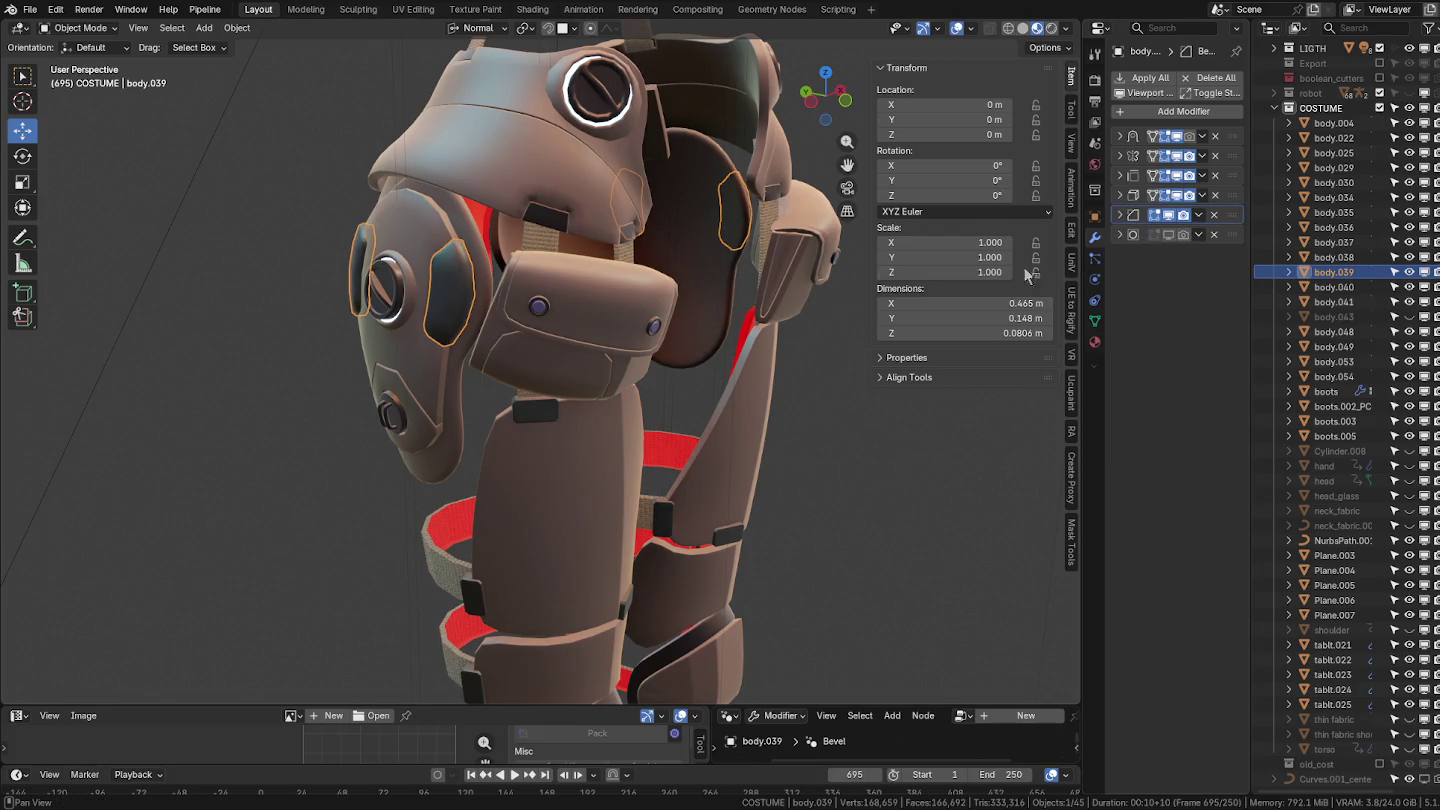
pyautogui.click(400, 409)
pyautogui.press('KP_Decimal')
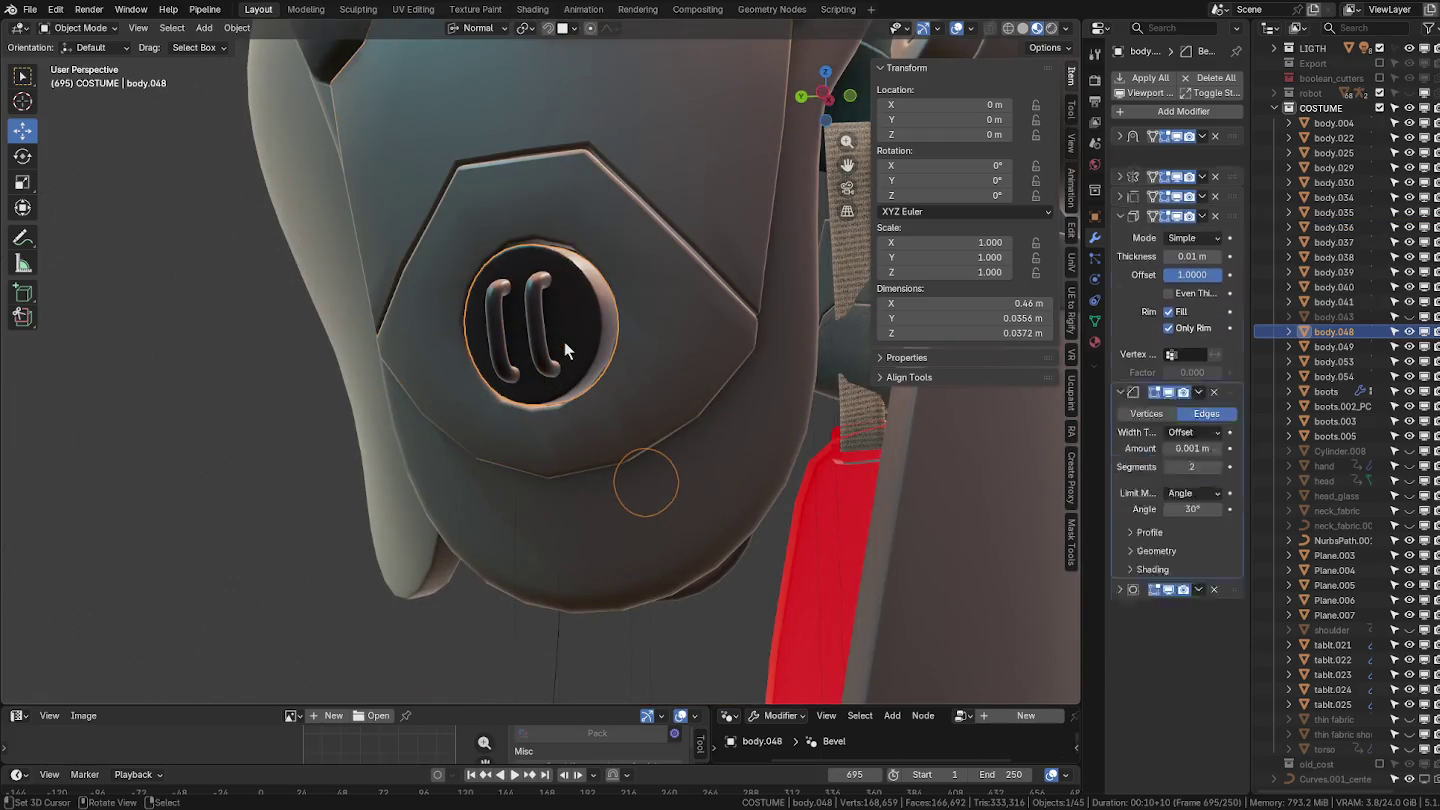
# Fatten the rim of the shoulder disc body.048 slightly with Alt+S in Edit Mode.
pyautogui.press('Tab')
pyautogui.moveTo(344, 382)
pyautogui.mouseDown(button='middle')
pyautogui.moveTo(453, 405)
pyautogui.moveTo(546, 402)
pyautogui.mouseUp(button='middle')
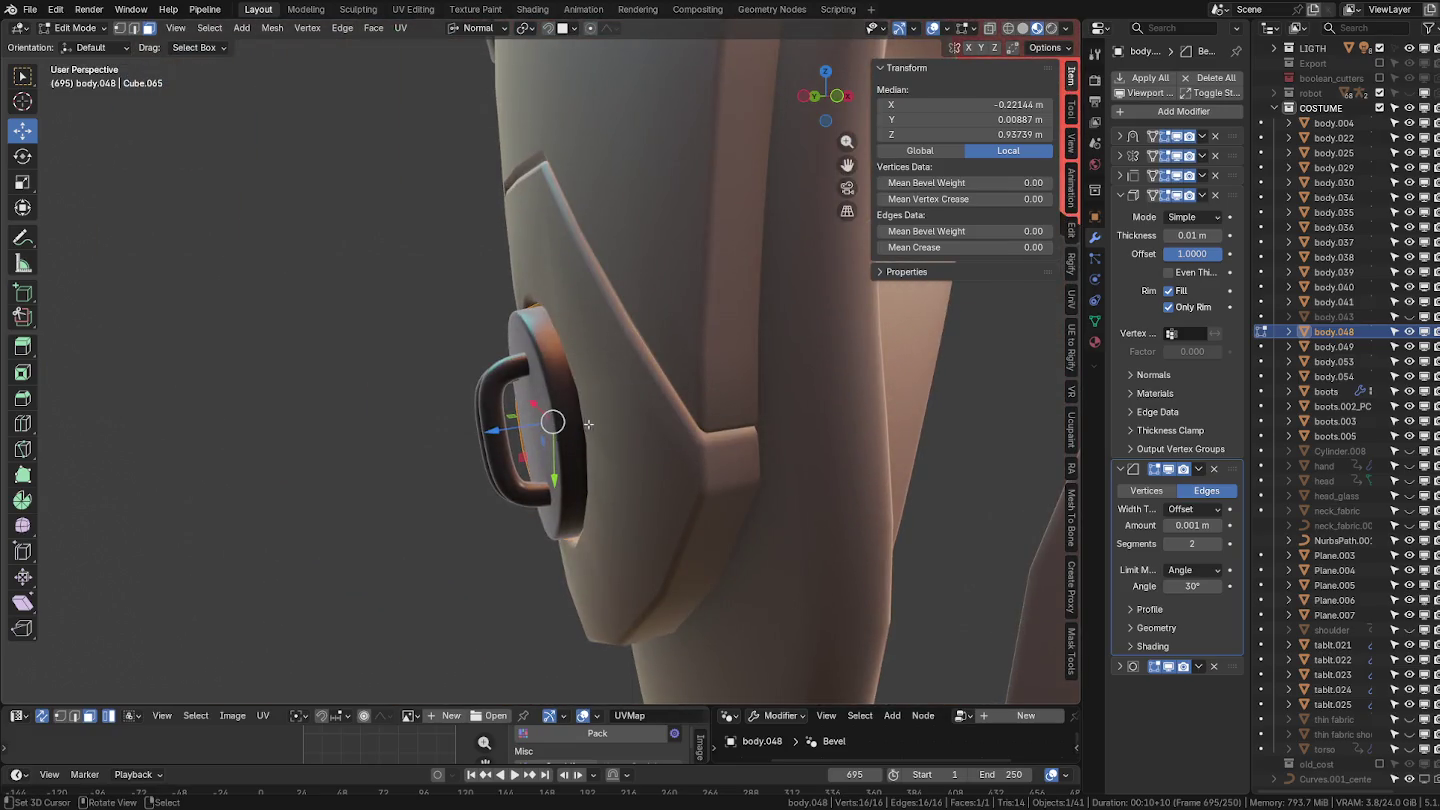
pyautogui.moveTo(650, 411)
pyautogui.mouseDown(button='middle')
pyautogui.moveTo(599, 405)
pyautogui.moveTo(660, 399)
pyautogui.mouseUp(button='middle')
pyautogui.hotkey('alt', 's')
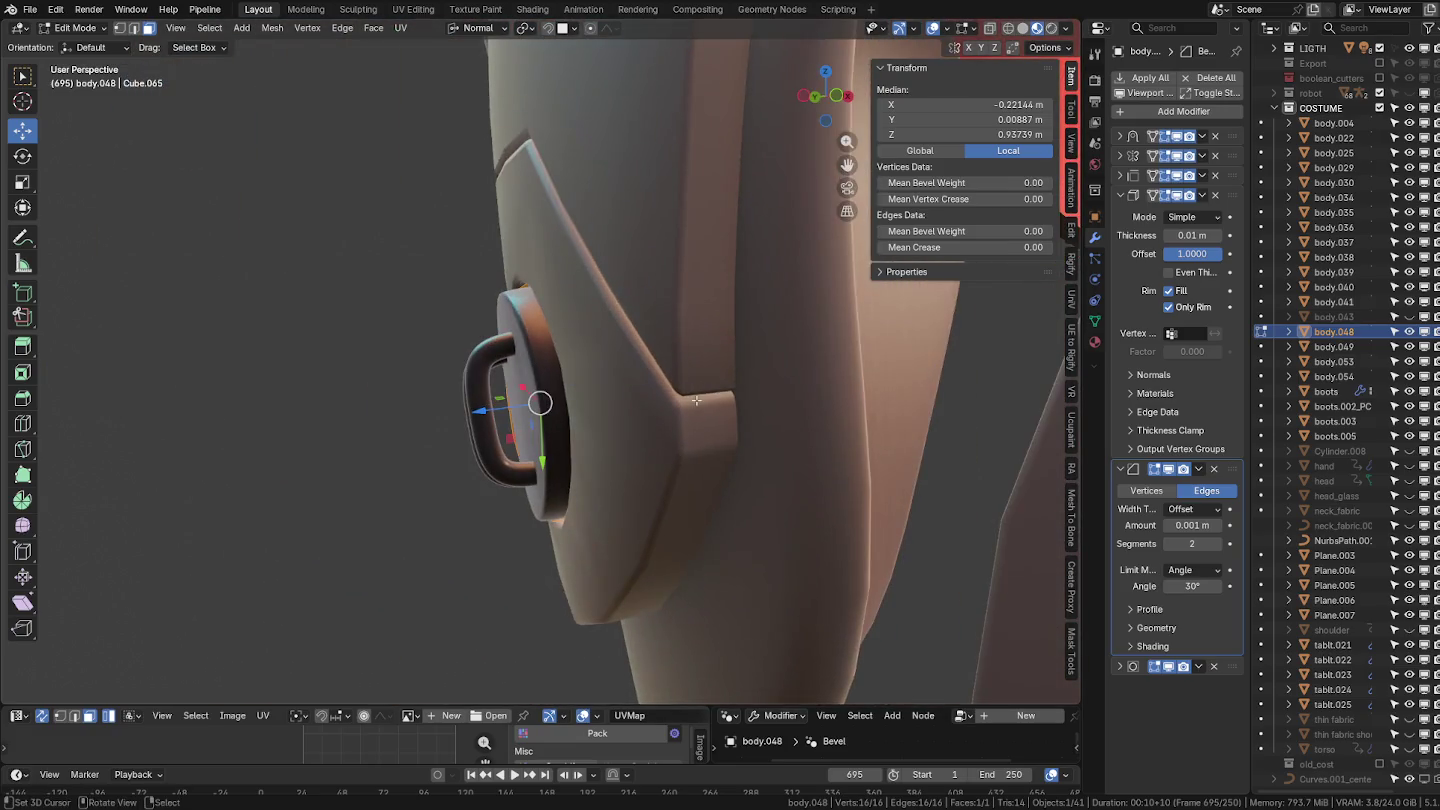
pyautogui.click(651, 398)
pyautogui.hotkey('ctrl', 'Tab')
pyautogui.press('Tab')
# Reduce body.048's Solidify thickness from 0.01 m to 0.005 m.
pyautogui.scroll(-3, 700, 407)
pyautogui.moveTo(620, 403)
pyautogui.mouseDown(button='middle')
pyautogui.moveTo(701, 408)
pyautogui.moveTo(607, 403)
pyautogui.mouseUp(button='middle')
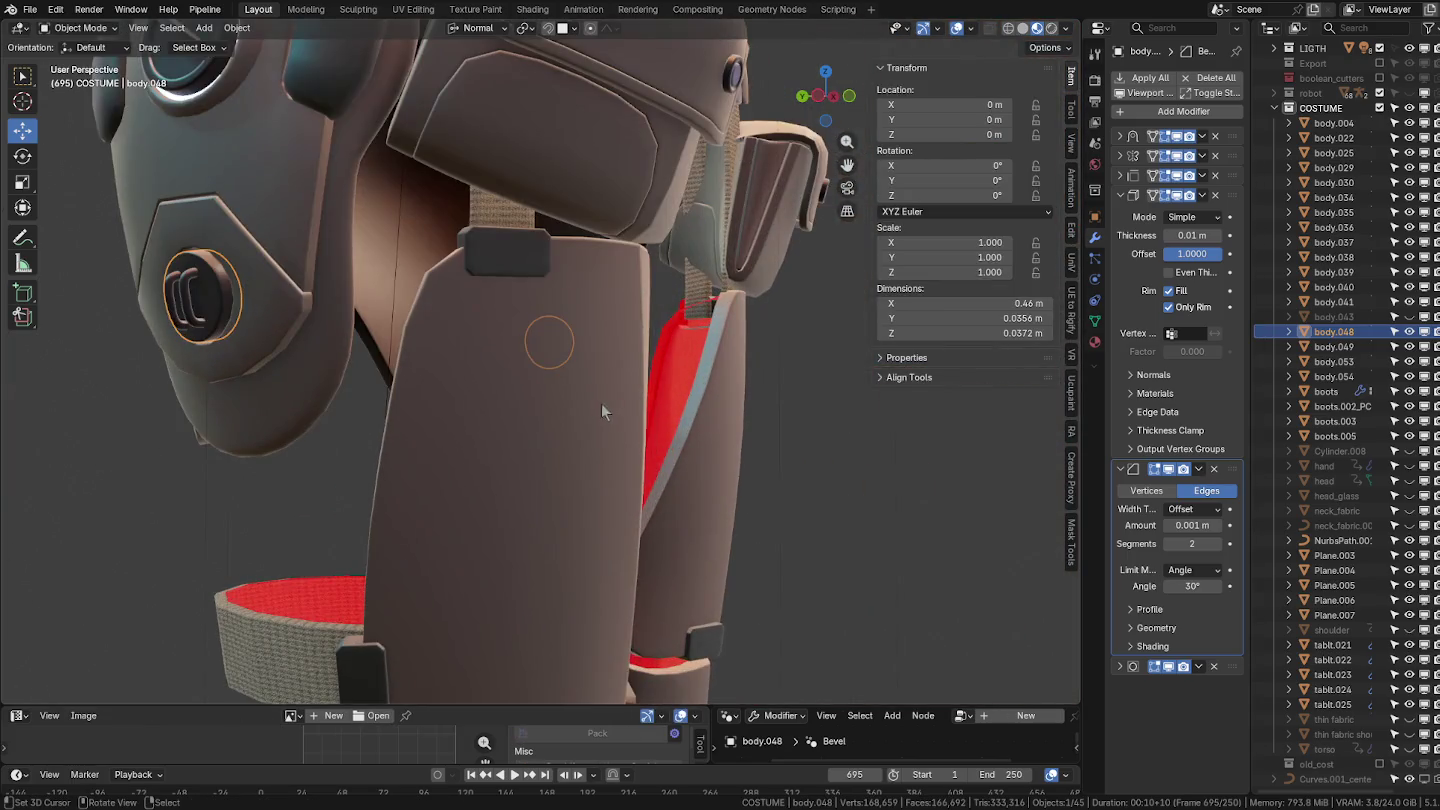
pyautogui.moveTo(1192, 236); pyautogui.dragTo(1160, 235)
pyautogui.moveTo(699, 401)
pyautogui.mouseDown(button='middle')
pyautogui.moveTo(639, 393)
pyautogui.moveTo(644, 348)
pyautogui.mouseUp(button='middle')
pyautogui.scroll(3, 639, 393)
pyautogui.scroll(2, 574, 370)
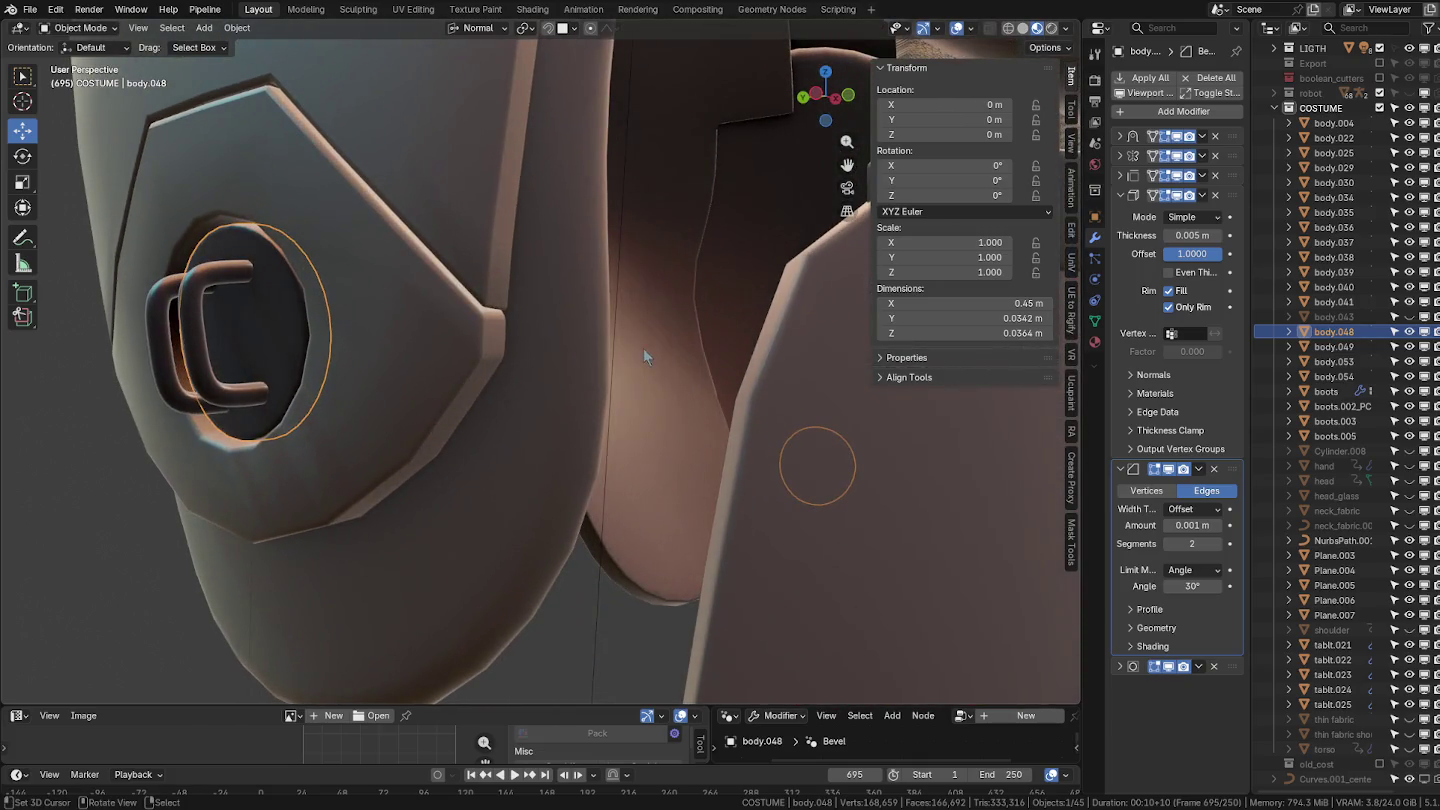
pyautogui.click(202, 316)
pyautogui.press('KP_1')
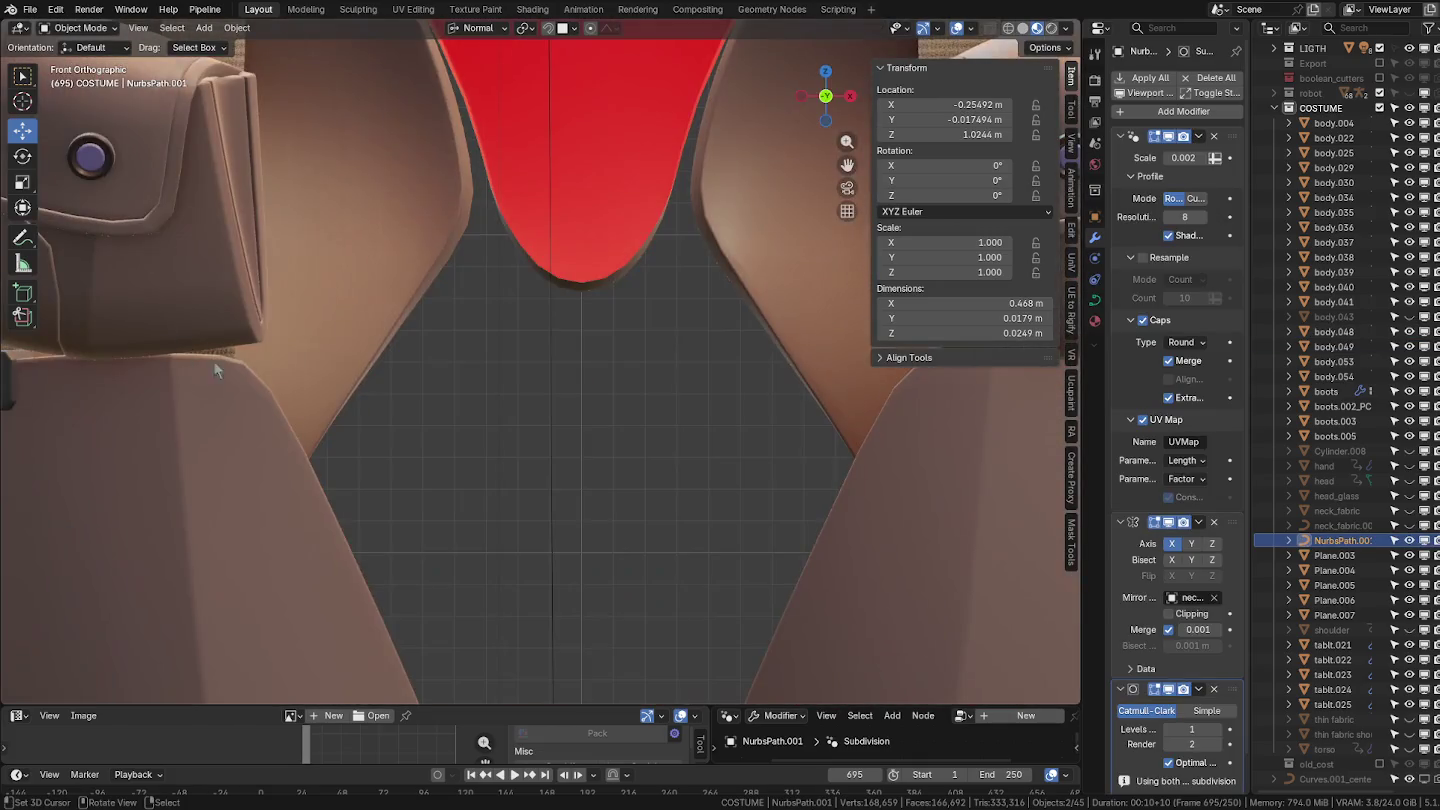
# Nudge the handle curve NurbsPath.001's control points in front orthographic view.
pyautogui.scroll(-3, 274, 401)
pyautogui.press('Tab')
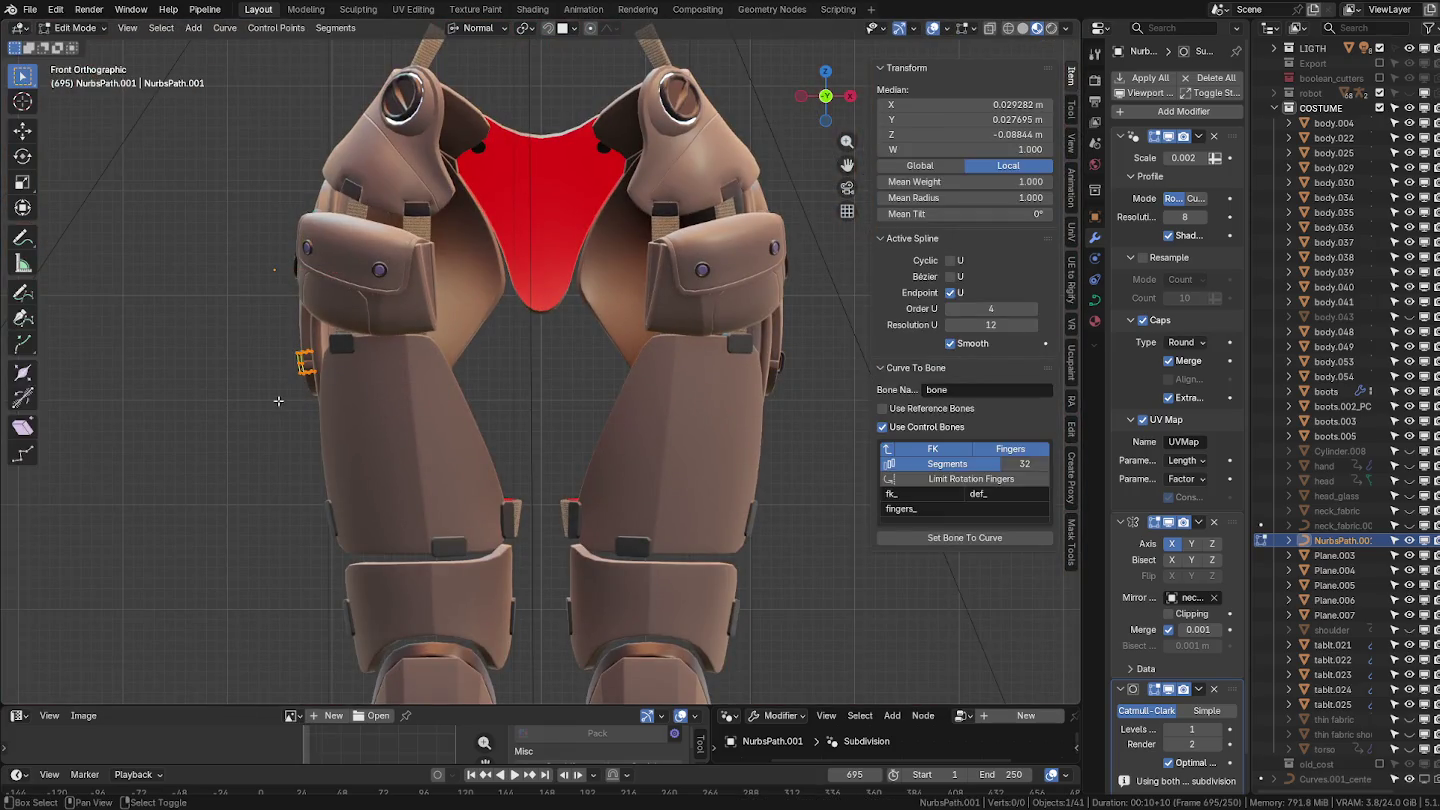
pyautogui.press('KP_Decimal')
pyautogui.moveTo(545, 400)
pyautogui.mouseDown(button='middle')
pyautogui.moveTo(723, 489)
pyautogui.moveTo(630, 409)
pyautogui.mouseUp(button='middle')
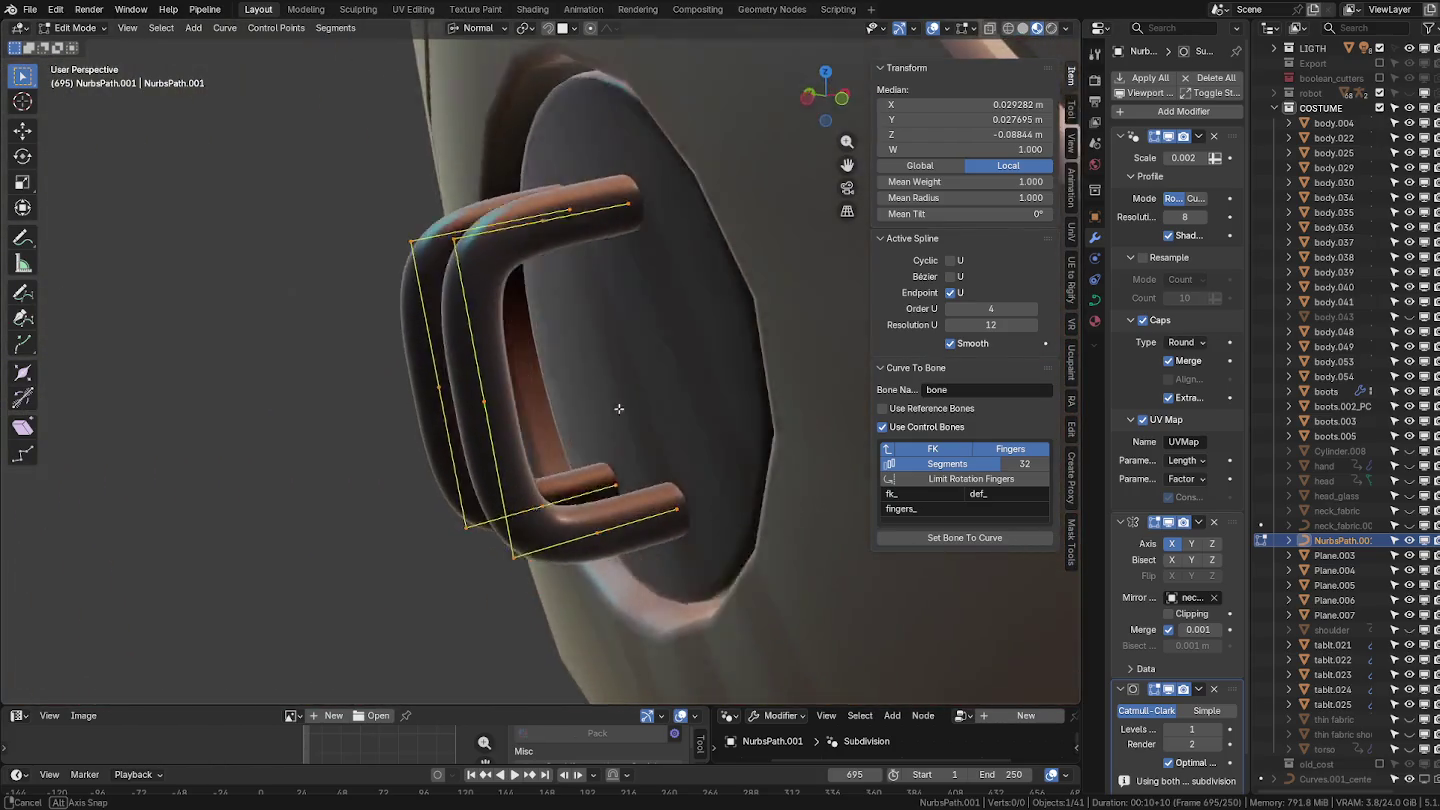
pyautogui.press('KP_1')
pyautogui.press('g')
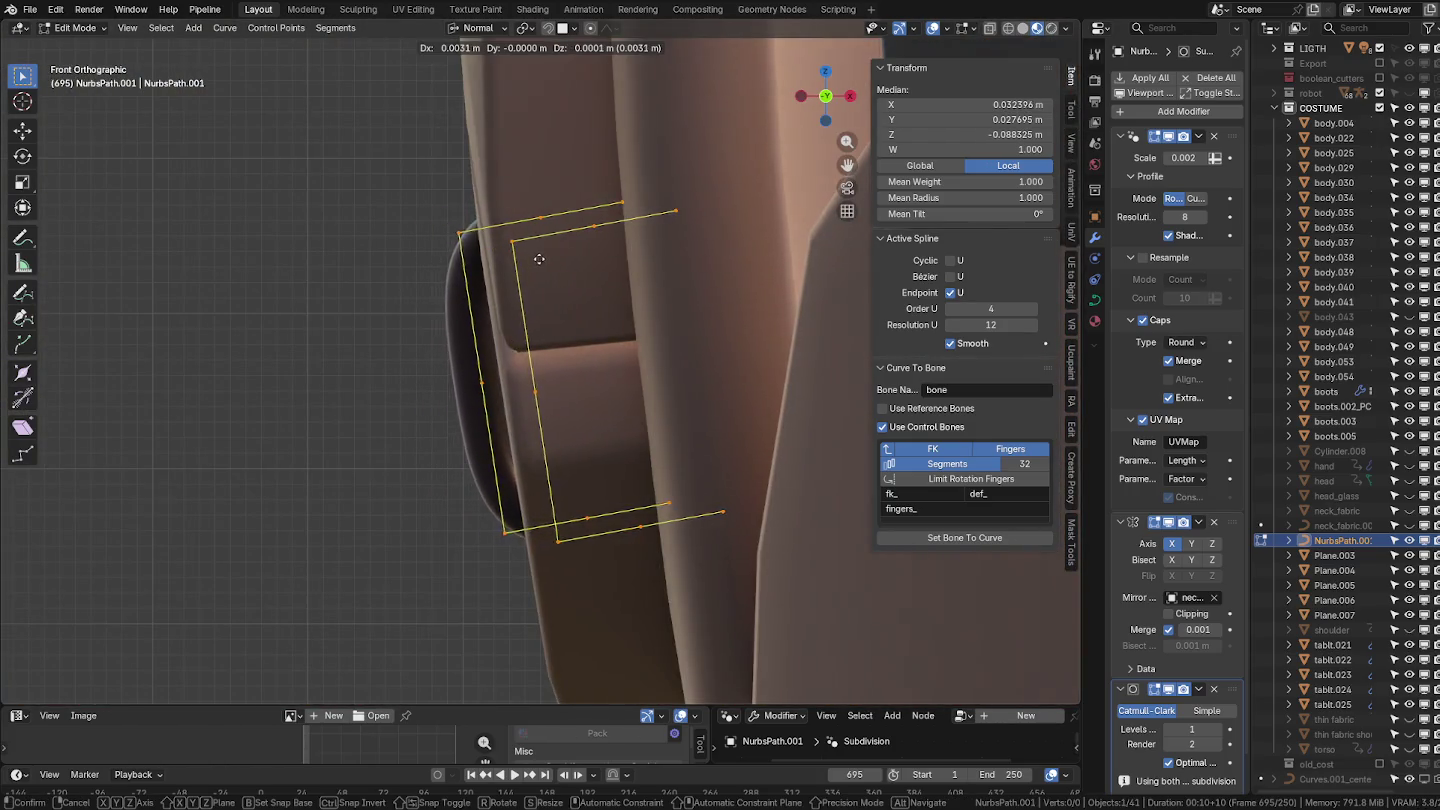
pyautogui.click(546, 257)
pyautogui.moveTo(546, 257); pyautogui.dragTo(685, 290, button='middle')
pyautogui.press('Tab')
# Put the 3D cursor on body.048's disc face and snap the handle points to it.
pyautogui.click(535, 302)
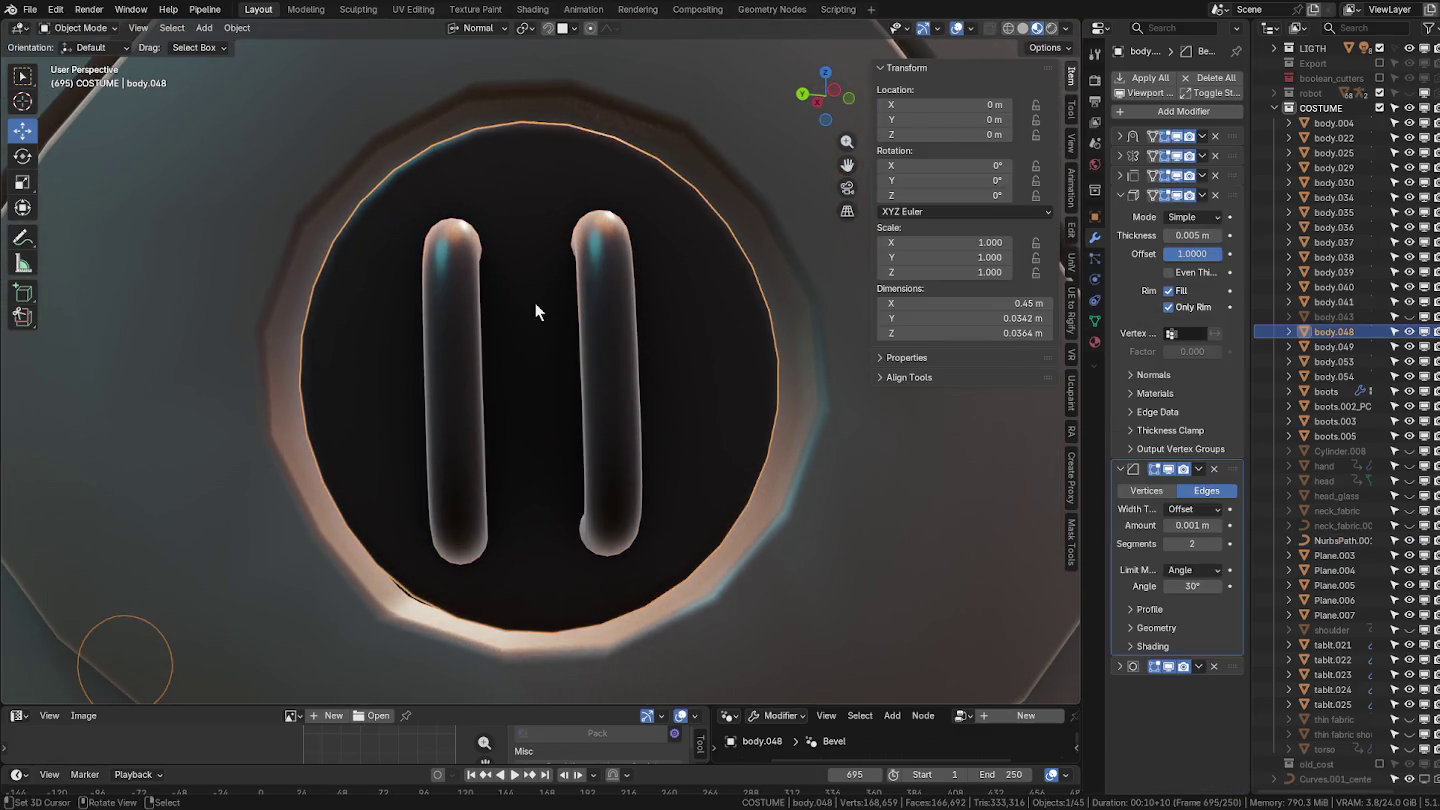
pyautogui.press('Tab')
pyautogui.hotkey('ctrl', 'Tab')
pyautogui.click(352, 346)
pyautogui.click(460, 339)
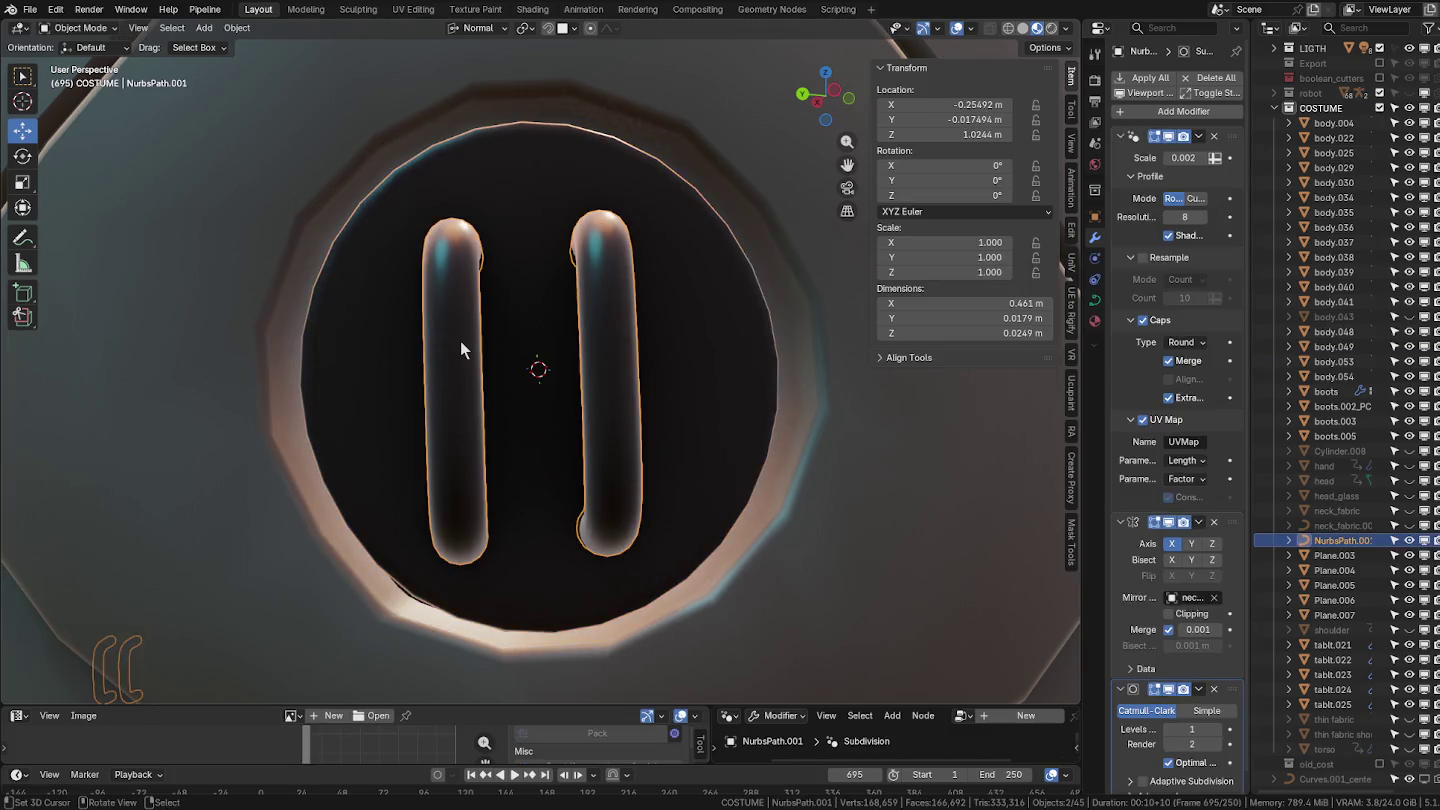
pyautogui.press('Tab')
pyautogui.hotkey('shift', 's')
pyautogui.click(482, 219)
# Back in Object Mode, orbit from the head down to inspect the torso and legs.
pyautogui.moveTo(635, 365); pyautogui.dragTo(426, 380, button='middle')
pyautogui.press('Tab')
pyautogui.scroll(-4, 600, 426)
pyautogui.moveTo(599, 419)
pyautogui.mouseDown(button='middle')
pyautogui.moveTo(751, 363)
pyautogui.moveTo(599, 421)
pyautogui.moveTo(577, 397)
pyautogui.moveTo(519, 396)
pyautogui.moveTo(583, 272)
pyautogui.moveTo(581, 290)
pyautogui.mouseUp(button='middle')
pyautogui.scroll(-5, 519, 396)
pyautogui.click(624, 432)
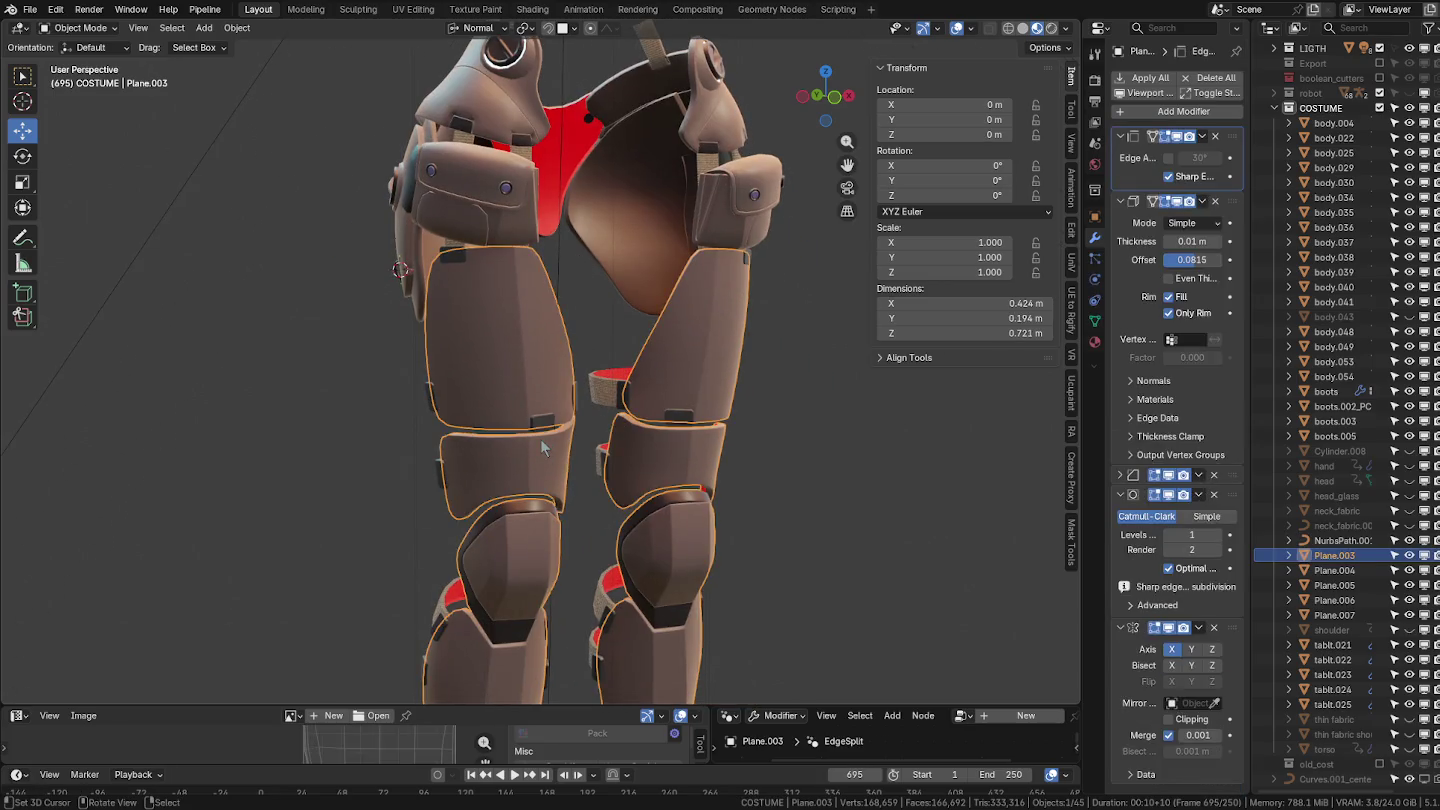
# Inspect the Plane.003 leg mesh in Edit Mode with X-ray, selecting a linked band.
pyautogui.moveTo(624, 432)
pyautogui.mouseDown(button='middle')
pyautogui.moveTo(496, 272)
pyautogui.moveTo(464, 271)
pyautogui.moveTo(599, 326)
pyautogui.moveTo(616, 239)
pyautogui.moveTo(587, 360)
pyautogui.moveTo(526, 355)
pyautogui.moveTo(652, 362)
pyautogui.moveTo(633, 360)
pyautogui.mouseUp(button='middle')
pyautogui.press('Tab')
pyautogui.press('l')
pyautogui.click(991, 28)
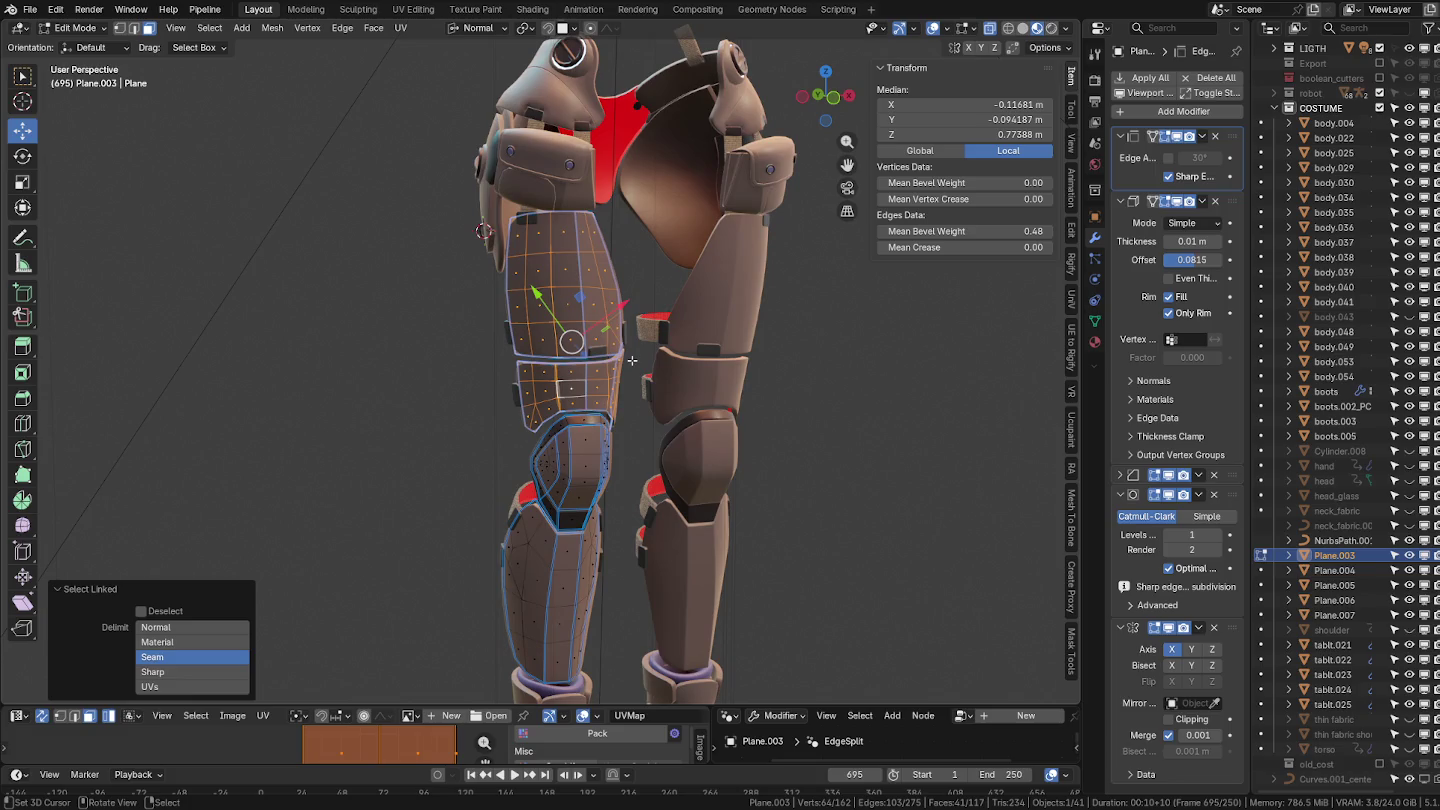
pyautogui.press('Tab')
# Separate the shin strap pieces of Plane.007 into a new object, Plane.009.
pyautogui.click(590, 355)
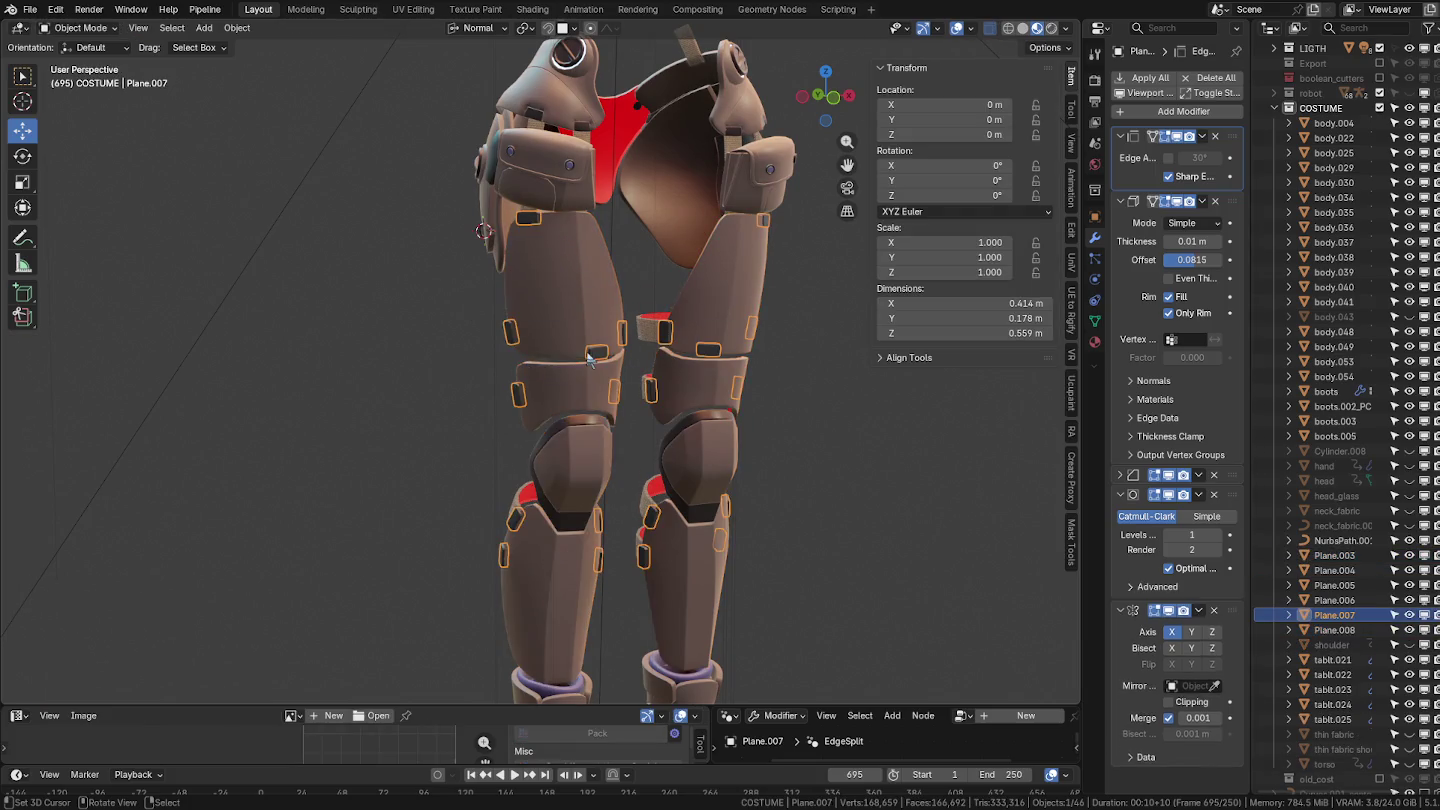
pyautogui.keyDown('shift'); pyautogui.moveTo(558, 374); pyautogui.dragTo(575, 299, button='middle'); pyautogui.keyUp('shift')
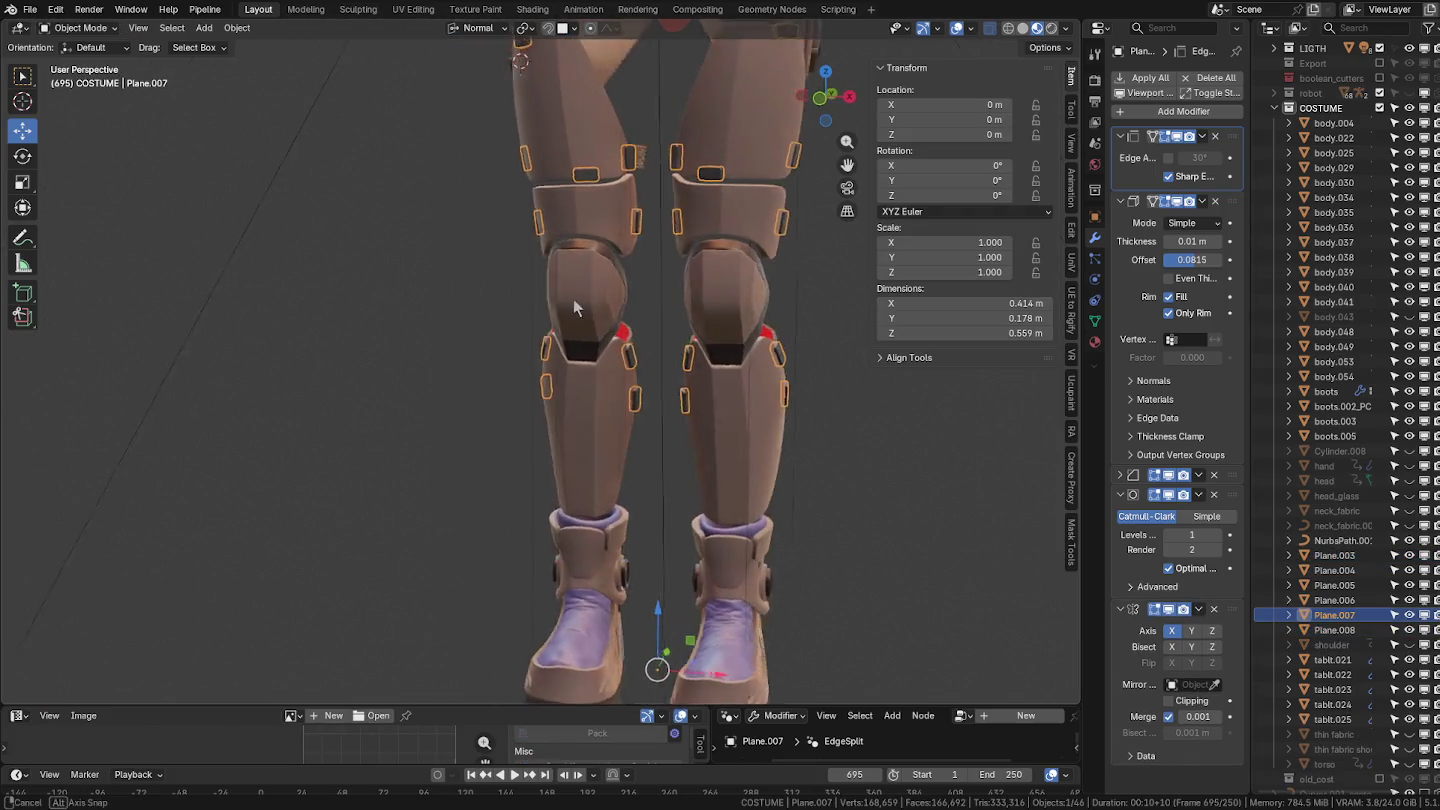
pyautogui.press('Tab')
pyautogui.moveTo(597, 386); pyautogui.dragTo(595, 395, button='middle')
pyautogui.moveTo(419, 309); pyautogui.dragTo(711, 513)
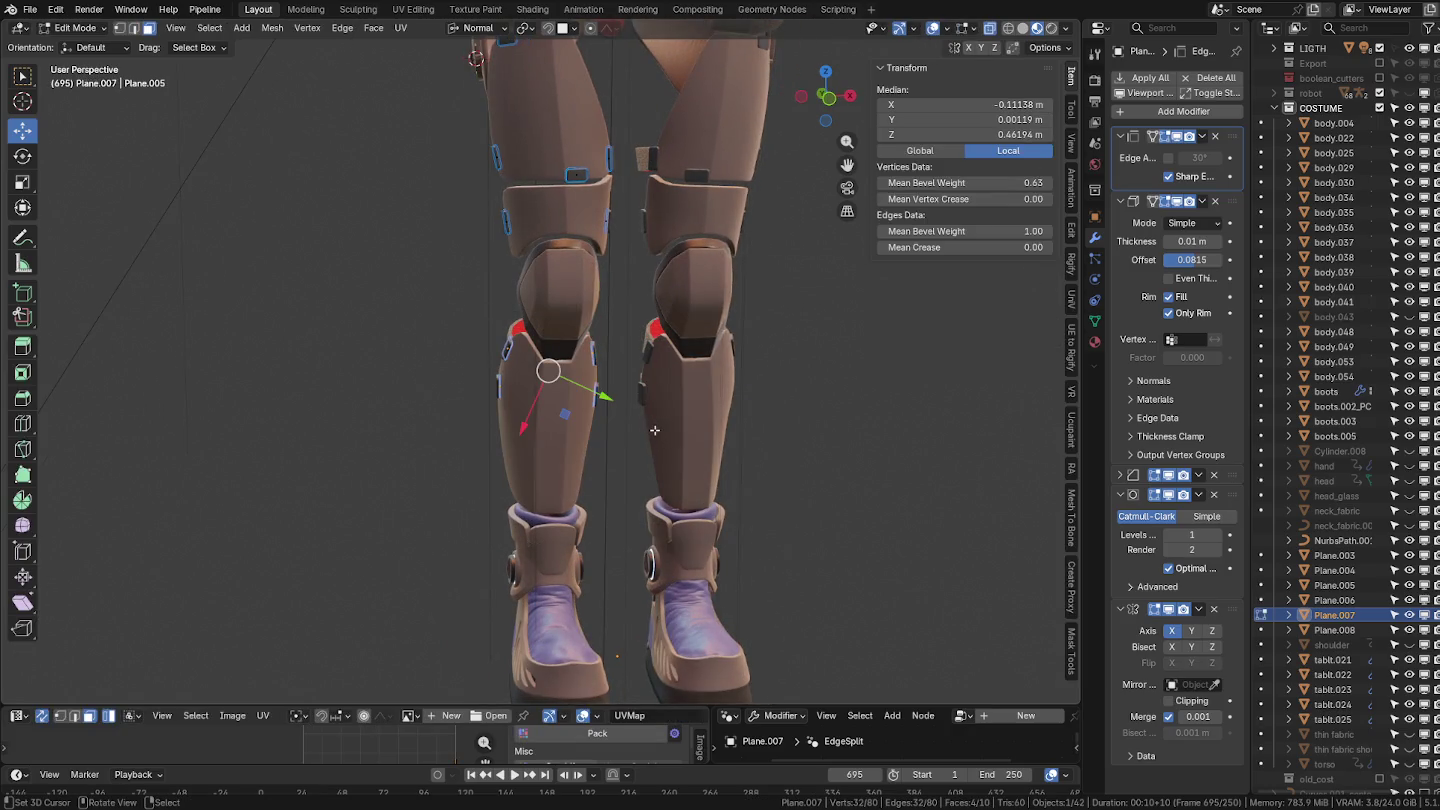
pyautogui.scroll(4, 656, 429)
pyautogui.moveTo(656, 428); pyautogui.dragTo(535, 409, button='middle')
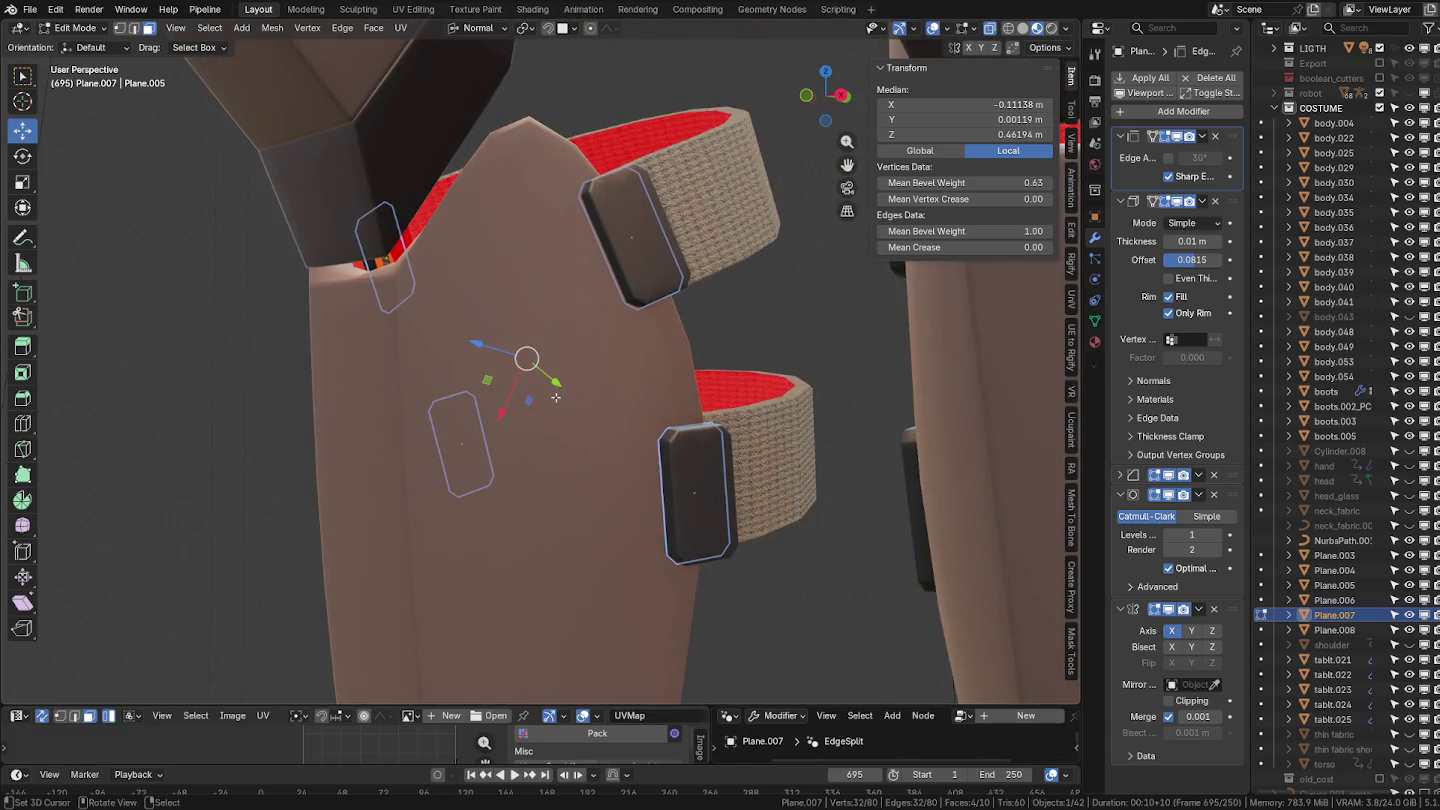
pyautogui.press('p')
pyautogui.click(555, 396)
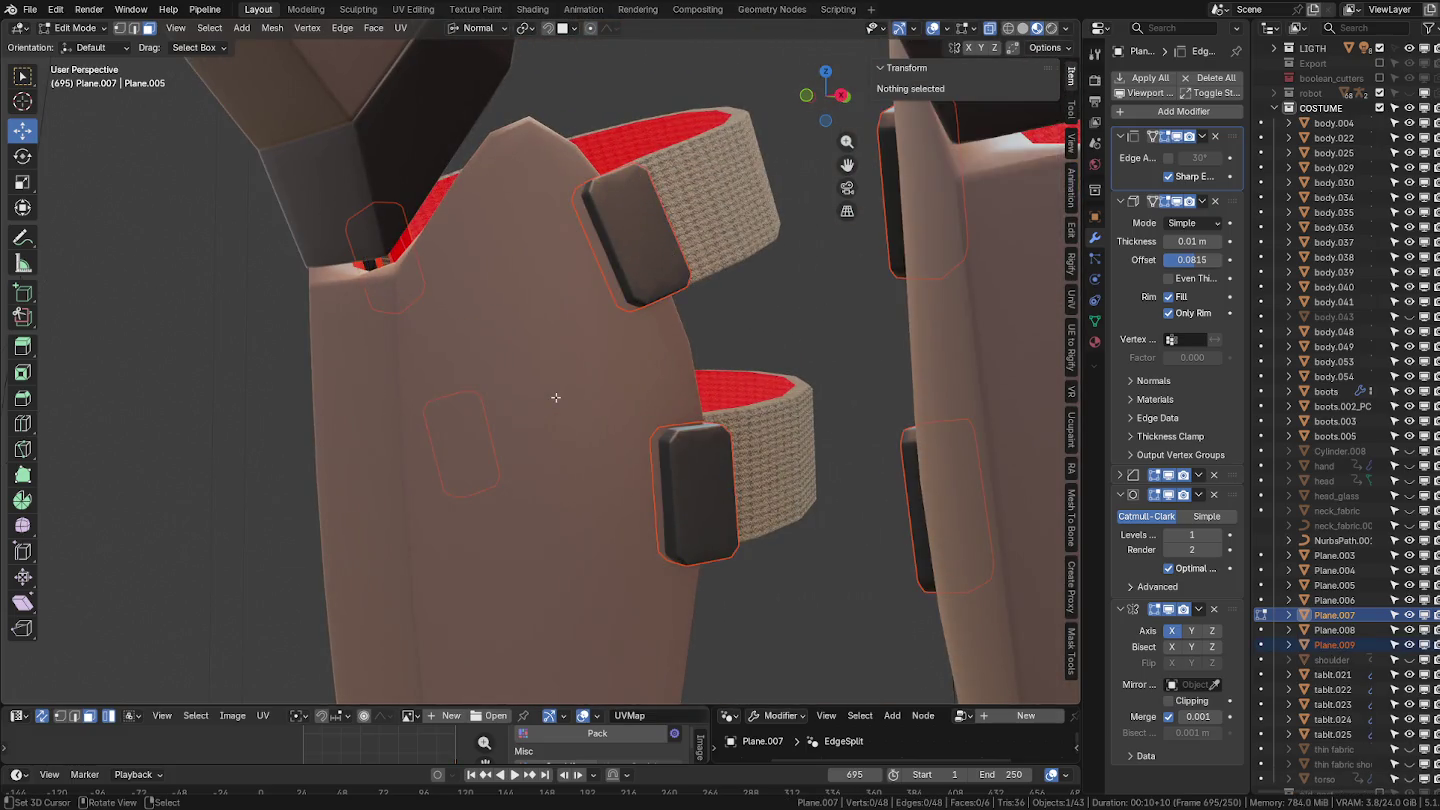
pyautogui.scroll(-5, 634, 356)
pyautogui.moveTo(635, 356); pyautogui.dragTo(688, 414, button='middle')
pyautogui.press('Tab')
# Select Plane.003, Plane.009, body.041 and the boot and leg parts together to move them.
pyautogui.scroll(2, 688, 414)
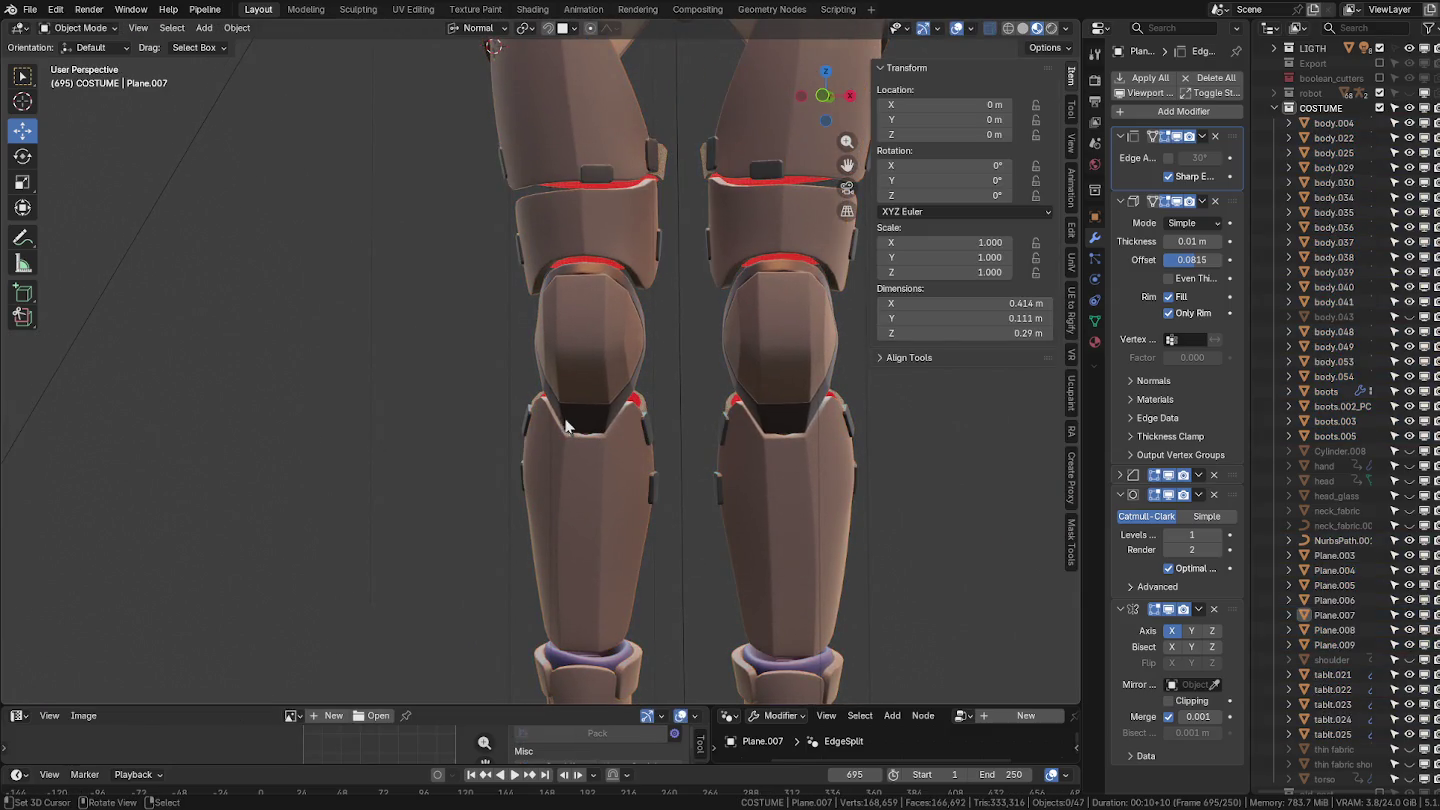
pyautogui.moveTo(565, 427); pyautogui.dragTo(593, 352, button='middle')
pyautogui.click(593, 352)
pyautogui.scroll(2, 464, 350)
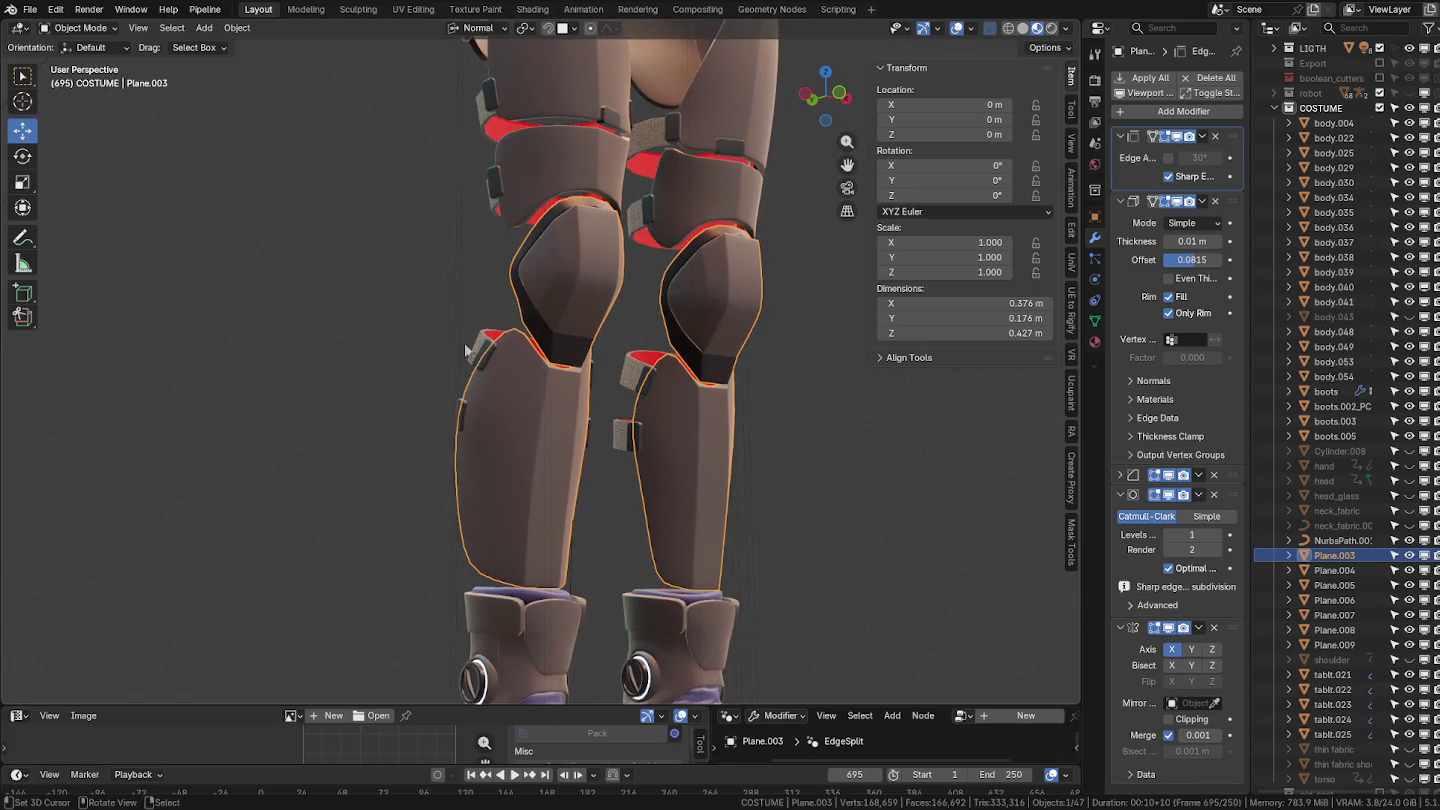
pyautogui.keyDown('shift'); pyautogui.click(475, 347); pyautogui.keyUp('shift')
pyautogui.keyDown('shift'); pyautogui.click(484, 340); pyautogui.keyUp('shift')
pyautogui.moveTo(484, 341); pyautogui.dragTo(589, 407, button='middle')
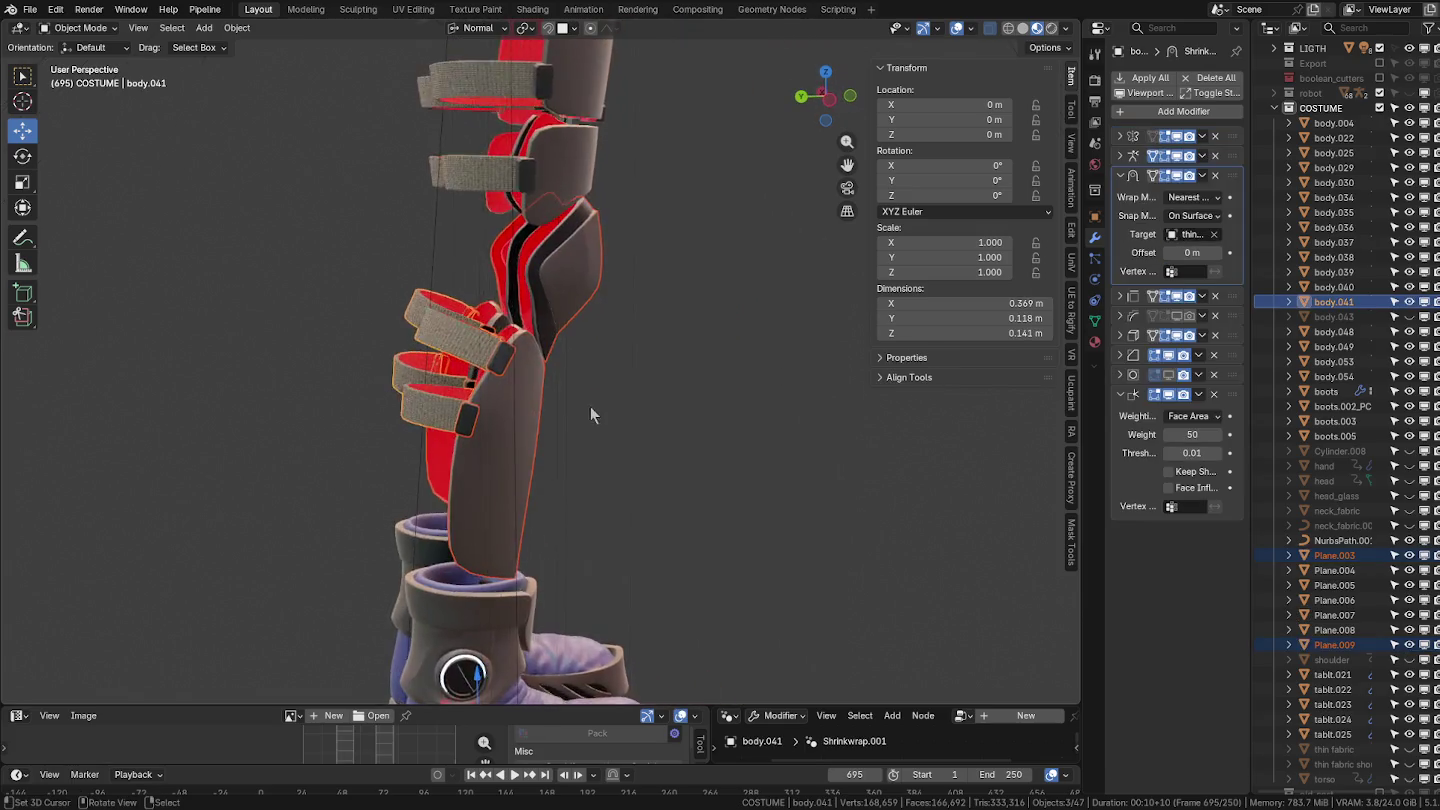
pyautogui.scroll(-3, 580, 430)
pyautogui.keyDown('shift'); pyautogui.moveTo(724, 619); pyautogui.dragTo(388, 376); pyautogui.keyUp('shift')
pyautogui.press('g')
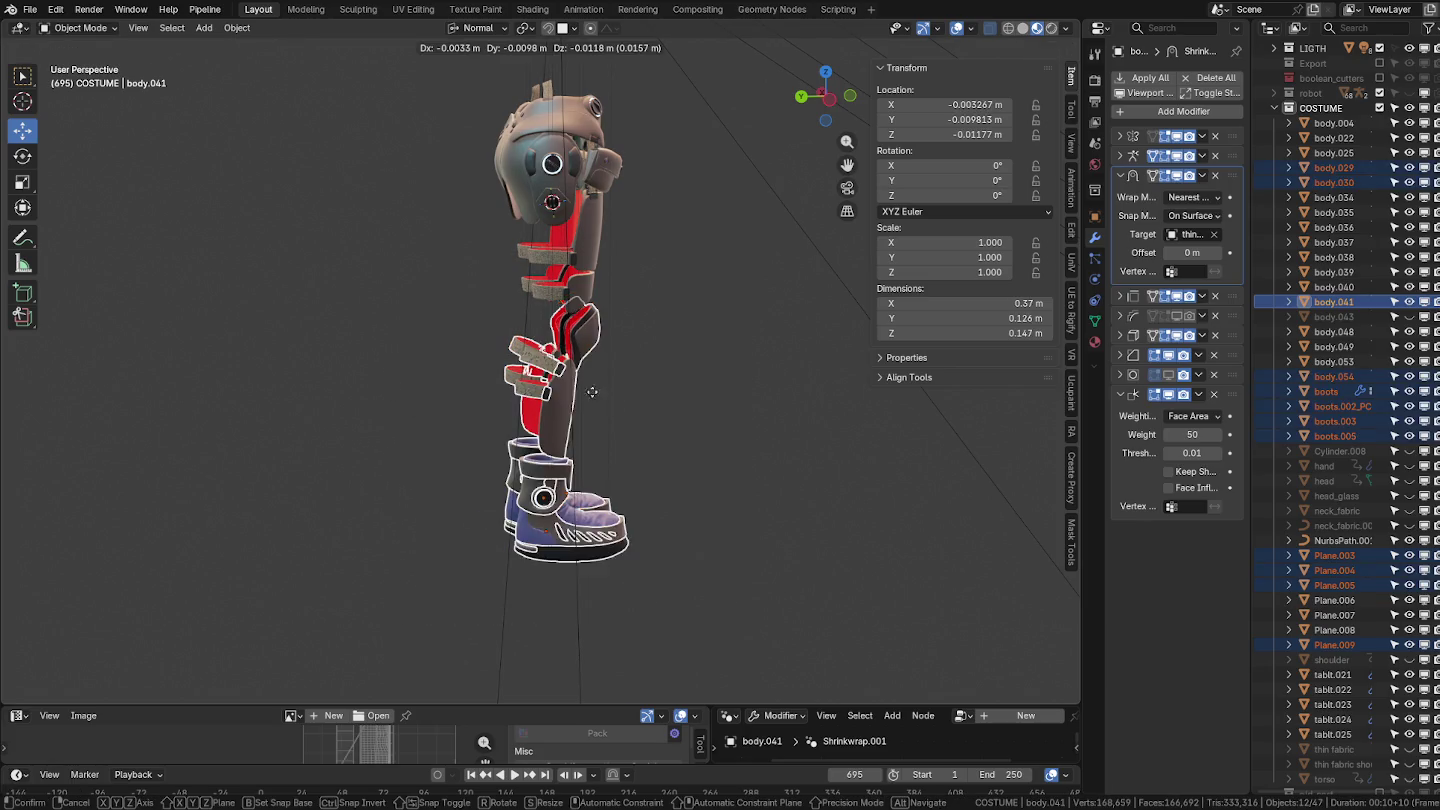
pyautogui.press('Escape')
pyautogui.scroll(3, 655, 316)
pyautogui.moveTo(654, 315)
pyautogui.mouseDown(button='middle')
pyautogui.moveTo(631, 281)
pyautogui.moveTo(675, 421)
pyautogui.moveTo(601, 409)
pyautogui.mouseUp(button='middle')
pyautogui.moveTo(595, 357)
pyautogui.mouseDown(button='middle')
pyautogui.moveTo(707, 318)
pyautogui.moveTo(613, 333)
pyautogui.moveTo(571, 289)
pyautogui.moveTo(606, 363)
pyautogui.mouseUp(button='middle')
pyautogui.click(567, 433)
pyautogui.moveTo(563, 430)
pyautogui.mouseDown(button='middle')
pyautogui.moveTo(663, 418)
pyautogui.moveTo(576, 382)
pyautogui.mouseUp(button='middle')
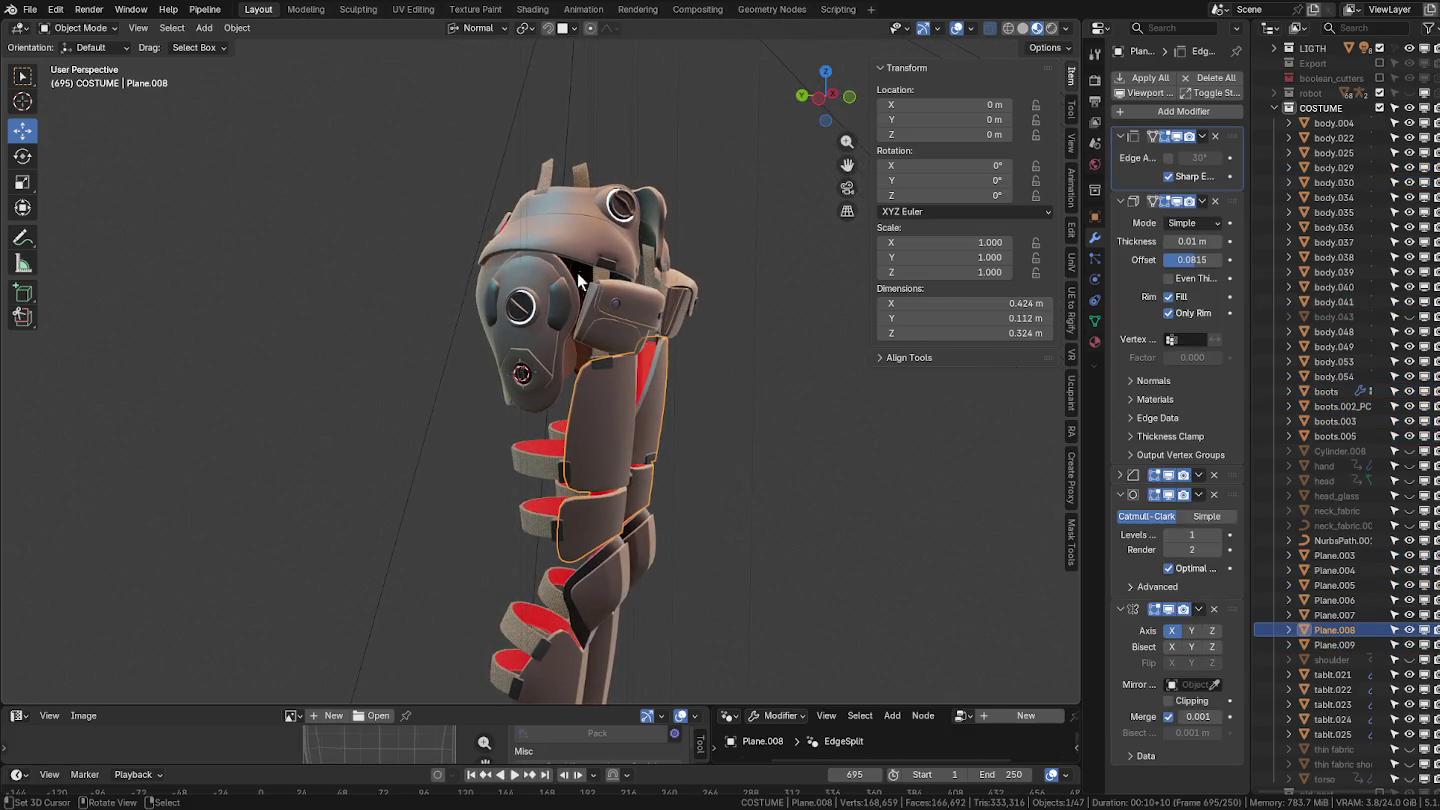
pyautogui.scroll(-3, 581, 278)
pyautogui.press('a')
pyautogui.hotkey('ctrl', '0')
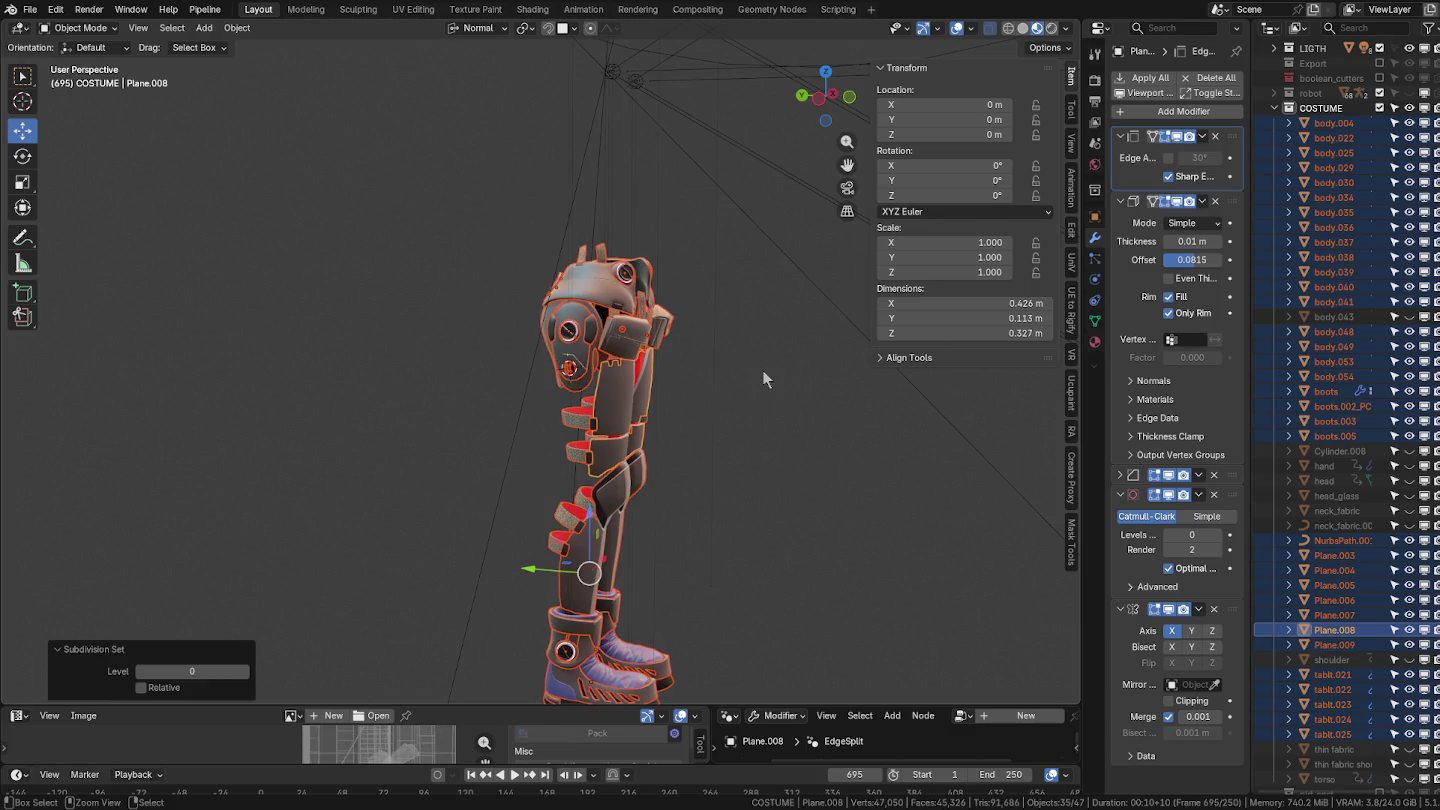
pyautogui.scroll(3, 762, 369)
pyautogui.click(671, 322)
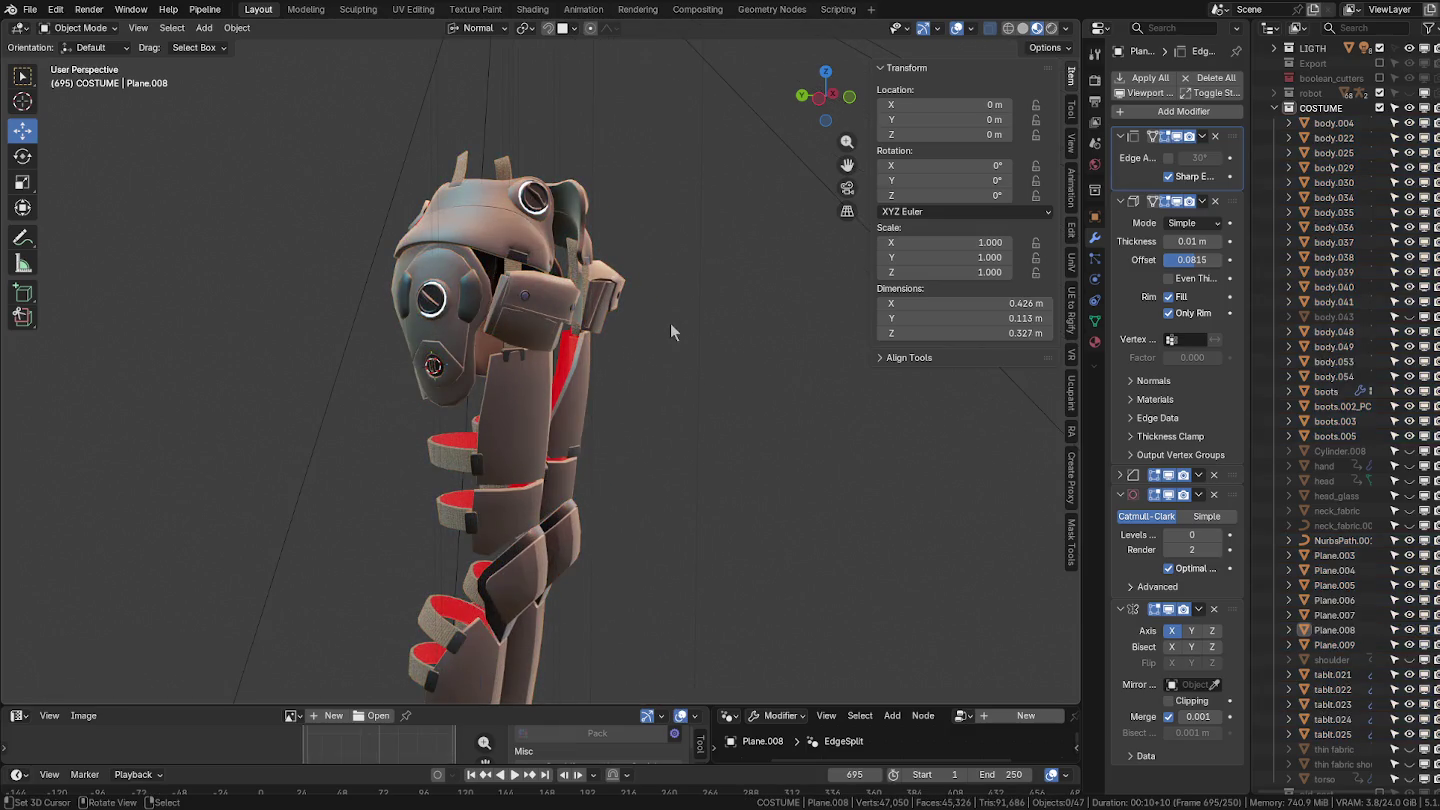
pyautogui.moveTo(691, 291)
pyautogui.mouseDown(button='middle')
pyautogui.moveTo(604, 292)
pyautogui.moveTo(703, 281)
pyautogui.mouseUp(button='middle')
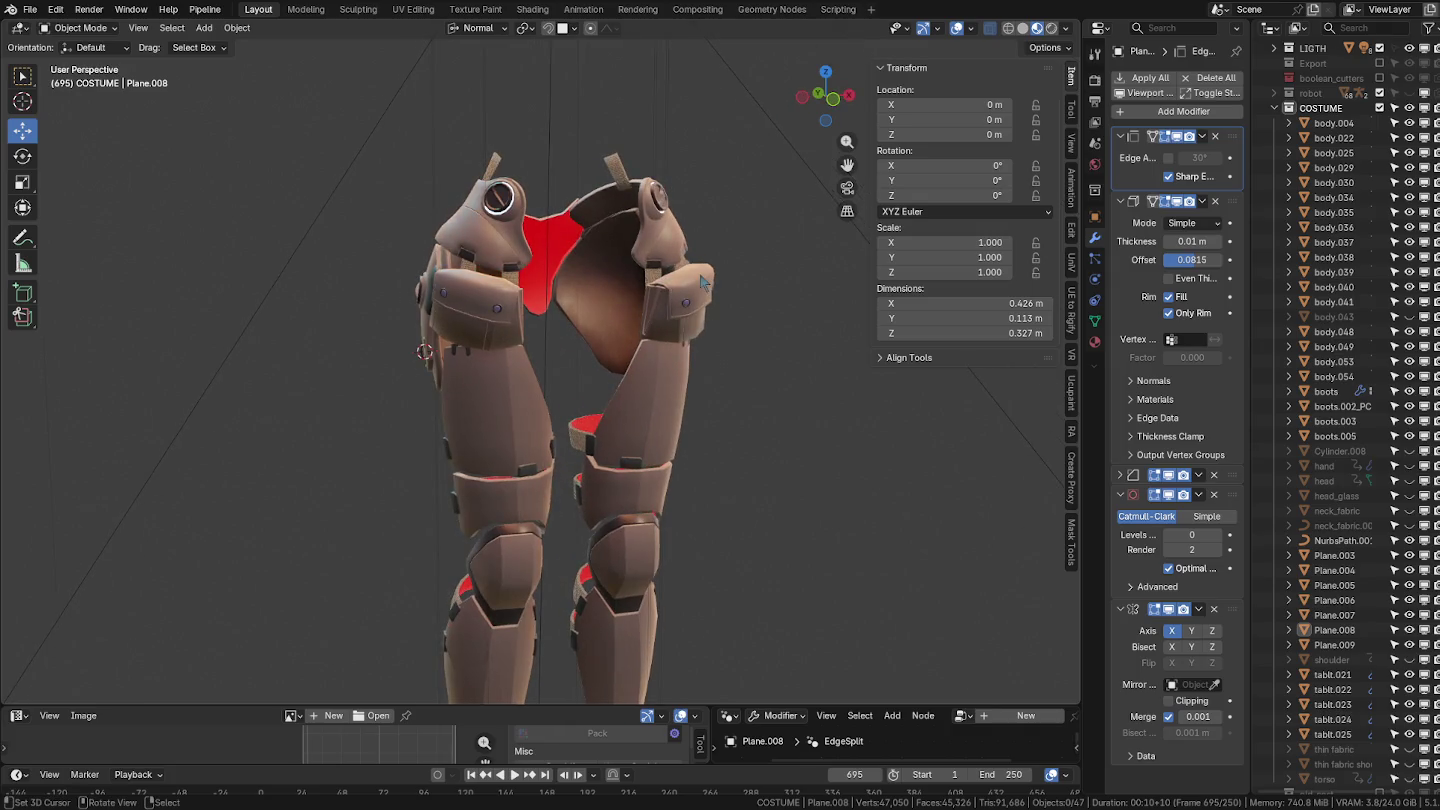
pyautogui.click(700, 283)
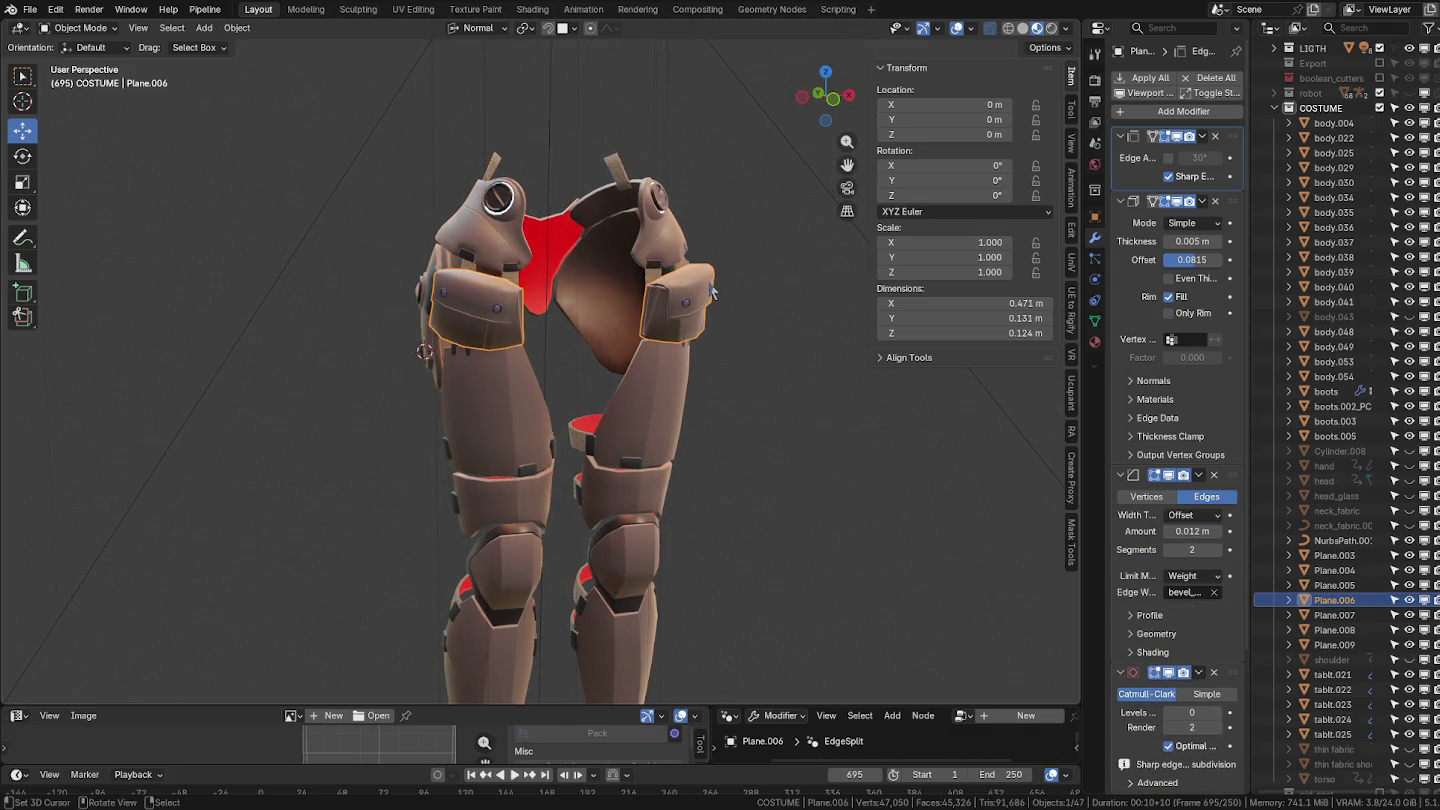
pyautogui.scroll(2, 712, 290)
pyautogui.moveTo(722, 280); pyautogui.dragTo(665, 298, button='middle')
pyautogui.moveTo(530, 293); pyautogui.dragTo(632, 279, button='middle')
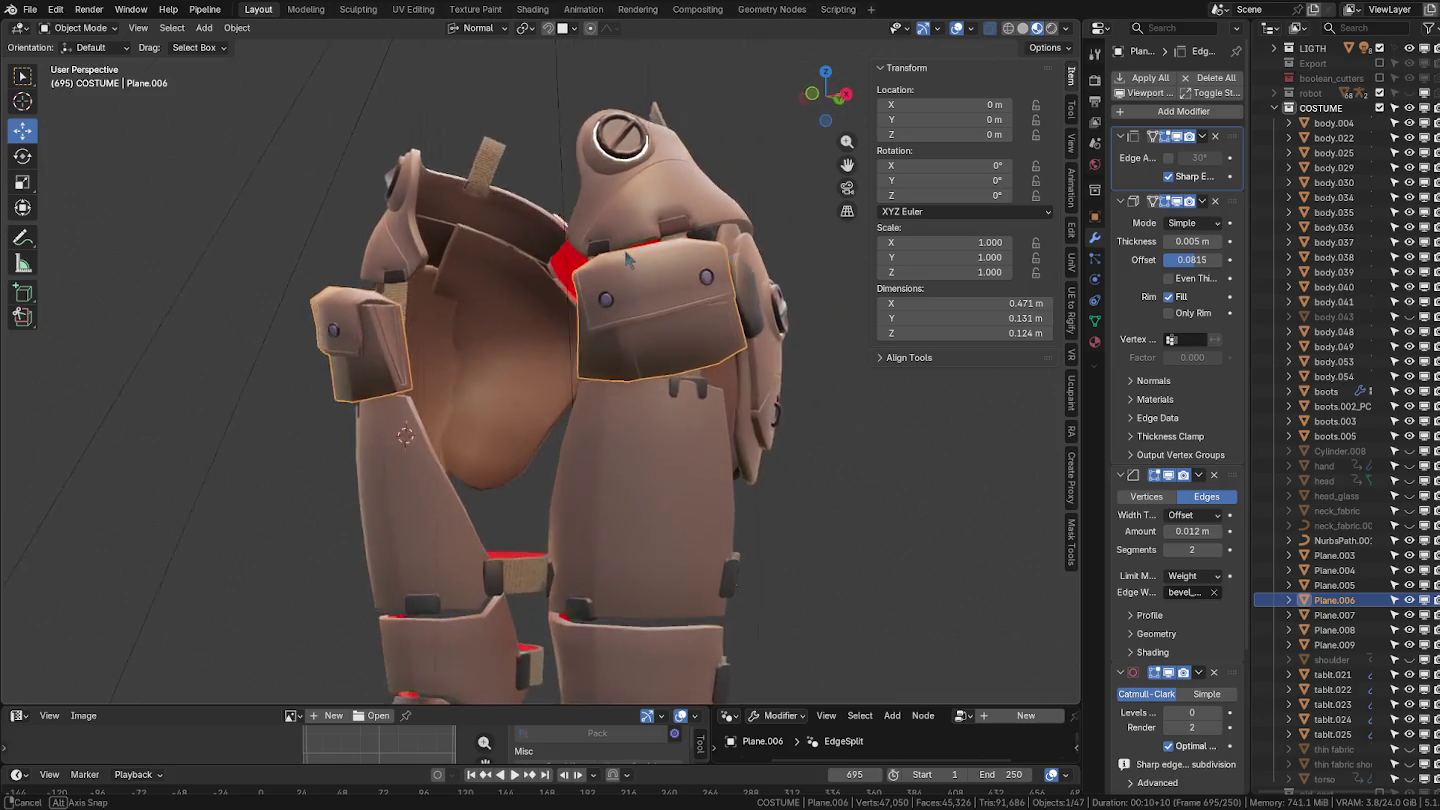
pyautogui.scroll(5, 633, 279)
pyautogui.hotkey('ctrl', 'Tab')
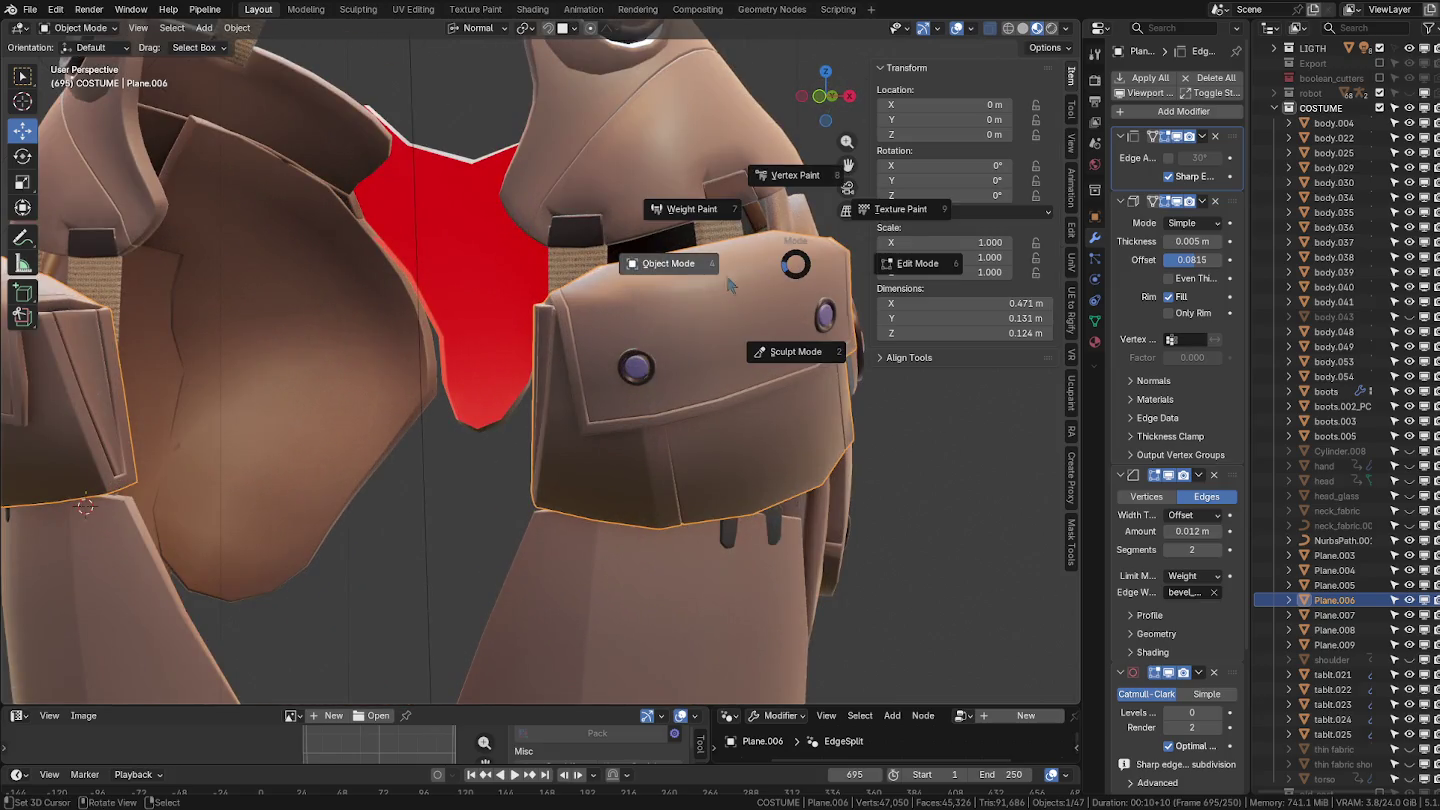
# Enter Edit Mode on the shoulder pouch and select its top-edge vertices.
pyautogui.click(868, 264)
pyautogui.moveTo(868, 264)
pyautogui.mouseDown(button='middle')
pyautogui.moveTo(678, 328)
pyautogui.moveTo(560, 346)
pyautogui.moveTo(520, 285)
pyautogui.mouseUp(button='middle')
pyautogui.scroll(4, 560, 346)
pyautogui.hotkey('alt', 'a')
pyautogui.click(511, 273)
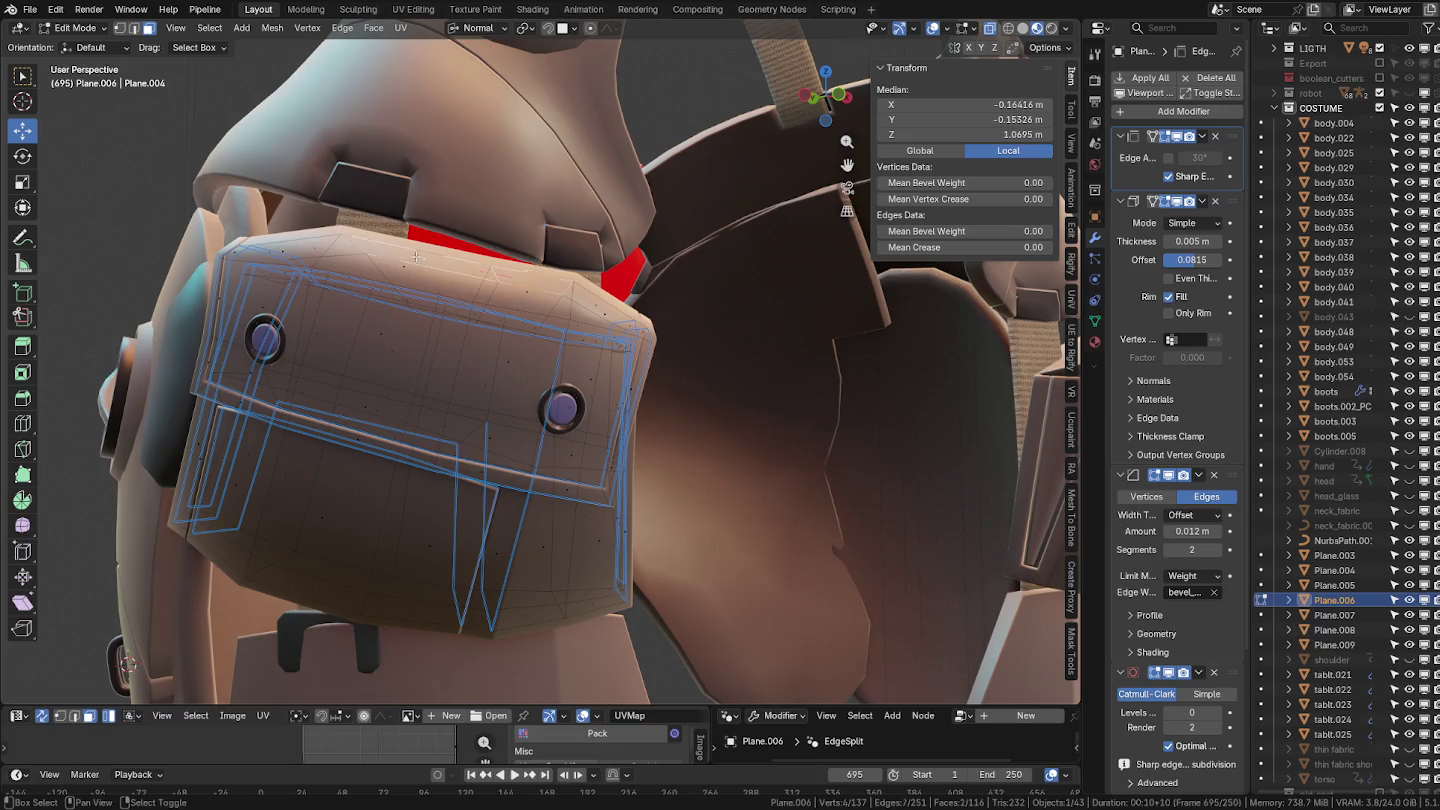
pyautogui.keyDown('shift'); pyautogui.click(426, 255); pyautogui.keyUp('shift')
# Rotate the pouch's top-edge vertices 1.03° and nudge them slightly, mirrored on the opposite pouch.
pyautogui.moveTo(425, 255)
pyautogui.mouseDown(button='middle')
pyautogui.moveTo(699, 319)
pyautogui.moveTo(529, 364)
pyautogui.moveTo(527, 350)
pyautogui.mouseUp(button='middle')
pyautogui.press('r')
pyautogui.click(714, 323)
pyautogui.press('g')
pyautogui.click(695, 334)
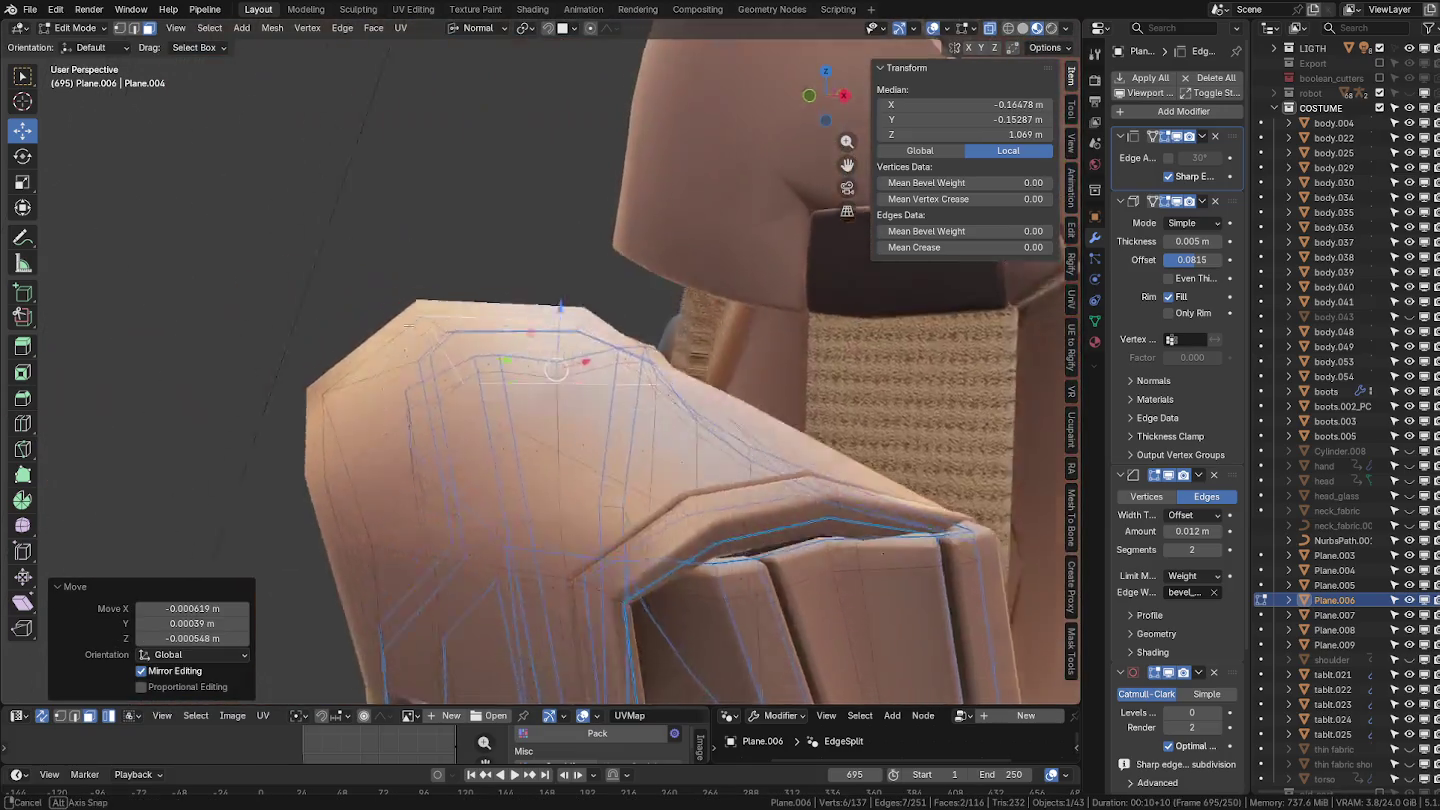
pyautogui.moveTo(528, 350); pyautogui.dragTo(553, 343)
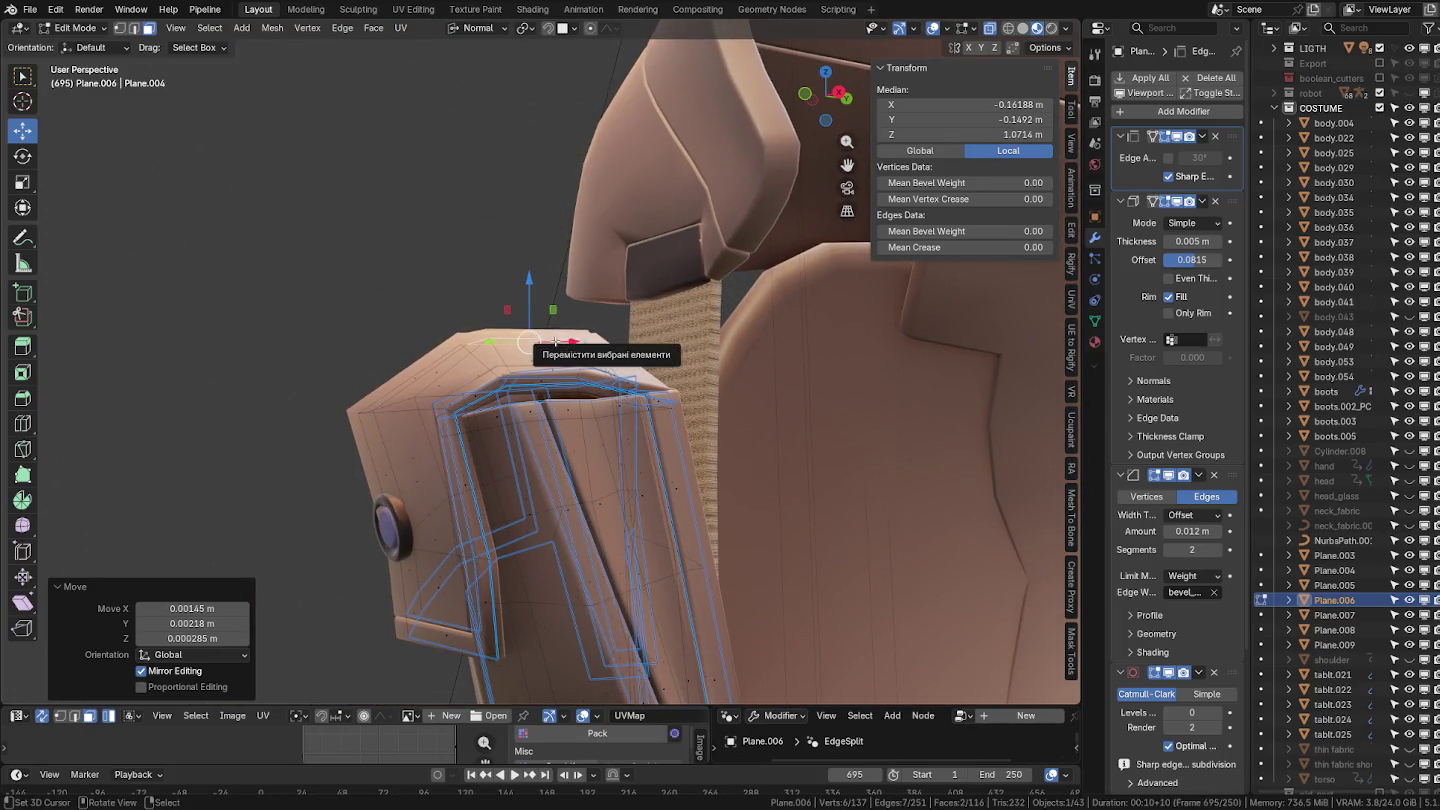
pyautogui.moveTo(554, 342); pyautogui.dragTo(556, 347, button='middle')
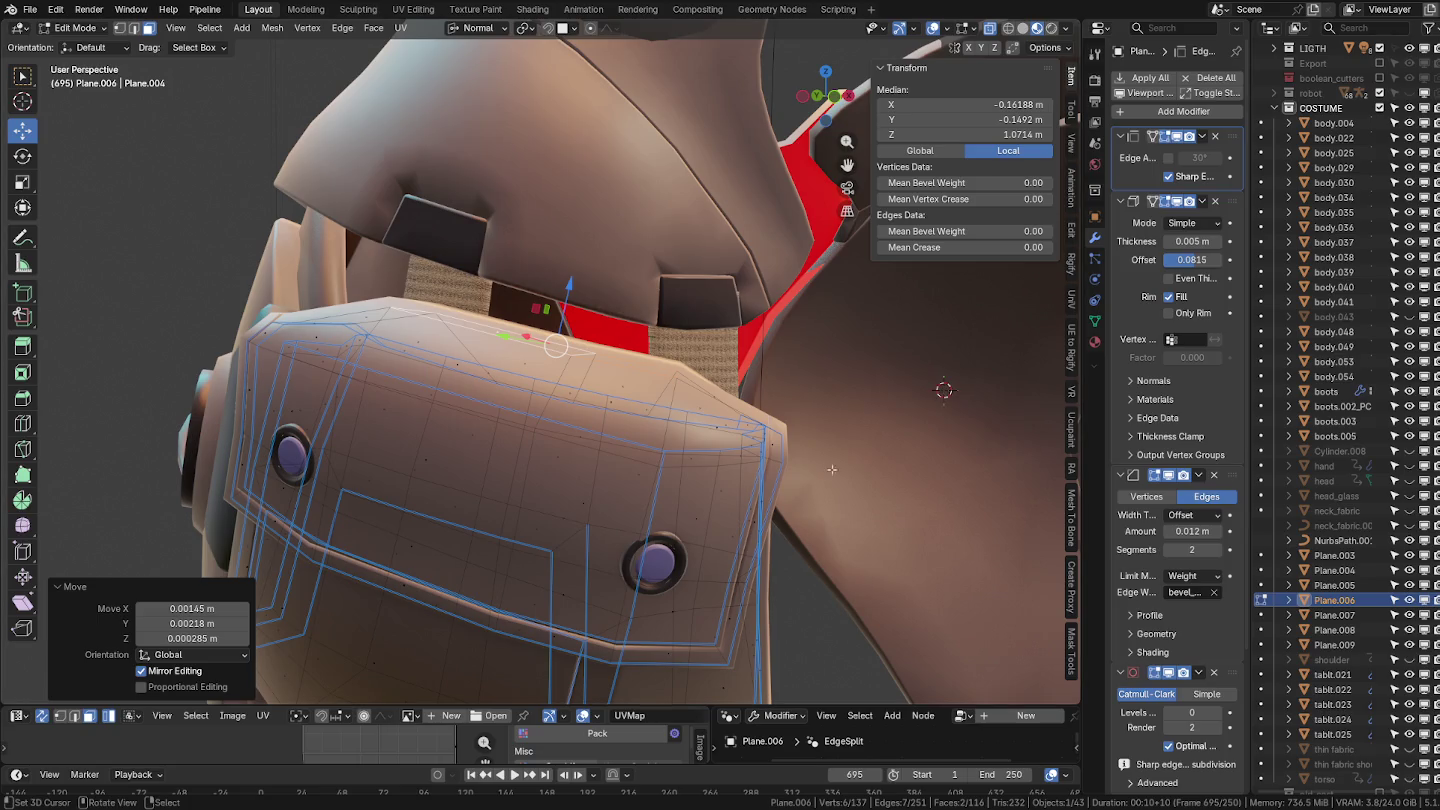
# Orbit around the character's side and return to Object Mode.
pyautogui.scroll(-4, 944, 390)
pyautogui.moveTo(877, 501); pyautogui.dragTo(791, 418, button='middle')
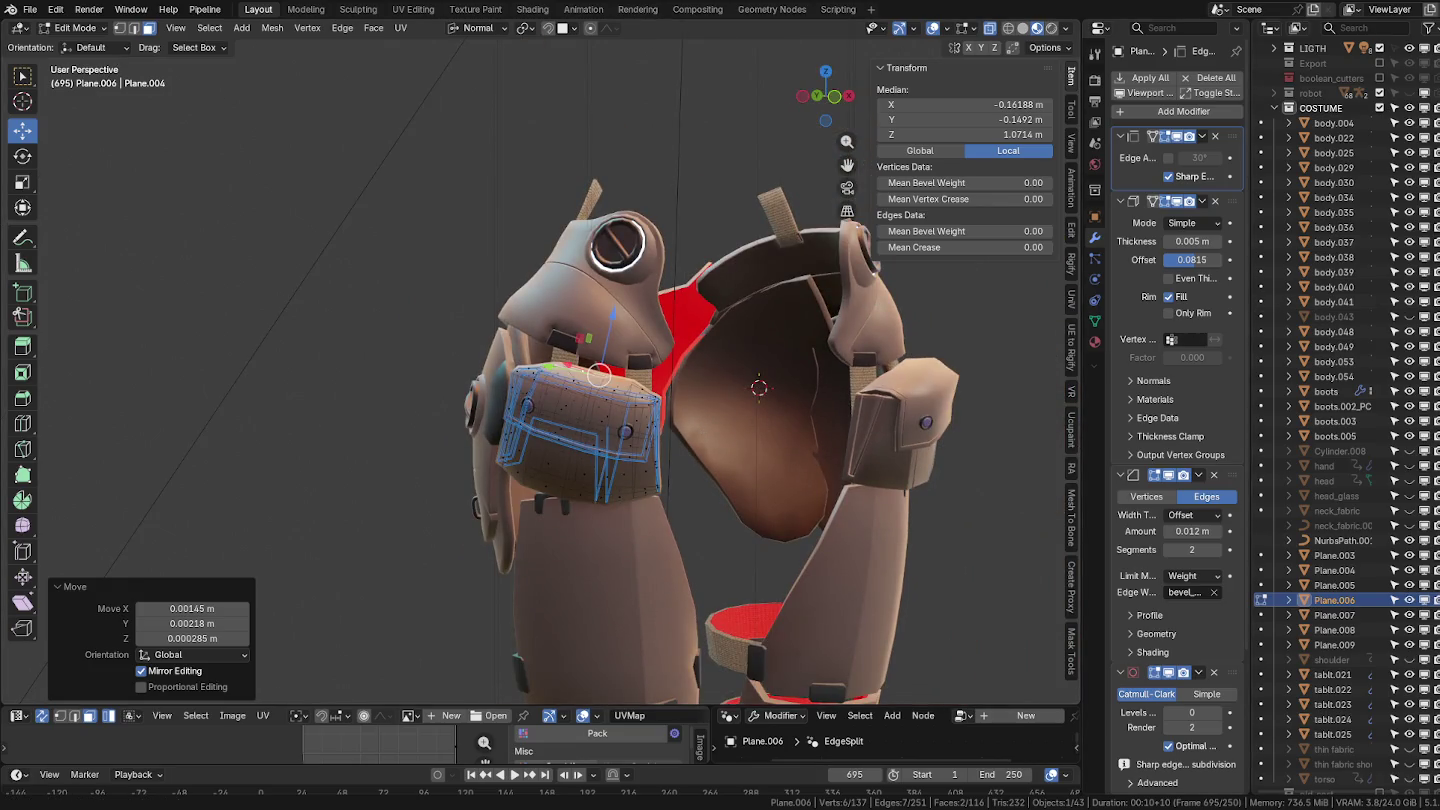
pyautogui.moveTo(930, 395); pyautogui.dragTo(627, 416, button='middle')
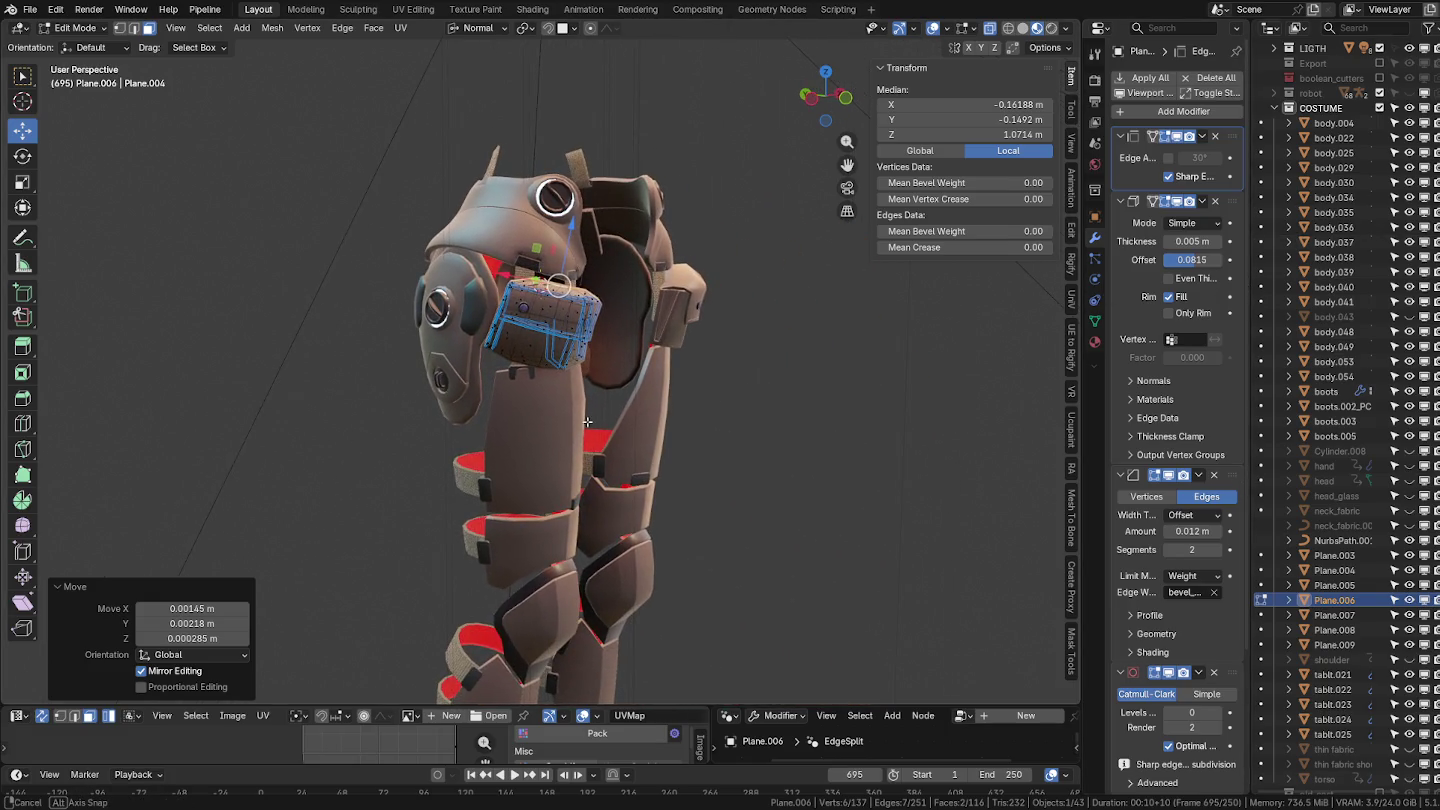
pyautogui.moveTo(626, 416); pyautogui.dragTo(565, 409, button='middle')
pyautogui.hotkey('ctrl', 'Tab')
pyautogui.click(497, 409)
# Collapse the modifier panels of shoulder tab tablt.024 and thigh piece Plane.008.
pyautogui.scroll(2, 500, 300)
pyautogui.click(495, 262)
pyautogui.scroll(-2, 1184, 600)
pyautogui.scroll(2, 1185, 609)
pyautogui.keyDown('ctrl'); pyautogui.click(1121, 137); pyautogui.keyUp('ctrl')
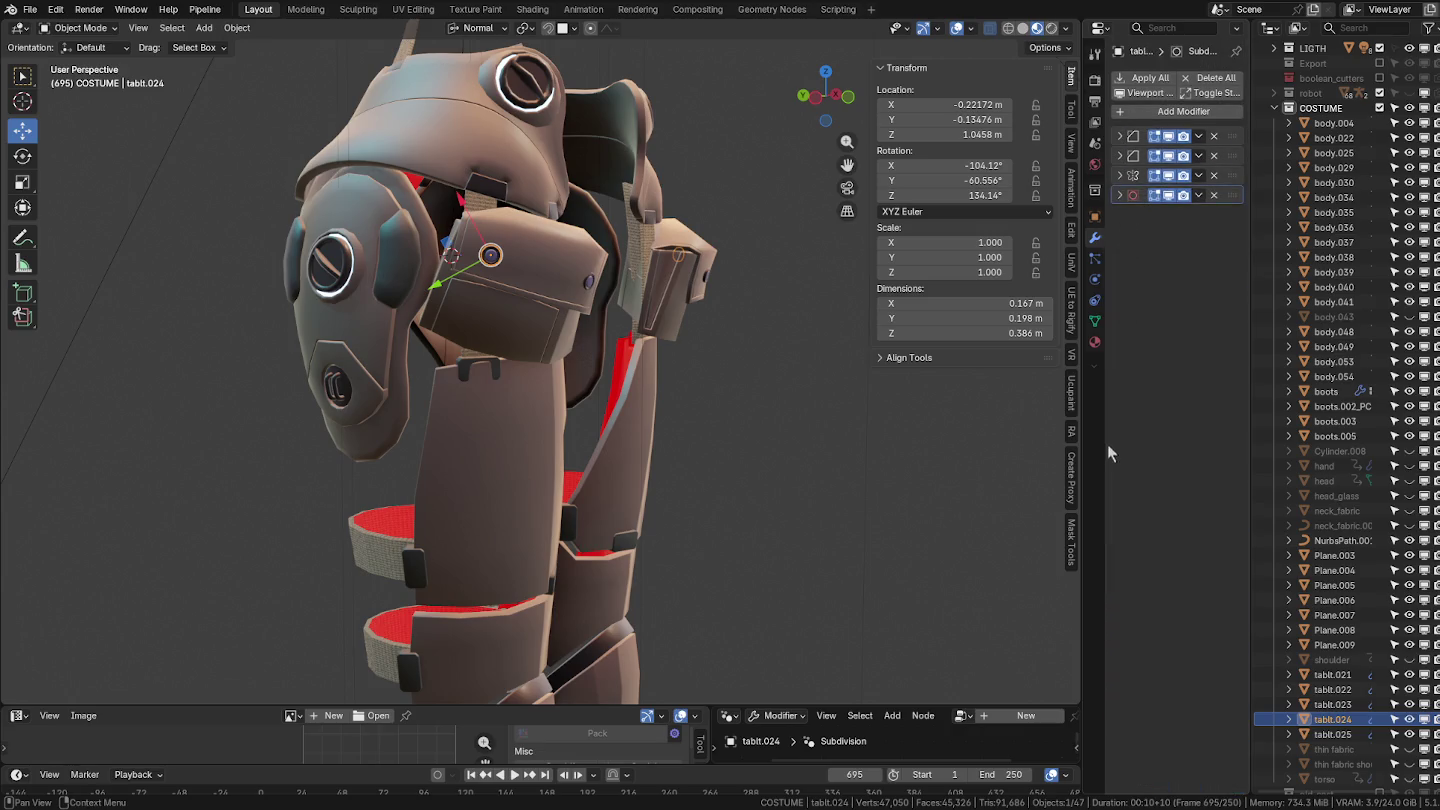
pyautogui.scroll(-3, 545, 342)
pyautogui.moveTo(500, 330); pyautogui.dragTo(561, 366, button='middle')
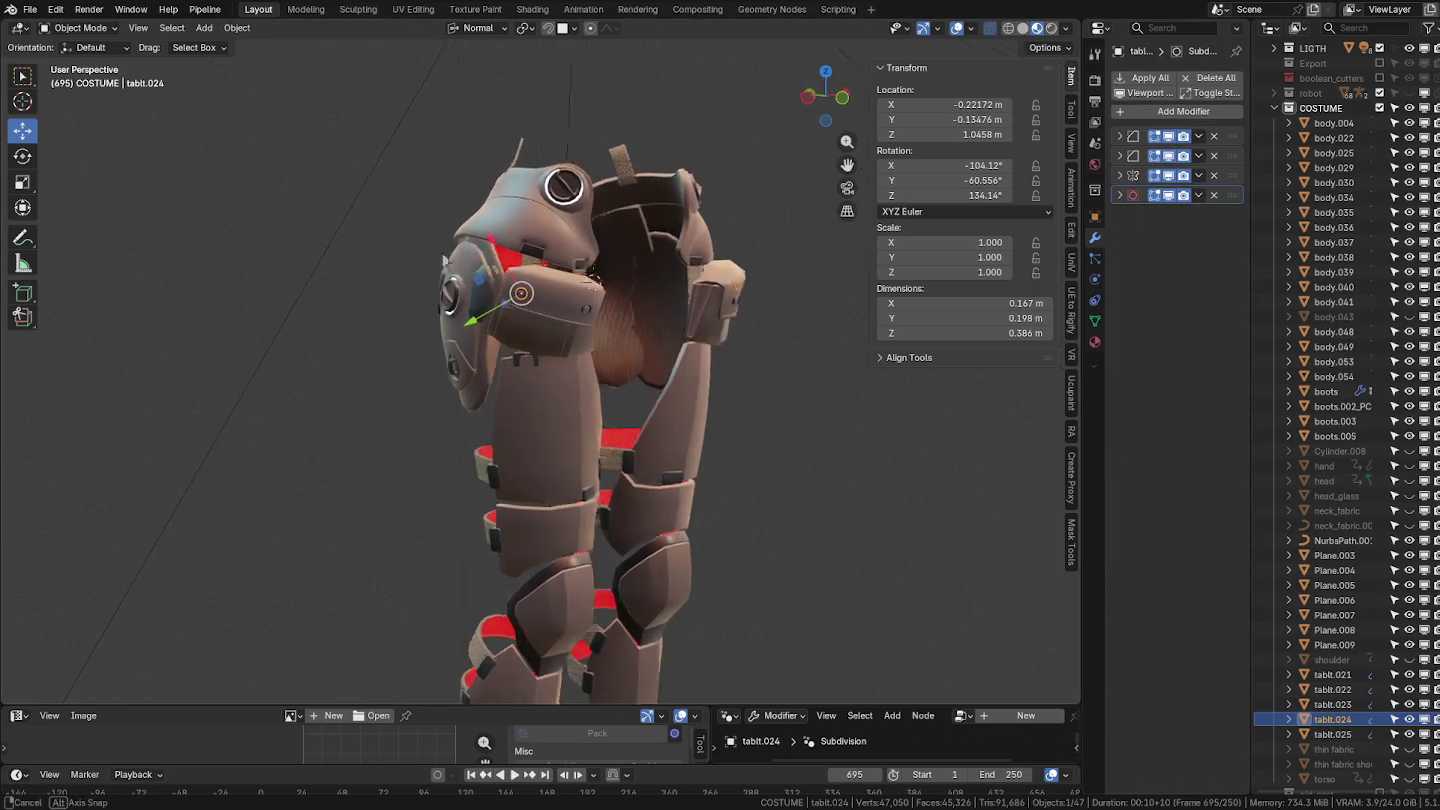
pyautogui.click(557, 383)
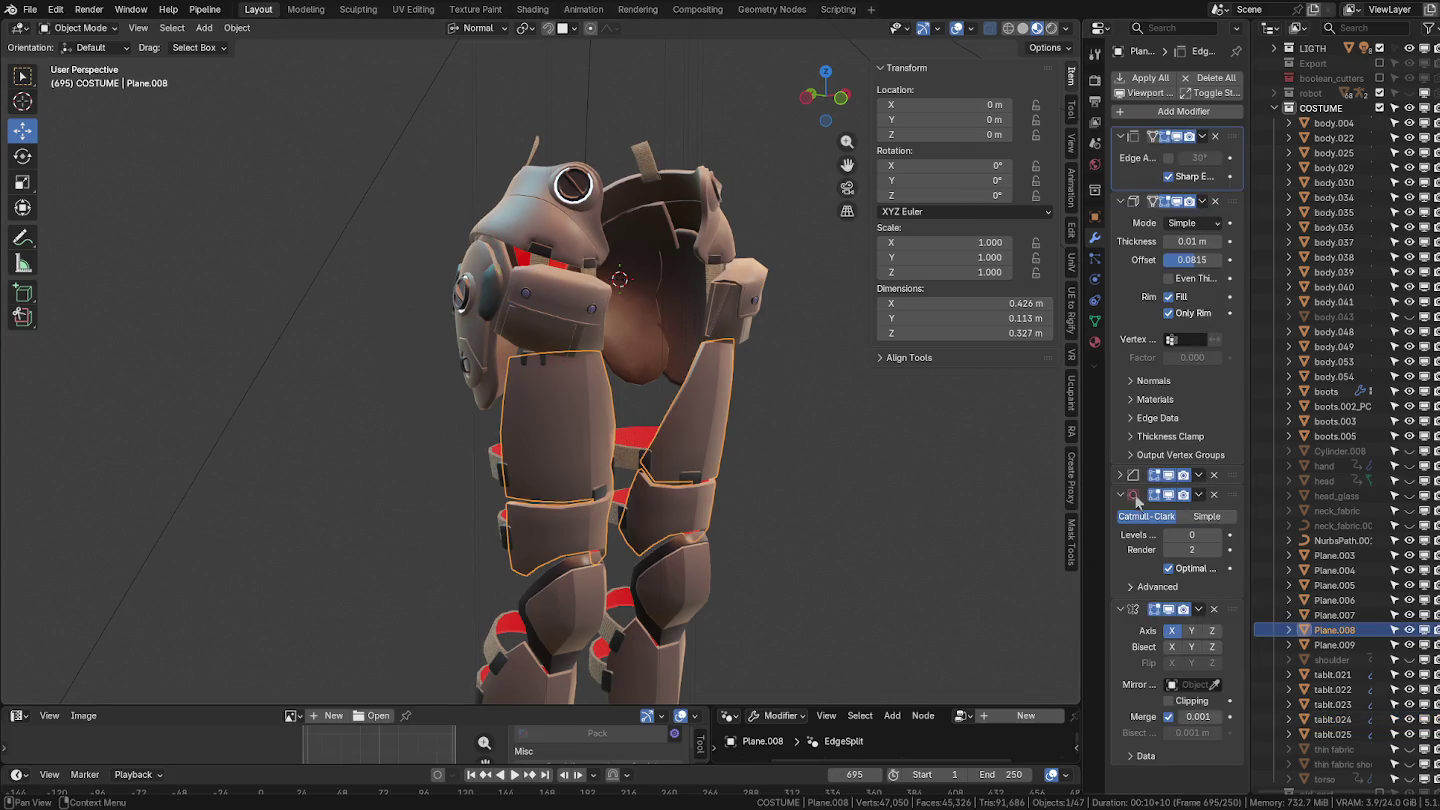
pyautogui.moveTo(1120, 136); pyautogui.dragTo(1108, 350)
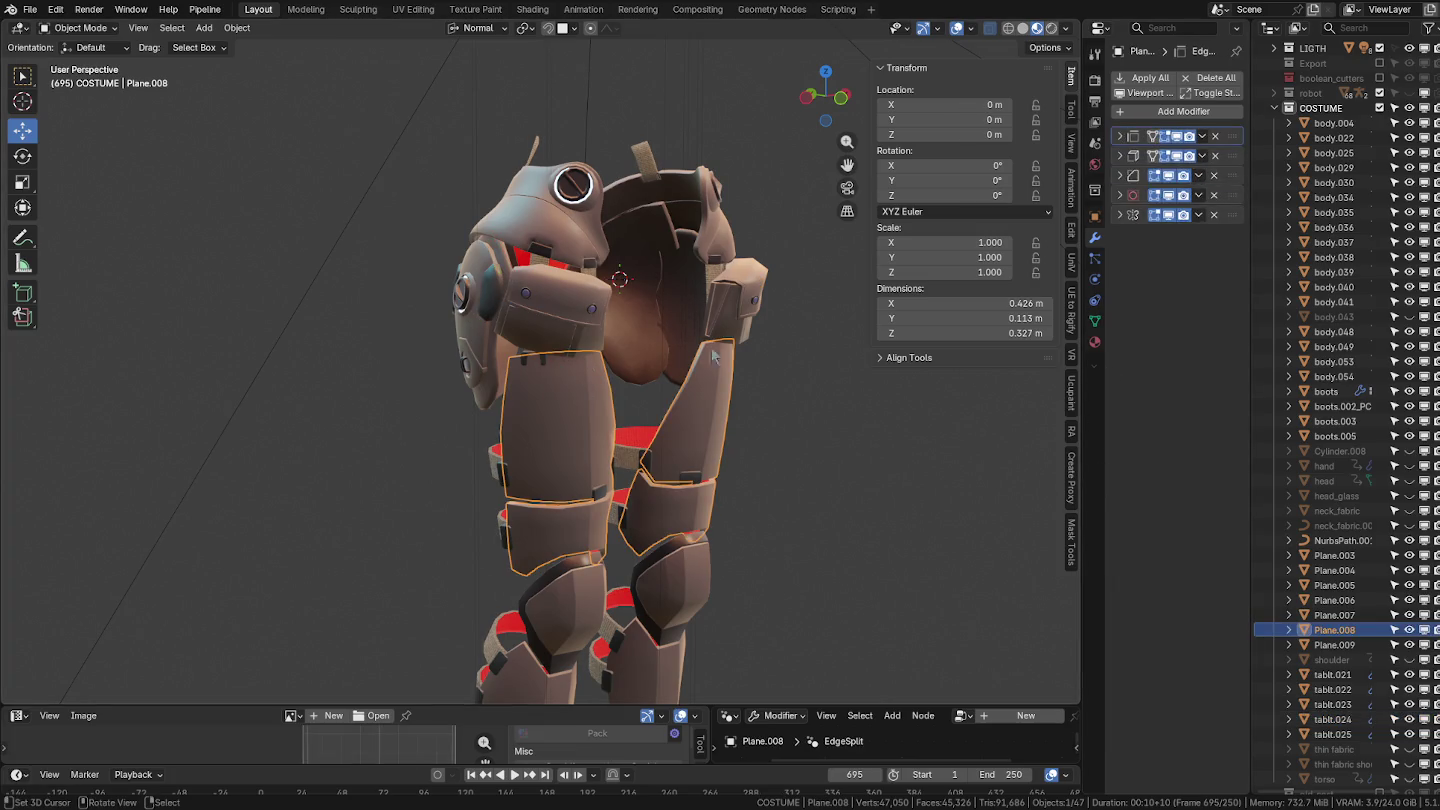
# Review the modifiers of body.048, NurbsPath.001, Plane.007 and body.040.
pyautogui.moveTo(501, 413); pyautogui.dragTo(420, 395, button='middle')
pyautogui.scroll(5, 401, 384)
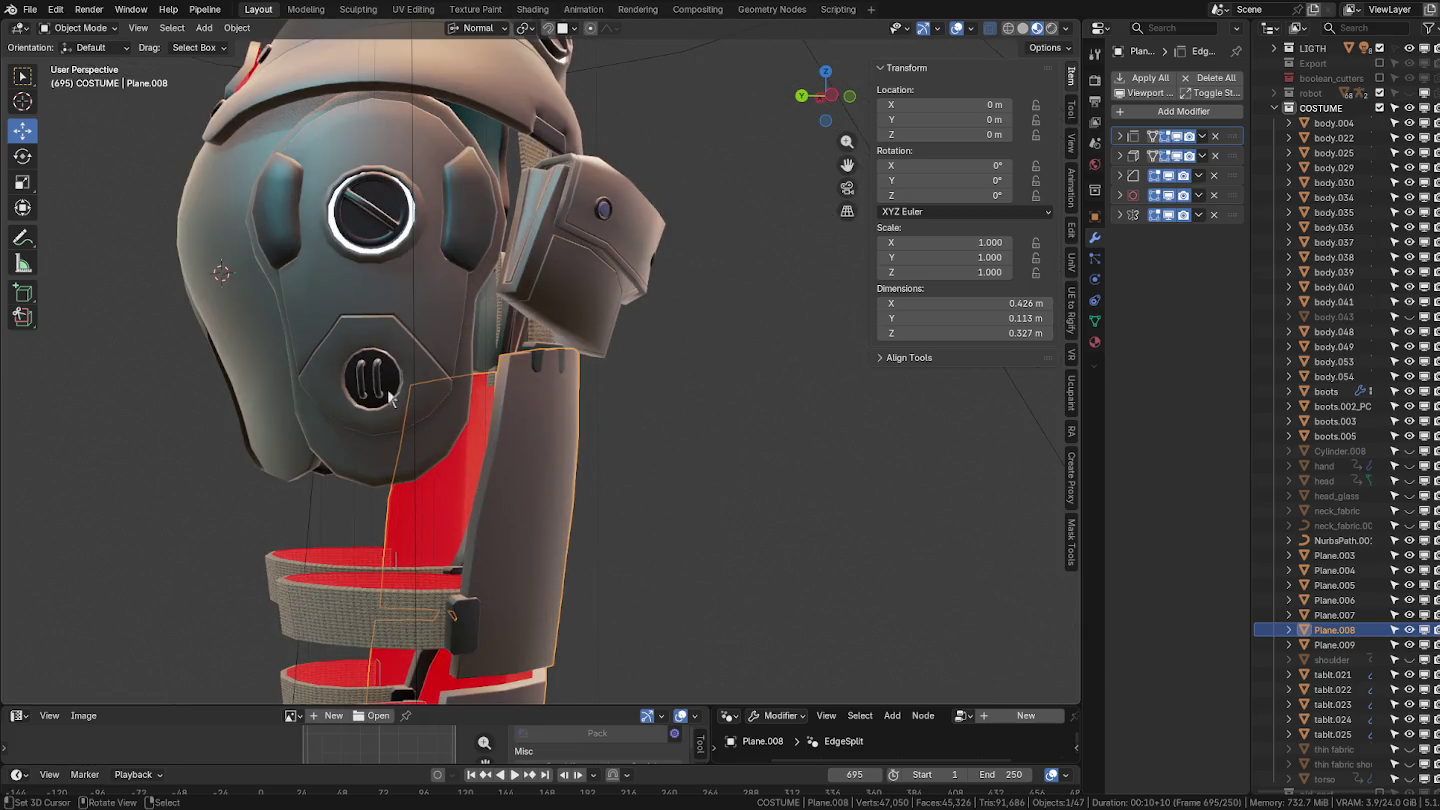
pyautogui.click(390, 381)
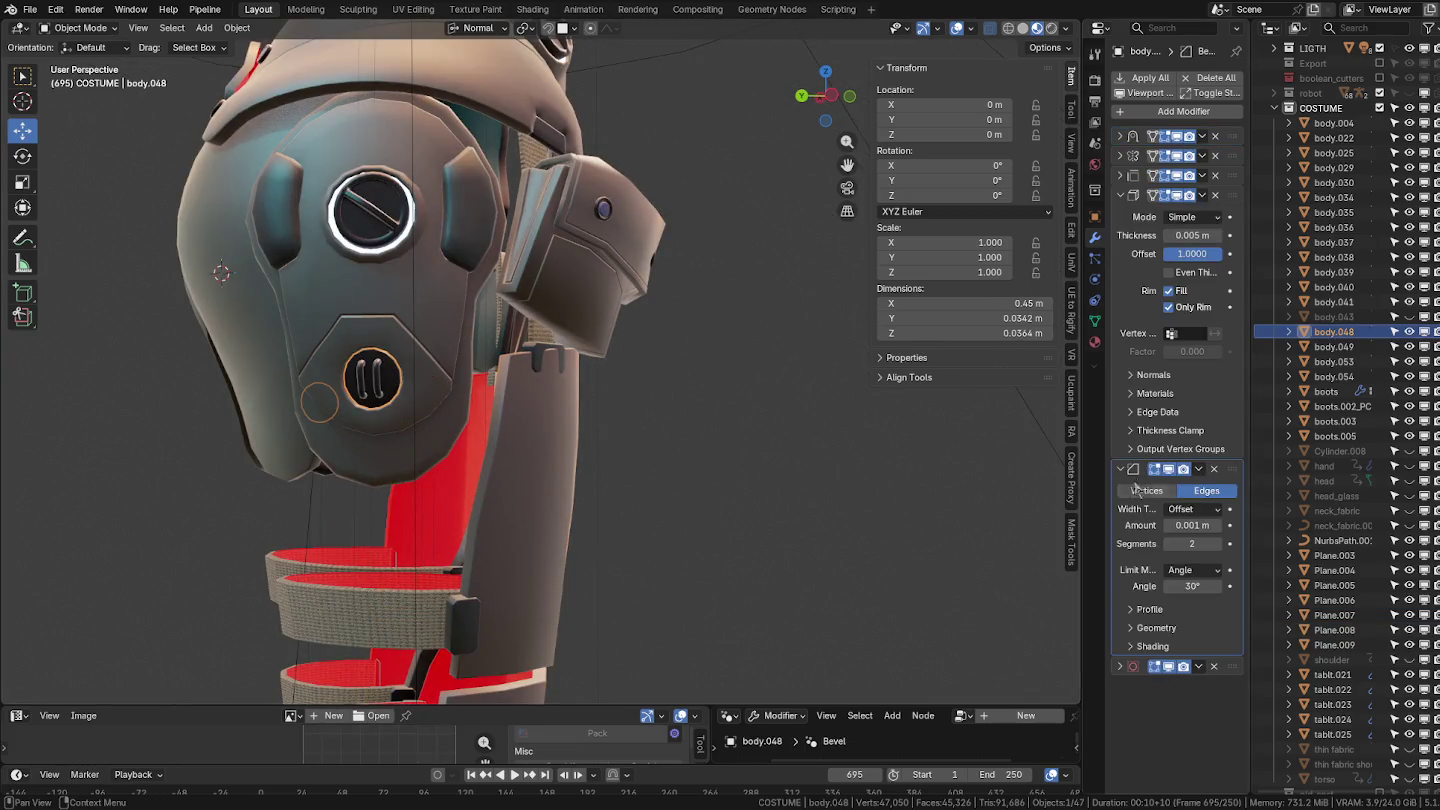
pyautogui.click(374, 381)
pyautogui.moveTo(378, 383); pyautogui.dragTo(481, 463, button='middle')
pyautogui.click(482, 464)
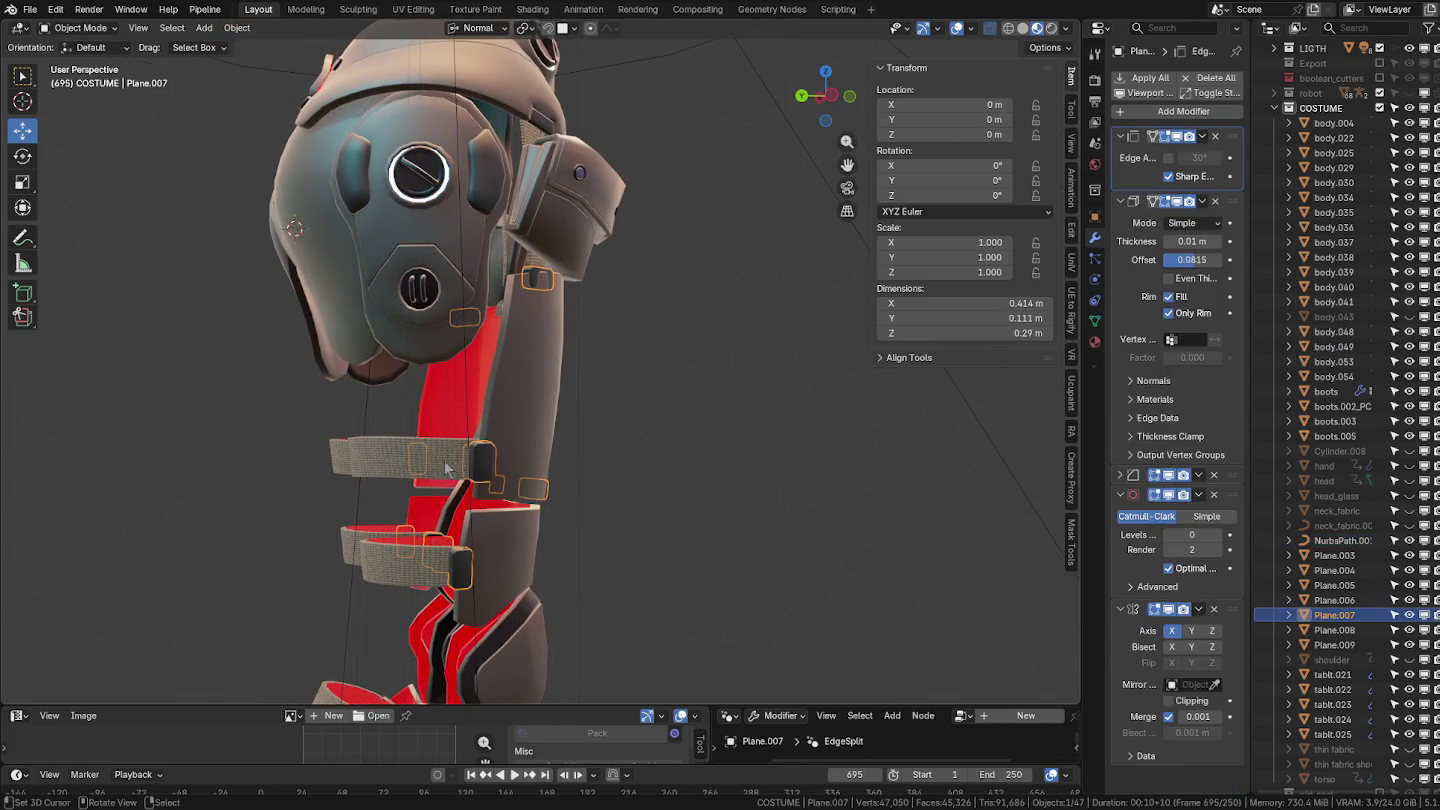
pyautogui.click(378, 478)
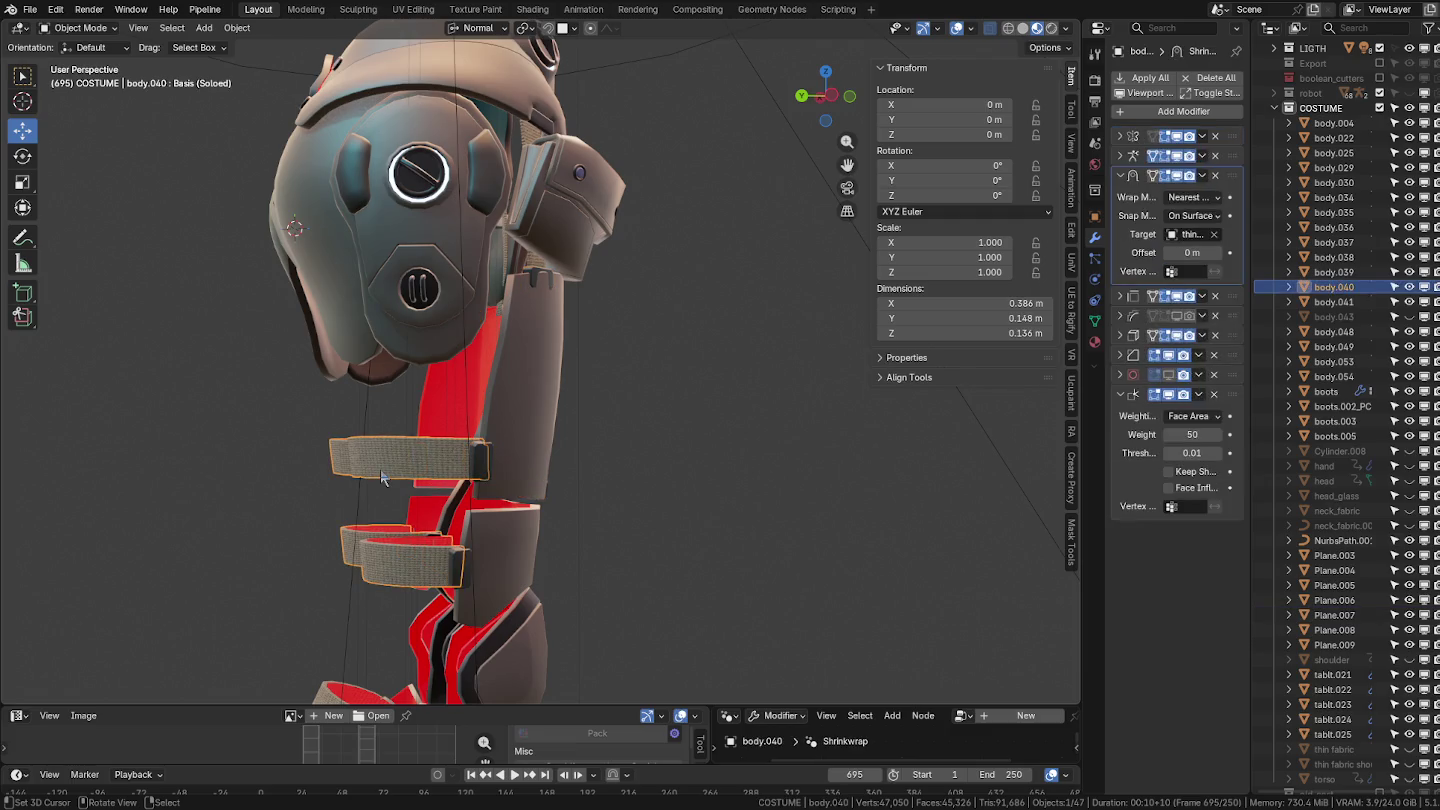
pyautogui.moveTo(580, 485)
pyautogui.mouseDown(button='middle')
pyautogui.moveTo(548, 486)
pyautogui.moveTo(554, 438)
pyautogui.mouseUp(button='middle')
pyautogui.scroll(-3, 519, 476)
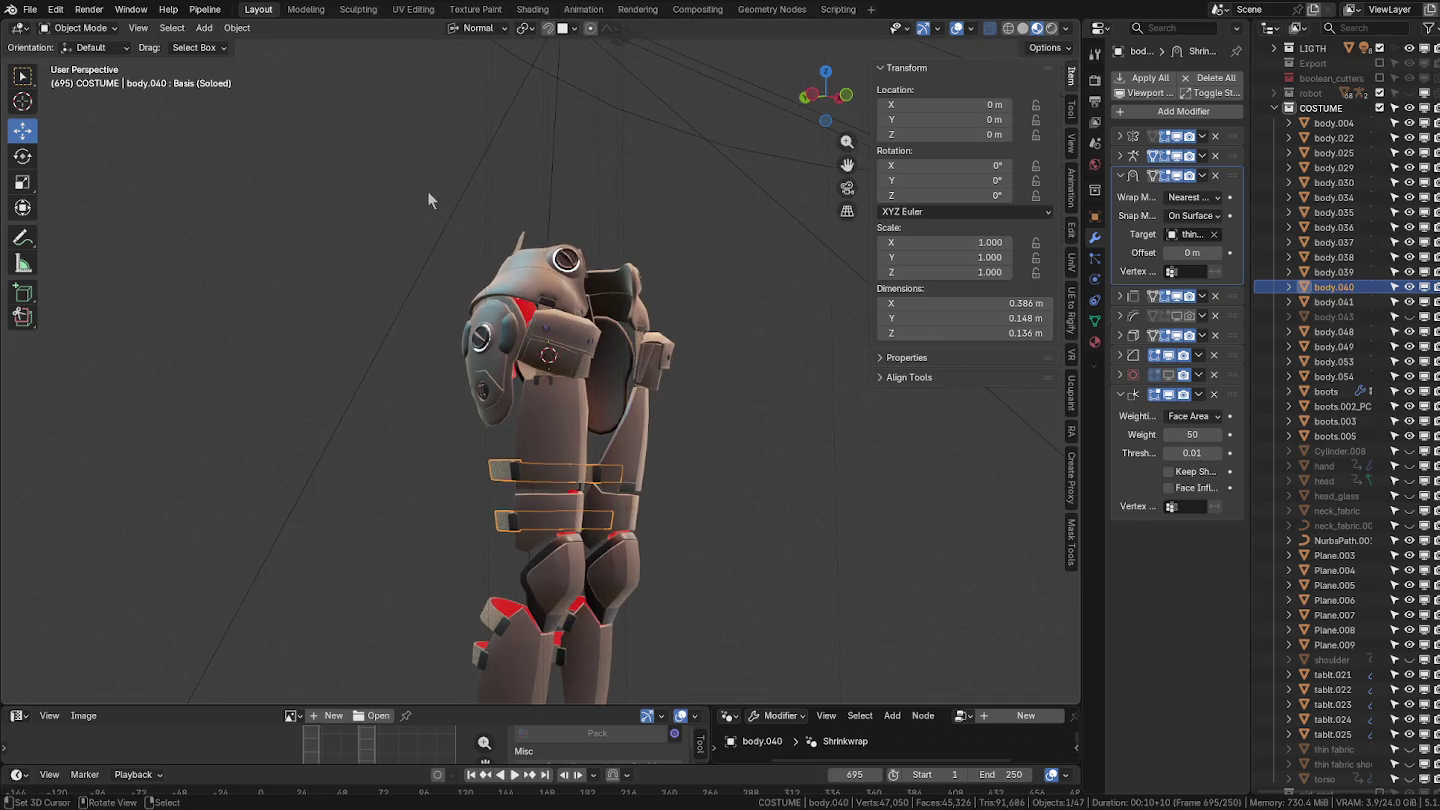
pyautogui.moveTo(427, 190); pyautogui.dragTo(688, 521)
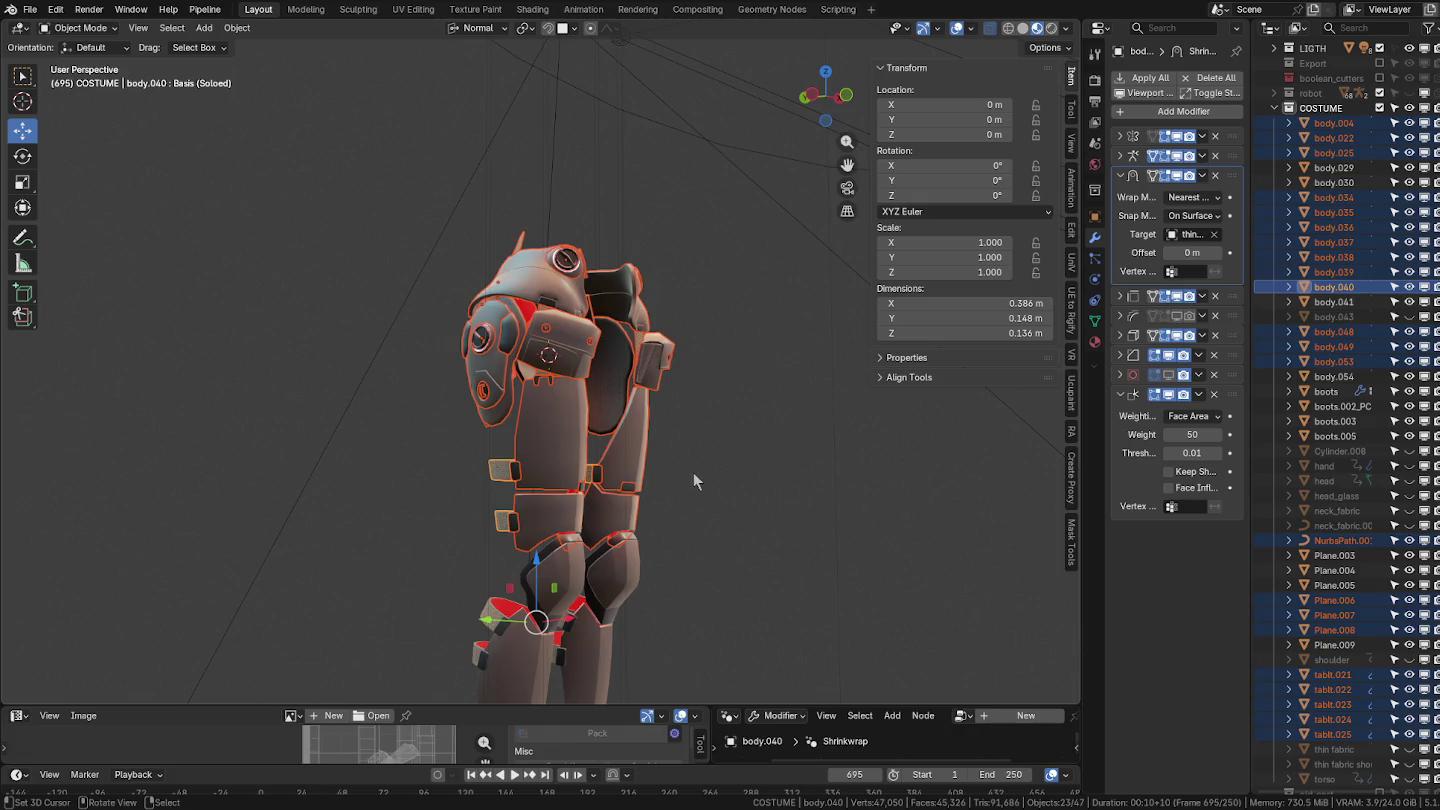
# Check the selected armour pieces from several angles and make thigh plate Plane.008 active.
pyautogui.moveTo(687, 477)
pyautogui.mouseDown(button='middle')
pyautogui.moveTo(709, 470)
pyautogui.moveTo(579, 428)
pyautogui.mouseUp(button='middle')
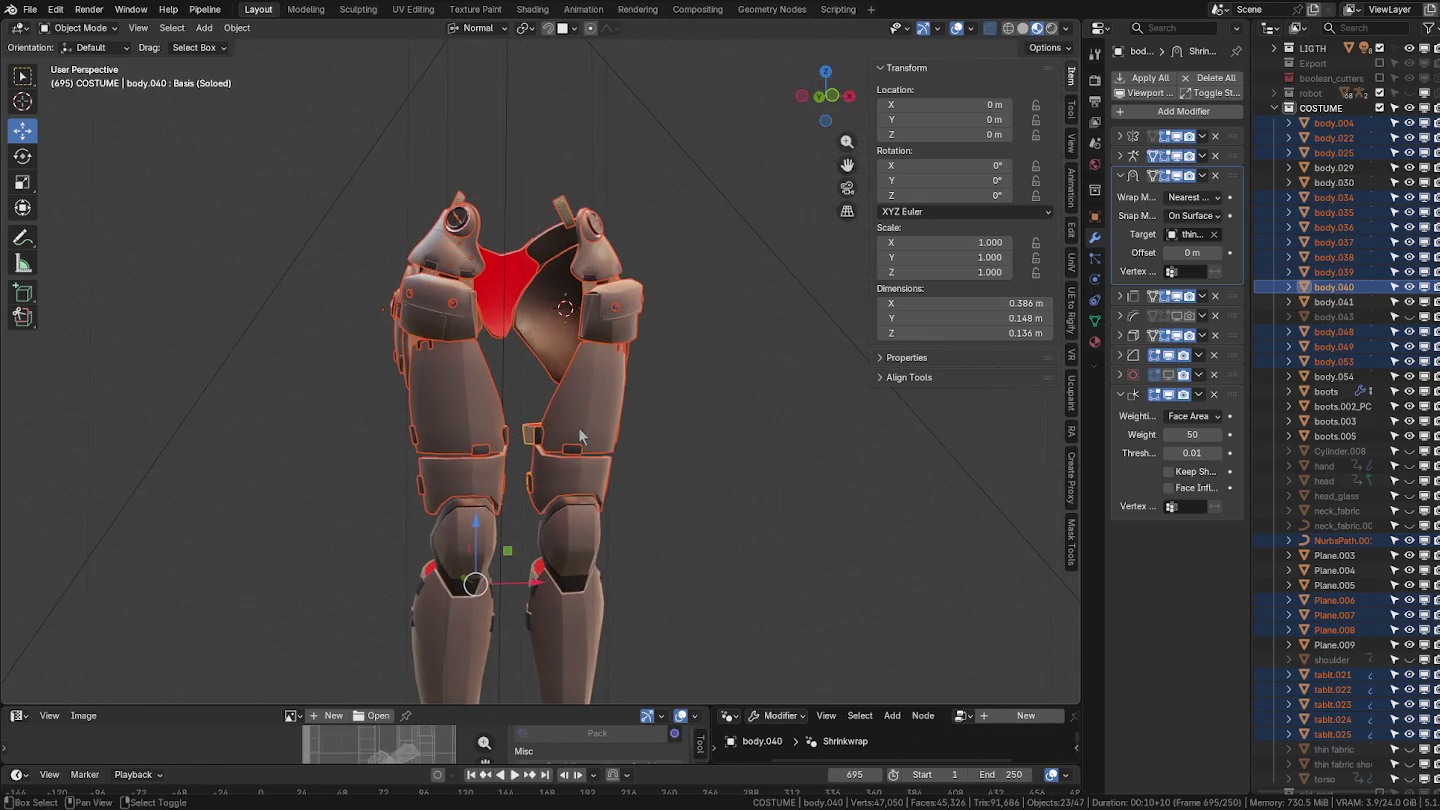
pyautogui.moveTo(652, 392); pyautogui.dragTo(524, 385, button='middle')
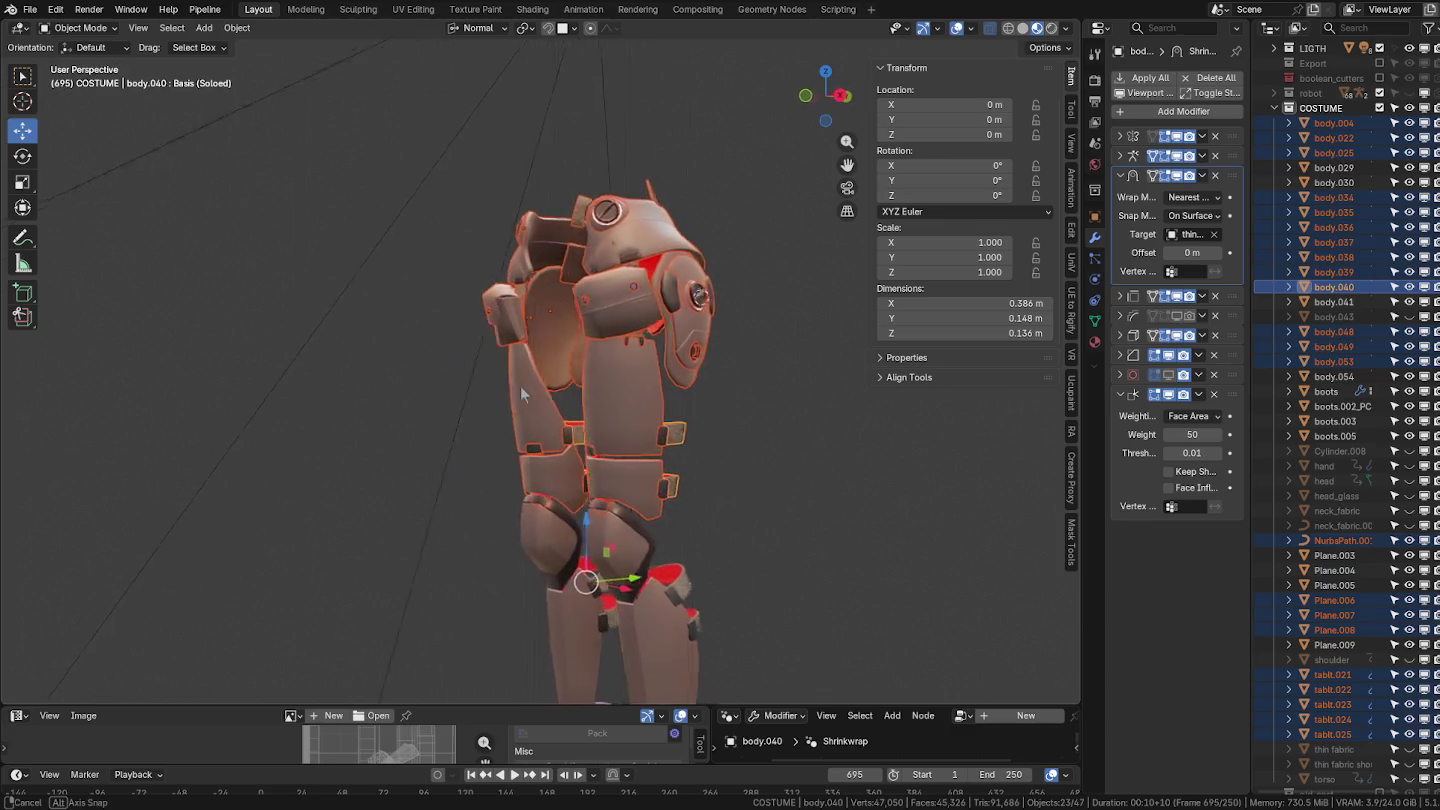
pyautogui.scroll(3, 625, 303)
pyautogui.scroll(3, 668, 329)
pyautogui.moveTo(667, 327); pyautogui.dragTo(549, 408, button='middle')
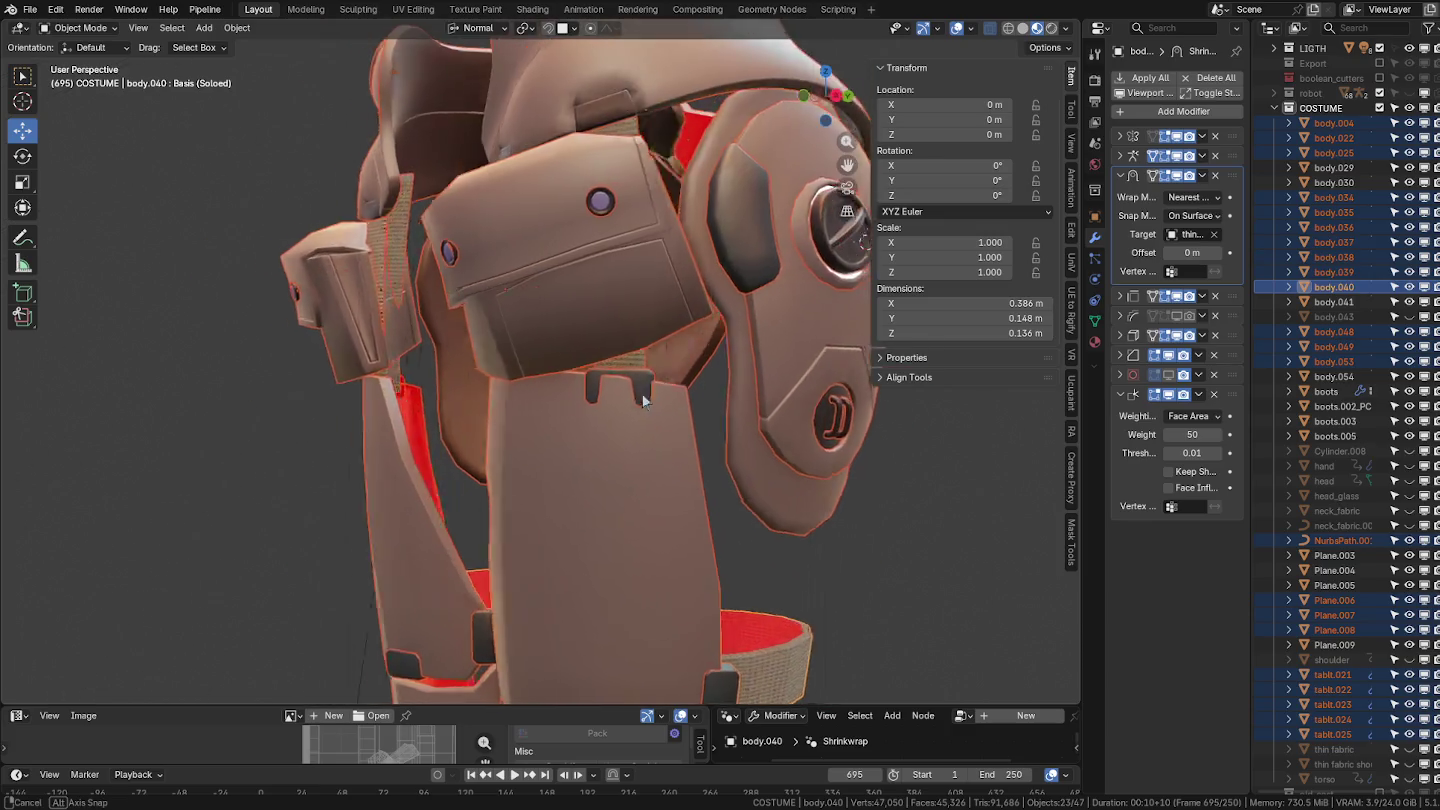
pyautogui.moveTo(549, 409)
pyautogui.mouseDown(button='middle')
pyautogui.moveTo(599, 401)
pyautogui.moveTo(579, 372)
pyautogui.mouseUp(button='middle')
pyautogui.scroll(-2, 597, 417)
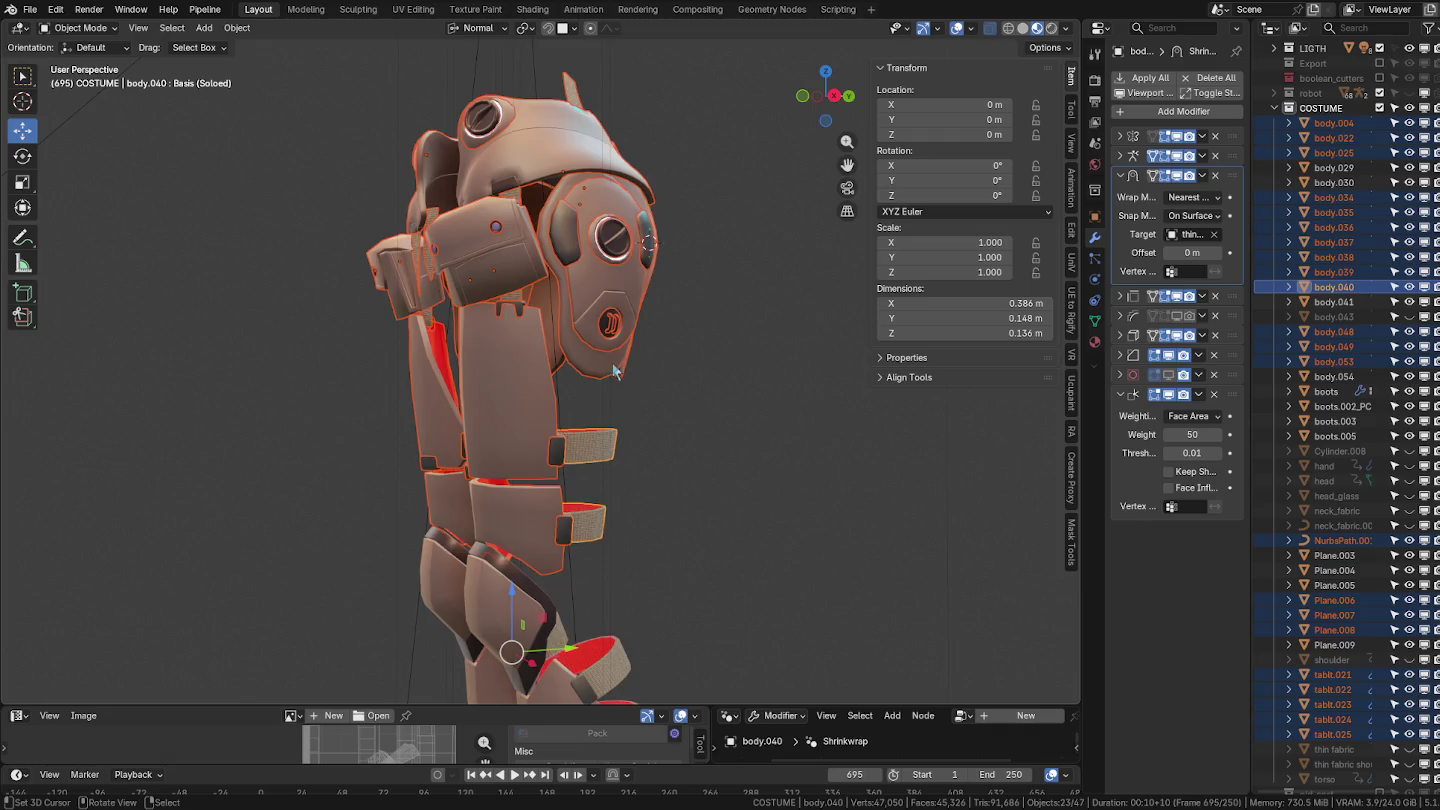
pyautogui.scroll(2, 618, 370)
pyautogui.moveTo(612, 346)
pyautogui.mouseDown(button='middle')
pyautogui.moveTo(554, 336)
pyautogui.moveTo(605, 370)
pyautogui.moveTo(710, 357)
pyautogui.mouseUp(button='middle')
pyautogui.scroll(-3, 599, 362)
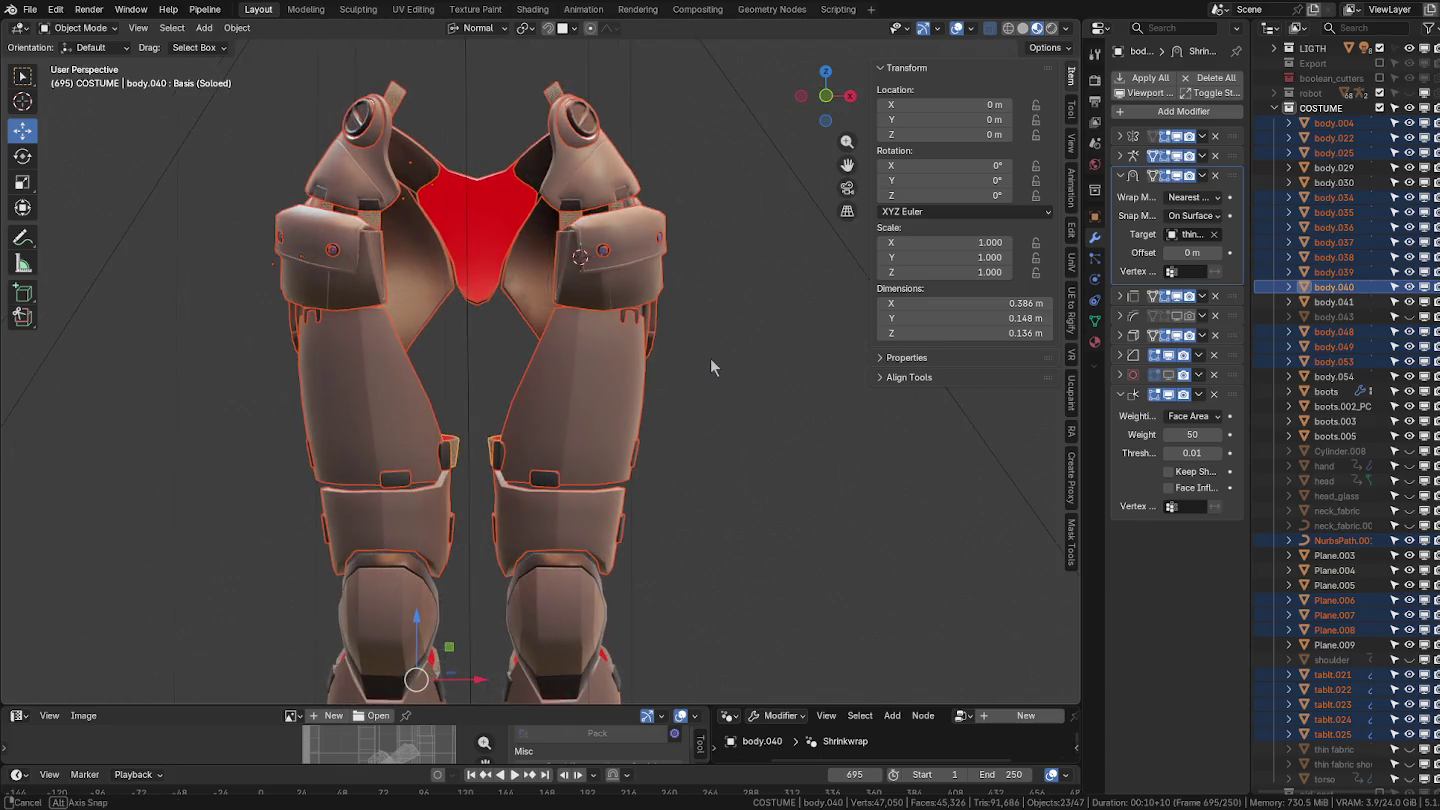
pyautogui.keyDown('shift'); pyautogui.click(590, 423); pyautogui.keyUp('shift')
pyautogui.moveTo(590, 423); pyautogui.dragTo(623, 443, button='middle')
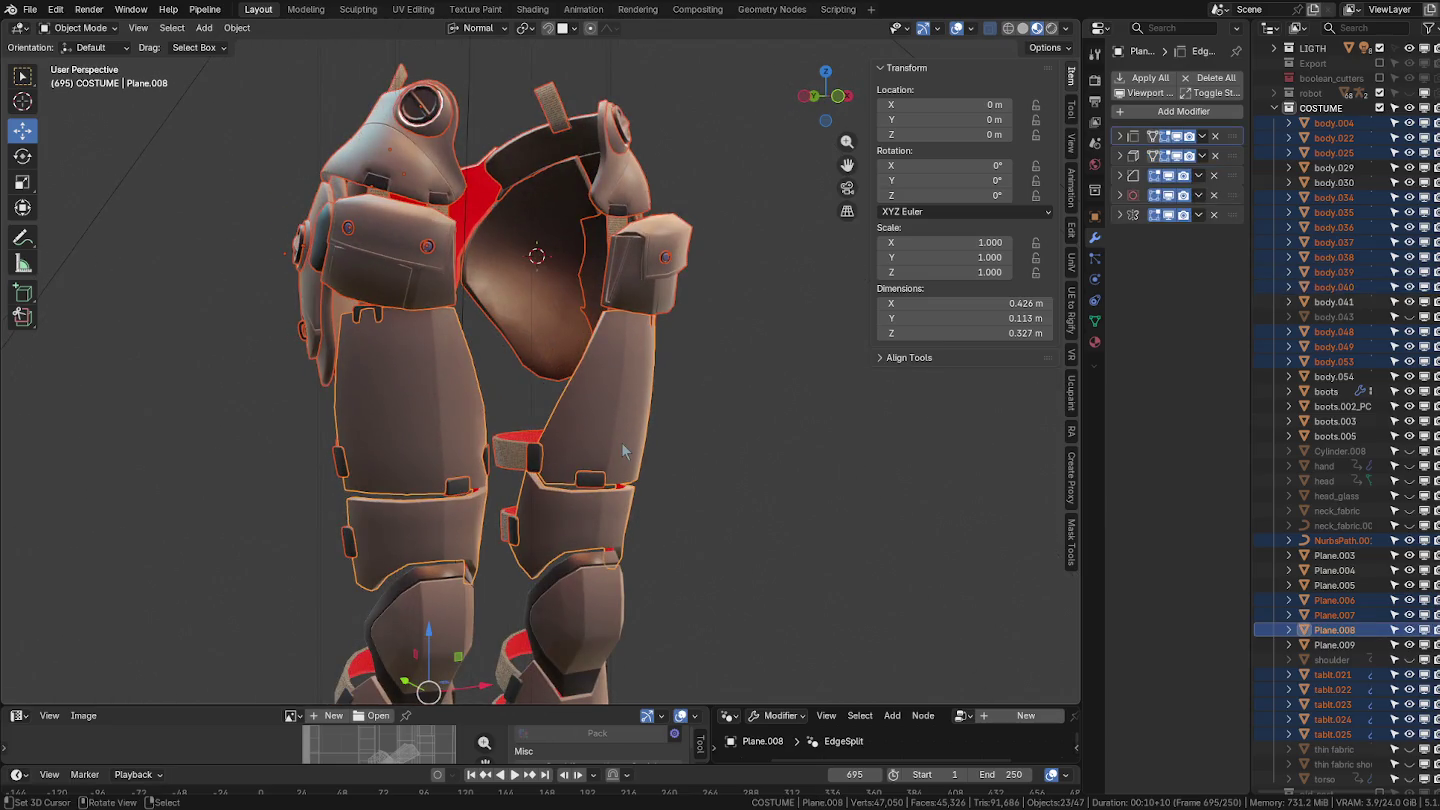
# Make the armour pieces single-user, convert them to mesh, and join them into Plane.008.
pyautogui.click(238, 28)
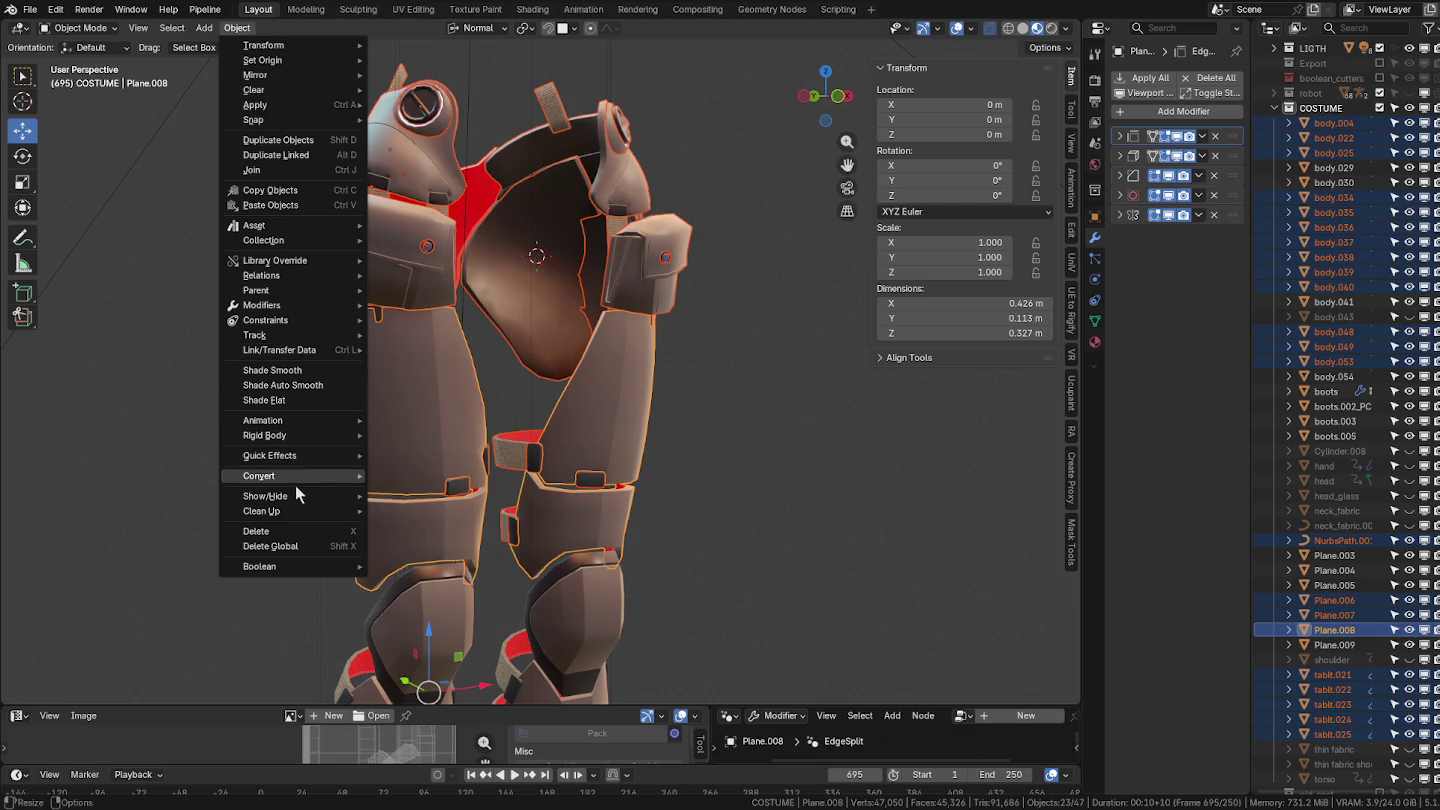
pyautogui.moveTo(261, 275)
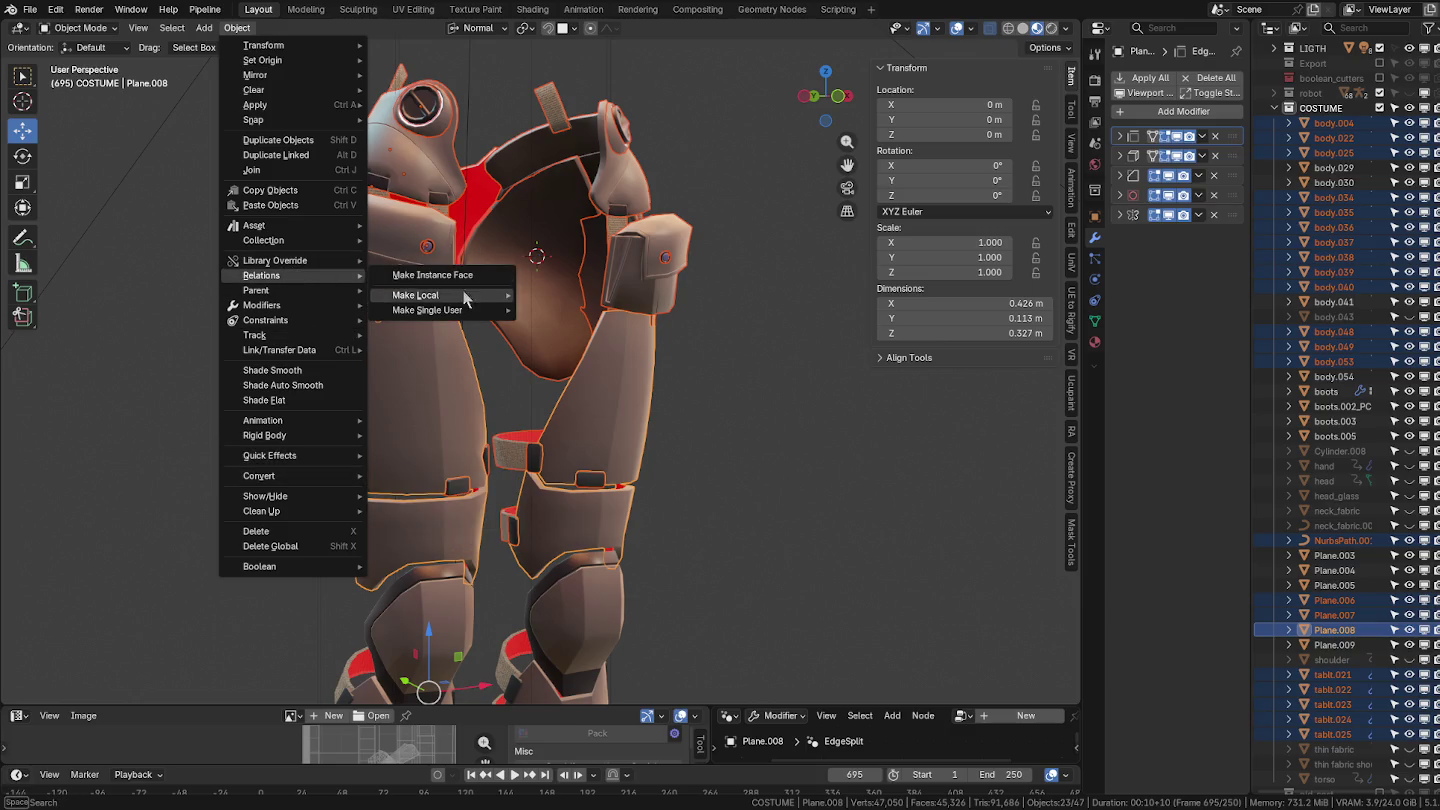
pyautogui.click(585, 336)
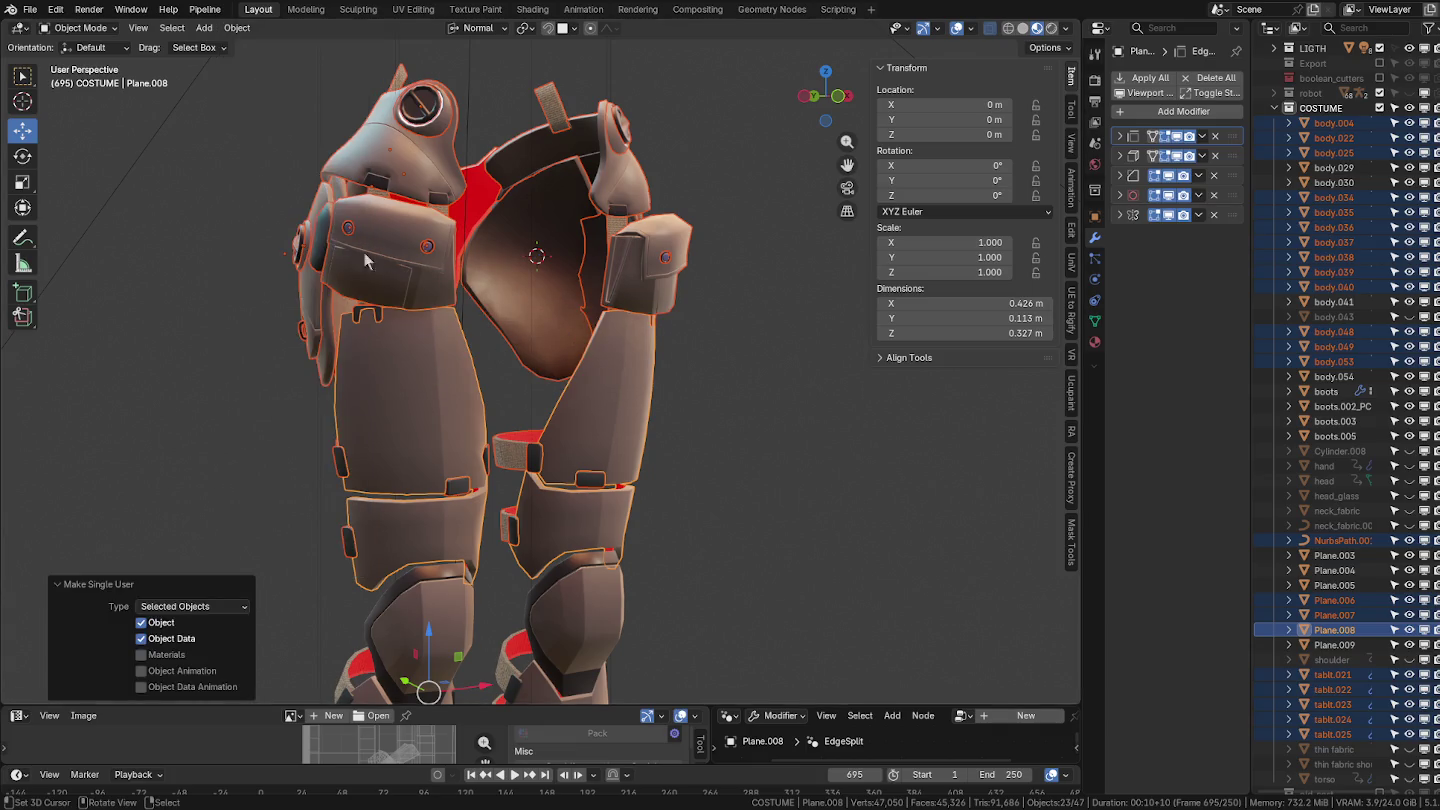
pyautogui.click(238, 28)
pyautogui.moveTo(259, 476)
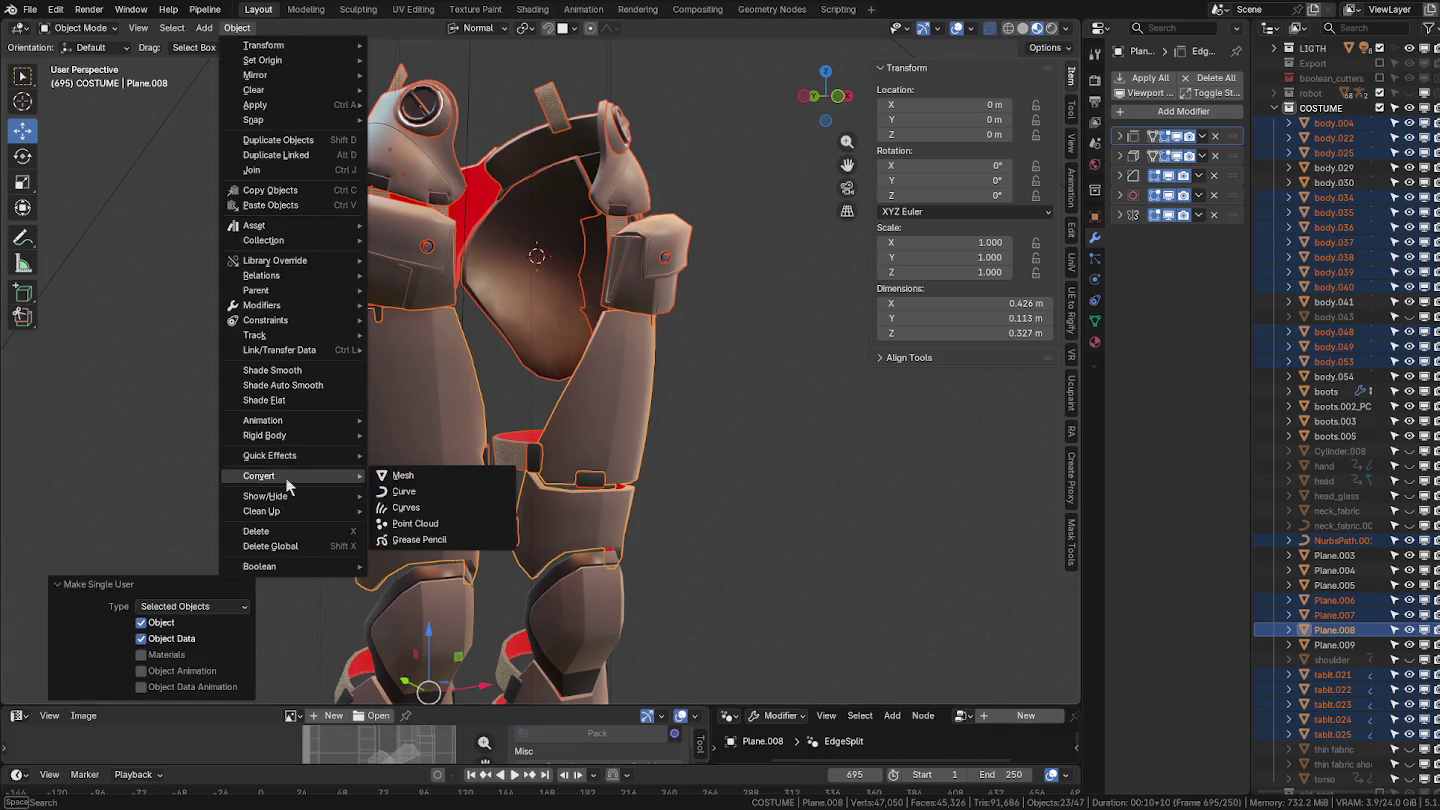
pyautogui.click(413, 478)
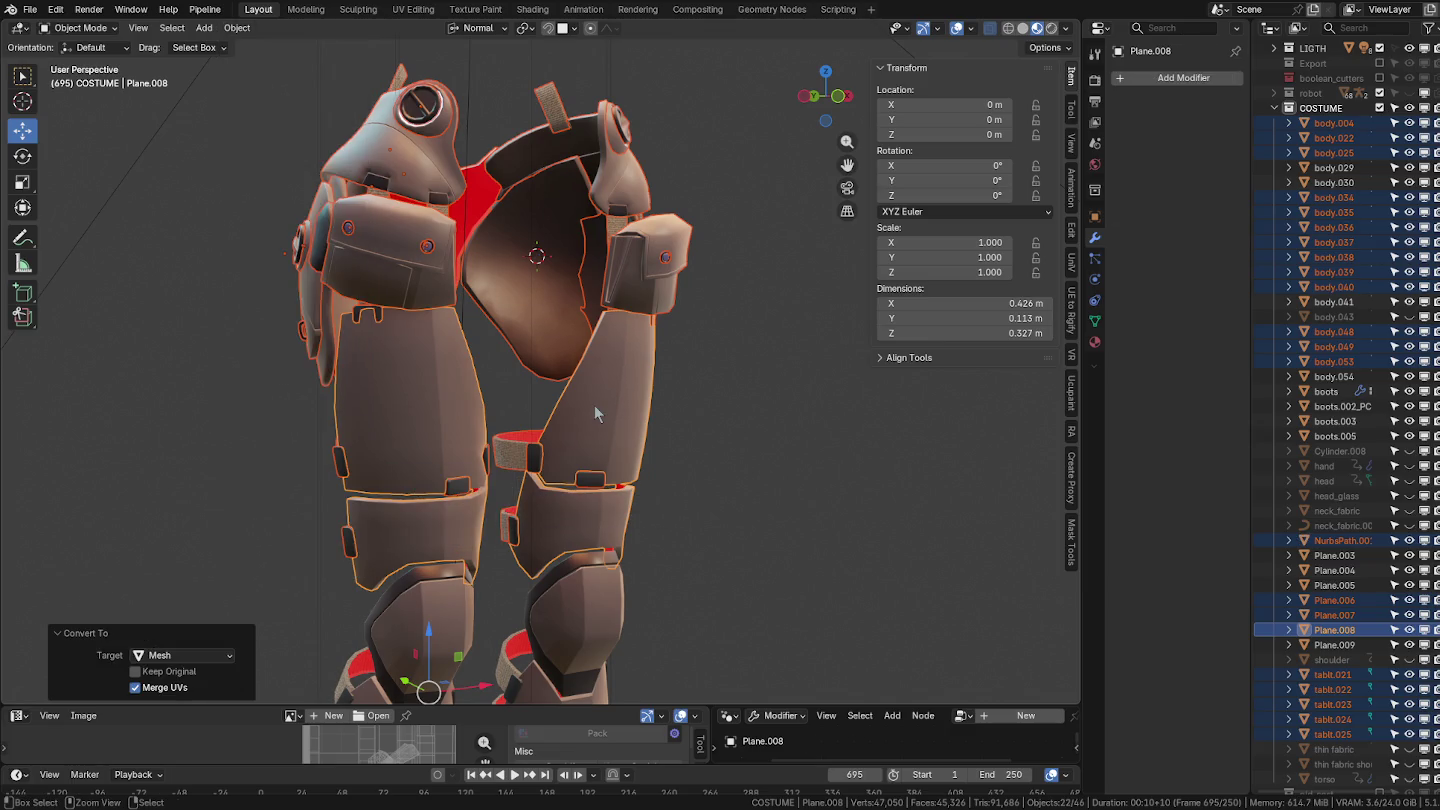
pyautogui.hotkey('ctrl', 'j')
pyautogui.moveTo(593, 404); pyautogui.dragTo(621, 409, button='middle')
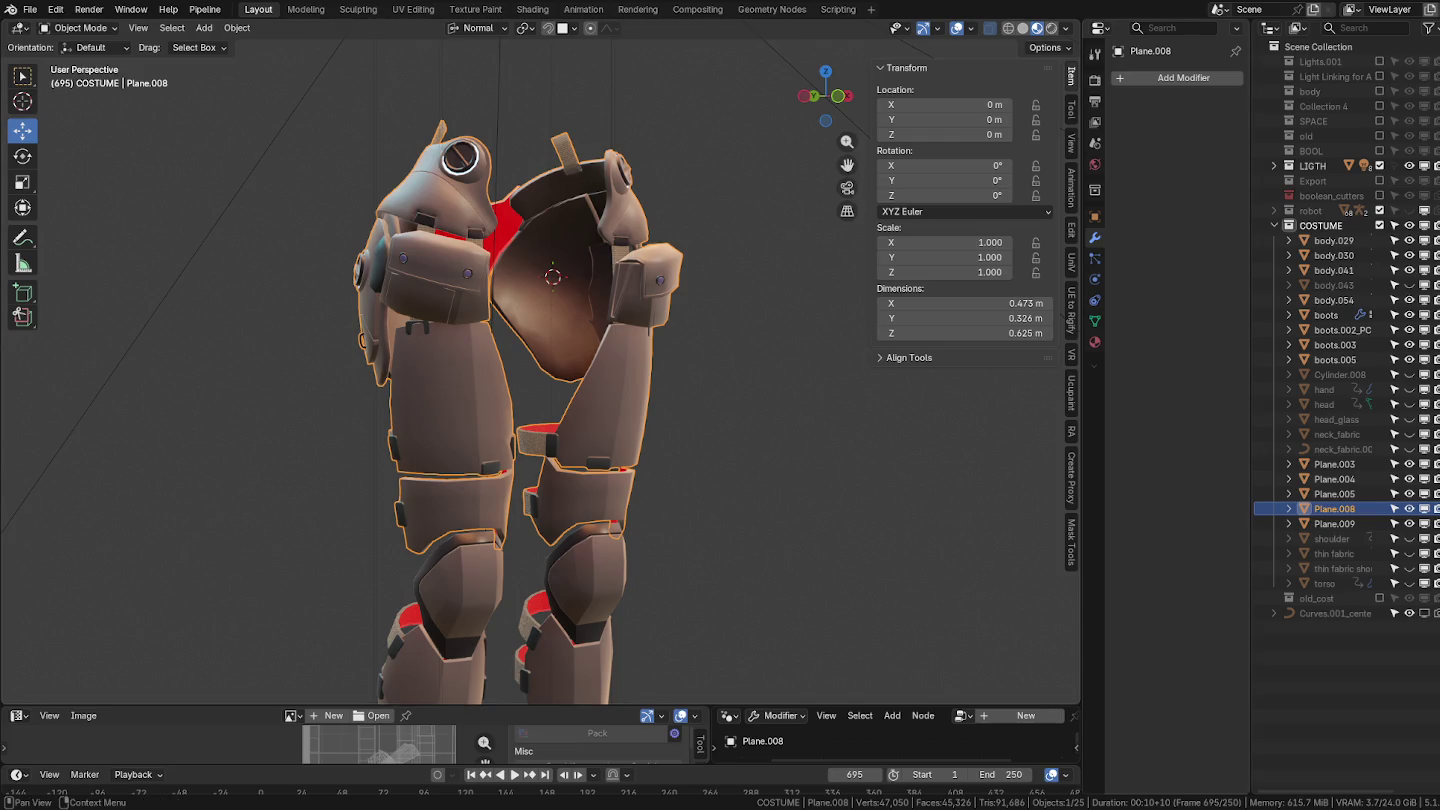
# Rename the joined armour object to 'legs'.
pyautogui.press('F2')
pyautogui.write('legs')
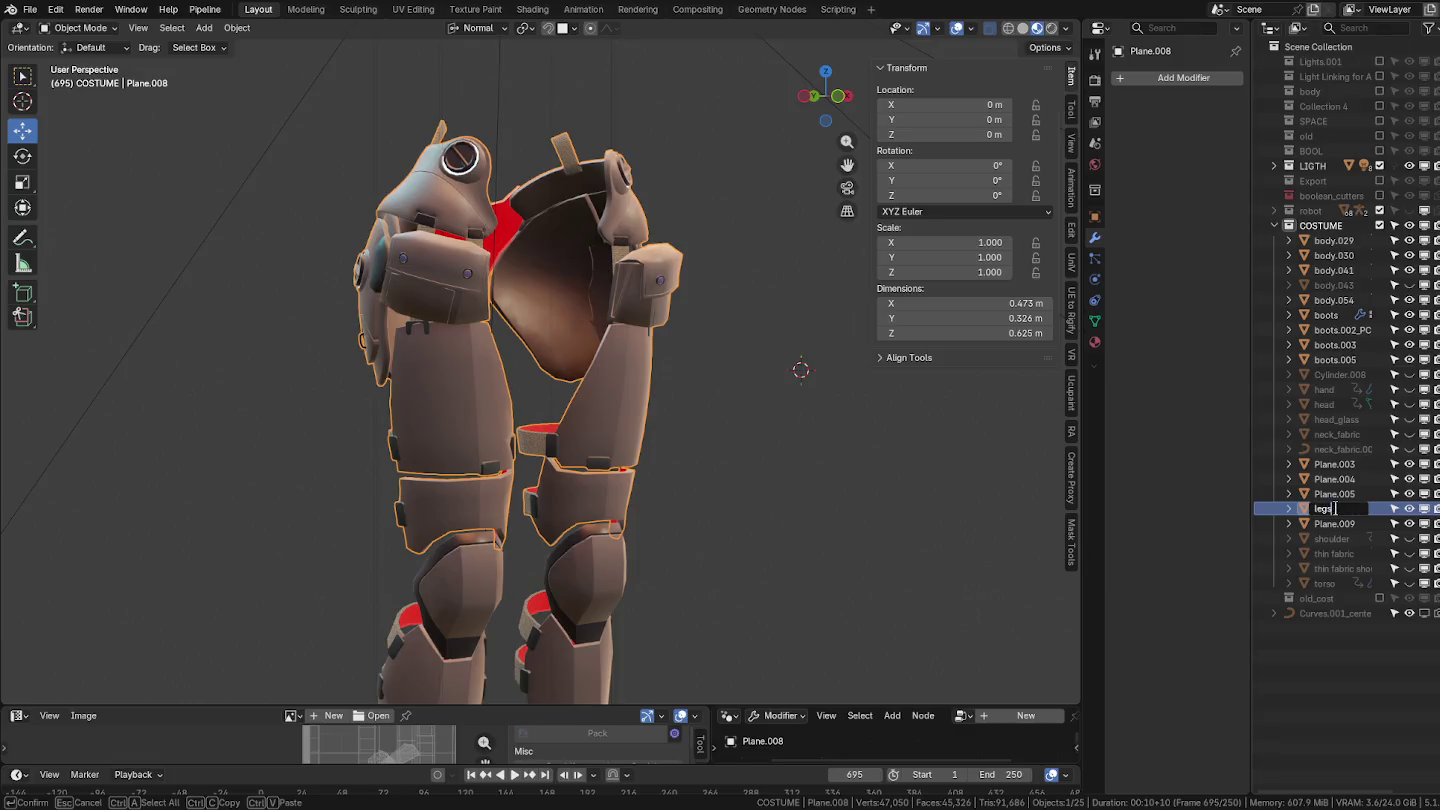
pyautogui.press('Return')
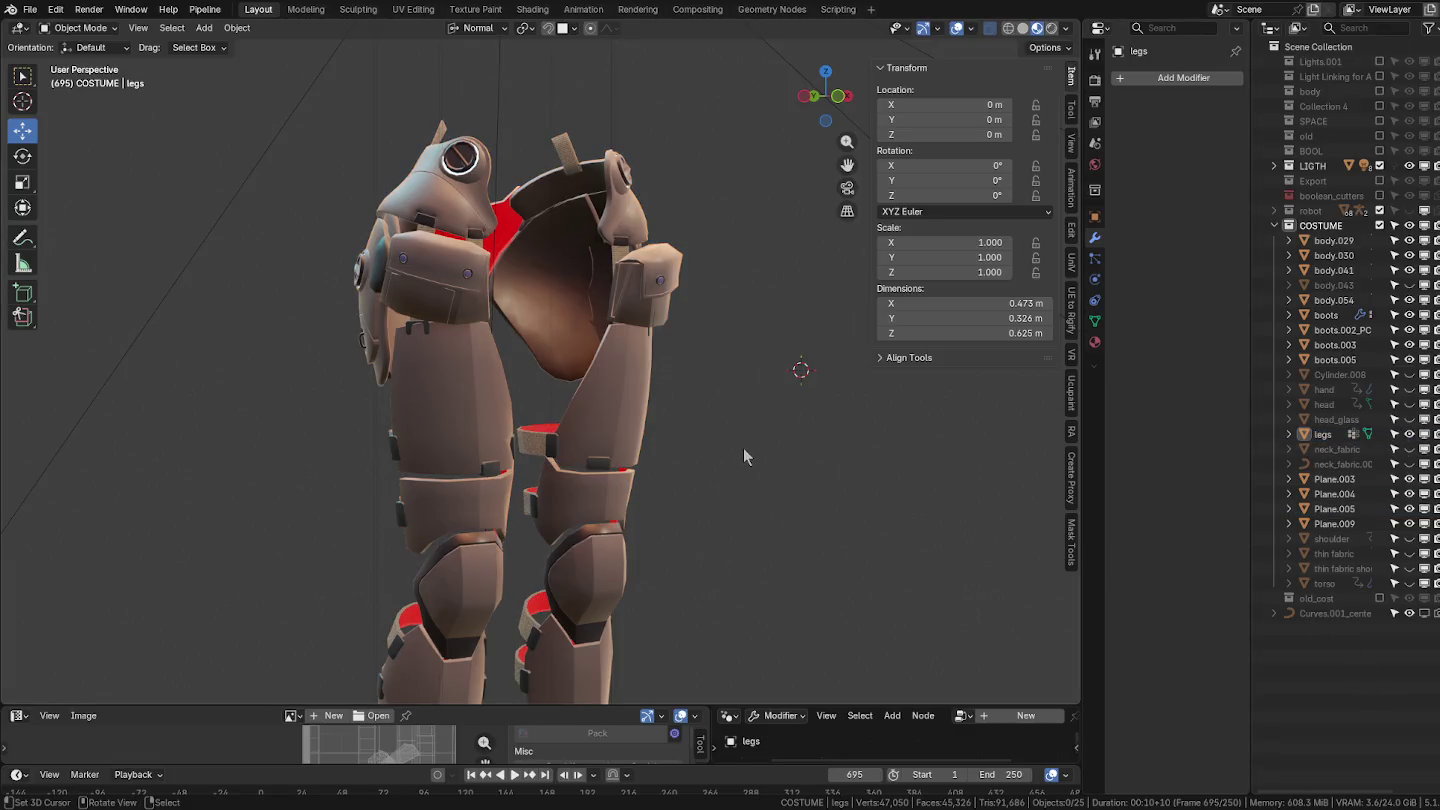
# Add a level-1 Catmull-Clark Subdivision modifier to legs with Ctrl+1.
pyautogui.moveTo(662, 392); pyautogui.dragTo(493, 405, button='middle')
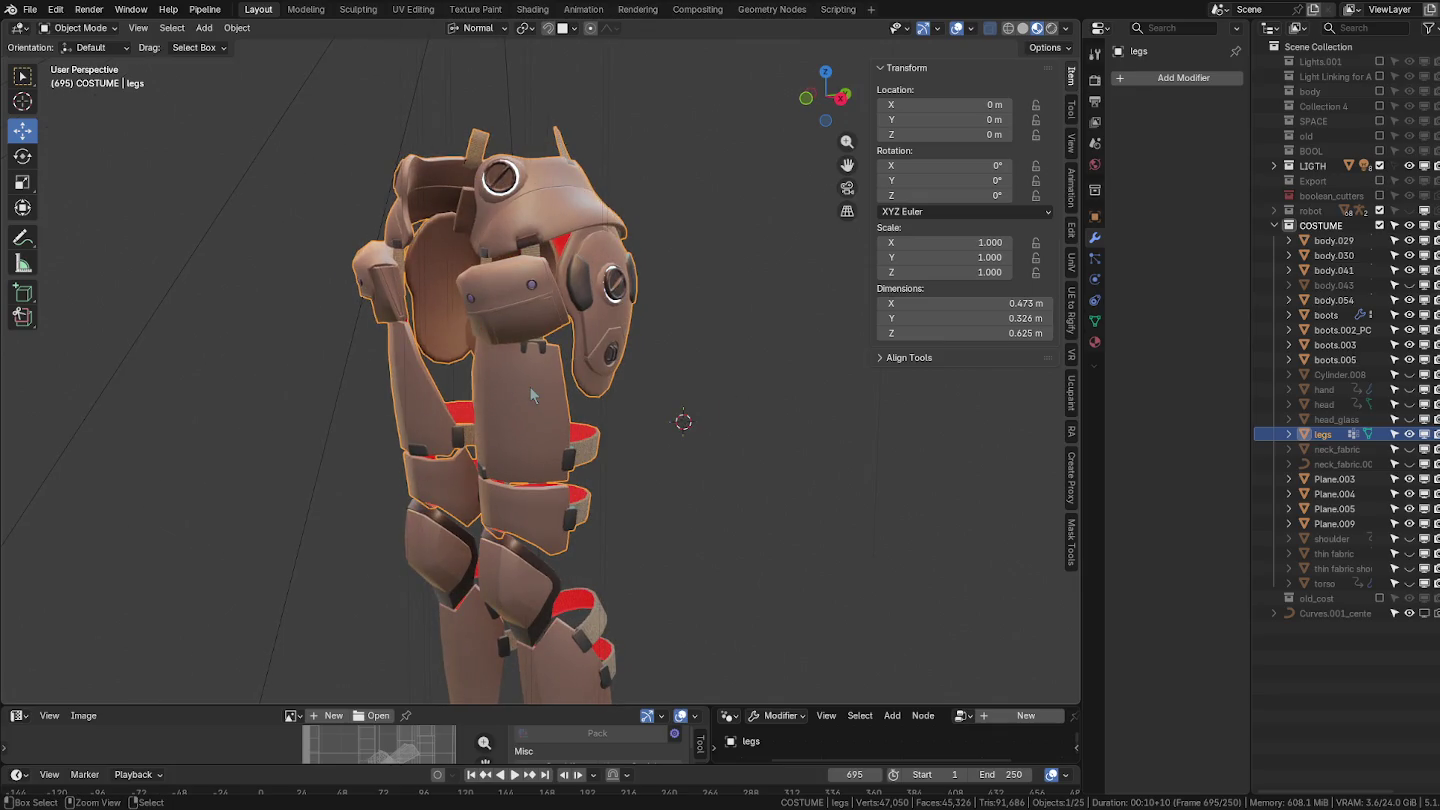
pyautogui.hotkey('ctrl', '1')
pyautogui.scroll(3, 540, 340)
pyautogui.moveTo(541, 346)
pyautogui.mouseDown(button='middle')
pyautogui.moveTo(622, 481)
pyautogui.moveTo(598, 403)
pyautogui.moveTo(520, 319)
pyautogui.mouseUp(button='middle')
# Hide the legs object and select the shin armour Plane.003.
pyautogui.press('h')
pyautogui.moveTo(591, 474); pyautogui.dragTo(574, 464, button='middle')
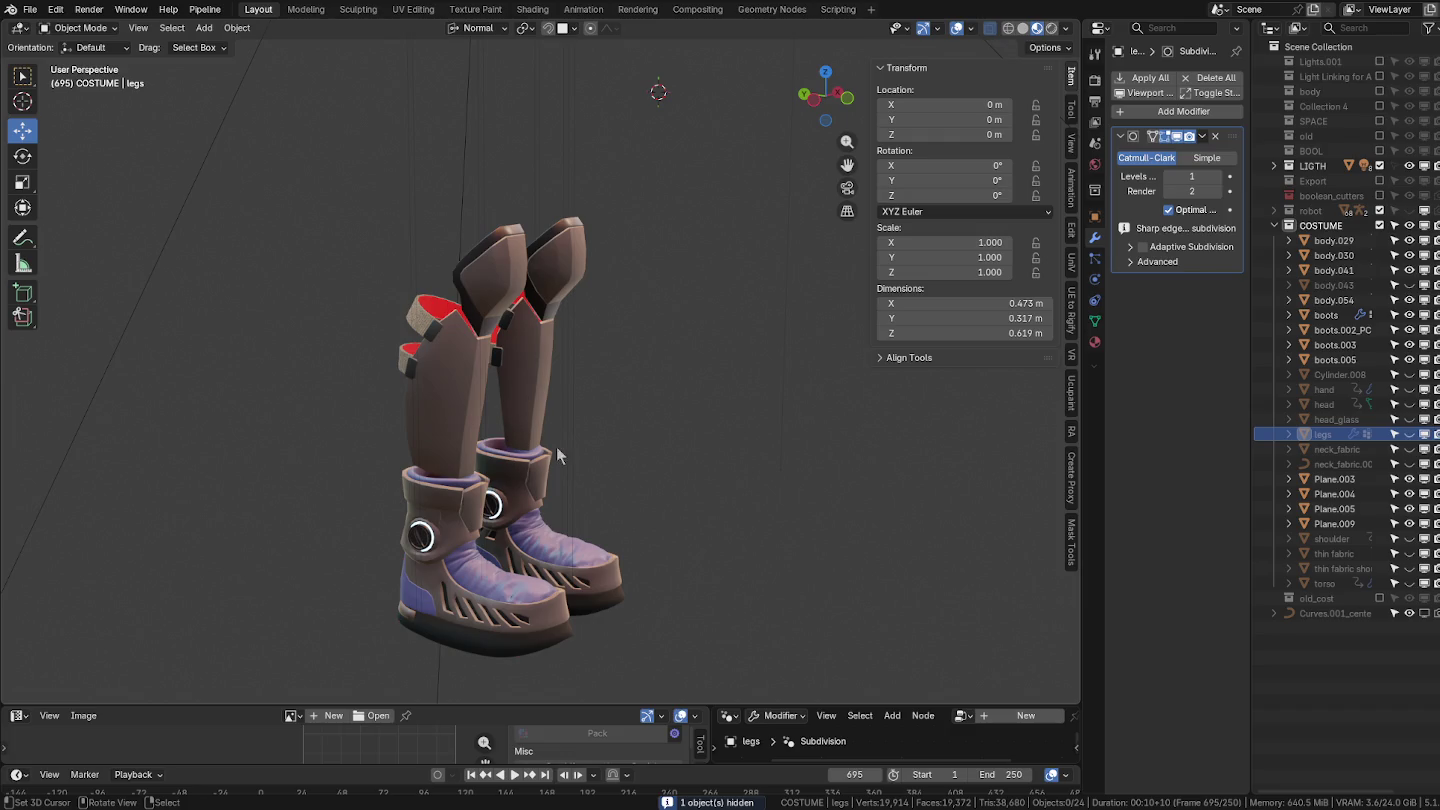
pyautogui.moveTo(547, 372)
pyautogui.mouseDown(button='middle')
pyautogui.moveTo(575, 340)
pyautogui.moveTo(574, 405)
pyautogui.moveTo(593, 360)
pyautogui.moveTo(550, 354)
pyautogui.mouseUp(button='middle')
pyautogui.click(570, 330)
pyautogui.scroll(3, 595, 320)
# Nudge a vertex row on Plane.003 by roughly 2 mm in Edit Mode.
pyautogui.press('Tab')
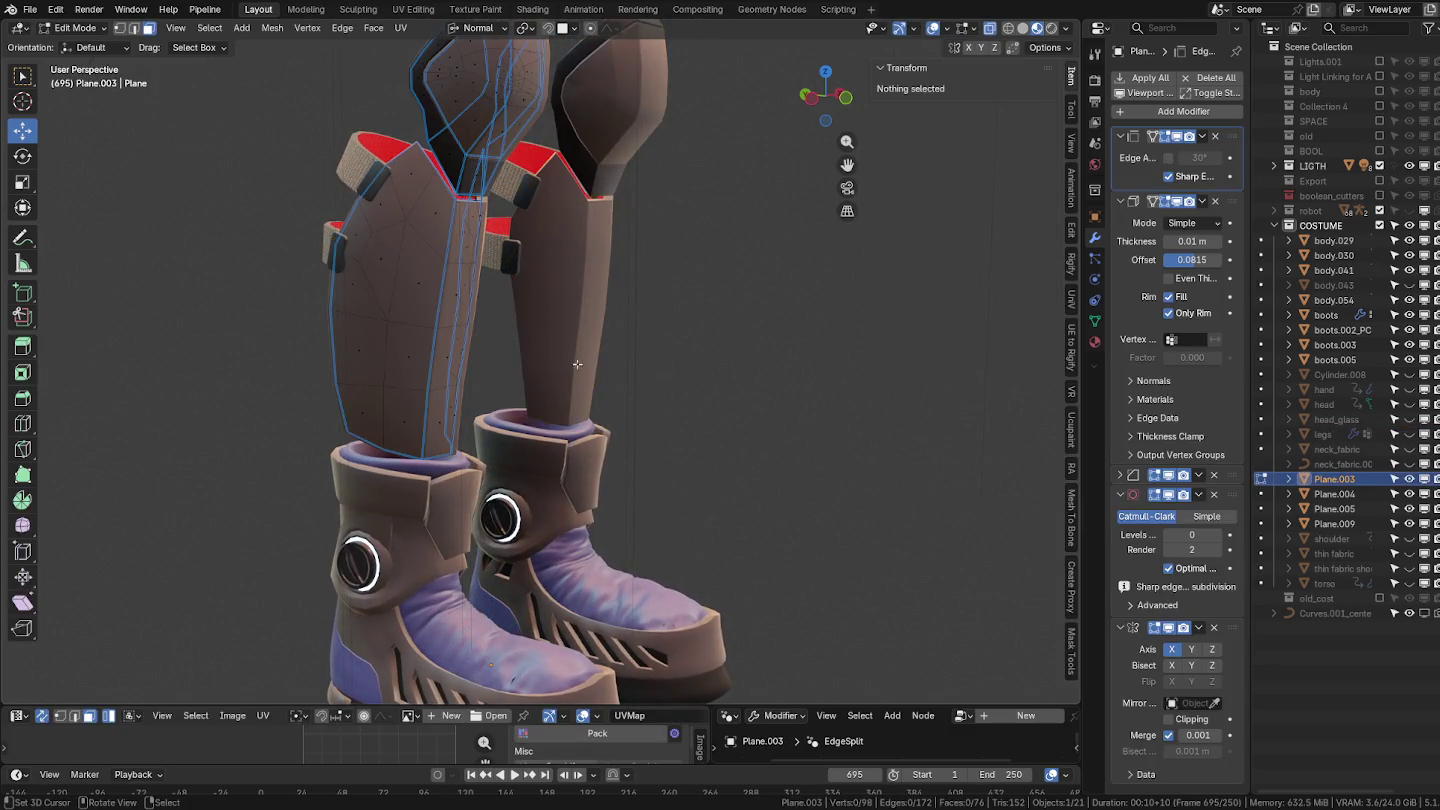
pyautogui.scroll(3, 461, 350)
pyautogui.scroll(1, 461, 350)
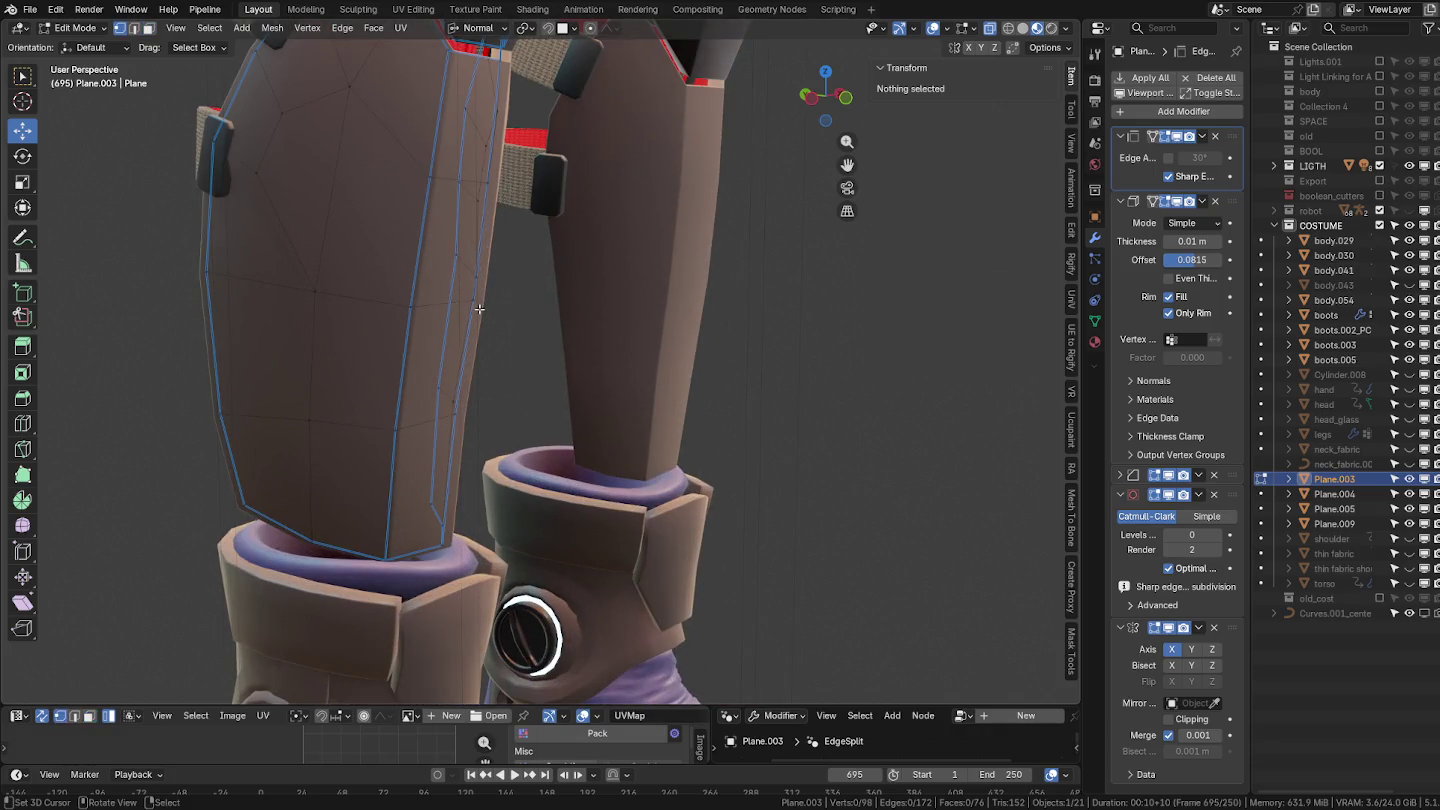
pyautogui.click(481, 310)
pyautogui.keyDown('shift'); pyautogui.click(453, 256); pyautogui.keyUp('shift')
pyautogui.press('g')
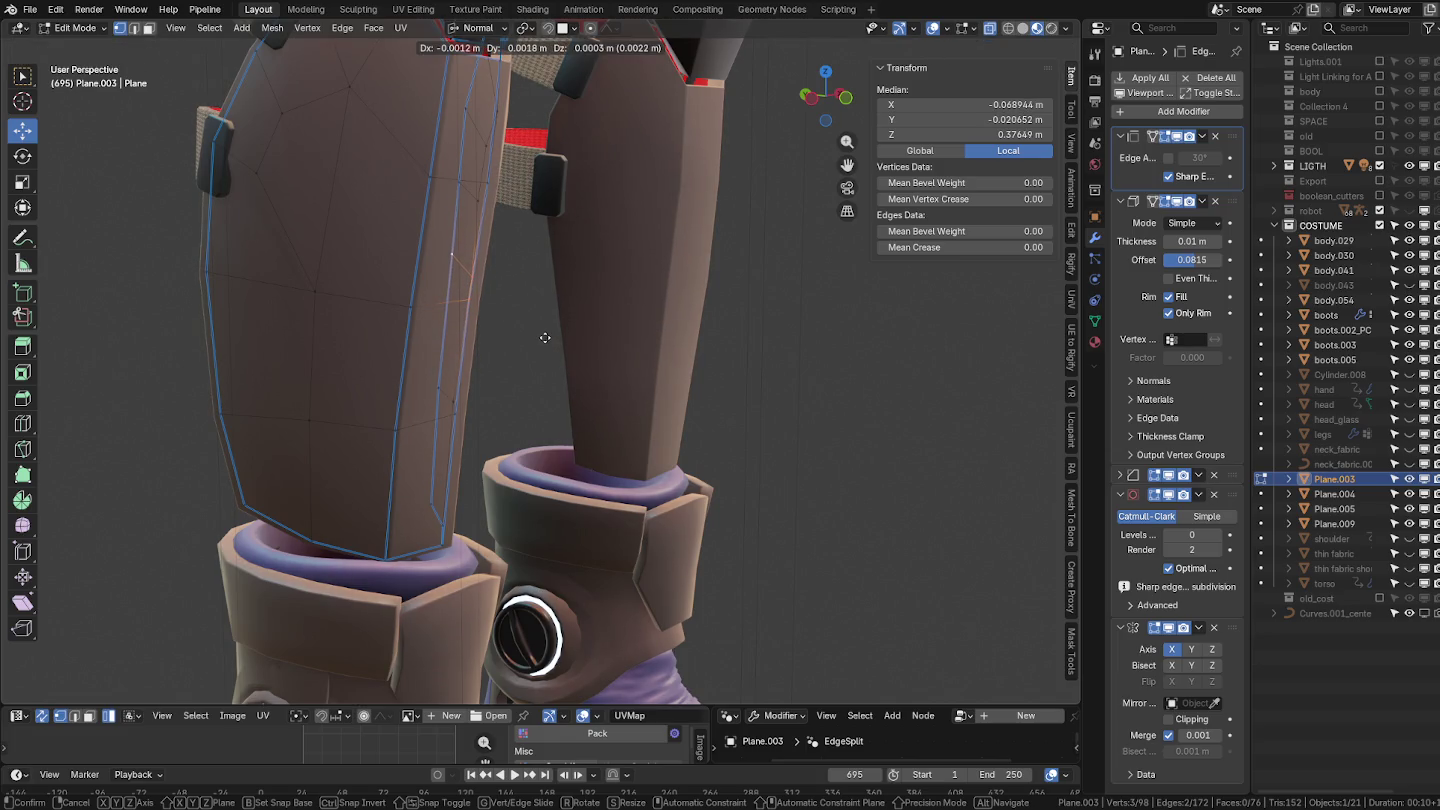
pyautogui.click(544, 337)
pyautogui.moveTo(545, 335)
pyautogui.mouseDown(button='middle')
pyautogui.moveTo(540, 291)
pyautogui.moveTo(468, 316)
pyautogui.moveTo(549, 350)
pyautogui.mouseUp(button='middle')
pyautogui.press('Tab')
# Deselect all and box-select the boot and shin parts.
pyautogui.hotkey('alt', 'a')
pyautogui.scroll(-4, 474, 290)
pyautogui.moveTo(304, 92); pyautogui.dragTo(743, 648)
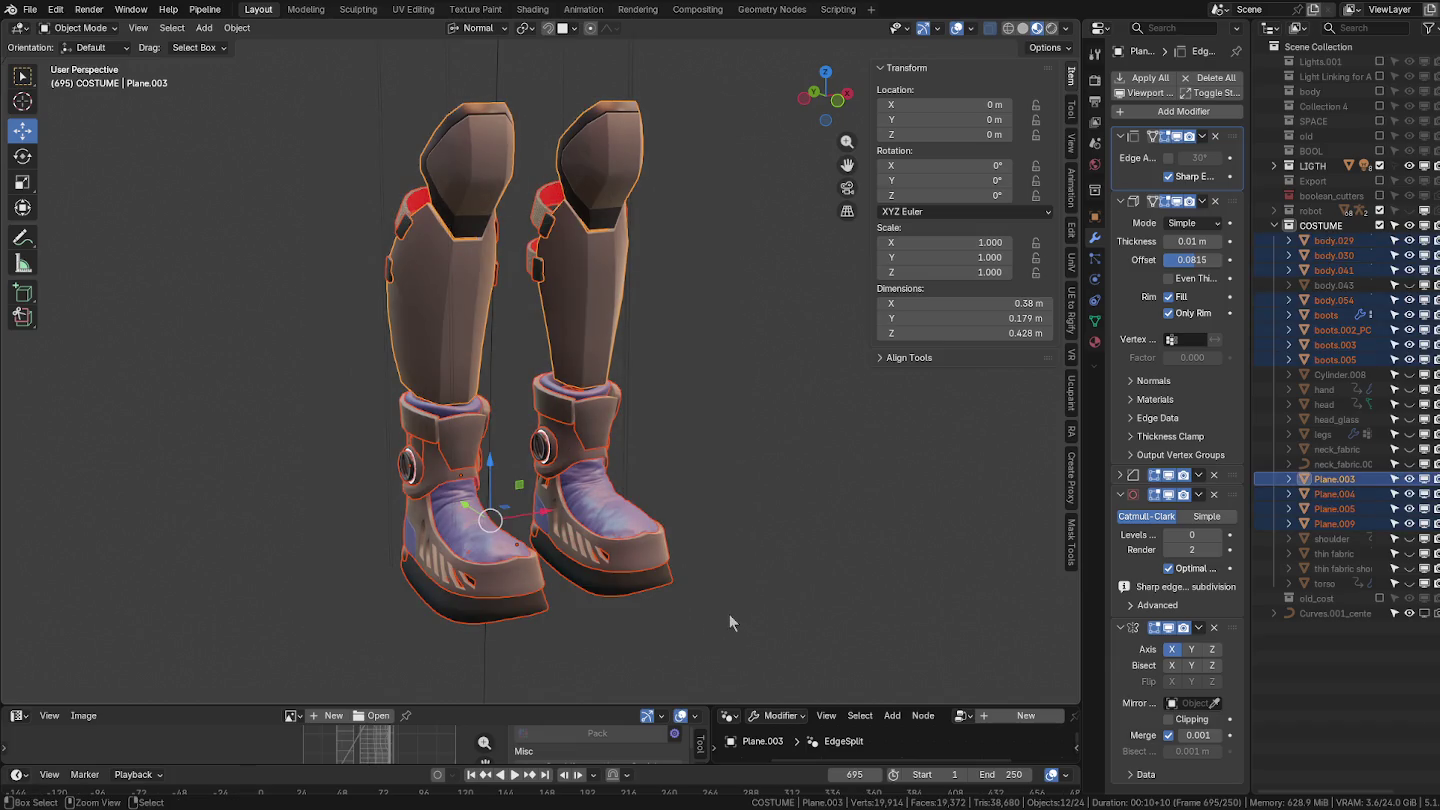
# Set Subdivision viewport level 0 on the boot parts and inspect boots.002_PCloth, boots.003 and boots.
pyautogui.hotkey('ctrl', '0')
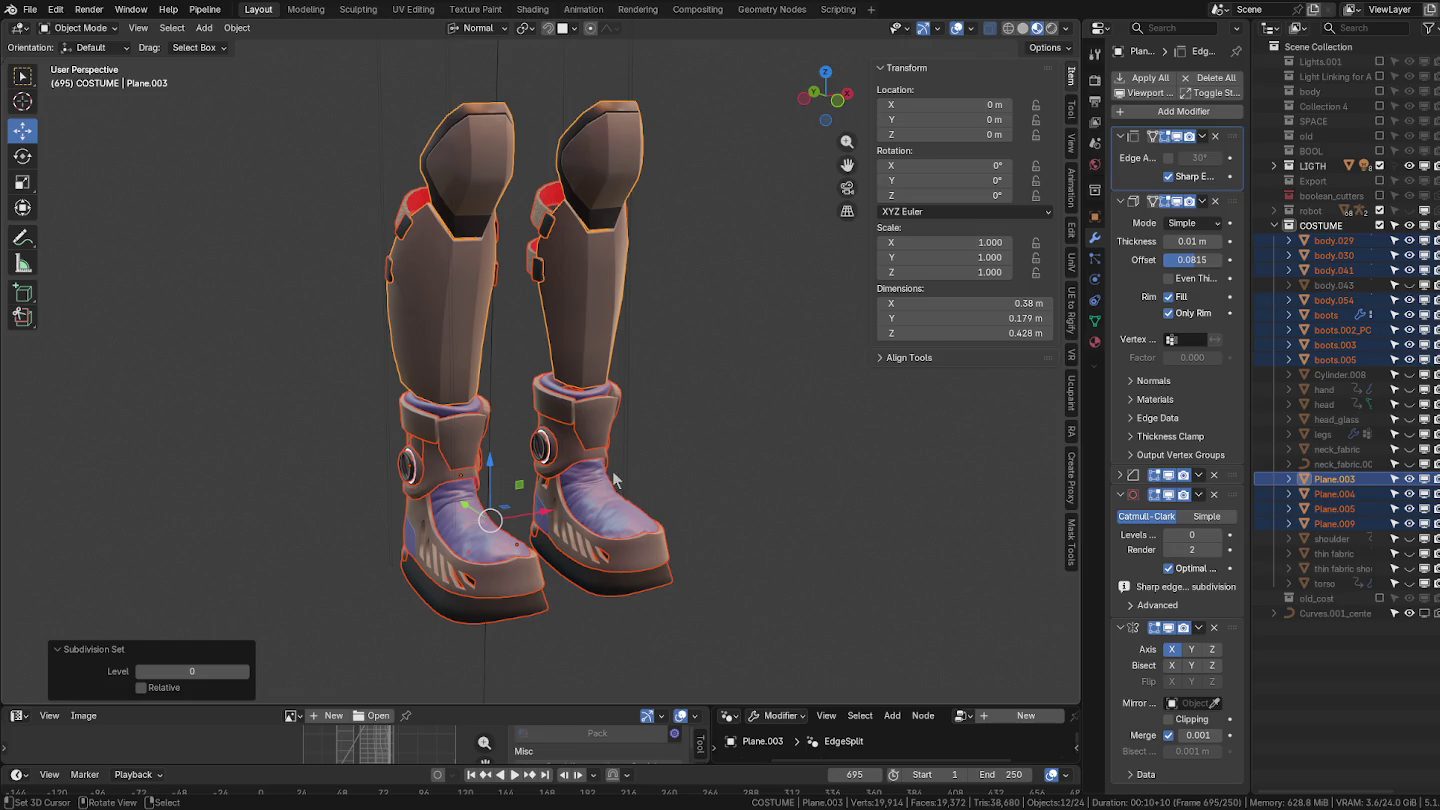
pyautogui.moveTo(612, 470); pyautogui.dragTo(661, 469, button='middle')
pyautogui.click(651, 515)
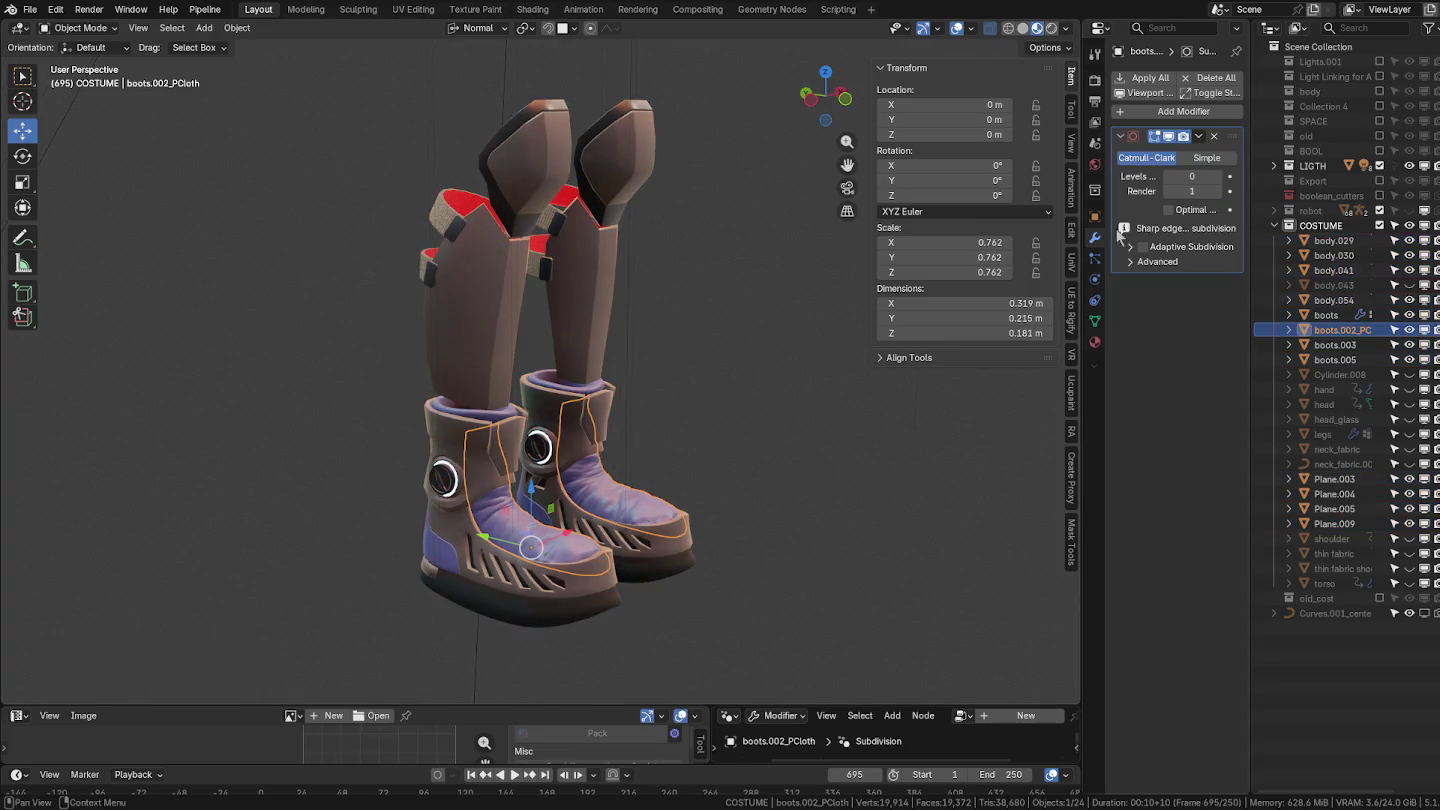
pyautogui.click(688, 529)
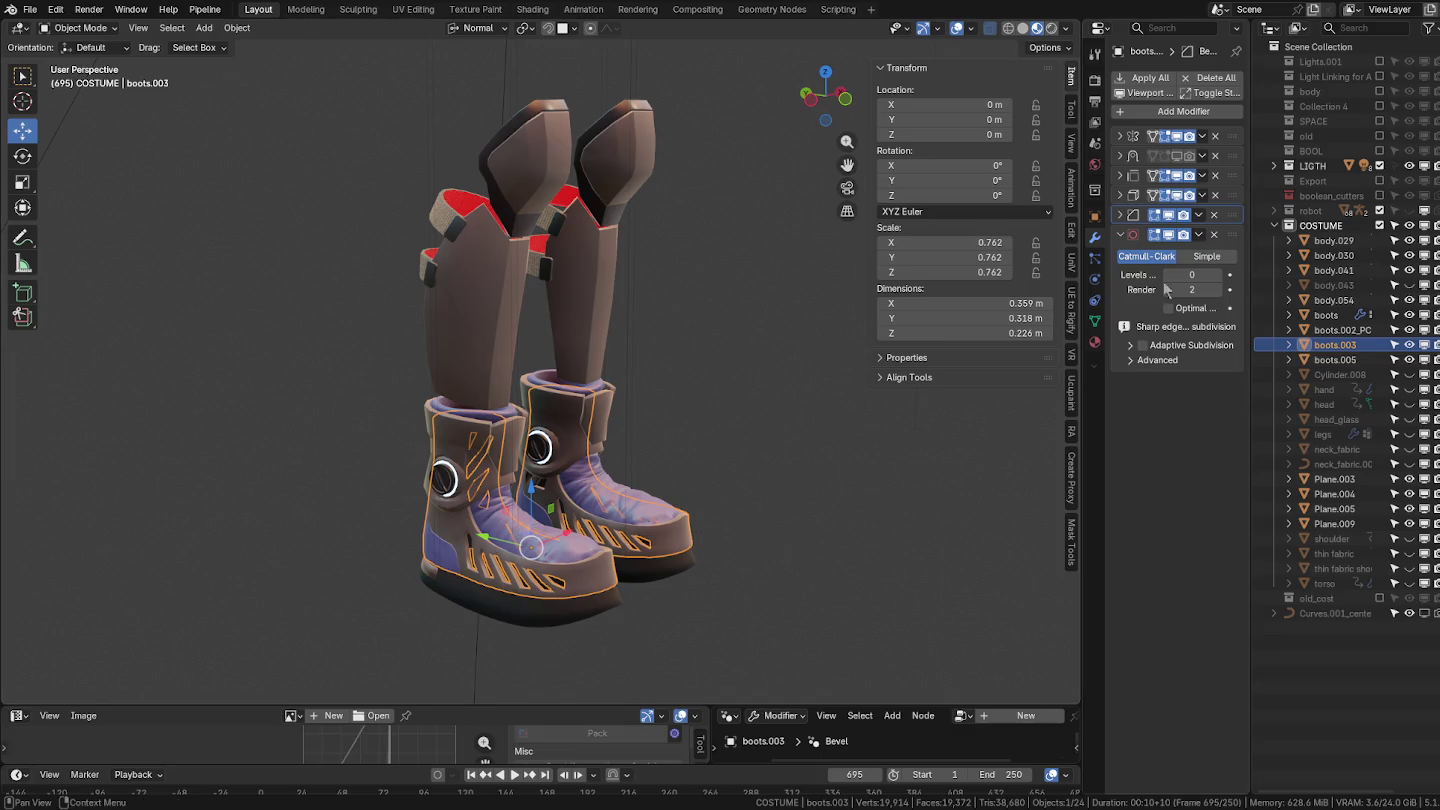
pyautogui.click(584, 617)
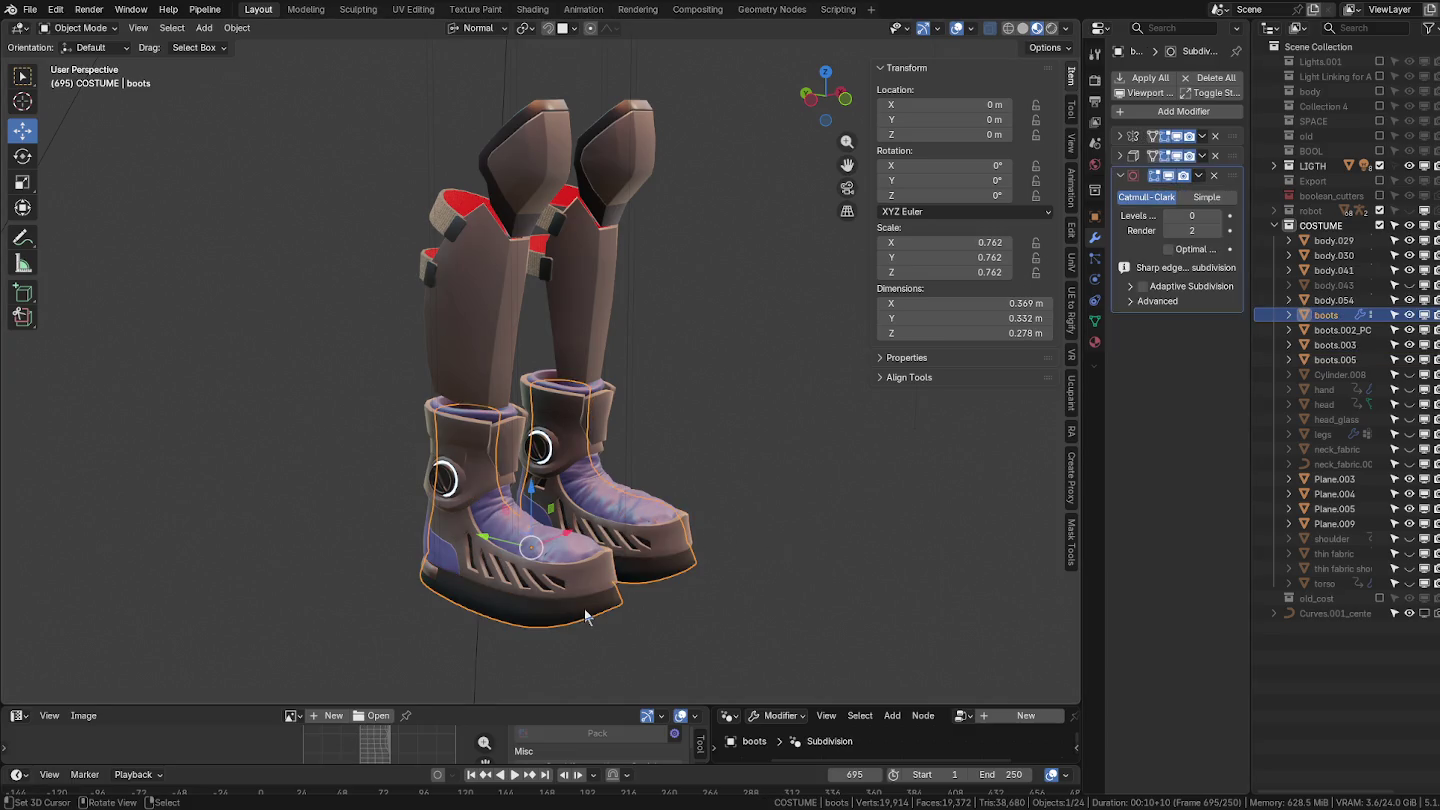
pyautogui.click(438, 552)
pyautogui.moveTo(438, 551)
pyautogui.mouseDown(button='middle')
pyautogui.moveTo(517, 554)
pyautogui.moveTo(493, 495)
pyautogui.mouseUp(button='middle')
pyautogui.scroll(3, 550, 562)
pyautogui.scroll(2, 477, 572)
# Review modifiers on boots.005, Plane.004, body.029 and body.030, collapsing their panels.
pyautogui.click(477, 571)
pyautogui.scroll(-1, 484, 575)
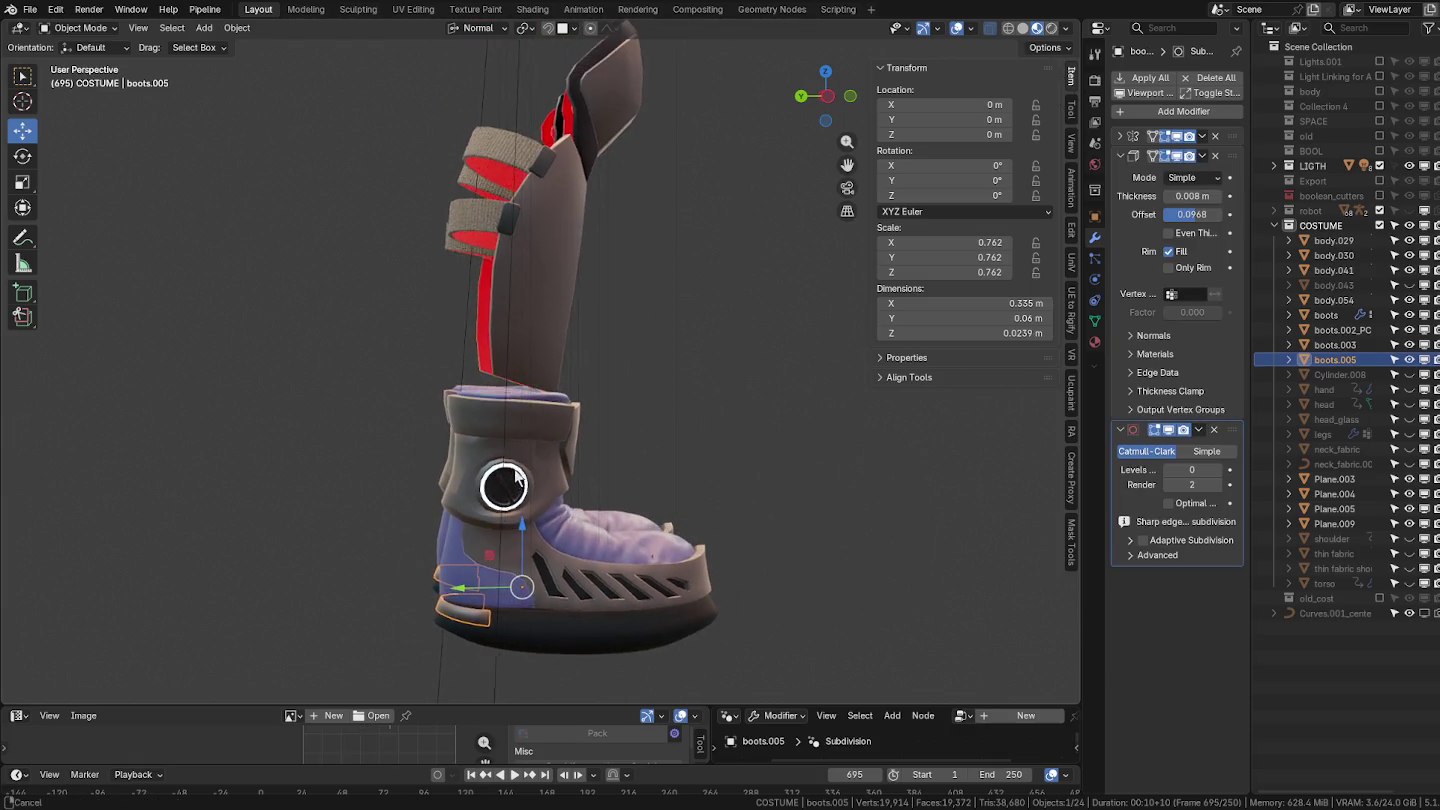
pyautogui.click(493, 495)
pyautogui.scroll(3, 492, 495)
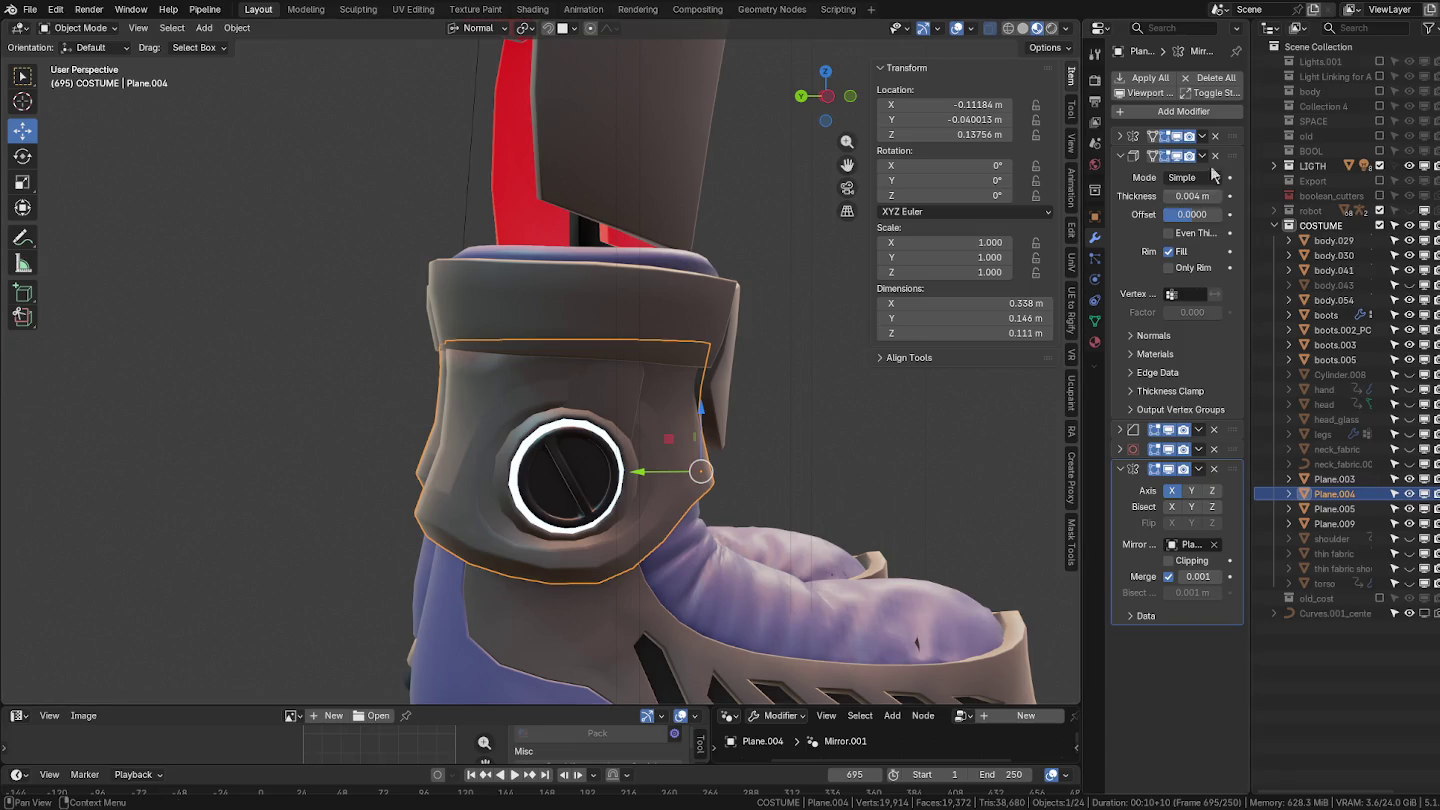
pyautogui.keyDown('ctrl'); pyautogui.click(1121, 156); pyautogui.keyUp('ctrl')
pyautogui.click(591, 472)
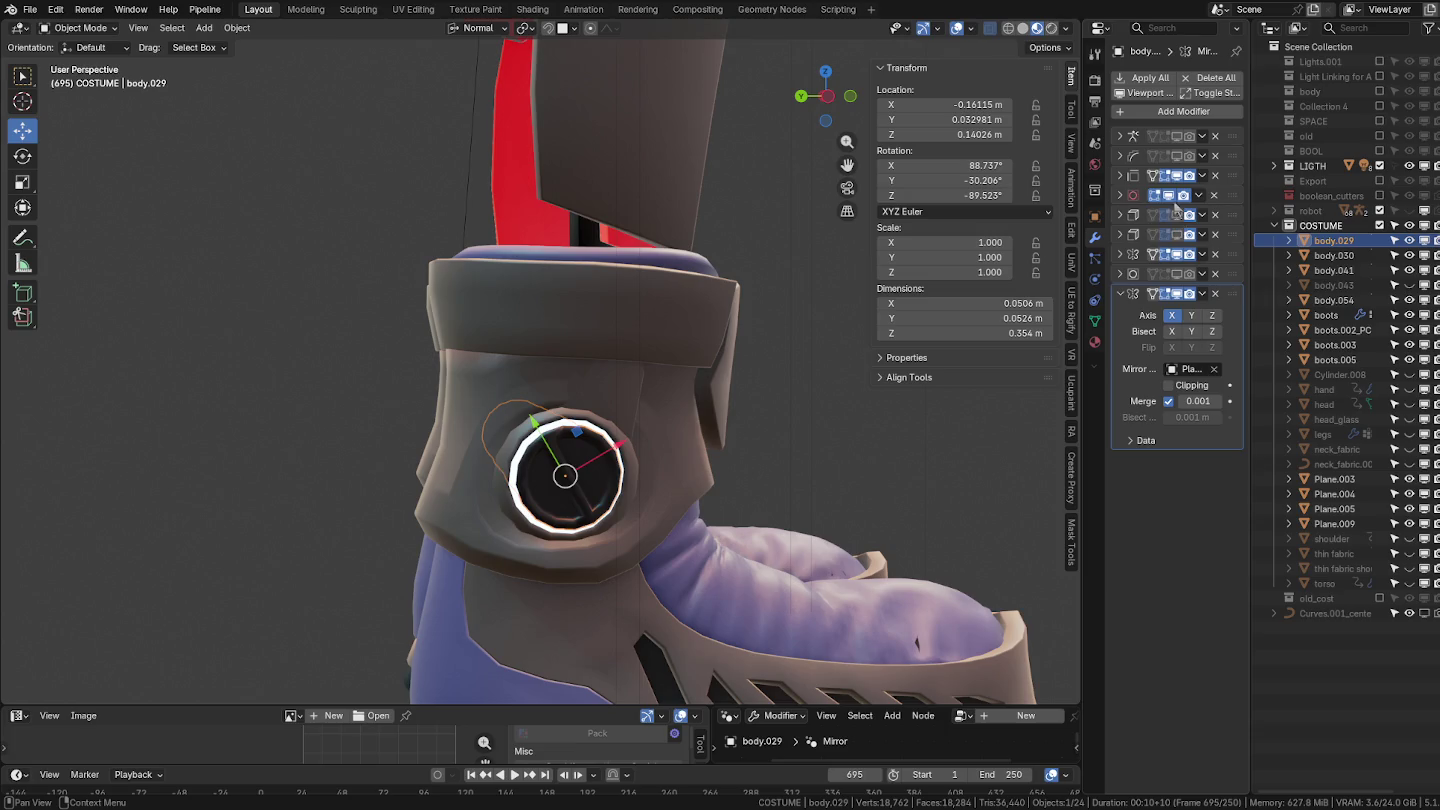
pyautogui.click(563, 472)
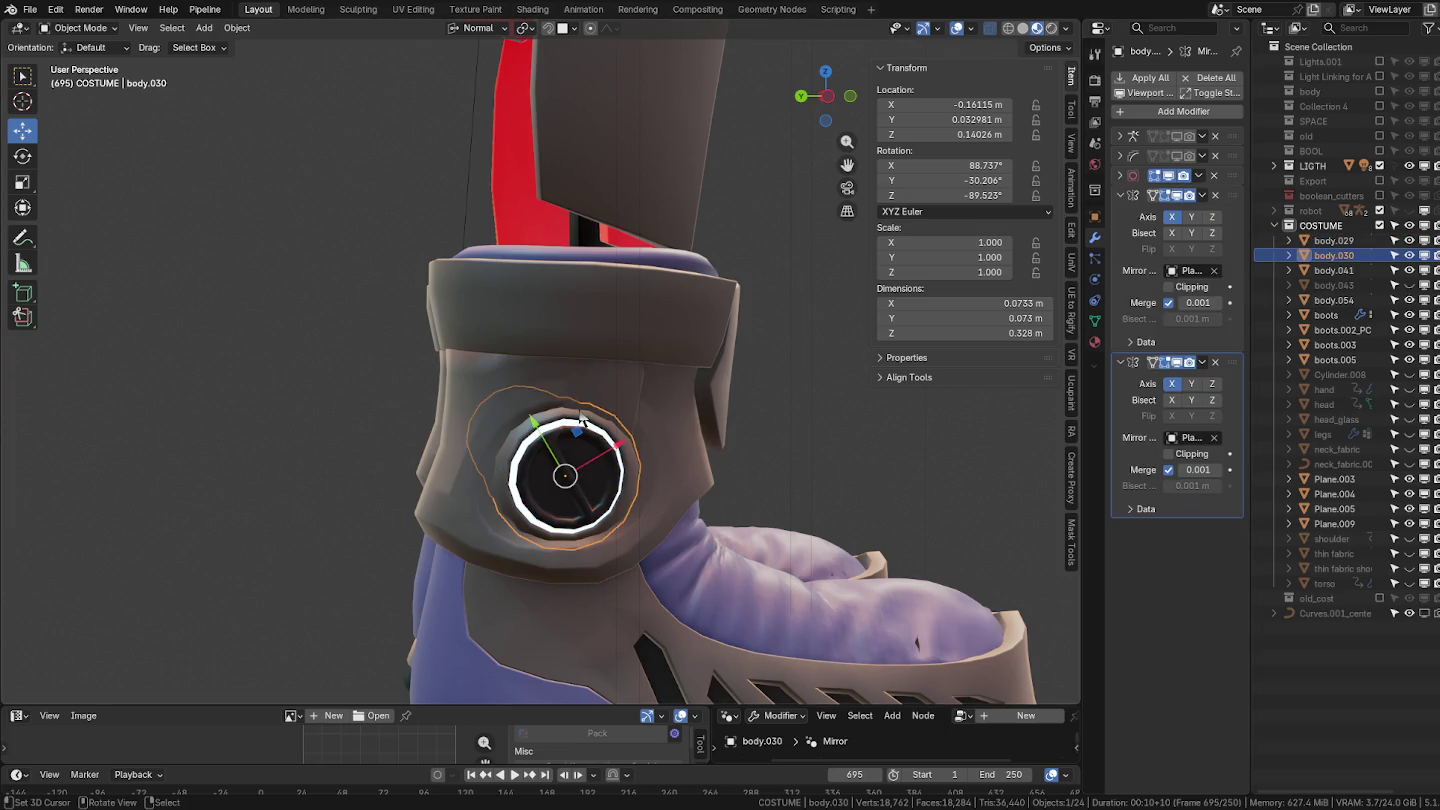
pyautogui.click(1121, 195)
pyautogui.click(1121, 215)
# Inspect boot cuff Plane.005's Solidify and Mirror modifiers, then box-select the boot parts.
pyautogui.moveTo(760, 366)
pyautogui.mouseDown(button='middle')
pyautogui.moveTo(590, 363)
pyautogui.moveTo(551, 343)
pyautogui.mouseUp(button='middle')
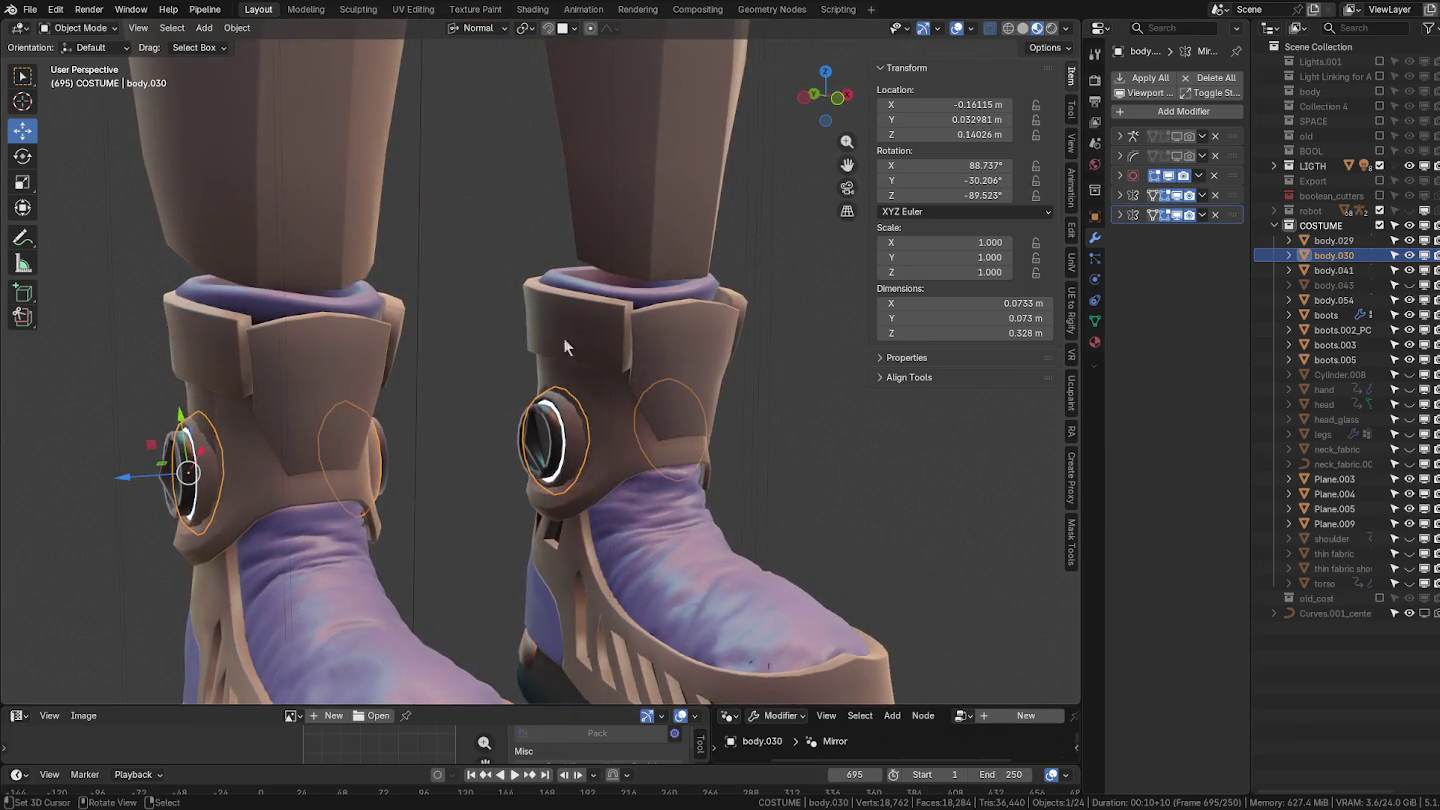
pyautogui.click(652, 314)
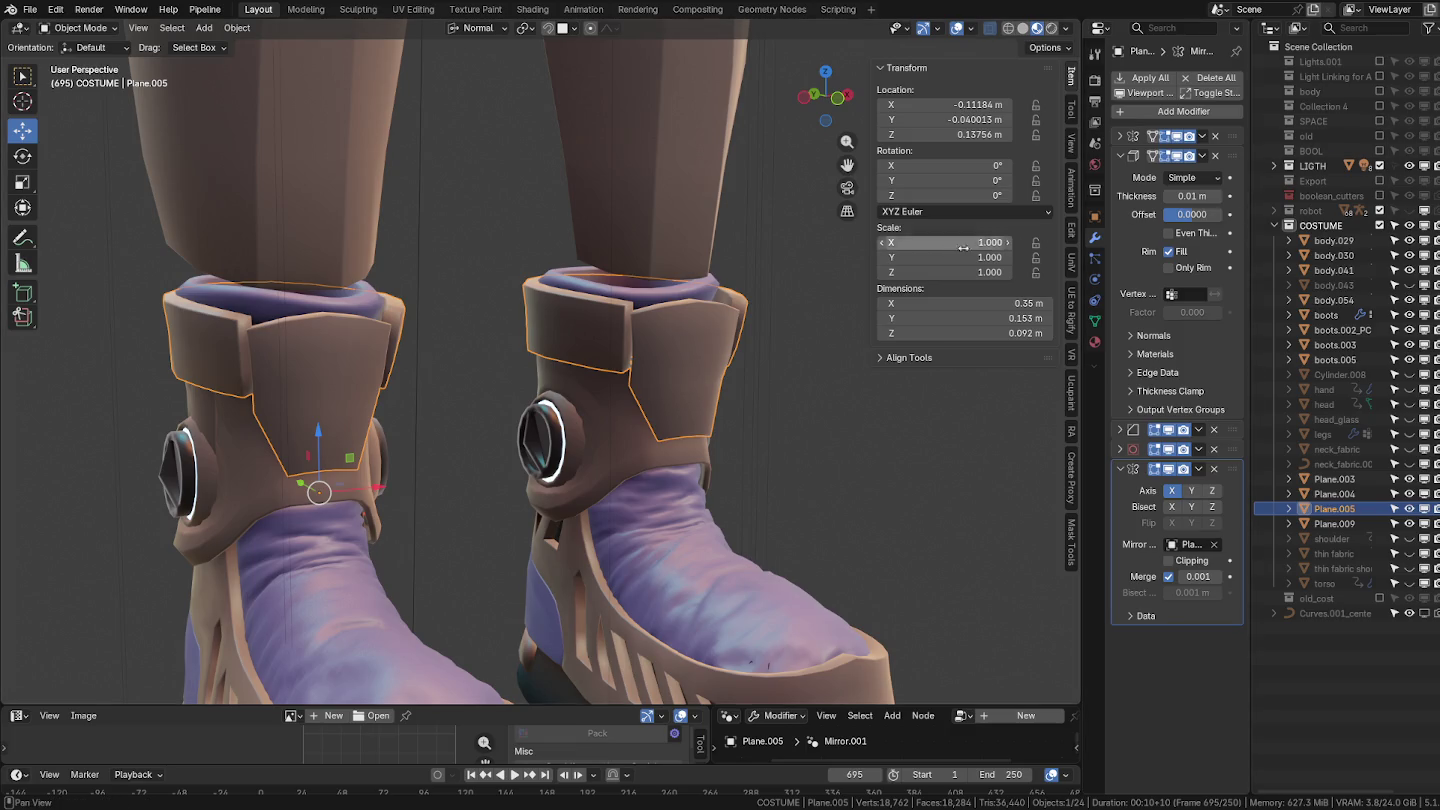
pyautogui.scroll(-2, 652, 328)
pyautogui.scroll(-1, 660, 341)
pyautogui.scroll(-4, 672, 347)
pyautogui.moveTo(400, 218); pyautogui.dragTo(585, 416)
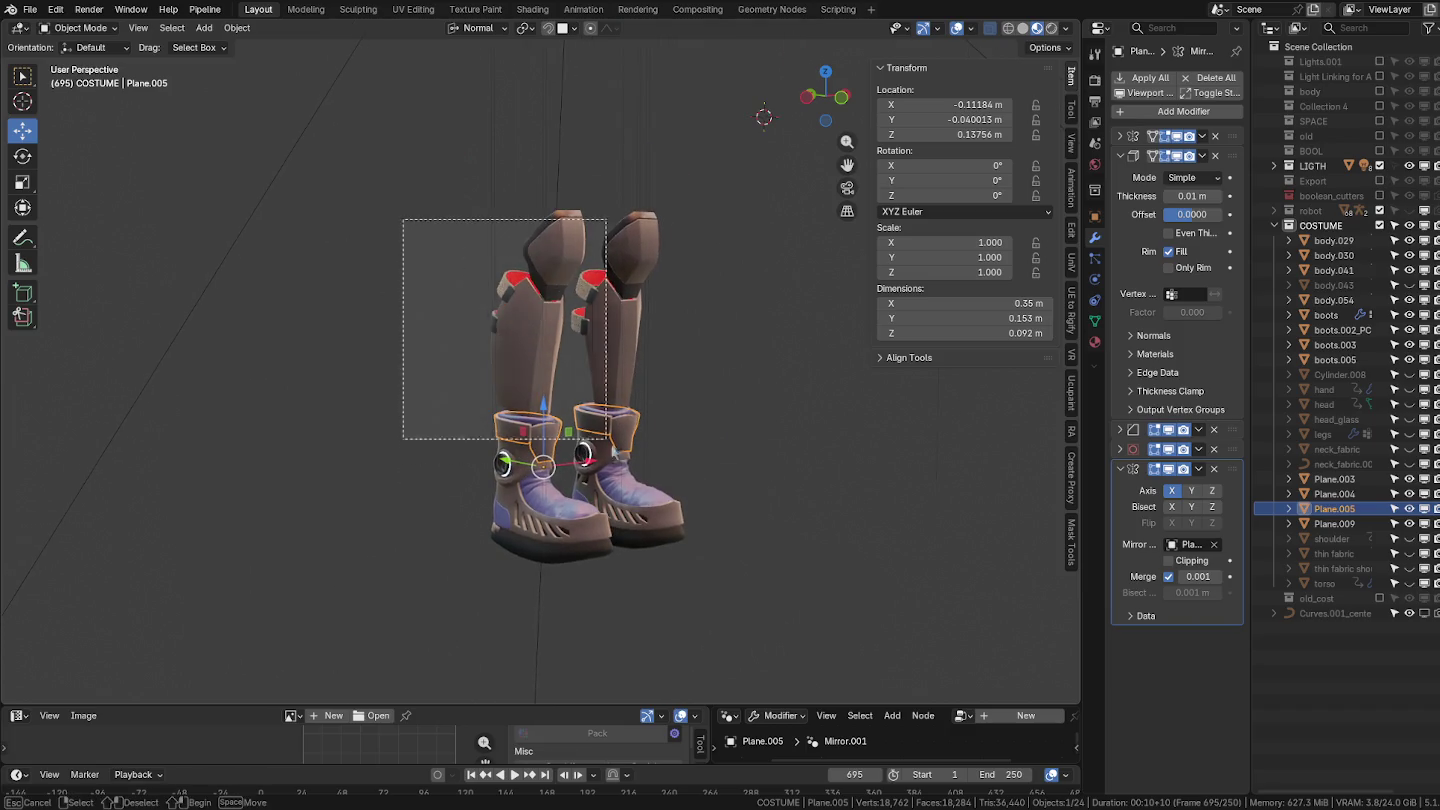
# Select all twelve boot and shin-armour objects.
pyautogui.scroll(5, 494, 343)
pyautogui.moveTo(494, 343); pyautogui.dragTo(612, 291, button='middle')
pyautogui.click(636, 266)
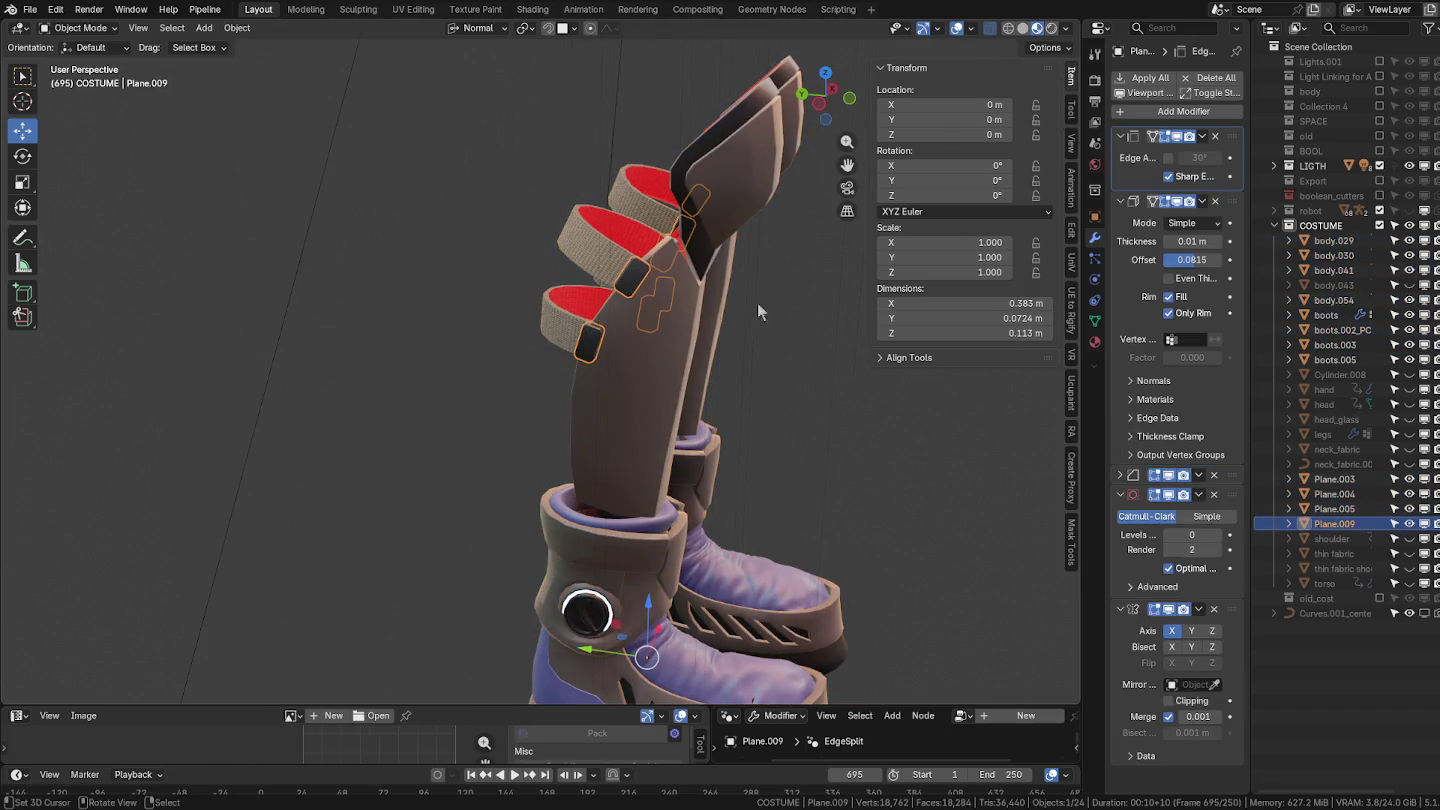
pyautogui.keyDown('ctrl'); pyautogui.click(1120, 137); pyautogui.keyUp('ctrl')
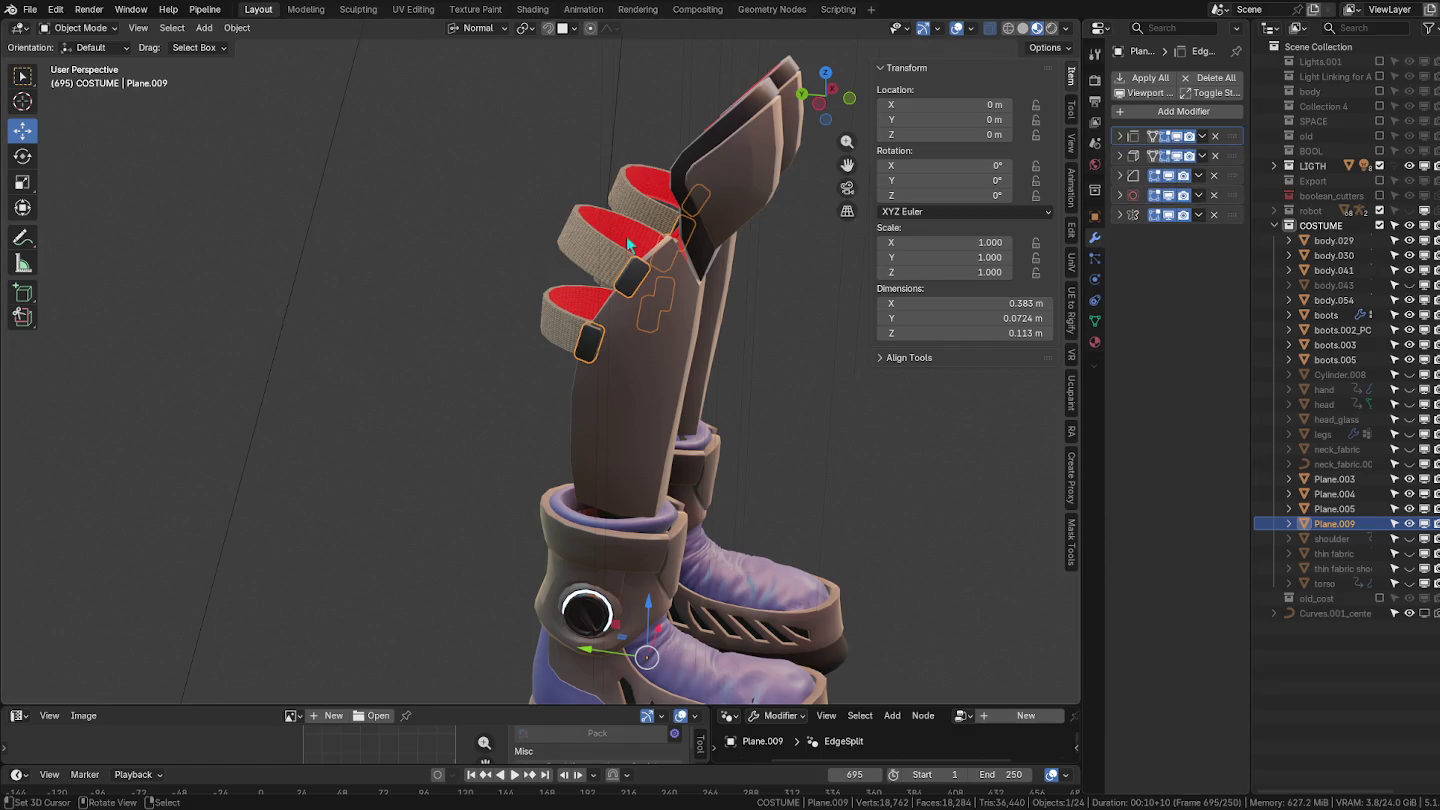
pyautogui.click(591, 226)
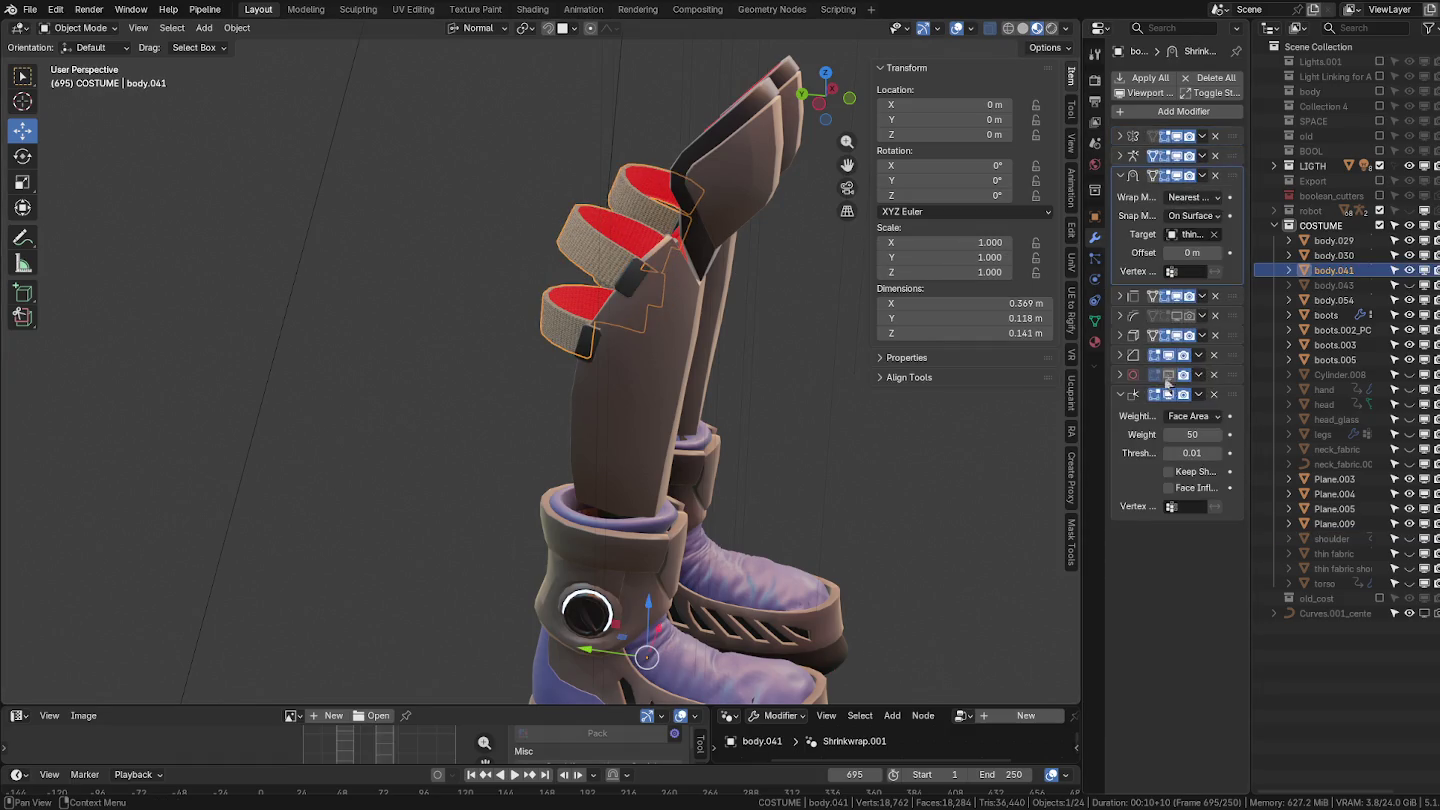
pyautogui.click(800, 288)
pyautogui.moveTo(784, 330)
pyautogui.mouseDown(button='middle')
pyautogui.moveTo(808, 410)
pyautogui.moveTo(768, 365)
pyautogui.moveTo(616, 356)
pyautogui.moveTo(638, 348)
pyautogui.mouseUp(button='middle')
pyautogui.press('a')
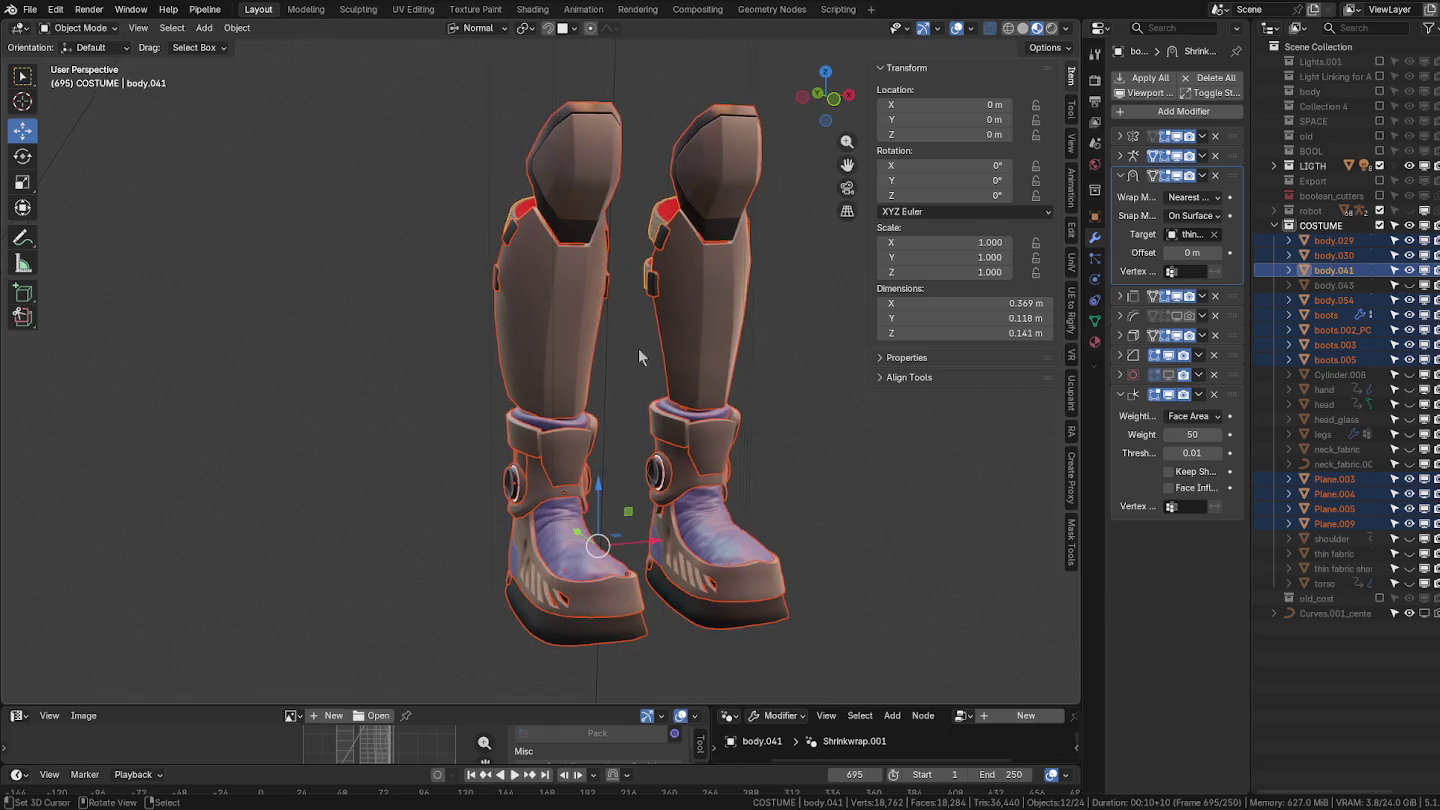
# Make the boot and shin pieces single-user objects and convert them to meshes with modifiers applied.
pyautogui.click(233, 28)
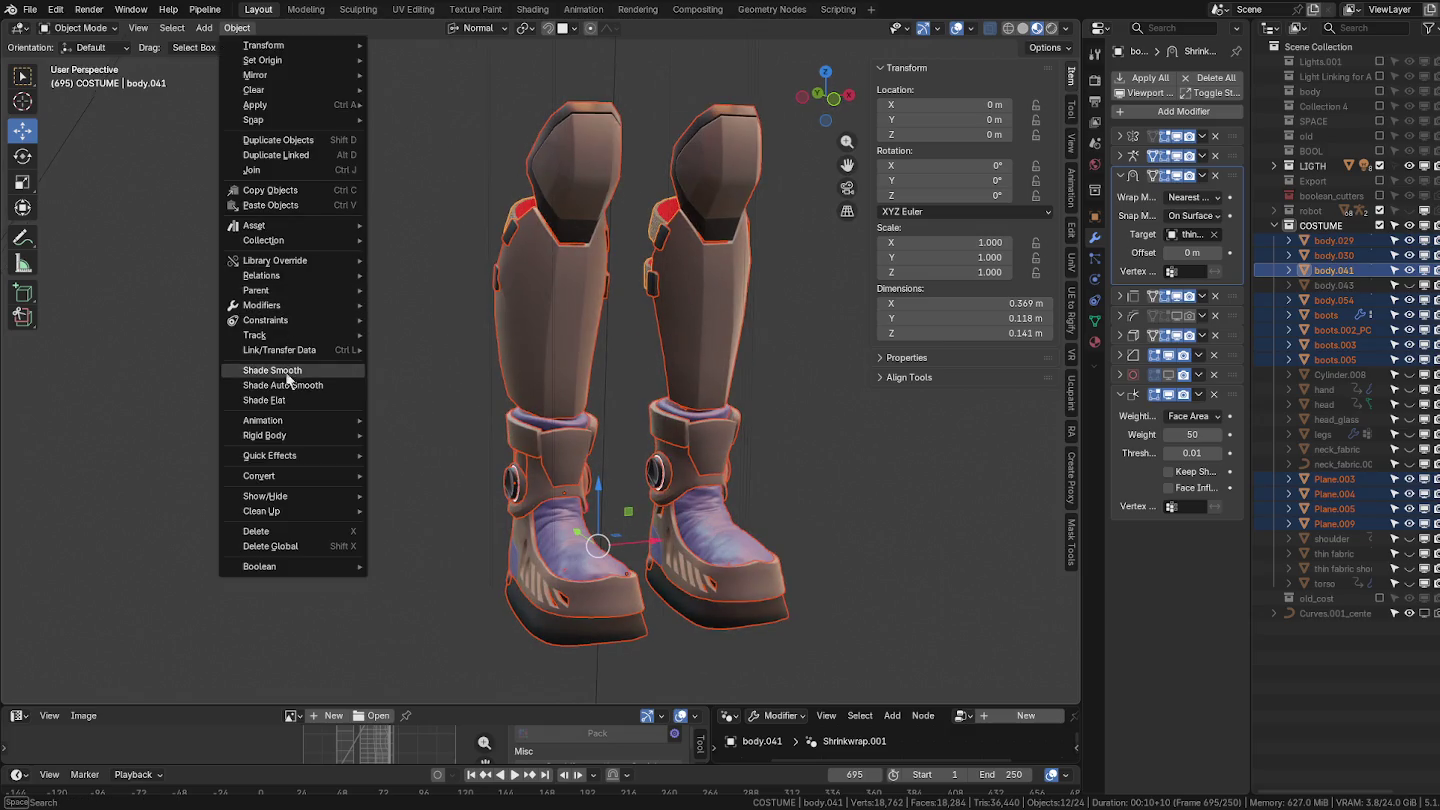
pyautogui.moveTo(271, 275)
pyautogui.moveTo(427, 309)
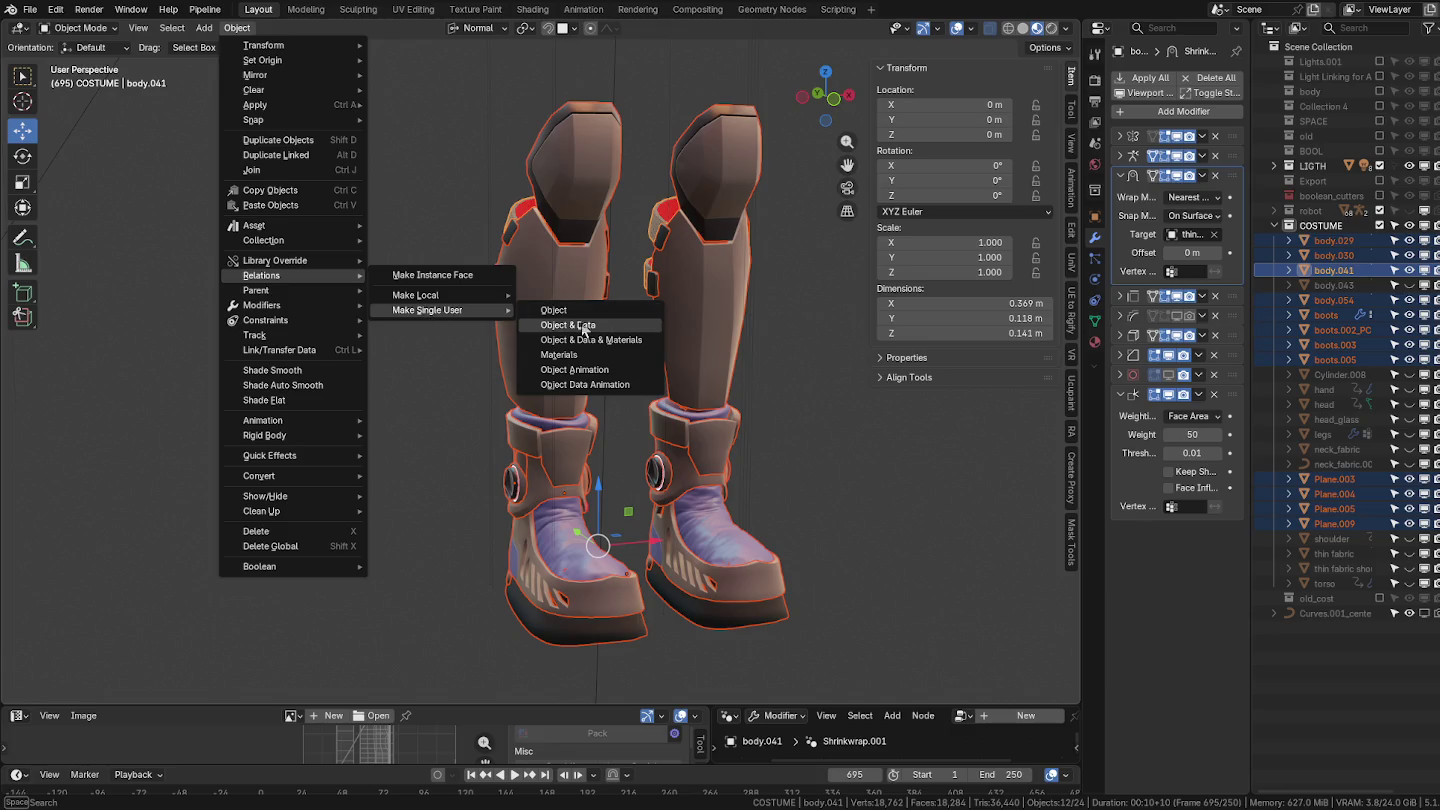
pyautogui.click(582, 328)
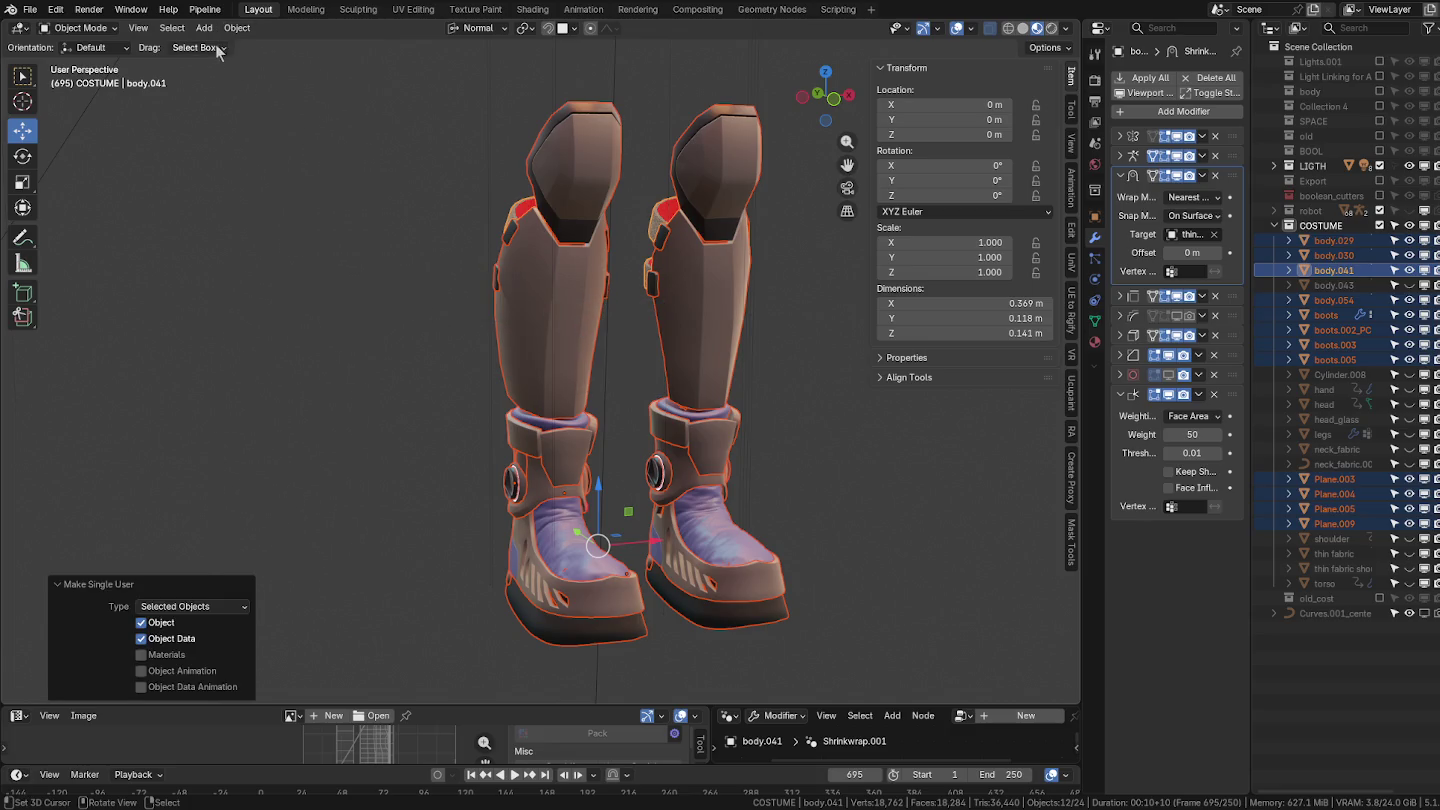
pyautogui.click(238, 28)
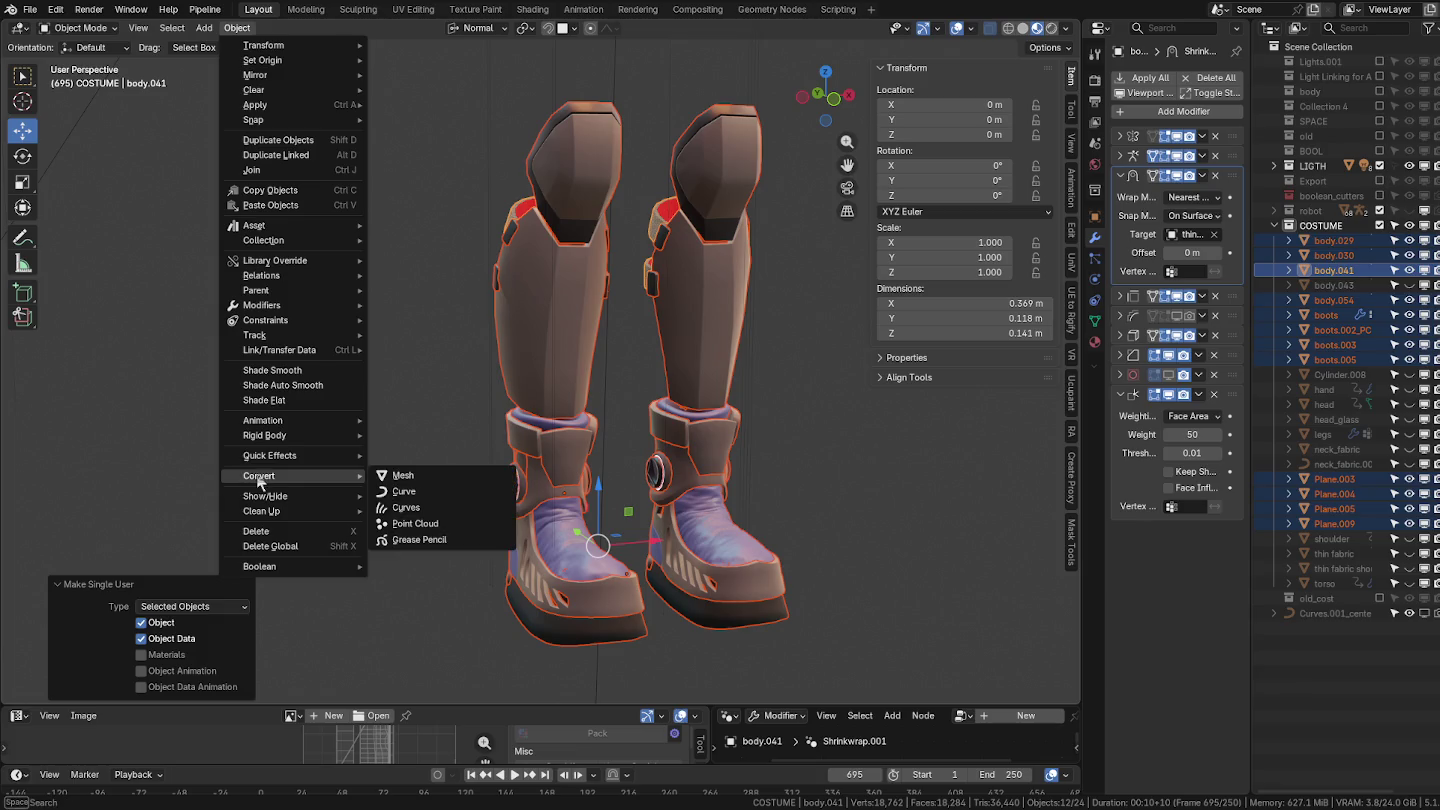
pyautogui.click(403, 476)
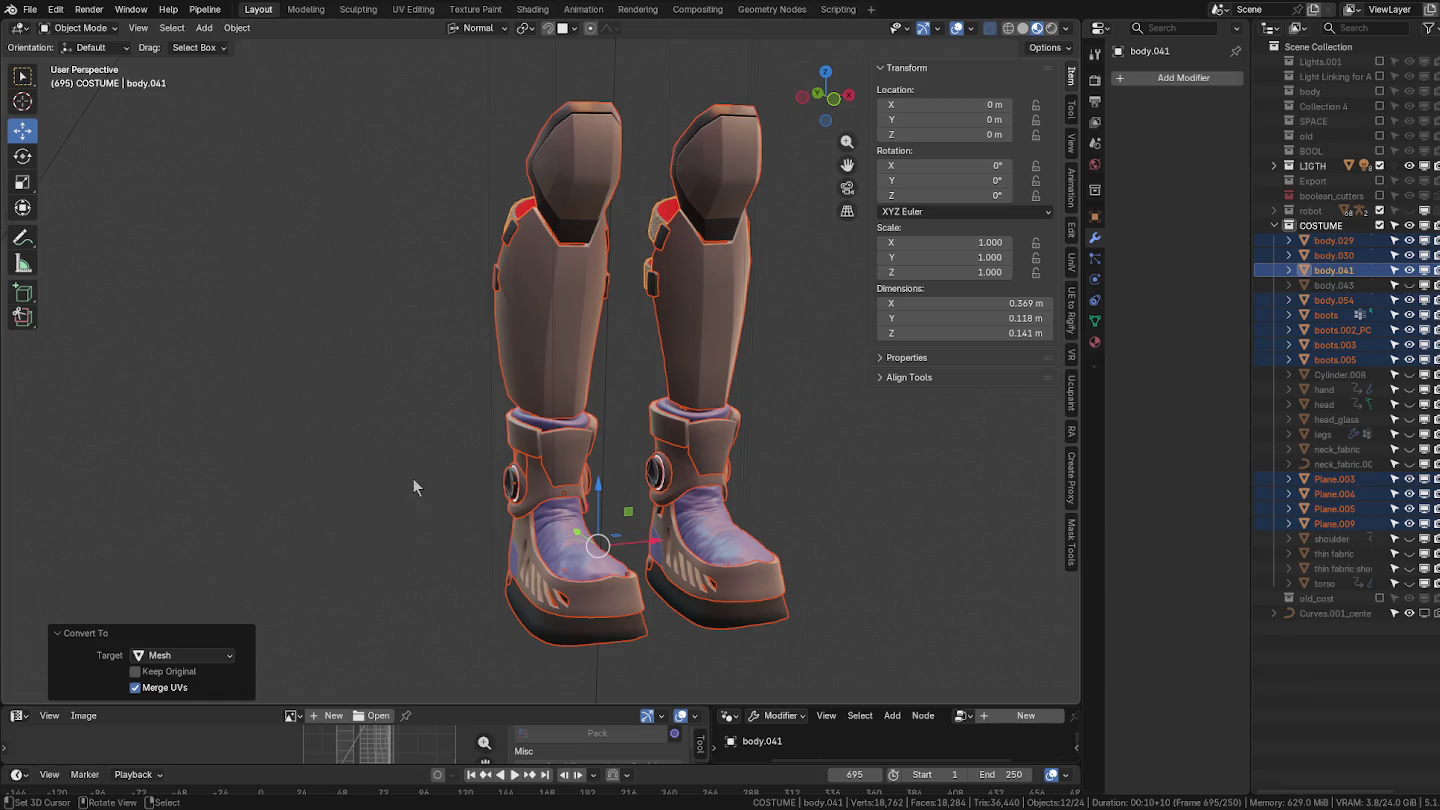
pyautogui.moveTo(553, 355)
pyautogui.mouseDown(button='middle')
pyautogui.moveTo(601, 355)
pyautogui.moveTo(530, 350)
pyautogui.mouseUp(button='middle')
pyautogui.moveTo(392, 160); pyautogui.dragTo(546, 341)
pyautogui.moveTo(546, 341)
pyautogui.mouseDown(button='middle')
pyautogui.moveTo(480, 341)
pyautogui.moveTo(527, 348)
pyautogui.mouseUp(button='middle')
# Join the strap fabric and strap pieces into Plane.003 and check the result in Edit Mode.
pyautogui.keyDown('shift'); pyautogui.click(612, 335); pyautogui.keyUp('shift')
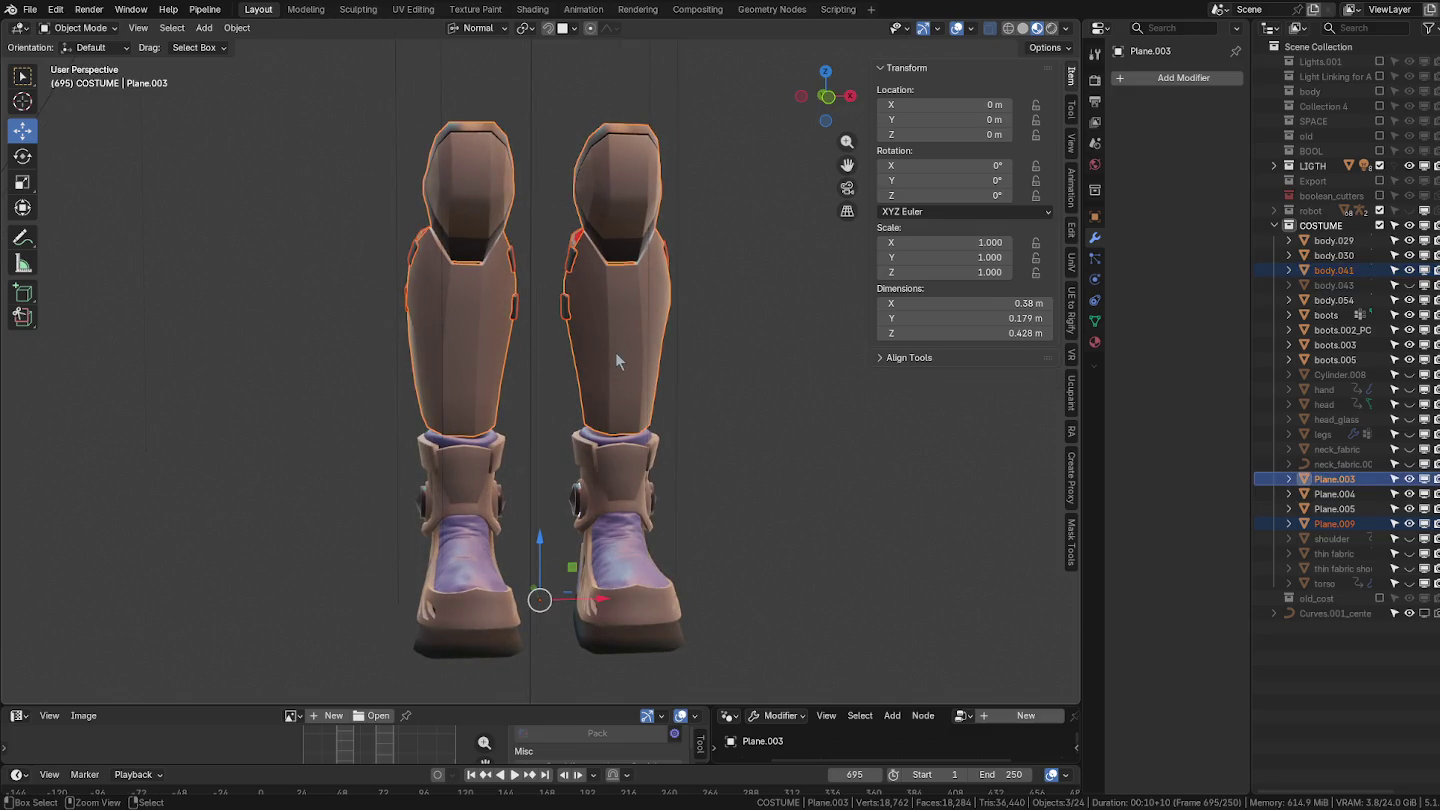
pyautogui.hotkey('ctrl', 'j')
pyautogui.moveTo(571, 347)
pyautogui.mouseDown(button='middle')
pyautogui.moveTo(656, 352)
pyautogui.moveTo(703, 327)
pyautogui.mouseUp(button='middle')
pyautogui.scroll(3, 654, 337)
pyautogui.press('Tab')
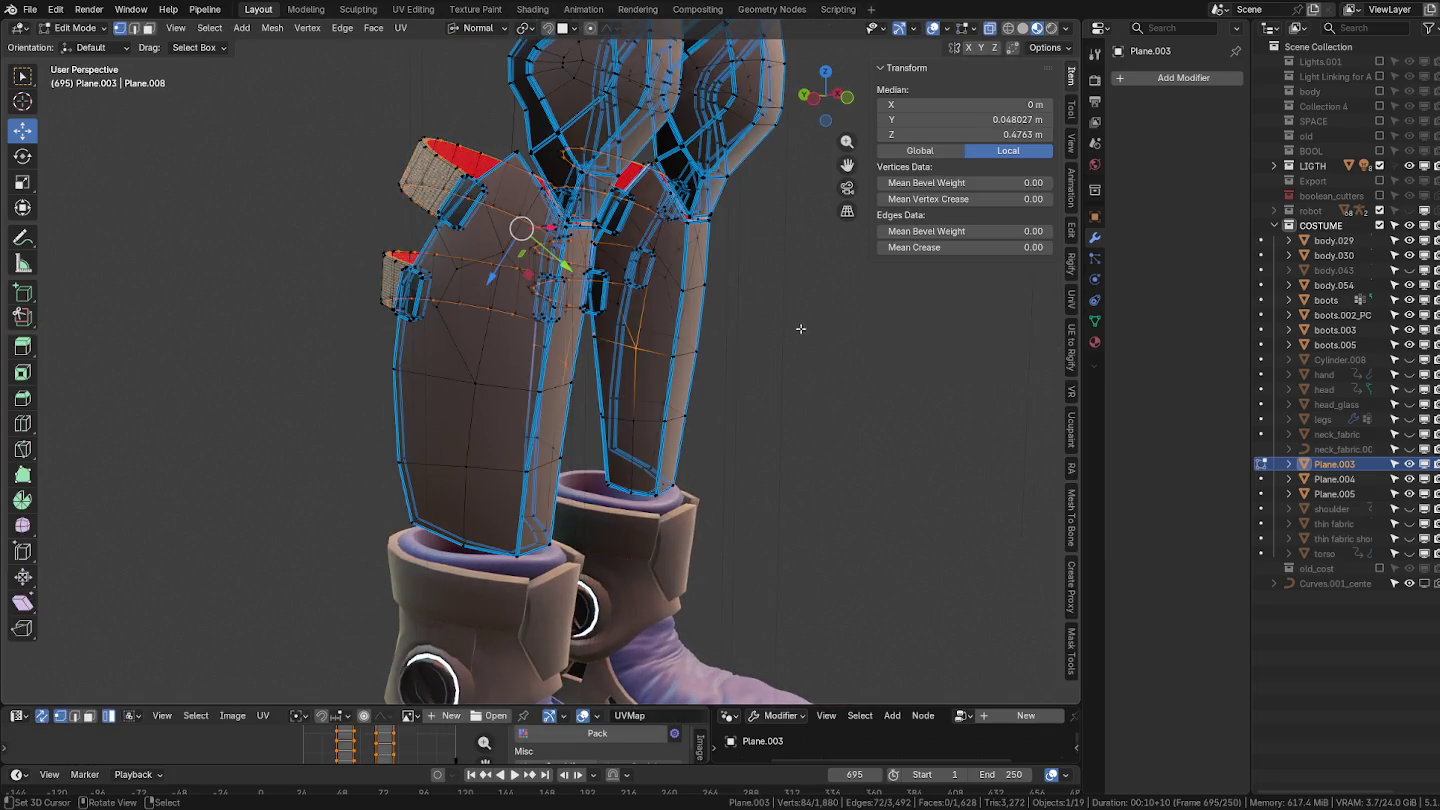
pyautogui.moveTo(811, 328); pyautogui.dragTo(860, 345, button='middle')
pyautogui.press('Tab')
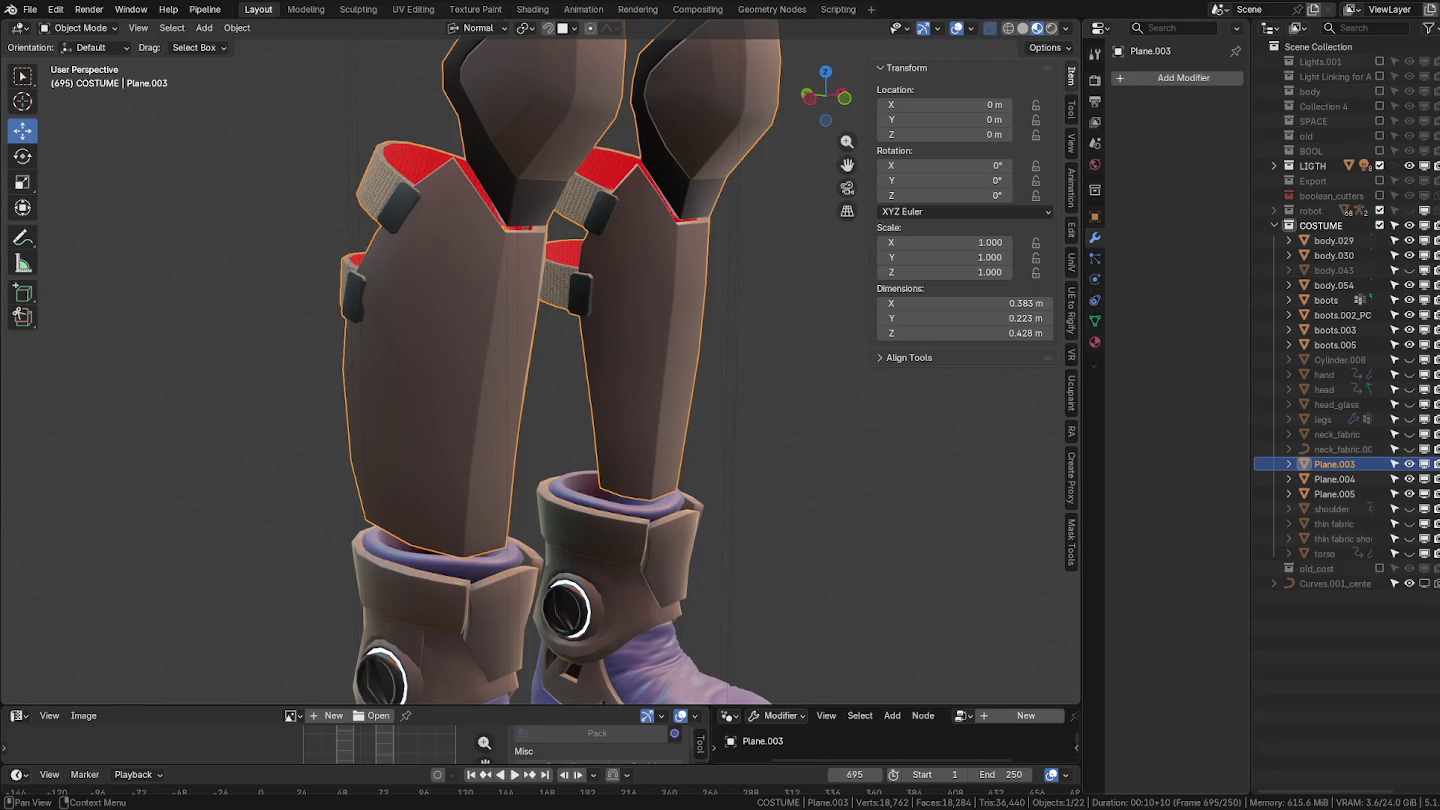
# Rename the joined shin armour to 'shin', replacing an interim 'legs' name.
pyautogui.doubleClick(1334, 463)
pyautogui.write('legs')
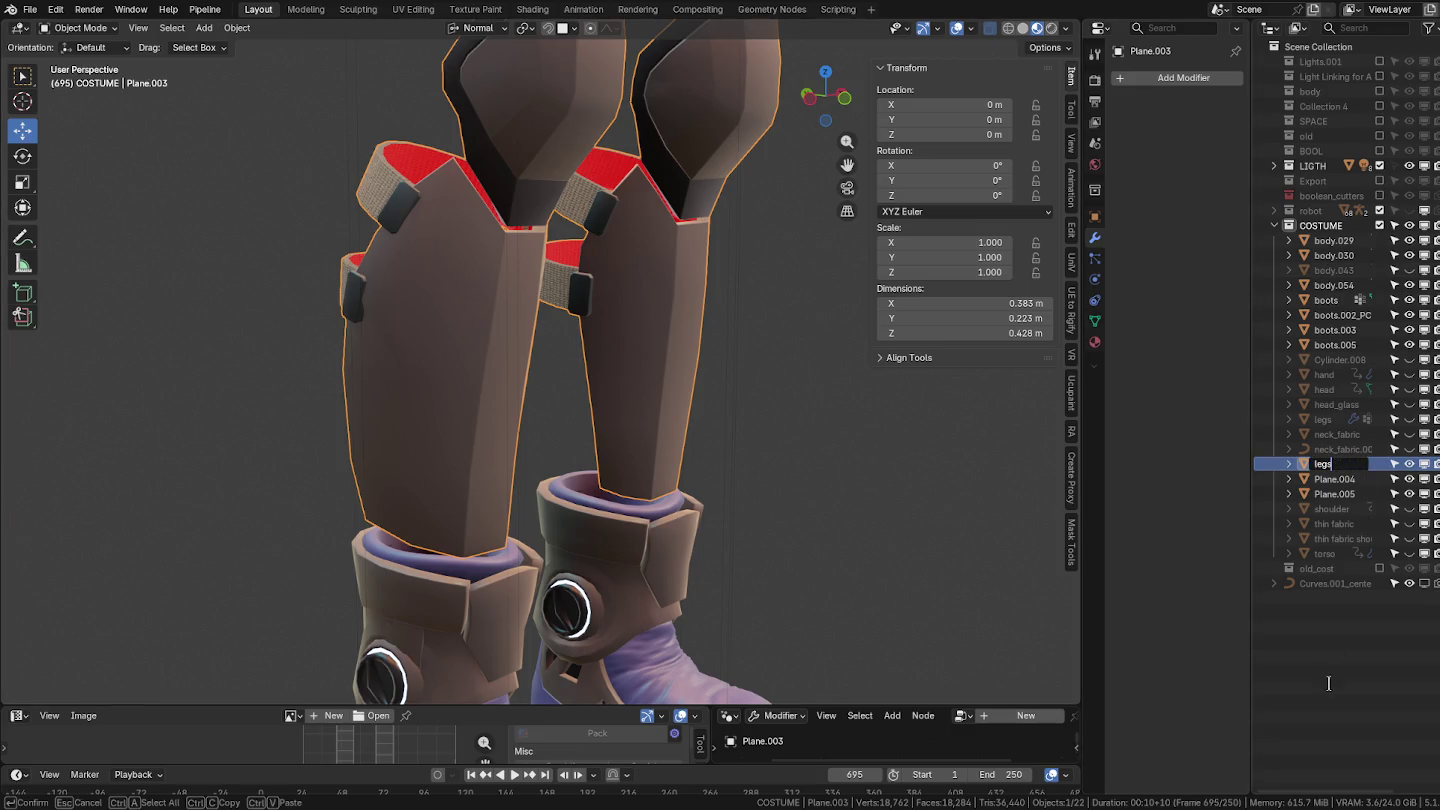
pyautogui.press('Return')
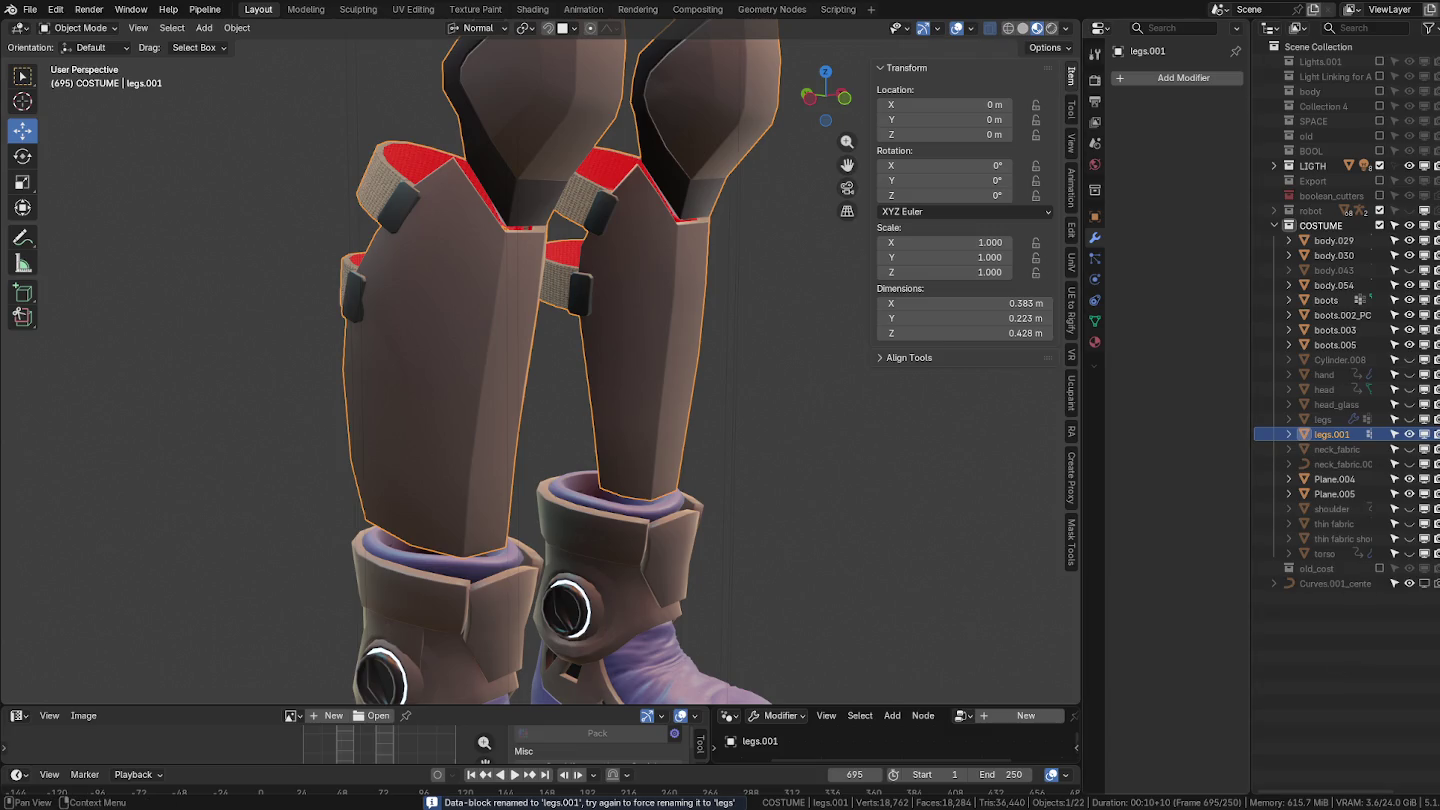
pyautogui.doubleClick(1329, 434)
pyautogui.write('shin')
pyautogui.press('Return')
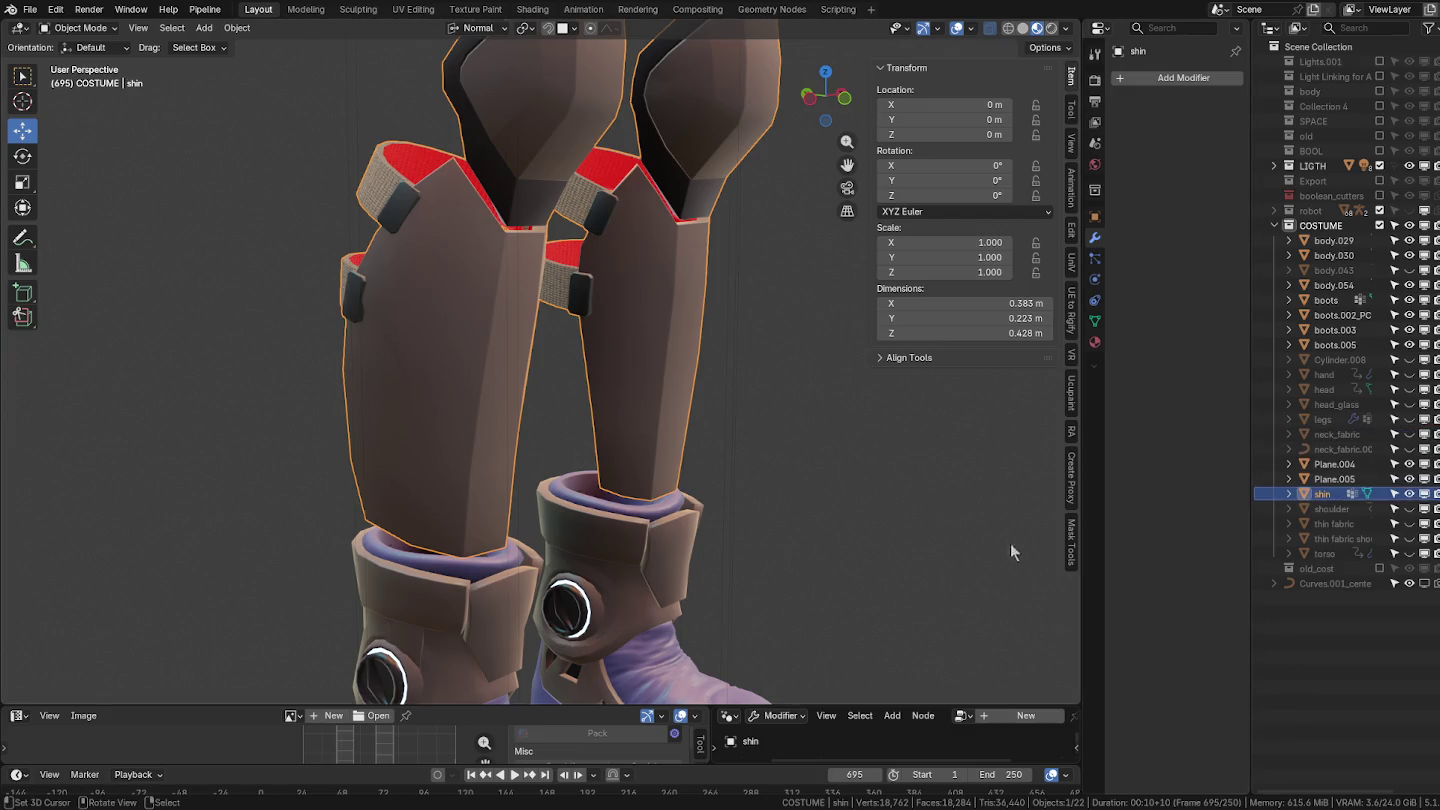
pyautogui.click(606, 626)
pyautogui.keyDown('shift'); pyautogui.moveTo(733, 626); pyautogui.dragTo(680, 250, button='middle'); pyautogui.keyUp('shift')
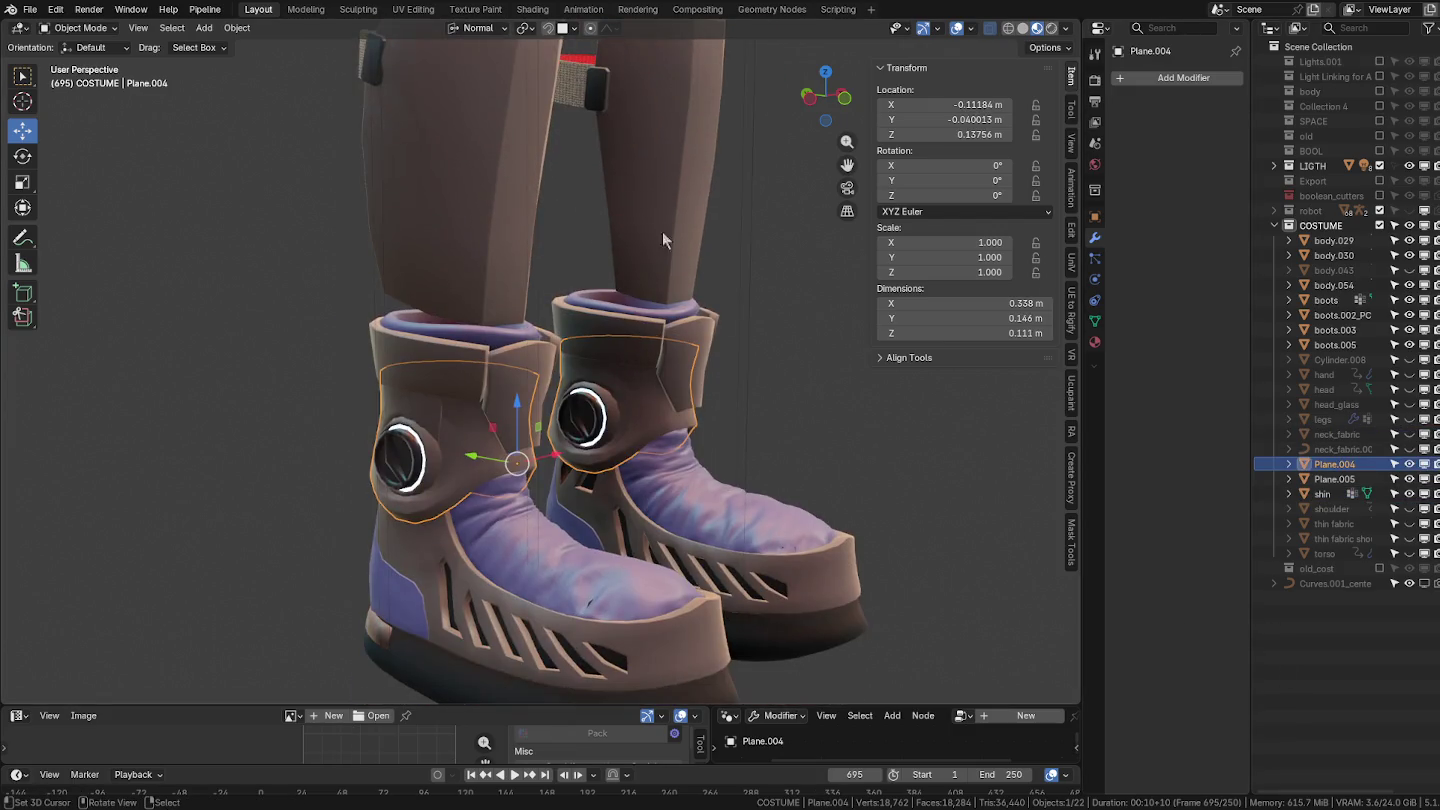
pyautogui.click(627, 189)
pyautogui.press('h')
pyautogui.scroll(-5, 630, 192)
pyautogui.moveTo(635, 202); pyautogui.dragTo(674, 272, button='middle')
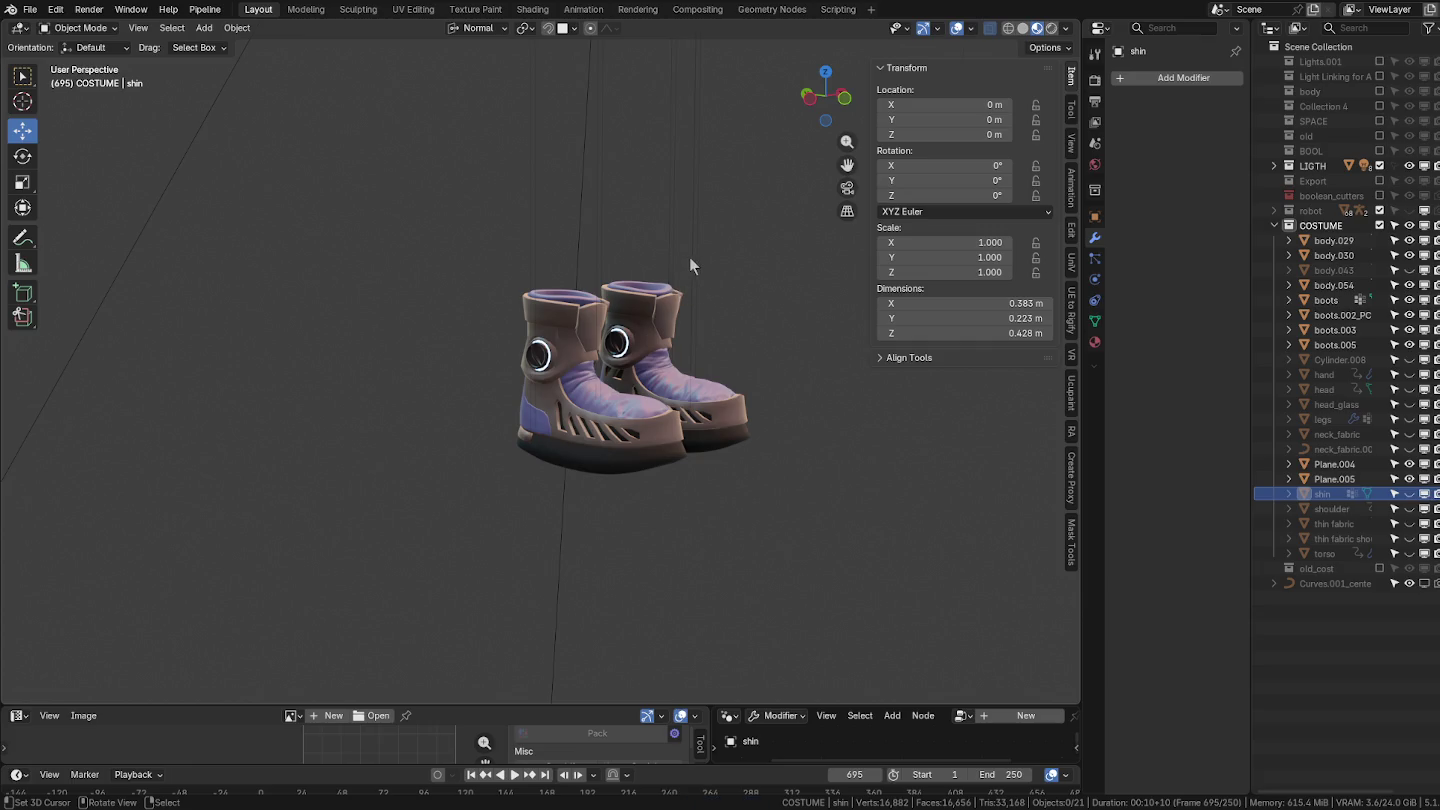
pyautogui.moveTo(686, 256); pyautogui.dragTo(672, 338, button='middle')
pyautogui.scroll(3, 671, 339)
pyautogui.click(673, 356)
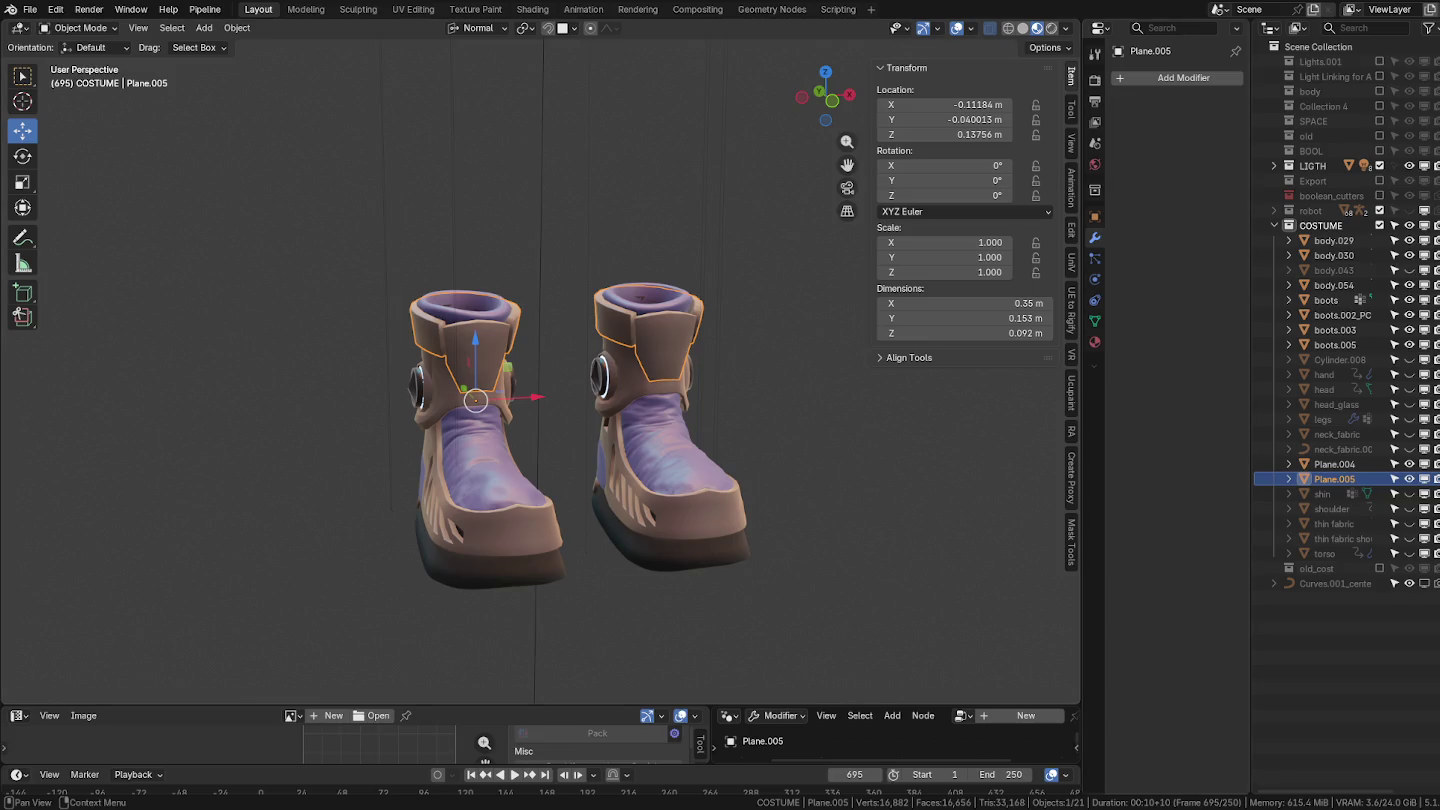
pyautogui.moveTo(799, 466)
pyautogui.mouseDown(button='middle')
pyautogui.moveTo(823, 441)
pyautogui.moveTo(680, 323)
pyautogui.mouseUp(button='middle')
pyautogui.scroll(-3, 605, 314)
pyautogui.moveTo(317, 231); pyautogui.dragTo(740, 589)
pyautogui.click(237, 27)
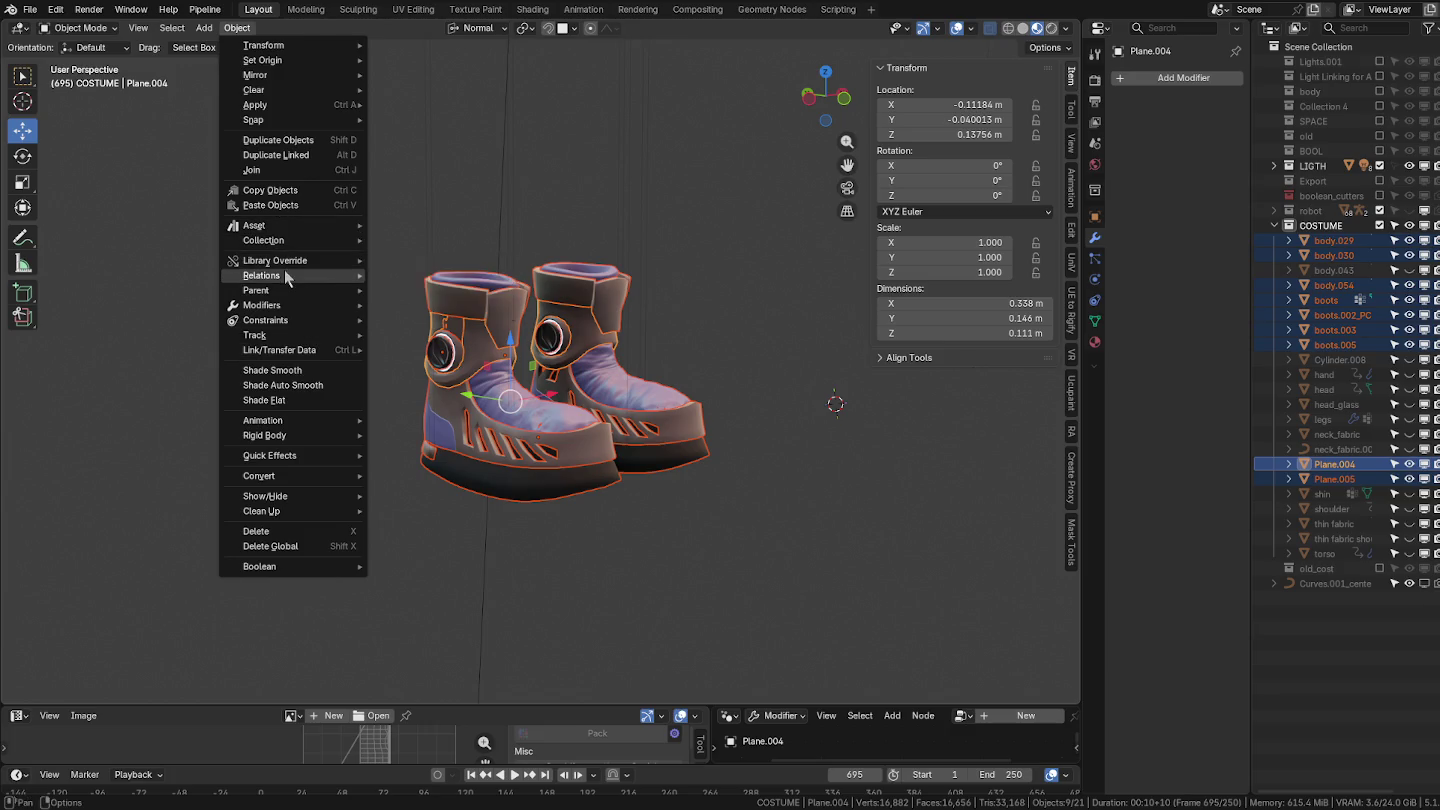
pyautogui.moveTo(415, 295)
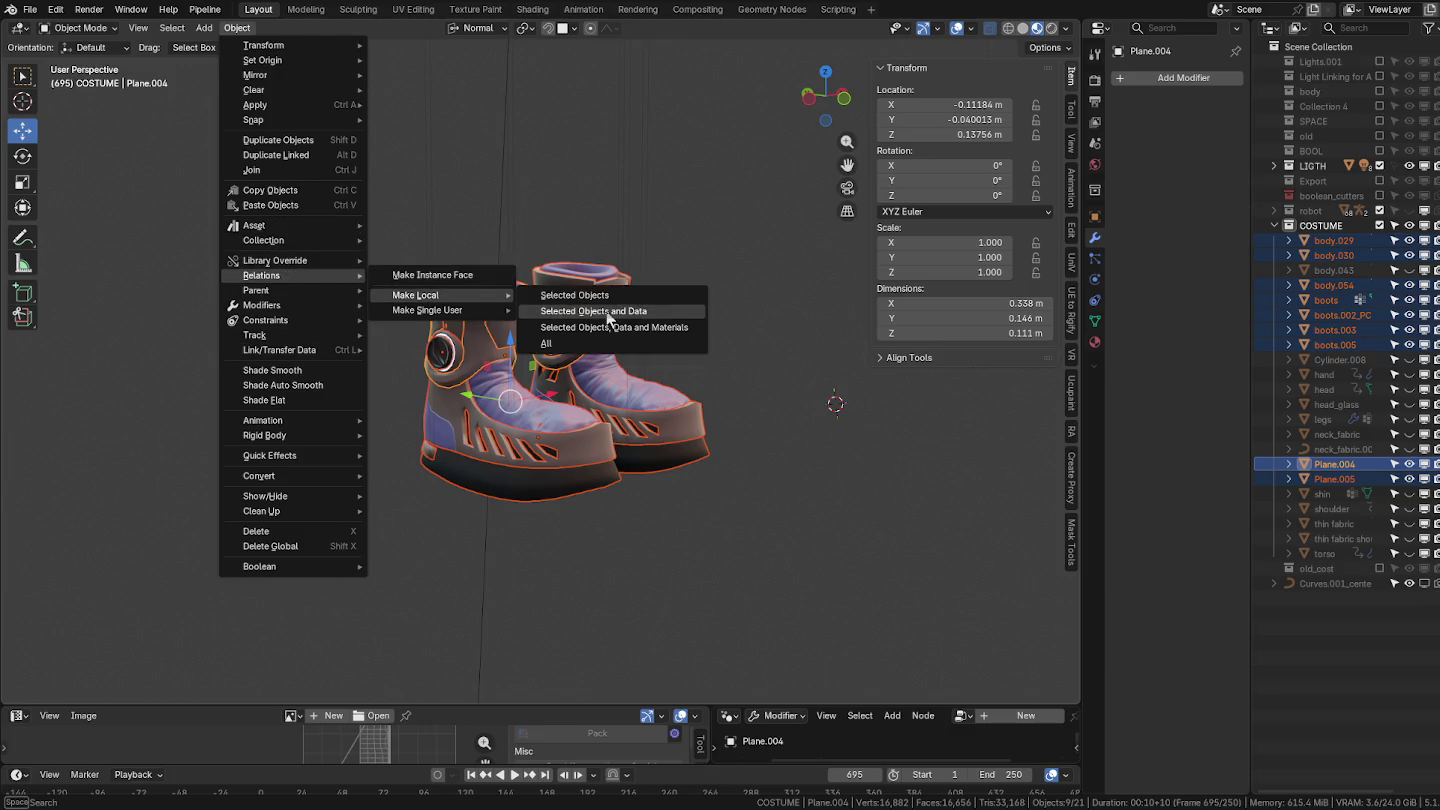
# Make the selected boot pieces and their data local, and convert them to meshes.
pyautogui.click(585, 311)
pyautogui.click(246, 30)
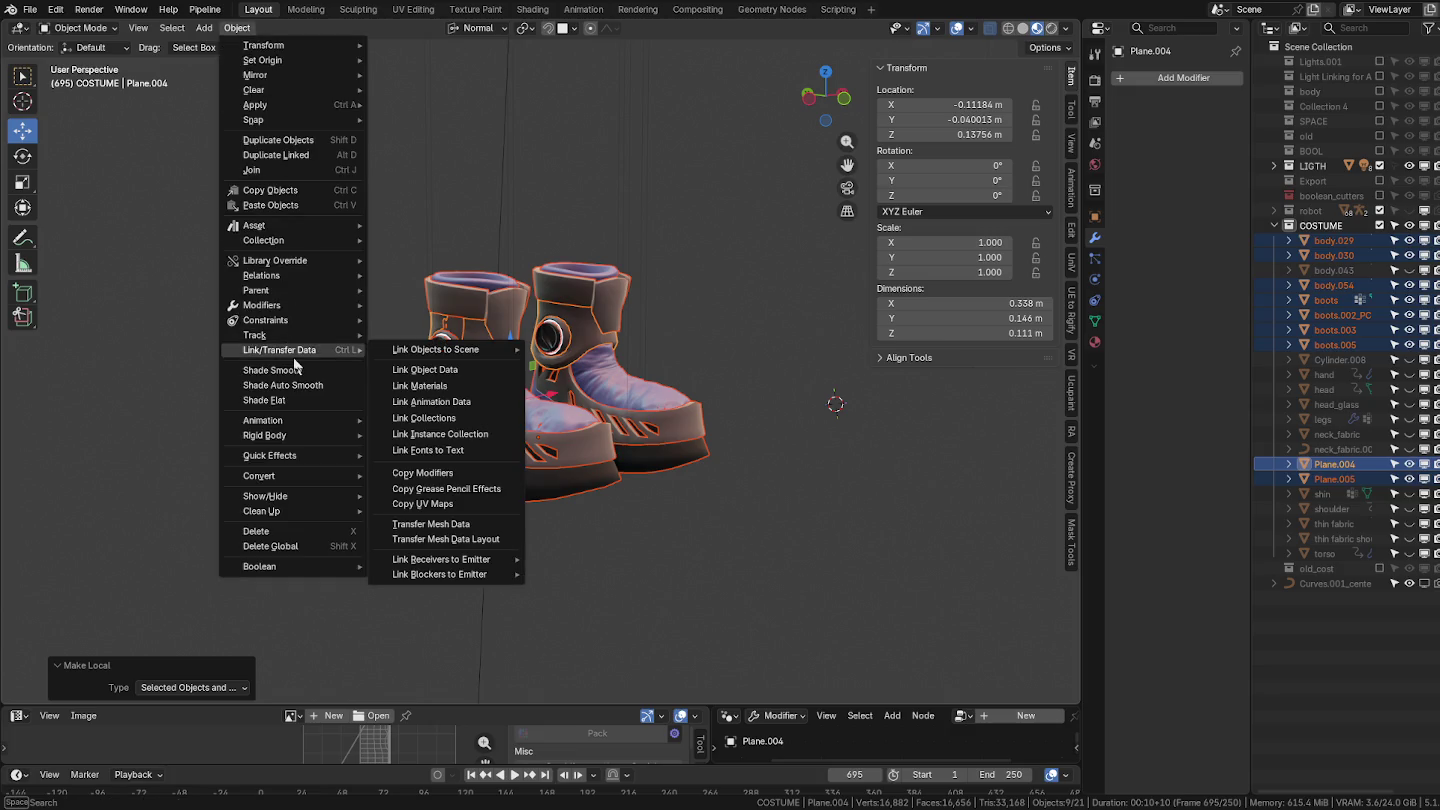
pyautogui.moveTo(259, 476)
pyautogui.click(421, 476)
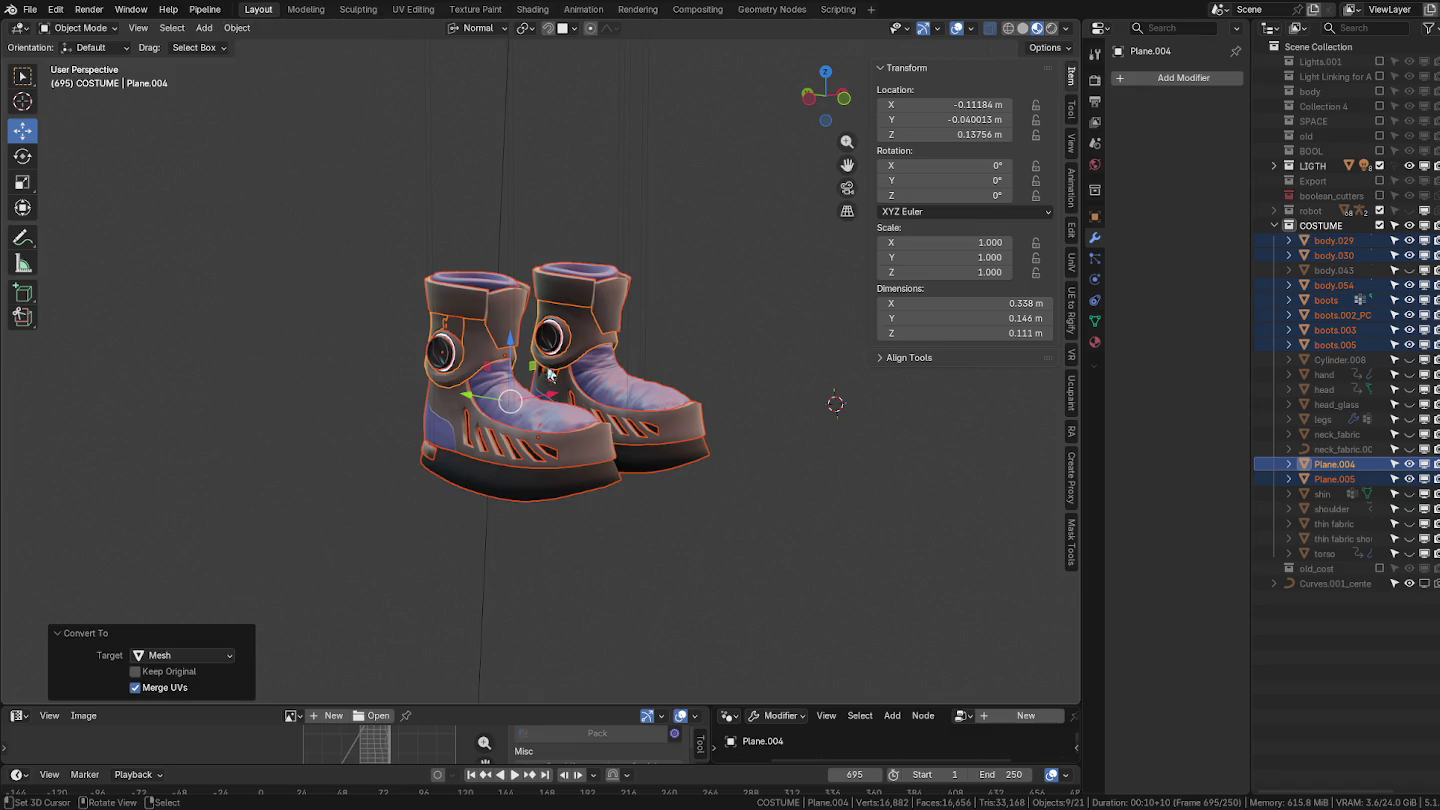
# Join all the boot pieces into the active 'boots' object.
pyautogui.click(468, 358)
pyautogui.click(491, 424)
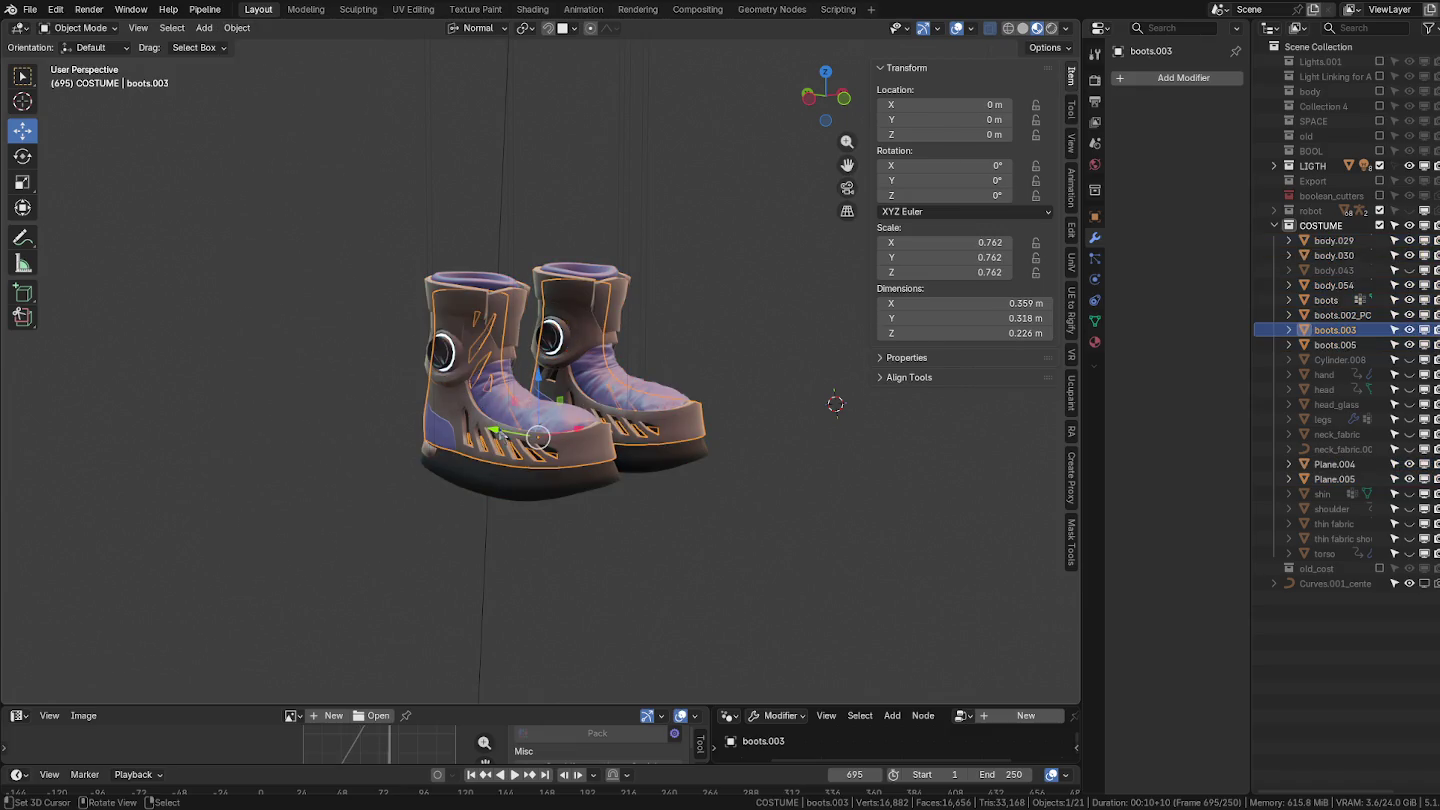
pyautogui.click(490, 424)
pyautogui.moveTo(313, 201); pyautogui.dragTo(817, 608)
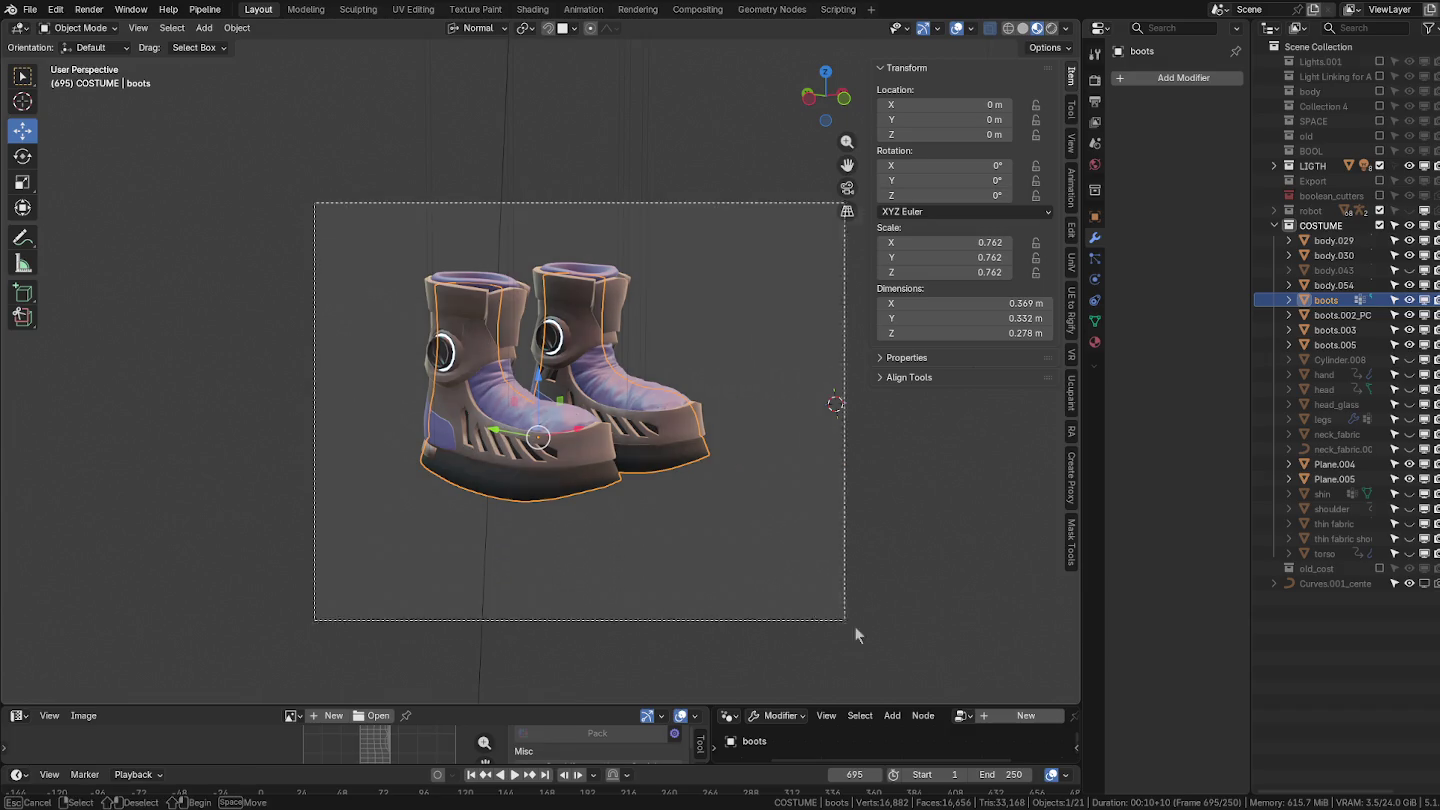
pyautogui.hotkey('ctrl', 'j')
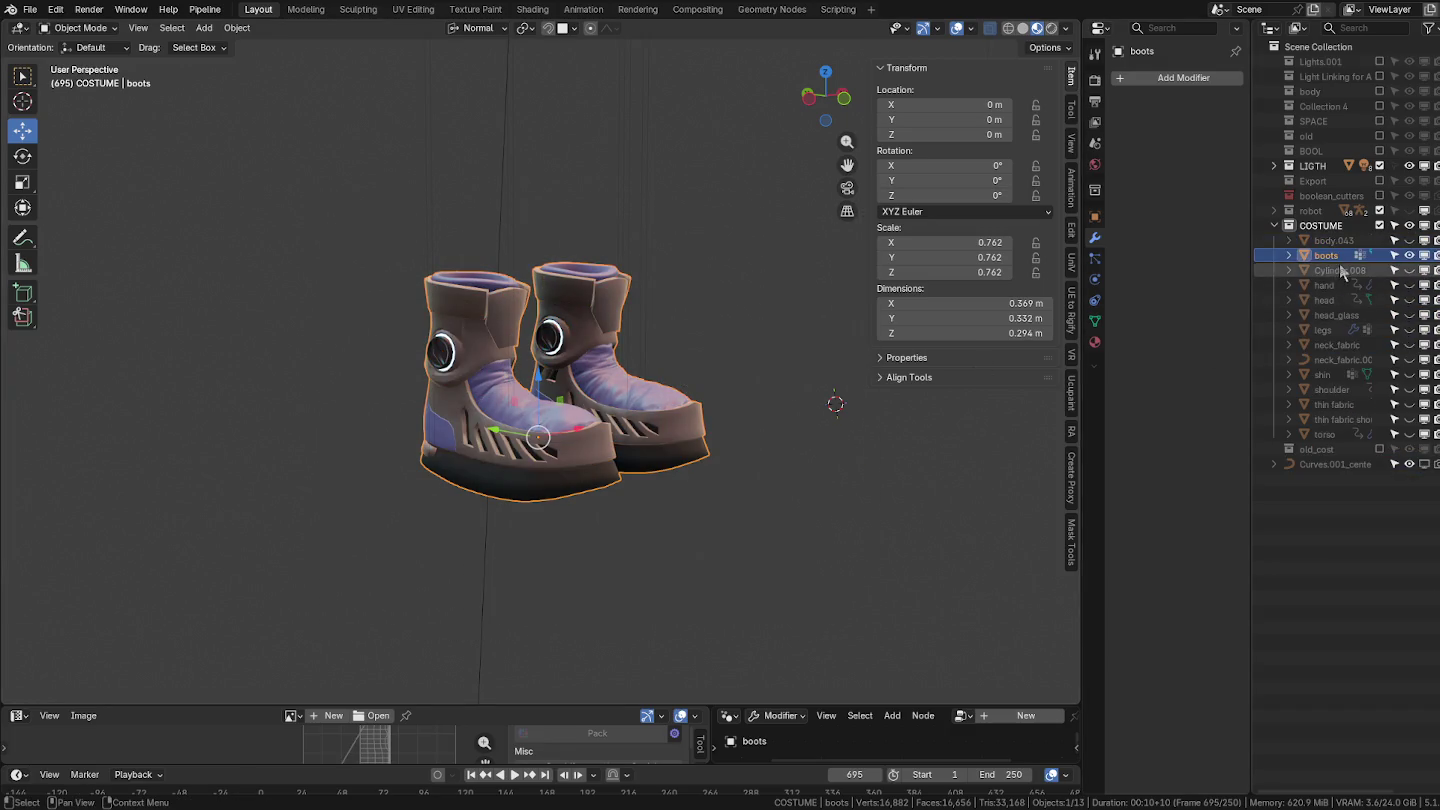
# Unhide all hidden costume parts and deselect everything.
pyautogui.click(1361, 580)
pyautogui.moveTo(809, 314)
pyautogui.mouseDown(button='middle')
pyautogui.moveTo(629, 367)
pyautogui.moveTo(565, 323)
pyautogui.moveTo(683, 402)
pyautogui.mouseUp(button='middle')
pyautogui.hotkey('alt', 'h')
pyautogui.scroll(-3, 626, 362)
pyautogui.hotkey('alt', 'a')
pyautogui.scroll(-5, 564, 323)
pyautogui.scroll(2, 683, 402)
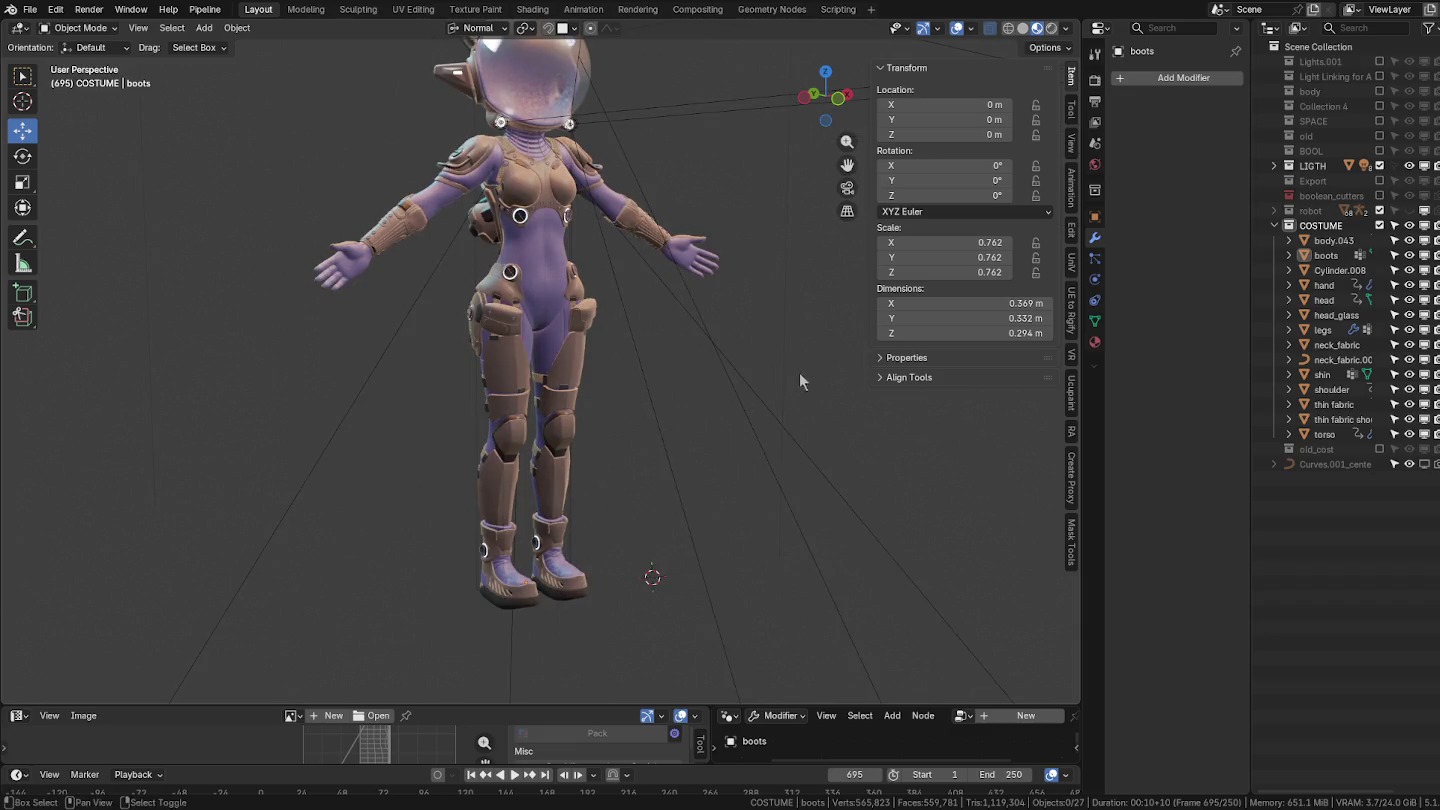
pyautogui.moveTo(799, 364); pyautogui.dragTo(859, 380, button='middle')
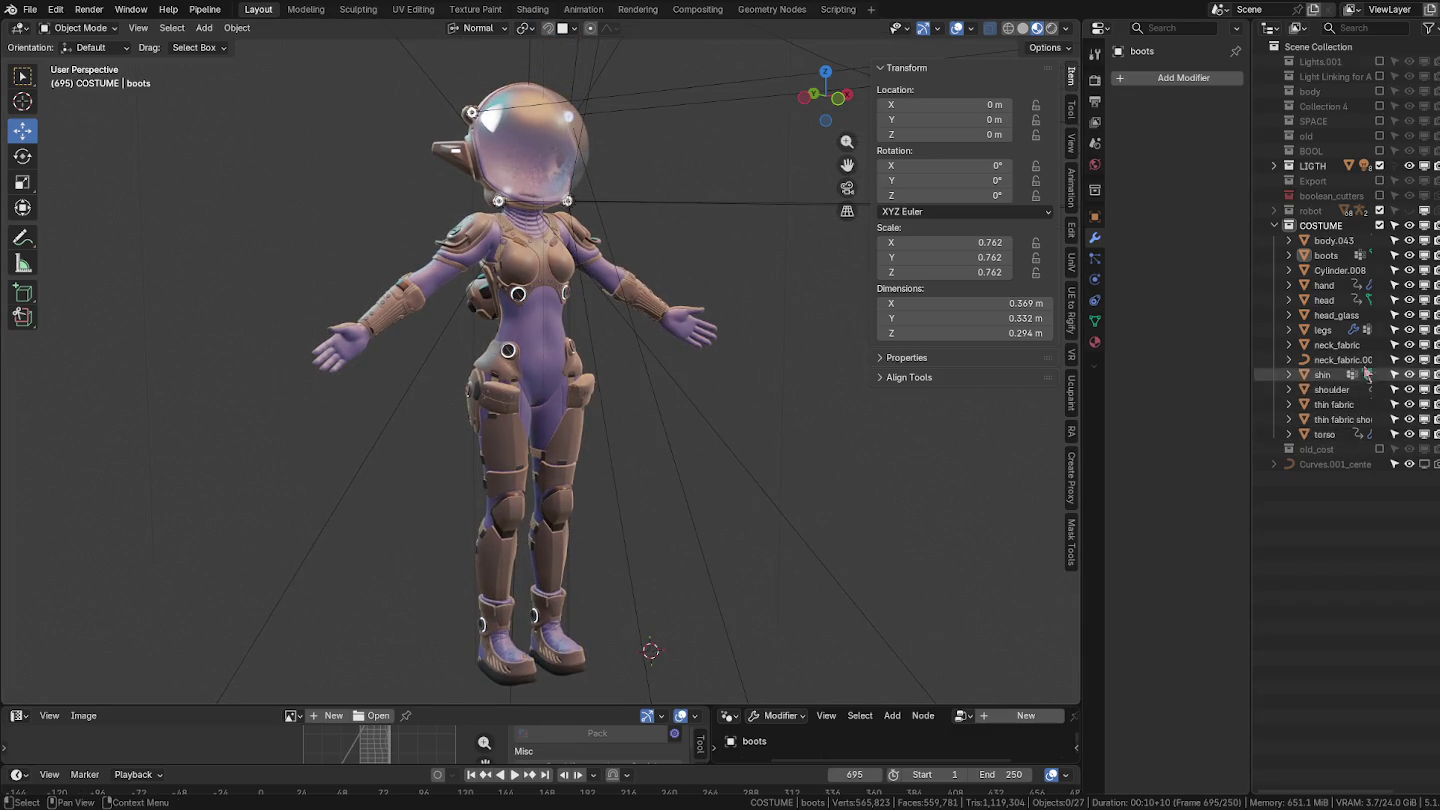
# Select the back cylinder Cylinder.008 and frame it in the view.
pyautogui.click(1337, 273)
pyautogui.press('KP_Decimal')
pyautogui.scroll(-3, 755, 396)
pyautogui.scroll(-5, 755, 396)
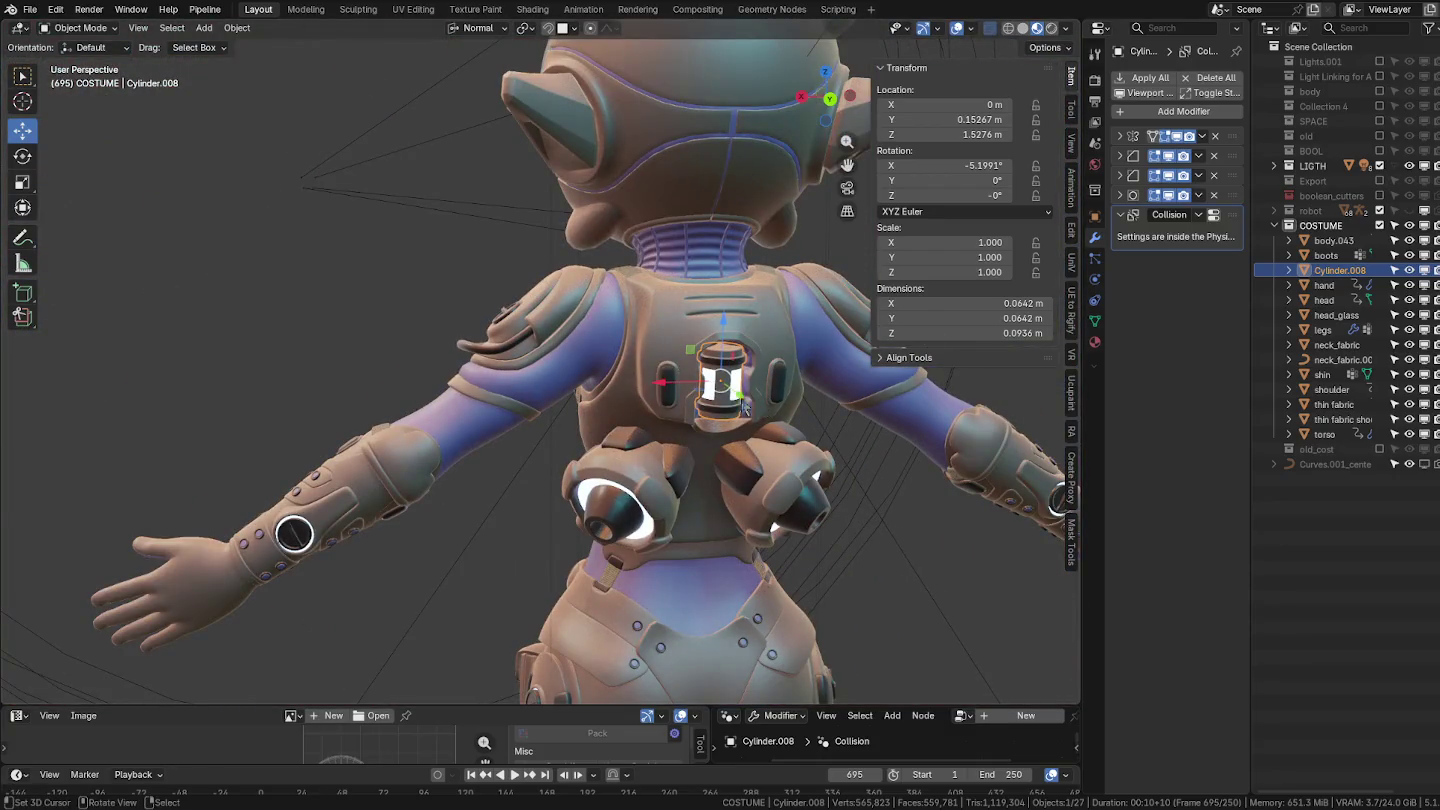
pyautogui.scroll(2, 670, 397)
pyautogui.scroll(-3, 671, 398)
pyautogui.moveTo(670, 397); pyautogui.dragTo(837, 405, button='middle')
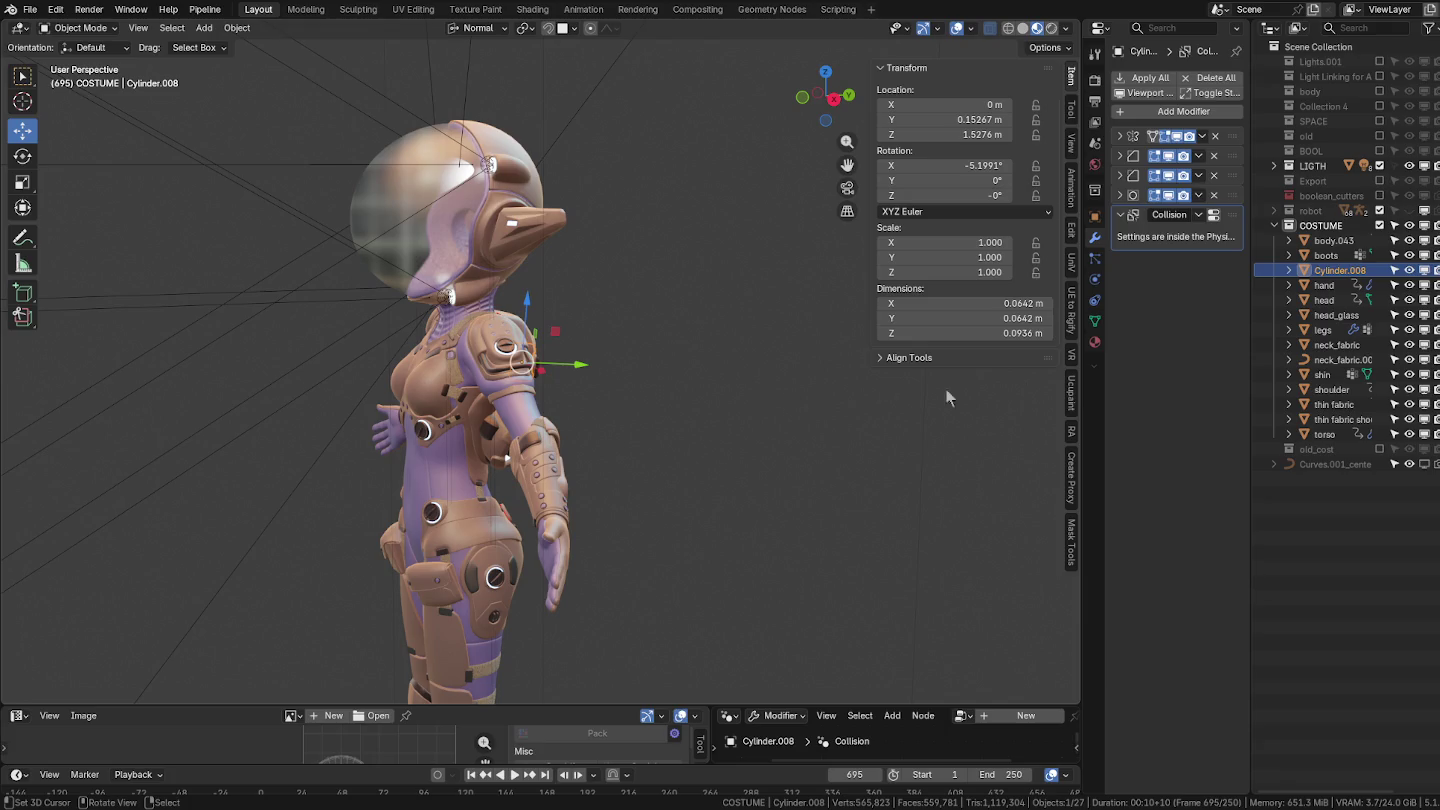
# Rename Cylinder.008 to 'battery', correcting a mistyped name and an interim 'power' name.
pyautogui.doubleClick(1349, 275)
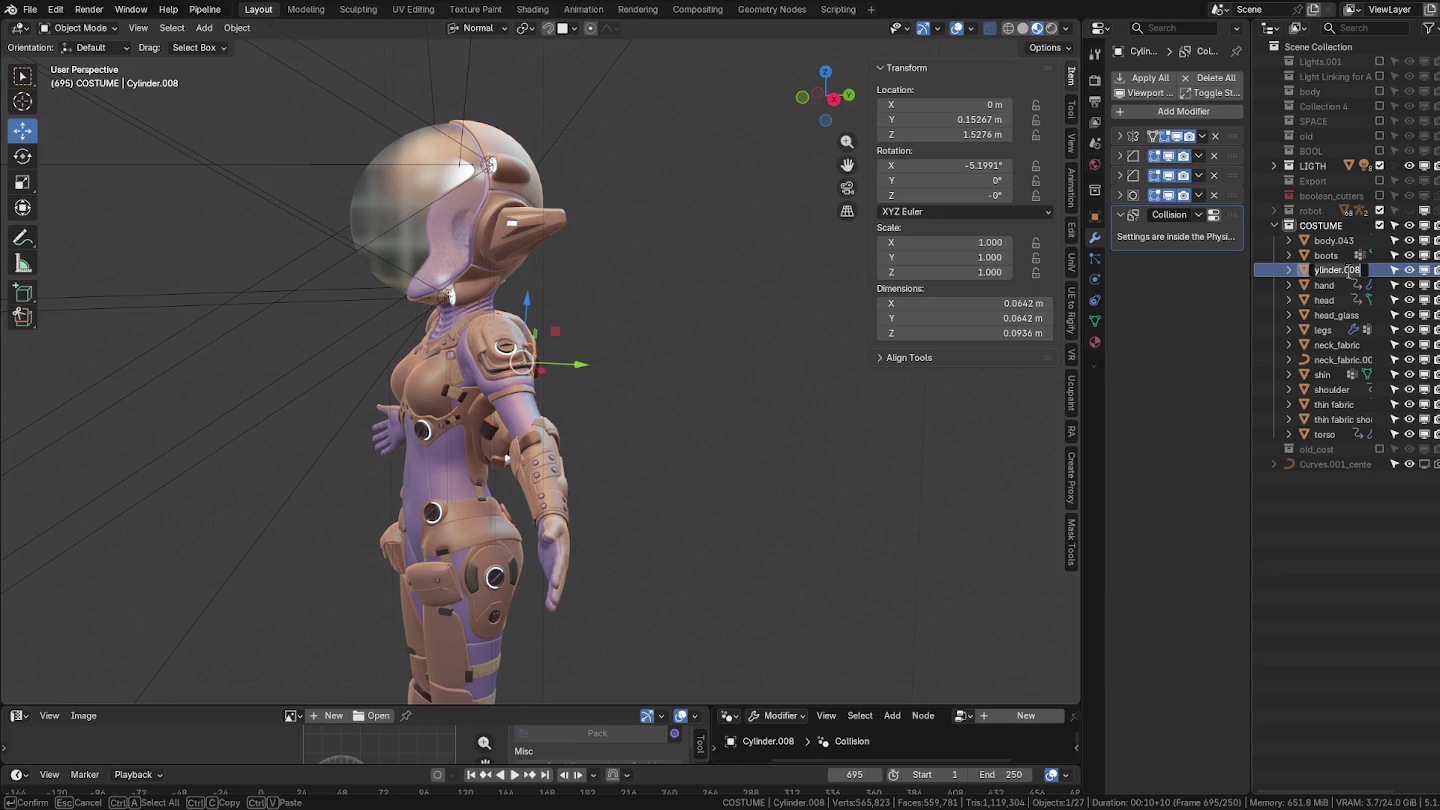
pyautogui.write('зщцук')
pyautogui.moveTo(1350, 273); pyautogui.dragTo(1256, 275)
pyautogui.press('BackSpace')
pyautogui.write('po')
pyautogui.write('wer')
pyautogui.press('Return')
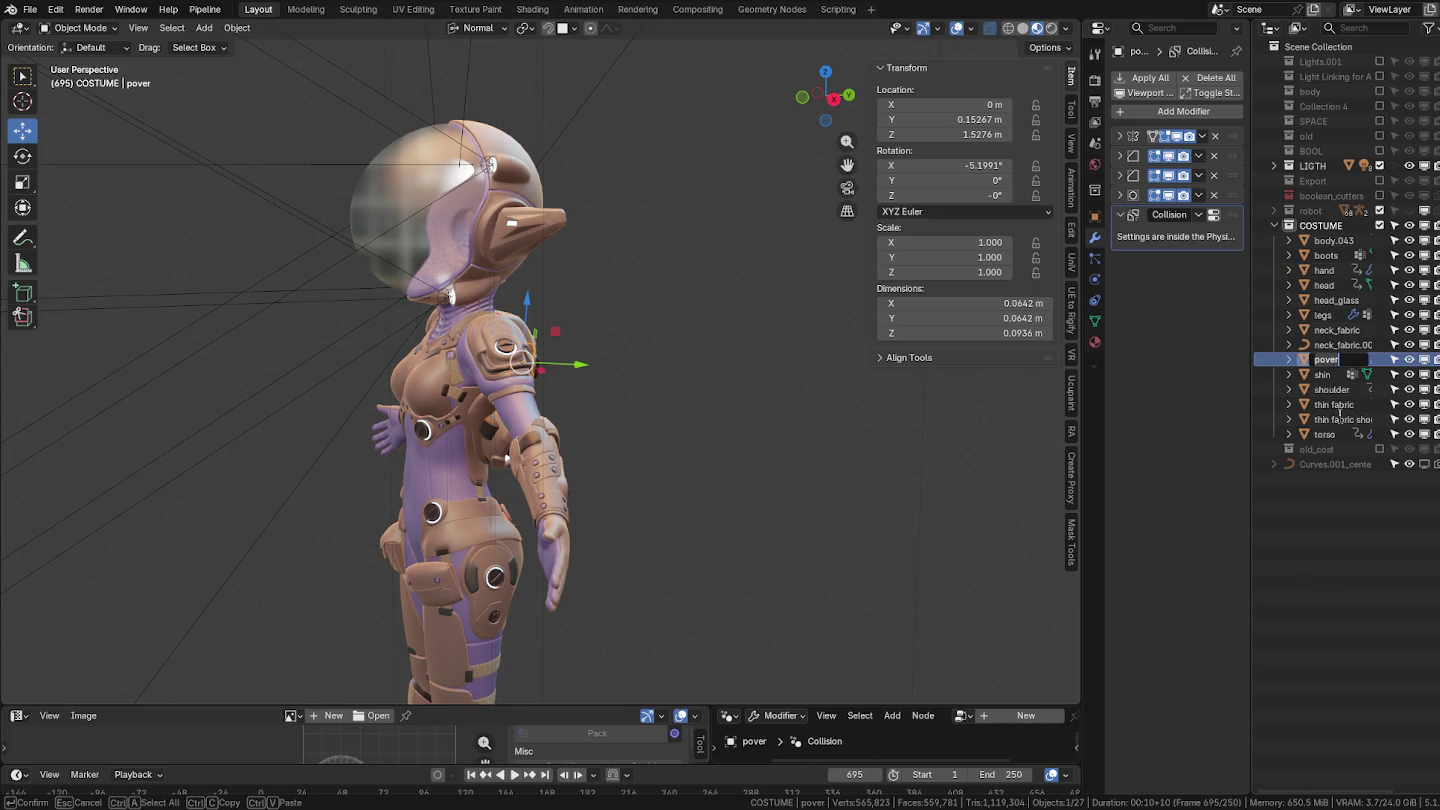
pyautogui.doubleClick(1336, 360)
pyautogui.write('battery')
pyautogui.press('Return')
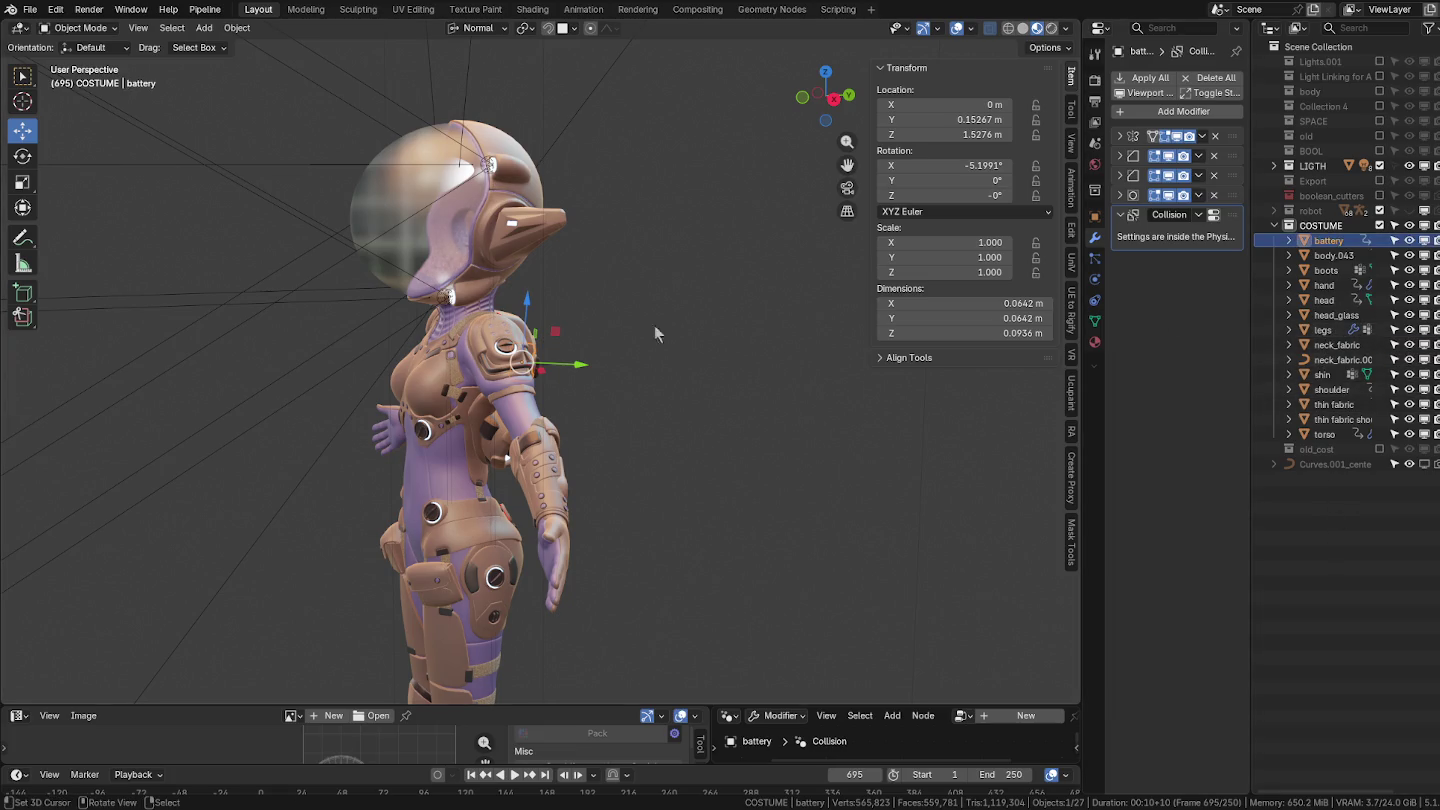
# Rename the back thruster part body.043 to 'nozzle'.
pyautogui.moveTo(688, 326); pyautogui.dragTo(589, 352, button='middle')
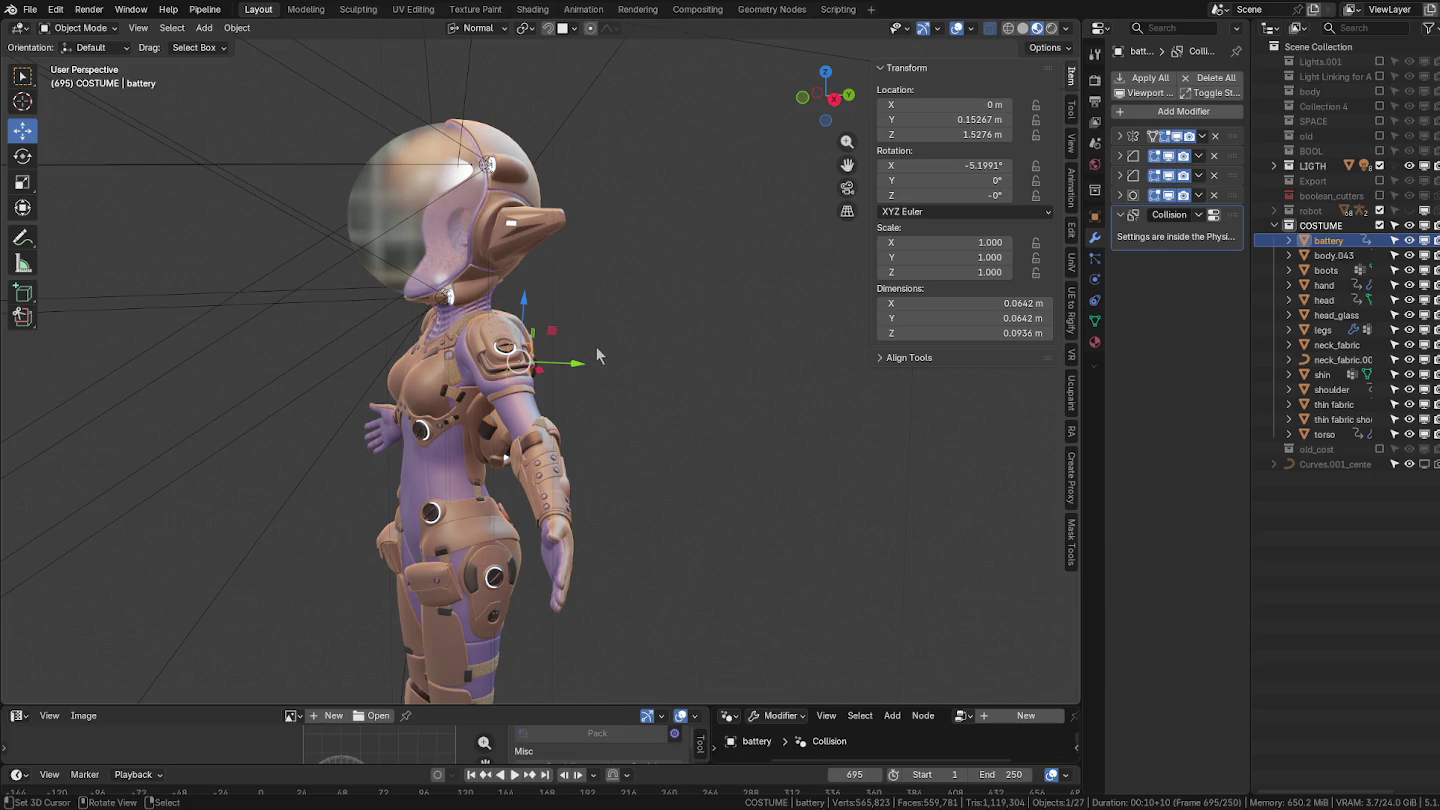
pyautogui.moveTo(697, 340); pyautogui.dragTo(580, 337, button='middle')
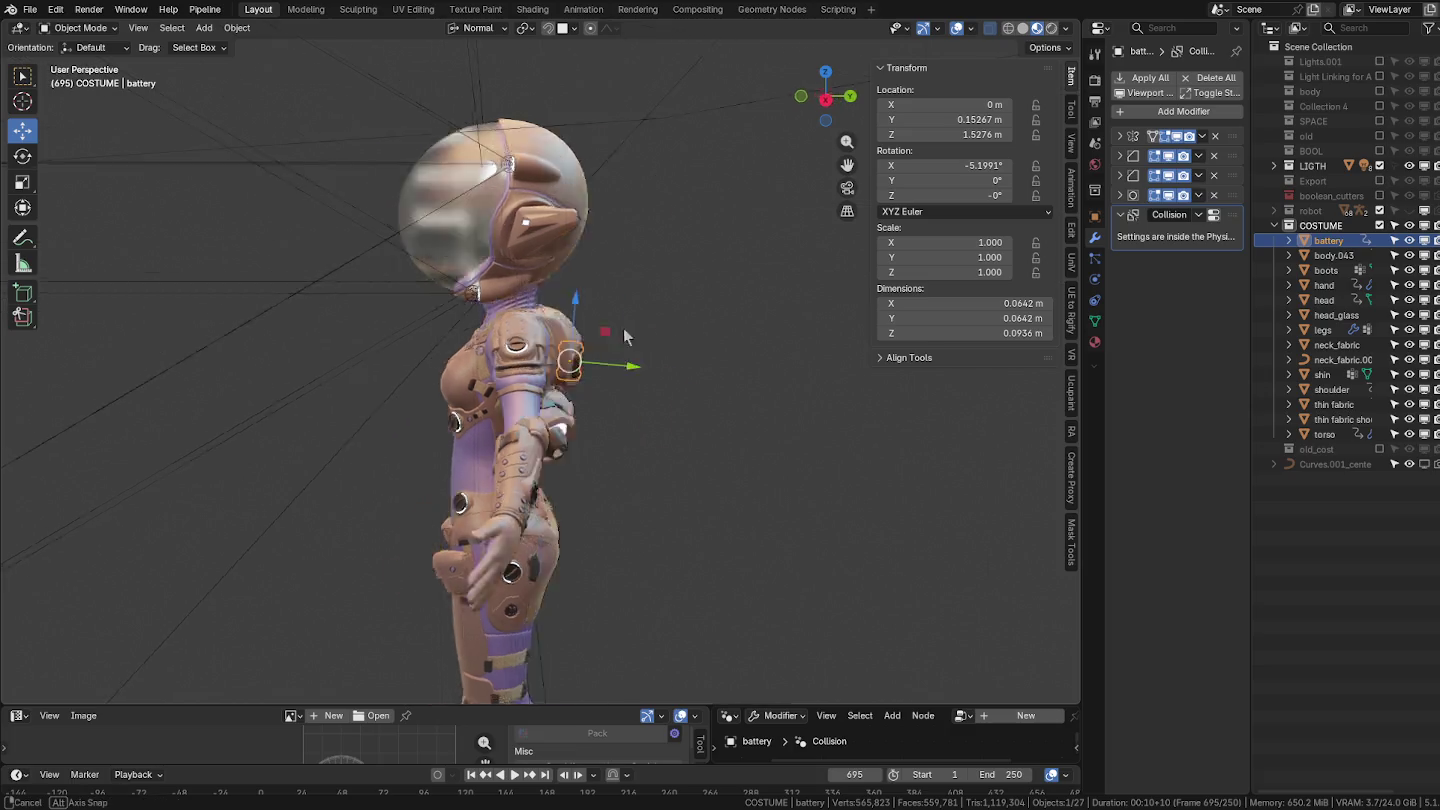
pyautogui.click(603, 414)
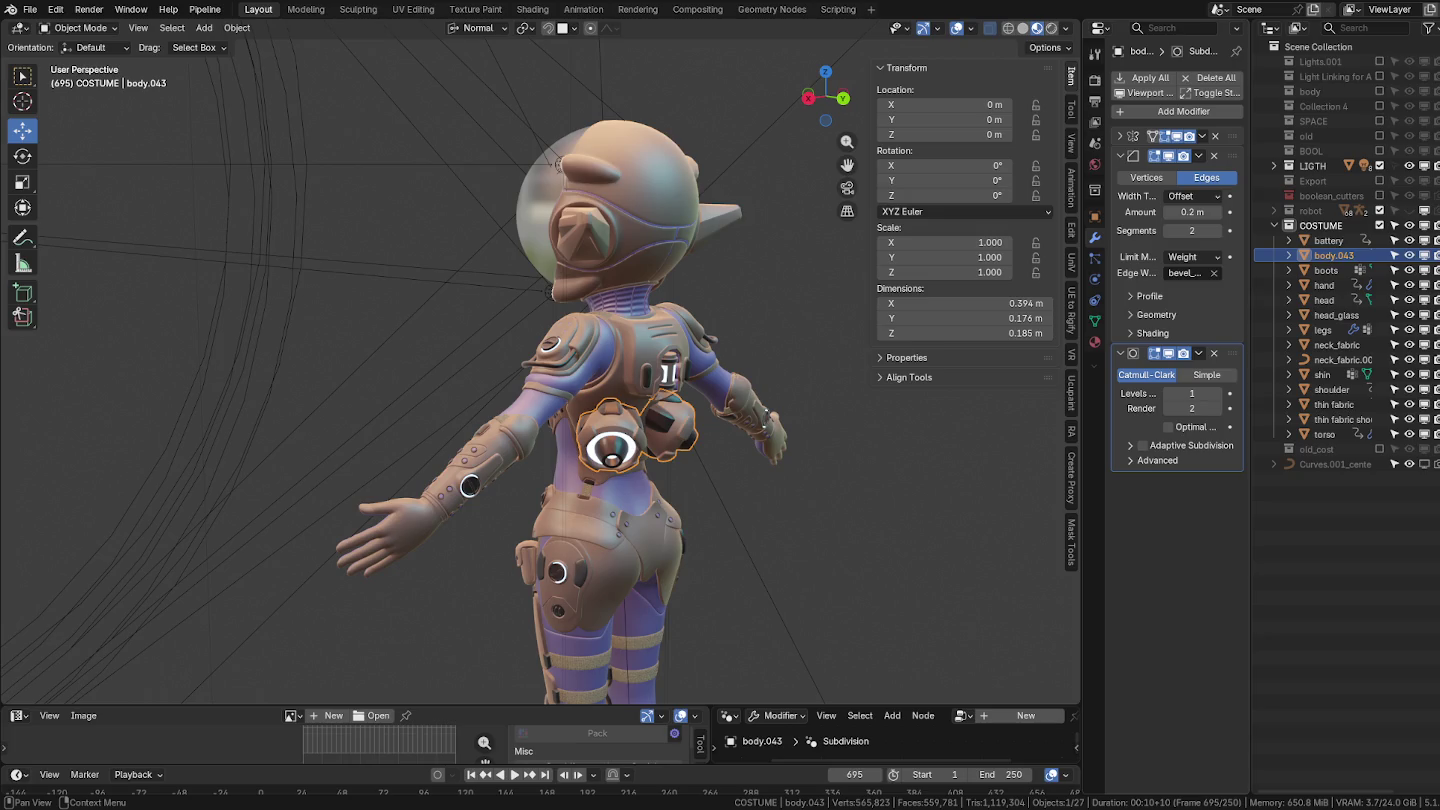
pyautogui.press('F2')
pyautogui.write('nozzle')
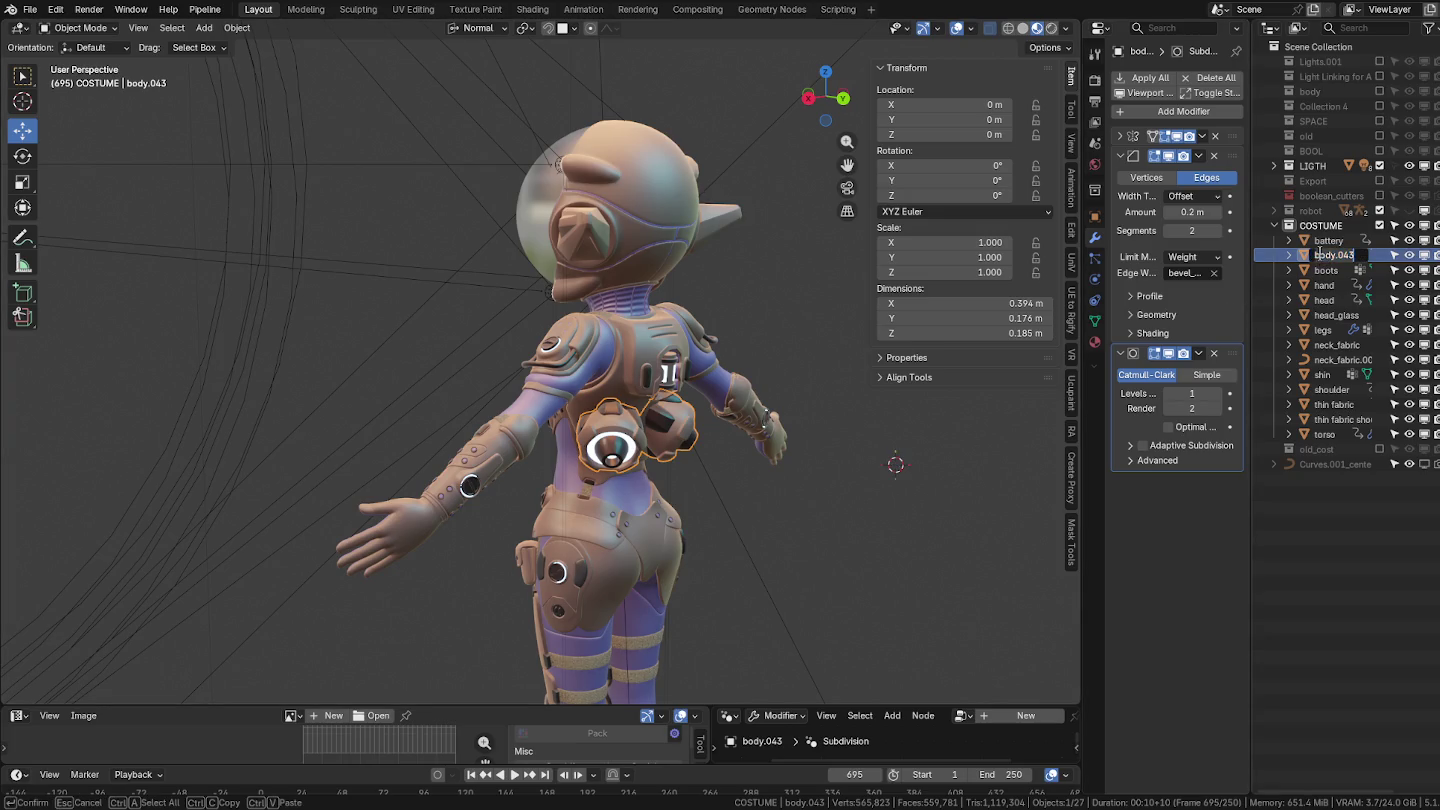
pyautogui.press('Return')
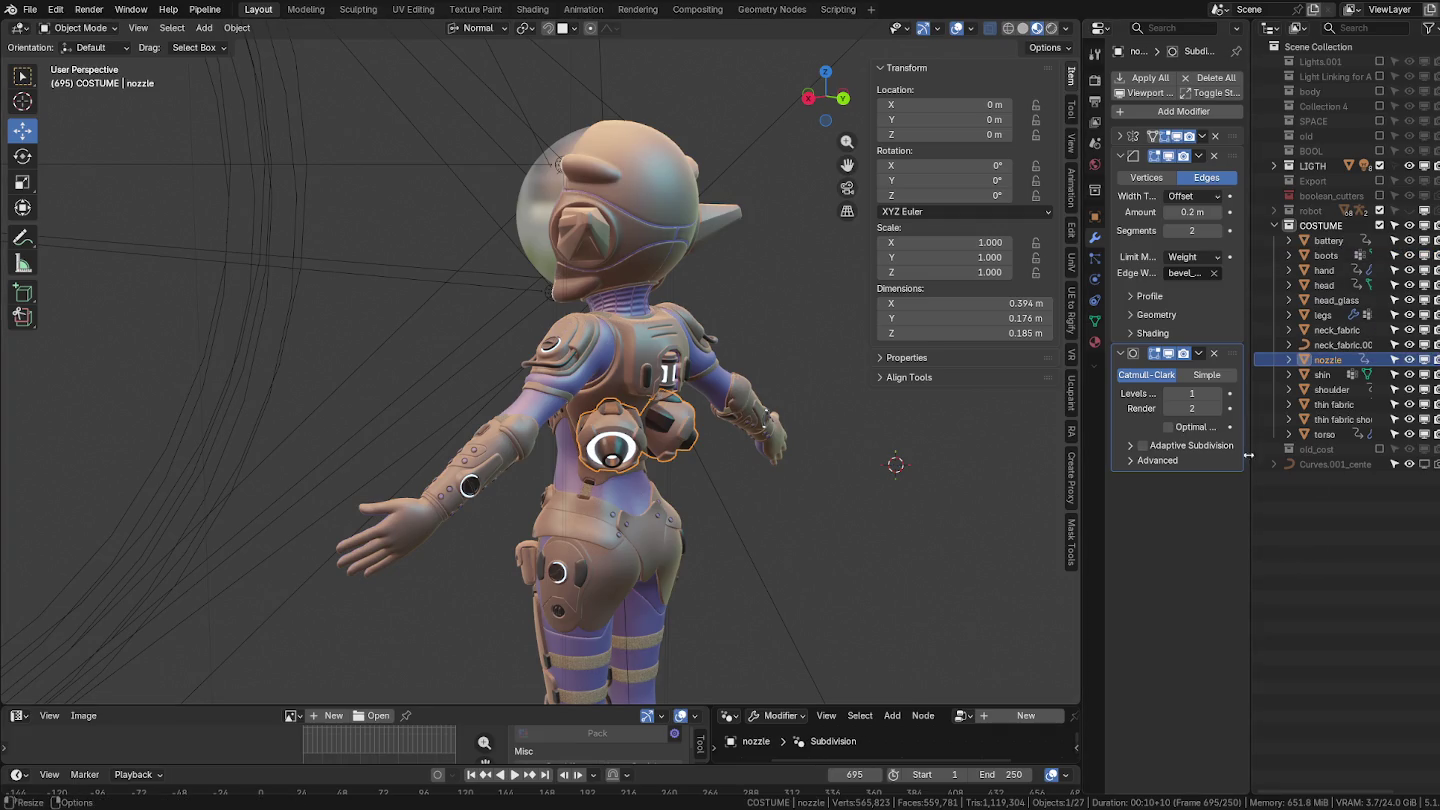
pyautogui.moveTo(775, 470)
pyautogui.mouseDown(button='middle')
pyautogui.moveTo(840, 481)
pyautogui.moveTo(712, 547)
pyautogui.moveTo(677, 479)
pyautogui.moveTo(640, 599)
pyautogui.moveTo(622, 428)
pyautogui.moveTo(632, 472)
pyautogui.moveTo(541, 505)
pyautogui.moveTo(613, 505)
pyautogui.mouseUp(button='middle')
pyautogui.press('s')
pyautogui.press('Escape')
pyautogui.press('a')
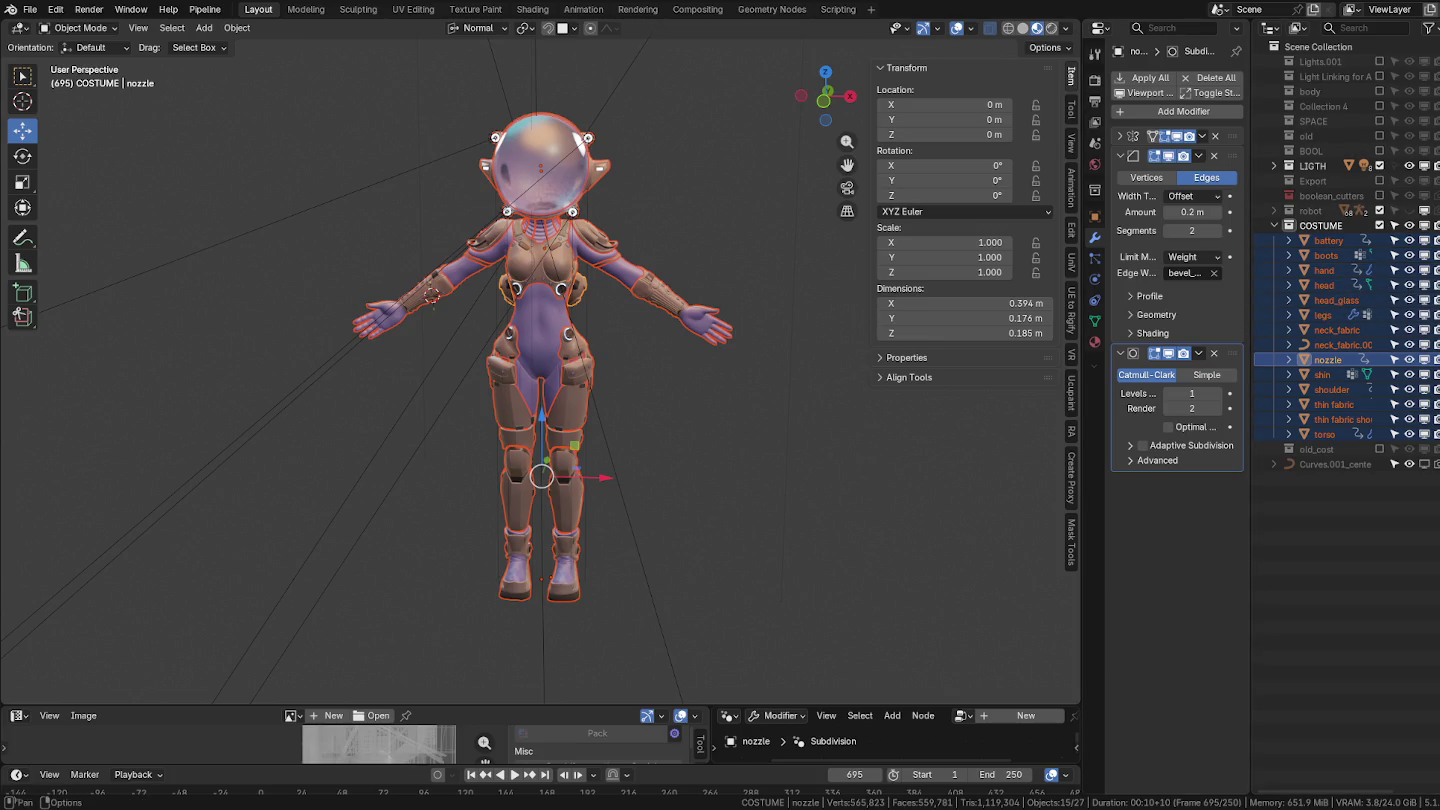
# Frame the nozzle, inspect its mesh in Edit Mode, and delete its Subdivision modifier.
pyautogui.moveTo(705, 363); pyautogui.dragTo(676, 364, button='middle')
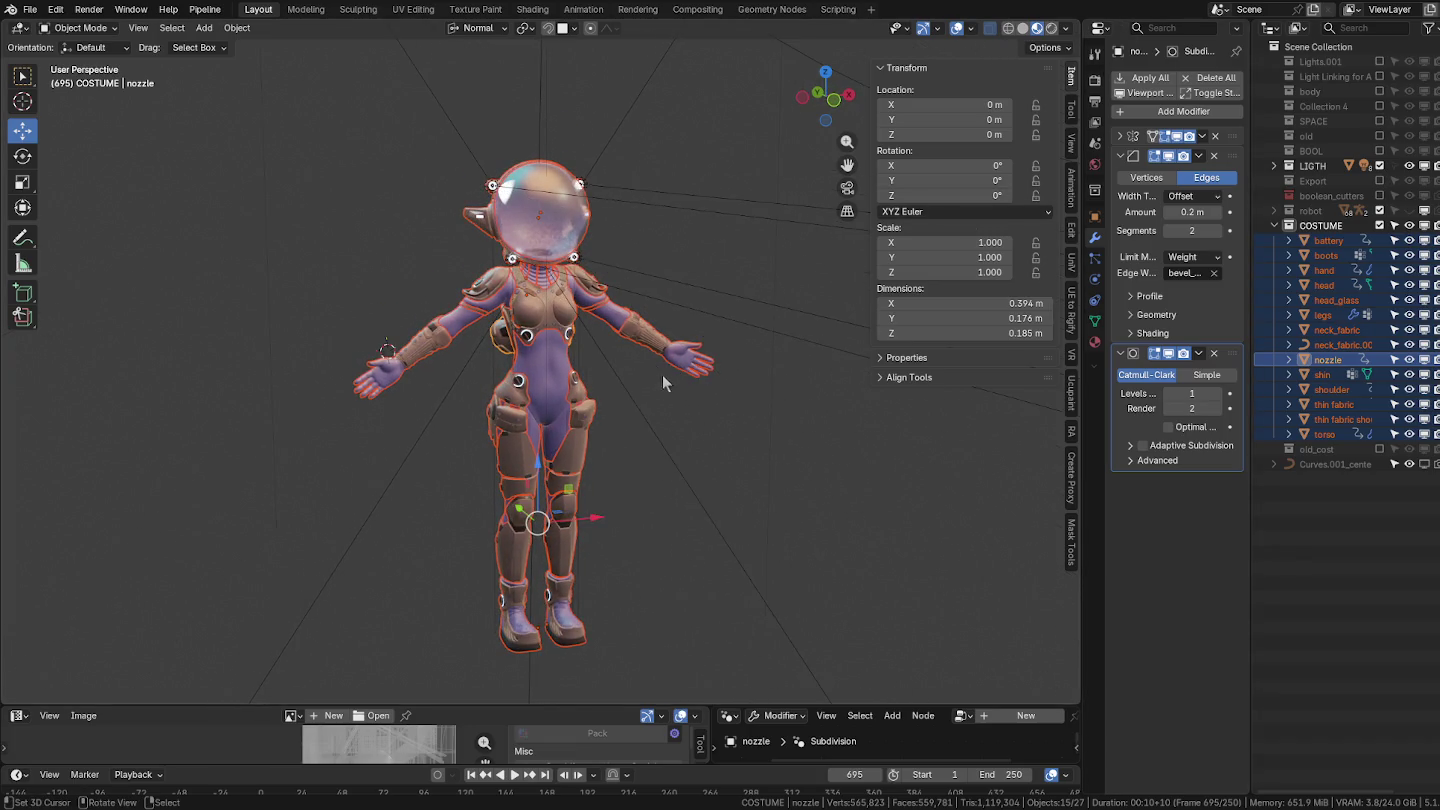
pyautogui.click(1323, 362)
pyautogui.press('KP_Decimal')
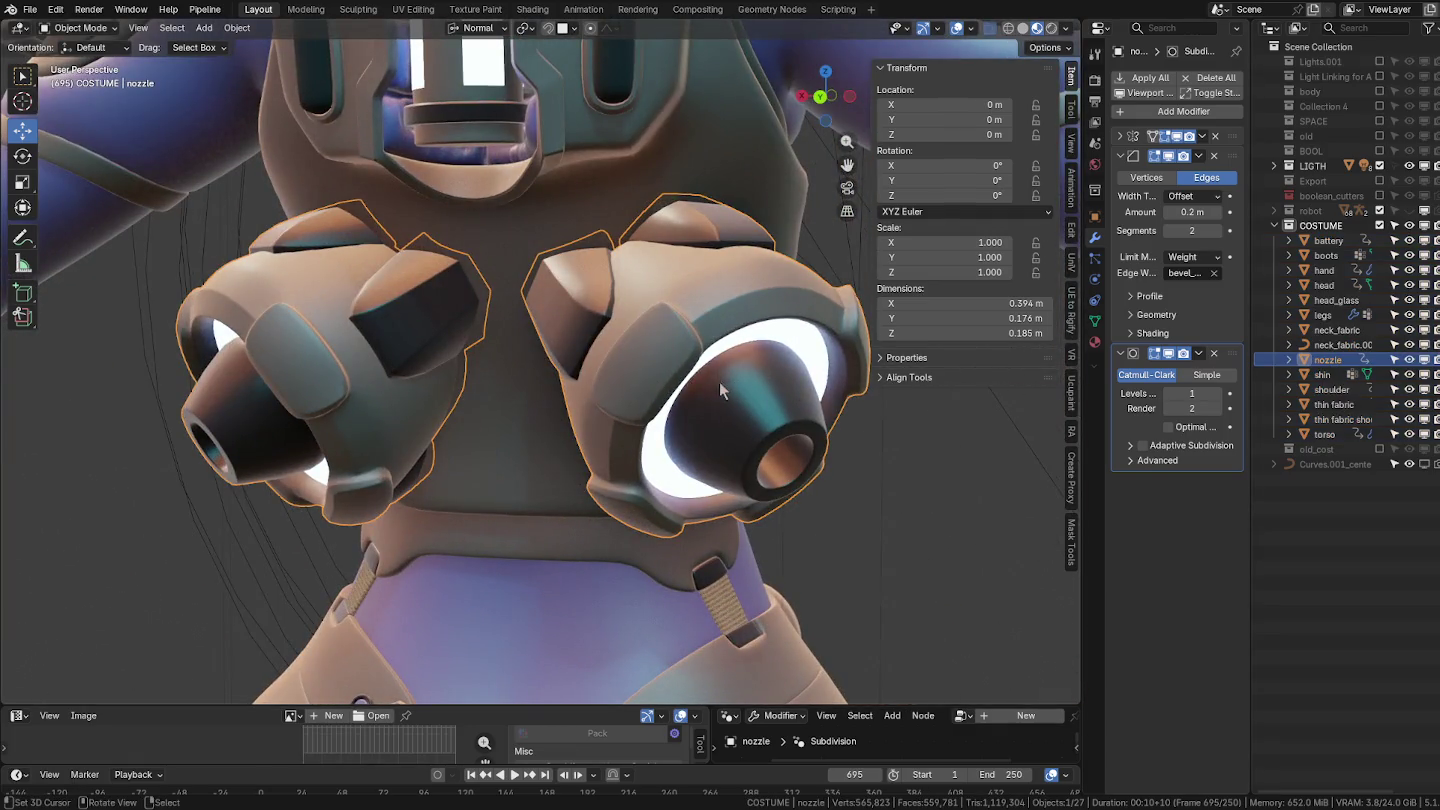
pyautogui.moveTo(725, 381); pyautogui.dragTo(573, 390, button='middle')
pyautogui.press('Tab')
pyautogui.moveTo(753, 384)
pyautogui.mouseDown(button='middle')
pyautogui.moveTo(705, 328)
pyautogui.moveTo(711, 280)
pyautogui.moveTo(516, 281)
pyautogui.moveTo(568, 344)
pyautogui.moveTo(590, 236)
pyautogui.moveTo(548, 256)
pyautogui.mouseUp(button='middle')
pyautogui.press('Tab')
pyautogui.moveTo(462, 266)
pyautogui.mouseDown(button='middle')
pyautogui.moveTo(498, 383)
pyautogui.moveTo(473, 327)
pyautogui.moveTo(662, 283)
pyautogui.mouseUp(button='middle')
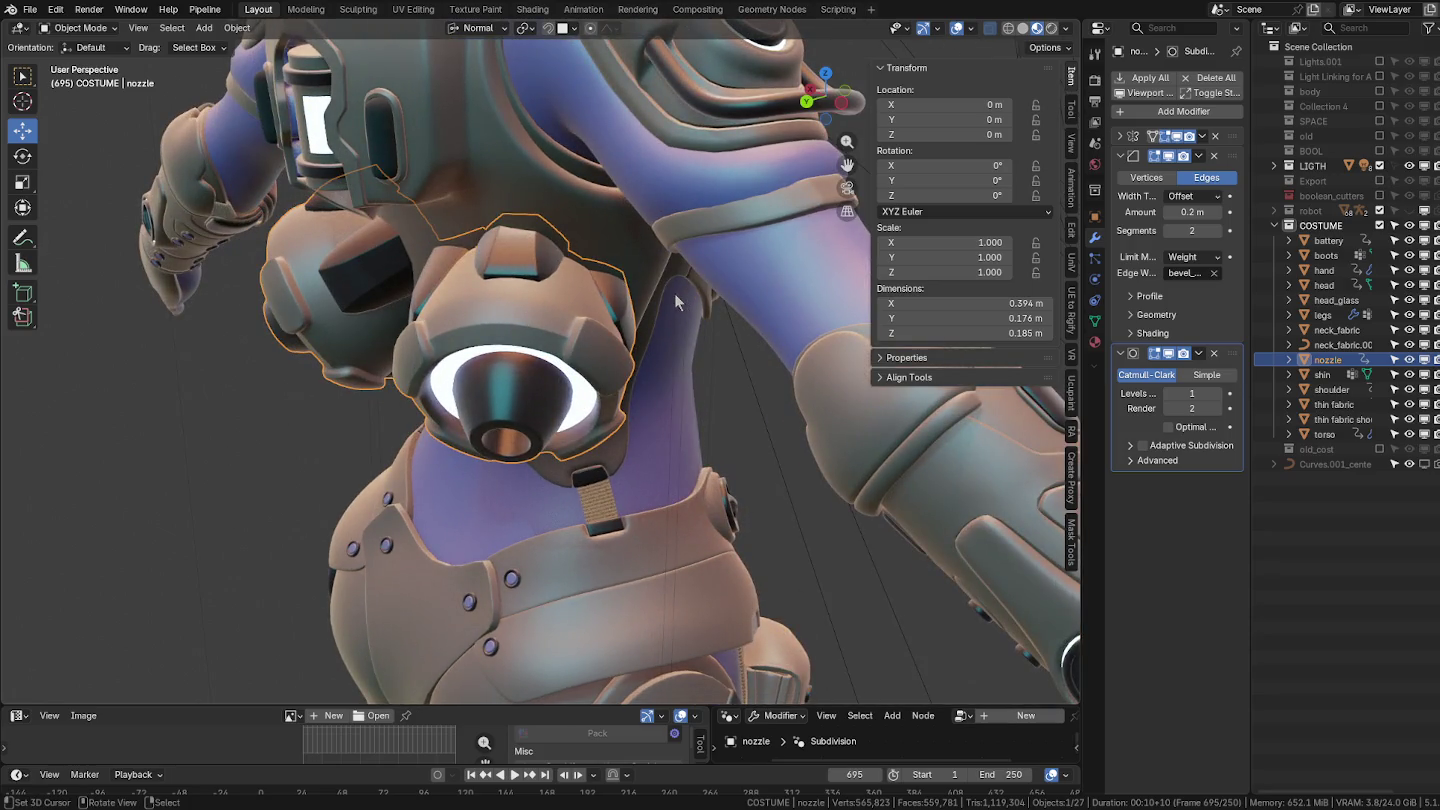
pyautogui.click(1215, 355)
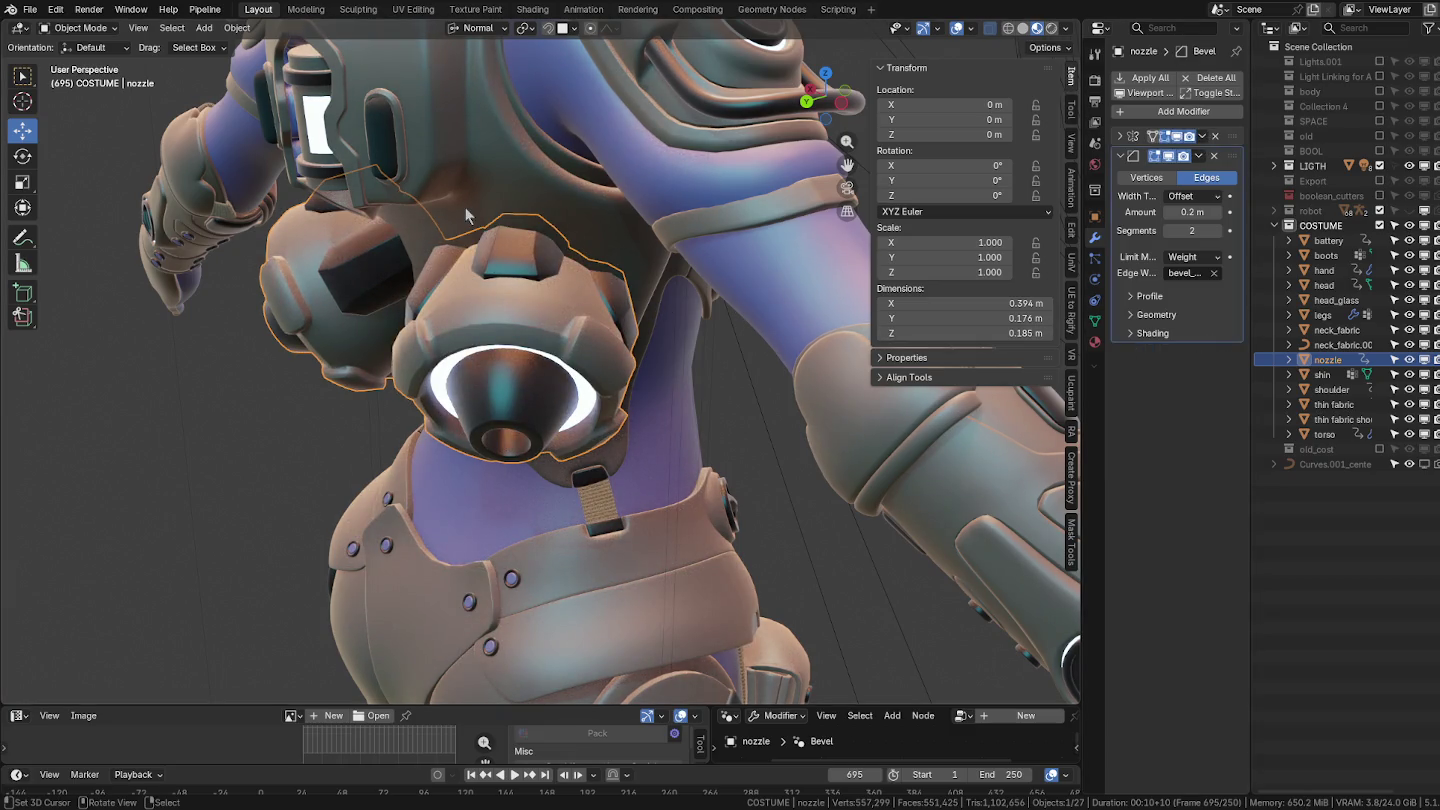
# Convert the nozzle to a plain mesh with the Bevel baked in, then deselect everything.
pyautogui.click(233, 28)
pyautogui.moveTo(255, 225)
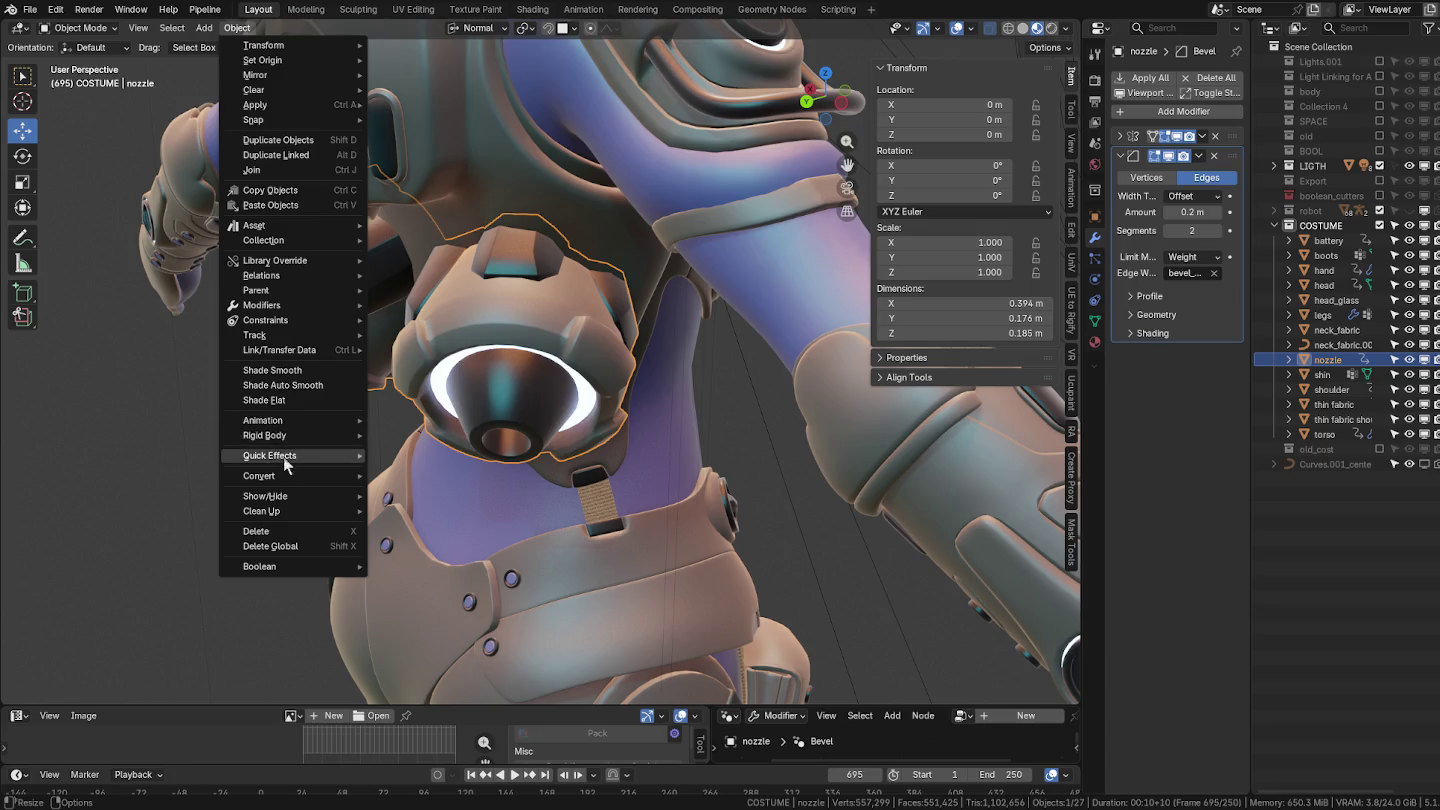
pyautogui.moveTo(259, 475)
pyautogui.click(395, 474)
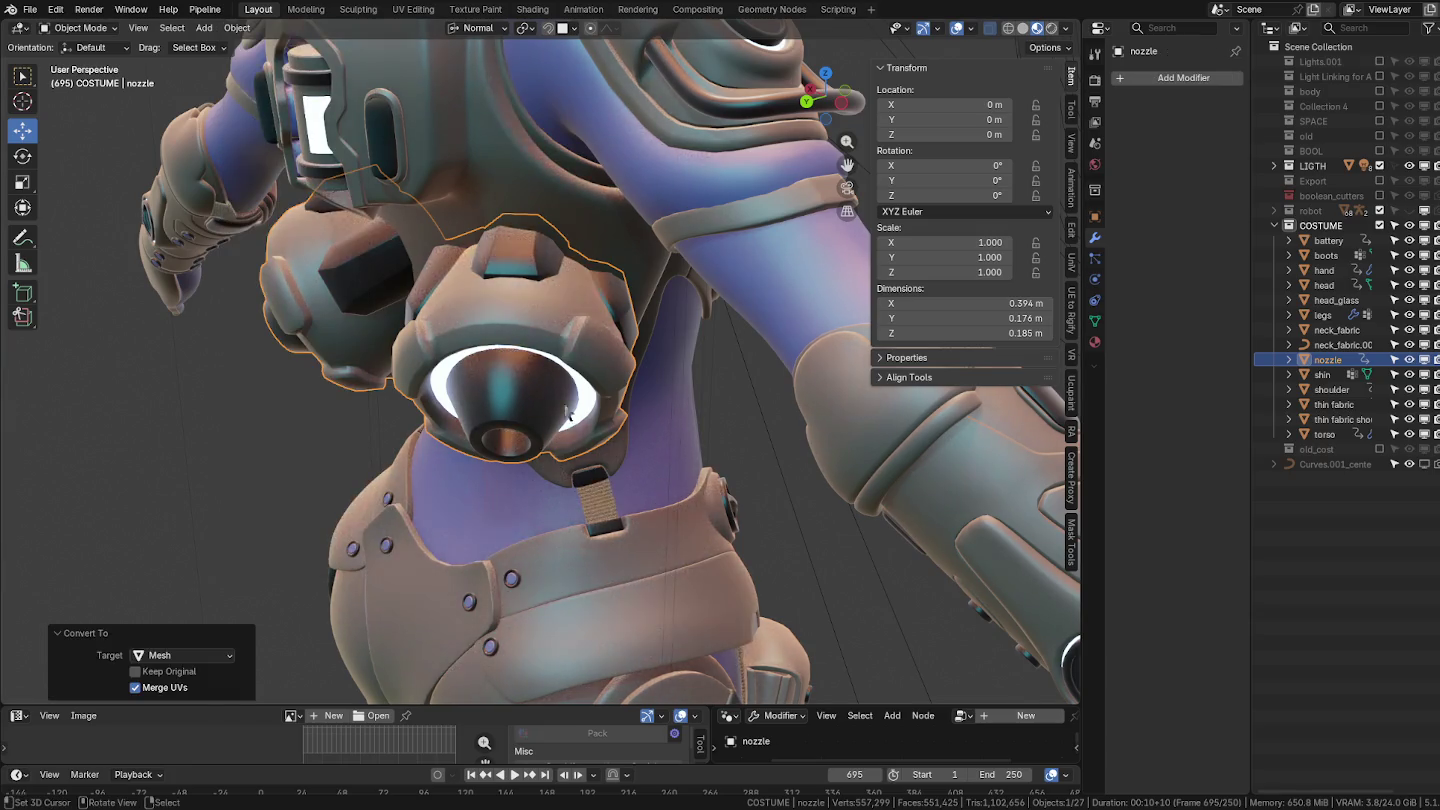
pyautogui.press('Tab')
pyautogui.moveTo(568, 419)
pyautogui.mouseDown(button='middle')
pyautogui.moveTo(517, 318)
pyautogui.moveTo(612, 343)
pyautogui.mouseUp(button='middle')
pyautogui.press('Tab')
pyautogui.press('a')
pyautogui.hotkey('alt', 'a')
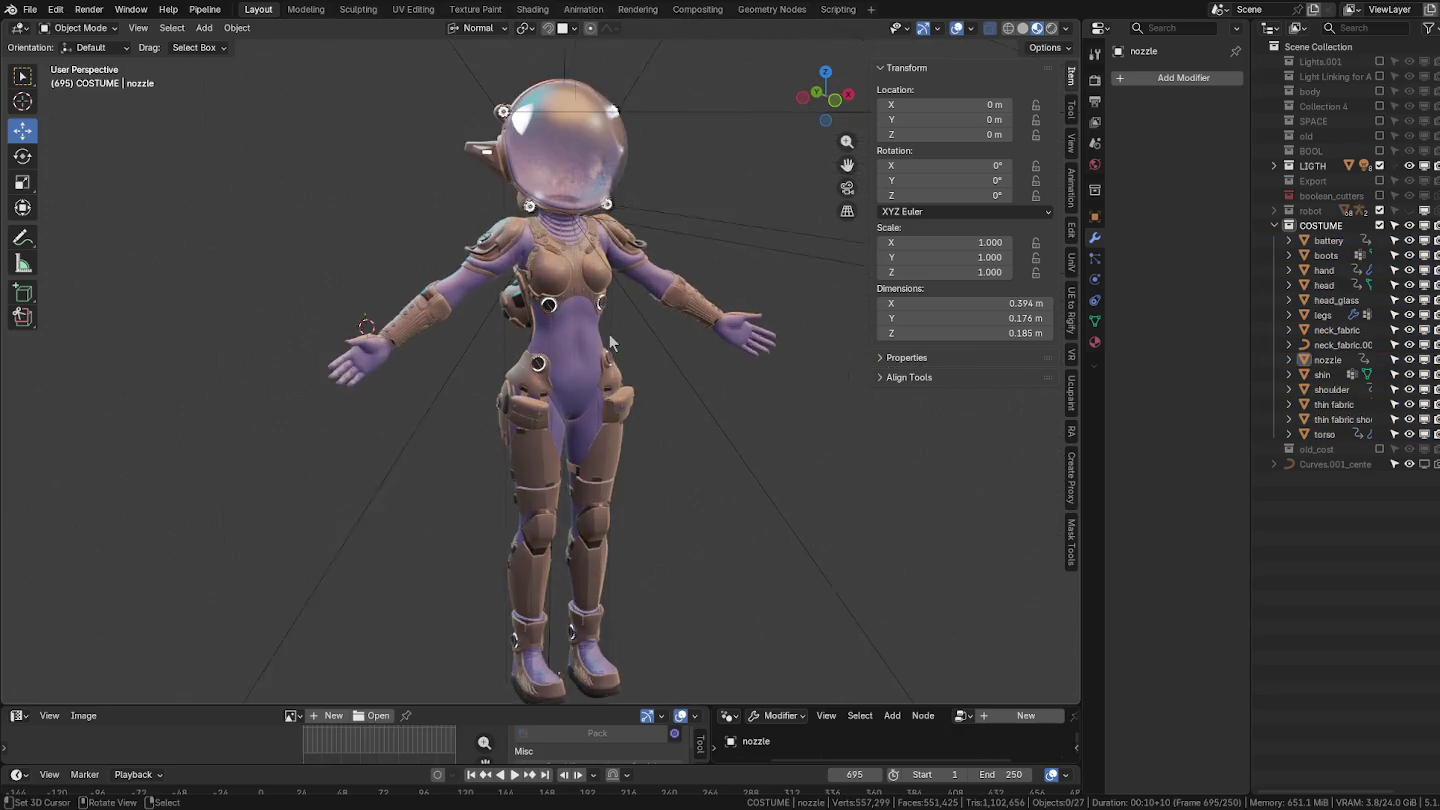
pyautogui.scroll(1, 612, 343)
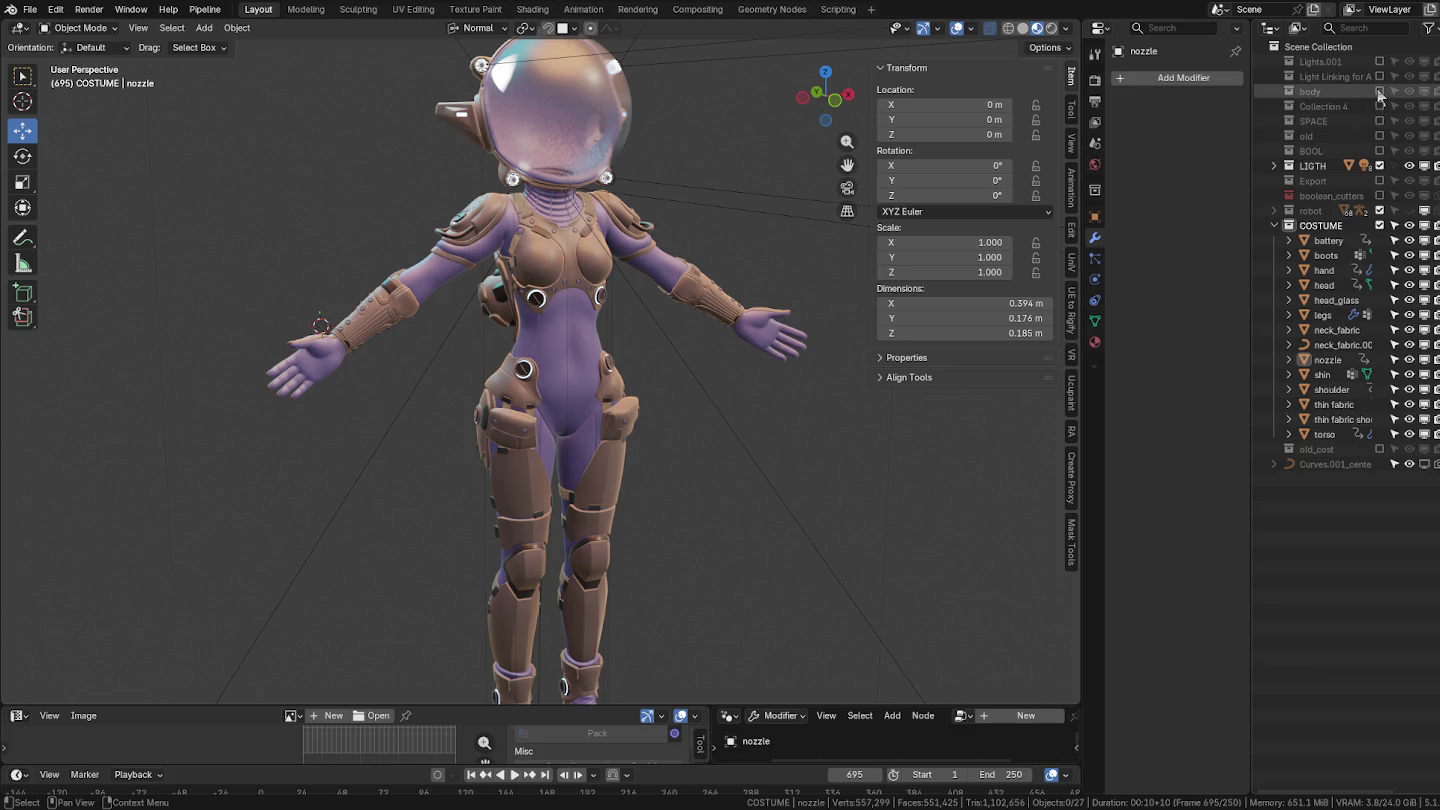
# Show the body collection, the Rig_Human.001 rig with its bones, and the helmet's face mesh.
pyautogui.click(1379, 91)
pyautogui.click(1274, 91)
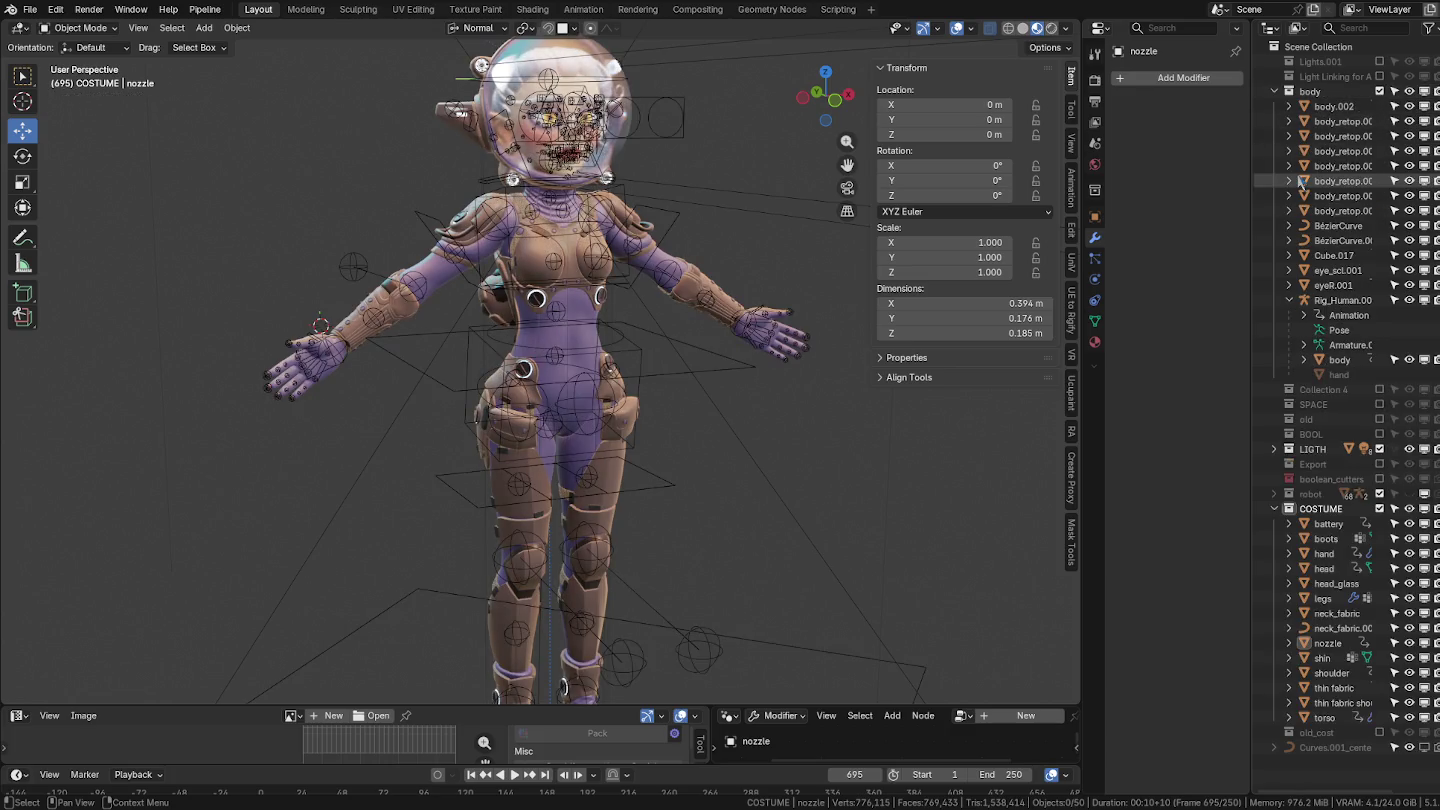
pyautogui.click(1340, 301)
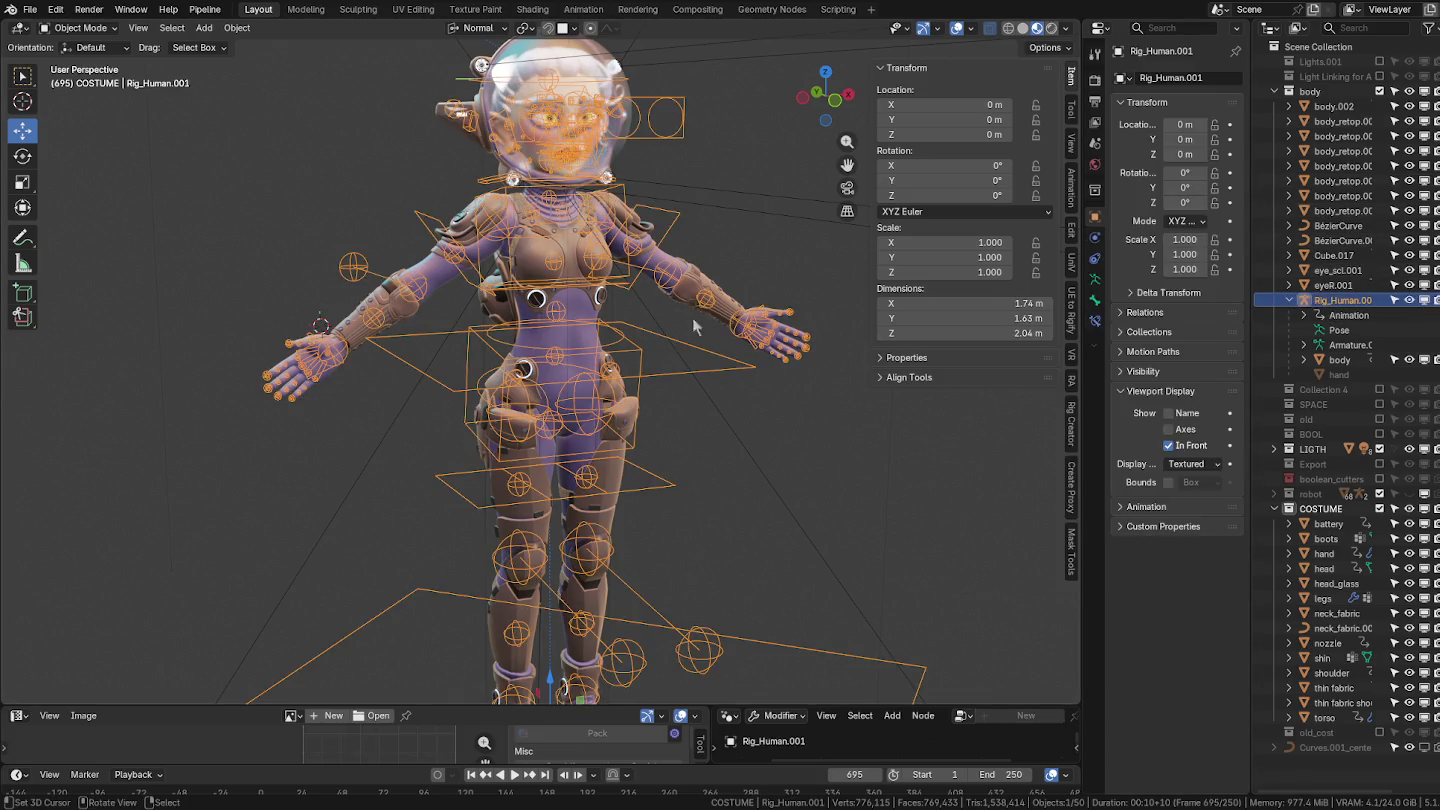
pyautogui.scroll(1, 446, 329)
pyautogui.scroll(1, 446, 330)
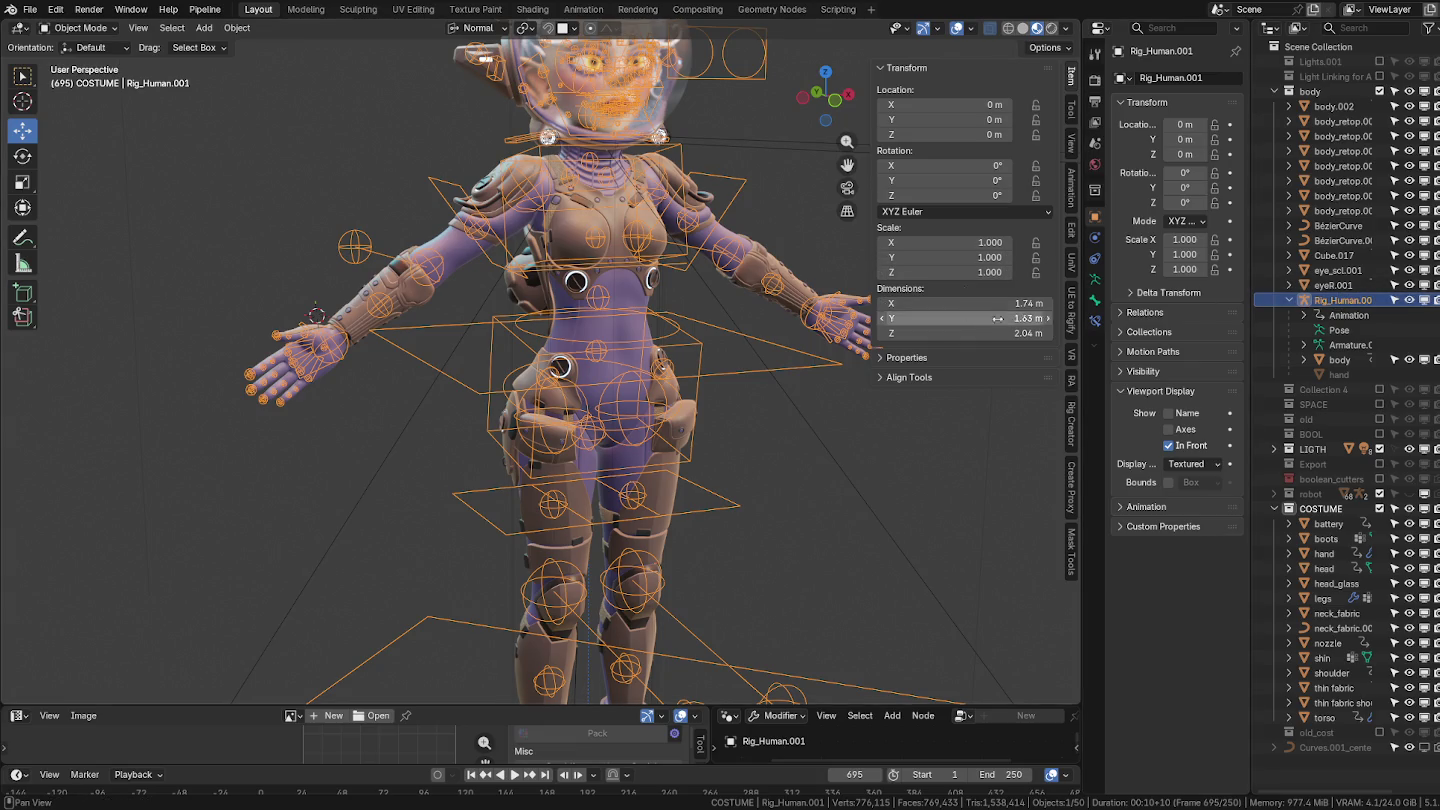
pyautogui.click(1408, 91)
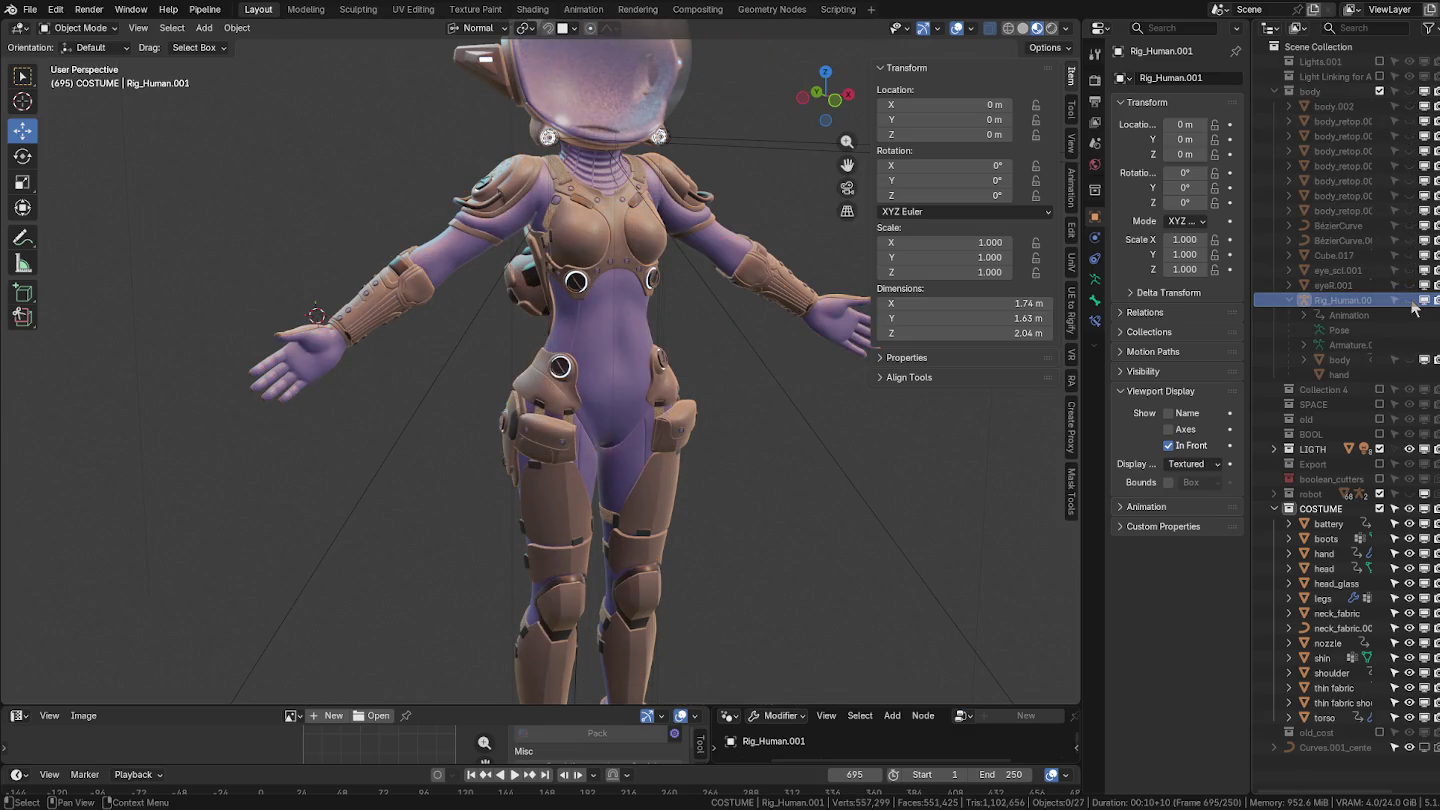
pyautogui.click(1409, 92)
pyautogui.click(1409, 300)
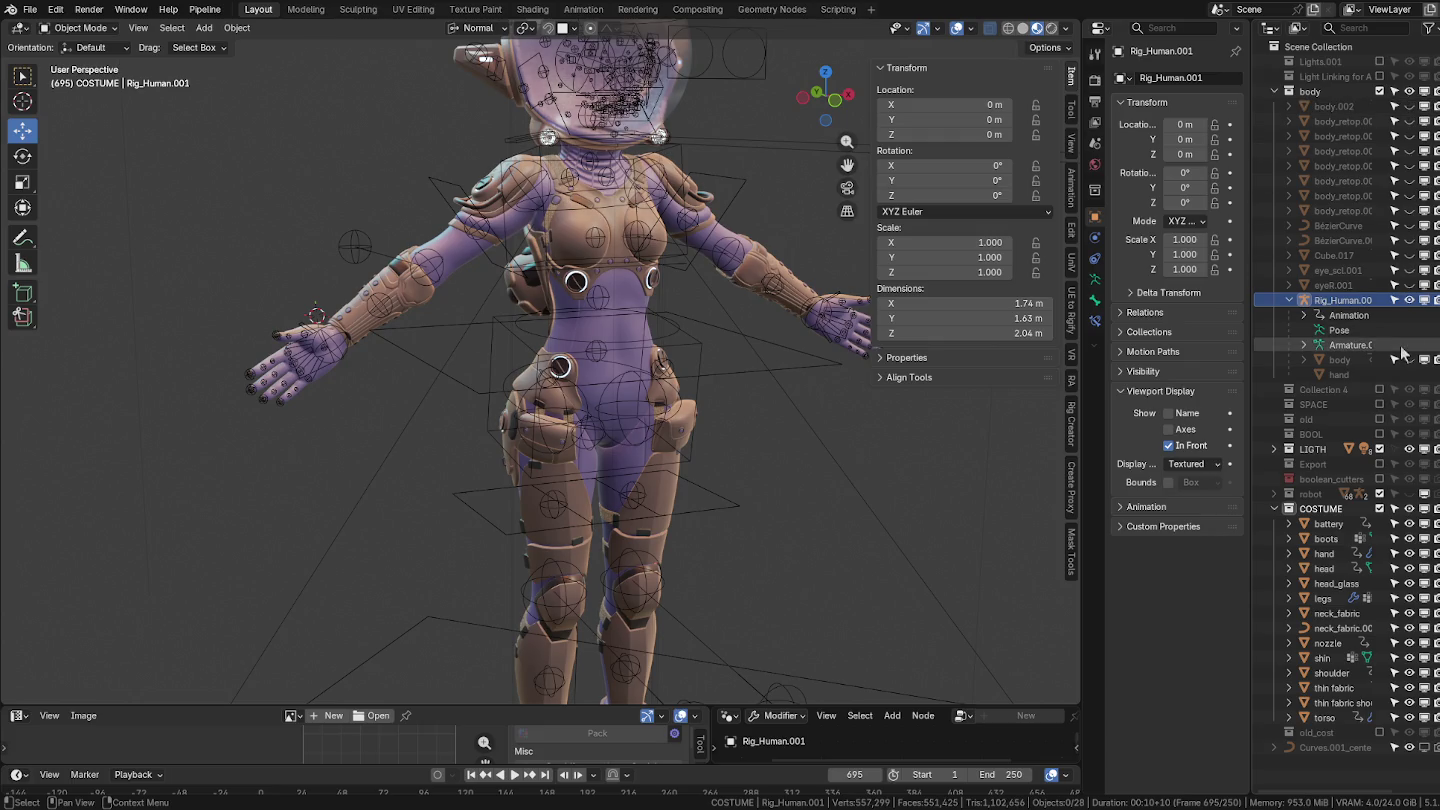
pyautogui.click(1409, 359)
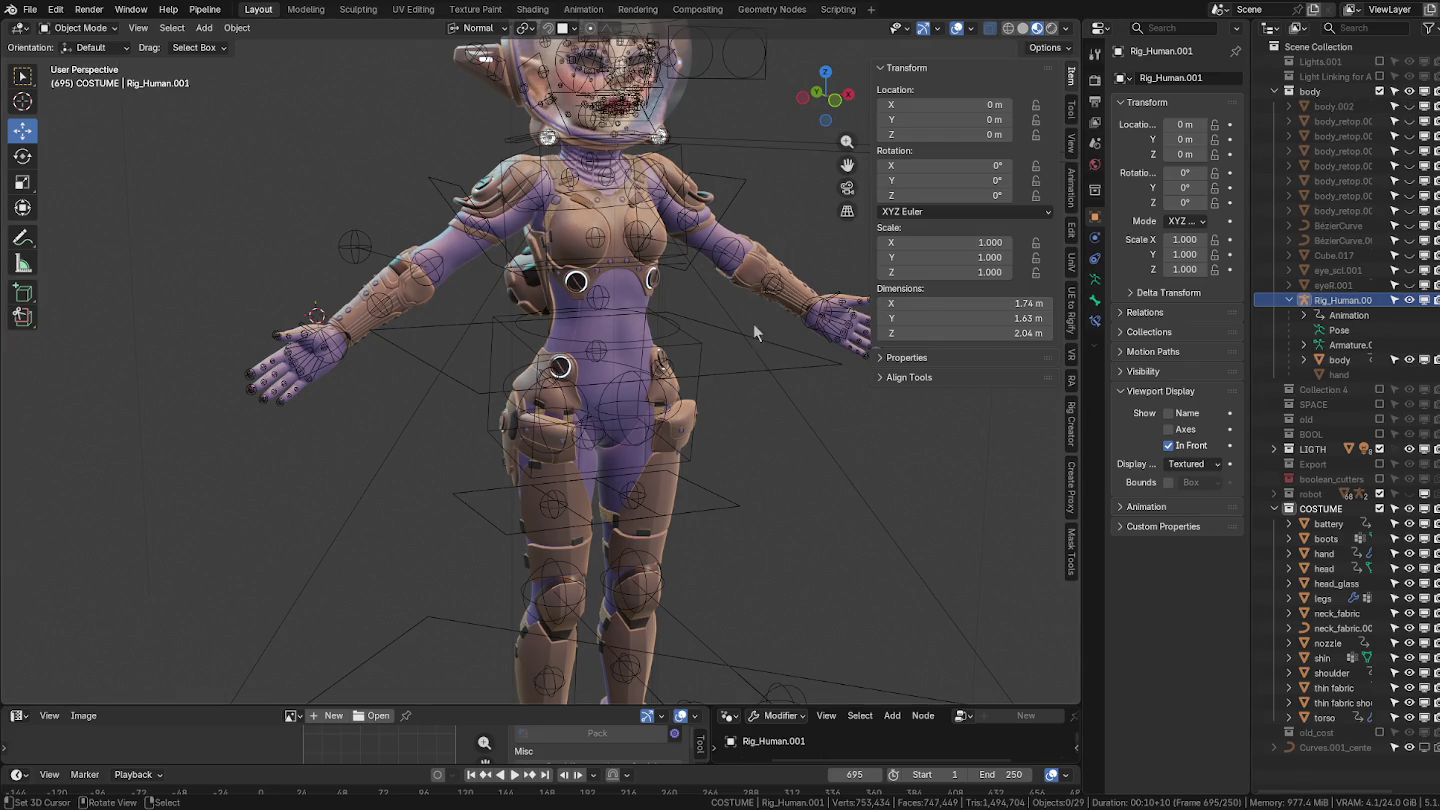
pyautogui.scroll(-4, 752, 323)
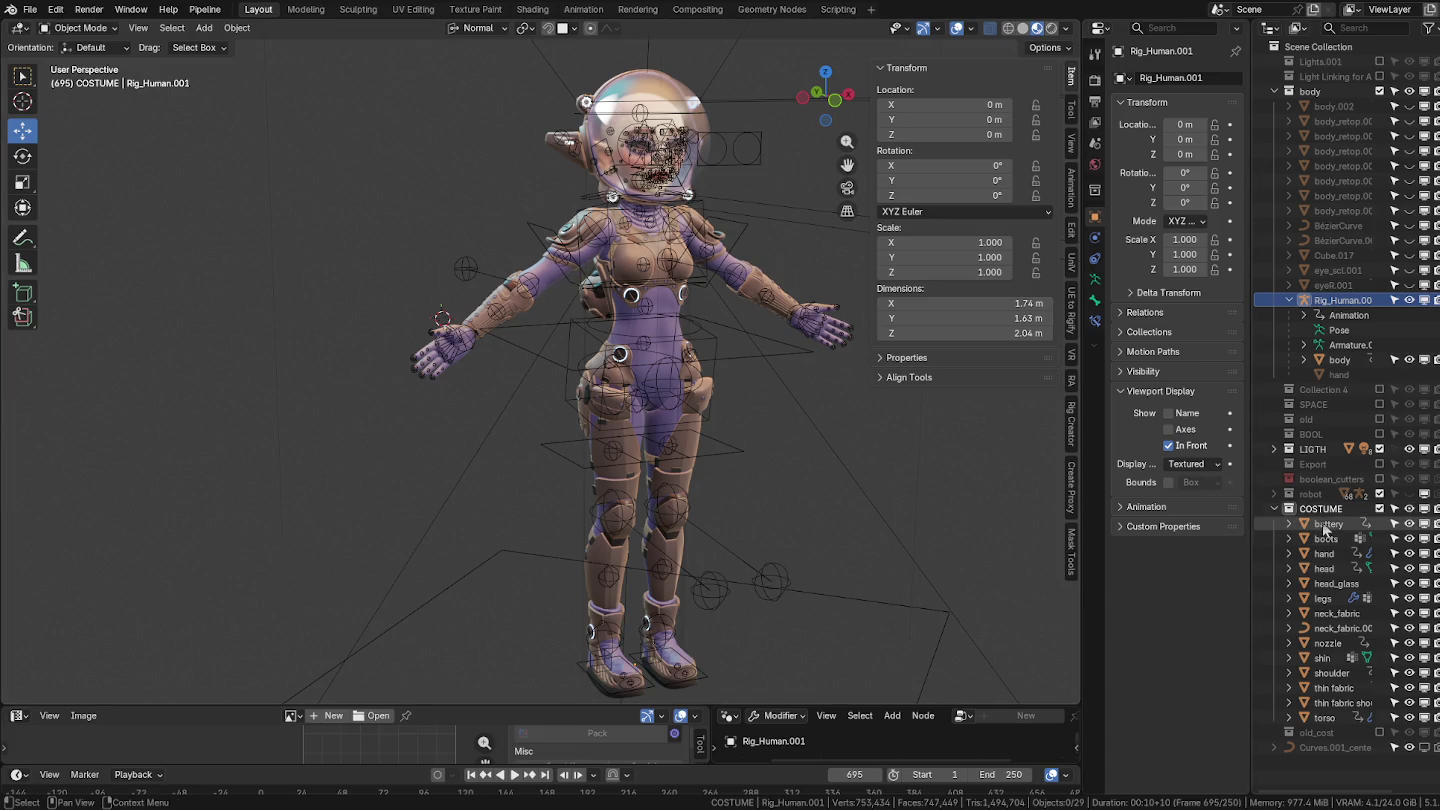
# Inspect the modifiers on neck_fabric and neck_fabric.001, then select the thin fabric shoulder.
pyautogui.click(1337, 613)
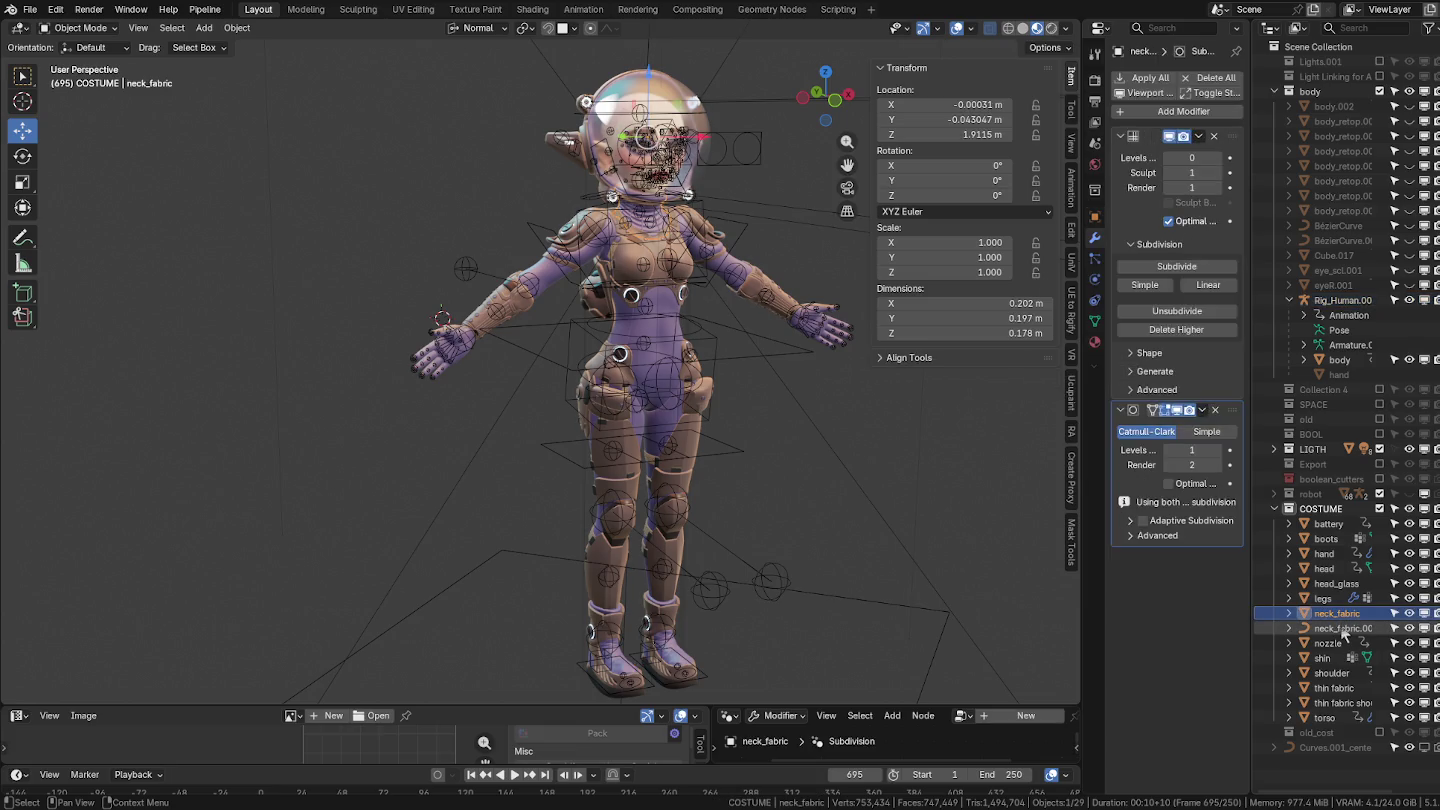
pyautogui.click(1343, 628)
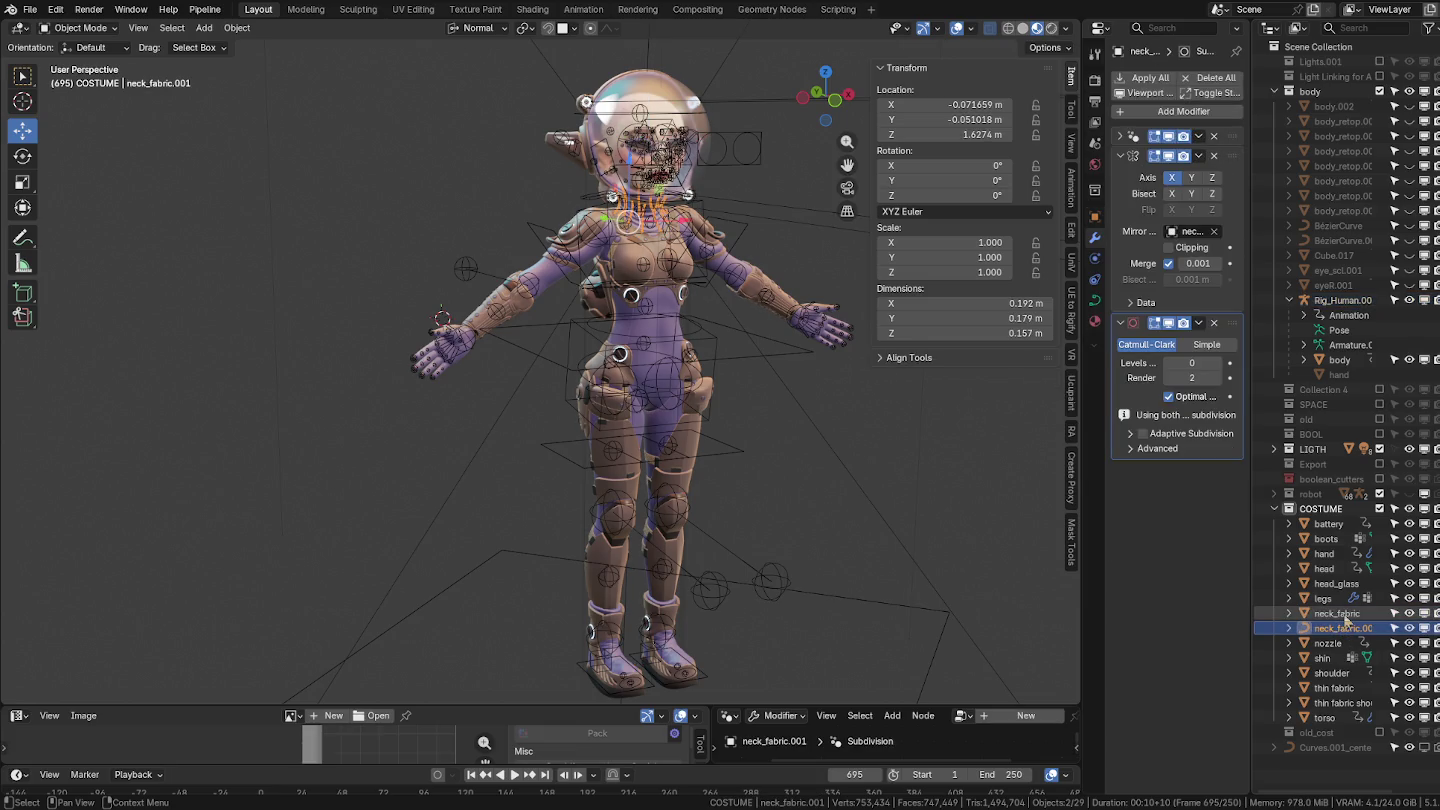
pyautogui.click(1342, 614)
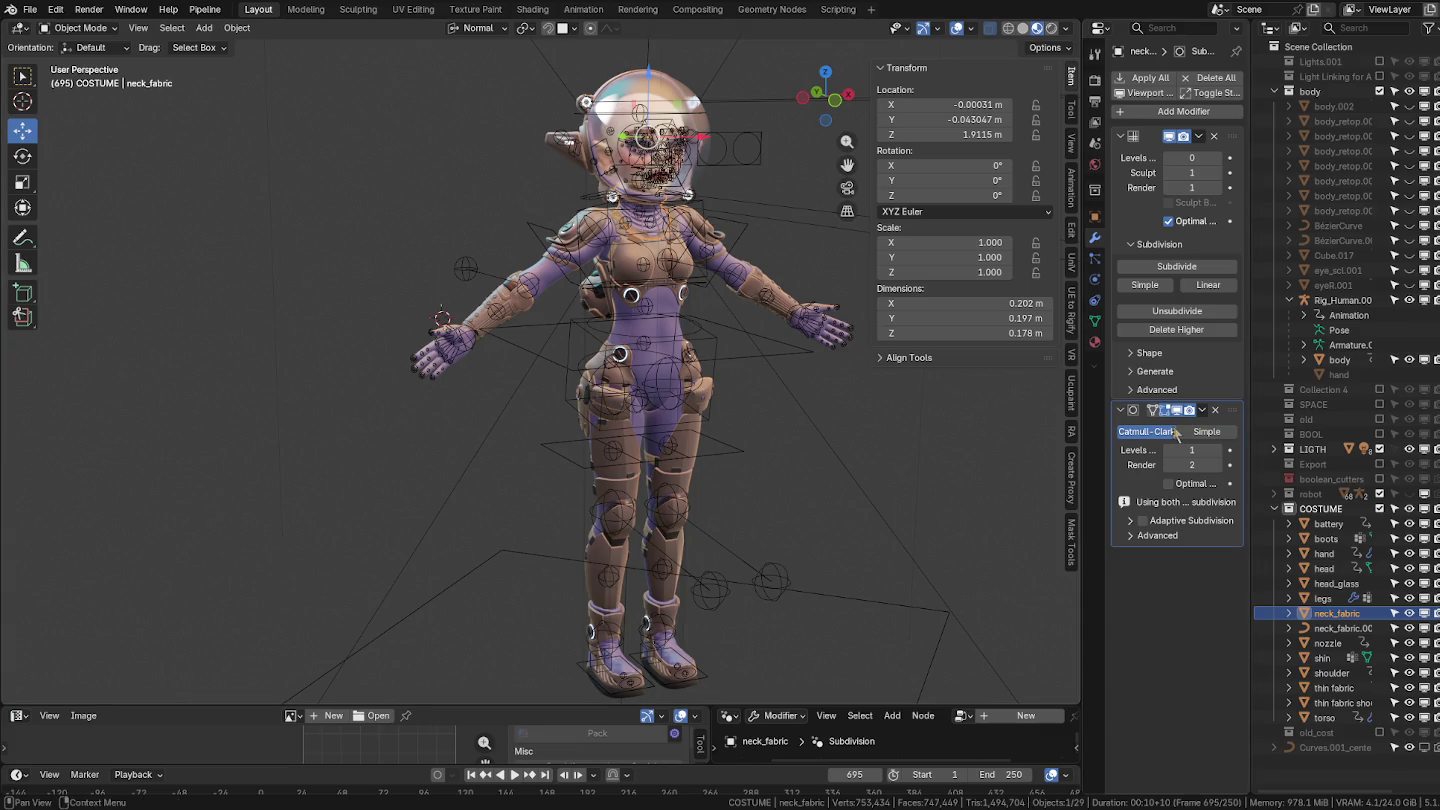
pyautogui.click(572, 256)
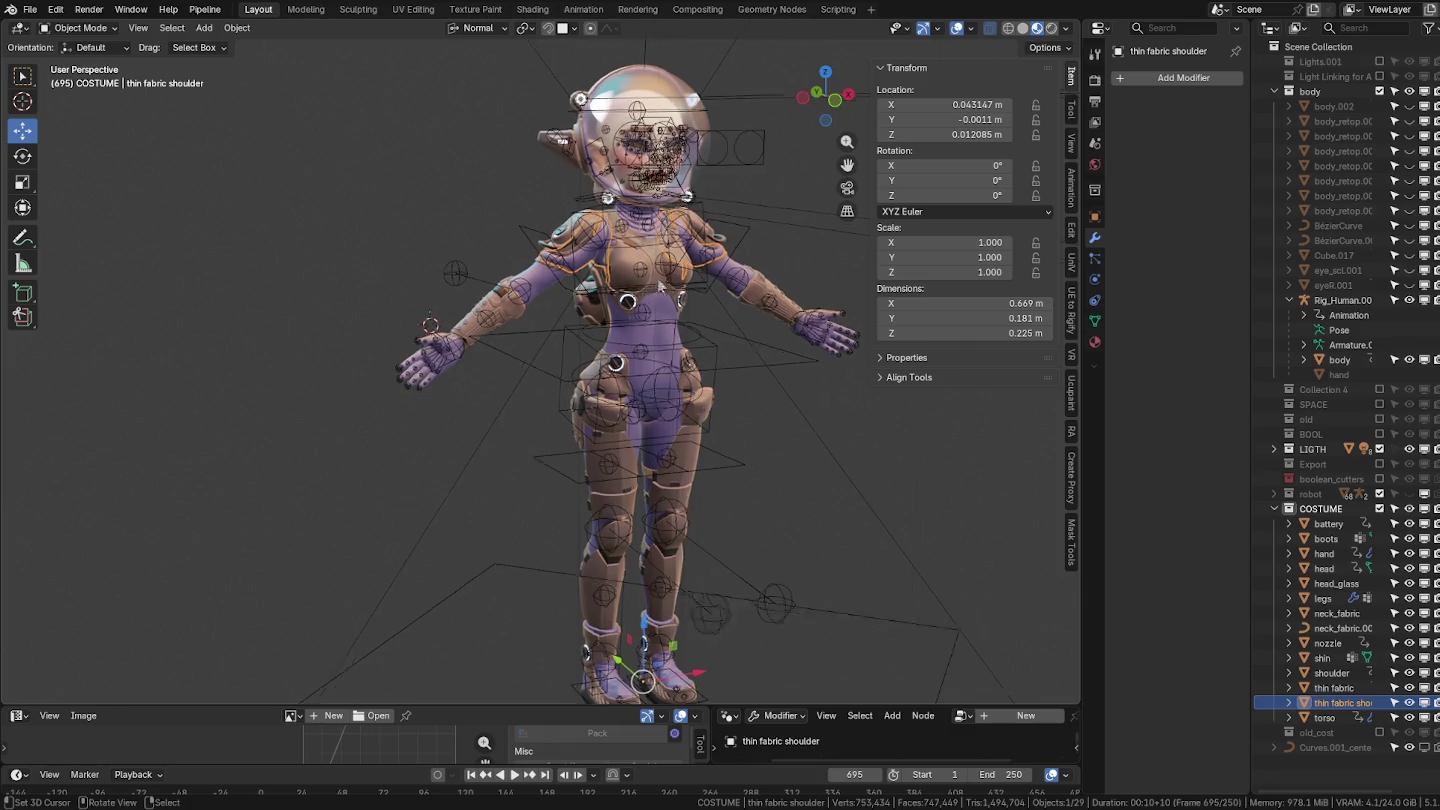
# Frame the thin fabric shoulder and enter Edit Mode on it.
pyautogui.press('KP_Decimal')
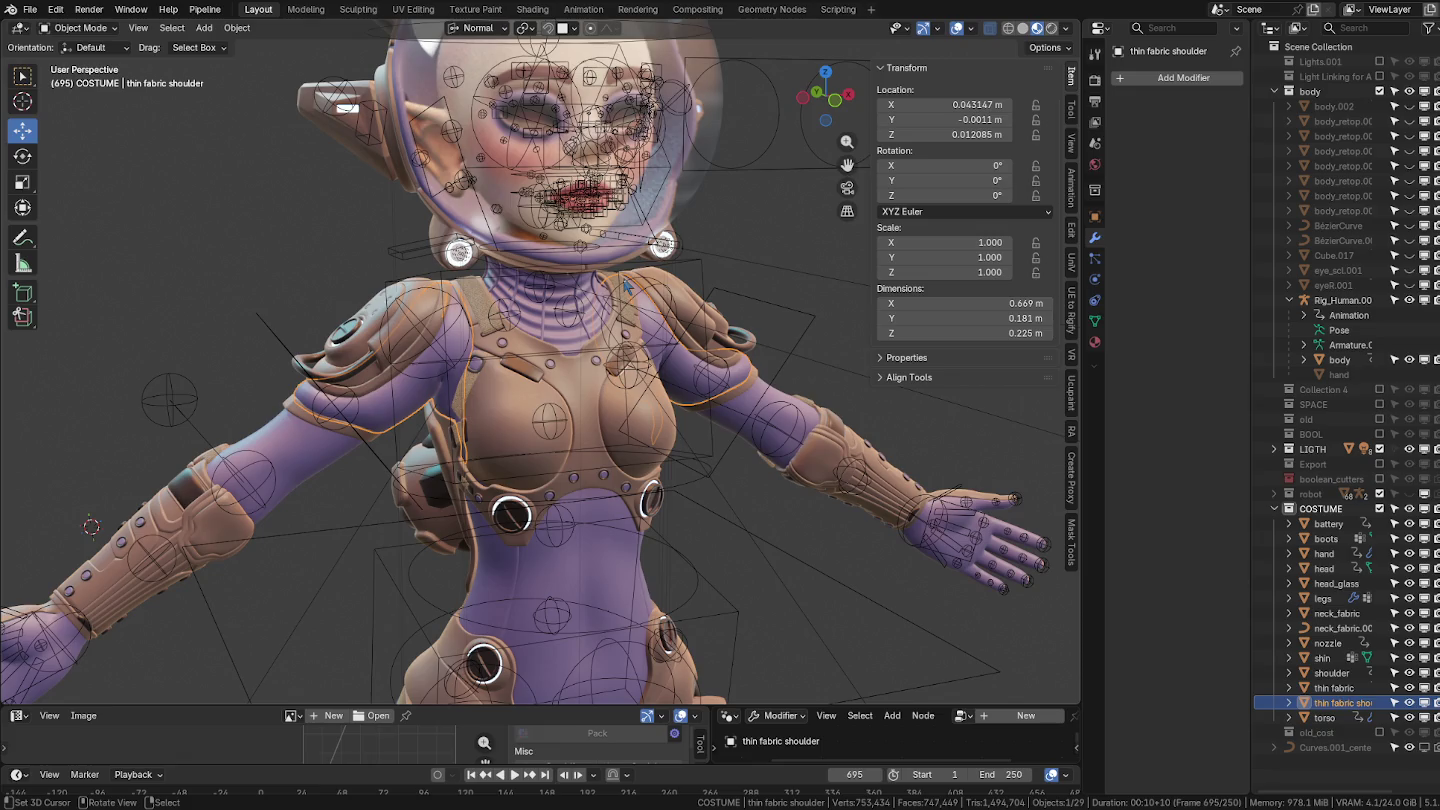
pyautogui.scroll(2, 625, 287)
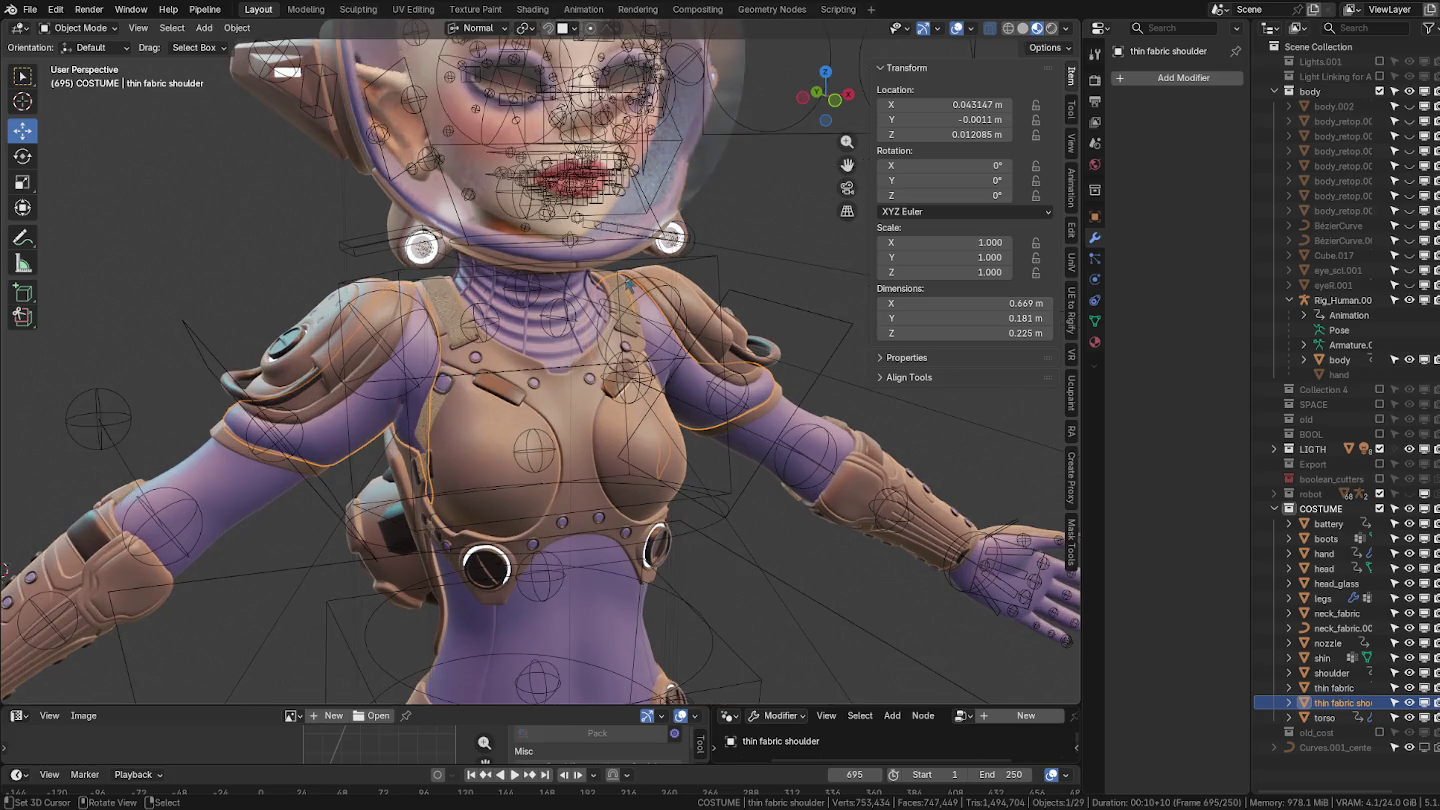
pyautogui.press('Tab')
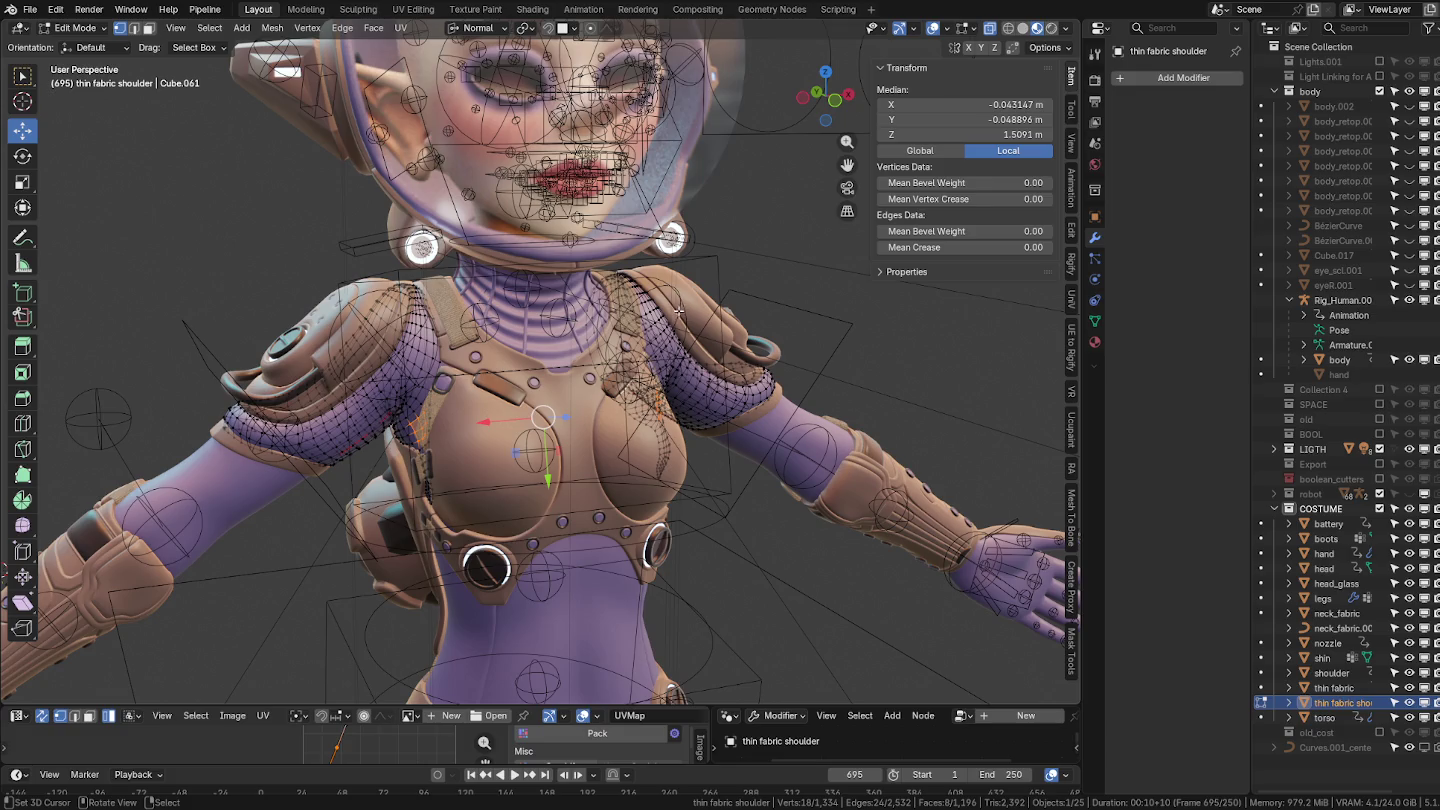
pyautogui.moveTo(528, 401)
pyautogui.mouseDown(button='middle')
pyautogui.moveTo(670, 346)
pyautogui.moveTo(782, 428)
pyautogui.mouseUp(button='middle')
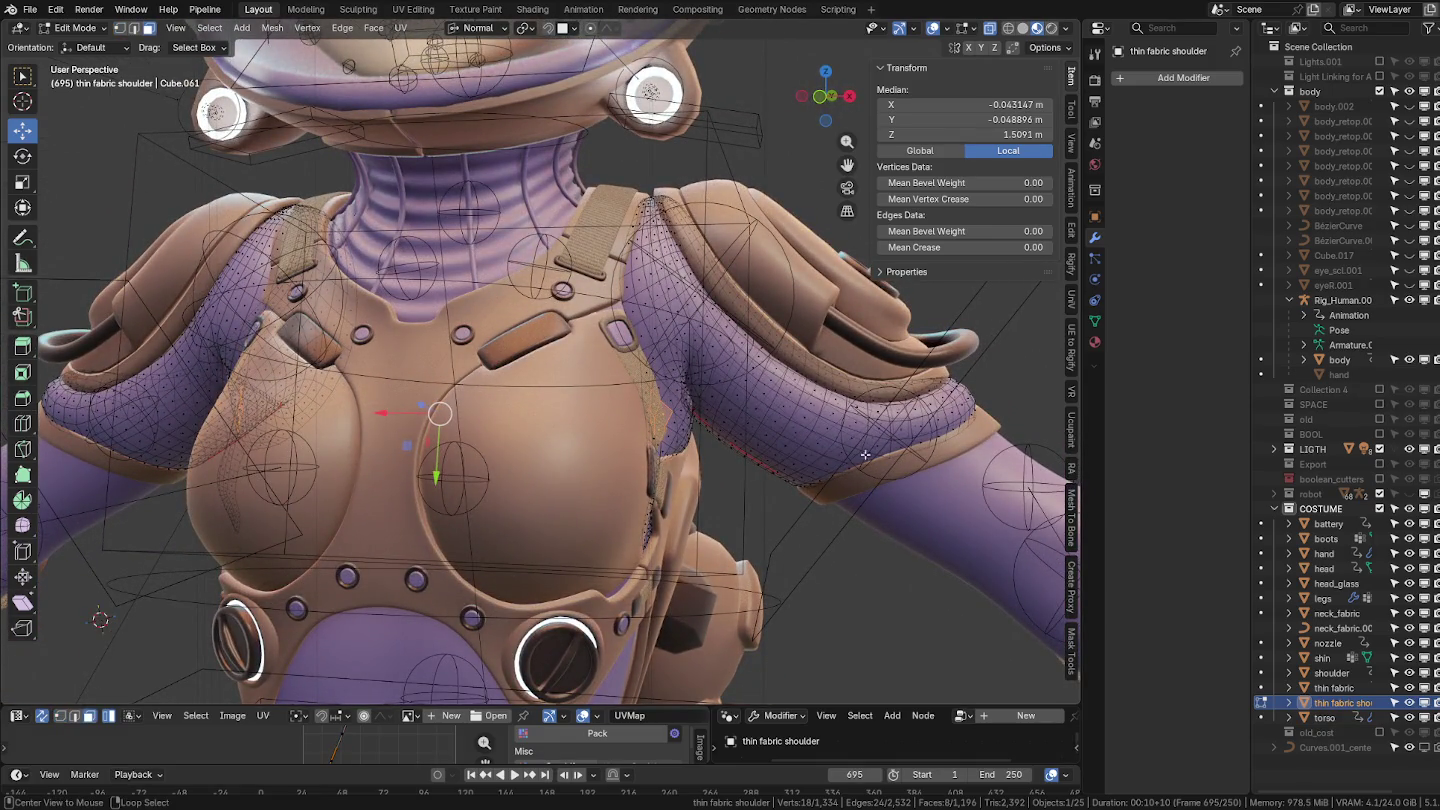
pyautogui.moveTo(940, 467); pyautogui.dragTo(825, 491, button='middle')
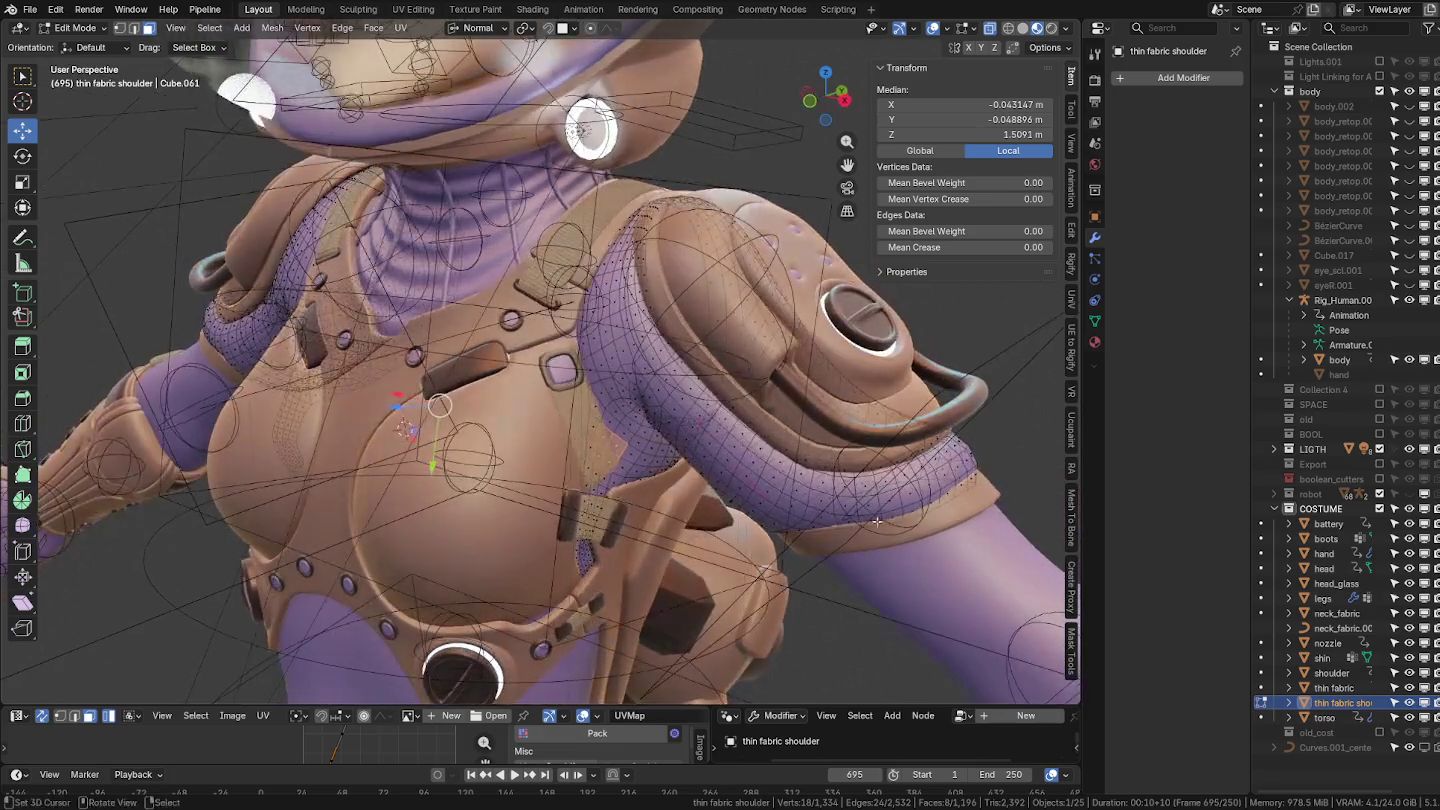
# Select the ring of faces around the shoulder fabric band.
pyautogui.keyDown('alt'); pyautogui.click(826, 490); pyautogui.keyUp('alt')
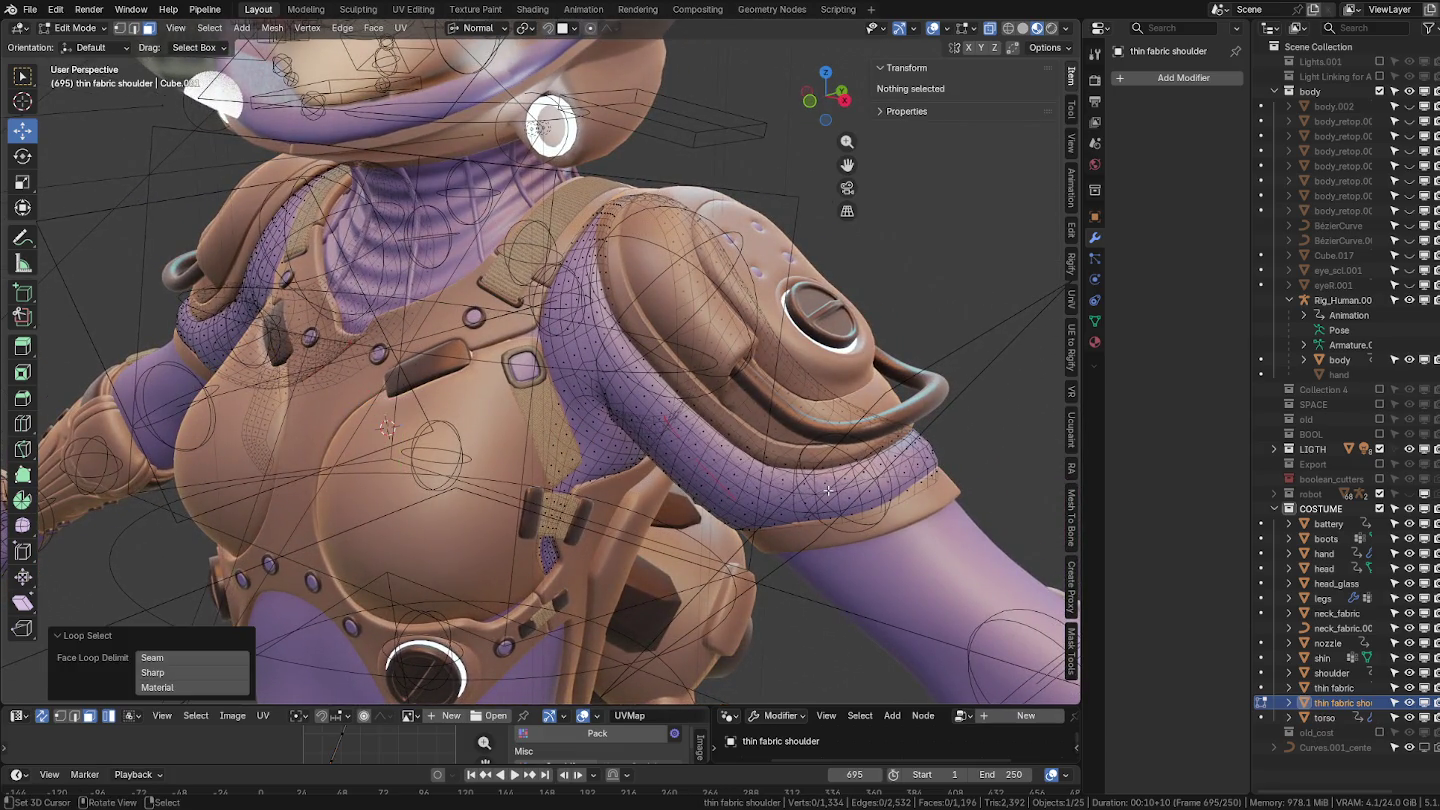
pyautogui.click(826, 491)
pyautogui.keyDown('alt'); pyautogui.click(833, 491); pyautogui.keyUp('alt')
pyautogui.keyDown('alt'); pyautogui.click(833, 491); pyautogui.keyUp('alt')
pyautogui.keyDown('alt'); pyautogui.click(833, 491); pyautogui.keyUp('alt')
pyautogui.keyDown('alt'); pyautogui.click(832, 491); pyautogui.keyUp('alt')
pyautogui.moveTo(832, 491); pyautogui.dragTo(830, 509, button='middle')
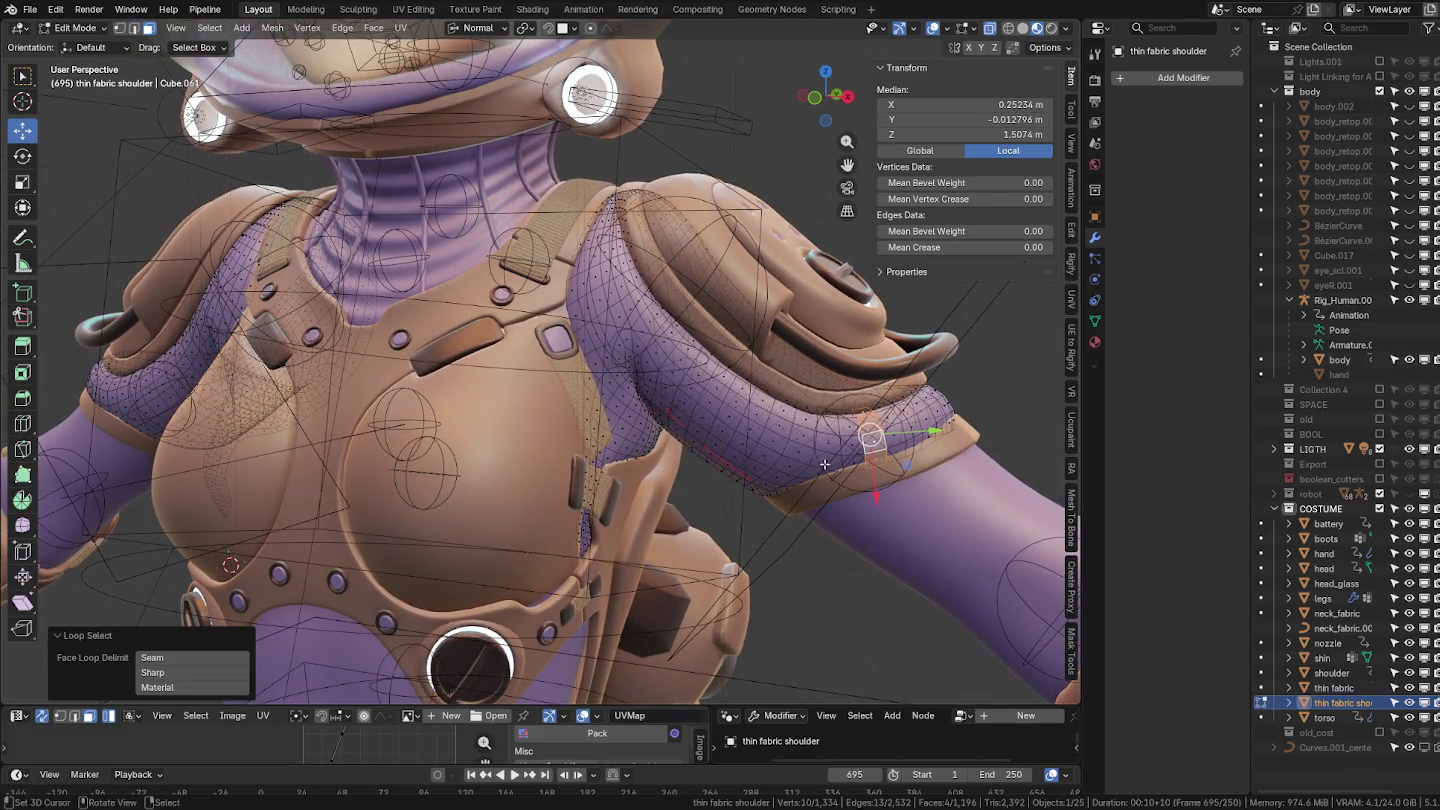
pyautogui.moveTo(823, 464); pyautogui.dragTo(829, 507, button='middle')
pyautogui.keyDown('alt'); pyautogui.click(820, 464); pyautogui.keyUp('alt')
pyautogui.keyDown('alt'); pyautogui.click(797, 462); pyautogui.keyUp('alt')
pyautogui.moveTo(797, 464)
pyautogui.mouseDown(button='middle')
pyautogui.moveTo(793, 517)
pyautogui.moveTo(700, 481)
pyautogui.mouseUp(button='middle')
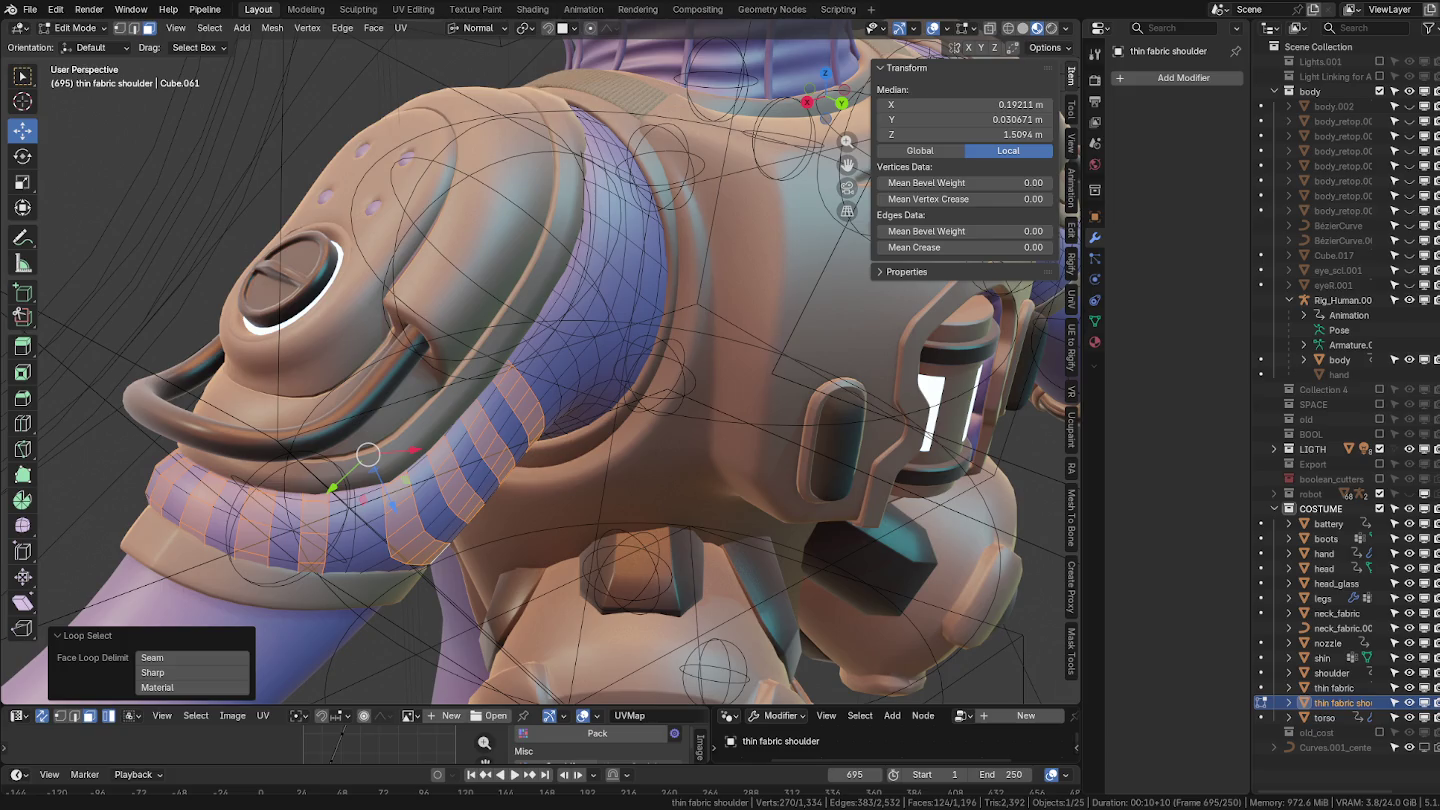
# Orbit in closer to the shoulder fabric band.
pyautogui.moveTo(699, 450)
pyautogui.mouseDown(button='middle')
pyautogui.moveTo(801, 443)
pyautogui.moveTo(635, 413)
pyautogui.moveTo(633, 428)
pyautogui.moveTo(679, 445)
pyautogui.mouseUp(button='middle')
# Add a centred loop cut around the shoulder fabric band.
pyautogui.hotkey('ctrl', 'r')
pyautogui.click(633, 427)
pyautogui.rightClick(634, 427)
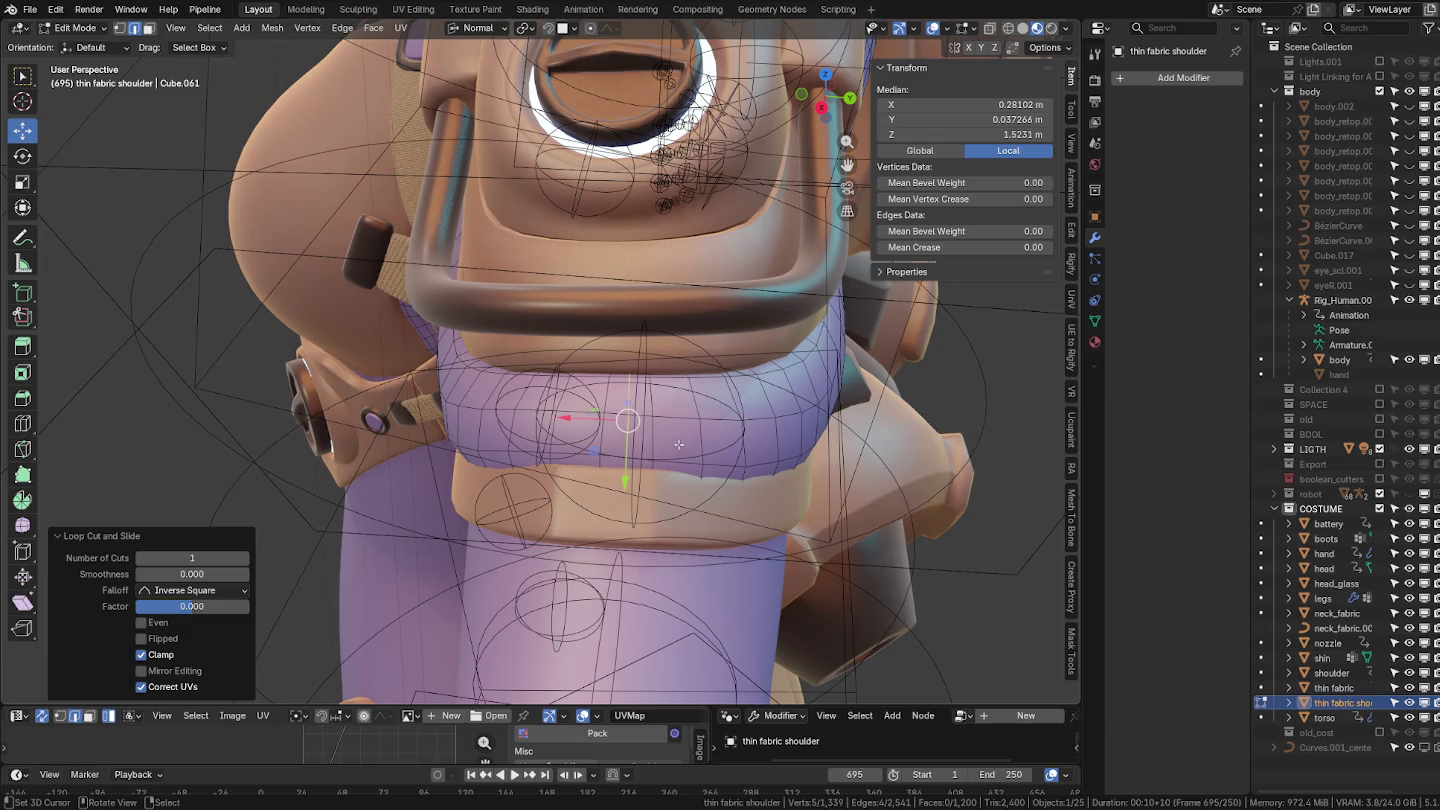
# Select the shoulder band's edge rings and space them evenly with LoopTools Space.
pyautogui.keyDown('ctrl'); pyautogui.keyDown('alt'); pyautogui.click(652, 420); pyautogui.keyUp('alt'); pyautogui.keyUp('ctrl')
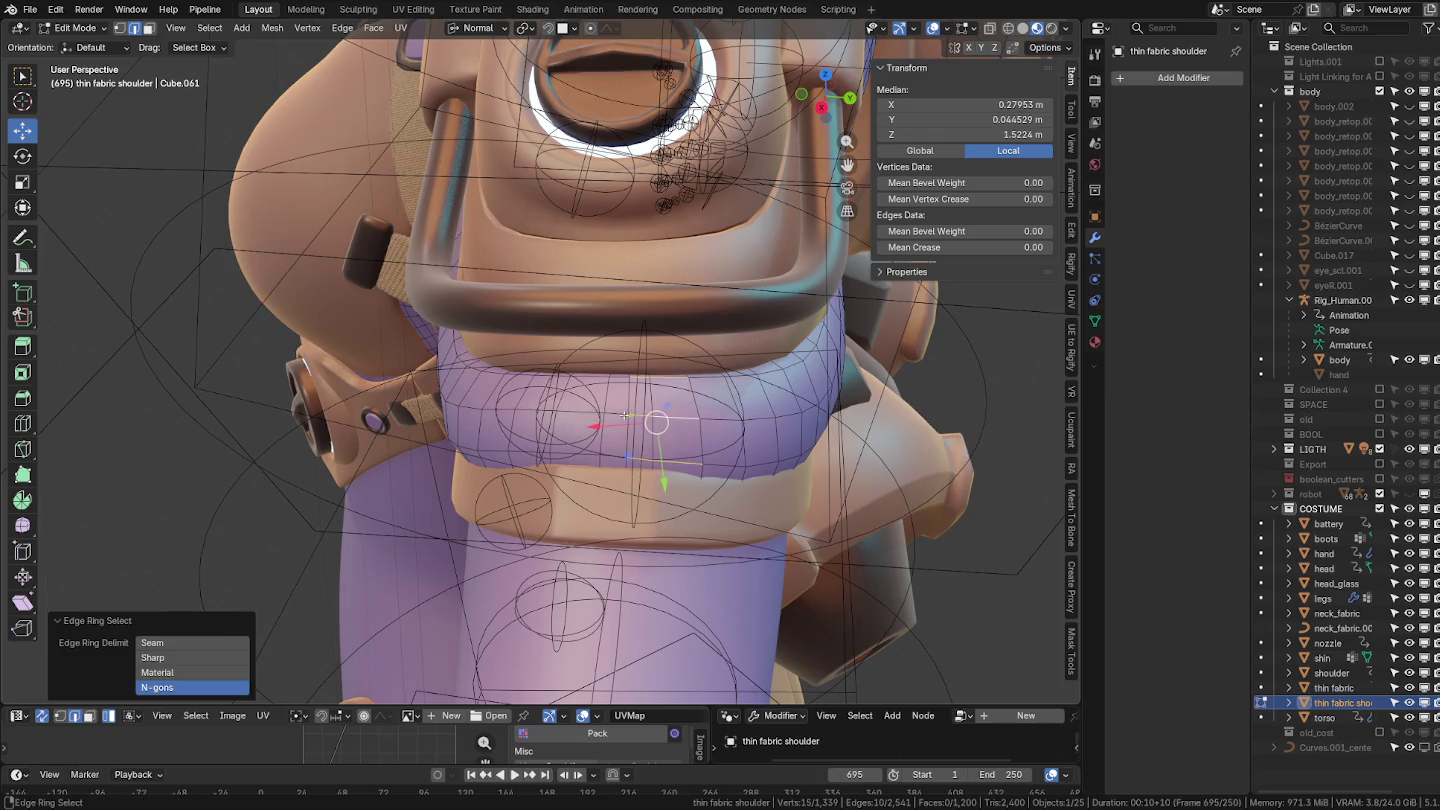
pyautogui.moveTo(612, 425); pyautogui.dragTo(676, 345, button='middle')
pyautogui.keyDown('ctrl'); pyautogui.keyDown('alt'); pyautogui.keyDown('shift'); pyautogui.click(609, 427); pyautogui.keyUp('shift'); pyautogui.keyUp('alt'); pyautogui.keyUp('ctrl')
pyautogui.keyDown('ctrl'); pyautogui.keyDown('alt'); pyautogui.keyDown('shift'); pyautogui.click(651, 391); pyautogui.keyUp('shift'); pyautogui.keyUp('alt'); pyautogui.keyUp('ctrl')
pyautogui.keyDown('ctrl'); pyautogui.keyDown('alt'); pyautogui.keyDown('shift'); pyautogui.click(676, 346); pyautogui.keyUp('shift'); pyautogui.keyUp('alt'); pyautogui.keyUp('ctrl')
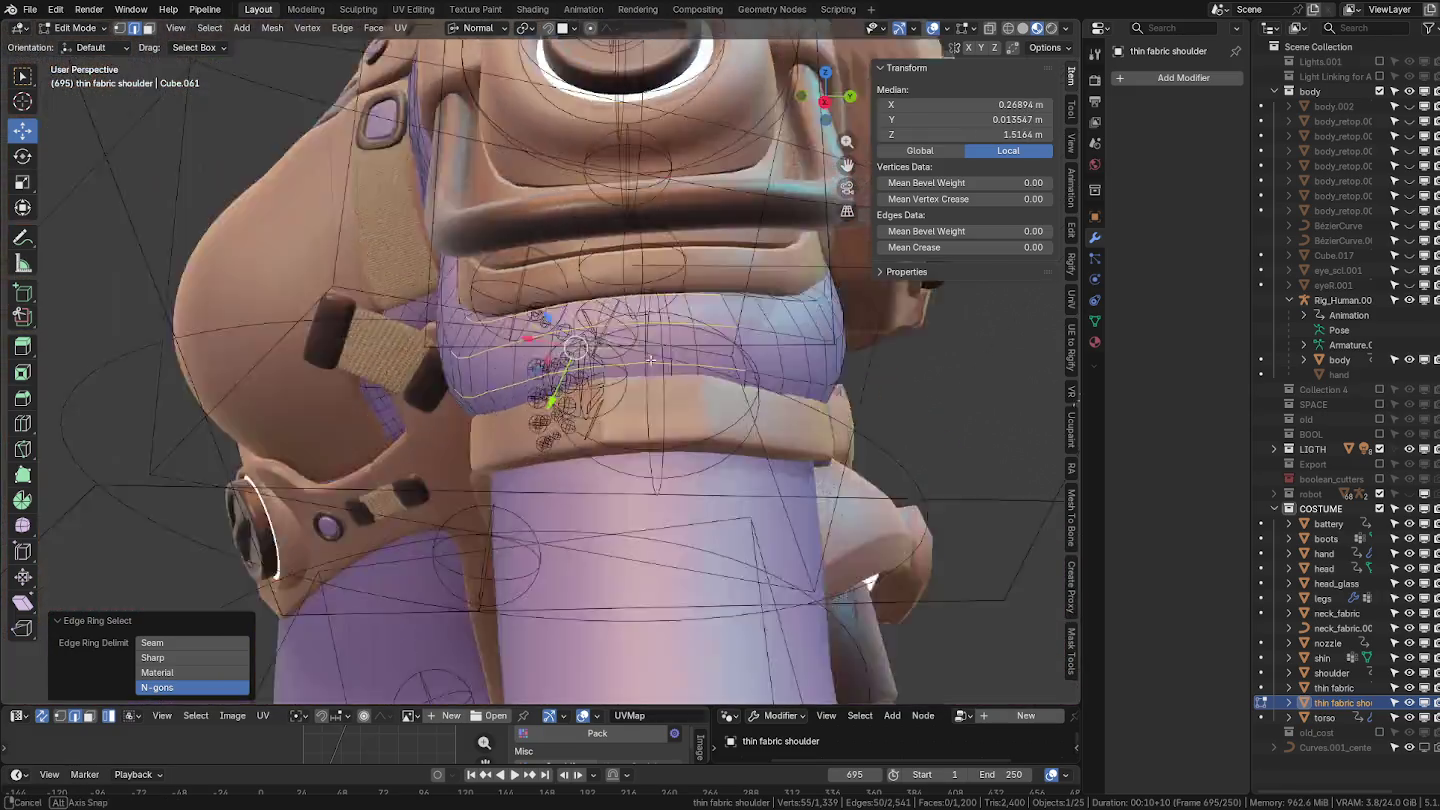
pyautogui.moveTo(590, 358); pyautogui.dragTo(572, 360, button='middle')
pyautogui.keyDown('ctrl'); pyautogui.keyDown('alt'); pyautogui.keyDown('shift'); pyautogui.click(630, 372); pyautogui.keyUp('shift'); pyautogui.keyUp('alt'); pyautogui.keyUp('ctrl')
pyautogui.keyDown('ctrl'); pyautogui.keyDown('alt'); pyautogui.keyDown('shift'); pyautogui.click(684, 381); pyautogui.keyUp('shift'); pyautogui.keyUp('alt'); pyautogui.keyUp('ctrl')
pyautogui.keyDown('ctrl'); pyautogui.keyDown('alt'); pyautogui.keyDown('shift'); pyautogui.click(707, 381); pyautogui.keyUp('shift'); pyautogui.keyUp('alt'); pyautogui.keyUp('ctrl')
pyautogui.moveTo(707, 381)
pyautogui.mouseDown(button='middle')
pyautogui.moveTo(659, 388)
pyautogui.moveTo(807, 412)
pyautogui.moveTo(255, 333)
pyautogui.mouseUp(button='middle')
pyautogui.rightClick(659, 388)
pyautogui.click(730, 400)
# Delete one half of the shoulder fabric's vertices and return to Object Mode.
pyautogui.scroll(-5, 806, 412)
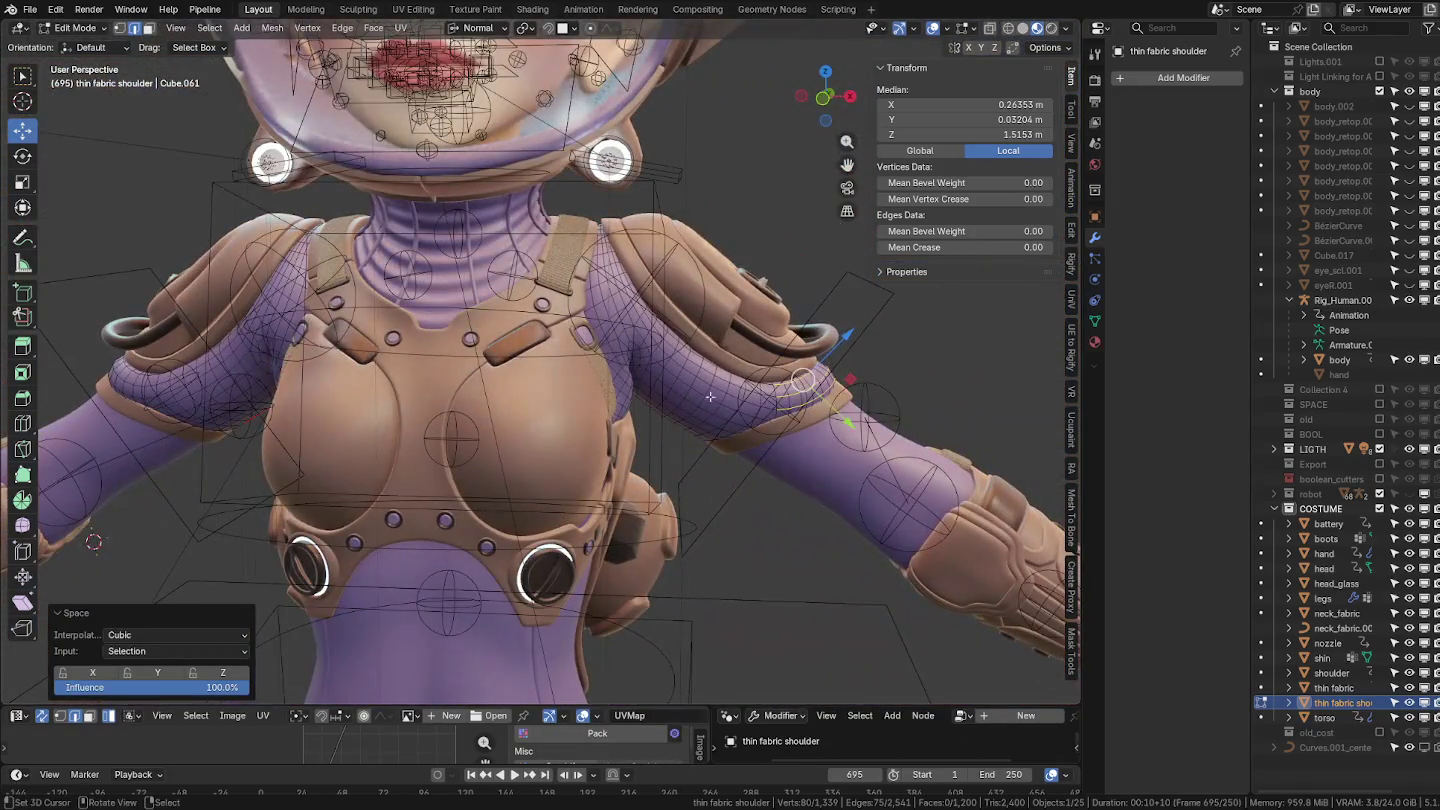
pyautogui.press('a')
pyautogui.press('x')
pyautogui.click(253, 331)
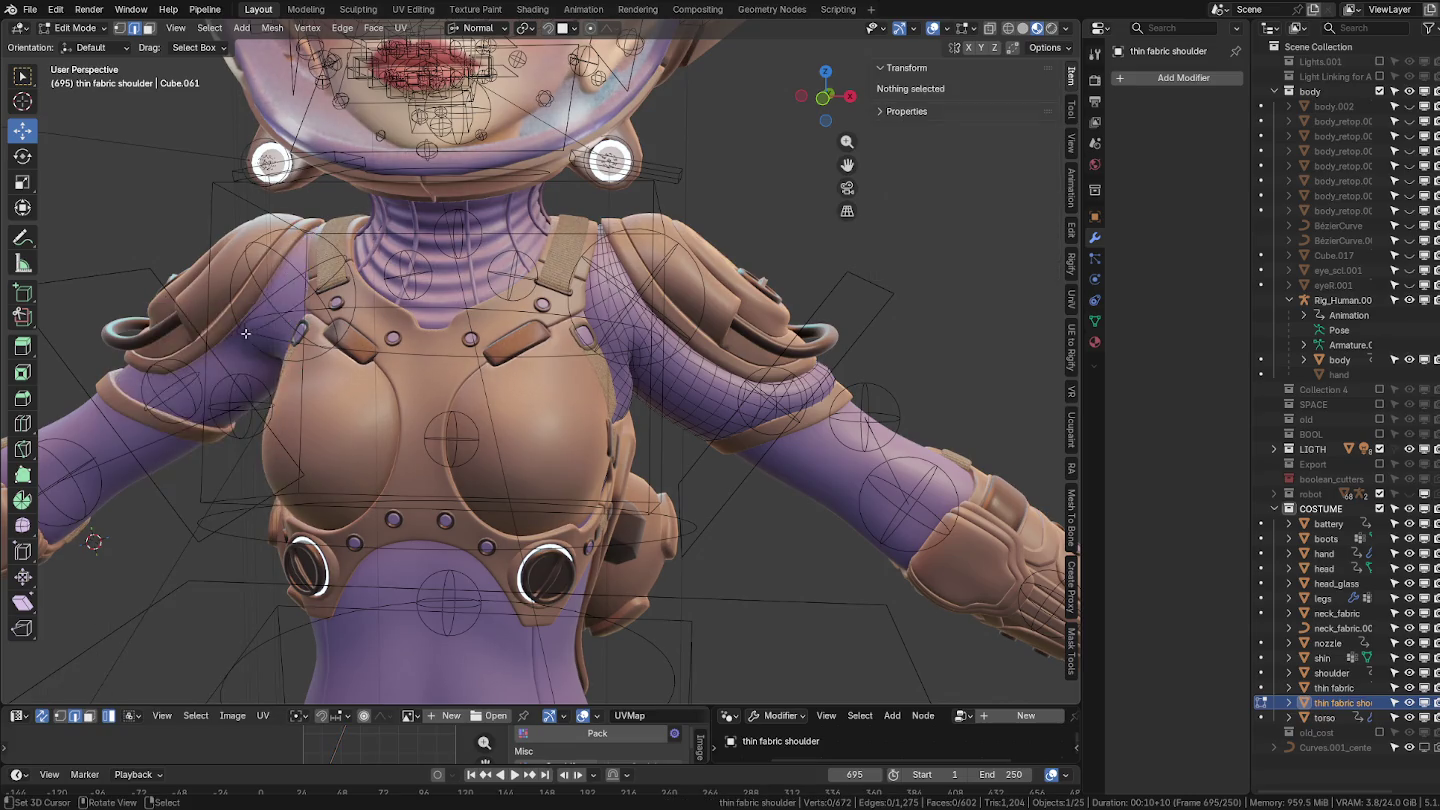
pyautogui.press('Tab')
pyautogui.click(676, 378)
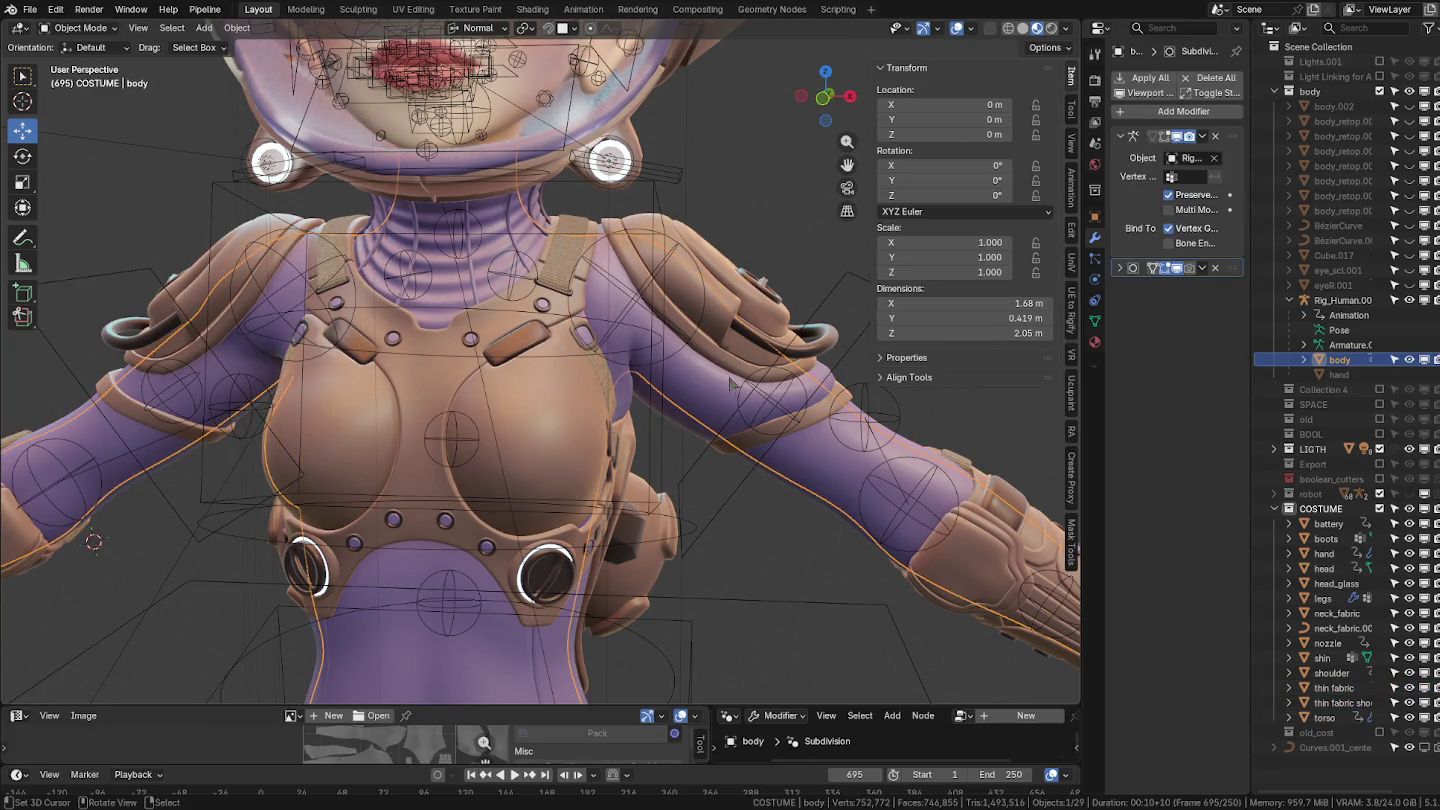
pyautogui.click(701, 397)
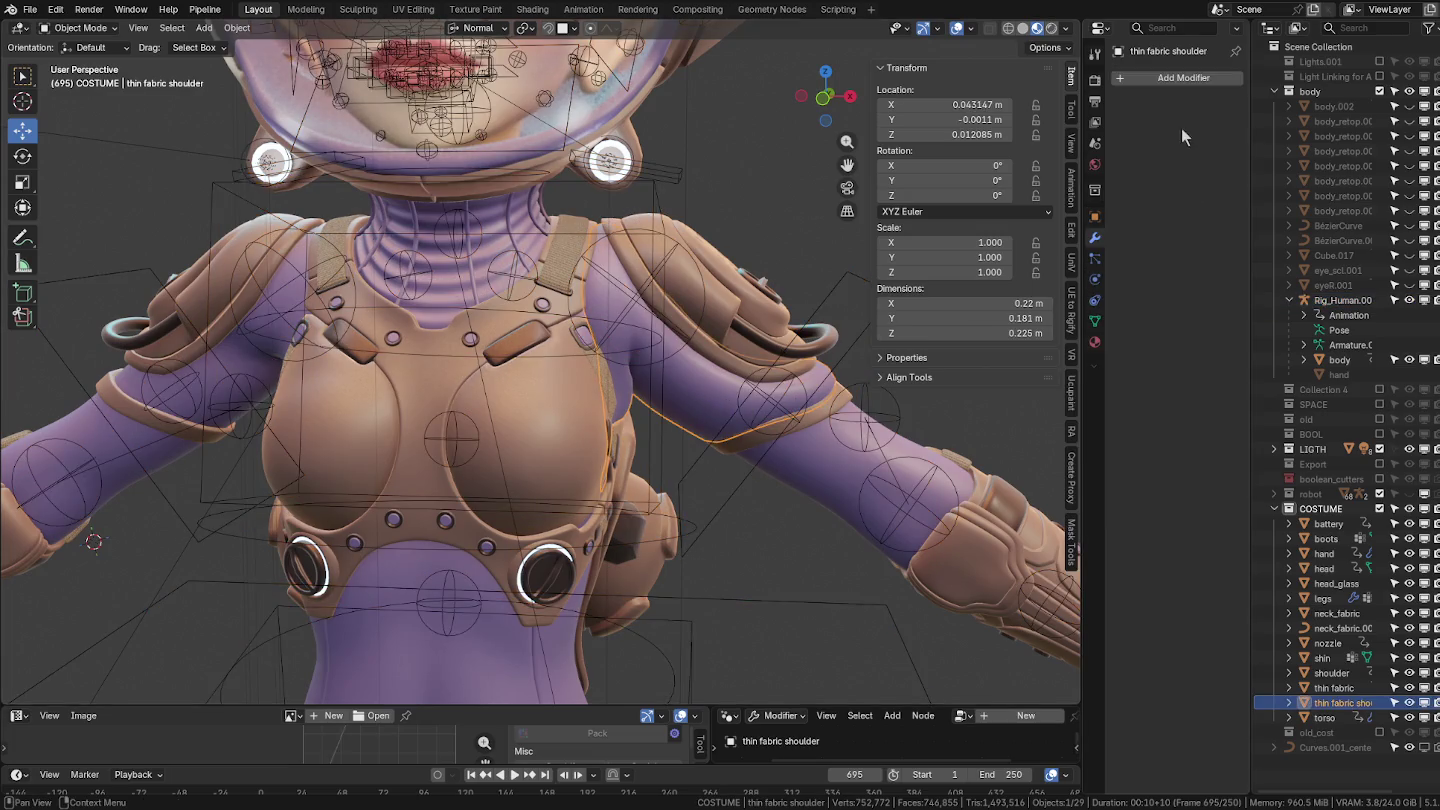
# Add a Mirror modifier to the shoulder fabric and frame it in the view.
pyautogui.click(1135, 78)
pyautogui.moveTo(1107, 120)
pyautogui.click(1233, 253)
pyautogui.moveTo(650, 390); pyautogui.dragTo(828, 388, button='middle')
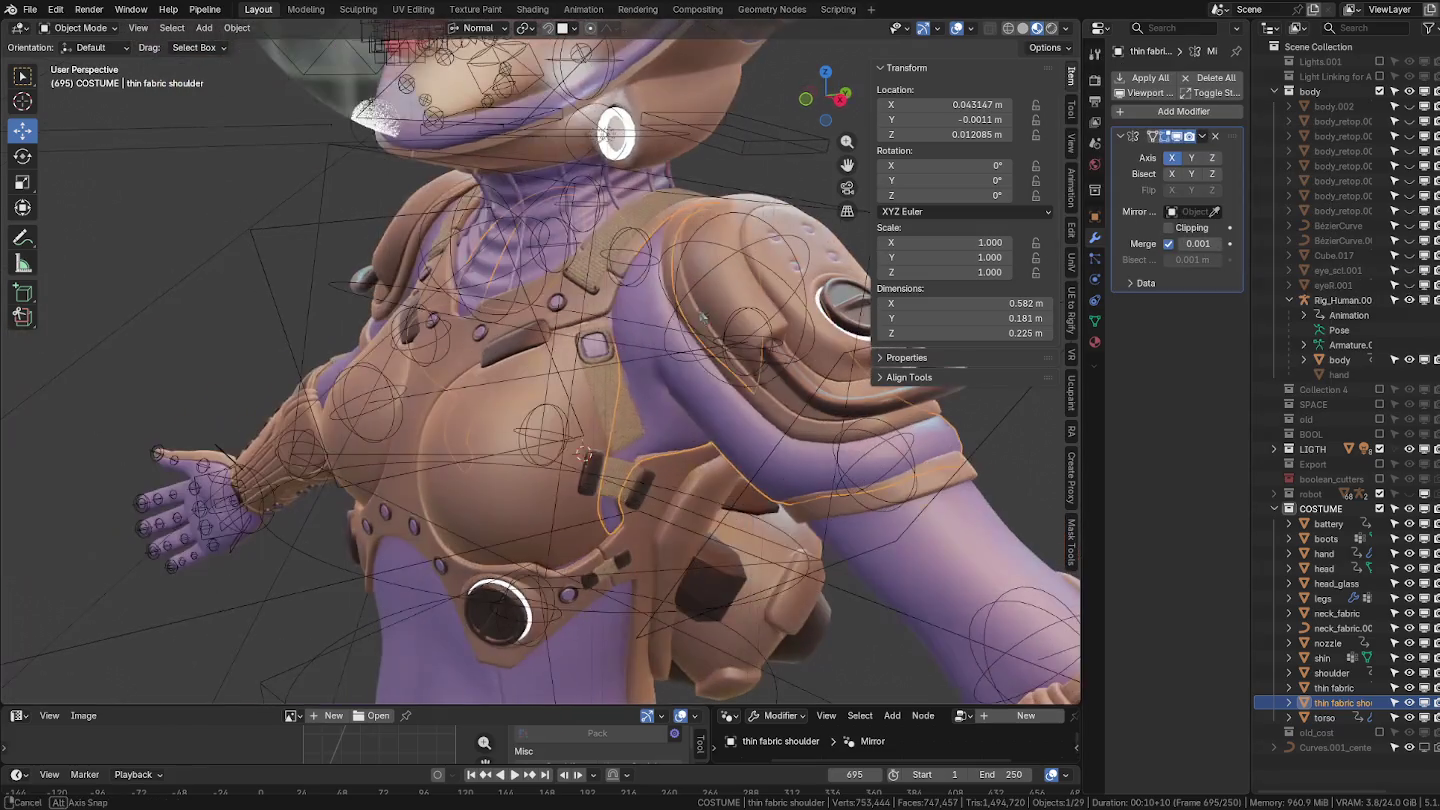
pyautogui.press('KP_Decimal')
# In Edit Mode face select, pick several face loops along the shoulder band.
pyautogui.press('Tab')
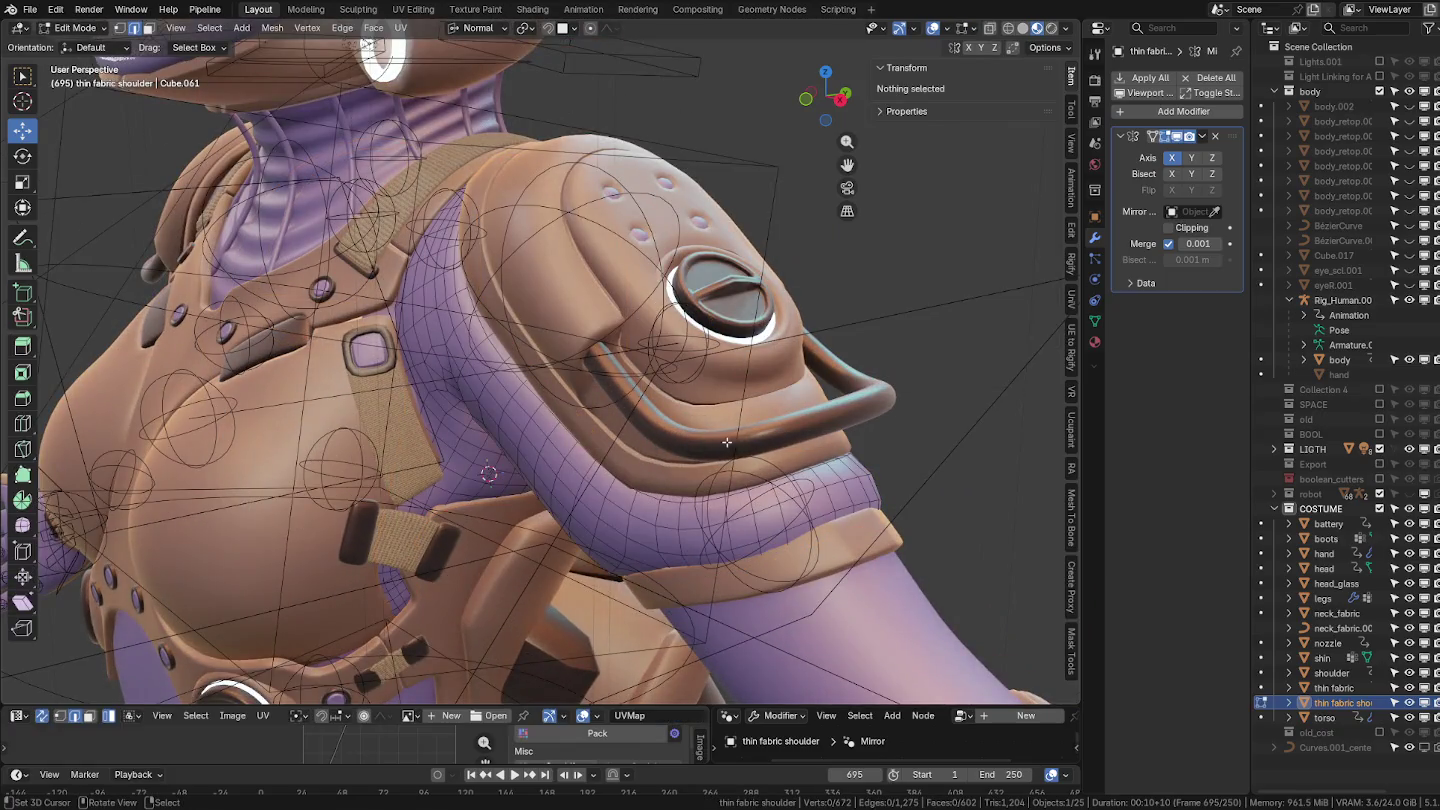
pyautogui.press('3')
pyautogui.moveTo(687, 565)
pyautogui.mouseDown(button='middle')
pyautogui.moveTo(684, 510)
pyautogui.moveTo(698, 536)
pyautogui.moveTo(670, 580)
pyautogui.mouseUp(button='middle')
pyautogui.keyDown('alt'); pyautogui.click(684, 507); pyautogui.keyUp('alt')
pyautogui.keyDown('alt'); pyautogui.keyDown('shift'); pyautogui.click(736, 493); pyautogui.keyUp('shift'); pyautogui.keyUp('alt')
pyautogui.keyDown('alt'); pyautogui.keyDown('shift'); pyautogui.click(698, 536); pyautogui.keyUp('shift'); pyautogui.keyUp('alt')
pyautogui.keyDown('alt'); pyautogui.keyDown('shift'); pyautogui.click(751, 524); pyautogui.keyUp('shift'); pyautogui.keyUp('alt')
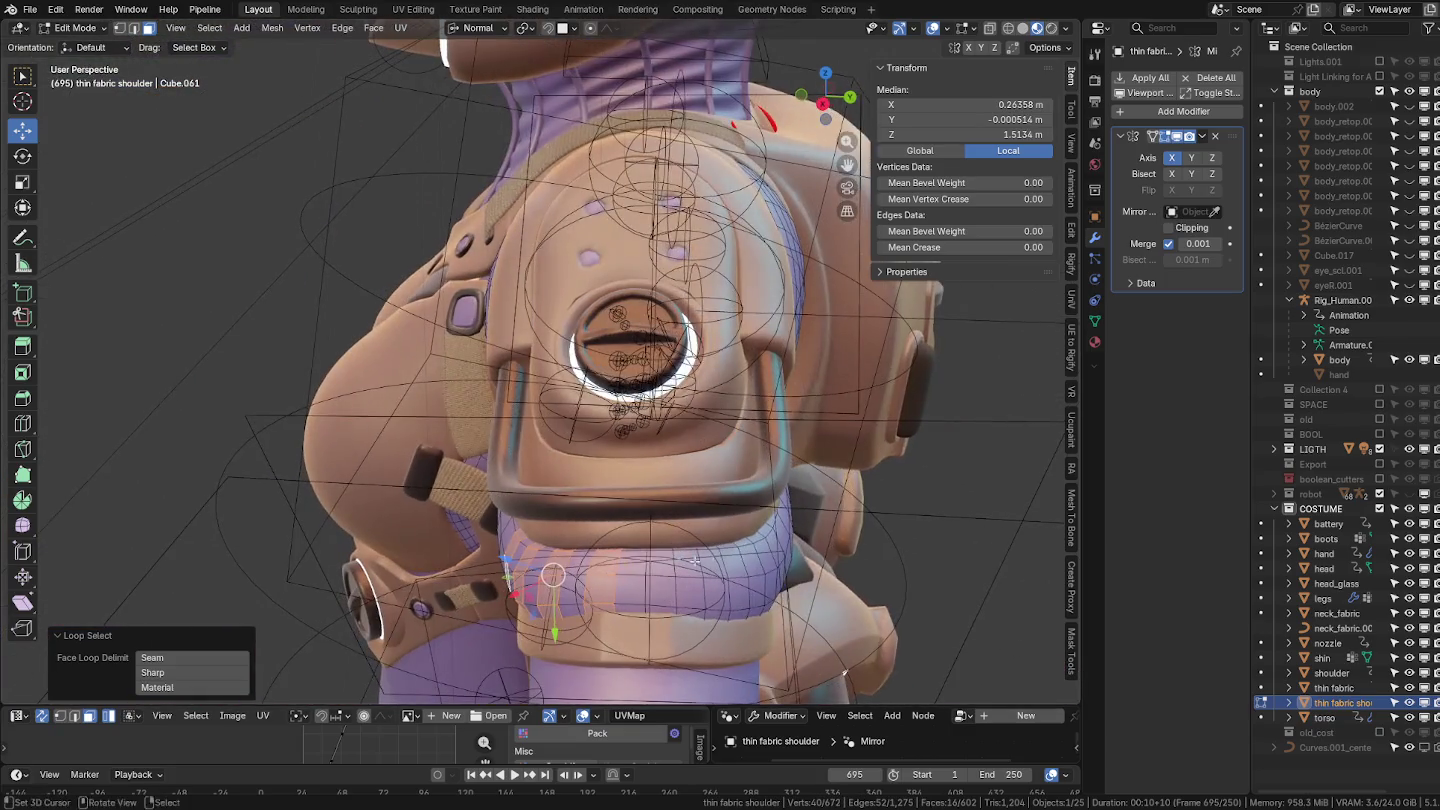
pyautogui.keyDown('alt'); pyautogui.keyDown('shift'); pyautogui.click(791, 522); pyautogui.keyUp('shift'); pyautogui.keyUp('alt')
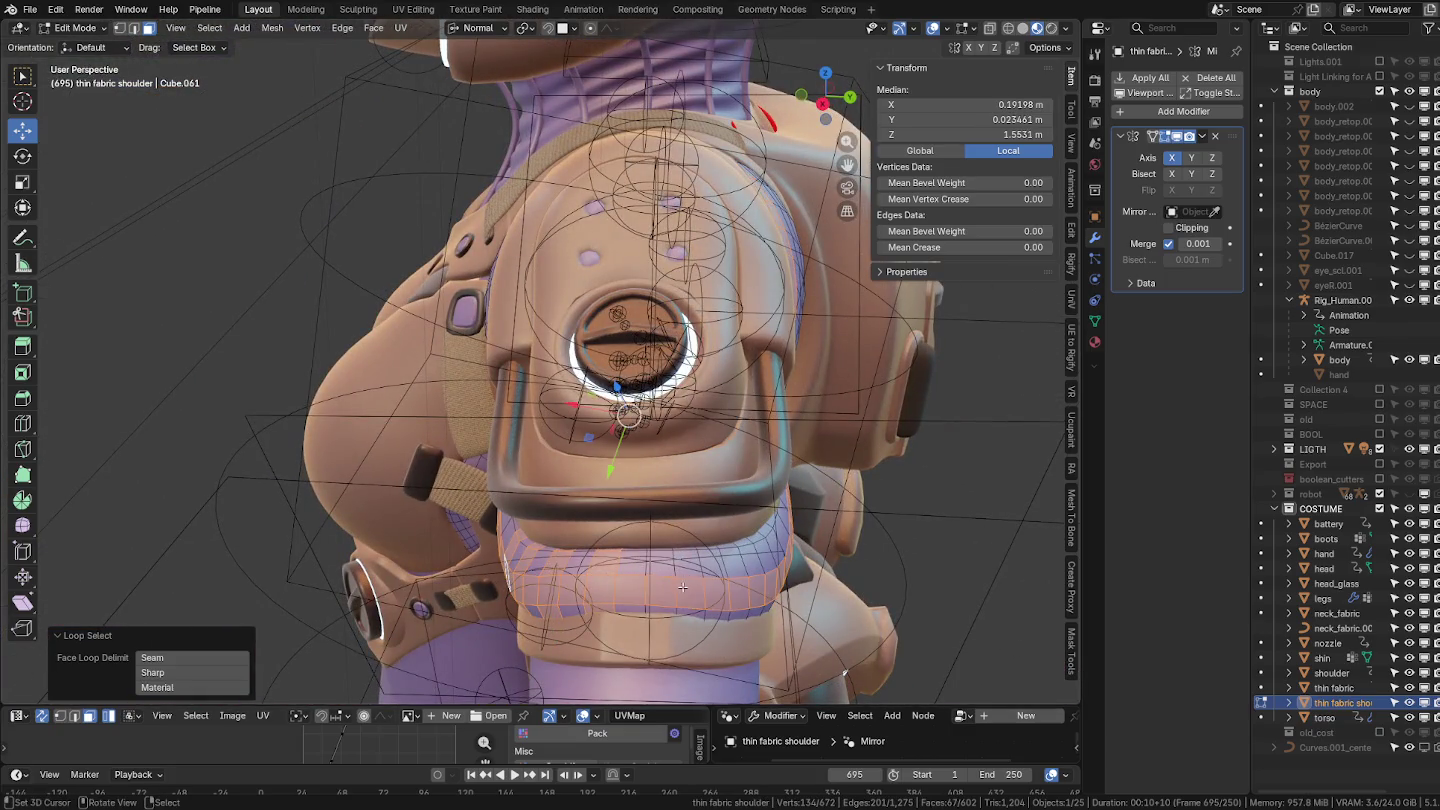
pyautogui.keyDown('alt'); pyautogui.click(791, 522); pyautogui.keyUp('alt')
pyautogui.keyDown('alt'); pyautogui.keyDown('shift'); pyautogui.click(661, 580); pyautogui.keyUp('shift'); pyautogui.keyUp('alt')
# From a lower angle, add more stripe face loops, undoing the last extra loop.
pyautogui.moveTo(660, 581)
pyautogui.mouseDown(button='middle')
pyautogui.moveTo(553, 581)
pyautogui.moveTo(460, 529)
pyautogui.moveTo(653, 569)
pyautogui.moveTo(517, 536)
pyautogui.mouseUp(button='middle')
pyautogui.keyDown('alt'); pyautogui.keyDown('shift'); pyautogui.click(548, 579); pyautogui.keyUp('shift'); pyautogui.keyUp('alt')
pyautogui.keyDown('alt'); pyautogui.keyDown('shift'); pyautogui.click(598, 588); pyautogui.keyUp('shift'); pyautogui.keyUp('alt')
pyautogui.keyDown('alt'); pyautogui.keyDown('shift'); pyautogui.click(461, 528); pyautogui.keyUp('shift'); pyautogui.keyUp('alt')
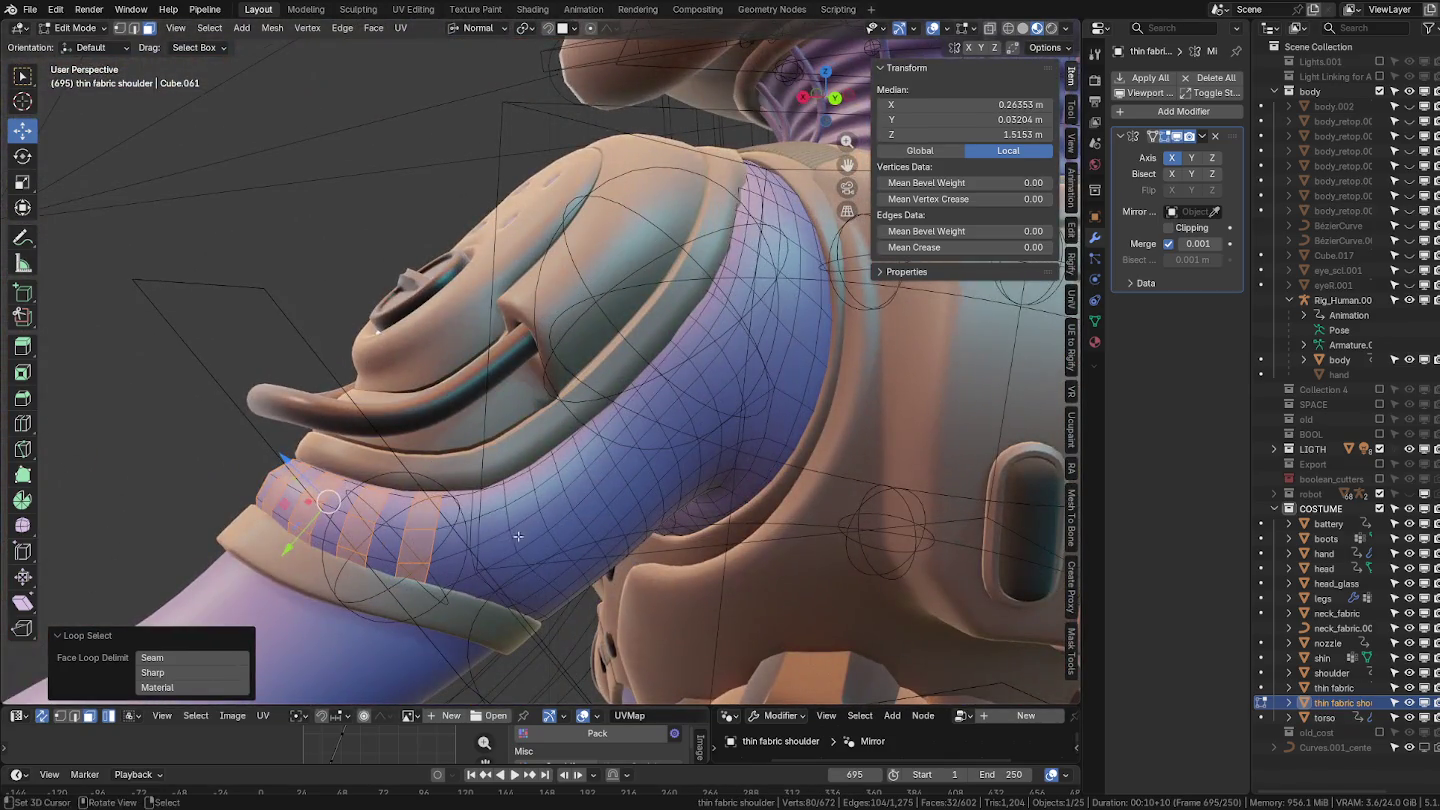
pyautogui.keyDown('alt'); pyautogui.keyDown('shift'); pyautogui.click(518, 536); pyautogui.keyUp('shift'); pyautogui.keyUp('alt')
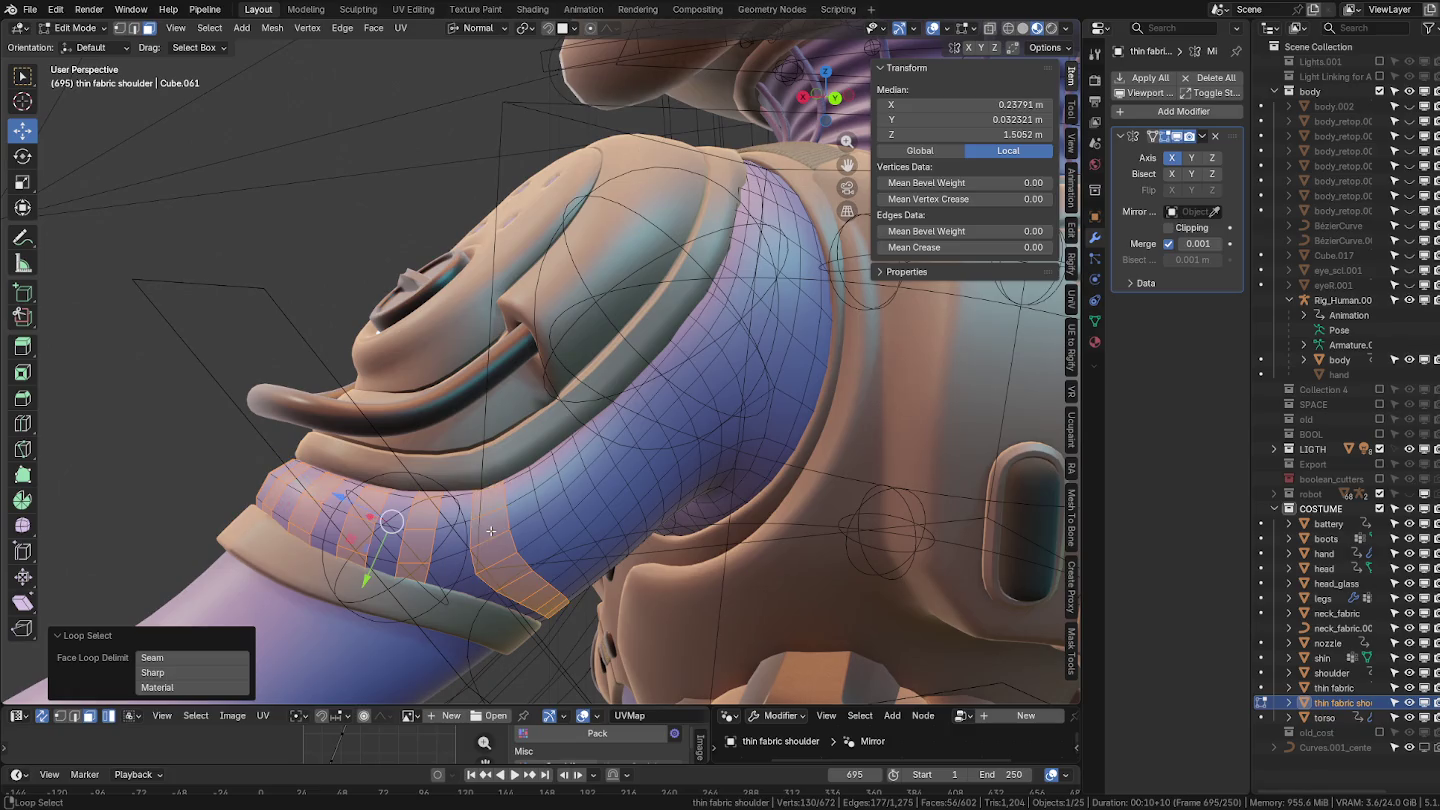
pyautogui.keyDown('alt'); pyautogui.keyDown('shift'); pyautogui.click(559, 505); pyautogui.keyUp('shift'); pyautogui.keyUp('alt')
pyautogui.keyDown('alt'); pyautogui.keyDown('shift'); pyautogui.click(598, 467); pyautogui.keyUp('shift'); pyautogui.keyUp('alt')
pyautogui.keyDown('alt'); pyautogui.keyDown('shift'); pyautogui.click(638, 440); pyautogui.keyUp('shift'); pyautogui.keyUp('alt')
pyautogui.moveTo(638, 440); pyautogui.dragTo(542, 413, button='middle')
pyautogui.keyDown('alt'); pyautogui.keyDown('shift'); pyautogui.click(542, 413); pyautogui.keyUp('shift'); pyautogui.keyUp('alt')
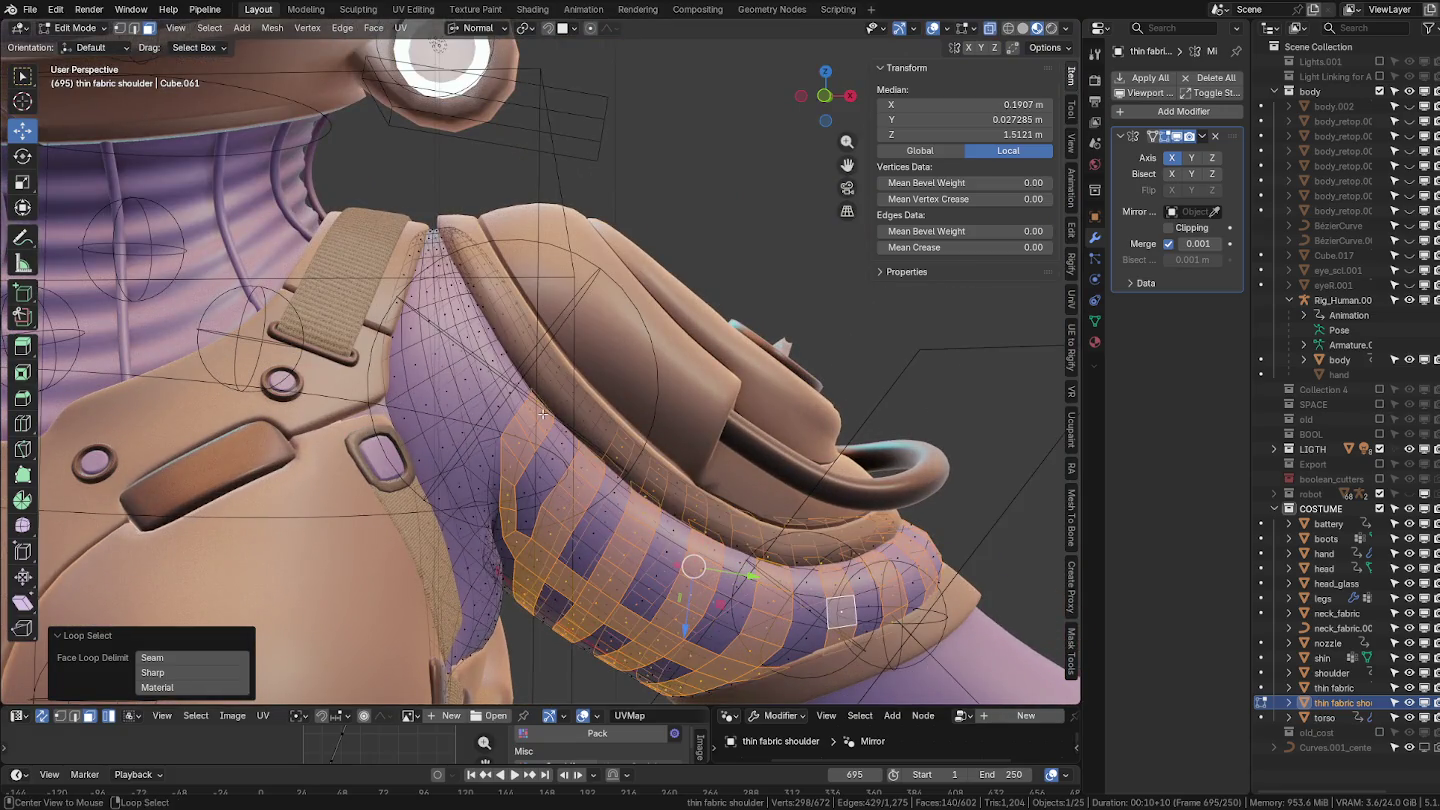
pyautogui.hotkey('ctrl', 'z')
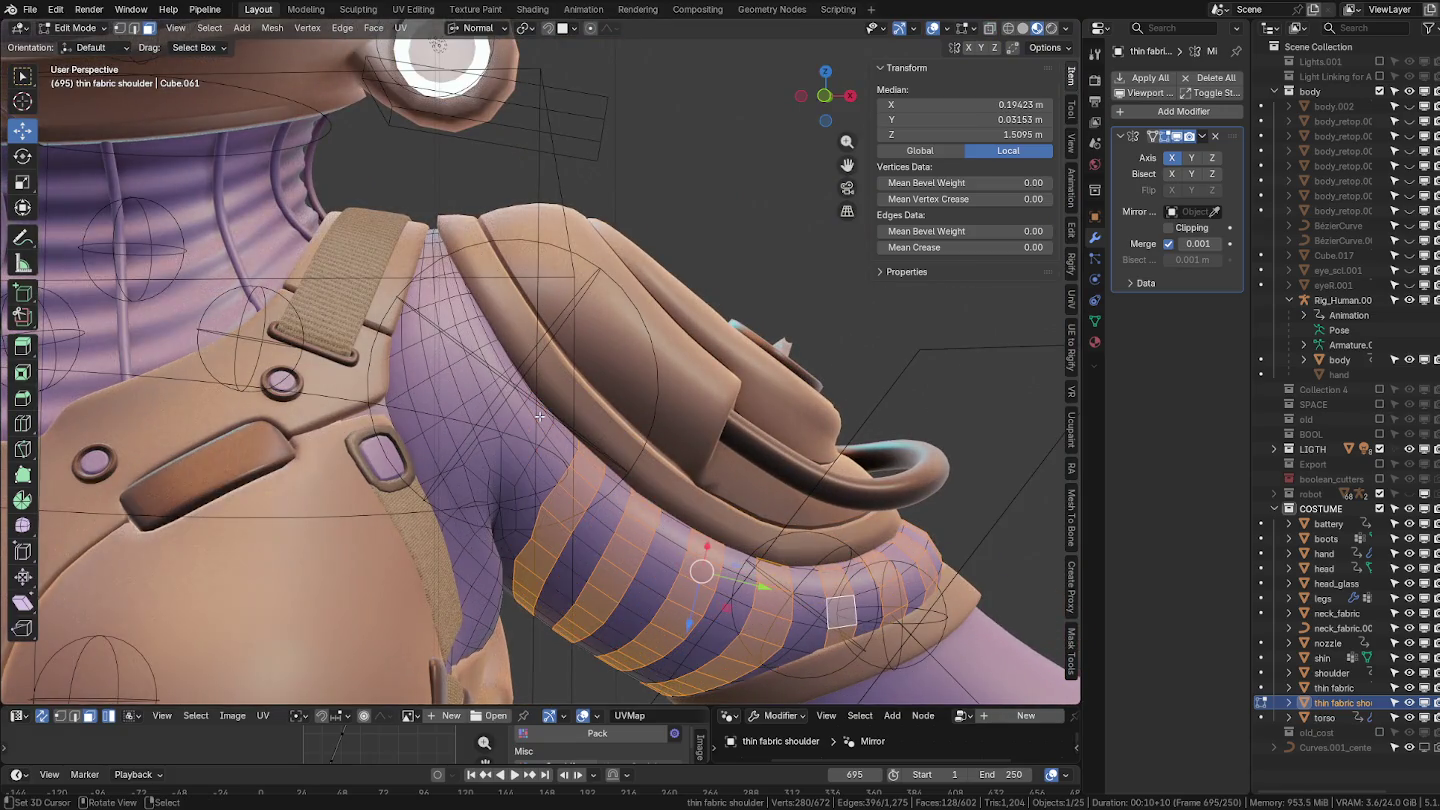
# Switch the shoulder fabric to Weight Paint mode.
pyautogui.moveTo(628, 447); pyautogui.dragTo(613, 397, button='middle')
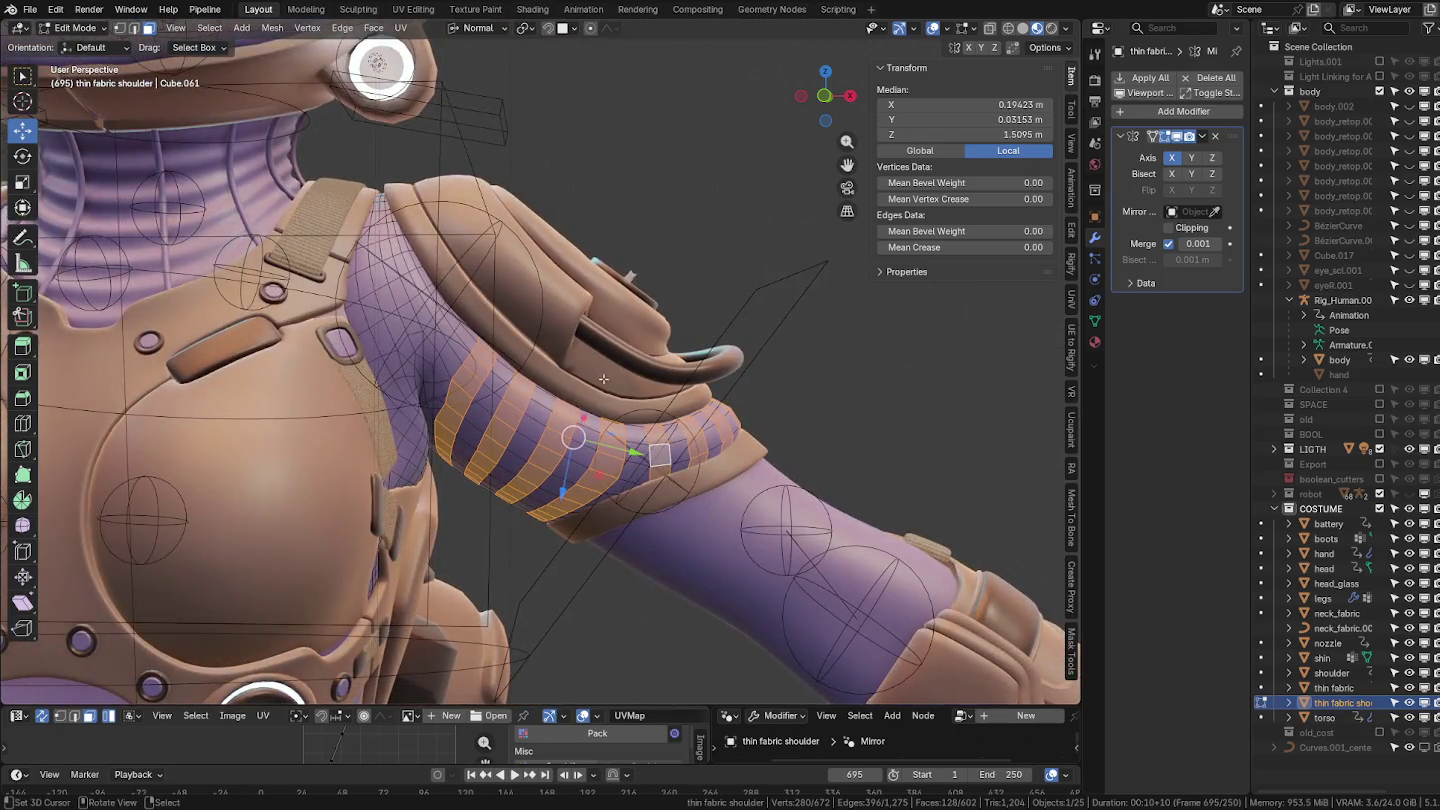
pyautogui.hotkey('ctrl', 'Tab')
pyautogui.click(560, 383)
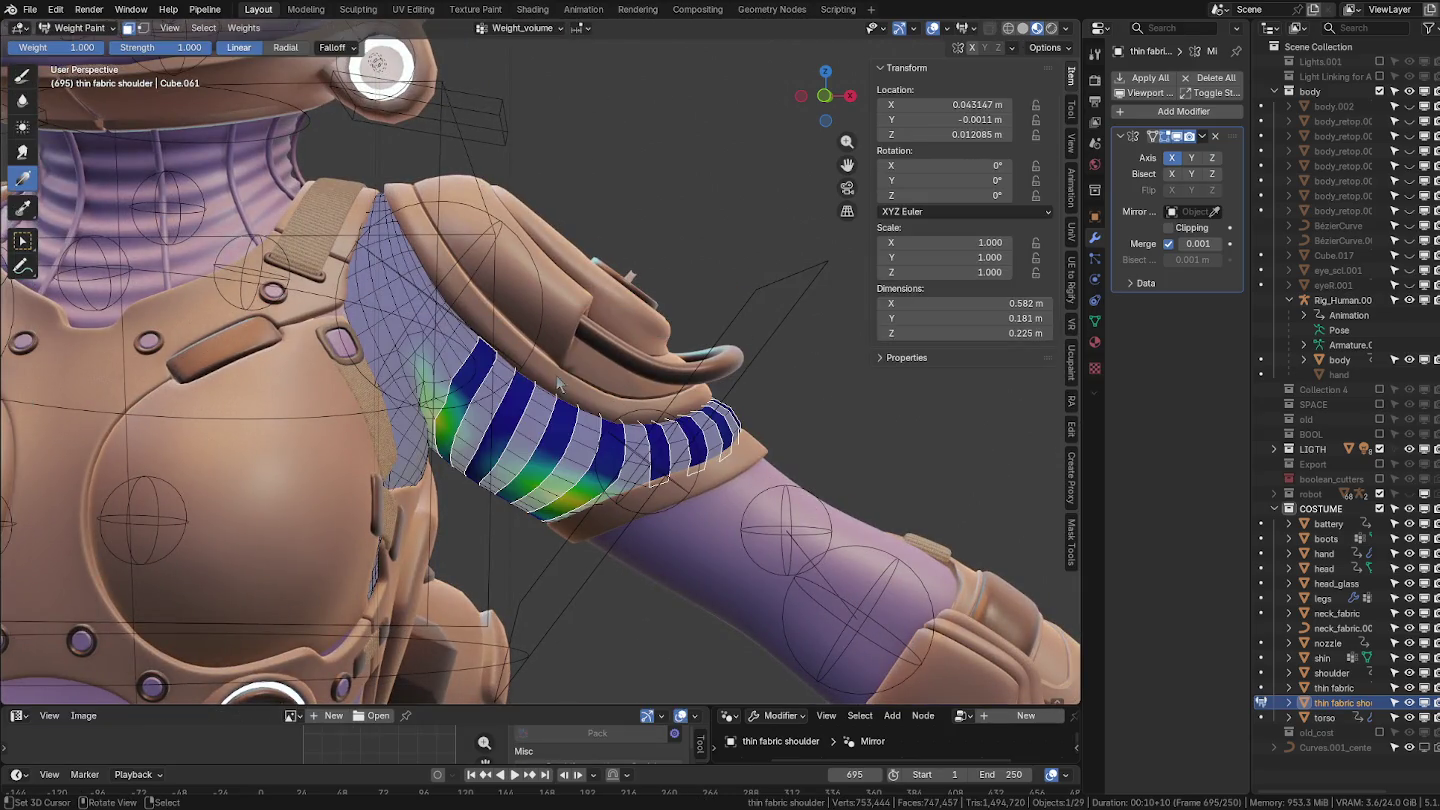
# Enter Sculpt Mode on the shoulder fabric and pick the Face Set Paint brush.
pyautogui.hotkey('ctrl', 'Tab')
pyautogui.click(585, 477)
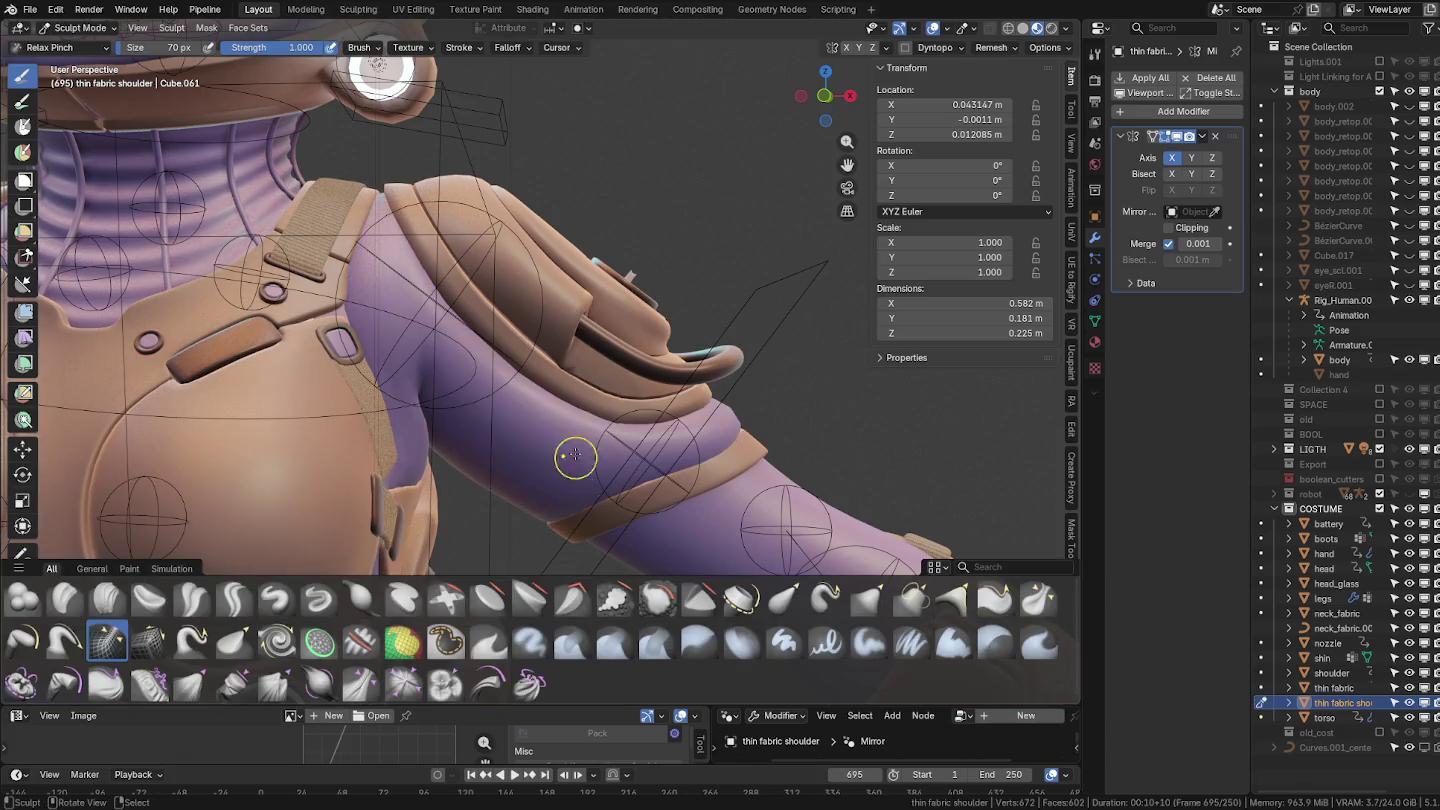
pyautogui.moveTo(559, 530)
pyautogui.mouseDown(button='middle')
pyautogui.moveTo(554, 486)
pyautogui.moveTo(603, 383)
pyautogui.mouseUp(button='middle')
pyautogui.scroll(2, 554, 486)
pyautogui.click(402, 642)
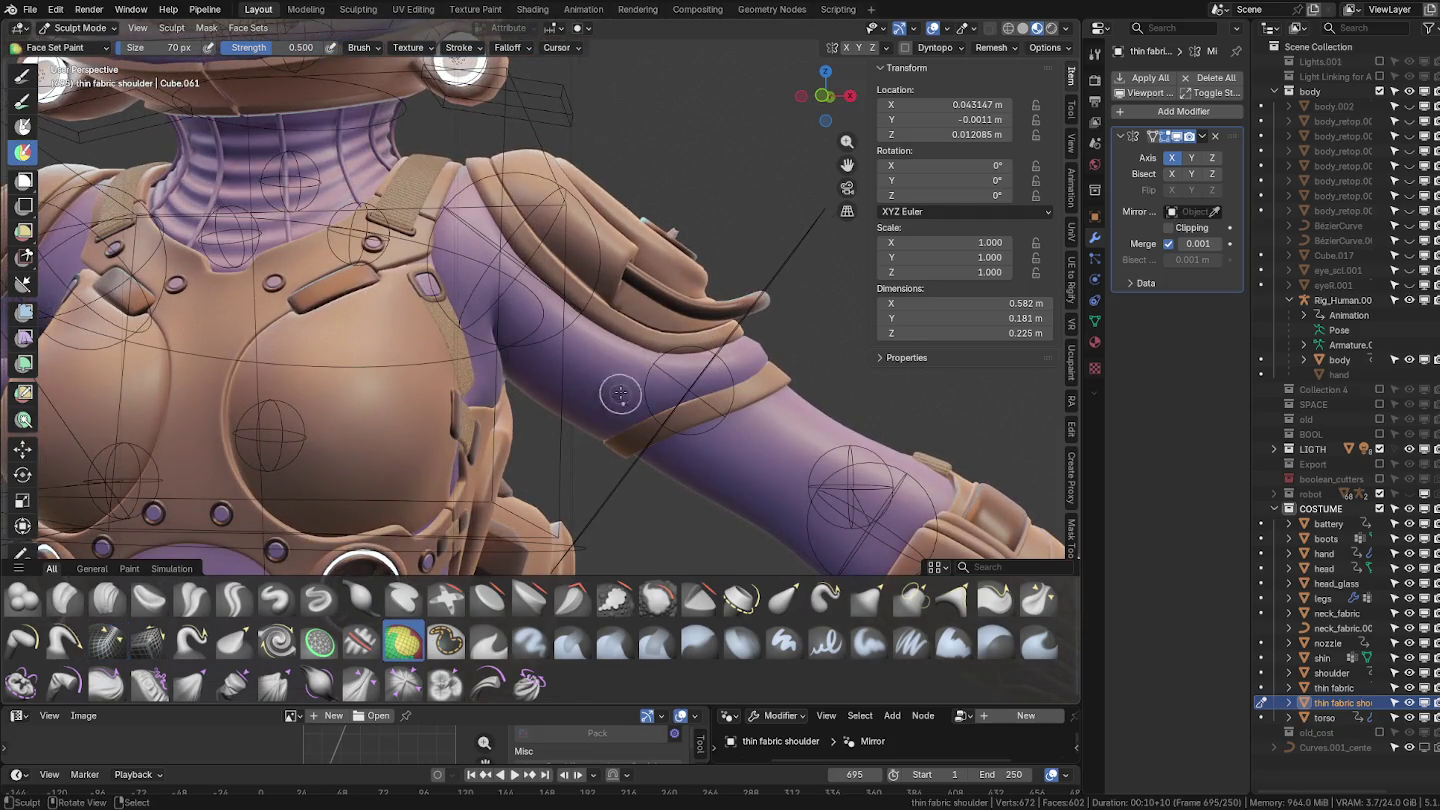
# Hide all but the selected stripe faces and paint a face set on them.
pyautogui.hotkey('ctrl', 'Tab')
pyautogui.click(811, 370)
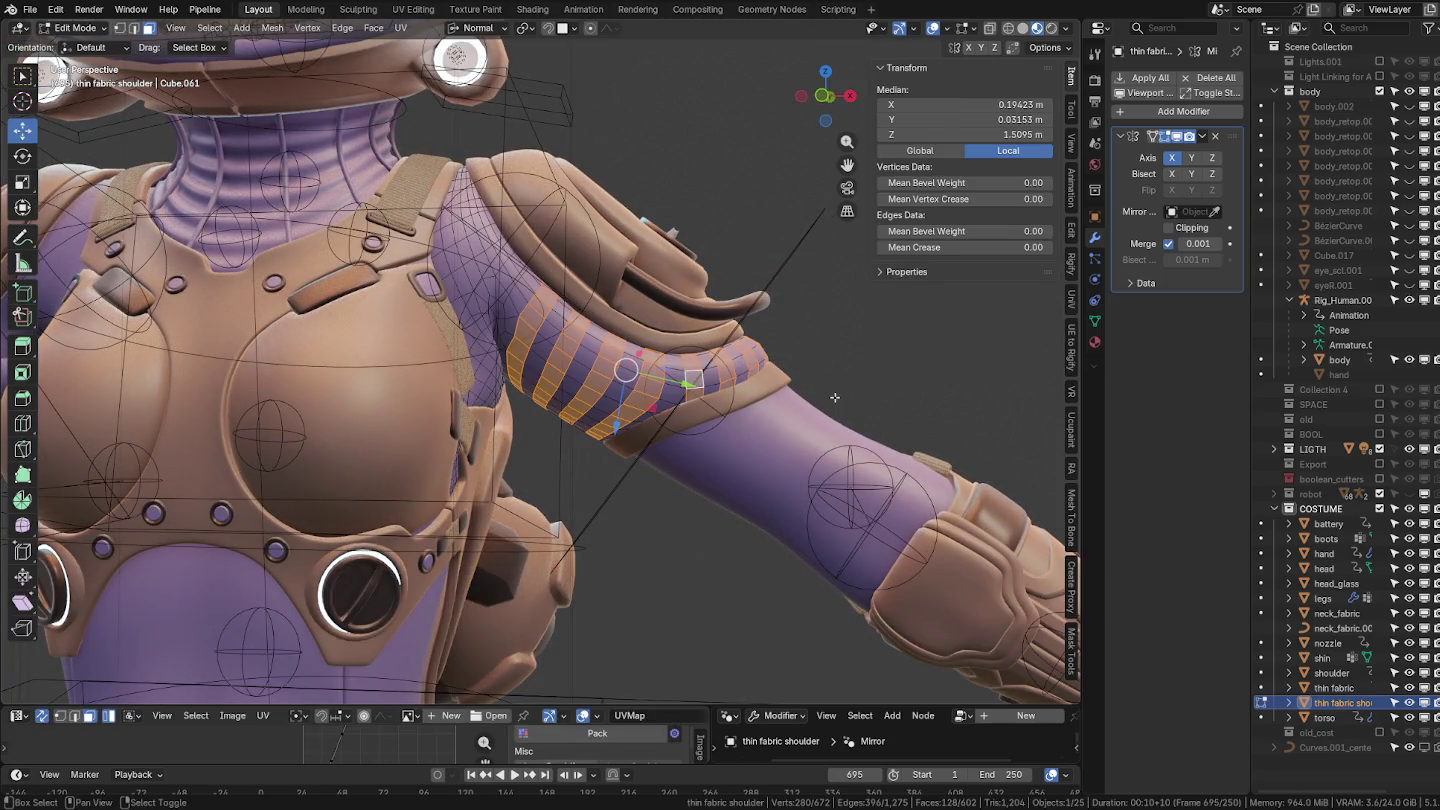
pyautogui.hotkey('shift', 'h')
pyautogui.hotkey('ctrl', 'Tab')
pyautogui.click(725, 489)
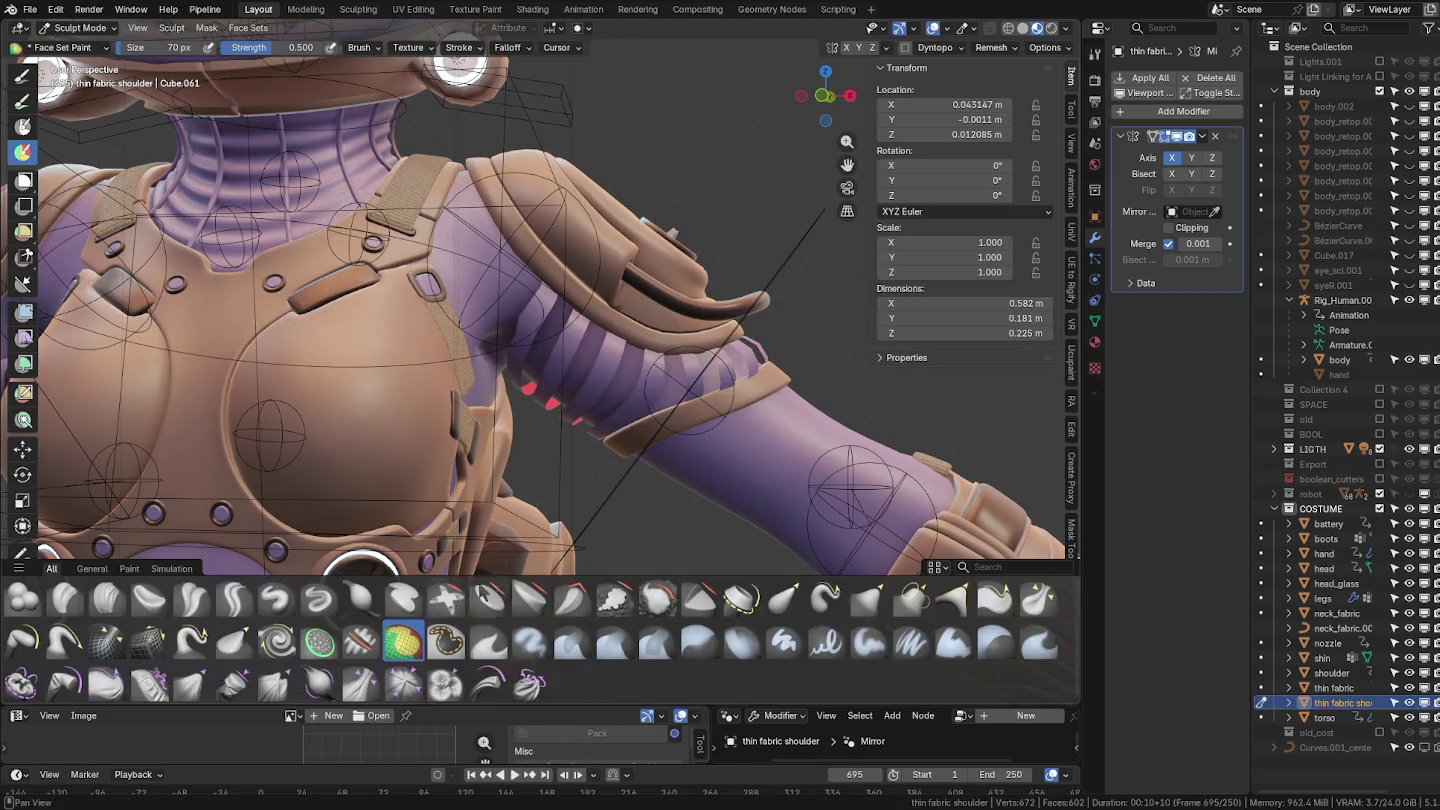
pyautogui.click(669, 388)
pyautogui.moveTo(668, 388)
pyautogui.mouseDown(button='middle')
pyautogui.moveTo(515, 451)
pyautogui.moveTo(564, 451)
pyautogui.mouseUp(button='middle')
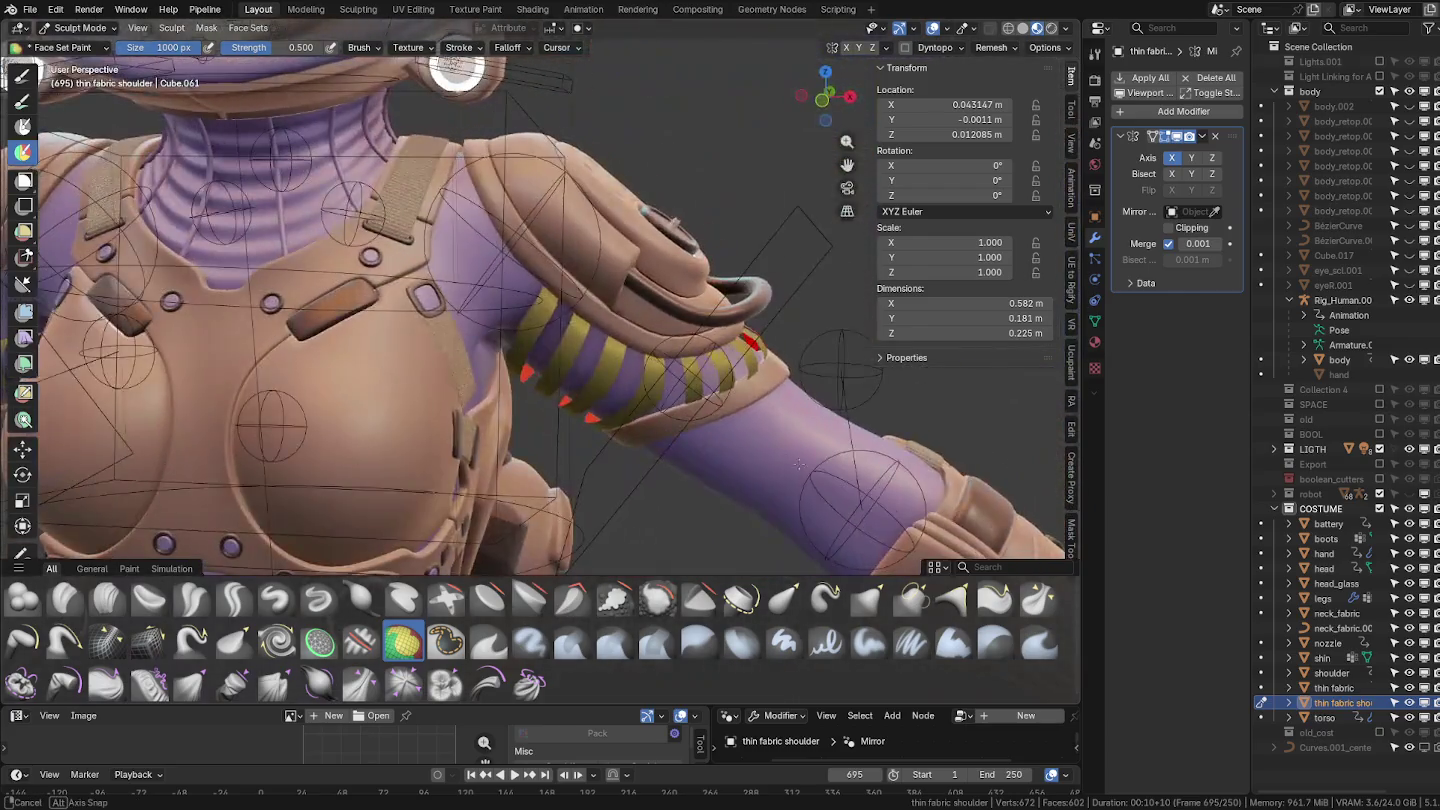
pyautogui.moveTo(564, 452)
pyautogui.mouseDown(button='middle')
pyautogui.moveTo(592, 386)
pyautogui.moveTo(651, 409)
pyautogui.mouseUp(button='middle')
# Reveal the hidden shoulder geometry and inspect the striped face sets in Sculpt Mode.
pyautogui.hotkey('ctrl', 'Tab')
pyautogui.hotkey('ctrl', 'Tab')
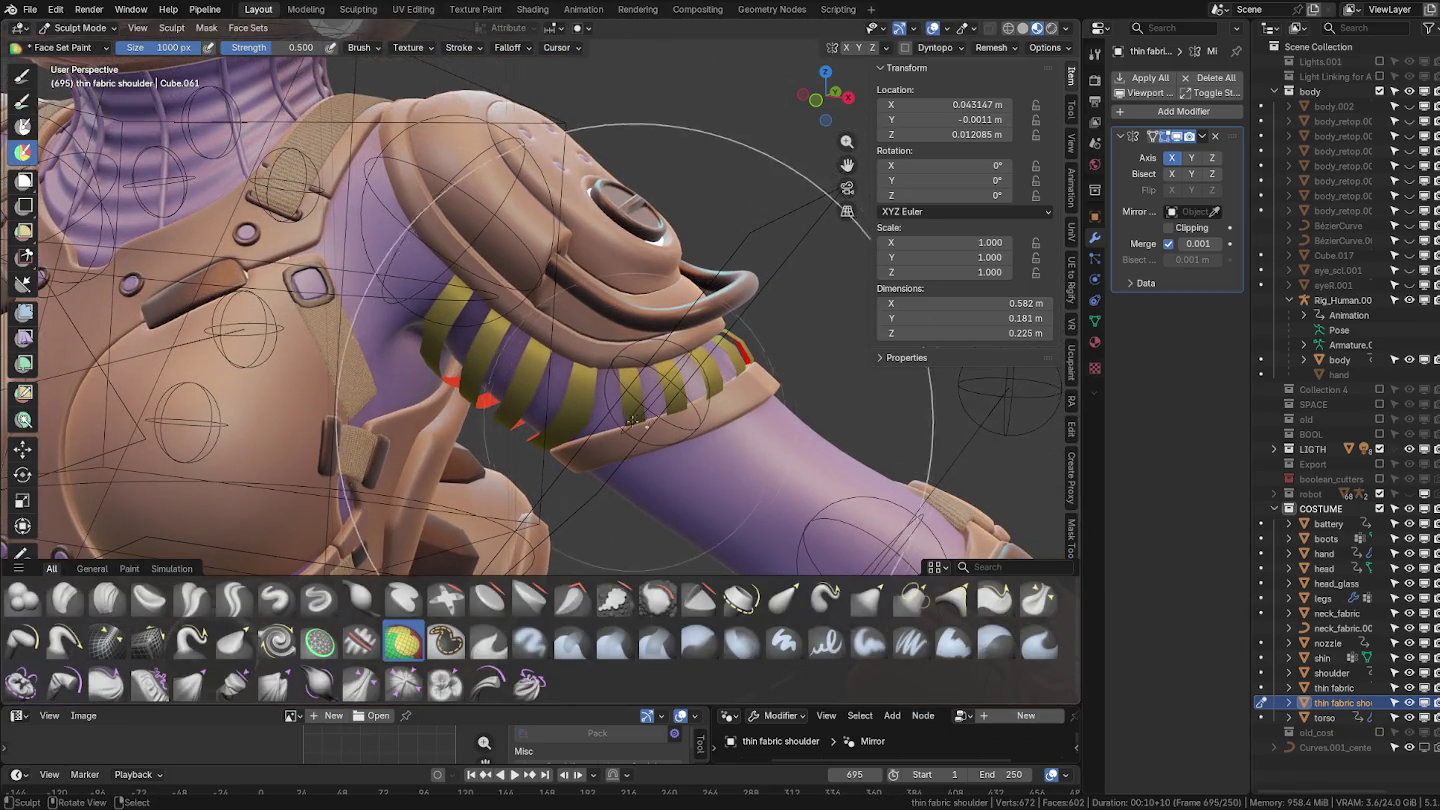
pyautogui.press('Tab')
pyautogui.hotkey('alt', 'h')
pyautogui.press('Tab')
pyautogui.hotkey('ctrl', 'Tab')
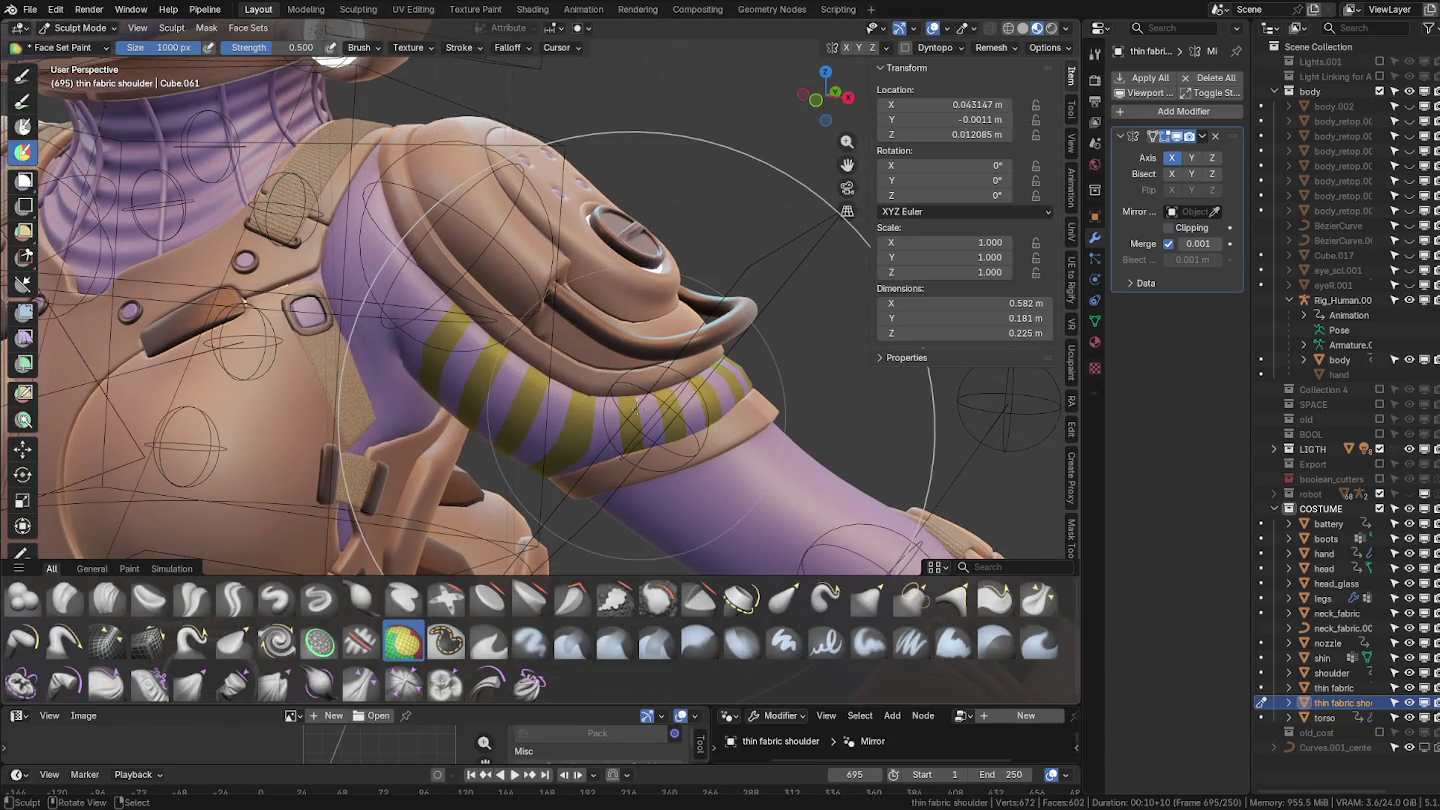
pyautogui.moveTo(636, 405)
pyautogui.mouseDown(button='middle')
pyautogui.moveTo(651, 277)
pyautogui.moveTo(540, 313)
pyautogui.moveTo(641, 356)
pyautogui.mouseUp(button='middle')
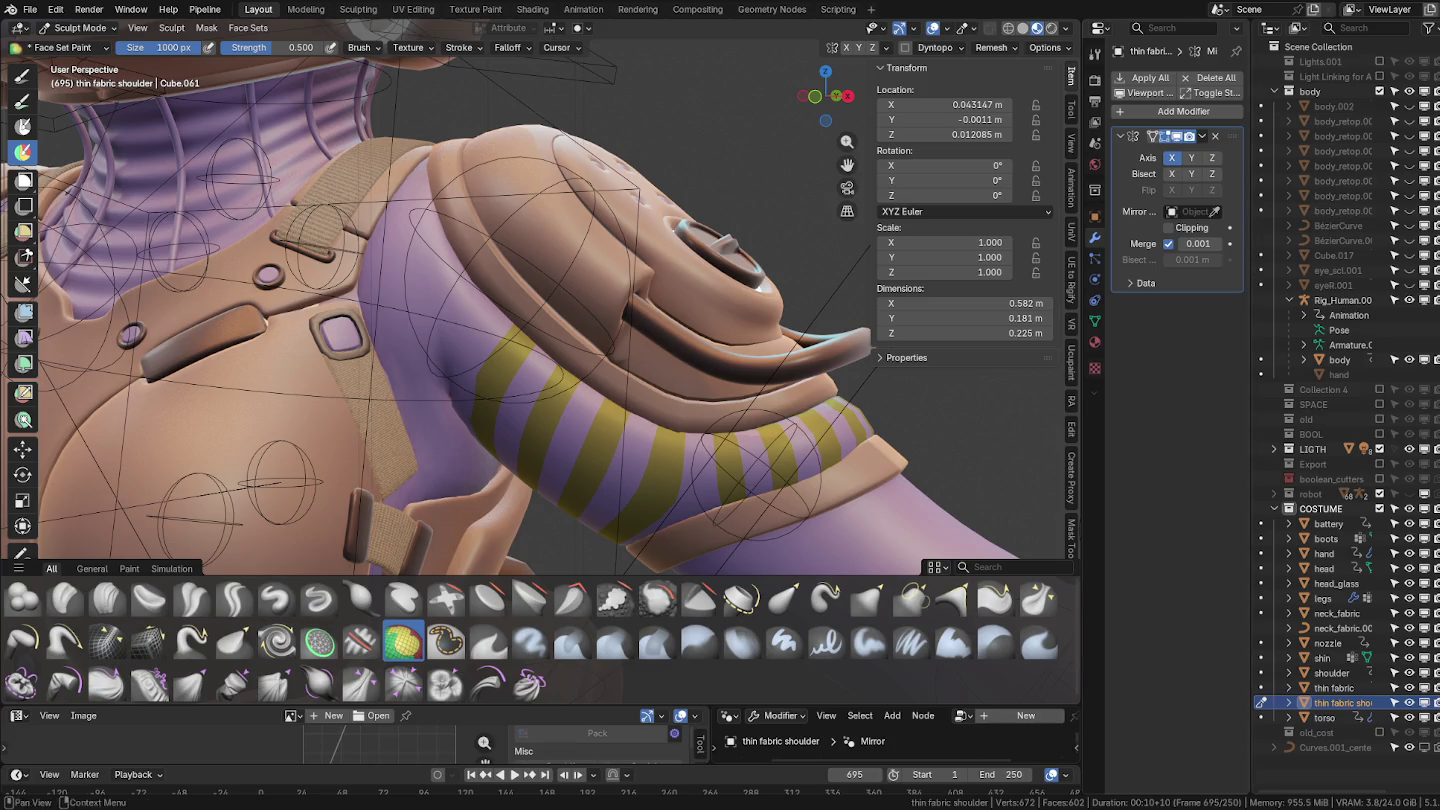
pyautogui.moveTo(690, 480)
pyautogui.mouseDown(button='middle')
pyautogui.moveTo(655, 402)
pyautogui.moveTo(675, 307)
pyautogui.moveTo(500, 304)
pyautogui.moveTo(524, 334)
pyautogui.mouseUp(button='middle')
# Move between Edit Mode and Sculpt Mode, ending in Edit Mode on the shoulder mesh.
pyautogui.press('Tab')
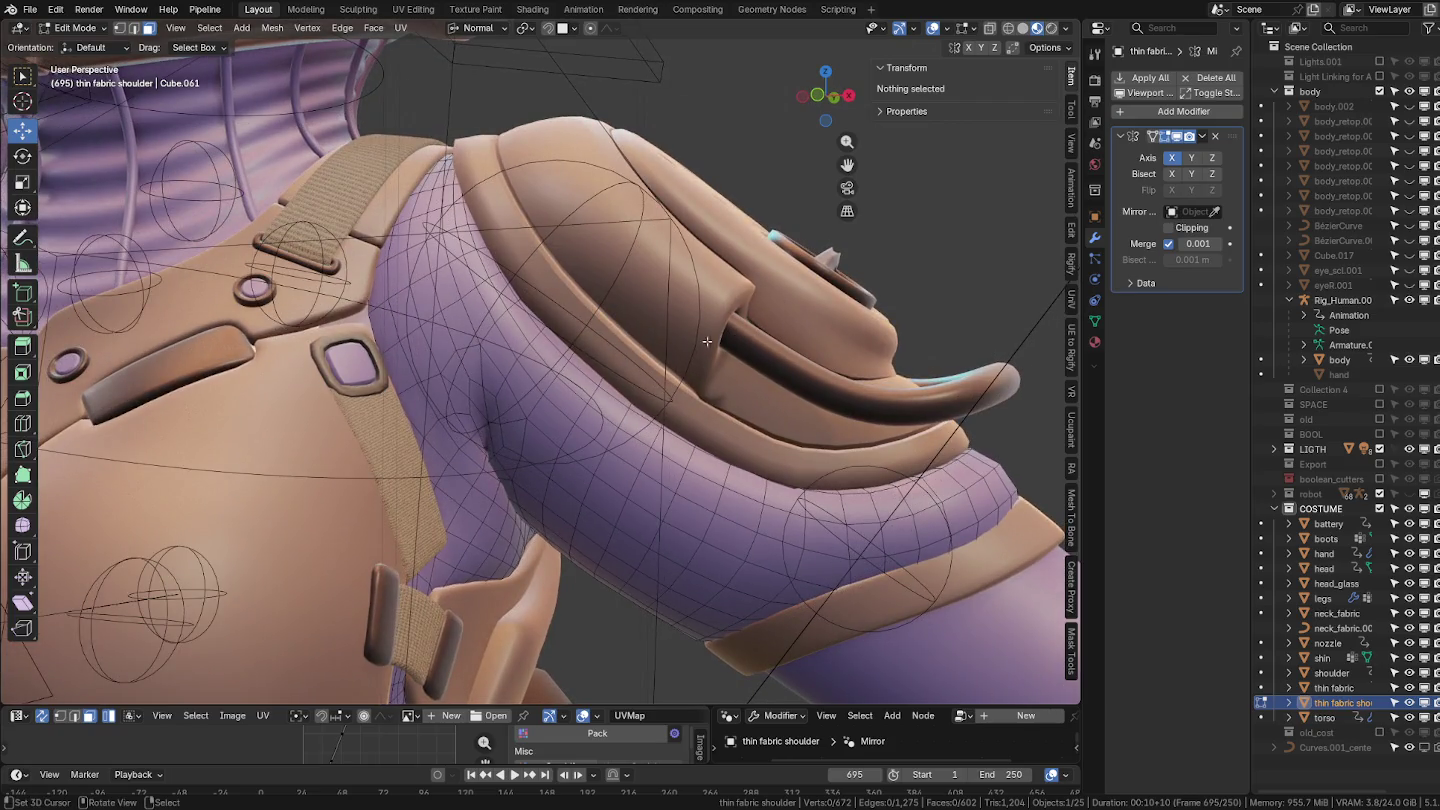
pyautogui.hotkey('ctrl', 'Tab')
pyautogui.click(780, 454)
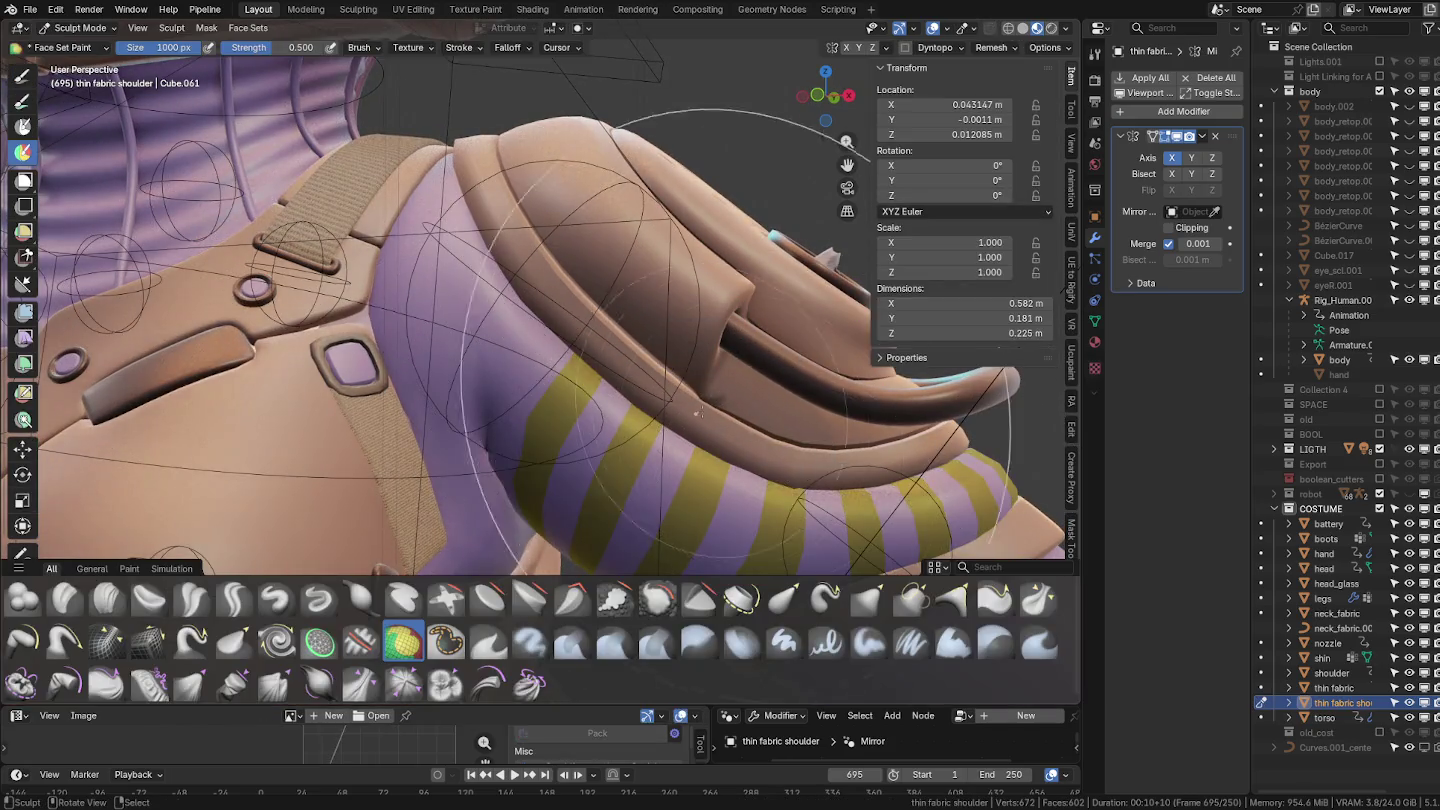
pyautogui.moveTo(780, 453); pyautogui.dragTo(643, 411, button='middle')
pyautogui.hotkey('ctrl', 'Tab')
pyautogui.click(575, 401)
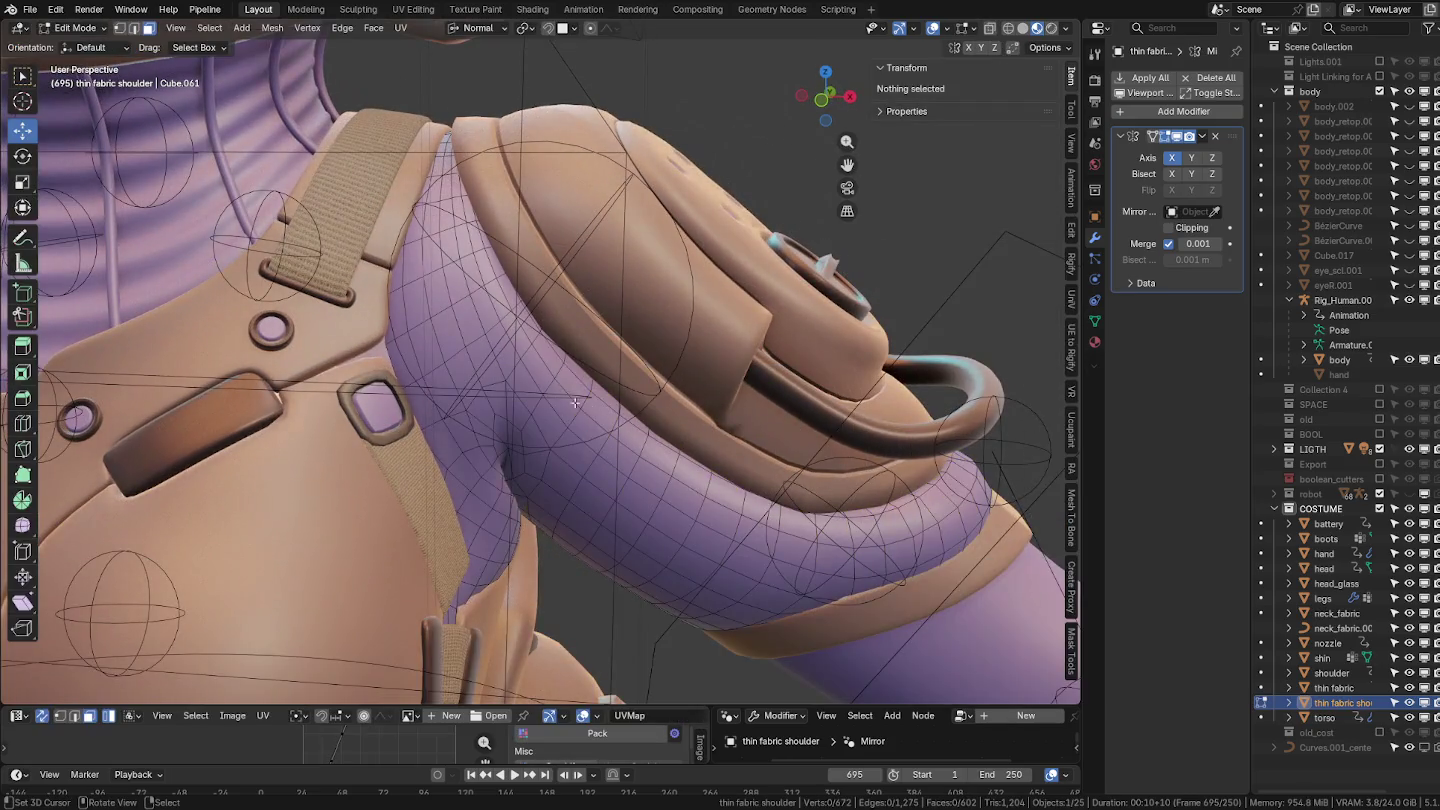
# Loop-select three more face rings across the purple fabric and return to Object Mode.
pyautogui.keyDown('alt'); pyautogui.click(518, 322); pyautogui.keyUp('alt')
pyautogui.keyDown('alt'); pyautogui.keyDown('shift'); pyautogui.click(489, 270); pyautogui.keyUp('shift'); pyautogui.keyUp('alt')
pyautogui.moveTo(490, 270)
pyautogui.mouseDown(button='middle')
pyautogui.moveTo(390, 320)
pyautogui.moveTo(707, 205)
pyautogui.moveTo(627, 268)
pyautogui.mouseUp(button='middle')
pyautogui.keyDown('alt'); pyautogui.keyDown('shift'); pyautogui.click(439, 290); pyautogui.keyUp('shift'); pyautogui.keyUp('alt')
pyautogui.moveTo(603, 397)
pyautogui.mouseDown(button='middle')
pyautogui.moveTo(651, 302)
pyautogui.moveTo(620, 290)
pyautogui.mouseUp(button='middle')
pyautogui.press('Tab')
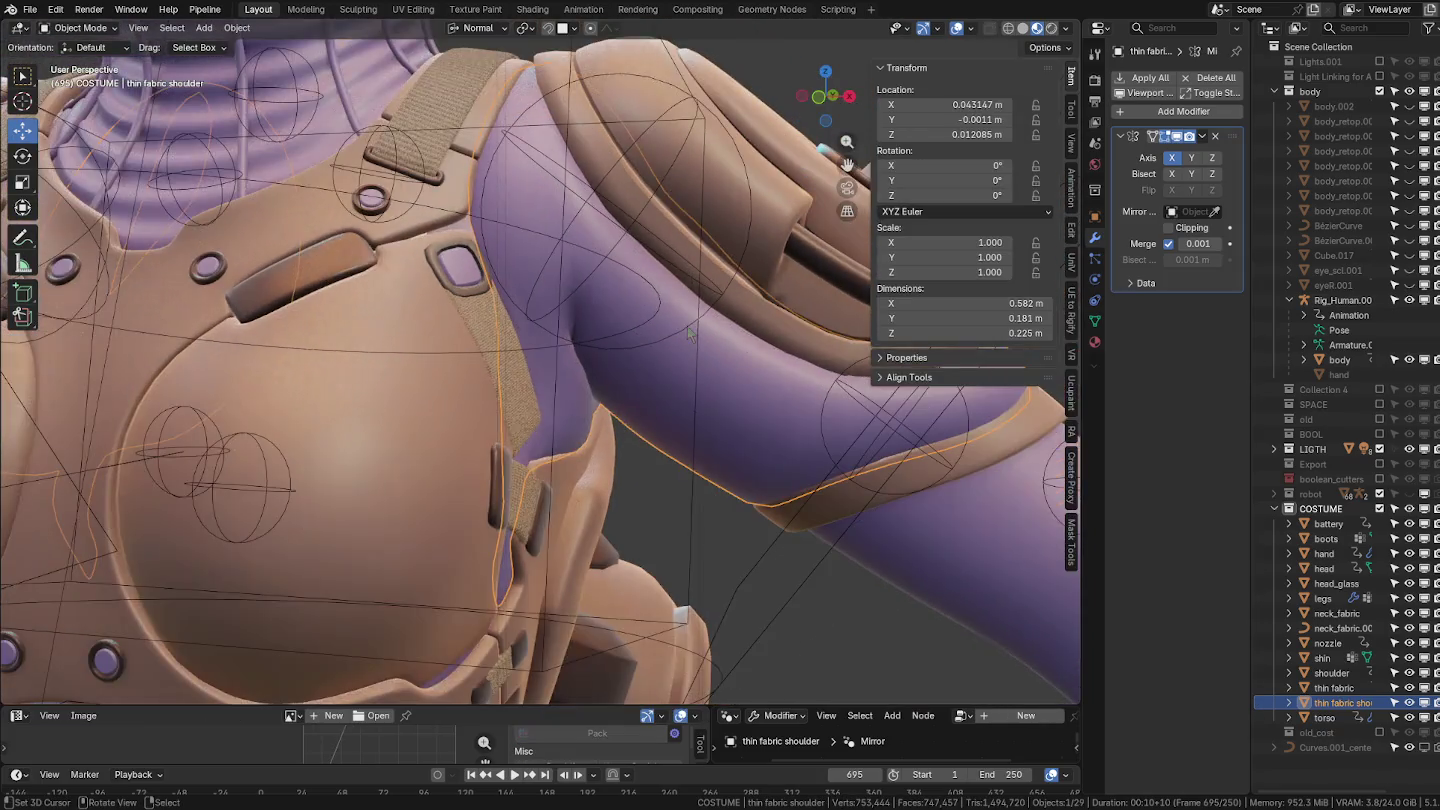
# Add a Multiresolution modifier, reorder it in the stack, and subdivide to level 2.
pyautogui.click(1118, 111)
pyautogui.moveTo(1078, 113)
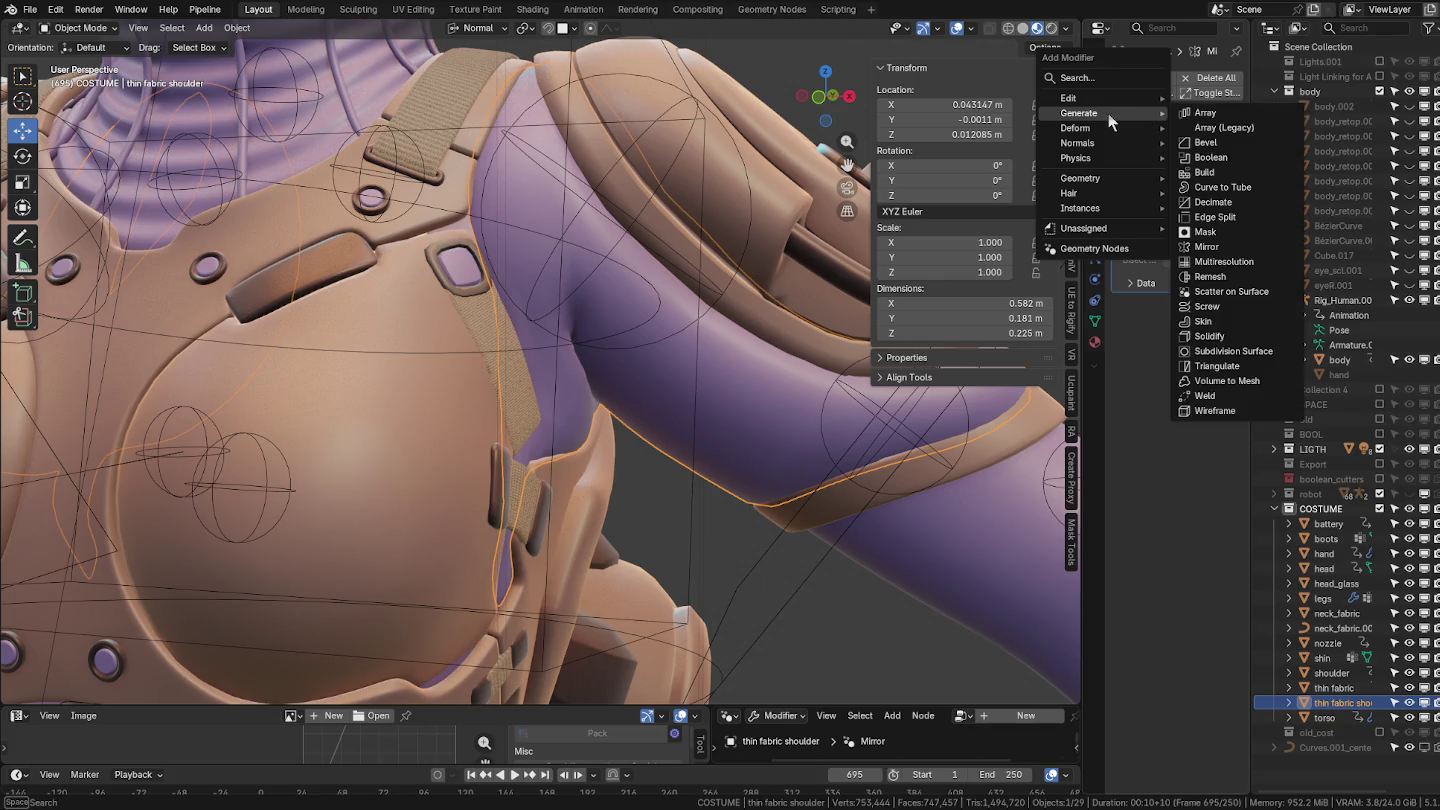
pyautogui.click(1224, 261)
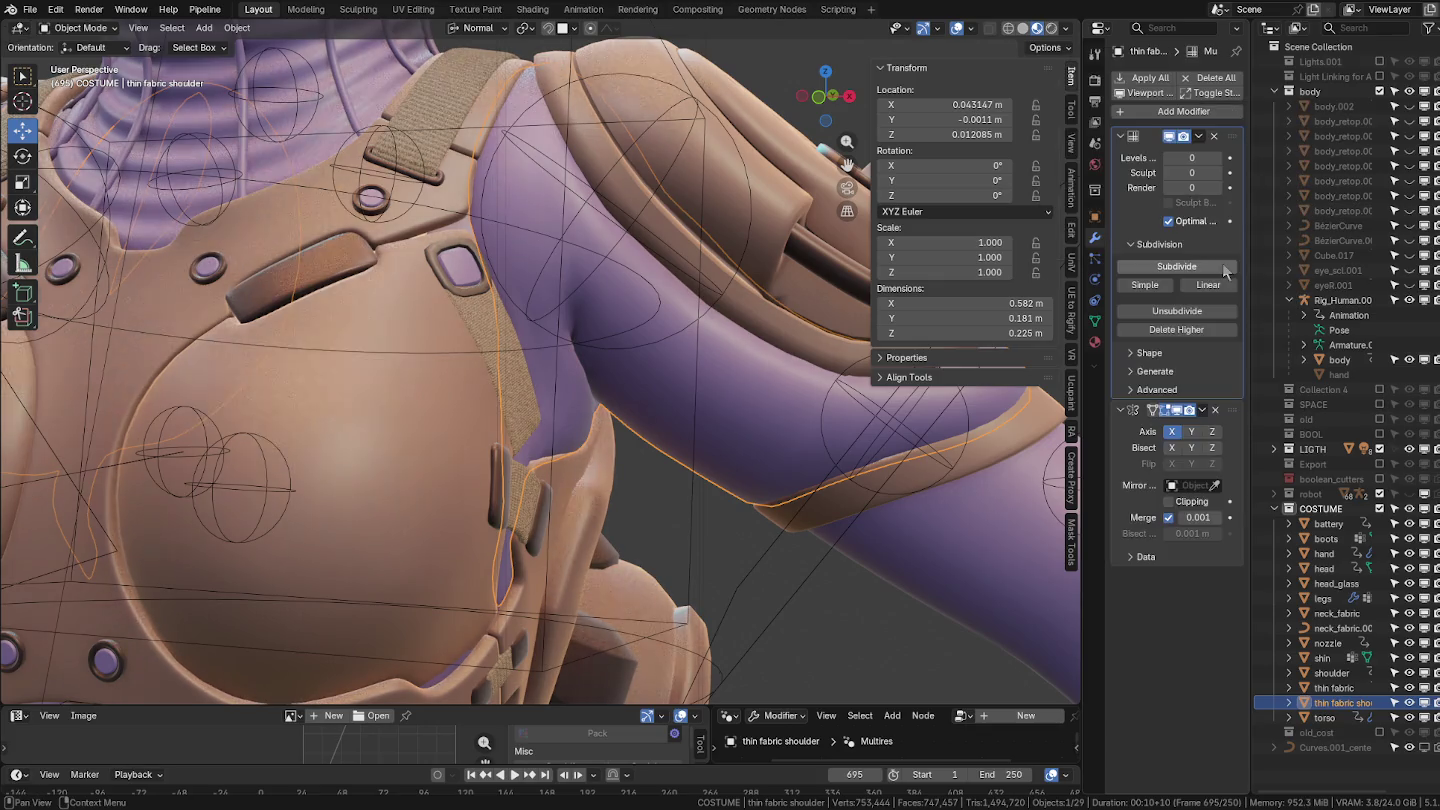
pyautogui.moveTo(1238, 136); pyautogui.dragTo(1207, 218)
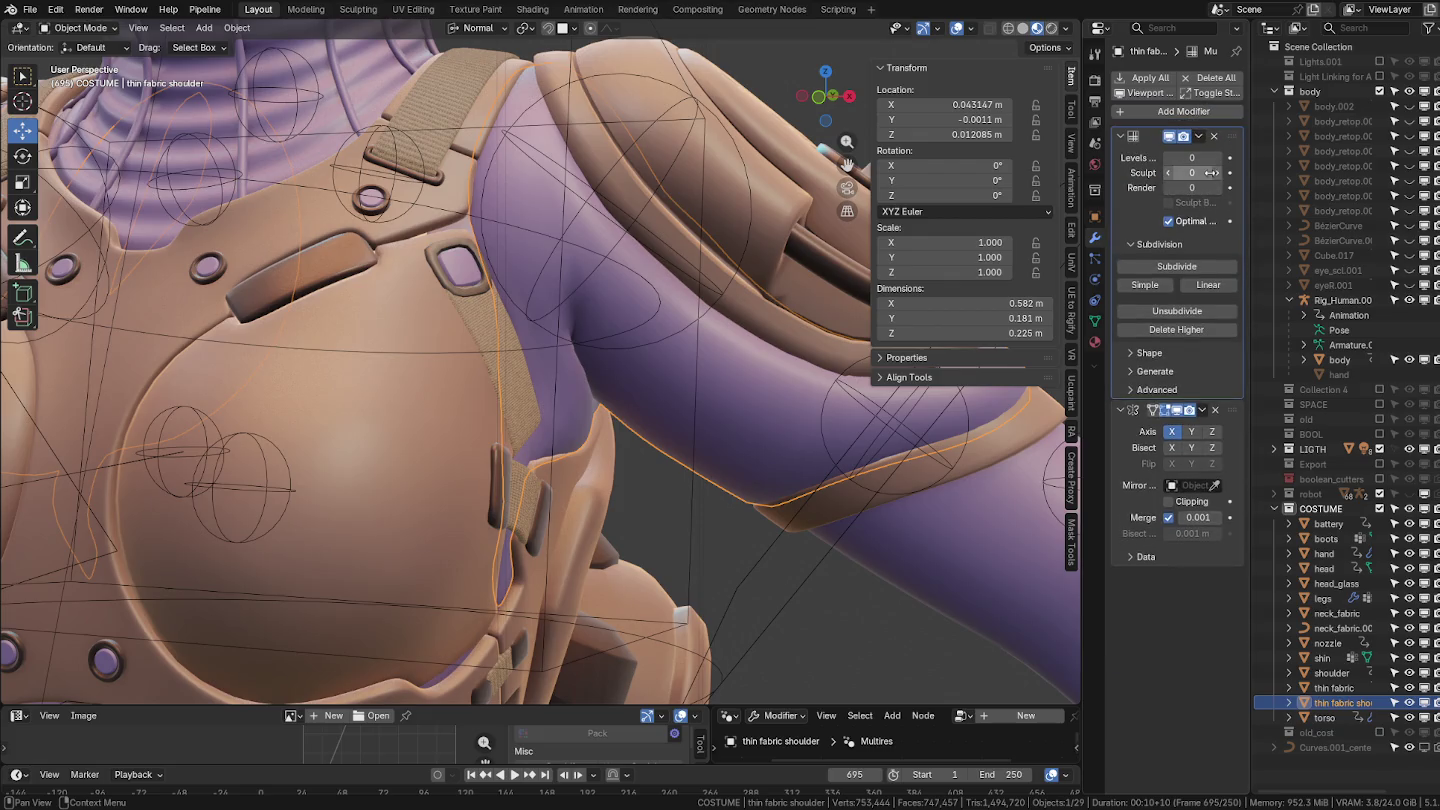
pyautogui.click(1197, 267)
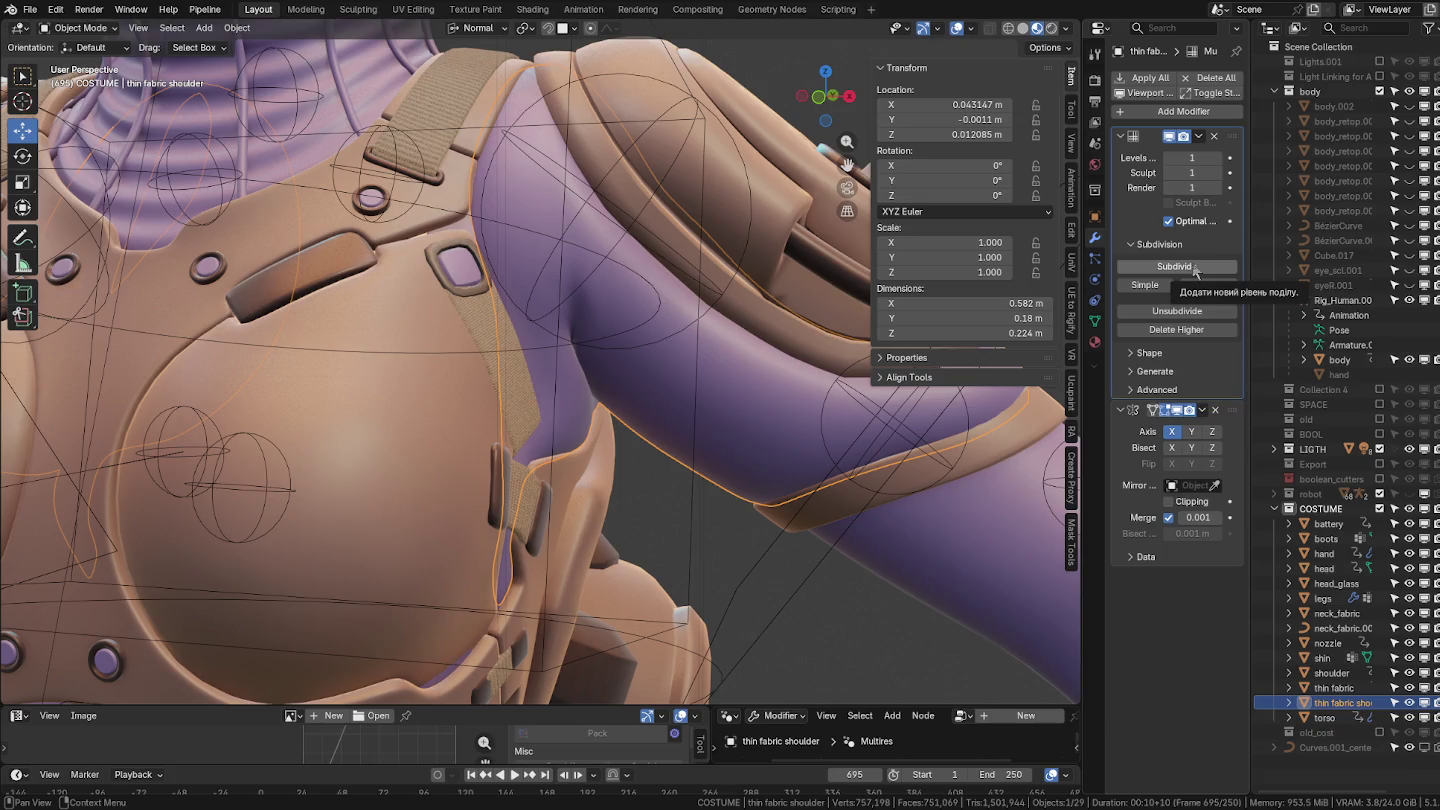
pyautogui.click(1197, 268)
# In Sculpt Mode, pick the Inflate Cloth brush with Face Sets Boundary auto-masking.
pyautogui.hotkey('ctrl', 'Tab')
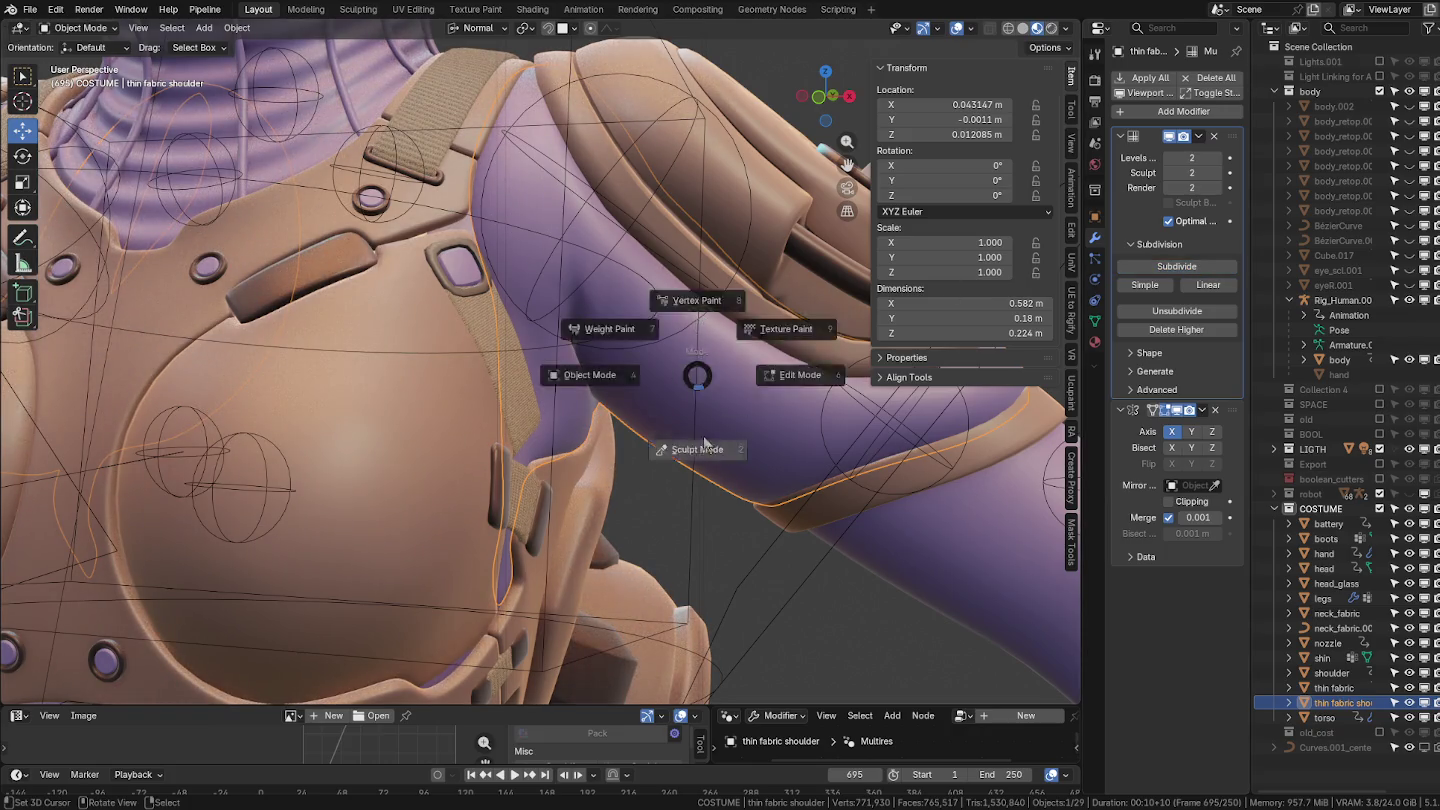
pyautogui.click(698, 449)
pyautogui.keyDown('shift'); pyautogui.moveTo(700, 450); pyautogui.dragTo(530, 386, button='middle'); pyautogui.keyUp('shift')
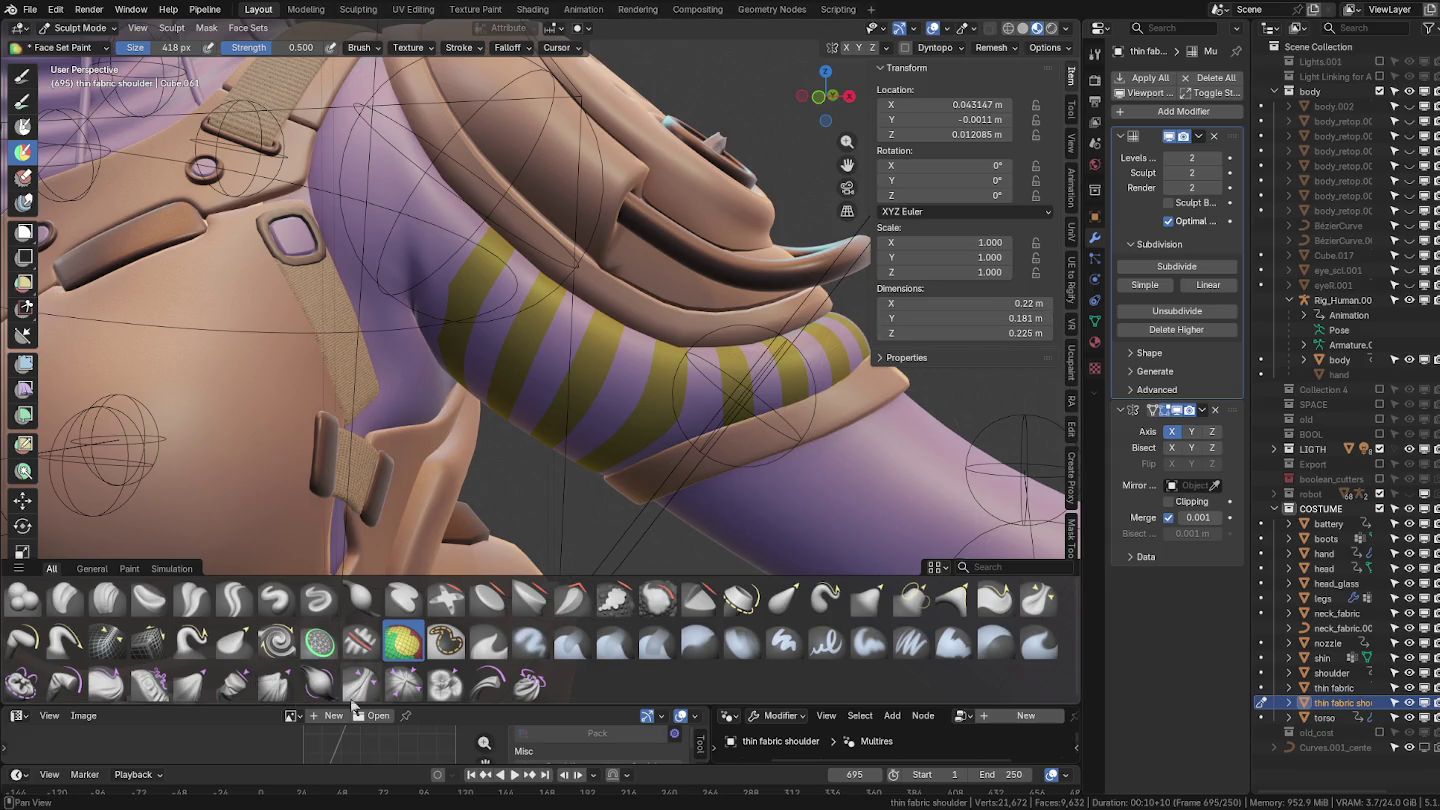
pyautogui.click(319, 684)
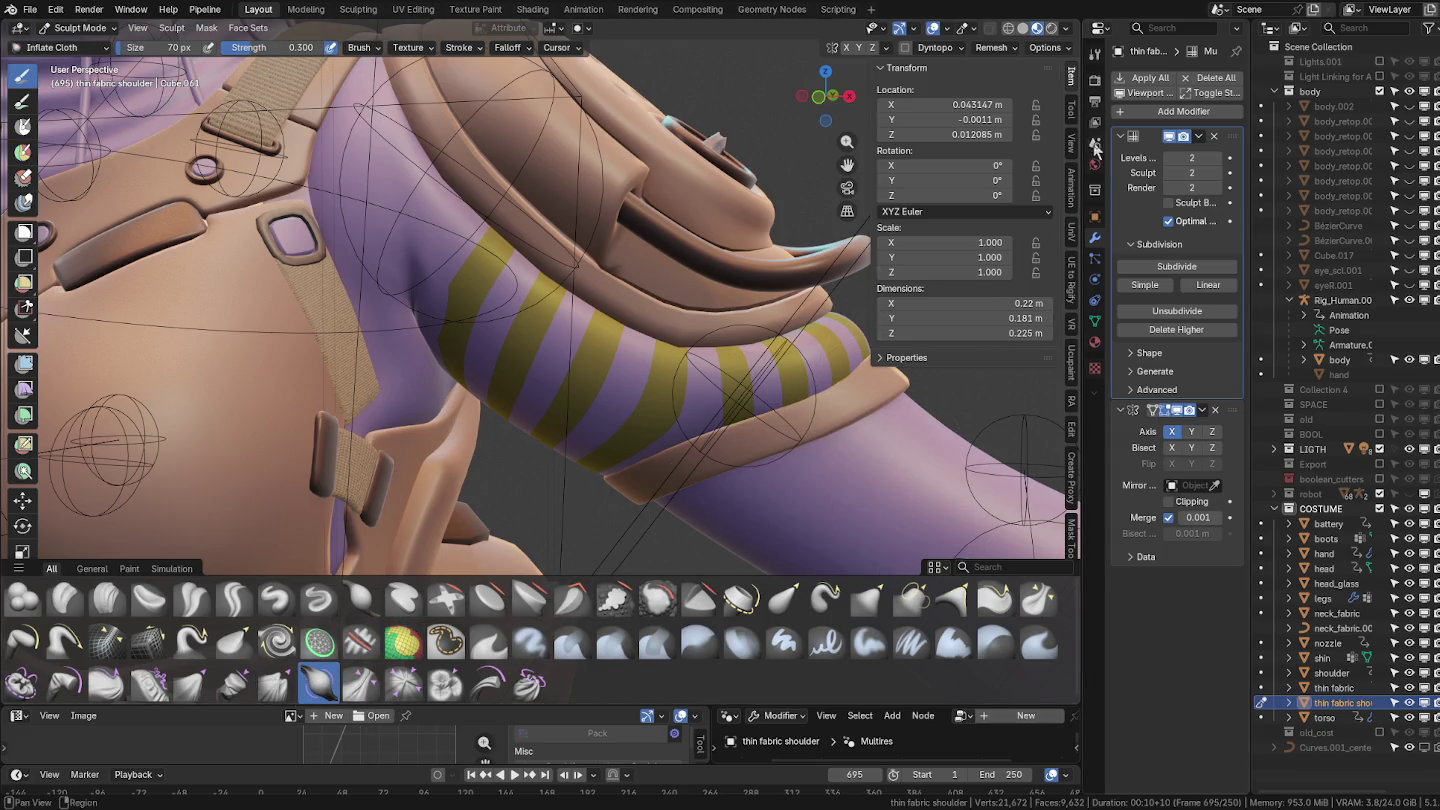
pyautogui.click(1073, 113)
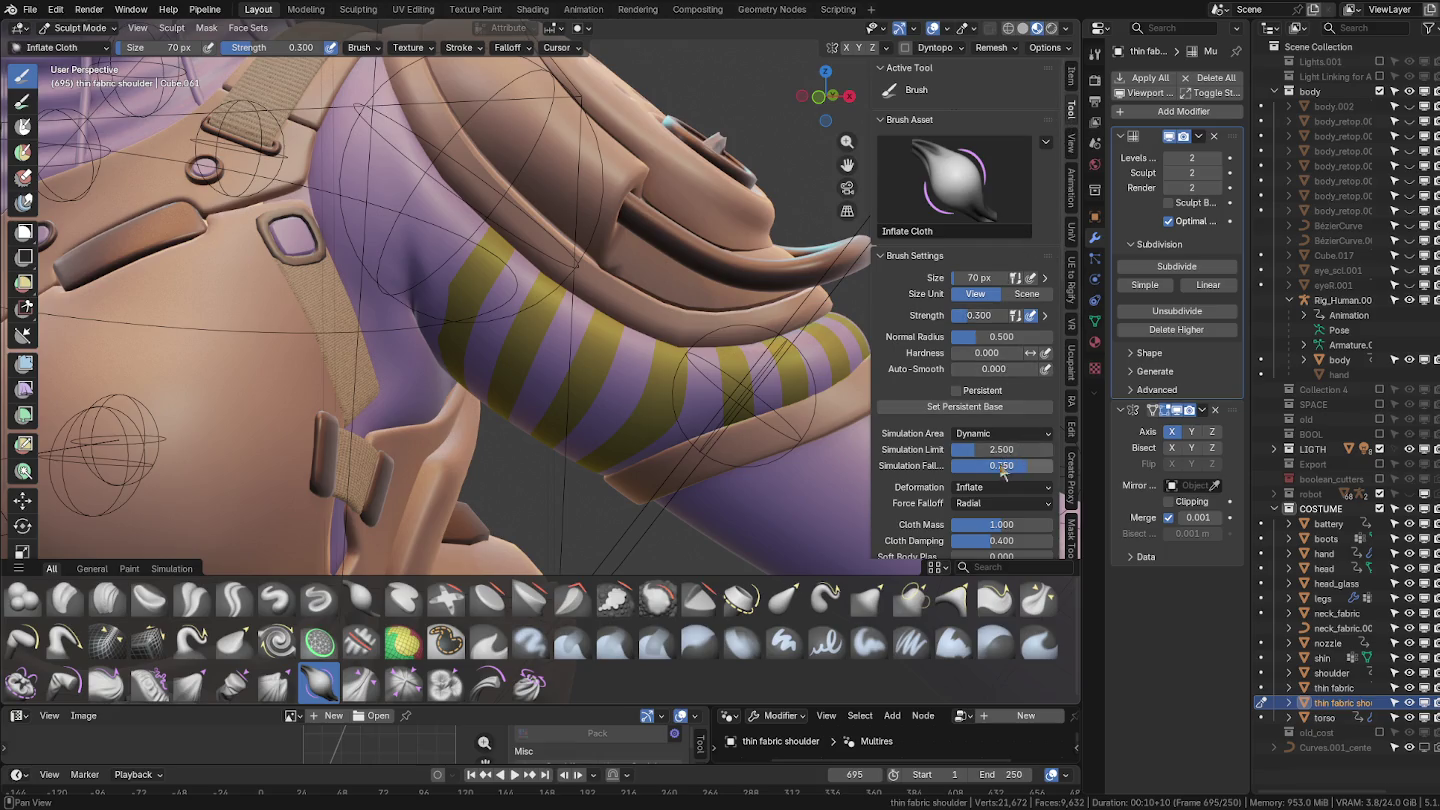
pyautogui.scroll(-3, 1002, 470)
pyautogui.scroll(-2, 992, 533)
pyautogui.scroll(-2, 995, 530)
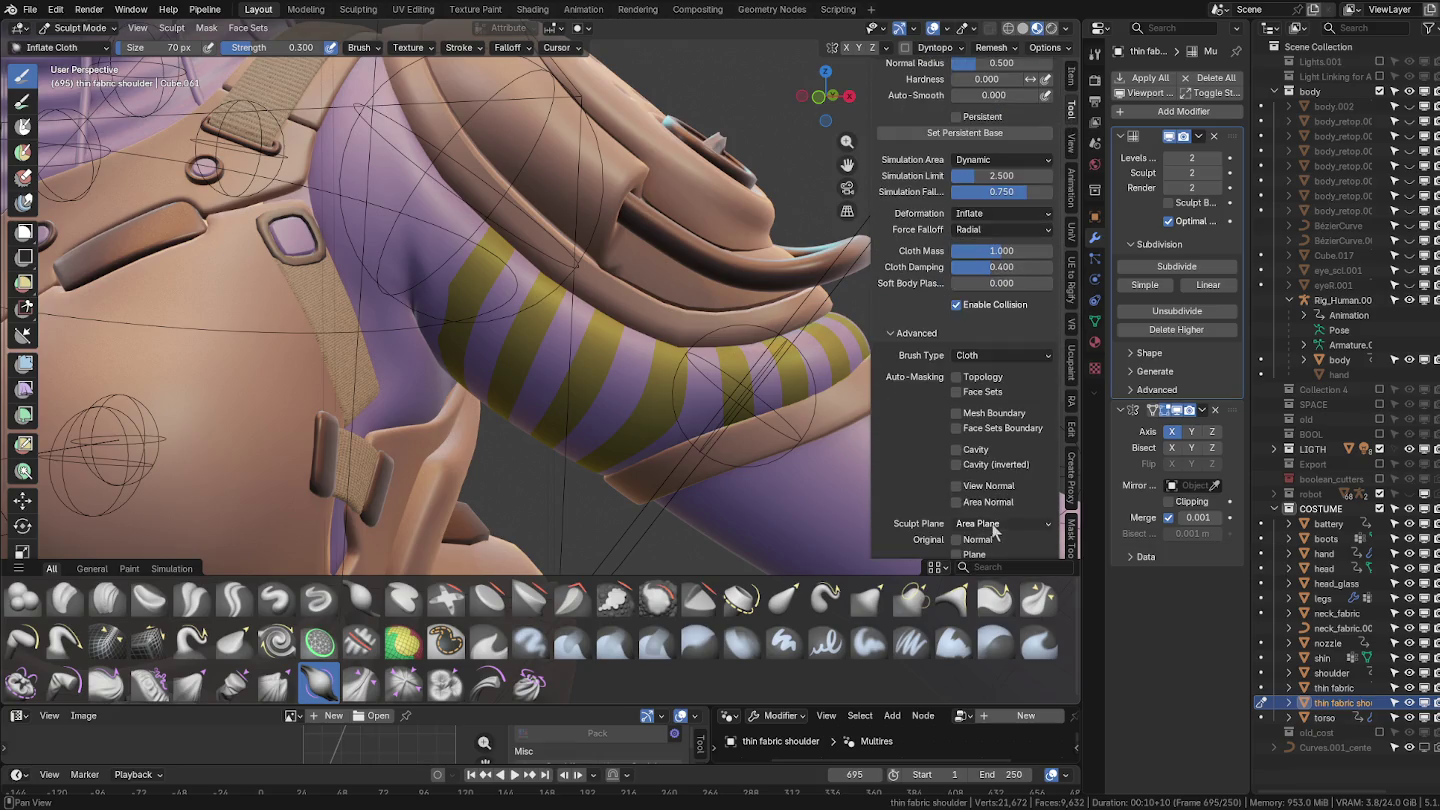
pyautogui.click(958, 428)
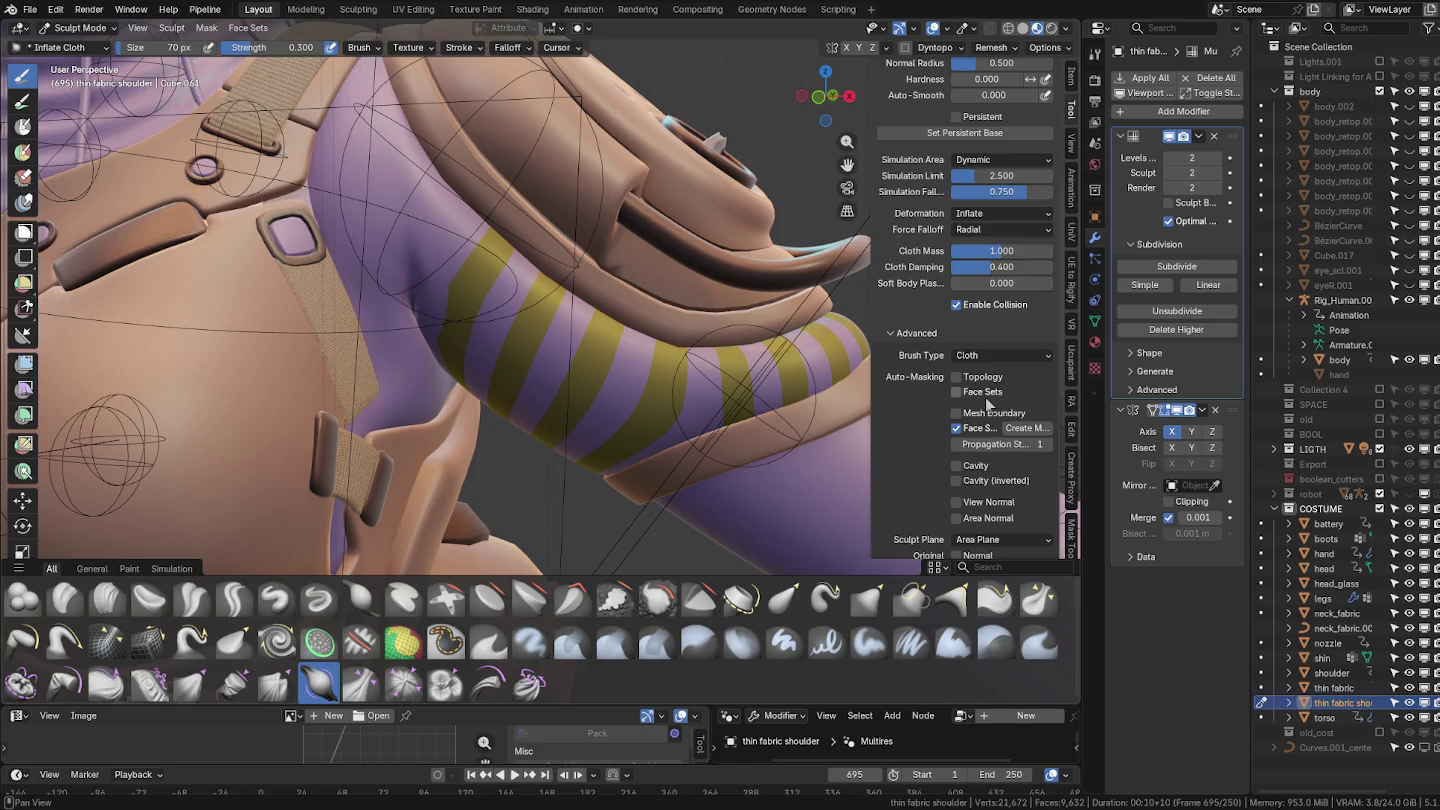
# Set the brush size to 818 px and test an inflate stroke, then undo it.
pyautogui.press('f')
pyautogui.click(868, 376)
pyautogui.click(628, 375)
pyautogui.moveTo(627, 375)
pyautogui.mouseDown(button='middle')
pyautogui.moveTo(649, 456)
pyautogui.moveTo(715, 374)
pyautogui.mouseUp(button='middle')
pyautogui.hotkey('ctrl', 'z')
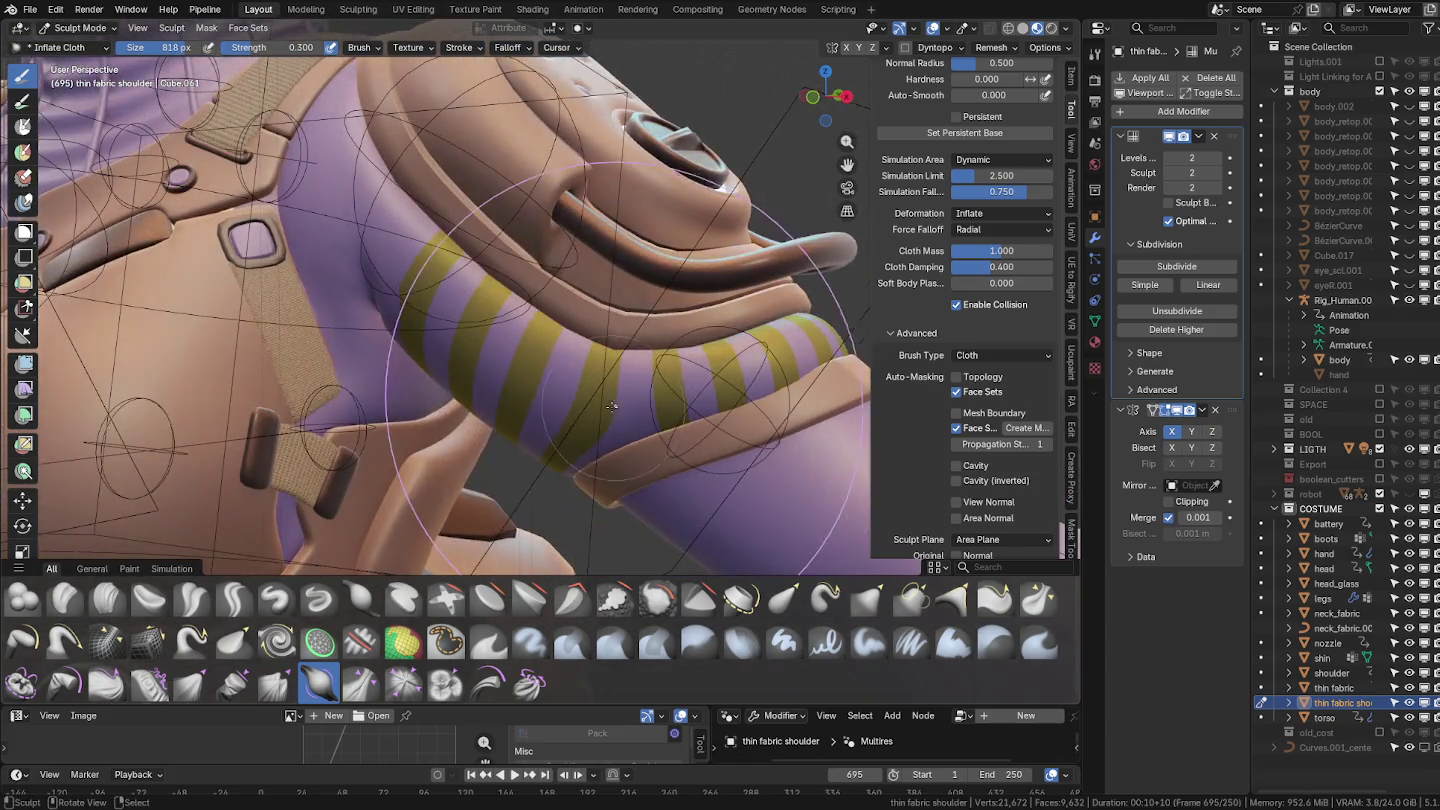
pyautogui.scroll(3, 995, 200)
pyautogui.scroll(1, 995, 200)
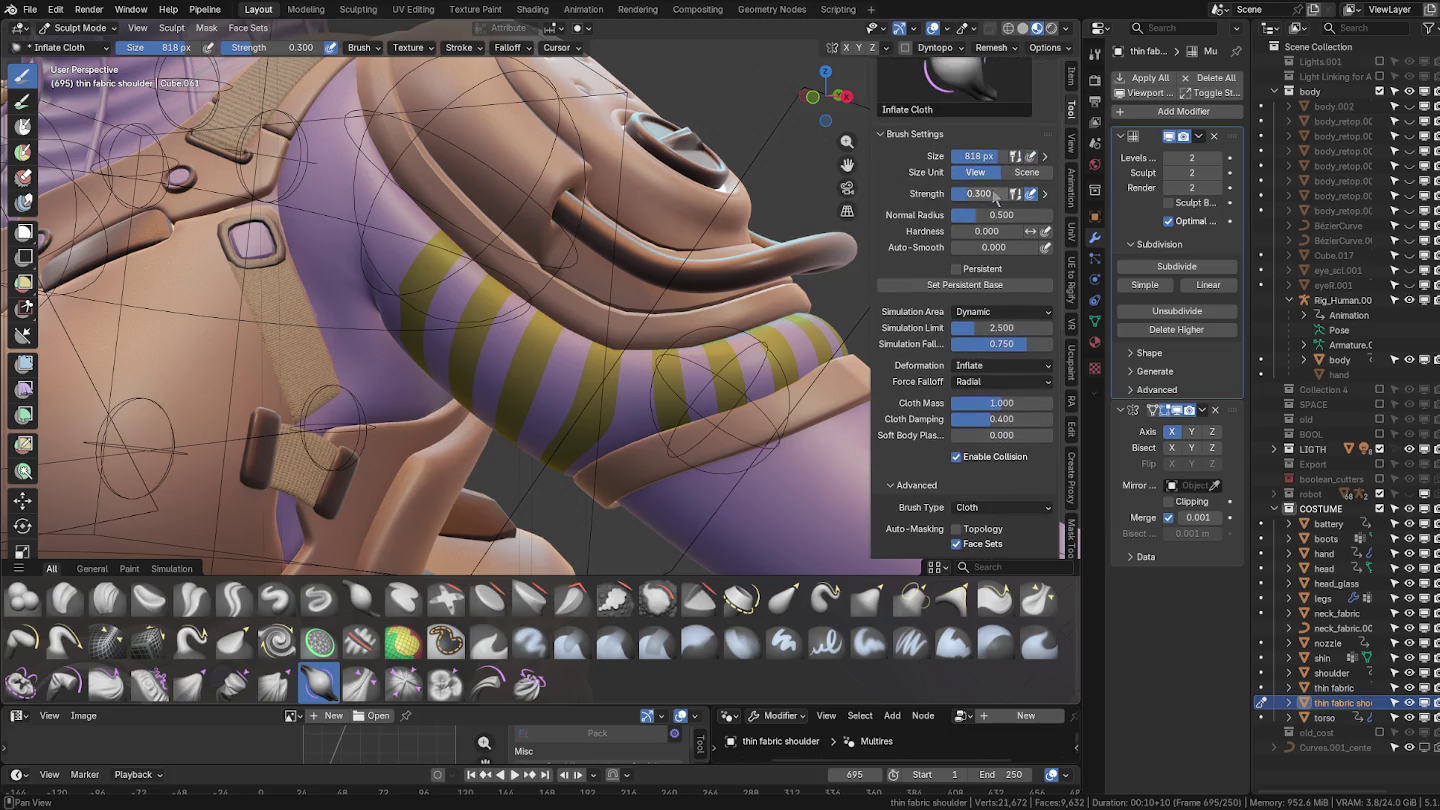
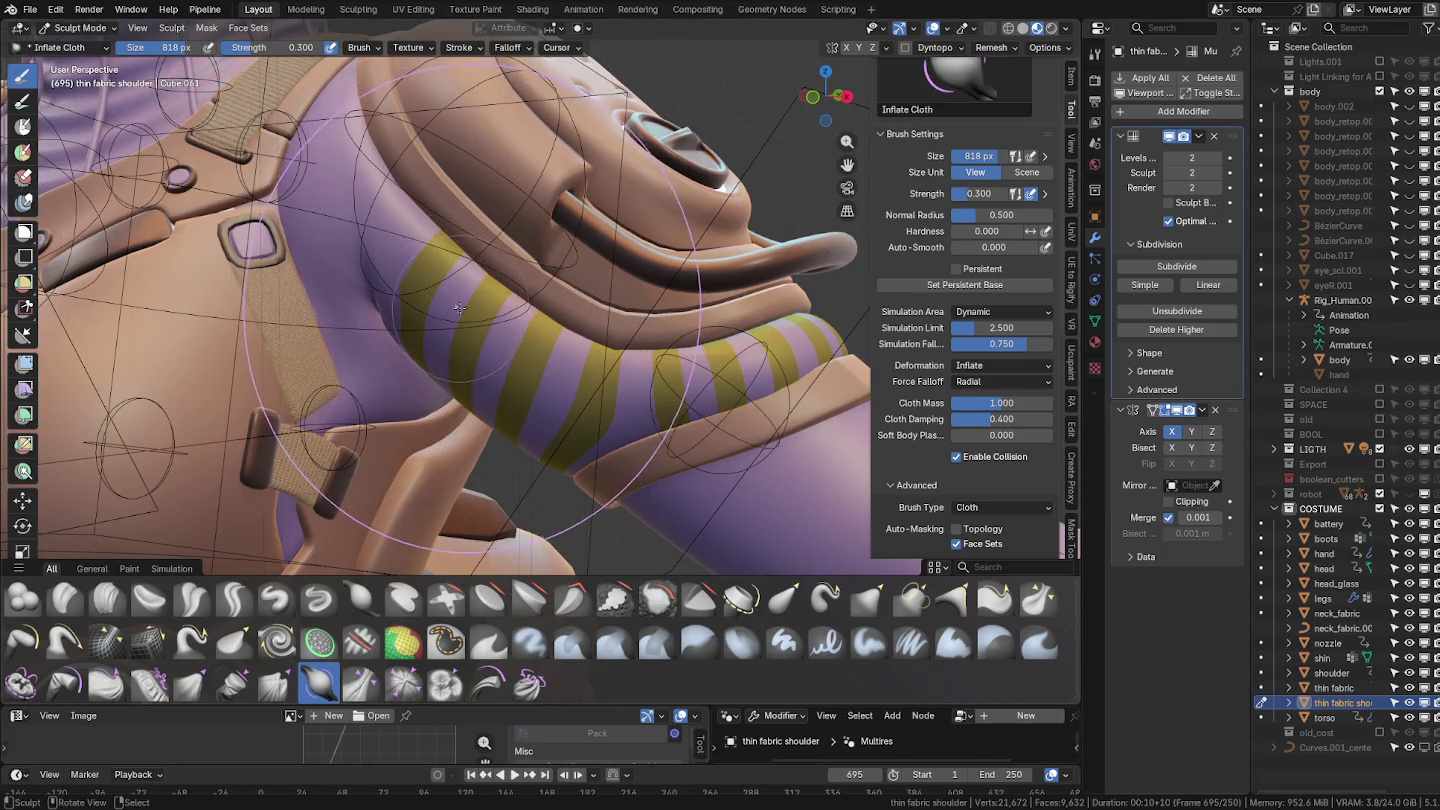
# Shrink the Inflate Cloth brush to 168 px, then 68 px, while orbiting the shoulder.
pyautogui.press('f')
pyautogui.click(351, 360)
pyautogui.press('f')
pyautogui.click(481, 328)
pyautogui.moveTo(481, 328); pyautogui.dragTo(588, 393, button='middle')
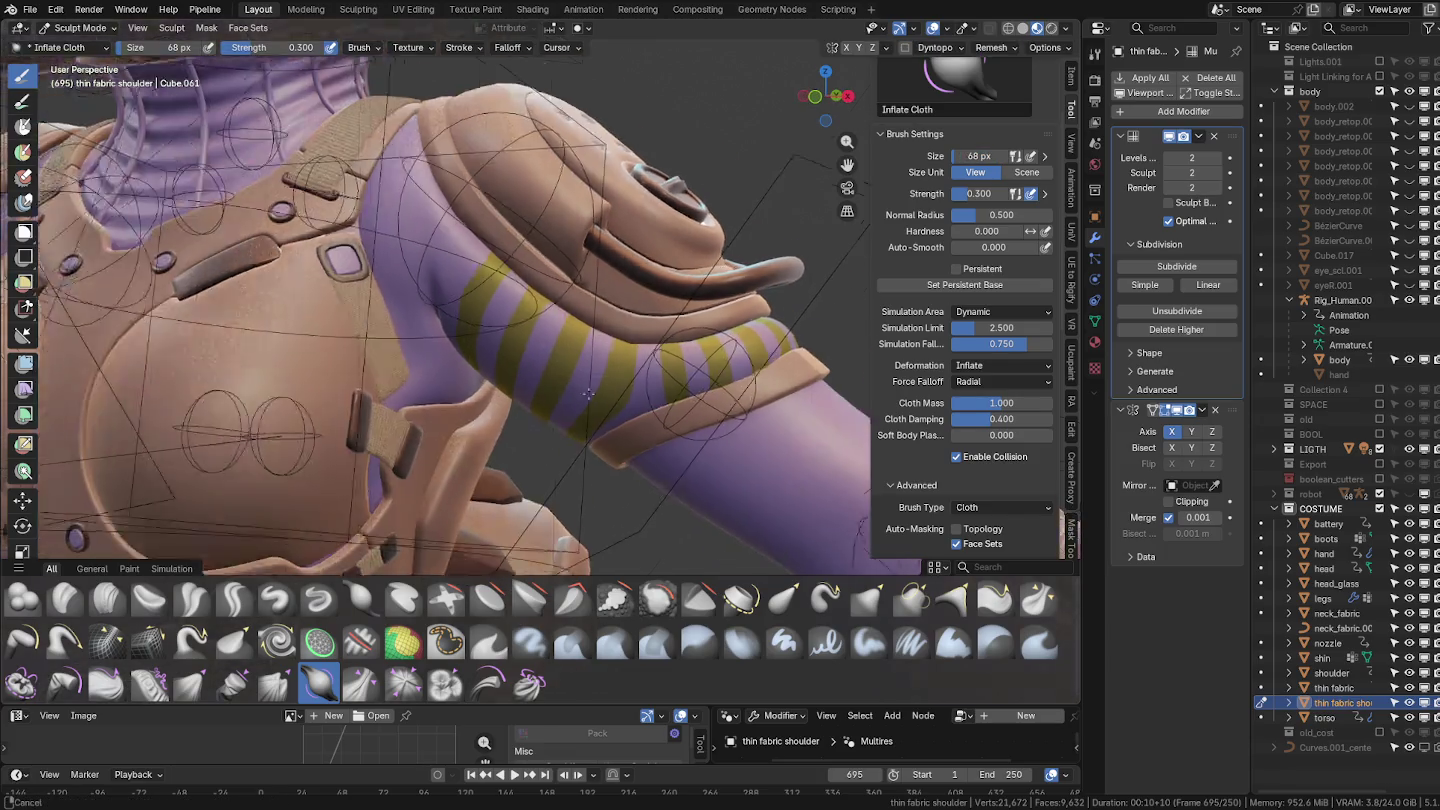
pyautogui.scroll(-2, 588, 393)
# Enlarge the brush to 262 px, then 488 px, framing the striped shoulder fabric.
pyautogui.press('f')
pyautogui.click(573, 340)
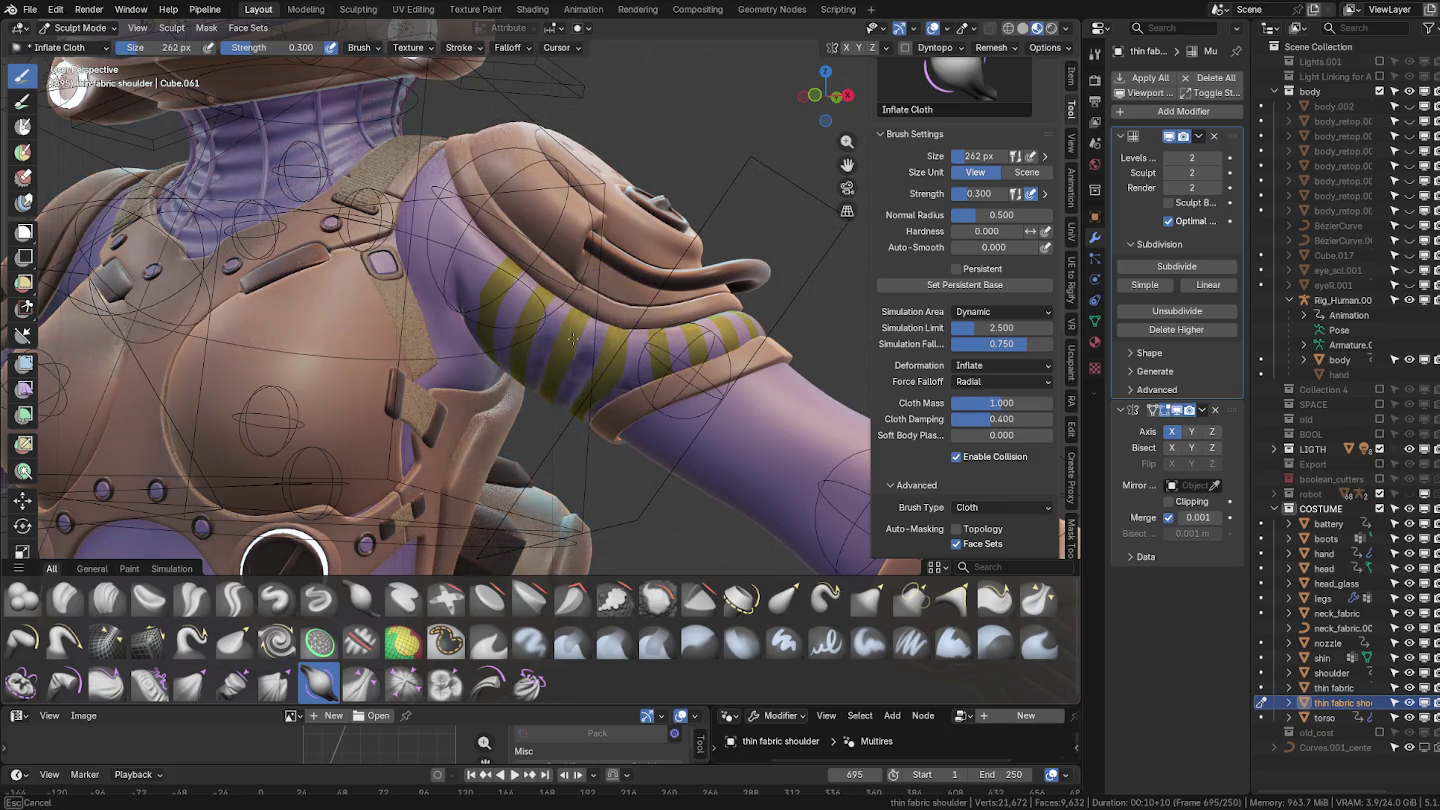
pyautogui.moveTo(573, 340)
pyautogui.mouseDown(button='middle')
pyautogui.moveTo(625, 396)
pyautogui.moveTo(615, 380)
pyautogui.mouseUp(button='middle')
pyautogui.scroll(3, 605, 310)
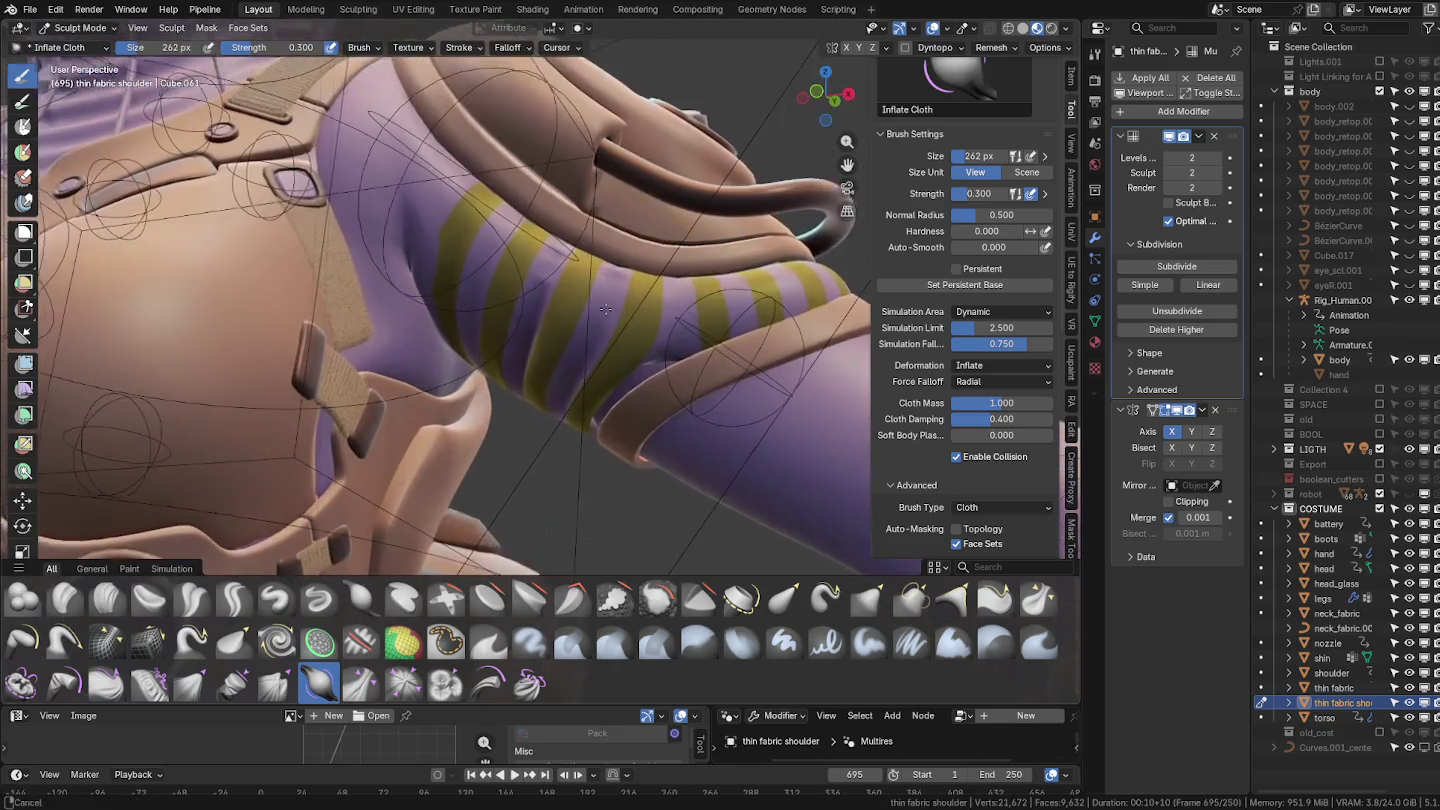
pyautogui.moveTo(605, 310); pyautogui.dragTo(595, 434, button='middle')
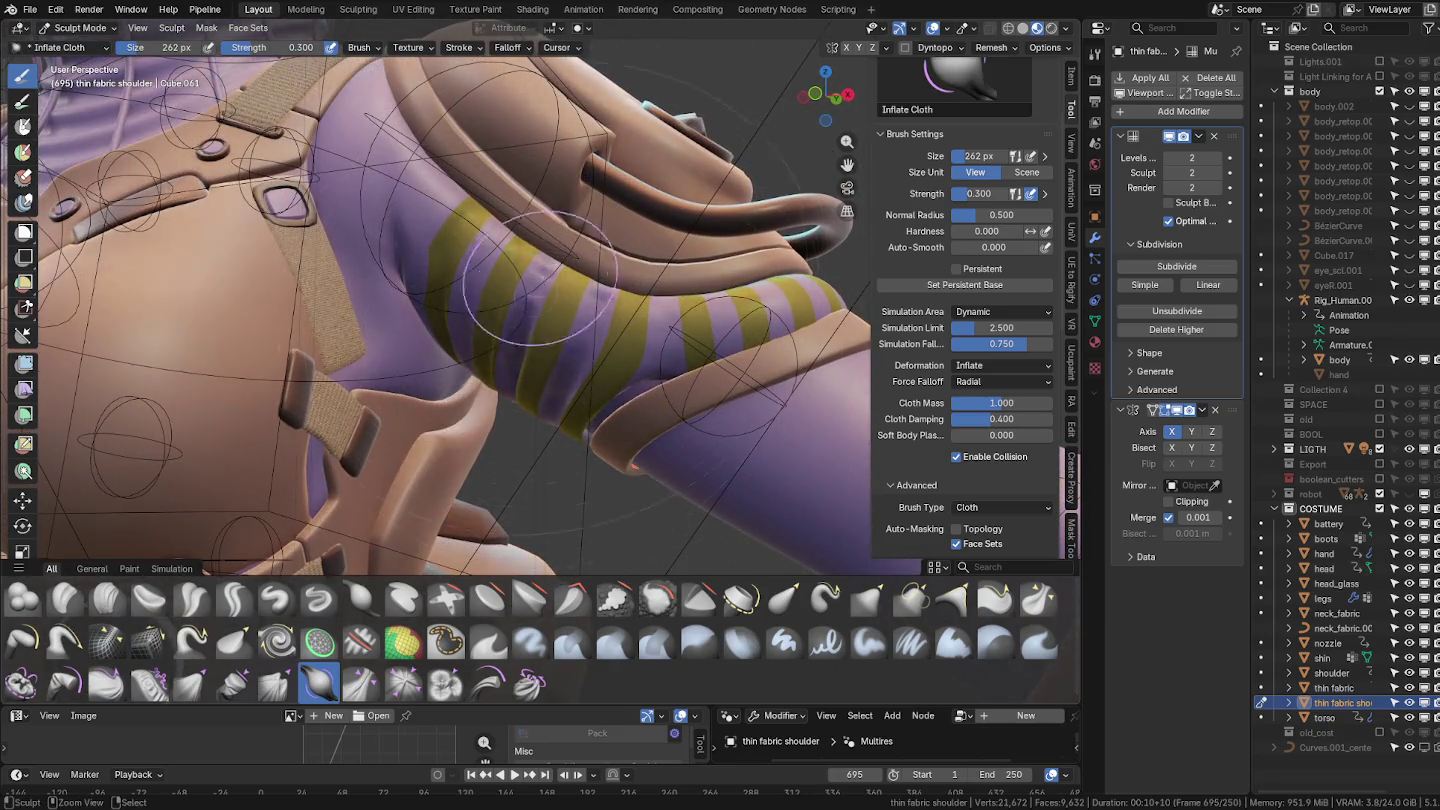
pyautogui.press('f')
pyautogui.click(880, 290)
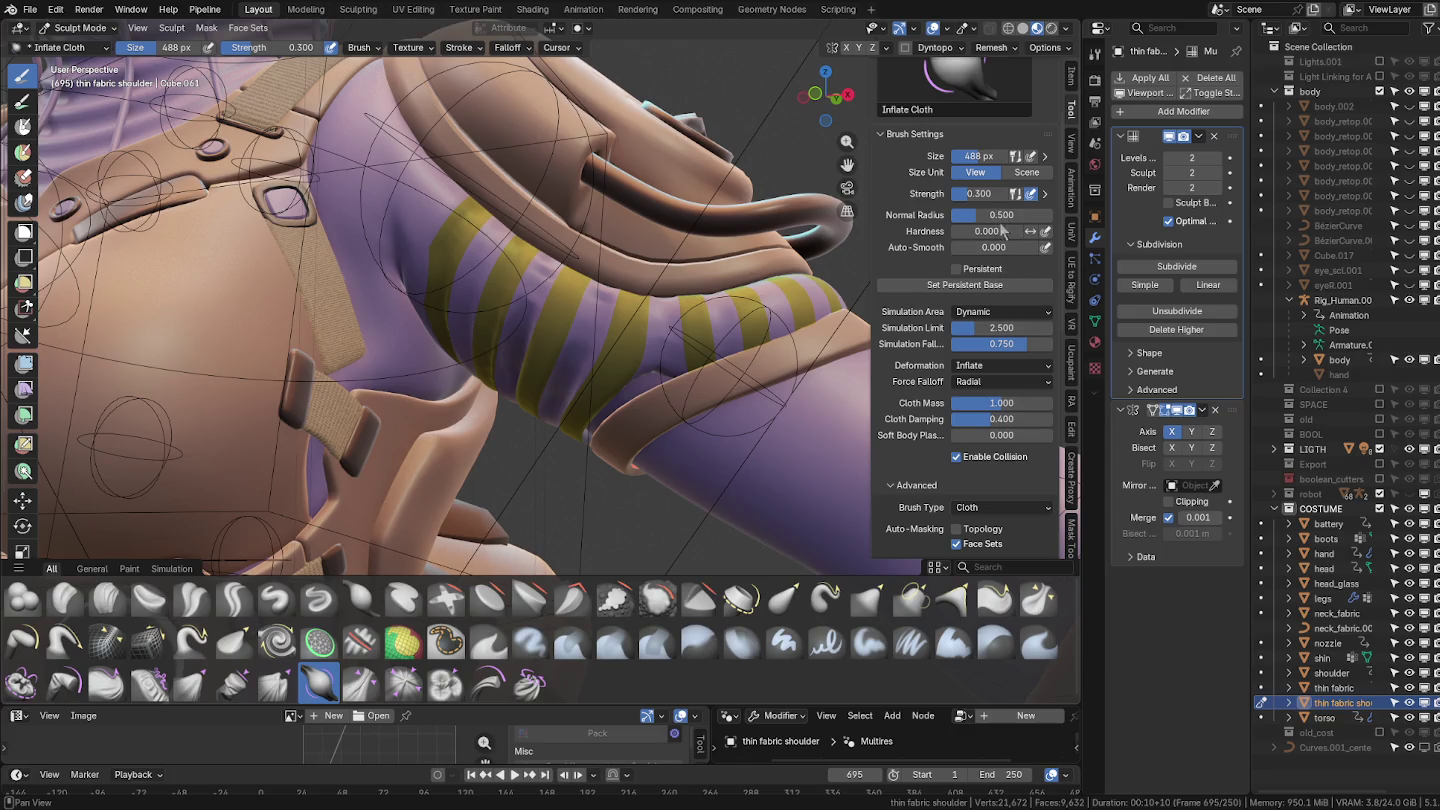
# Lower brush strength to 0.116 and inflate the striped sleeve fabric.
pyautogui.moveTo(986, 194); pyautogui.dragTo(955, 194)
pyautogui.moveTo(700, 410); pyautogui.dragTo(711, 327, button='middle')
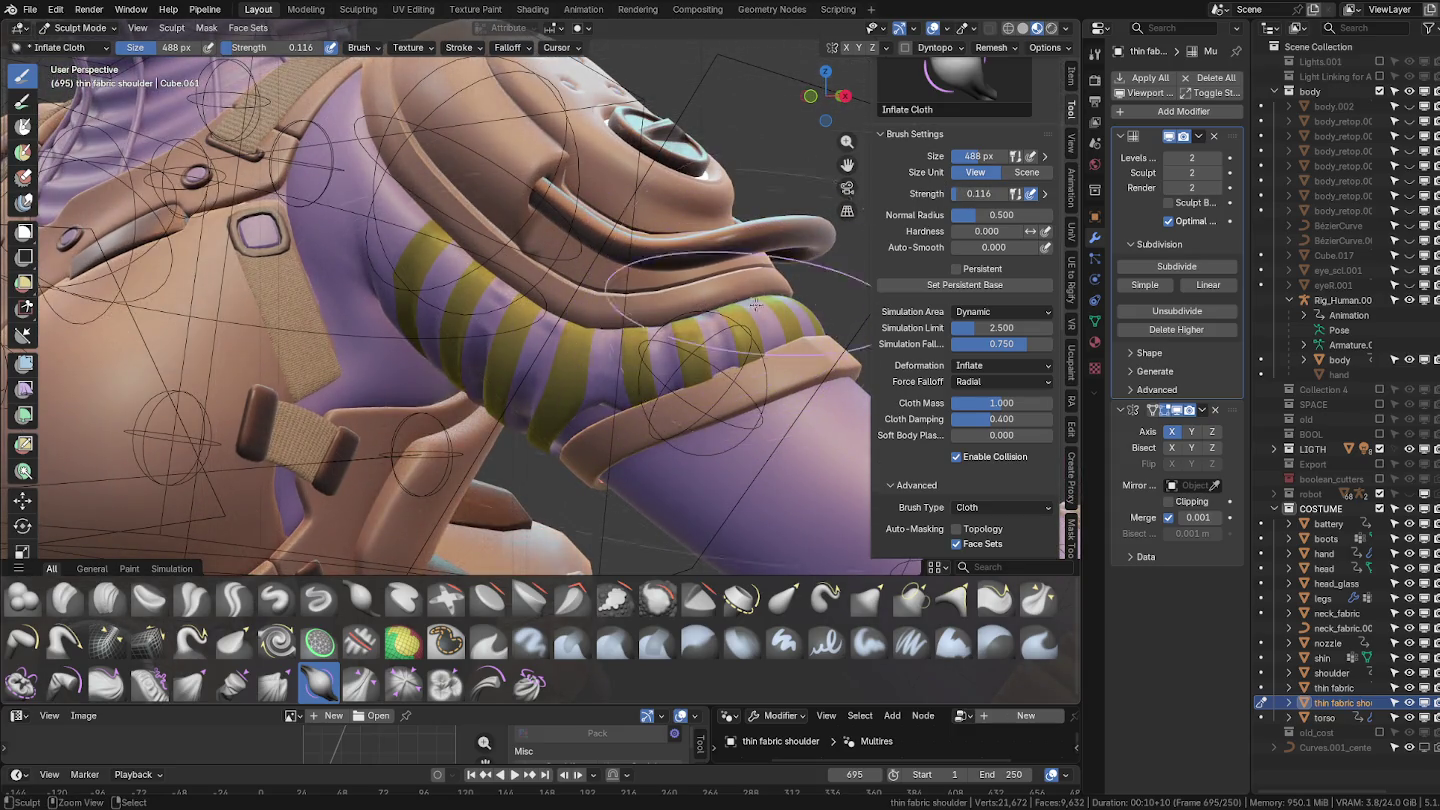
pyautogui.moveTo(755, 303); pyautogui.dragTo(455, 360, button='middle')
pyautogui.moveTo(455, 360); pyautogui.dragTo(455, 365)
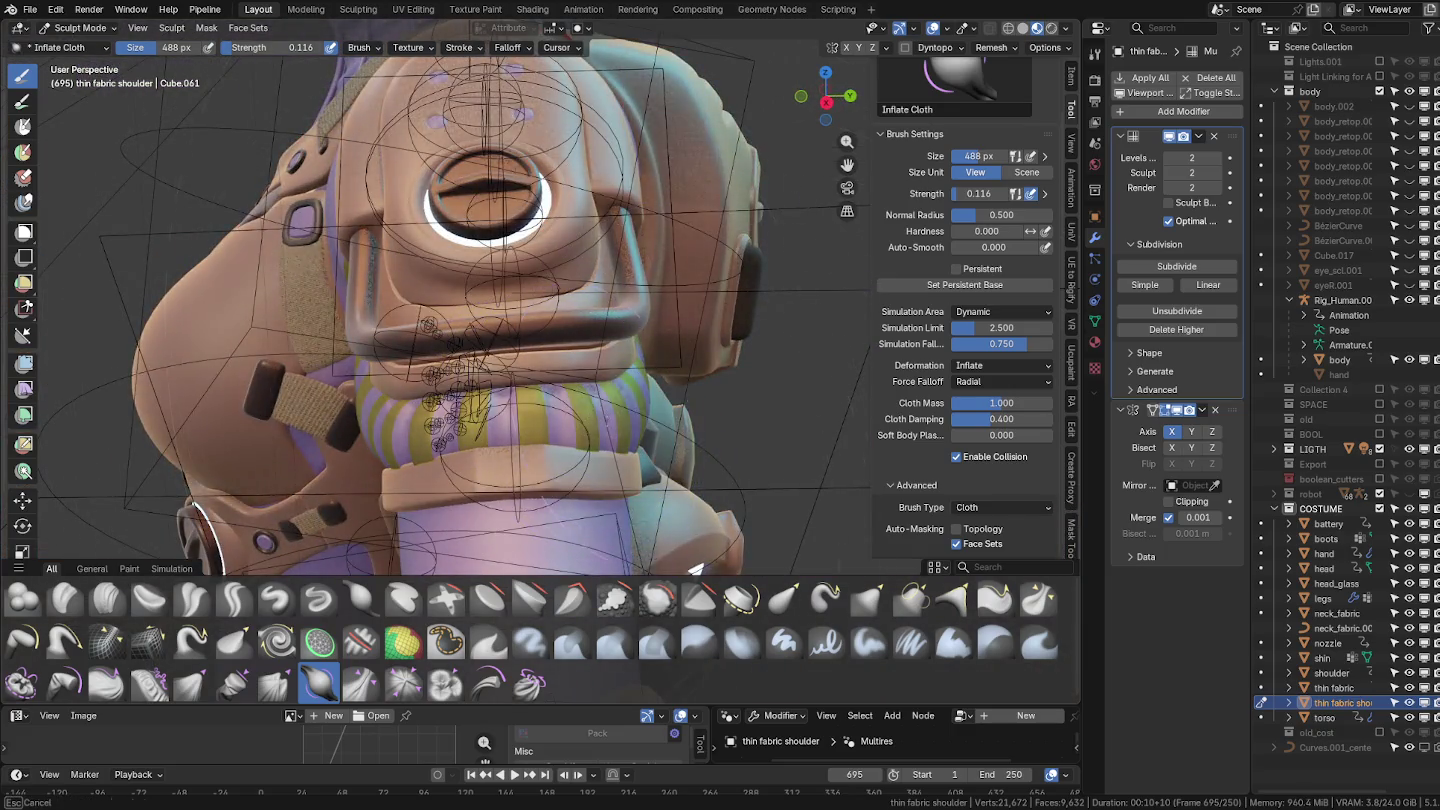
# Inspect the puffed striped fabric from several angles and return to Object Mode.
pyautogui.moveTo(455, 365); pyautogui.dragTo(493, 276, button='middle')
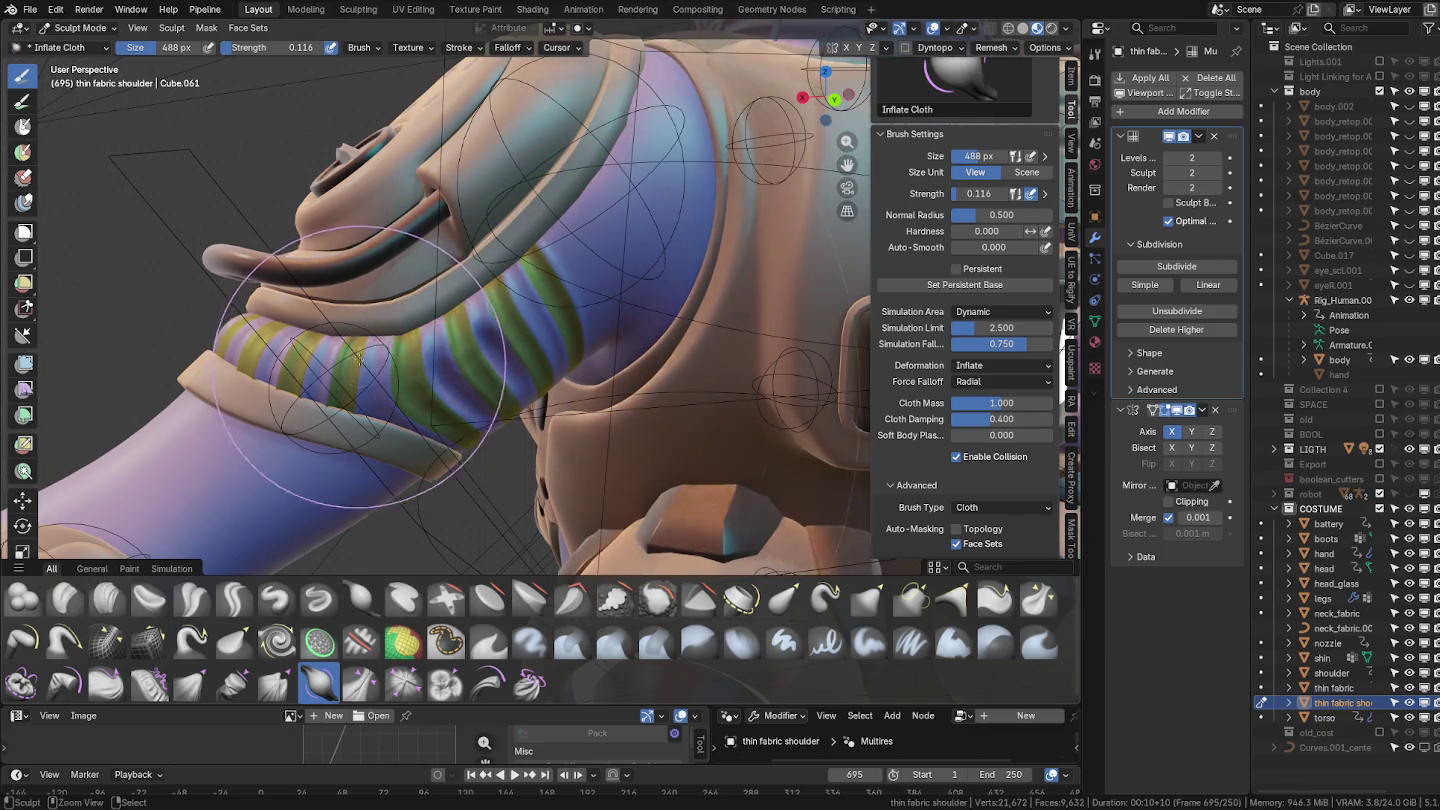
pyautogui.moveTo(358, 360); pyautogui.dragTo(517, 349, button='middle')
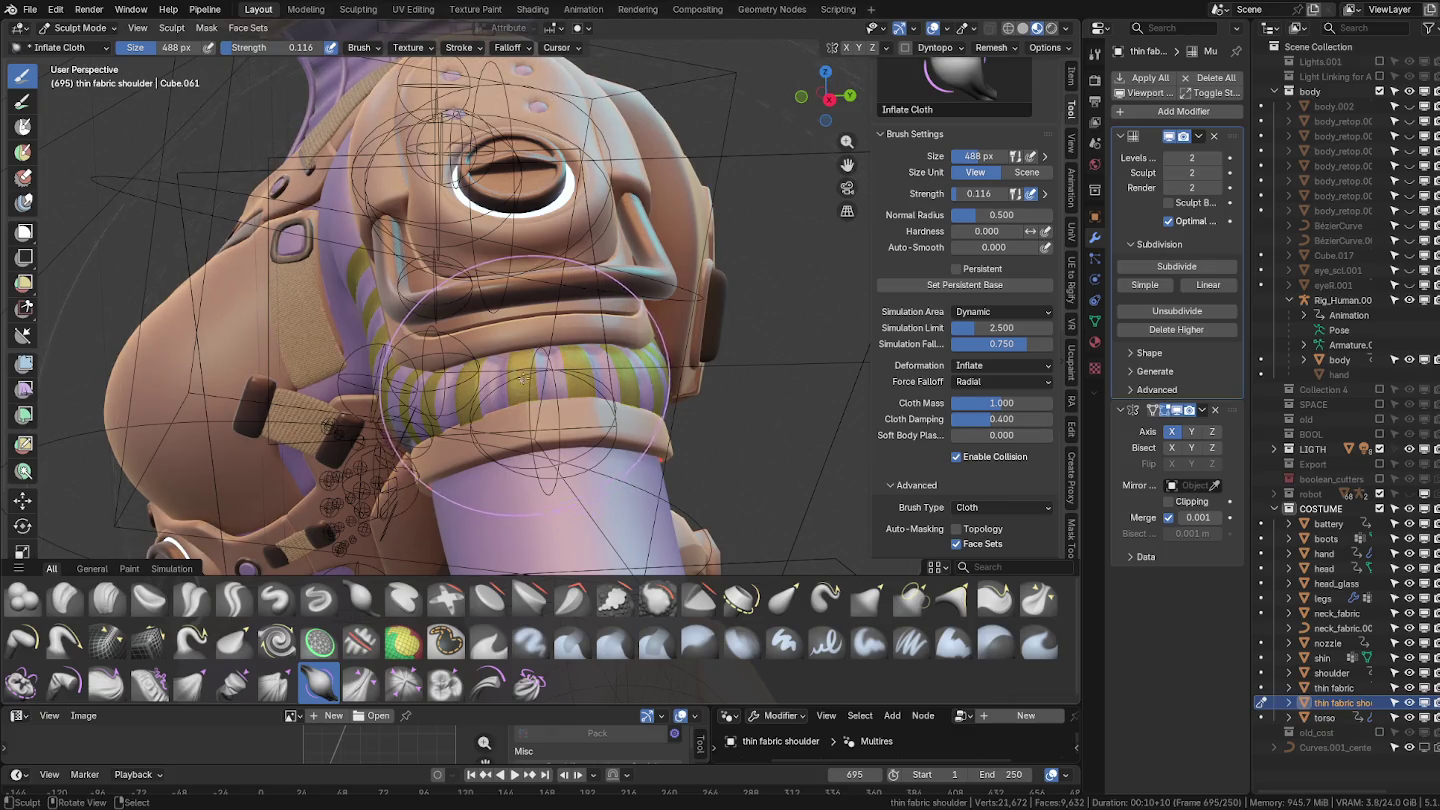
pyautogui.moveTo(522, 378); pyautogui.dragTo(648, 338, button='middle')
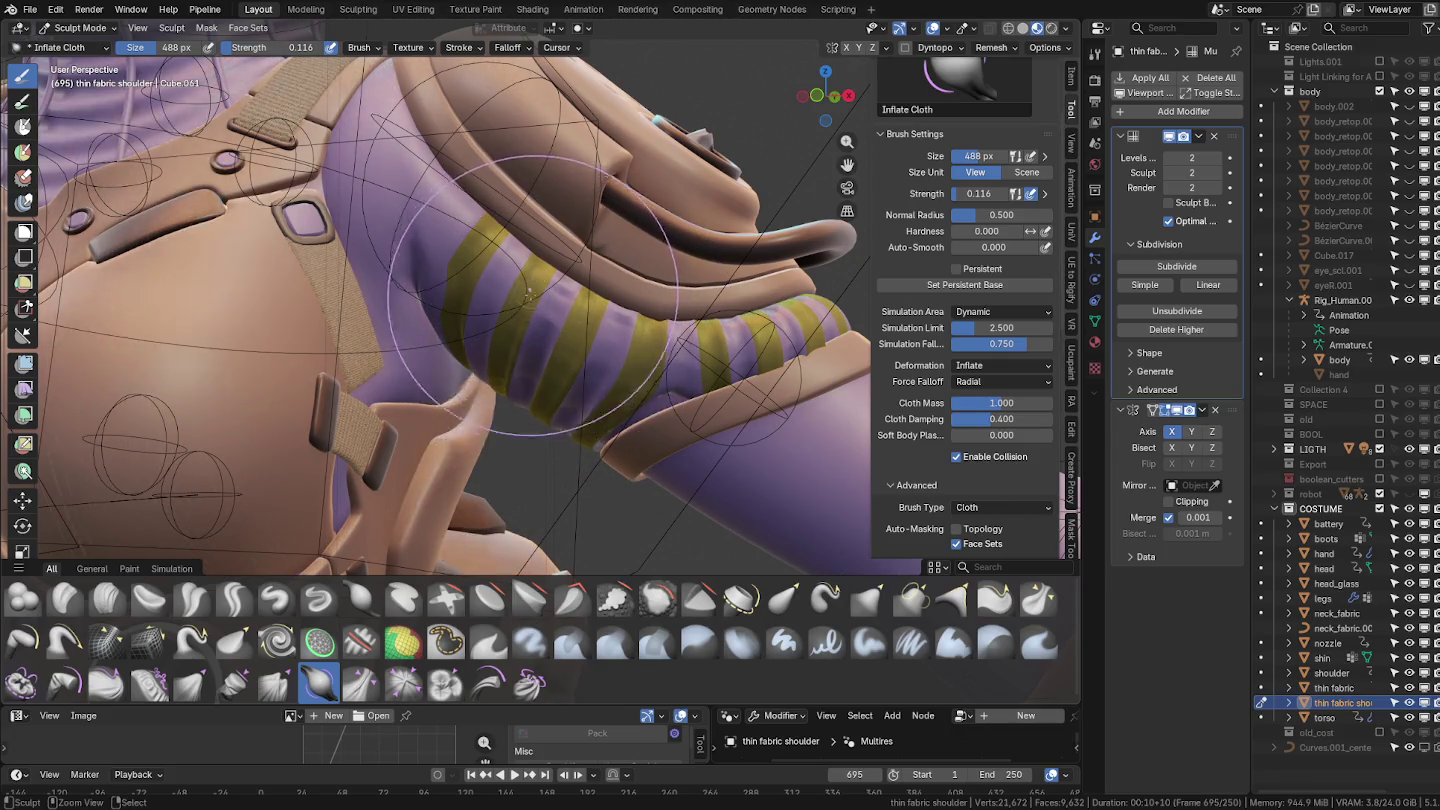
pyautogui.moveTo(527, 293); pyautogui.dragTo(629, 351, button='middle')
pyautogui.hotkey('ctrl', 'Tab')
pyautogui.click(482, 304)
pyautogui.moveTo(482, 304)
pyautogui.mouseDown(button='middle')
pyautogui.moveTo(540, 408)
pyautogui.moveTo(498, 341)
pyautogui.moveTo(529, 404)
pyautogui.moveTo(559, 367)
pyautogui.moveTo(465, 432)
pyautogui.mouseUp(button='middle')
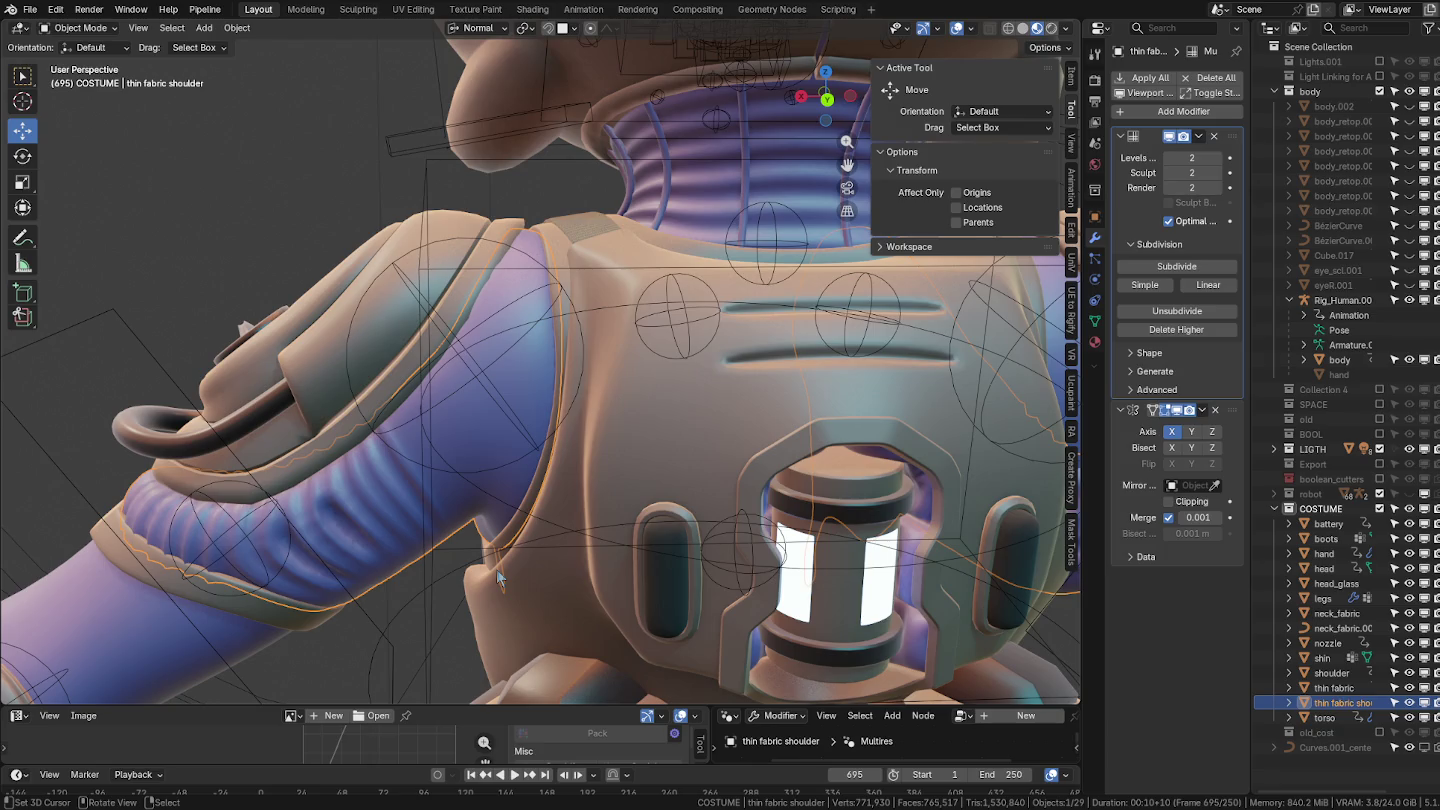
# Check the shoulder fabric mesh in Edit Mode, clear its selection, and return to Object Mode.
pyautogui.press('Tab')
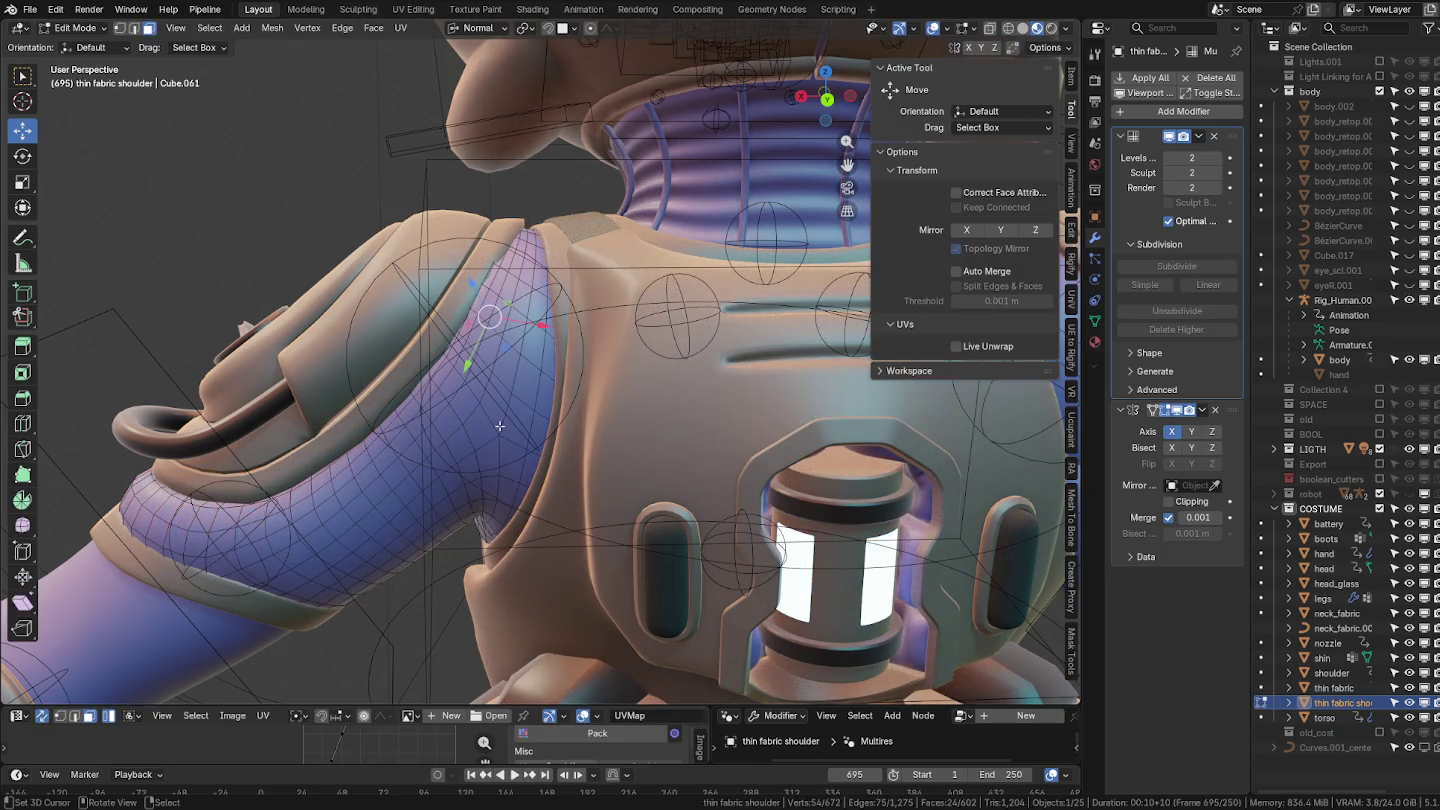
pyautogui.moveTo(517, 451); pyautogui.dragTo(474, 354, button='middle')
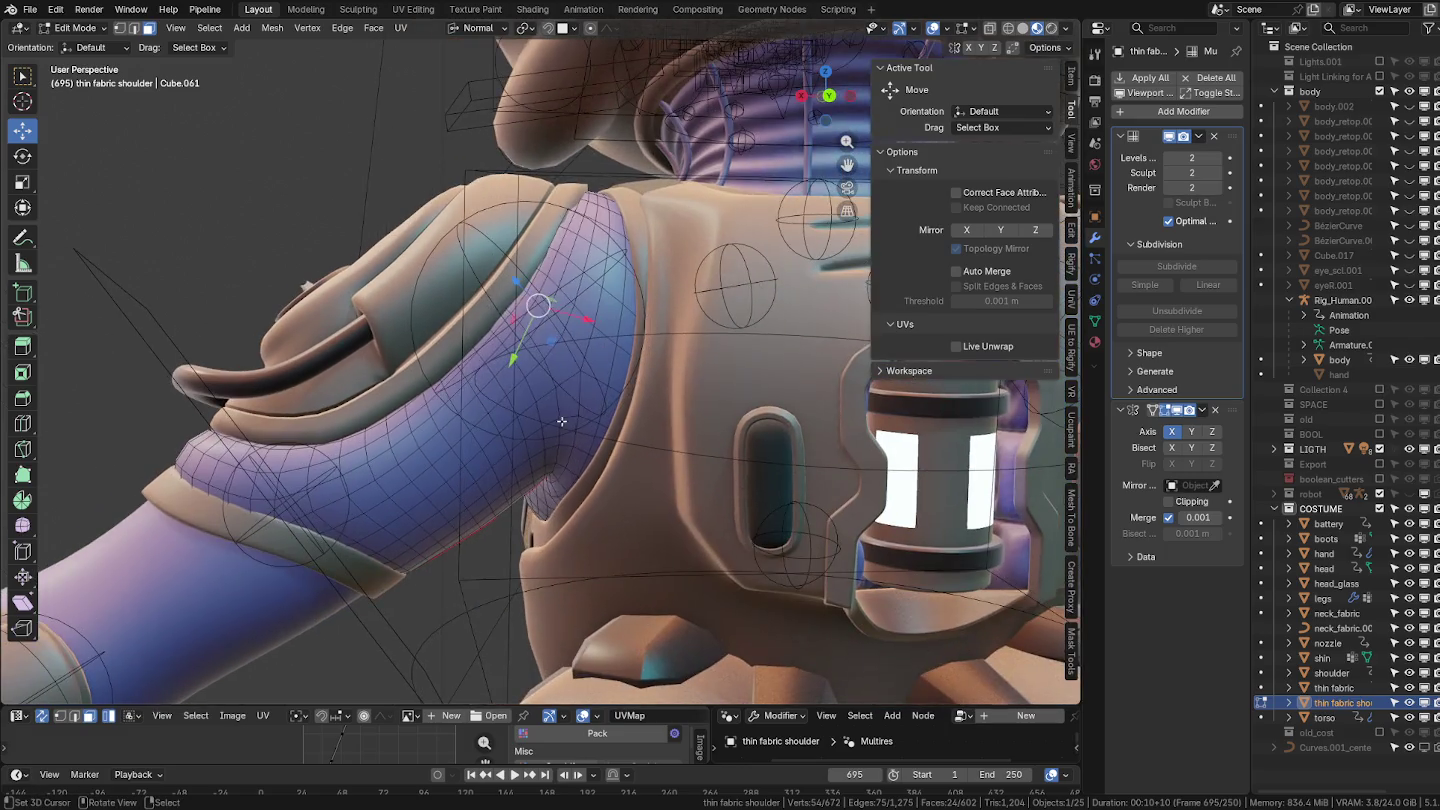
pyautogui.hotkey('ctrl', 'Tab')
pyautogui.press('Tab')
pyautogui.scroll(3, 540, 410)
pyautogui.hotkey('alt', 'a')
pyautogui.moveTo(545, 362)
pyautogui.mouseDown(button='middle')
pyautogui.moveTo(497, 342)
pyautogui.moveTo(463, 298)
pyautogui.moveTo(484, 392)
pyautogui.mouseUp(button='middle')
pyautogui.press('Tab')
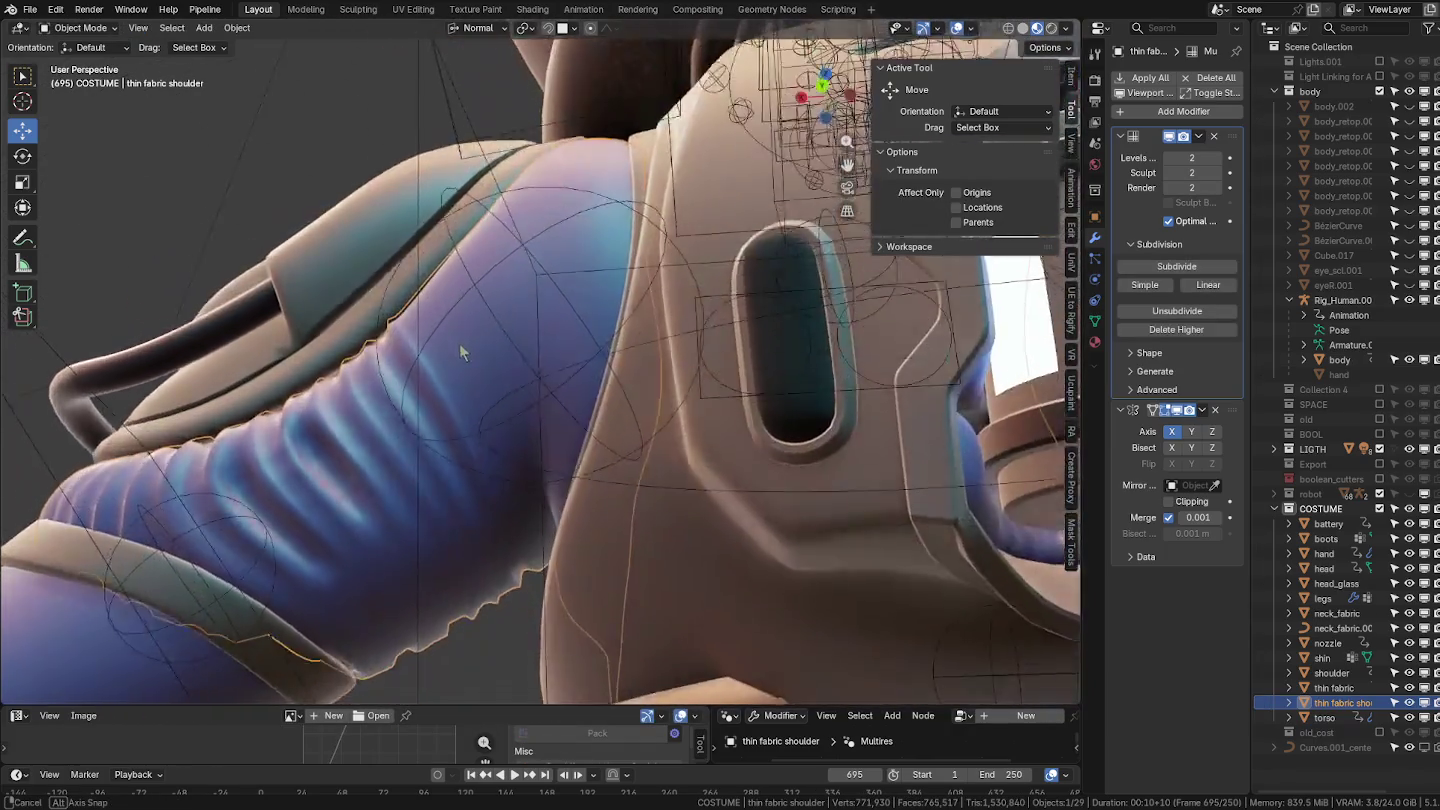
# Select a vertical face loop on the shoulder strip in Edit Mode.
pyautogui.moveTo(573, 375); pyautogui.dragTo(498, 427, button='middle')
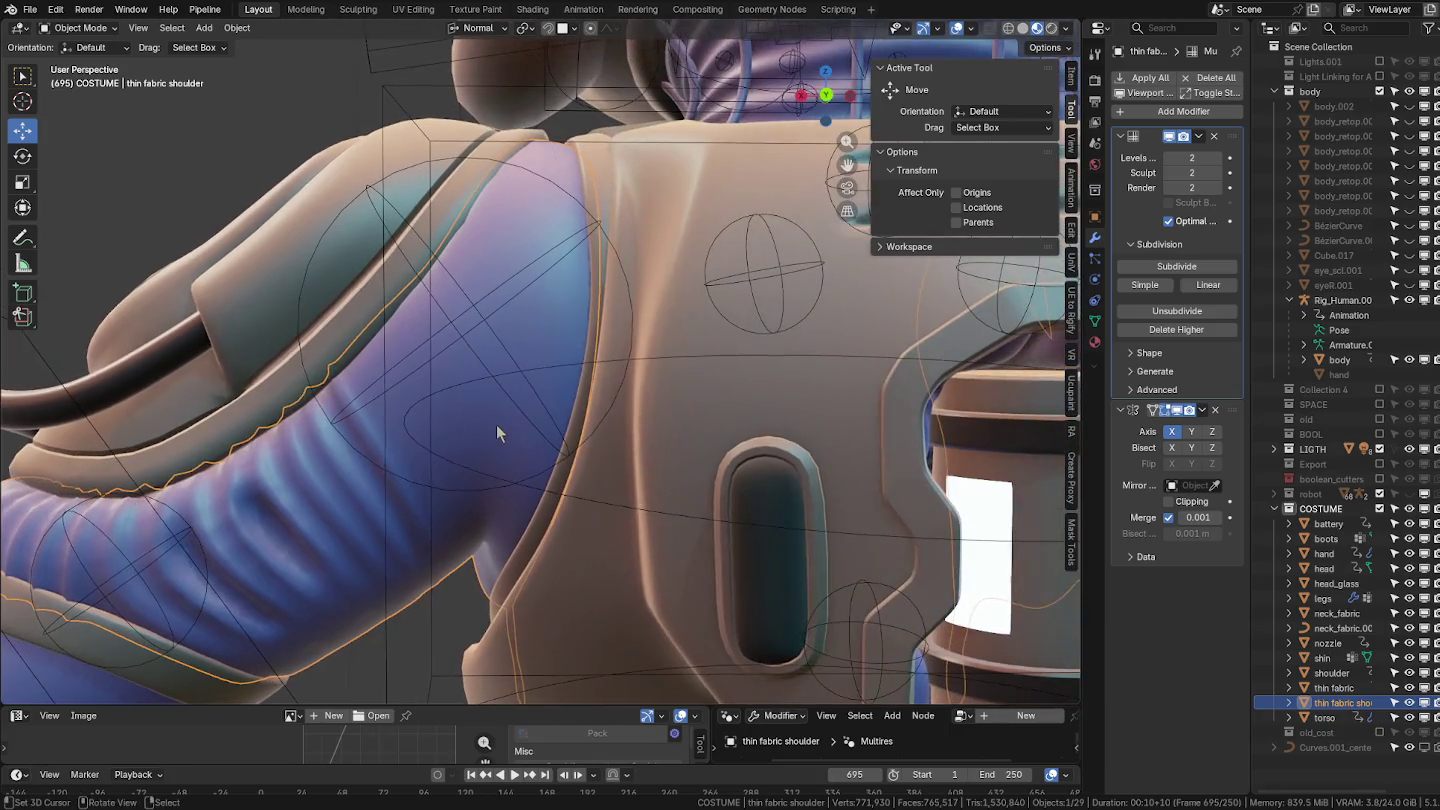
pyautogui.press('Tab')
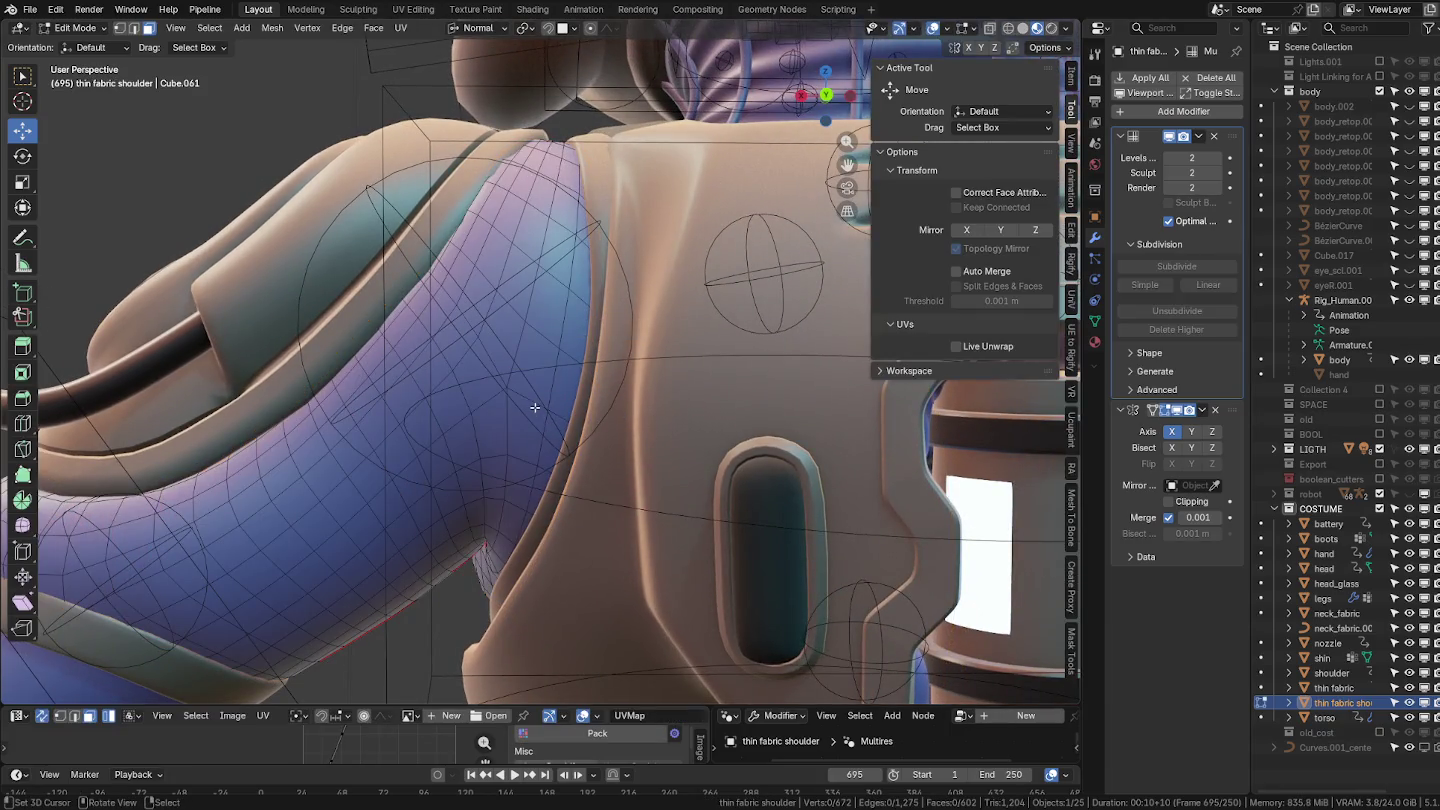
pyautogui.keyDown('alt'); pyautogui.click(525, 398); pyautogui.keyUp('alt')
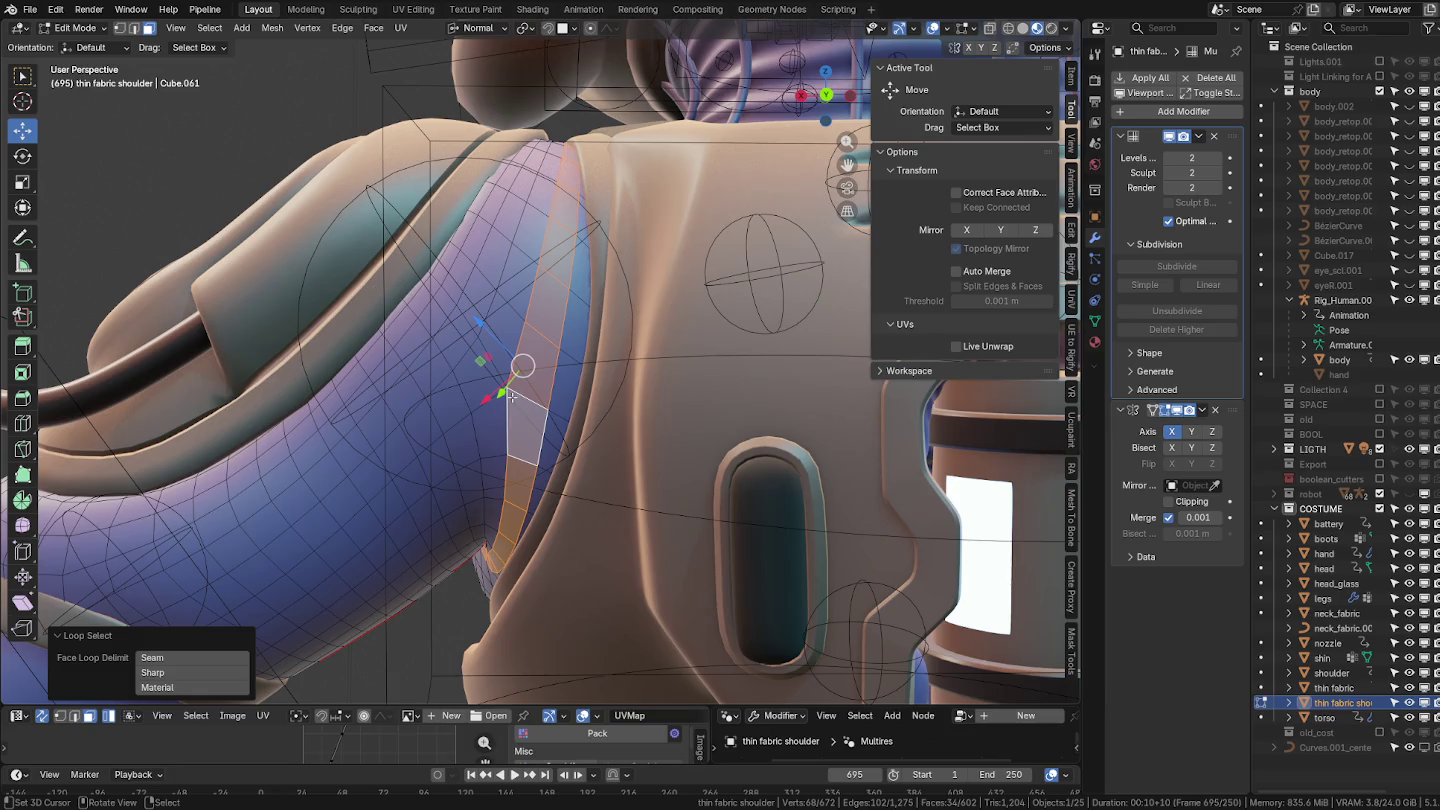
pyautogui.moveTo(507, 395)
pyautogui.mouseDown(button='middle')
pyautogui.moveTo(548, 396)
pyautogui.moveTo(501, 347)
pyautogui.mouseUp(button='middle')
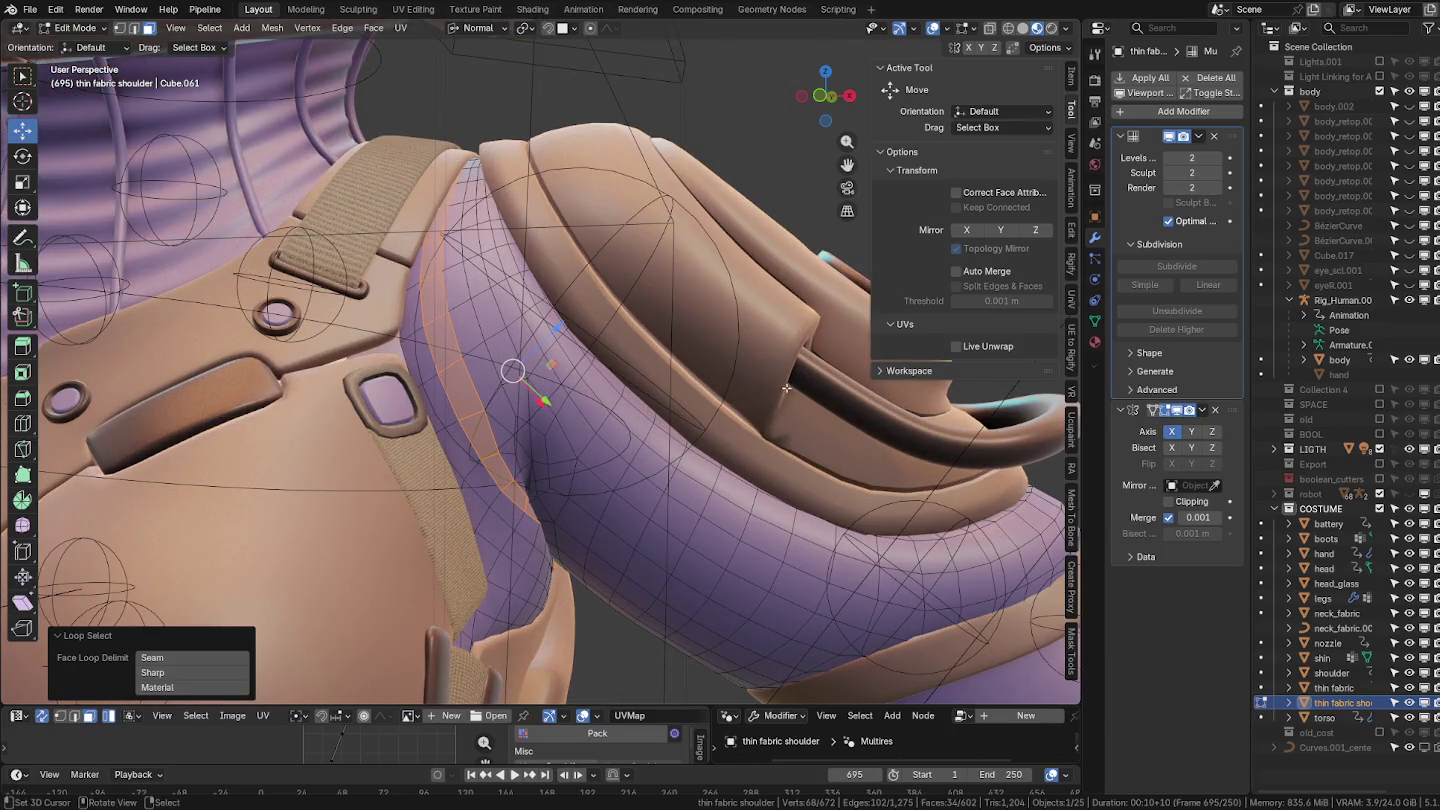
# Switch back through Object Mode into Sculpt Mode.
pyautogui.hotkey('ctrl', 'Tab')
pyautogui.moveTo(558, 402)
pyautogui.mouseDown(button='middle')
pyautogui.moveTo(577, 401)
pyautogui.moveTo(553, 406)
pyautogui.mouseUp(button='middle')
pyautogui.hotkey('ctrl', 'Tab')
pyautogui.click(522, 415)
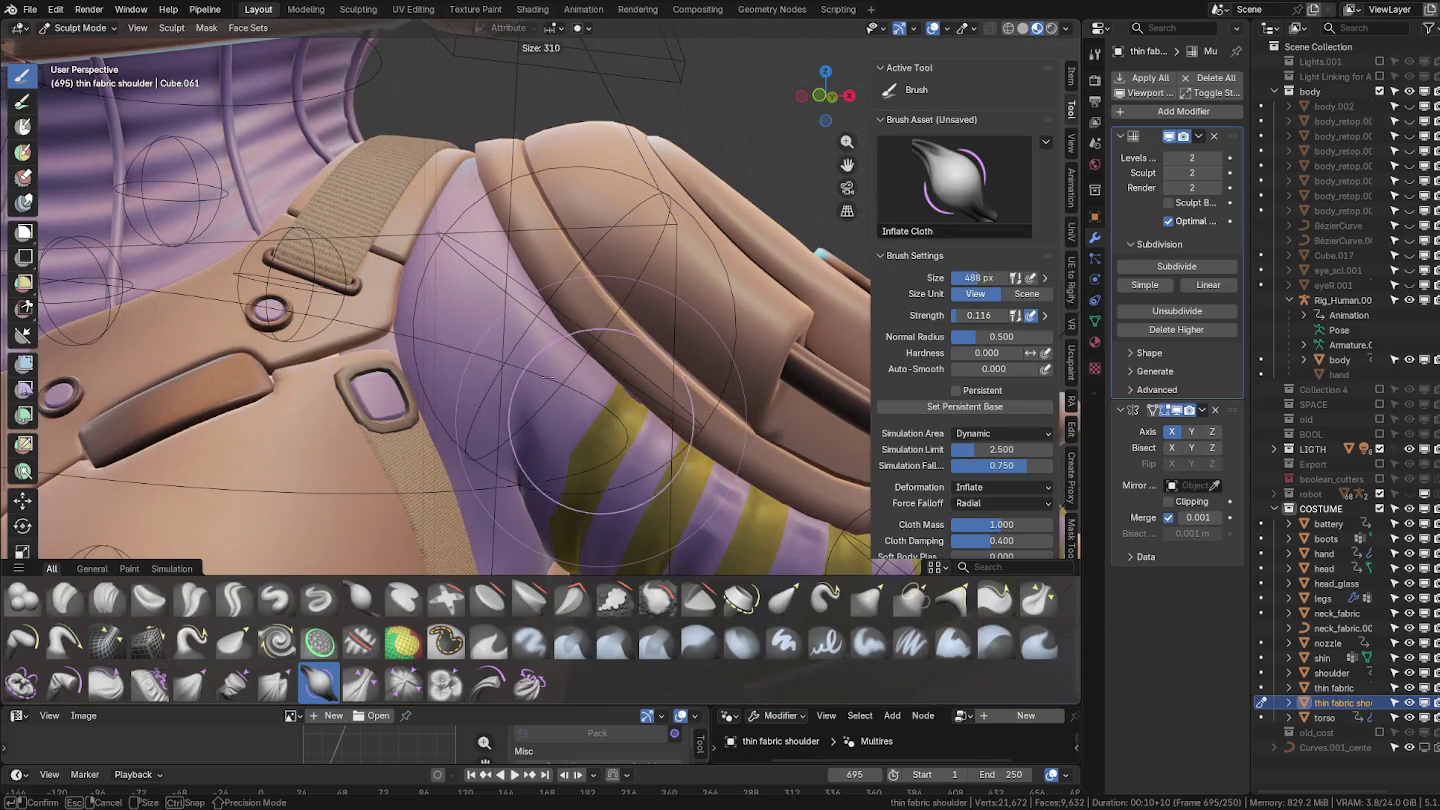
# Set the brush to 170 px, pick Pinch Folds Cloth, and undo a trial fold.
pyautogui.click(505, 446)
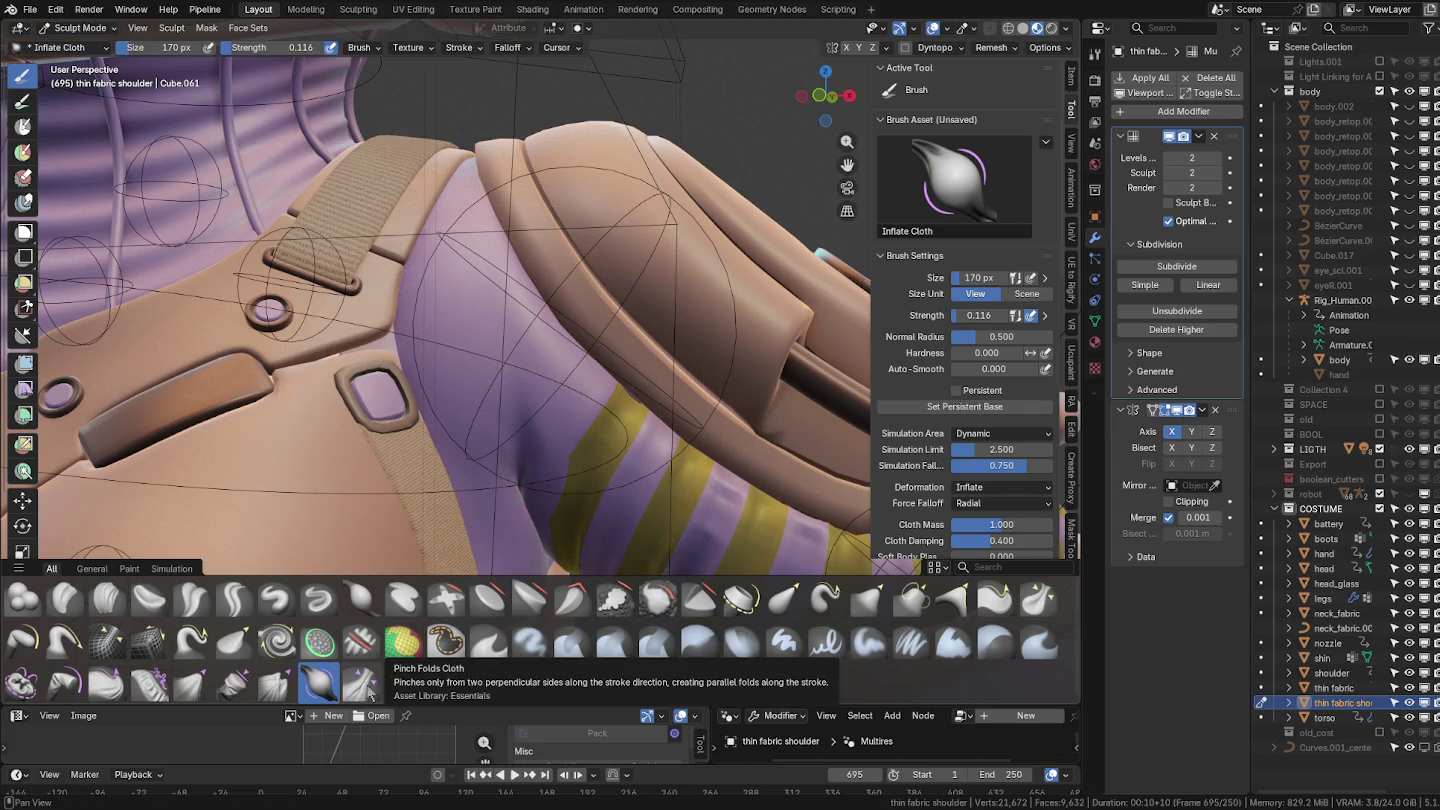
pyautogui.click(362, 684)
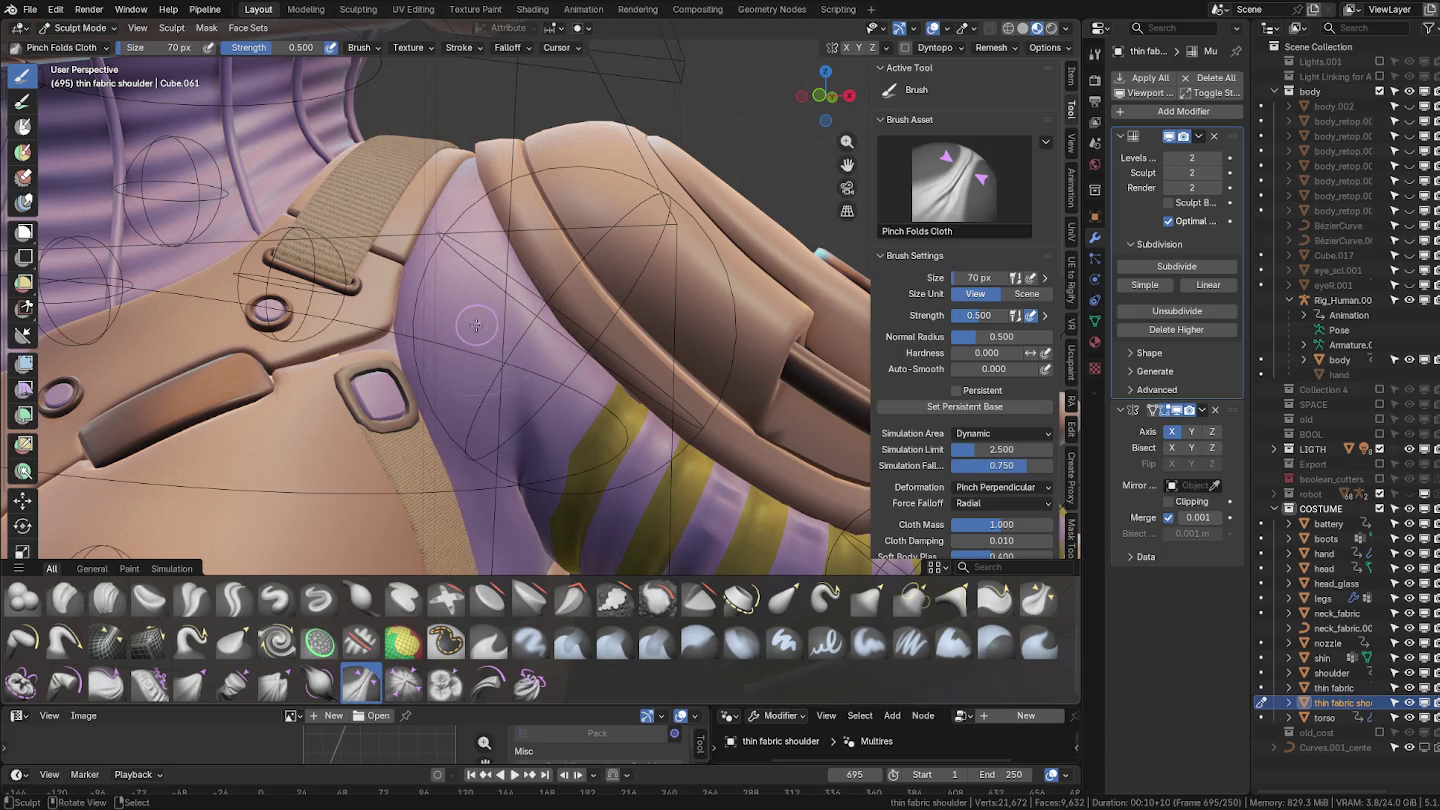
pyautogui.moveTo(440, 250); pyautogui.dragTo(470, 352)
pyautogui.hotkey('ctrl', 'z')
# Orbit around the shoulder and load the Grab Cloth brush.
pyautogui.moveTo(467, 248)
pyautogui.mouseDown(button='middle')
pyautogui.moveTo(525, 324)
pyautogui.moveTo(528, 505)
pyautogui.mouseUp(button='middle')
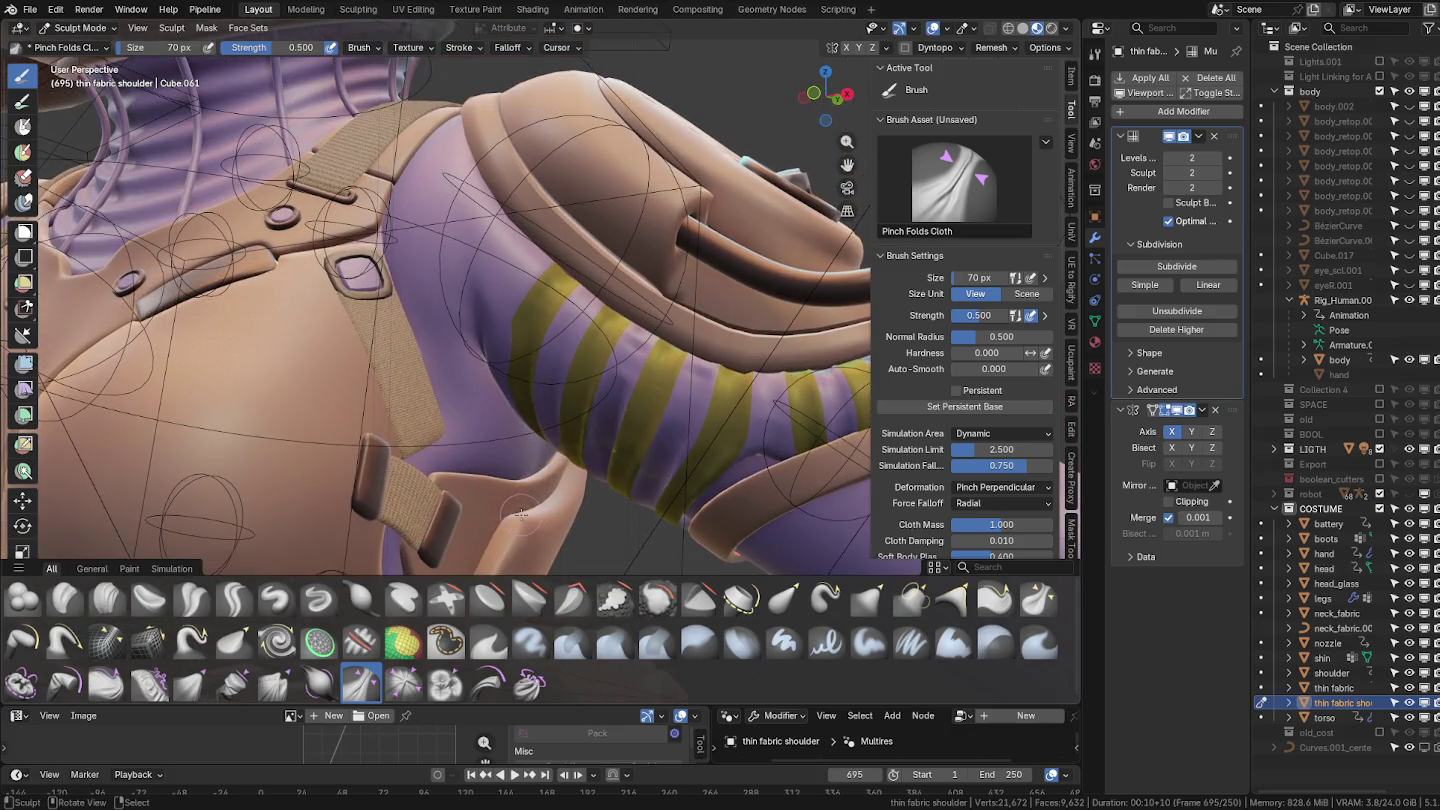
pyautogui.moveTo(530, 421); pyautogui.dragTo(573, 458, button='middle')
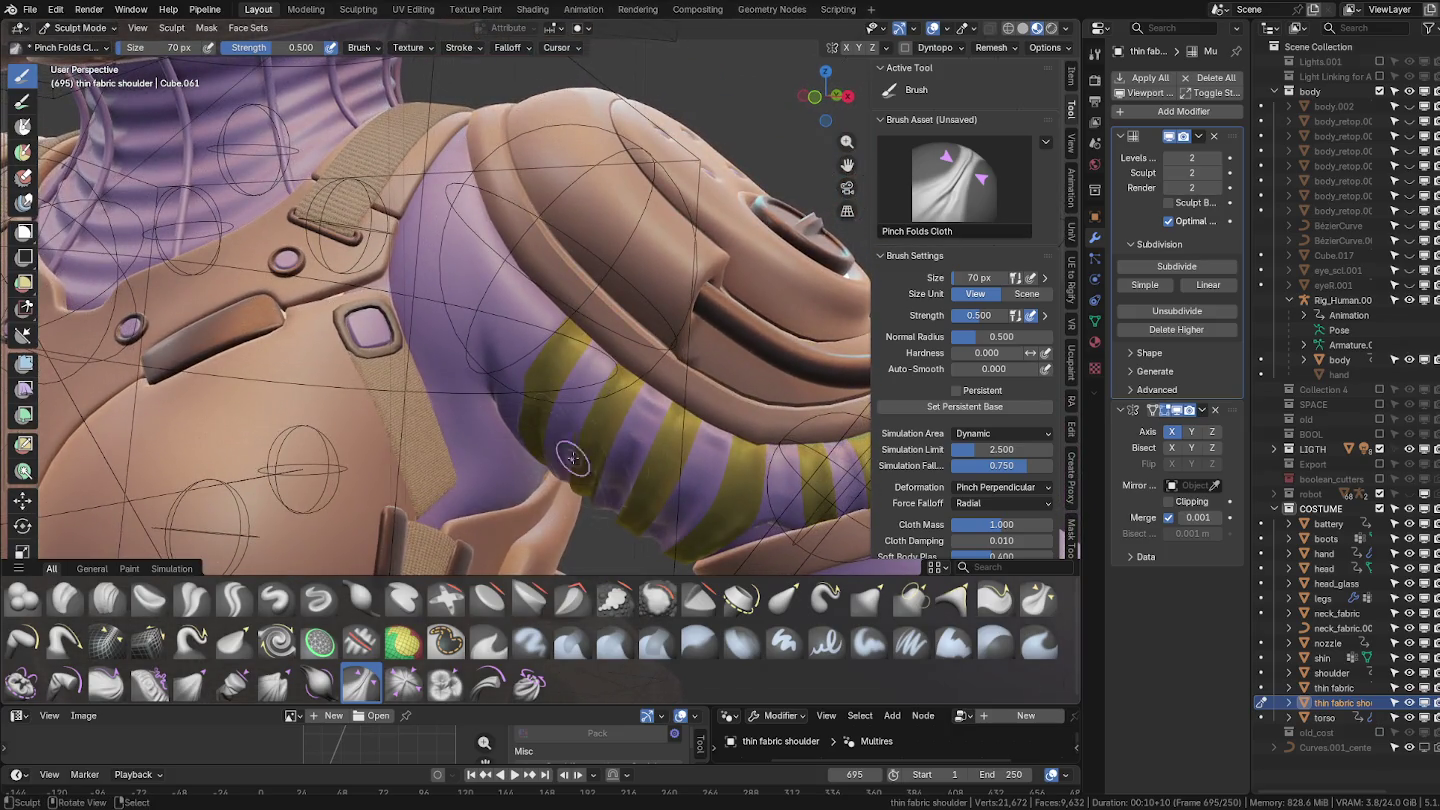
pyautogui.moveTo(647, 421)
pyautogui.mouseDown(button='middle')
pyautogui.moveTo(552, 359)
pyautogui.moveTo(463, 381)
pyautogui.moveTo(431, 371)
pyautogui.mouseUp(button='middle')
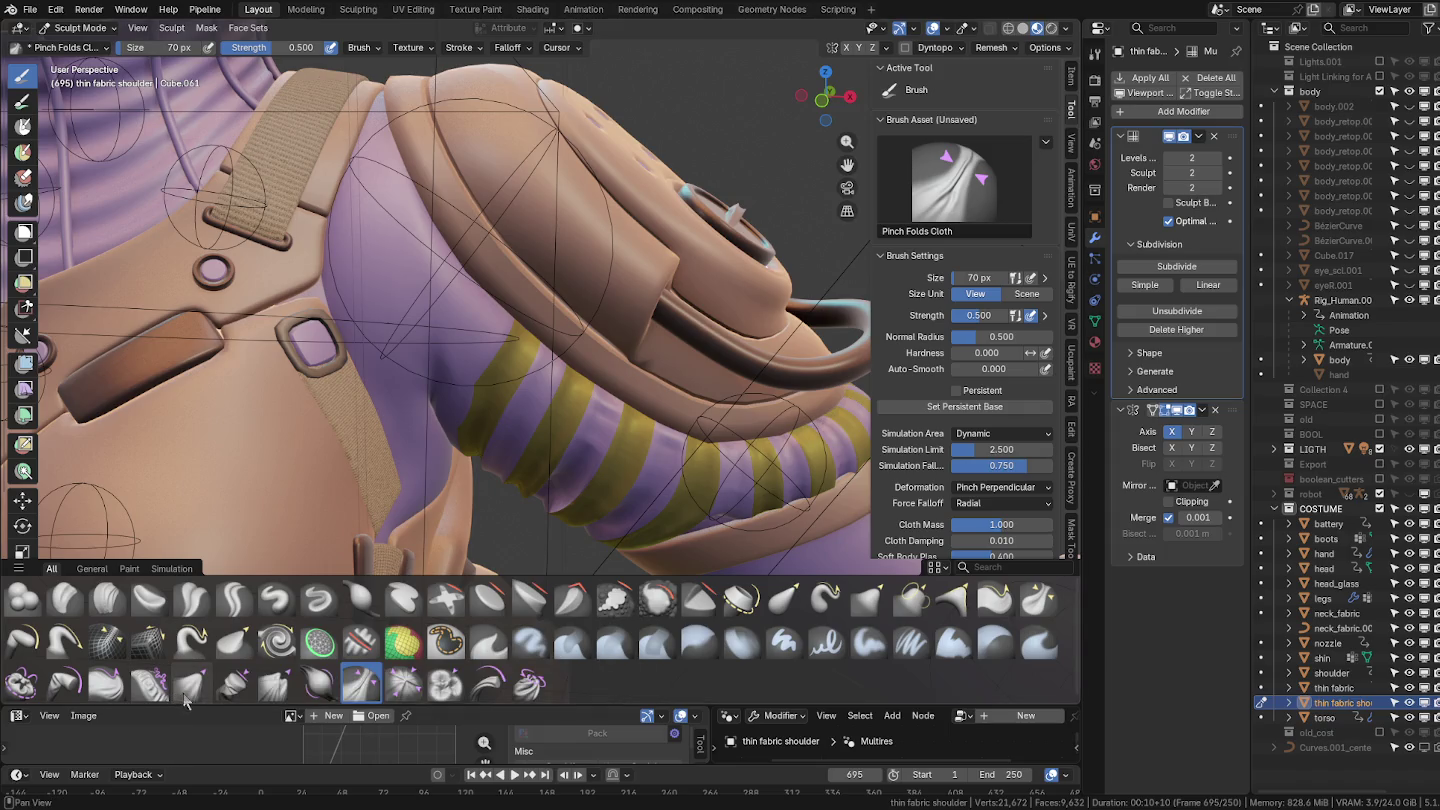
pyautogui.click(190, 685)
# Set the Grab Cloth brush to 54 px and pull the purple shoulder cloth downward.
pyautogui.moveTo(400, 320); pyautogui.dragTo(330, 300, button='middle')
pyautogui.press('f')
pyautogui.click(321, 302)
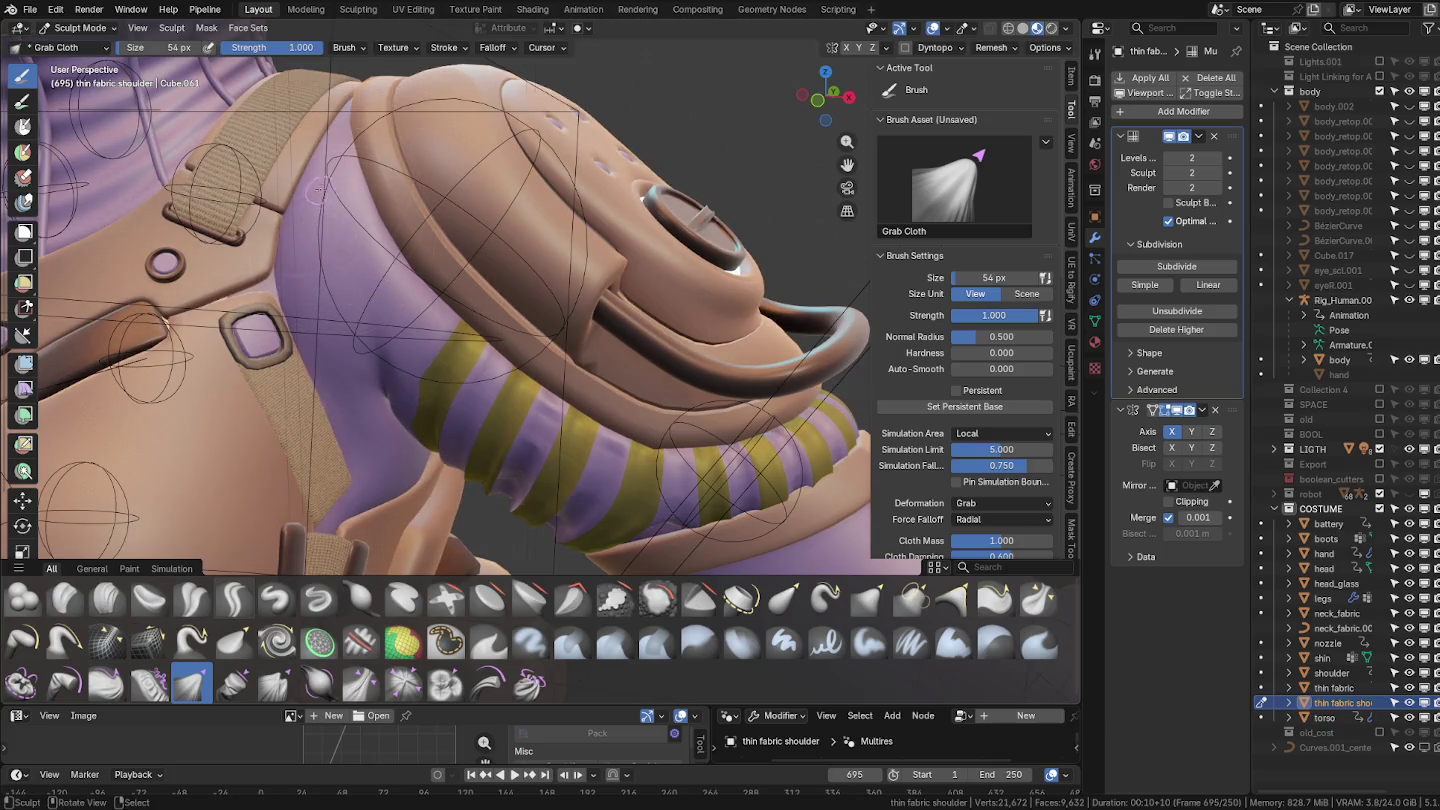
pyautogui.moveTo(335, 273); pyautogui.dragTo(390, 323, button='middle')
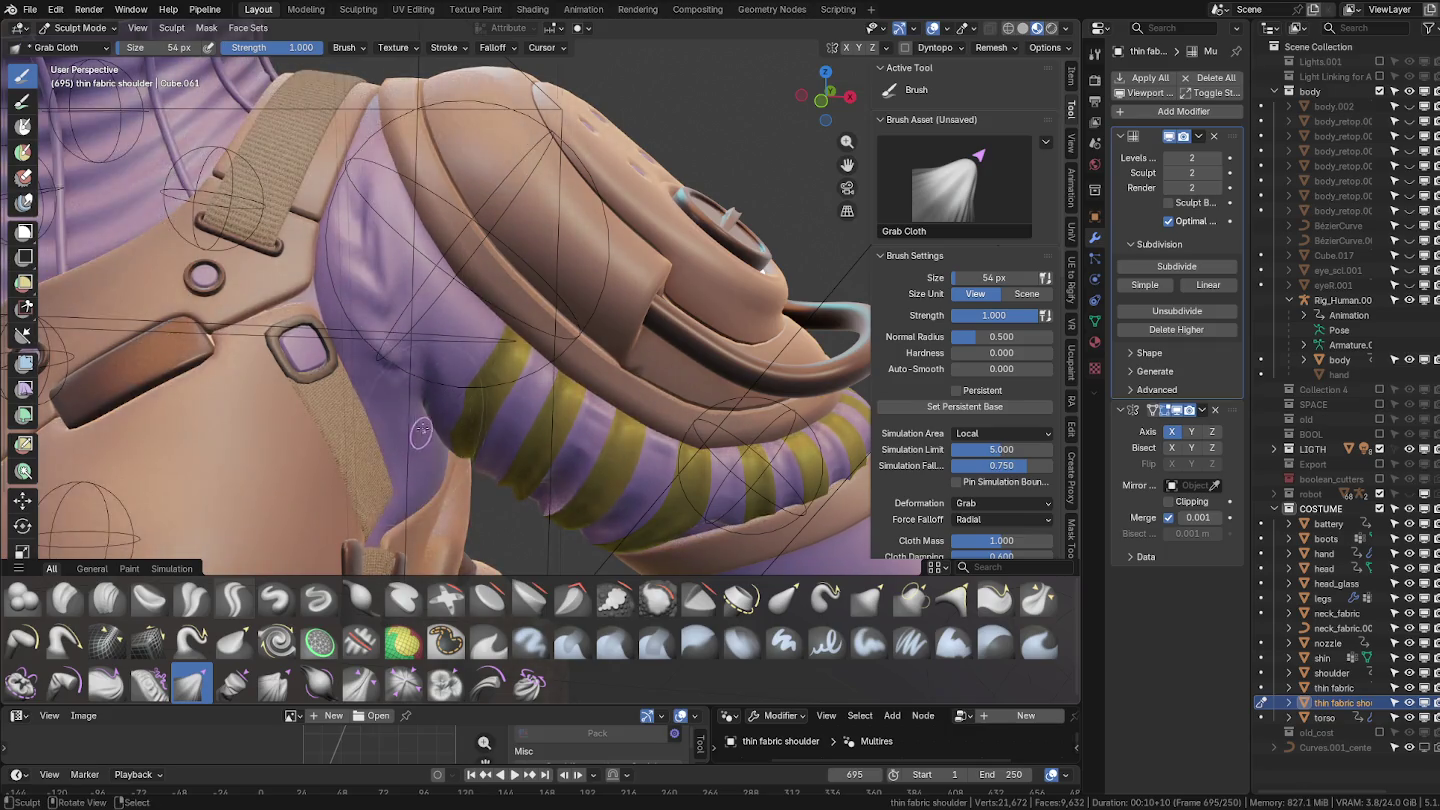
pyautogui.moveTo(390, 323); pyautogui.dragTo(419, 349, button='middle')
pyautogui.moveTo(419, 349); pyautogui.dragTo(414, 424)
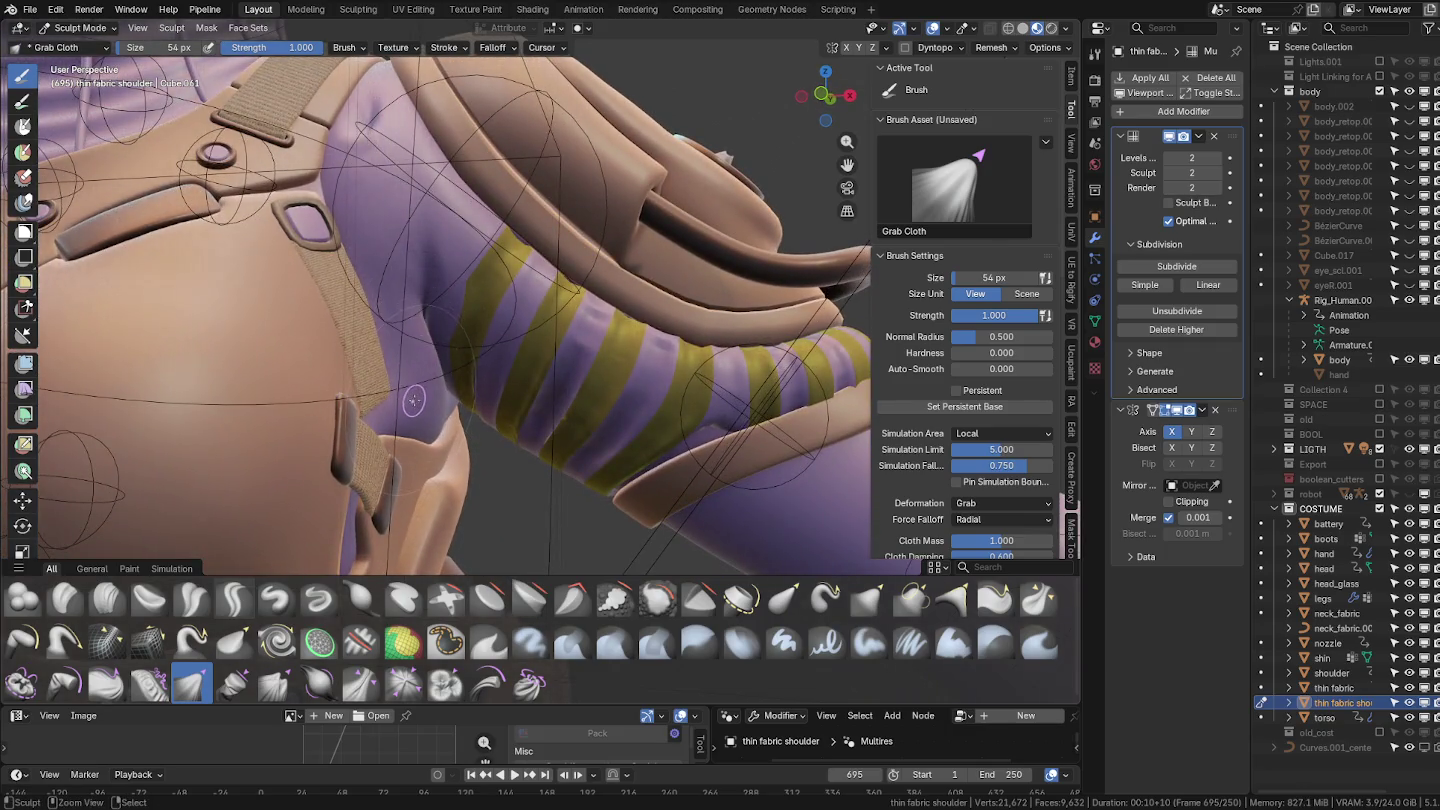
pyautogui.keyDown('shift'); pyautogui.moveTo(406, 458); pyautogui.dragTo(406, 533, button='middle'); pyautogui.keyUp('shift')
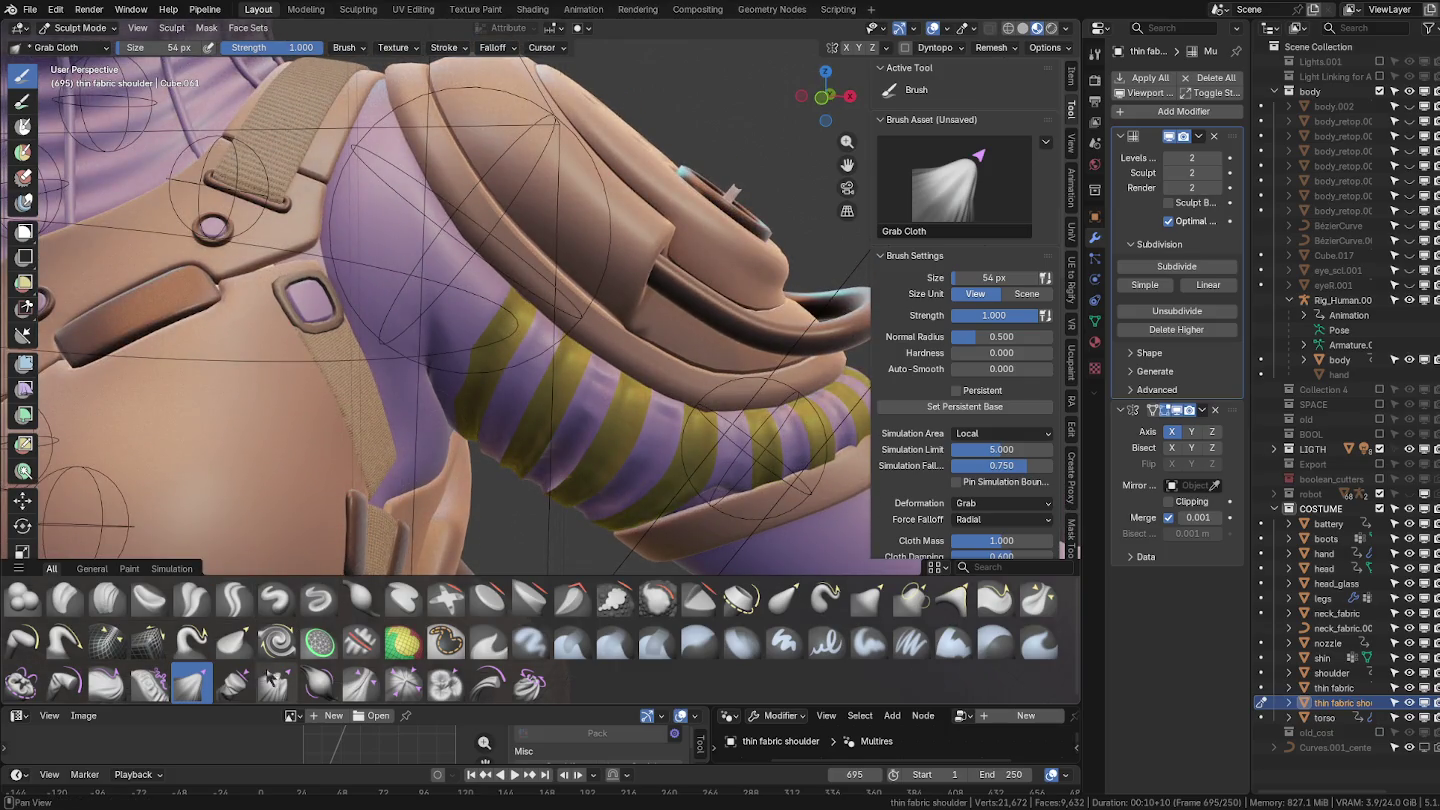
# Pinch two folds down the purple shoulder fabric with Pinch Folds Cloth, then size 270 px.
pyautogui.click(368, 692)
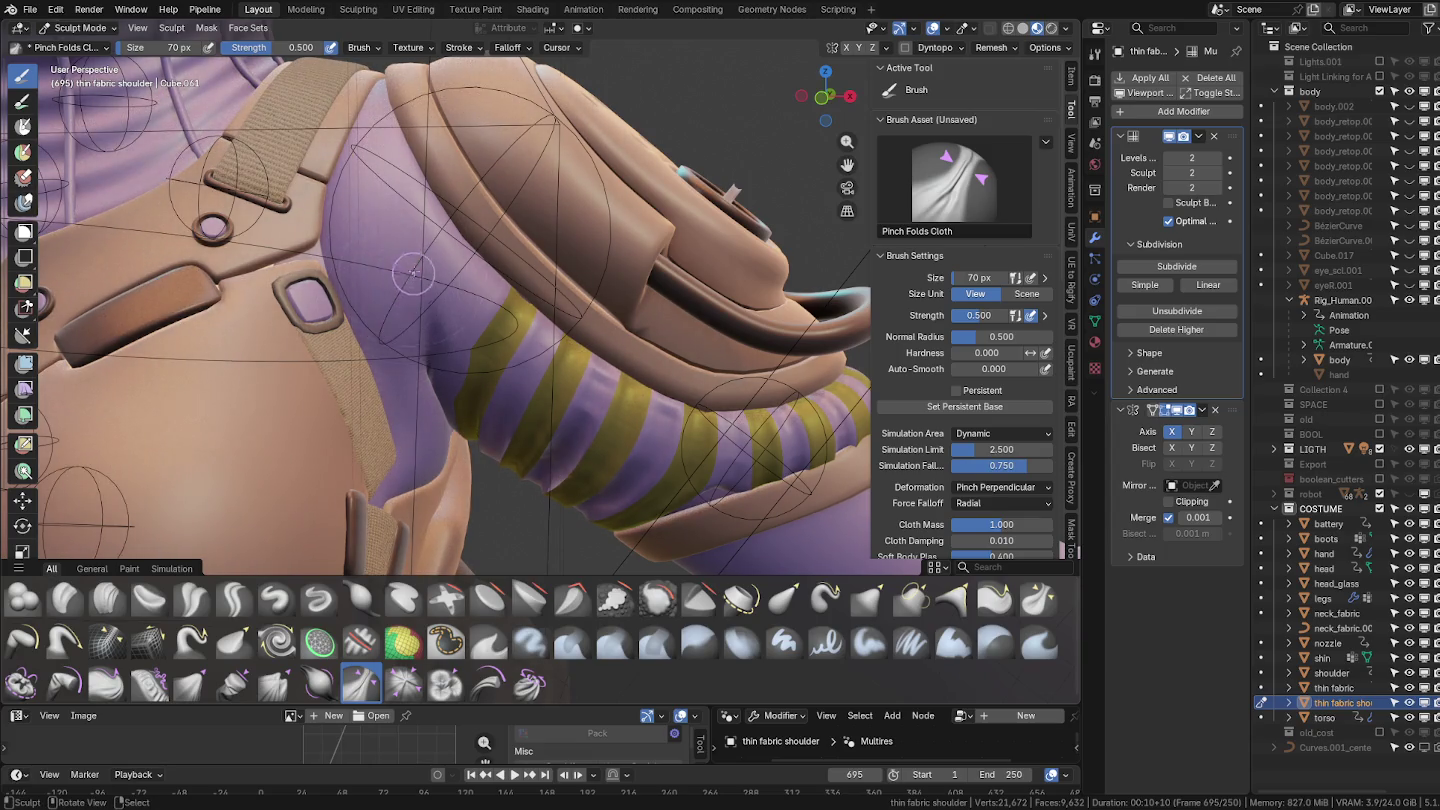
pyautogui.moveTo(409, 226); pyautogui.dragTo(396, 345)
pyautogui.moveTo(389, 241); pyautogui.dragTo(405, 395)
pyautogui.press('f')
pyautogui.click(445, 410)
# Reduce the brush to 136 px, then 50 px, and zoom in on the shoulder pad.
pyautogui.moveTo(445, 410); pyautogui.dragTo(330, 320, button='middle')
pyautogui.moveTo(330, 300)
pyautogui.mouseDown()
pyautogui.moveTo(323, 332)
pyautogui.moveTo(378, 347)
pyautogui.mouseUp()
pyautogui.press('f')
pyautogui.click(250, 340)
pyautogui.press('f')
pyautogui.click(376, 309)
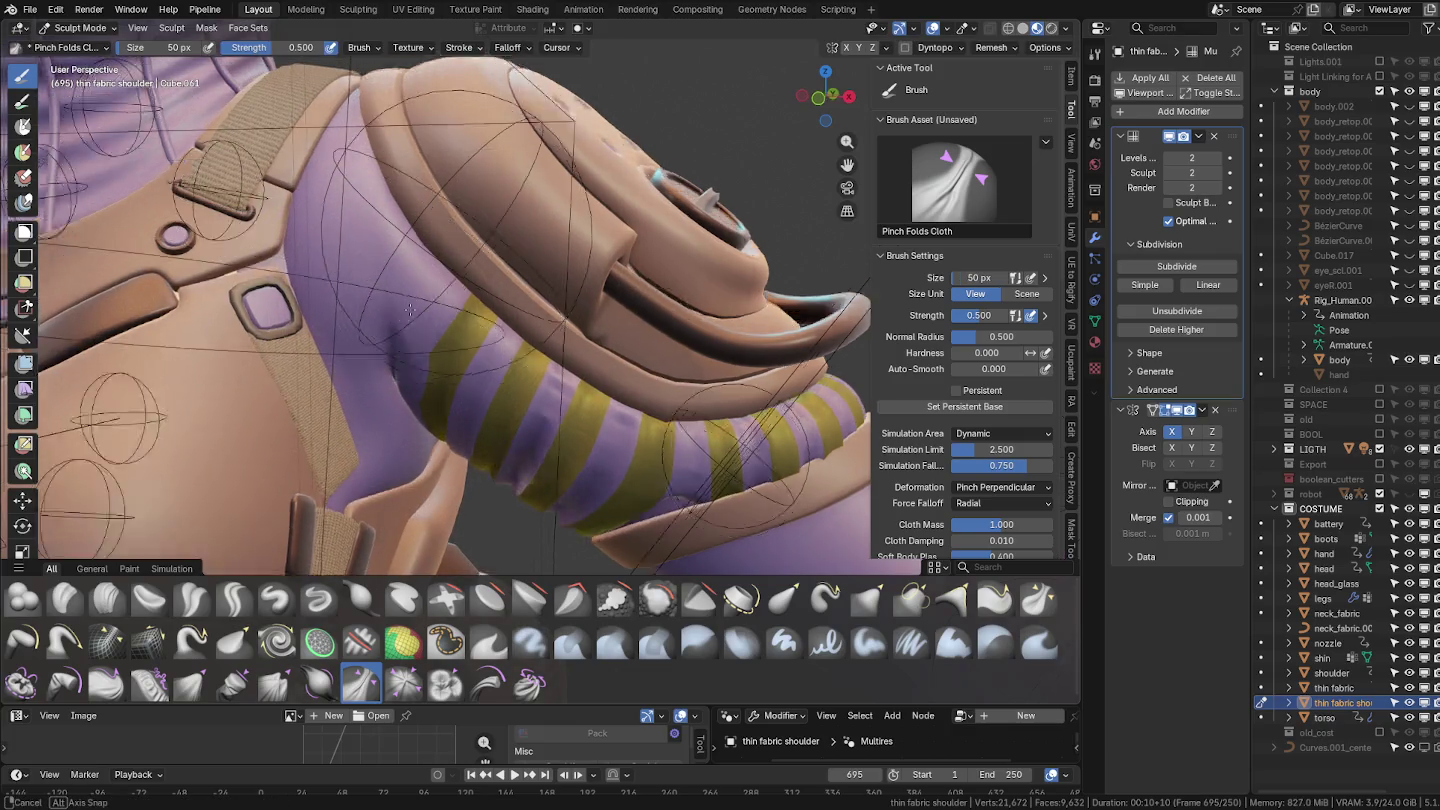
pyautogui.moveTo(376, 309); pyautogui.dragTo(376, 309, button='middle')
# Pinch three more folds into the shoulder cloth and select the Grab Planar Cloth brush.
pyautogui.moveTo(322, 214); pyautogui.dragTo(517, 262, button='middle')
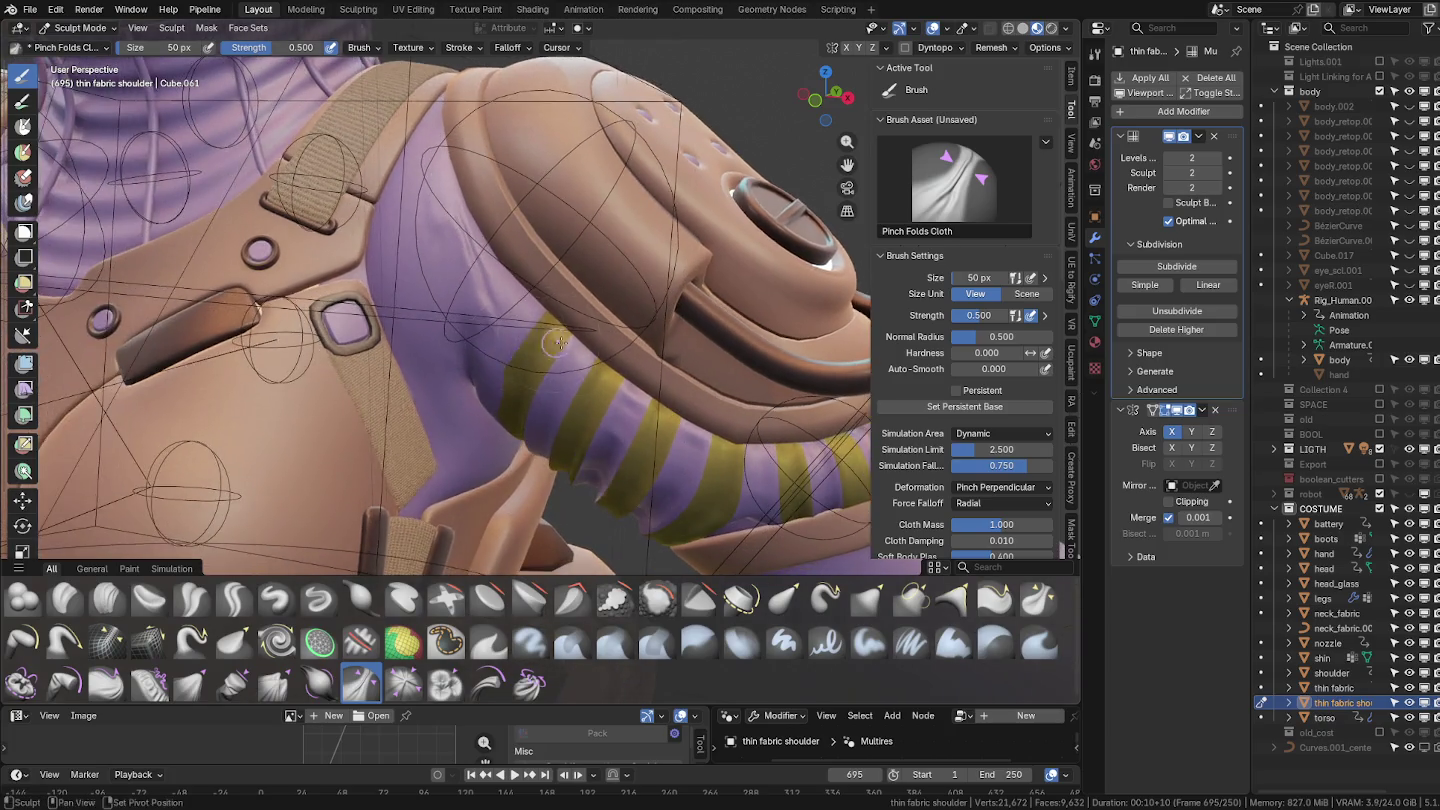
pyautogui.moveTo(517, 262); pyautogui.dragTo(486, 322)
pyautogui.moveTo(510, 248); pyautogui.dragTo(459, 265)
pyautogui.moveTo(478, 148); pyautogui.dragTo(439, 229)
pyautogui.moveTo(523, 290)
pyautogui.mouseDown(button='middle')
pyautogui.moveTo(591, 330)
pyautogui.moveTo(485, 404)
pyautogui.mouseUp(button='middle')
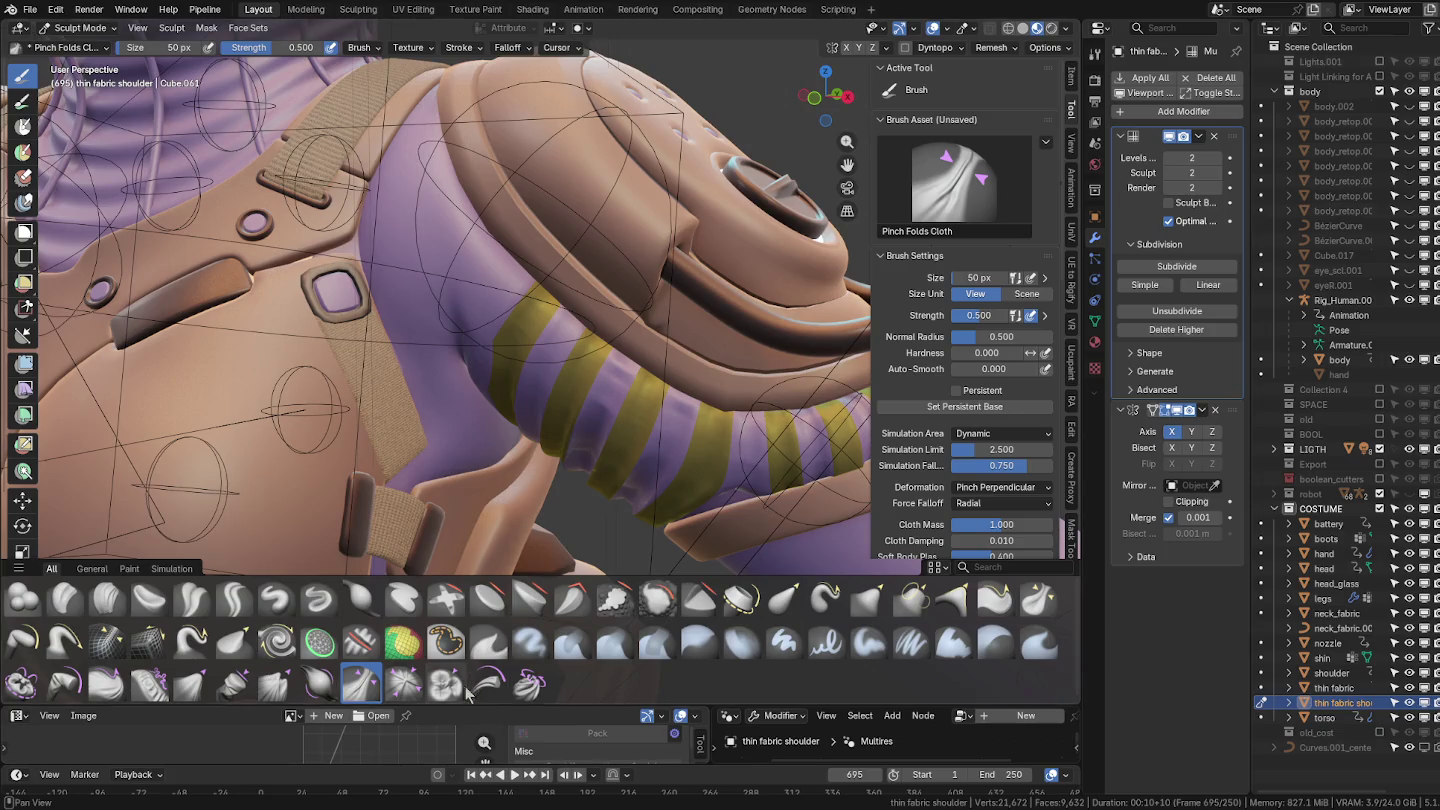
pyautogui.click(233, 684)
pyautogui.moveTo(420, 238)
pyautogui.mouseDown(button='middle')
pyautogui.moveTo(538, 320)
pyautogui.moveTo(524, 226)
pyautogui.mouseUp(button='middle')
# Hide the rig, set the brush to 302 px, and pull a crease into the purple cloth.
pyautogui.moveTo(560, 335); pyautogui.dragTo(504, 269, button='middle')
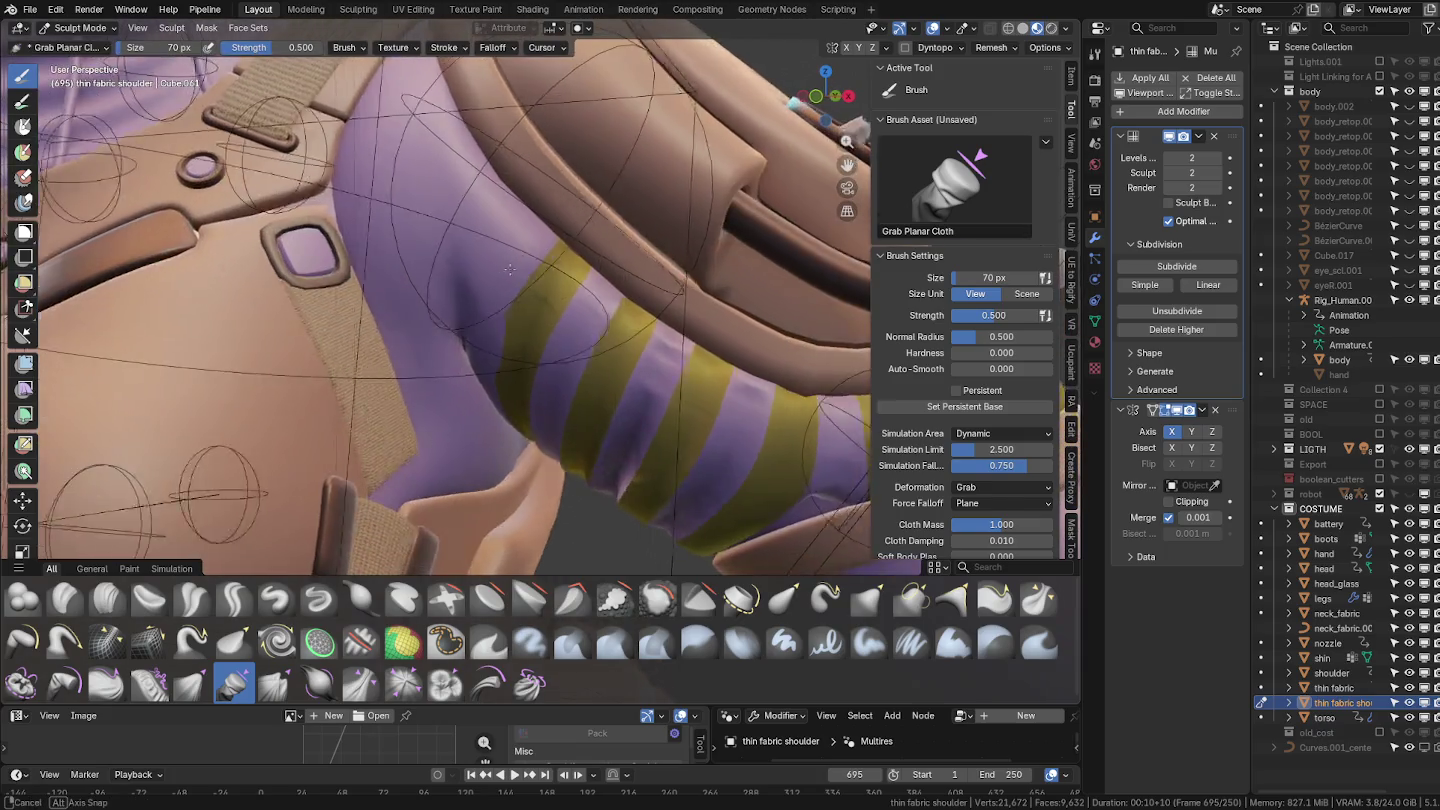
pyautogui.click(1409, 300)
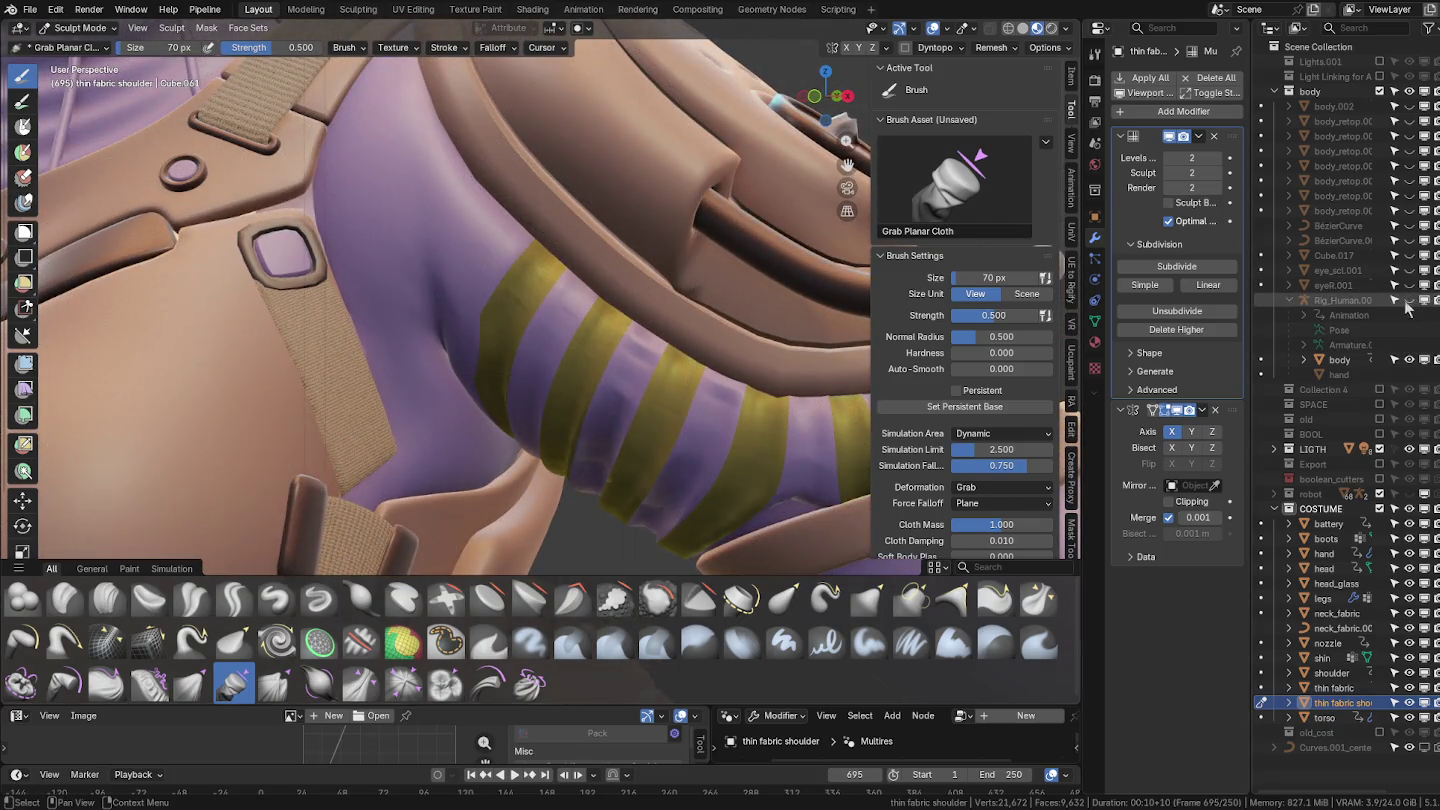
pyautogui.press('f')
pyautogui.click(401, 241)
pyautogui.moveTo(401, 241)
pyautogui.mouseDown()
pyautogui.moveTo(440, 199)
pyautogui.moveTo(427, 230)
pyautogui.mouseUp()
pyautogui.moveTo(427, 230); pyautogui.dragTo(590, 235, button='middle')
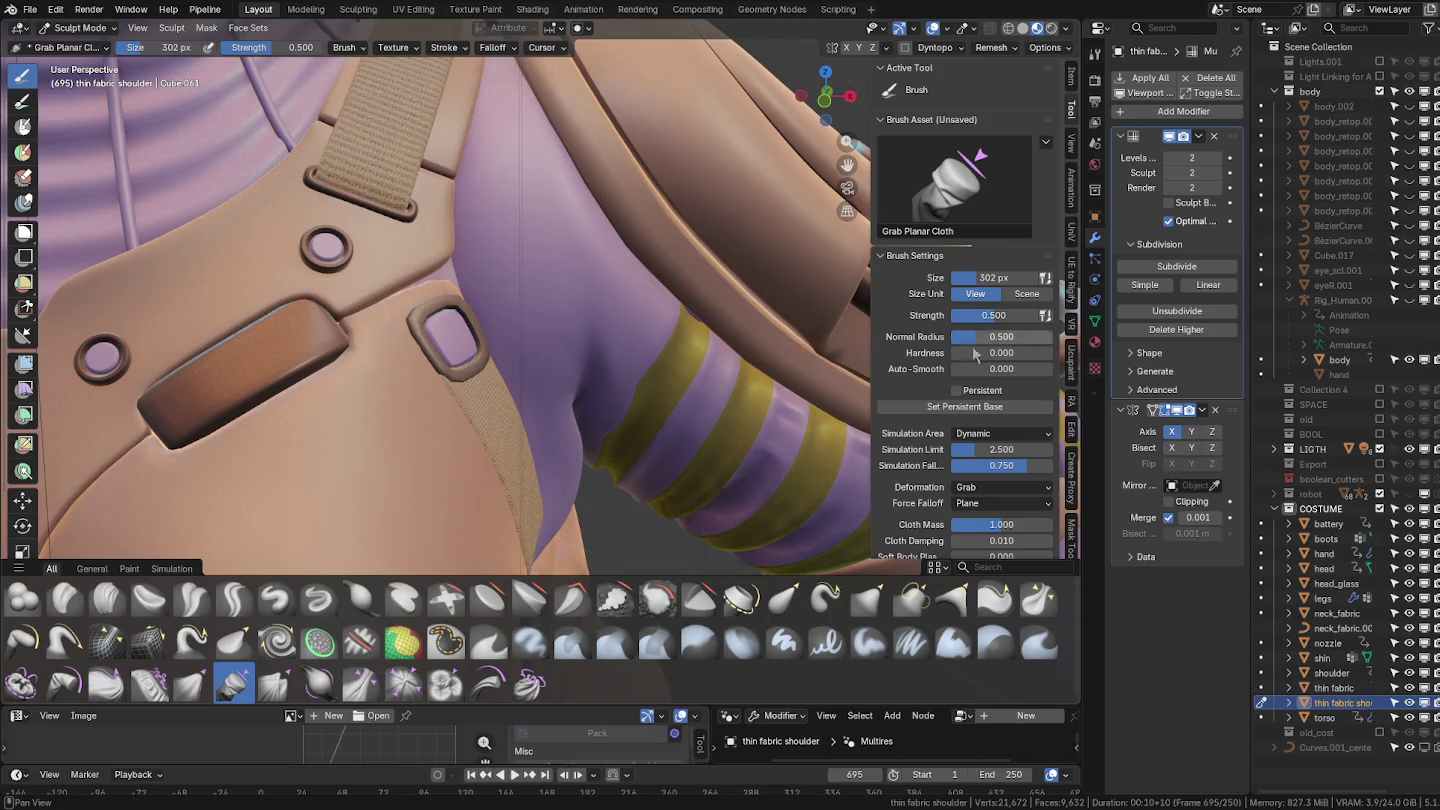
# Enable Mesh Boundary auto-masking and crumple the purple cloth above the sleeve.
pyautogui.moveTo(995, 455); pyautogui.dragTo(993, 128, button='middle')
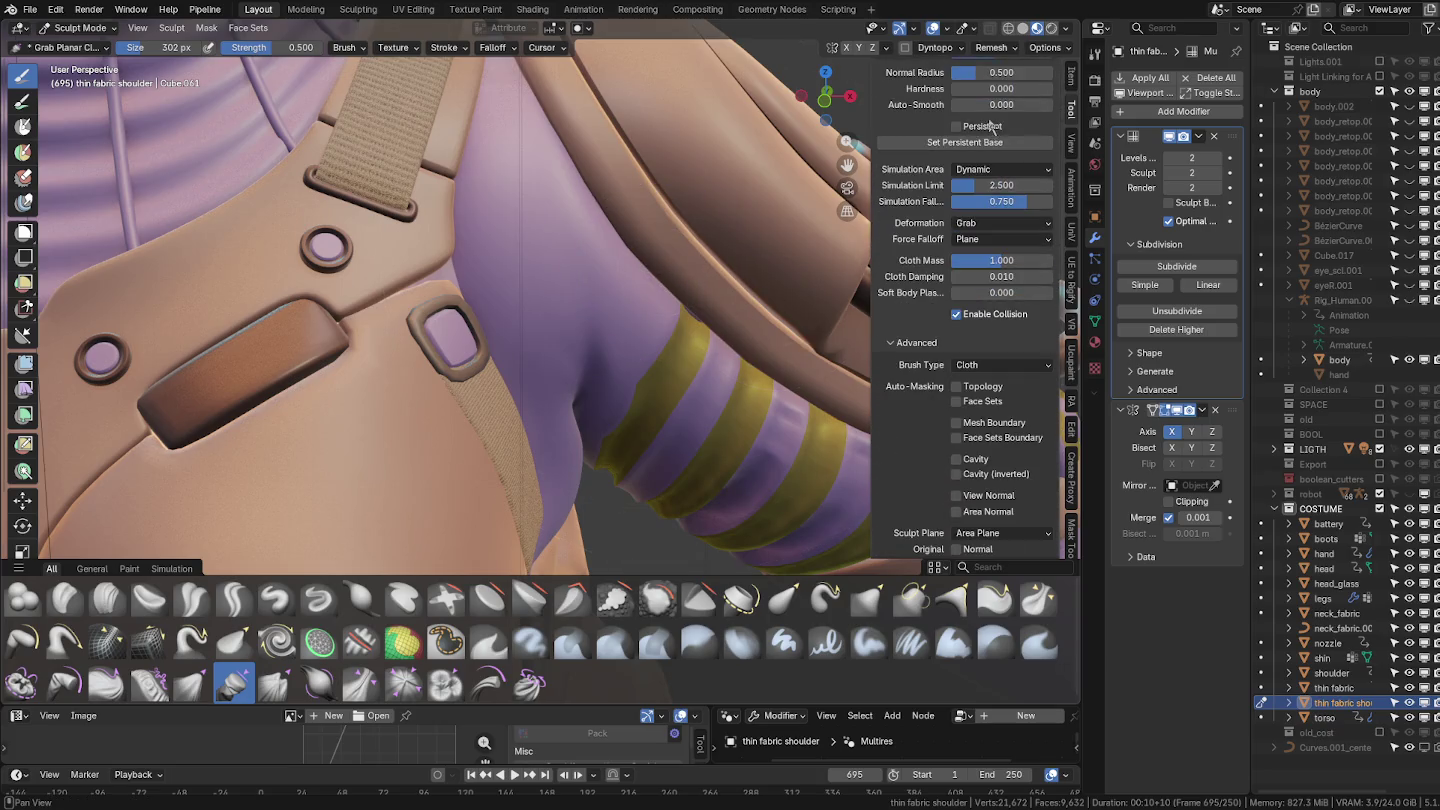
pyautogui.click(993, 424)
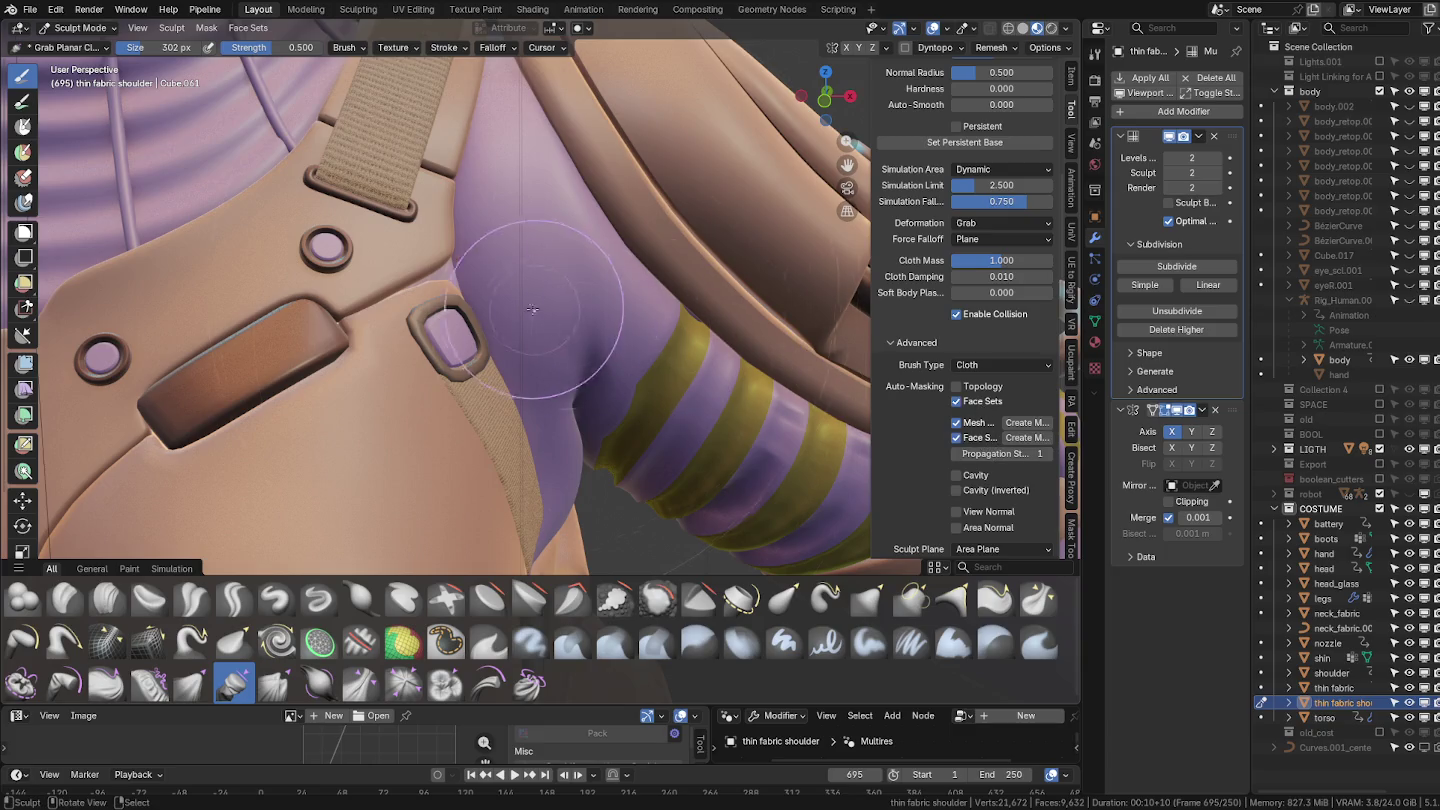
pyautogui.moveTo(575, 258)
pyautogui.mouseDown(button='middle')
pyautogui.moveTo(566, 282)
pyautogui.moveTo(578, 241)
pyautogui.mouseUp(button='middle')
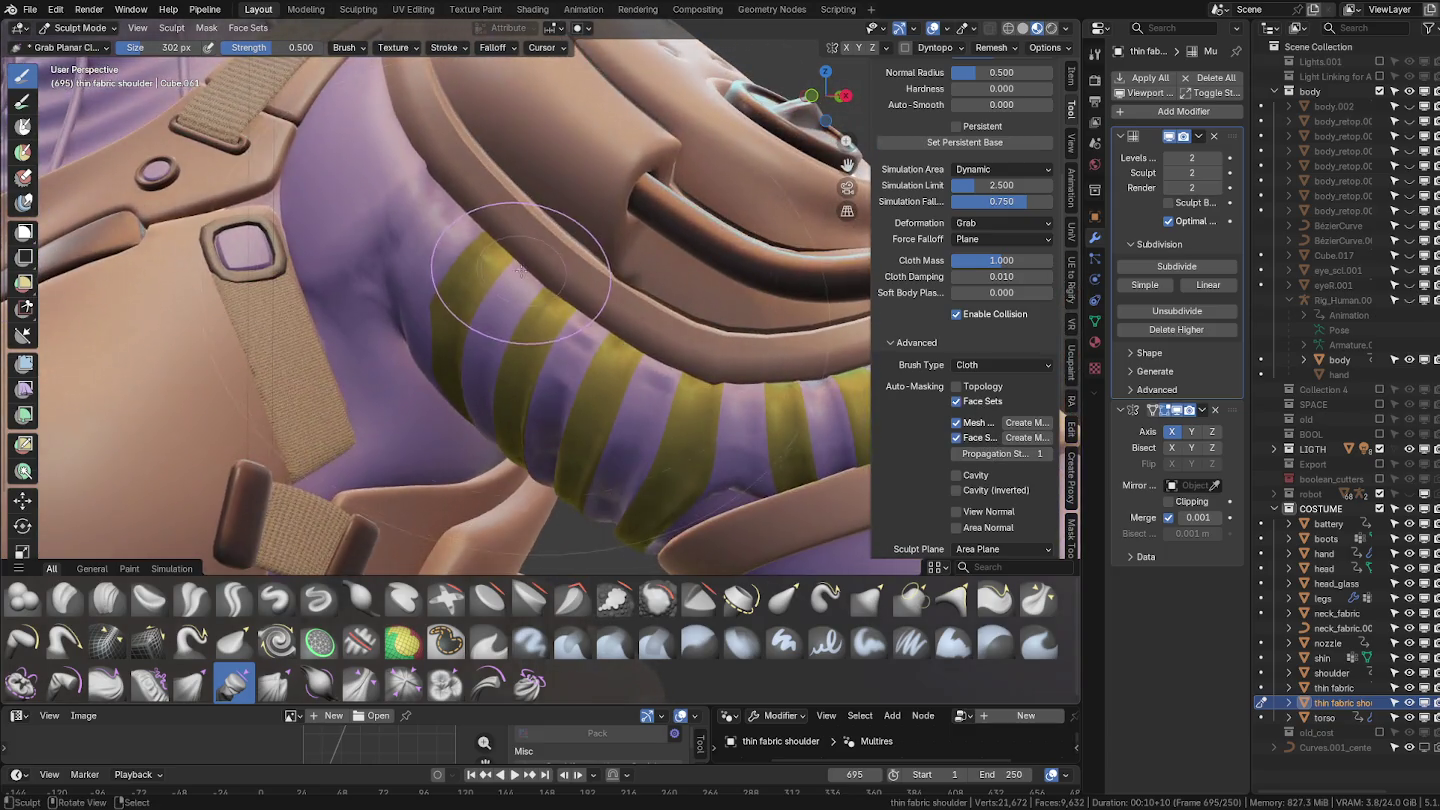
pyautogui.moveTo(530, 321); pyautogui.dragTo(578, 337, button='middle')
pyautogui.moveTo(537, 298); pyautogui.dragTo(506, 235)
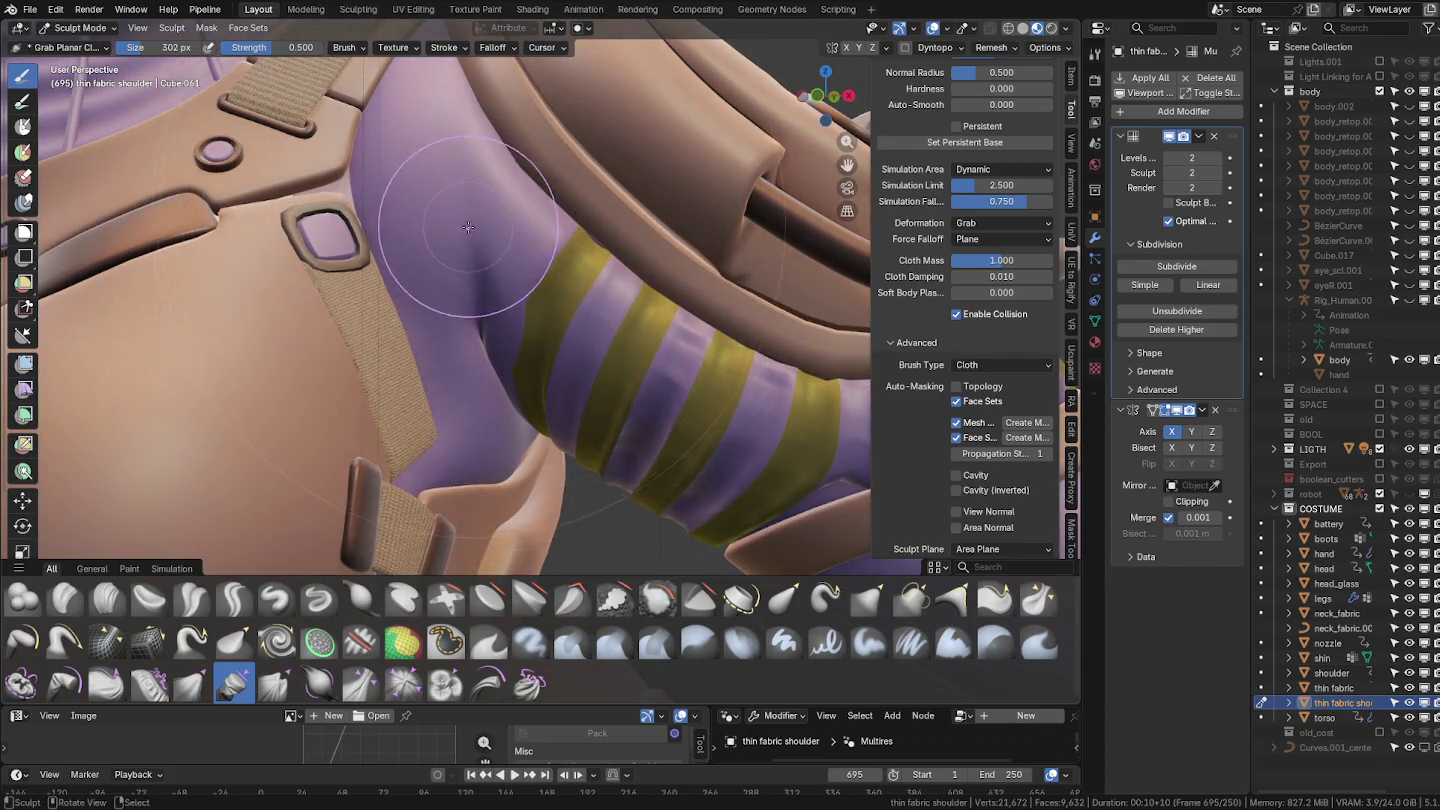
pyautogui.moveTo(466, 240); pyautogui.dragTo(450, 245)
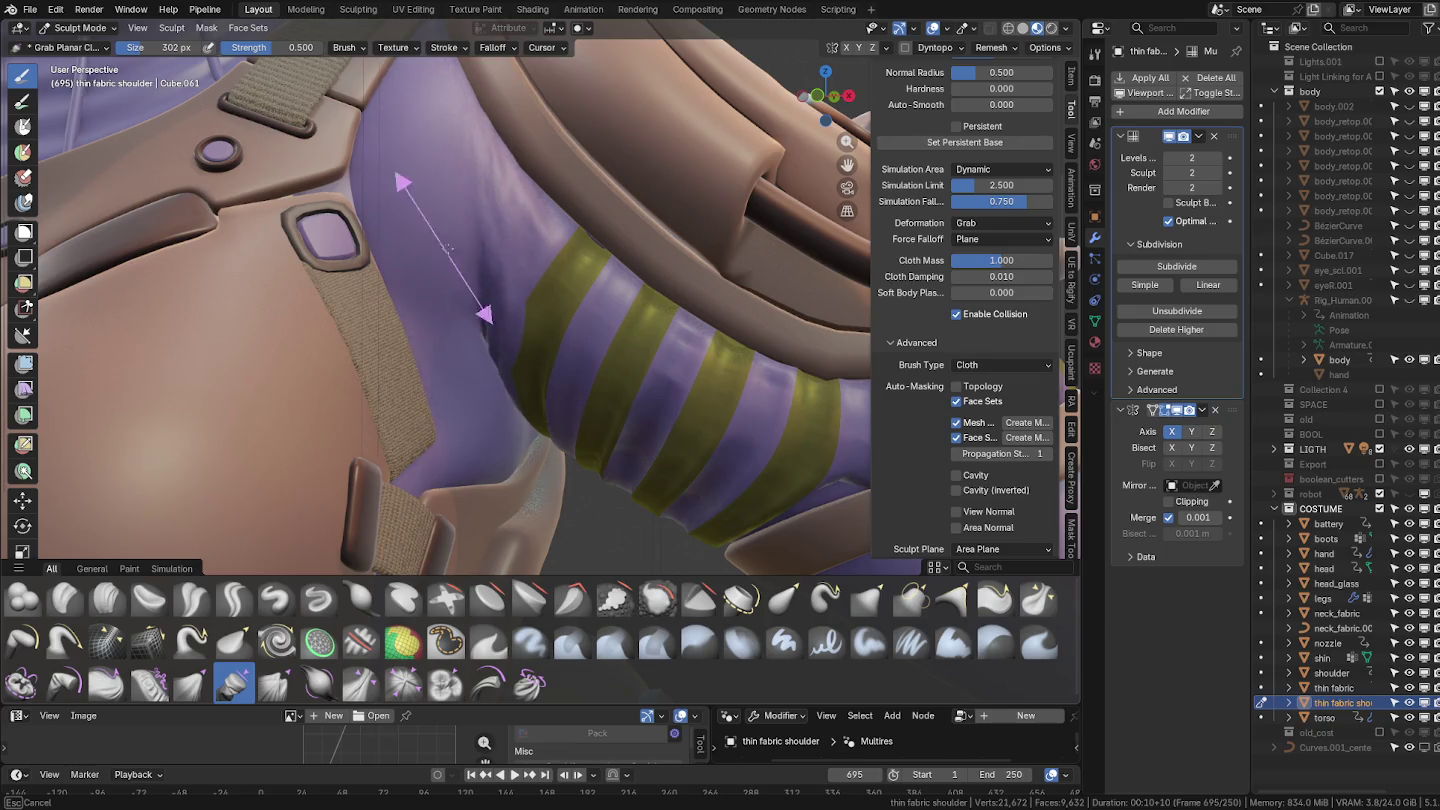
pyautogui.moveTo(457, 246); pyautogui.dragTo(452, 252)
# Shrink the brush to 138 px and pull new folds into the purple cloth.
pyautogui.moveTo(460, 239); pyautogui.dragTo(472, 279, button='middle')
pyautogui.press('f')
pyautogui.click(450, 222)
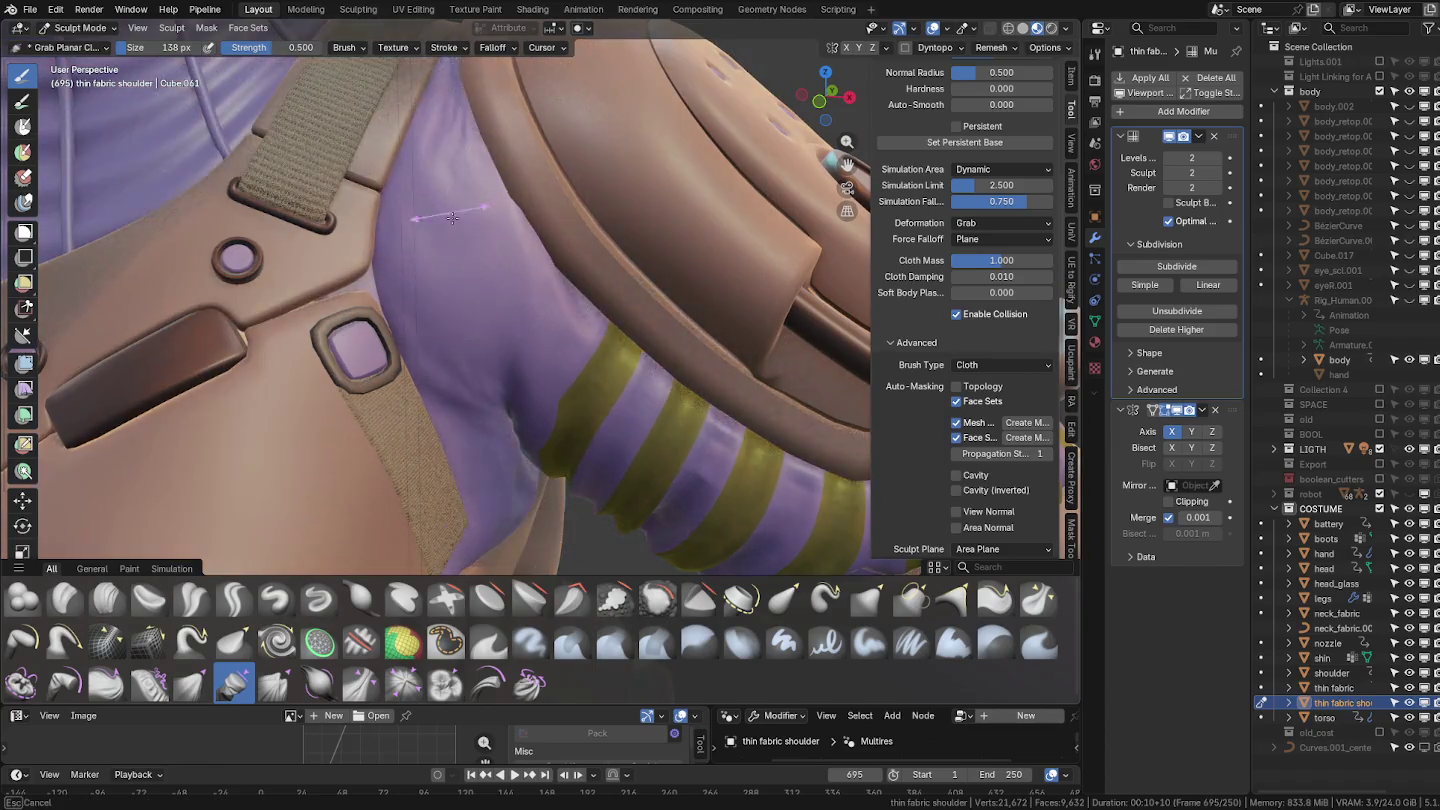
pyautogui.moveTo(450, 222)
pyautogui.mouseDown()
pyautogui.moveTo(447, 197)
pyautogui.moveTo(473, 252)
pyautogui.mouseUp()
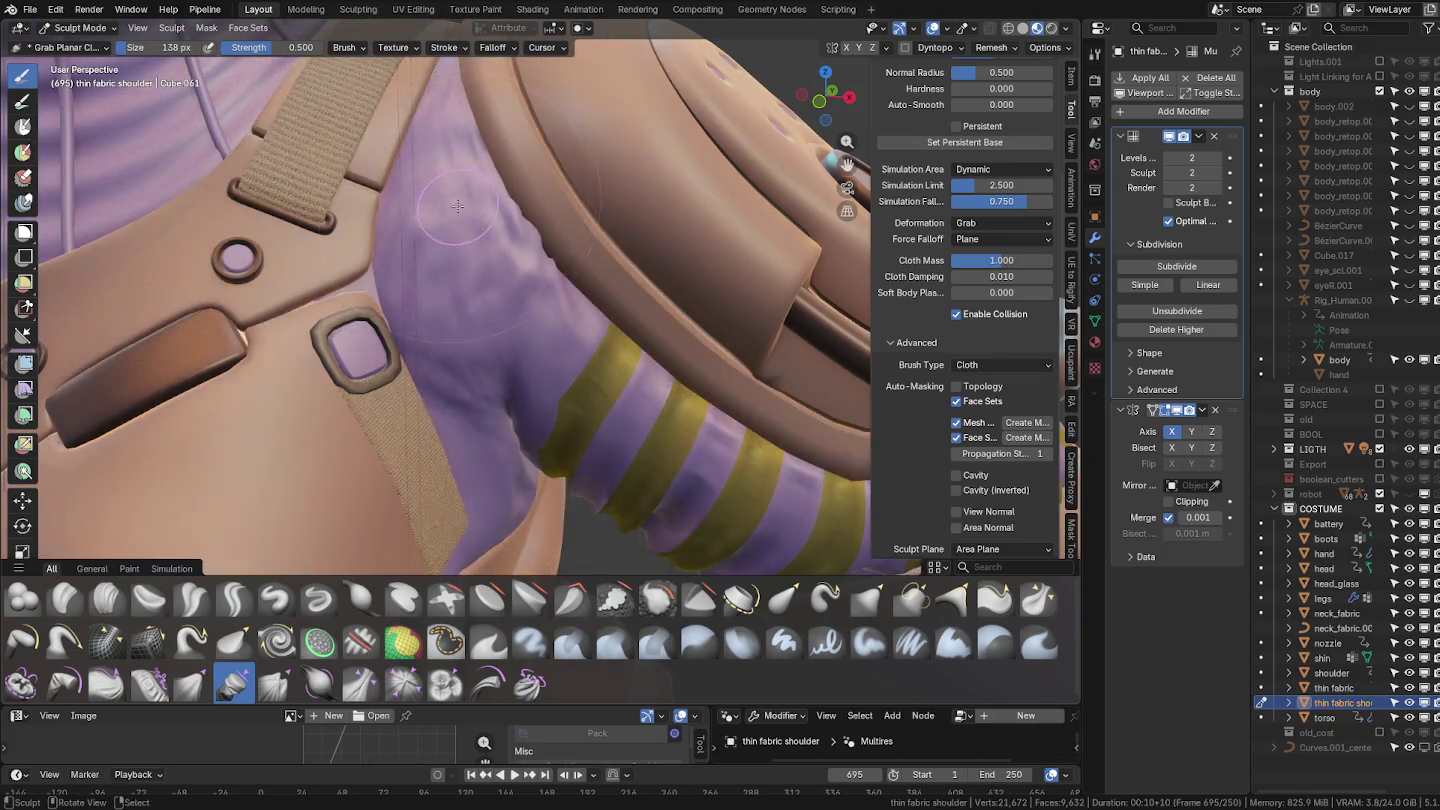
pyautogui.moveTo(494, 265)
pyautogui.mouseDown(button='middle')
pyautogui.moveTo(388, 198)
pyautogui.moveTo(481, 183)
pyautogui.mouseUp(button='middle')
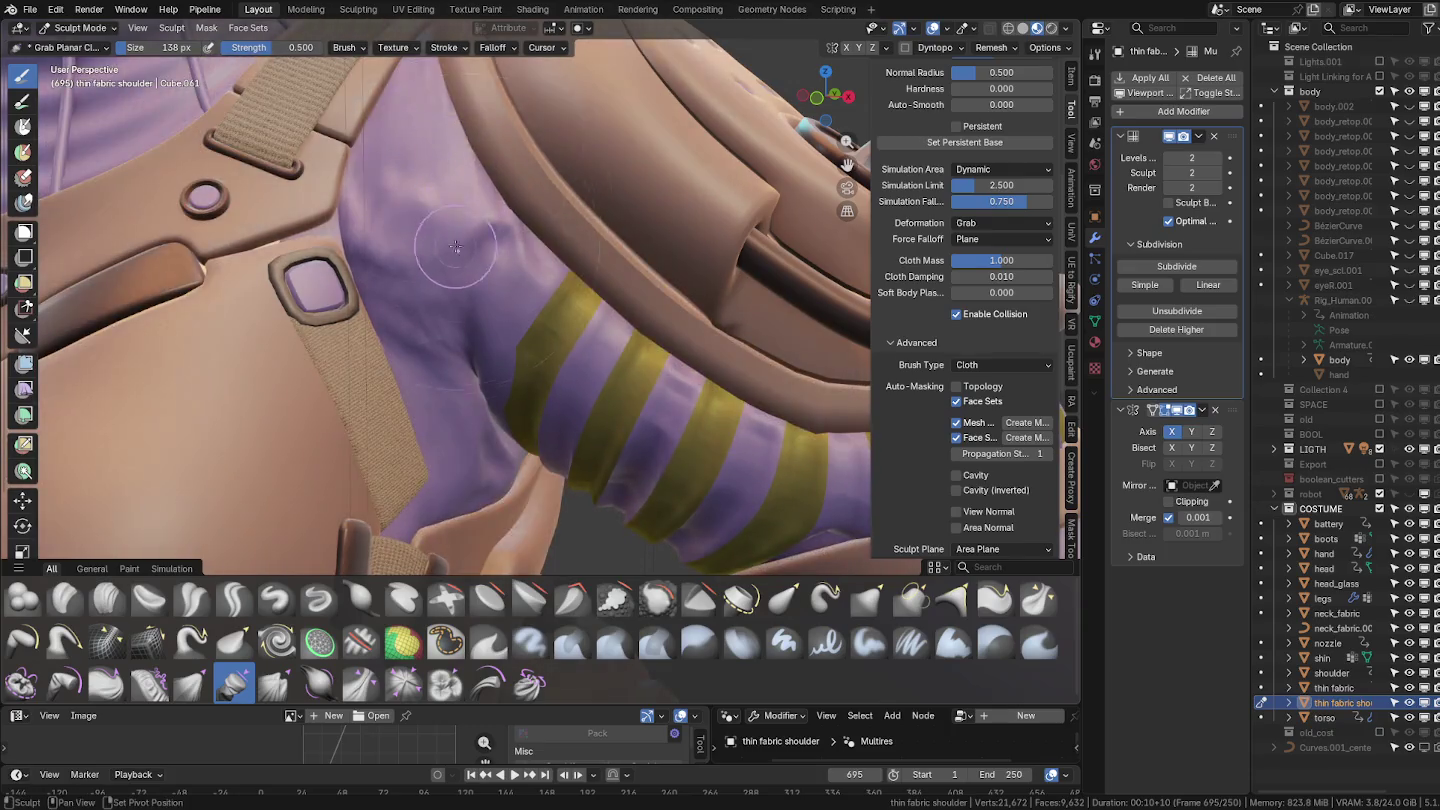
pyautogui.keyDown('ctrl'); pyautogui.moveTo(448, 330); pyautogui.dragTo(430, 291, button='middle'); pyautogui.keyUp('ctrl')
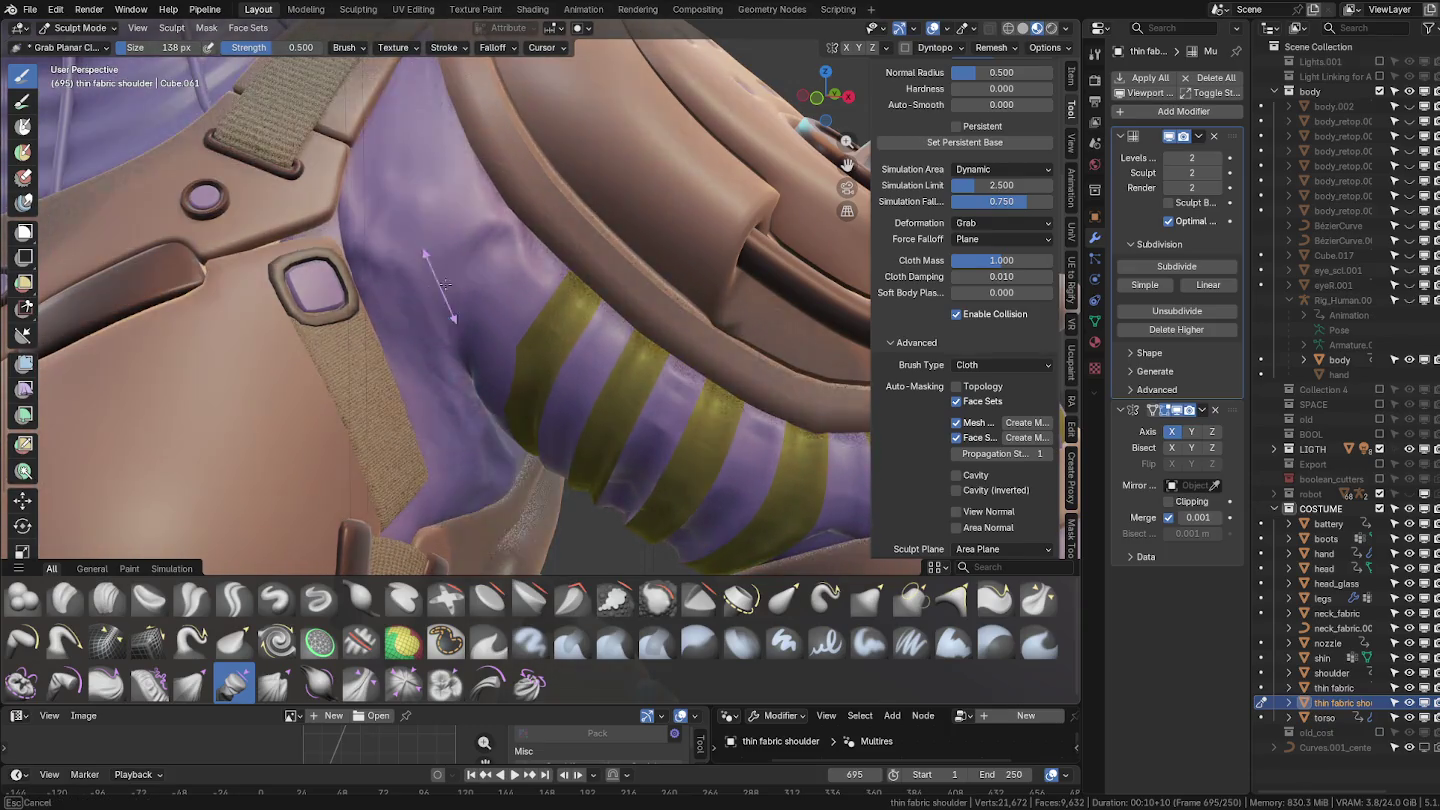
pyautogui.moveTo(430, 291); pyautogui.dragTo(497, 261)
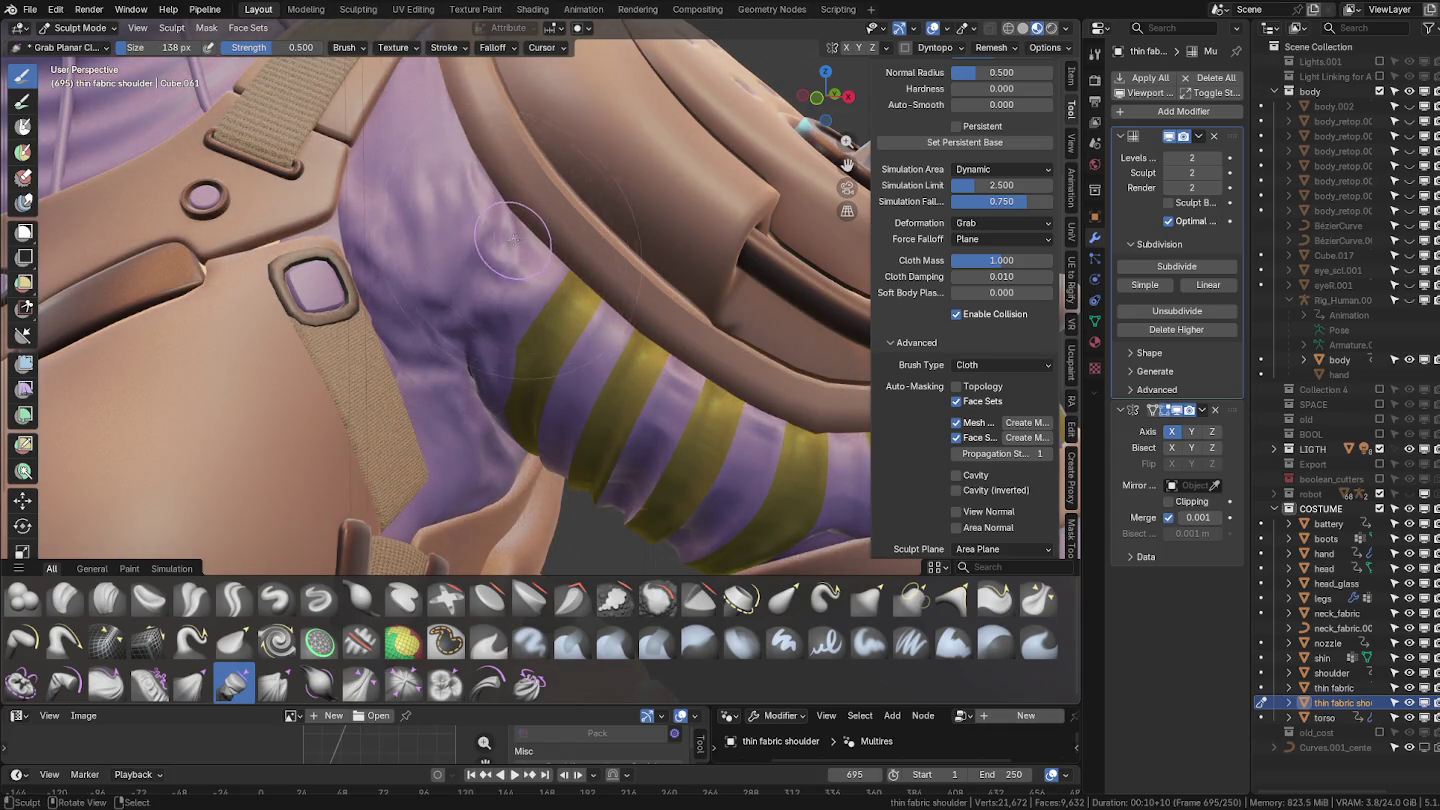
# Nudge the sleeve fabric near the stripes and return to Object Mode.
pyautogui.keyDown('ctrl'); pyautogui.moveTo(513, 238); pyautogui.dragTo(547, 319, button='middle'); pyautogui.keyUp('ctrl')
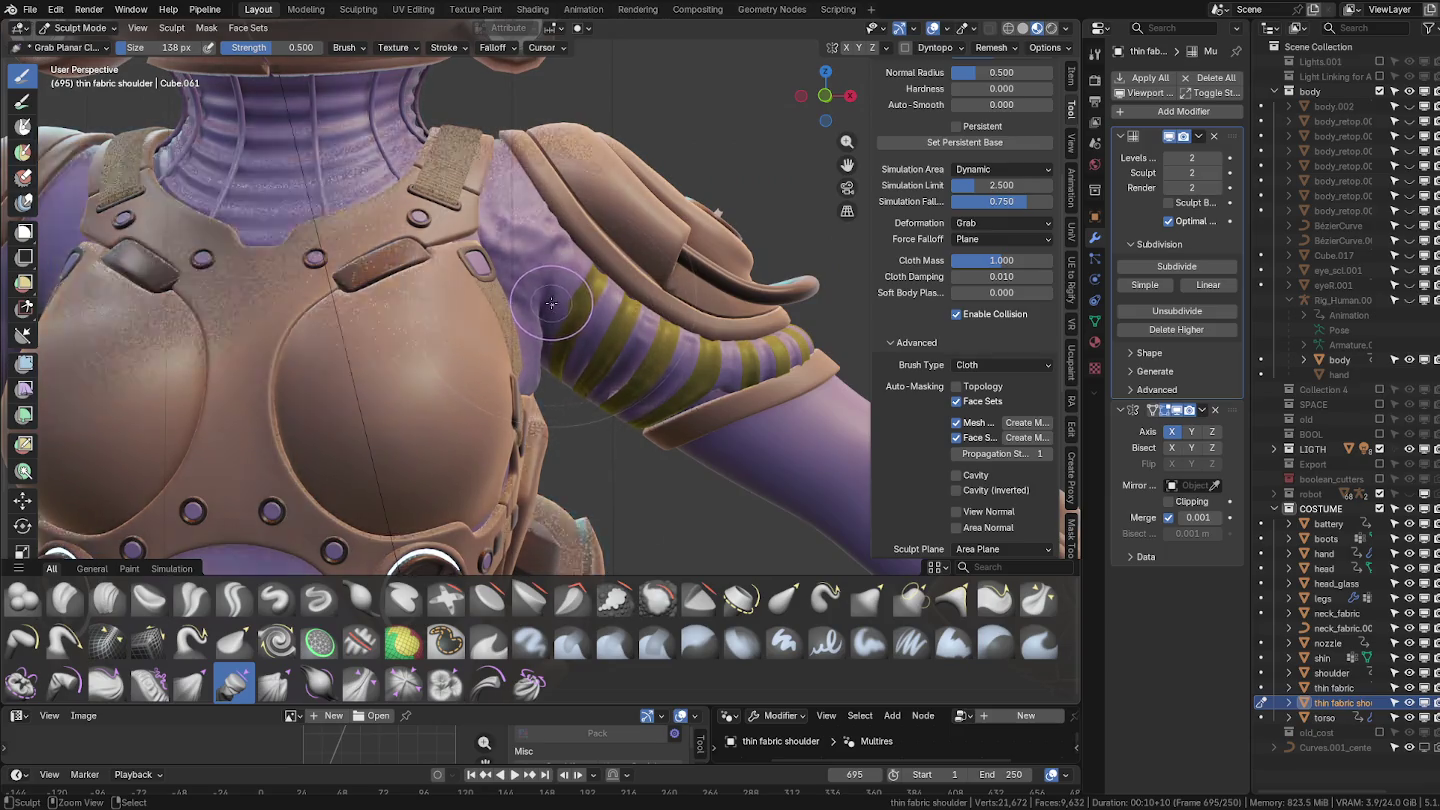
pyautogui.moveTo(546, 316); pyautogui.dragTo(540, 329)
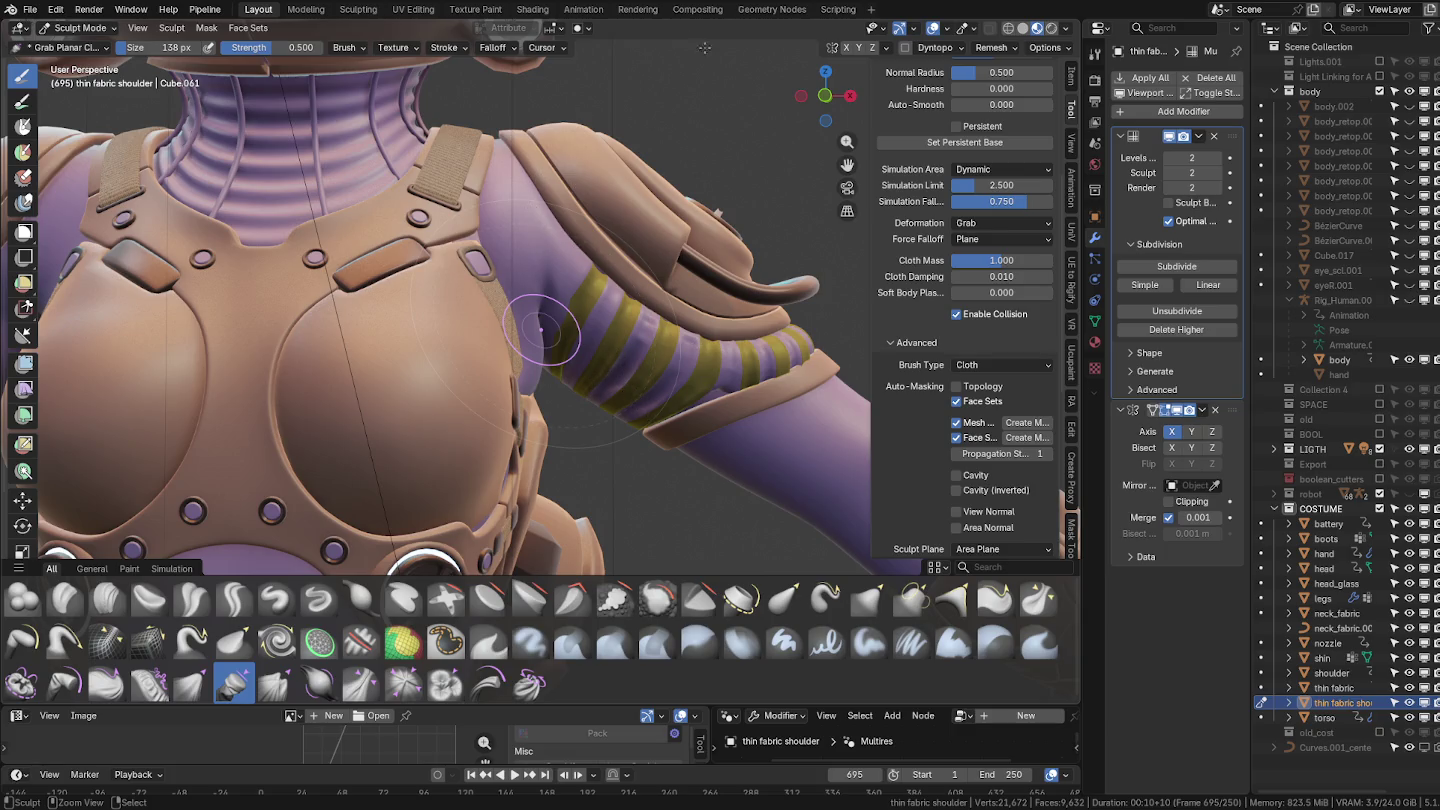
pyautogui.hotkey('ctrl', 'Tab')
pyautogui.scroll(2, 609, 310)
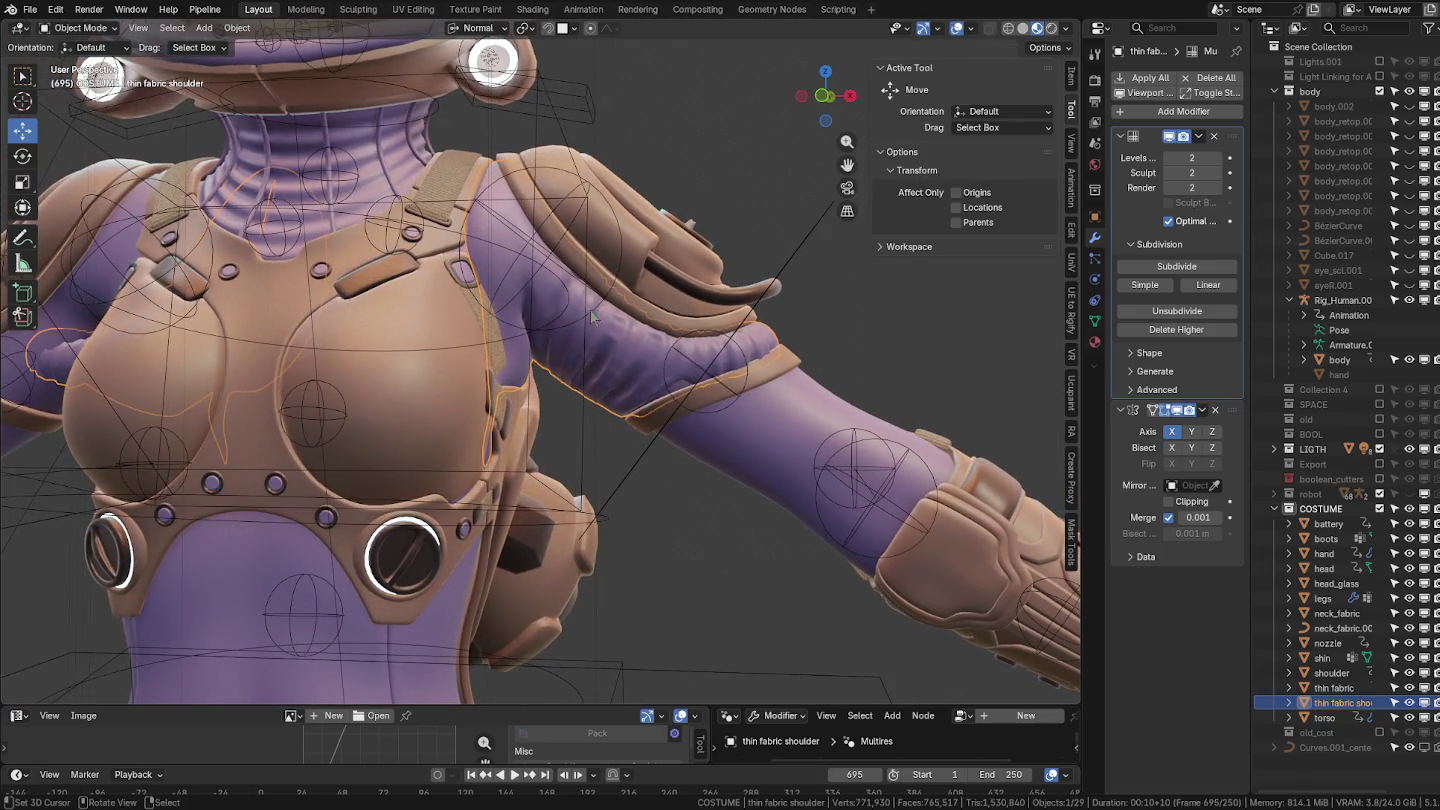
# Cycle briefly through Edit Mode to inspect topology and return to Sculpt Mode.
pyautogui.hotkey('ctrl', 'Tab')
pyautogui.scroll(1, 600, 280)
pyautogui.scroll(2, 640, 290)
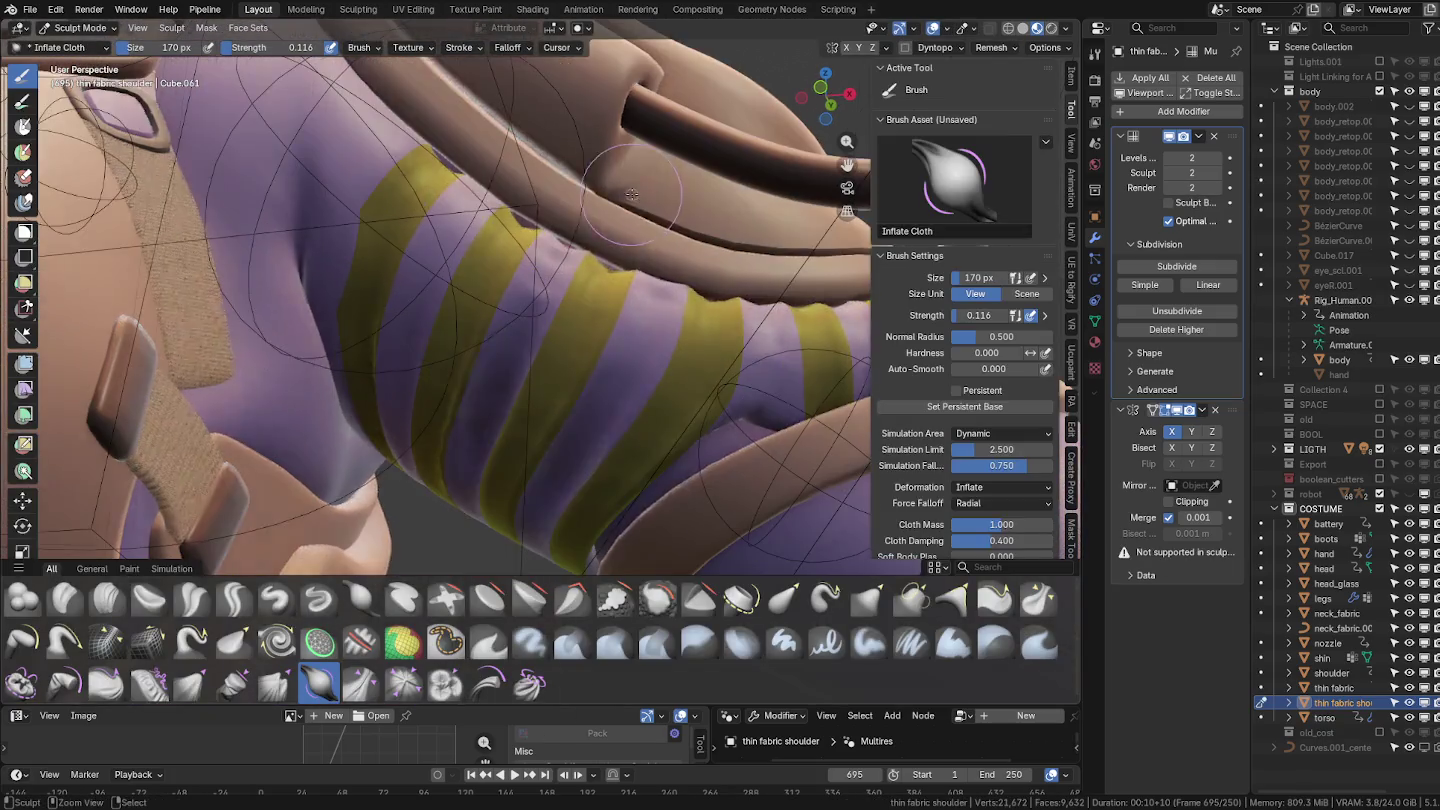
pyautogui.hotkey('ctrl', 'Tab')
pyautogui.moveTo(294, 198); pyautogui.dragTo(544, 314, button='middle')
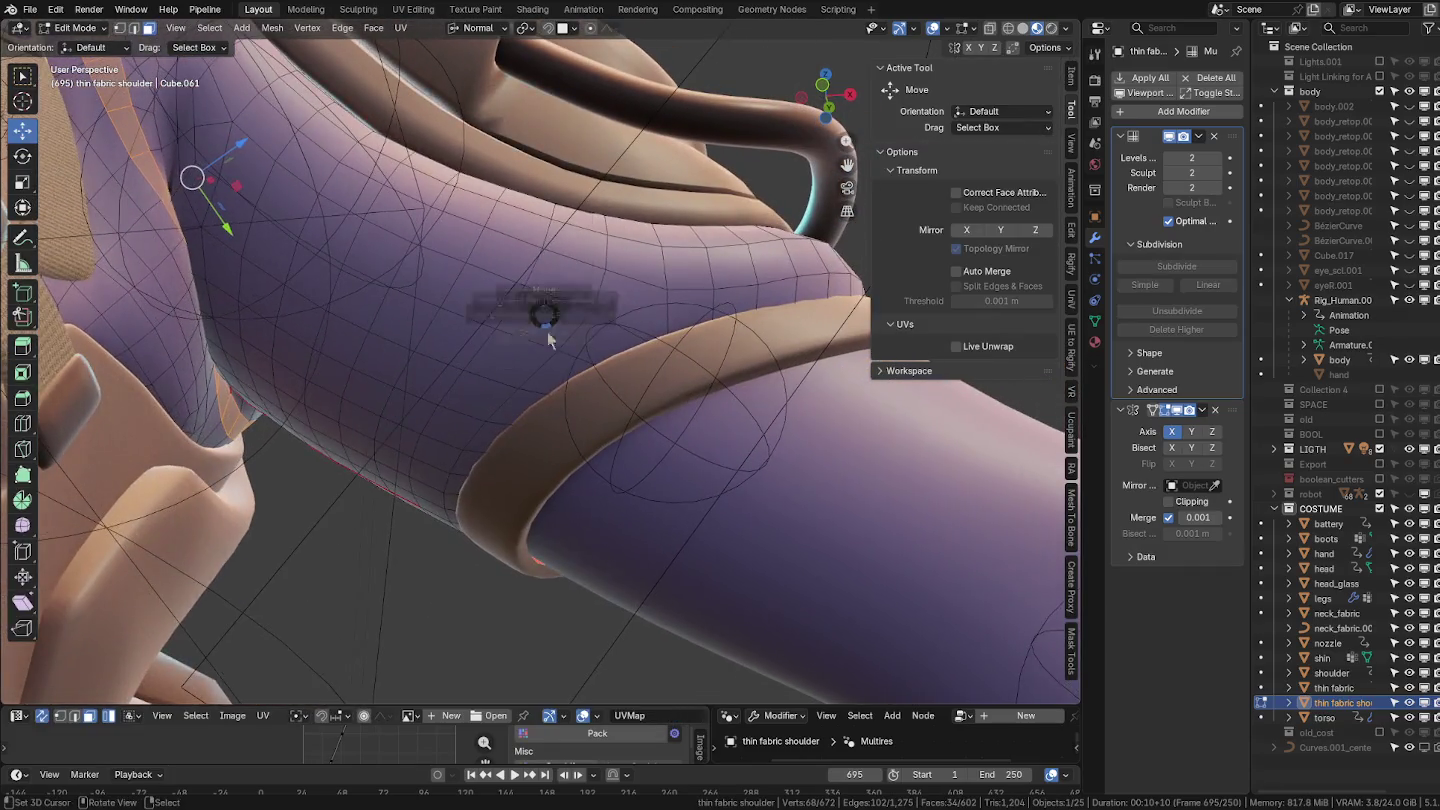
pyautogui.hotkey('ctrl', 'Tab')
pyautogui.moveTo(608, 408)
pyautogui.mouseDown(button='middle')
pyautogui.moveTo(595, 321)
pyautogui.moveTo(395, 340)
pyautogui.mouseUp(button='middle')
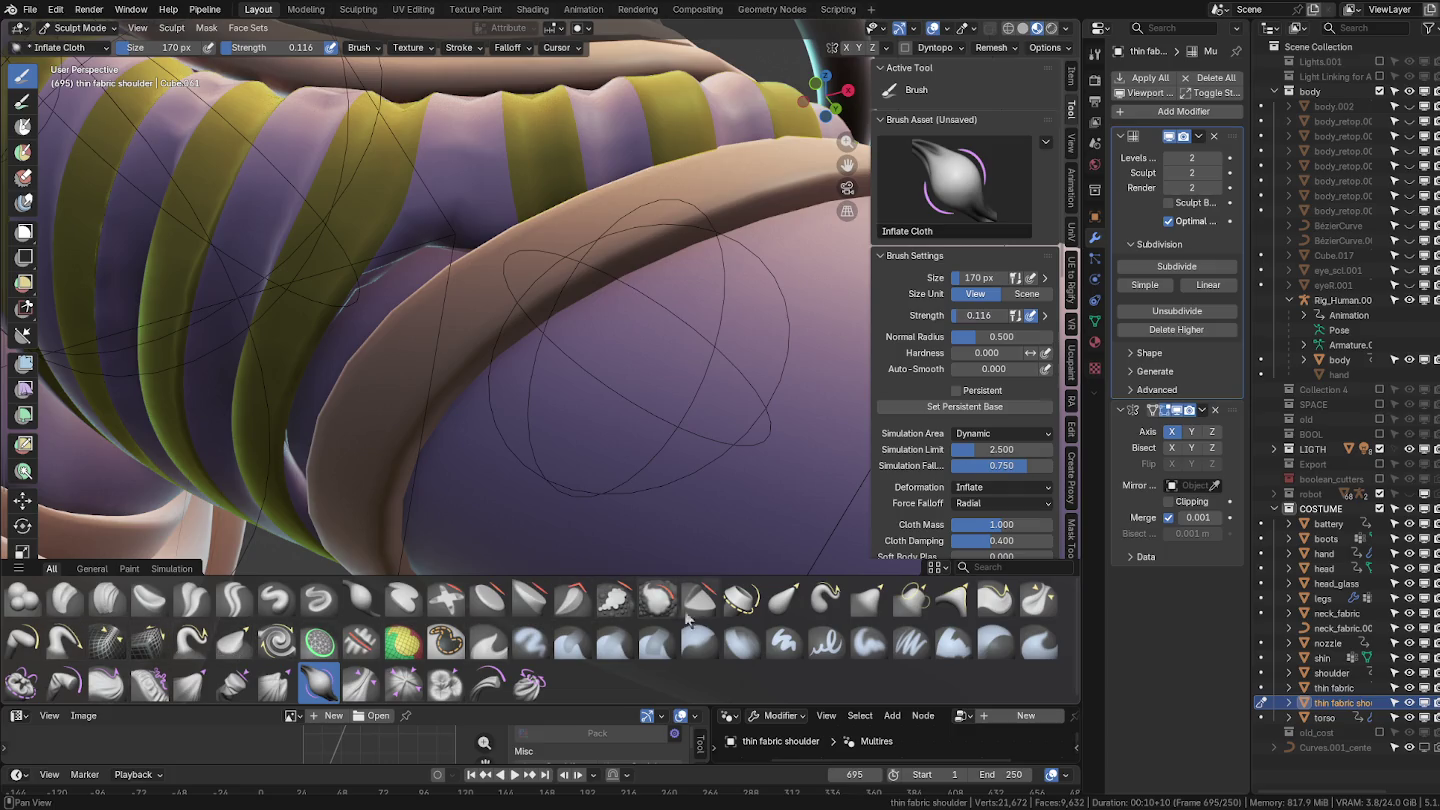
# Pick the Grab brush and switch the viewport to solid shading with object colours.
pyautogui.click(868, 600)
pyautogui.moveTo(707, 514)
pyautogui.mouseDown(button='middle')
pyautogui.moveTo(365, 265)
pyautogui.moveTo(472, 488)
pyautogui.moveTo(633, 249)
pyautogui.moveTo(659, 366)
pyautogui.mouseUp(button='middle')
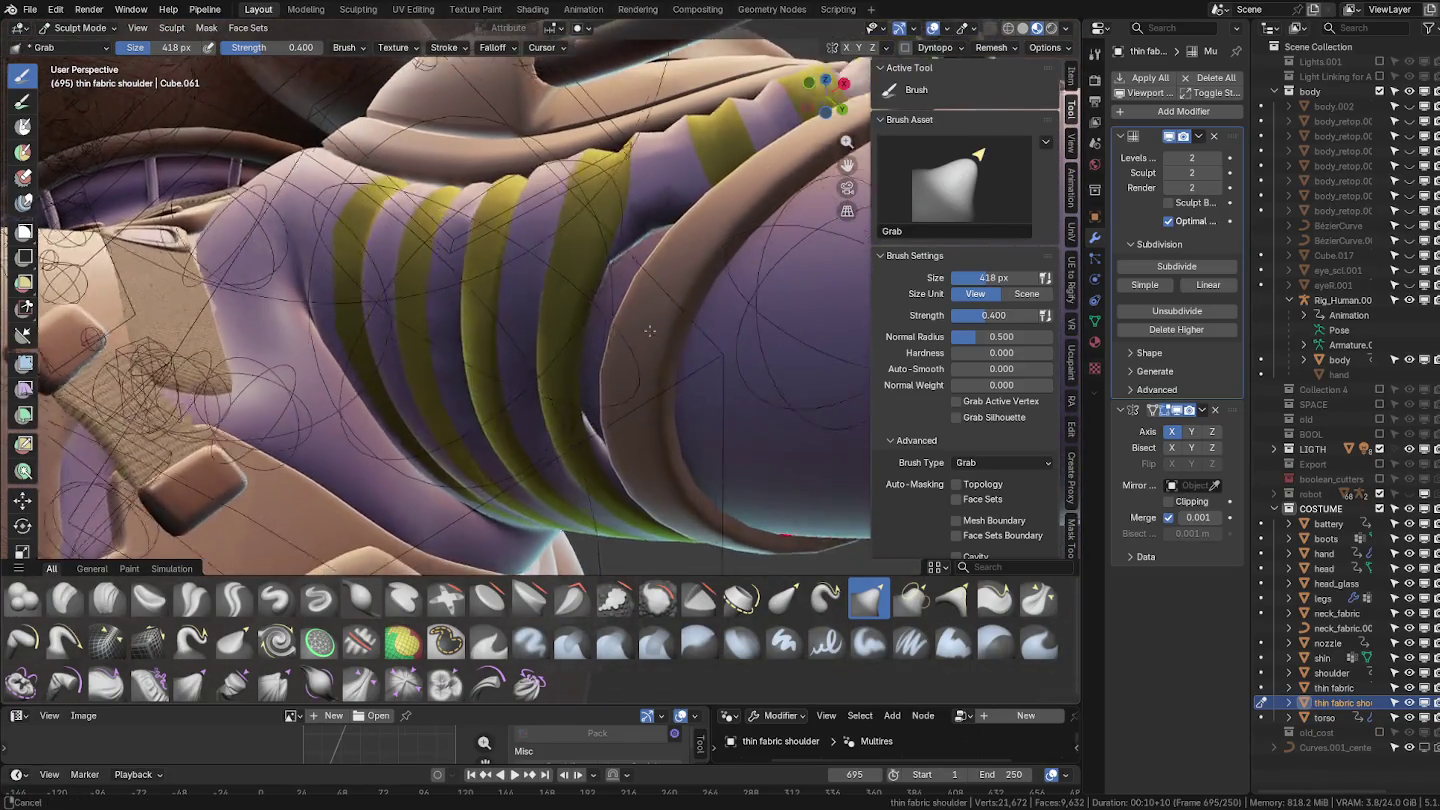
pyautogui.moveTo(659, 366); pyautogui.dragTo(760, 375, button='middle')
pyautogui.click(1022, 28)
pyautogui.moveTo(520, 350)
pyautogui.mouseDown(button='middle')
pyautogui.moveTo(500, 370)
pyautogui.moveTo(444, 554)
pyautogui.mouseUp(button='middle')
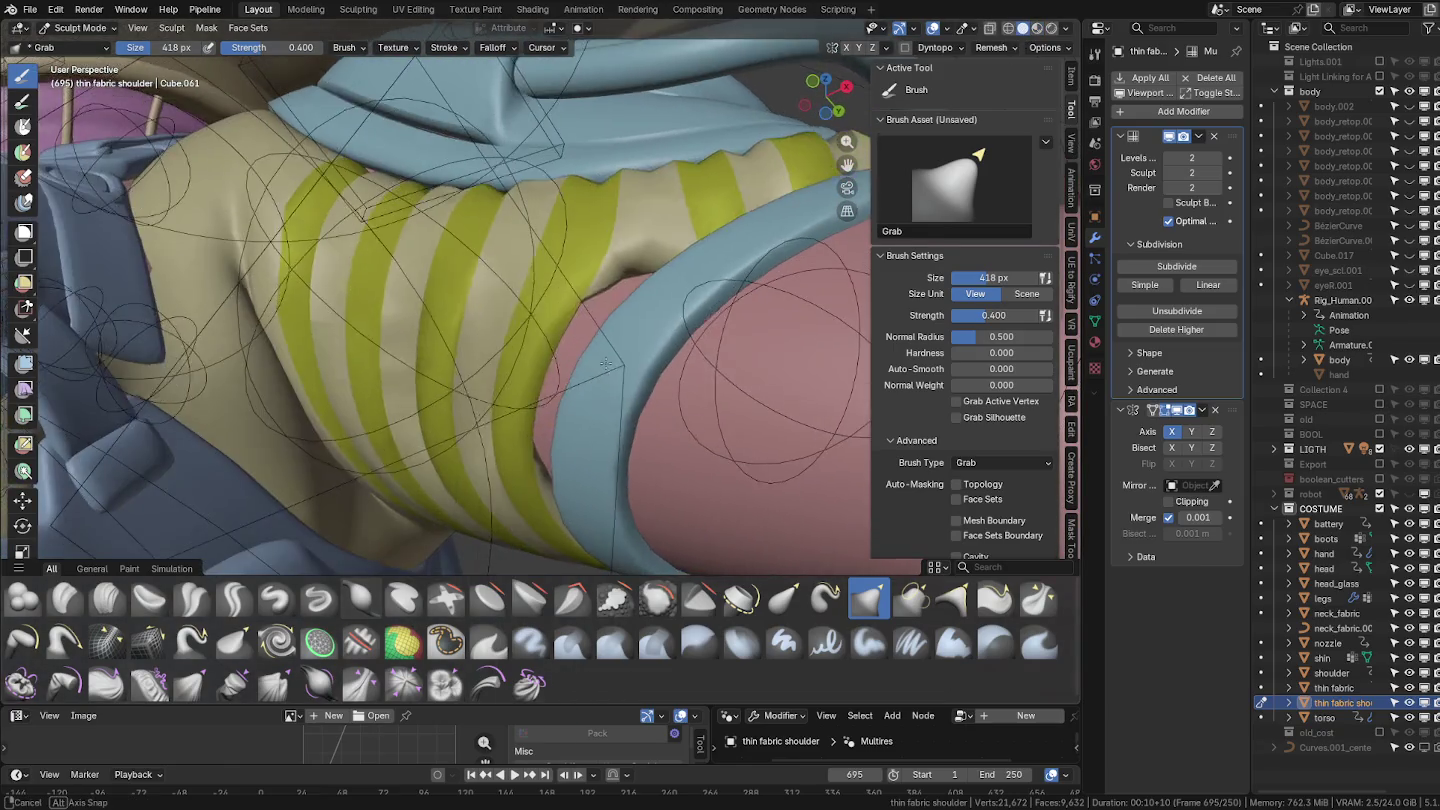
# Inflate the sleeve edge with Inflate/Deflate at 200 px radius and Mesh Boundary masking.
pyautogui.click(362, 603)
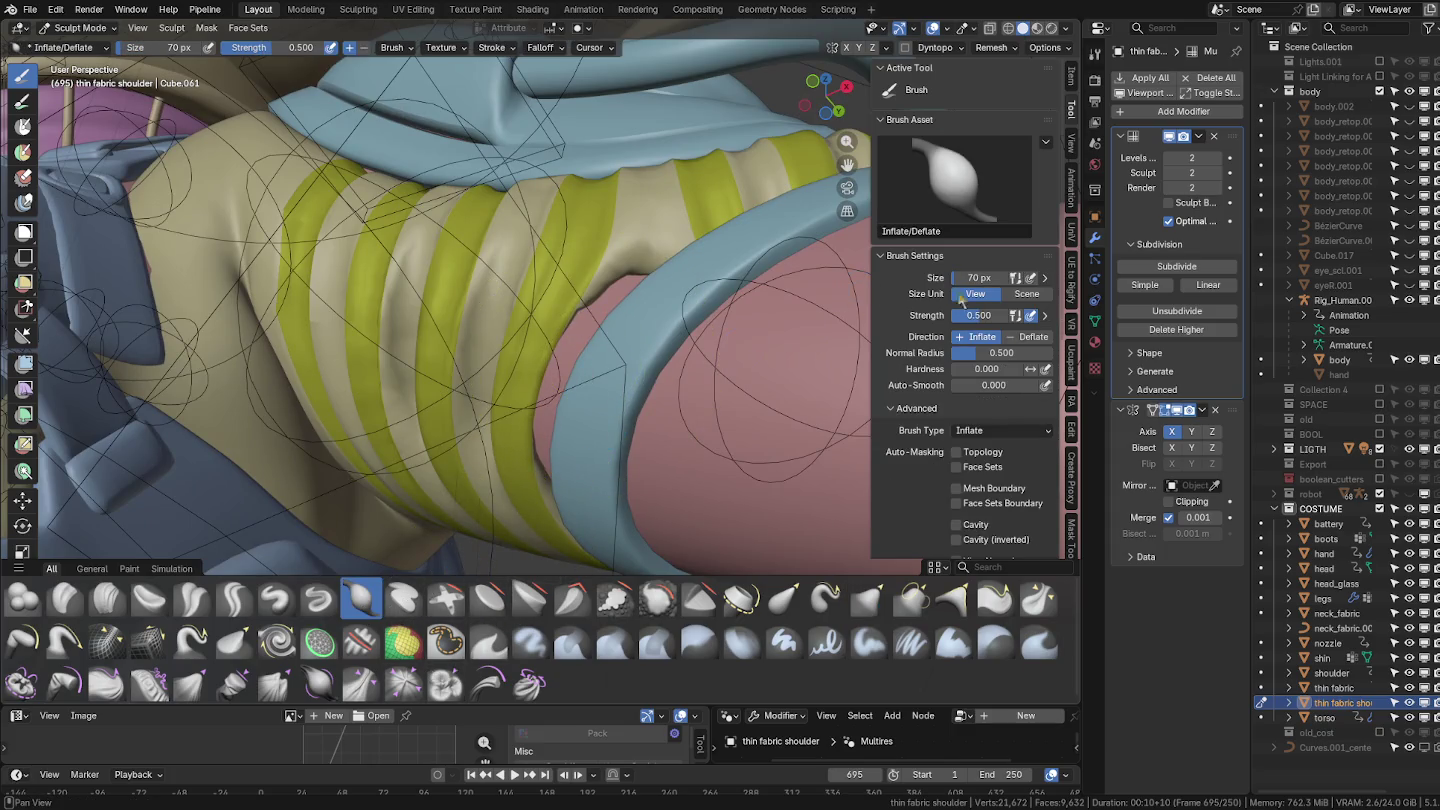
pyautogui.click(976, 489)
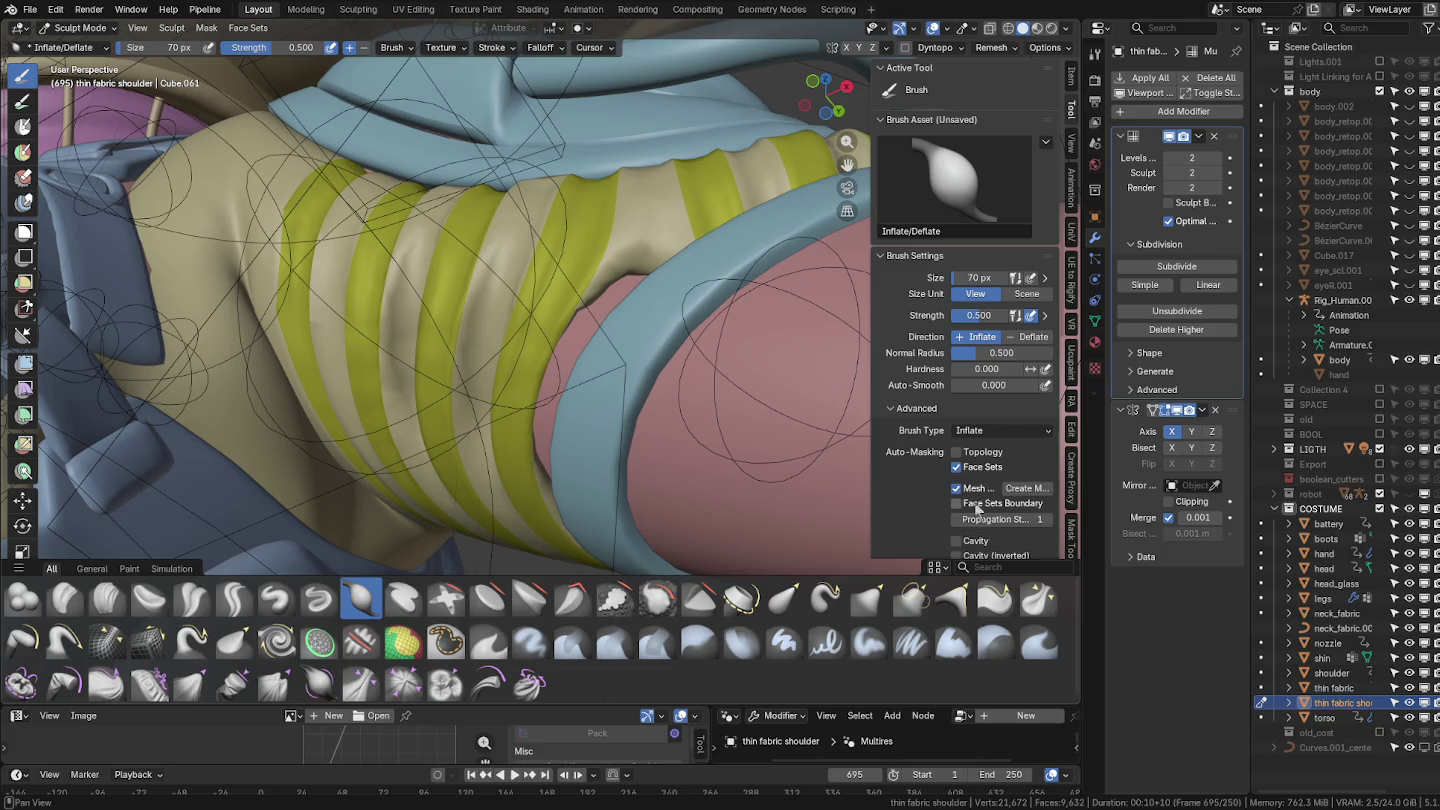
pyautogui.press('f')
pyautogui.click(630, 288)
pyautogui.write('f200')
pyautogui.press('Return')
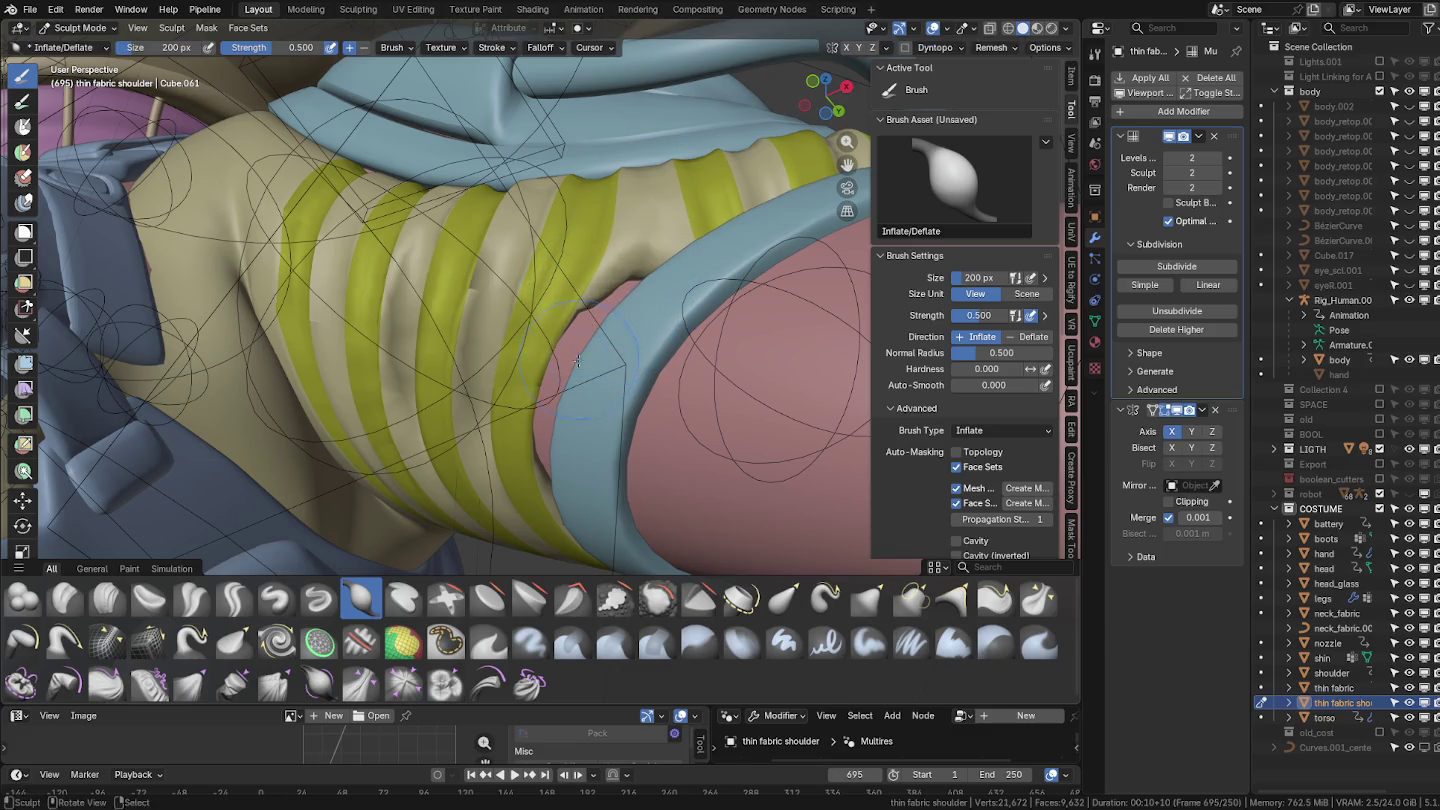
pyautogui.moveTo(555, 434); pyautogui.dragTo(614, 303)
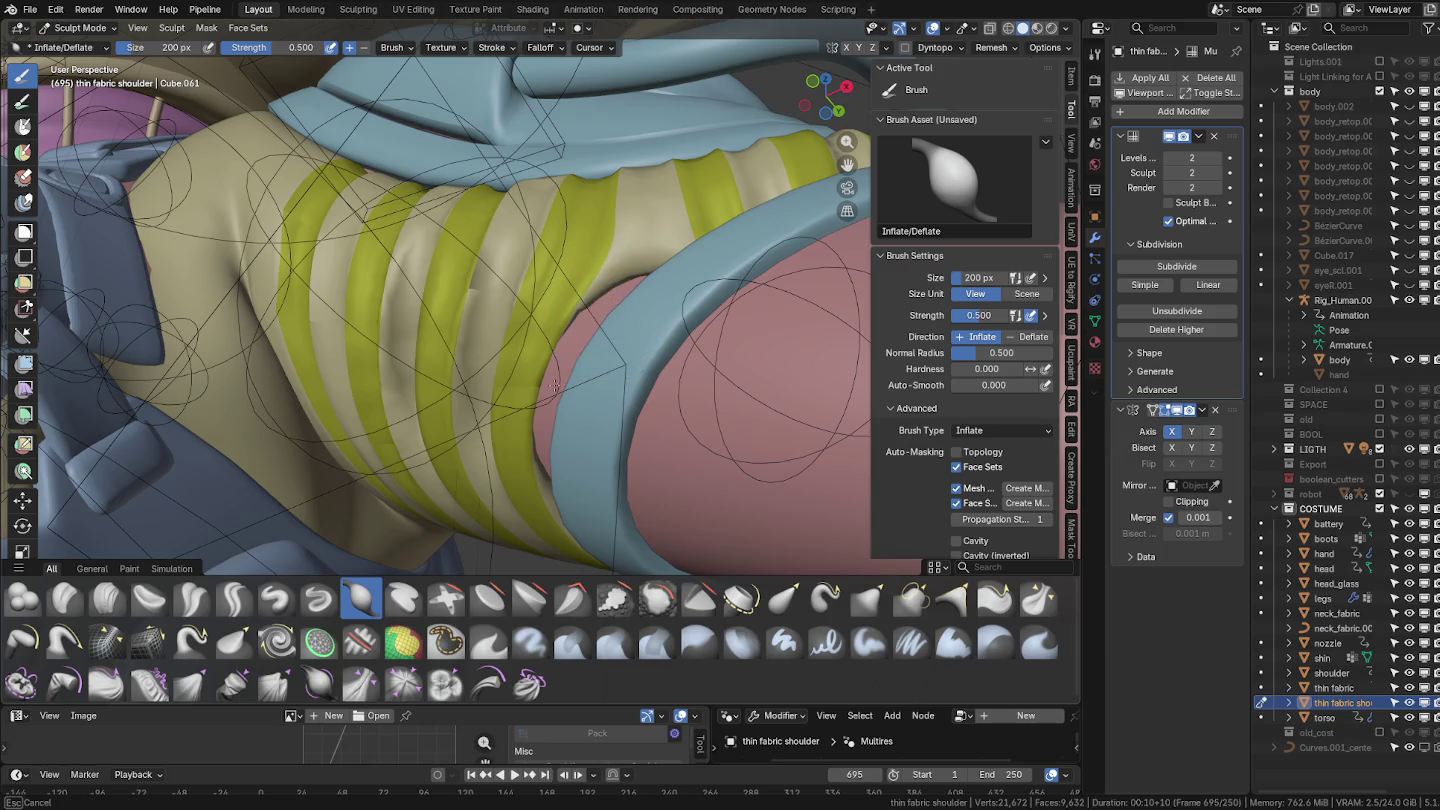
# Check the wrinkled sleeve in Edit Mode and return to Object Mode.
pyautogui.moveTo(595, 334)
pyautogui.mouseDown(button='middle')
pyautogui.moveTo(709, 209)
pyautogui.moveTo(592, 282)
pyautogui.mouseUp(button='middle')
pyautogui.press('Tab')
pyautogui.moveTo(680, 326)
pyautogui.mouseDown(button='middle')
pyautogui.moveTo(688, 460)
pyautogui.moveTo(675, 347)
pyautogui.moveTo(611, 321)
pyautogui.mouseUp(button='middle')
pyautogui.press('Tab')
pyautogui.hotkey('ctrl', 'Tab')
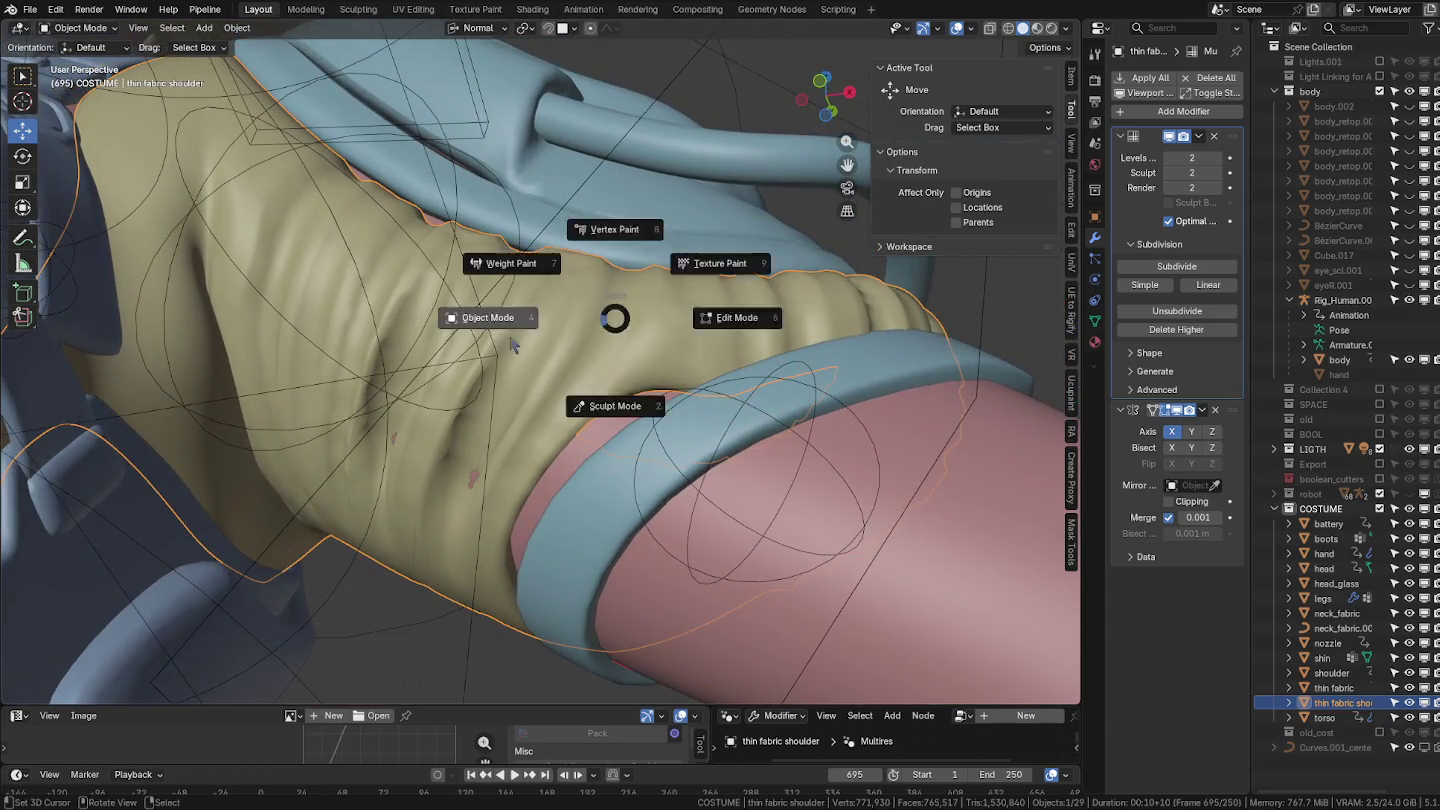
# Replace the Multiresolution modifier with a fresh one subdivided to level 2.
pyautogui.hotkey('ctrl', 'Tab')
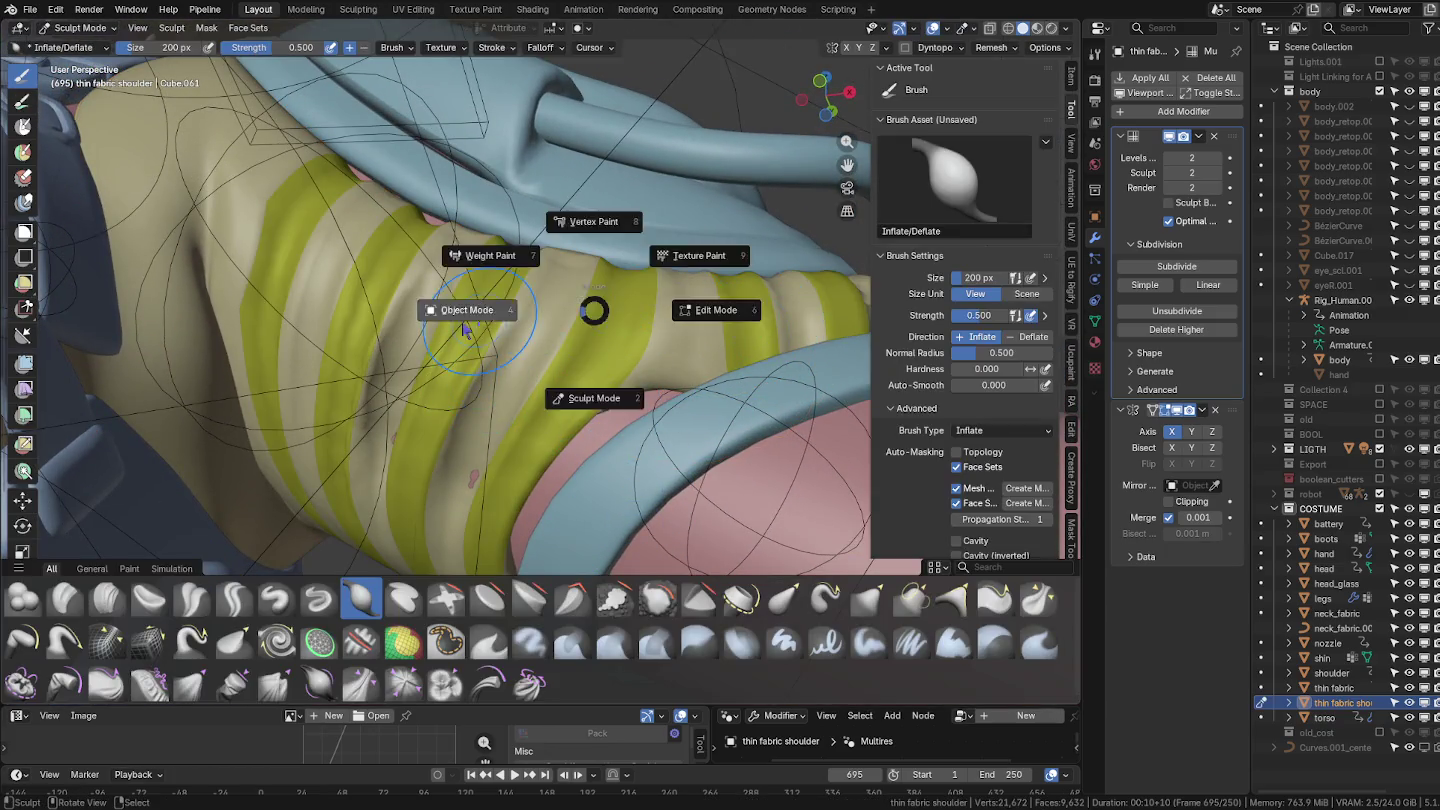
pyautogui.click(470, 311)
pyautogui.click(1216, 136)
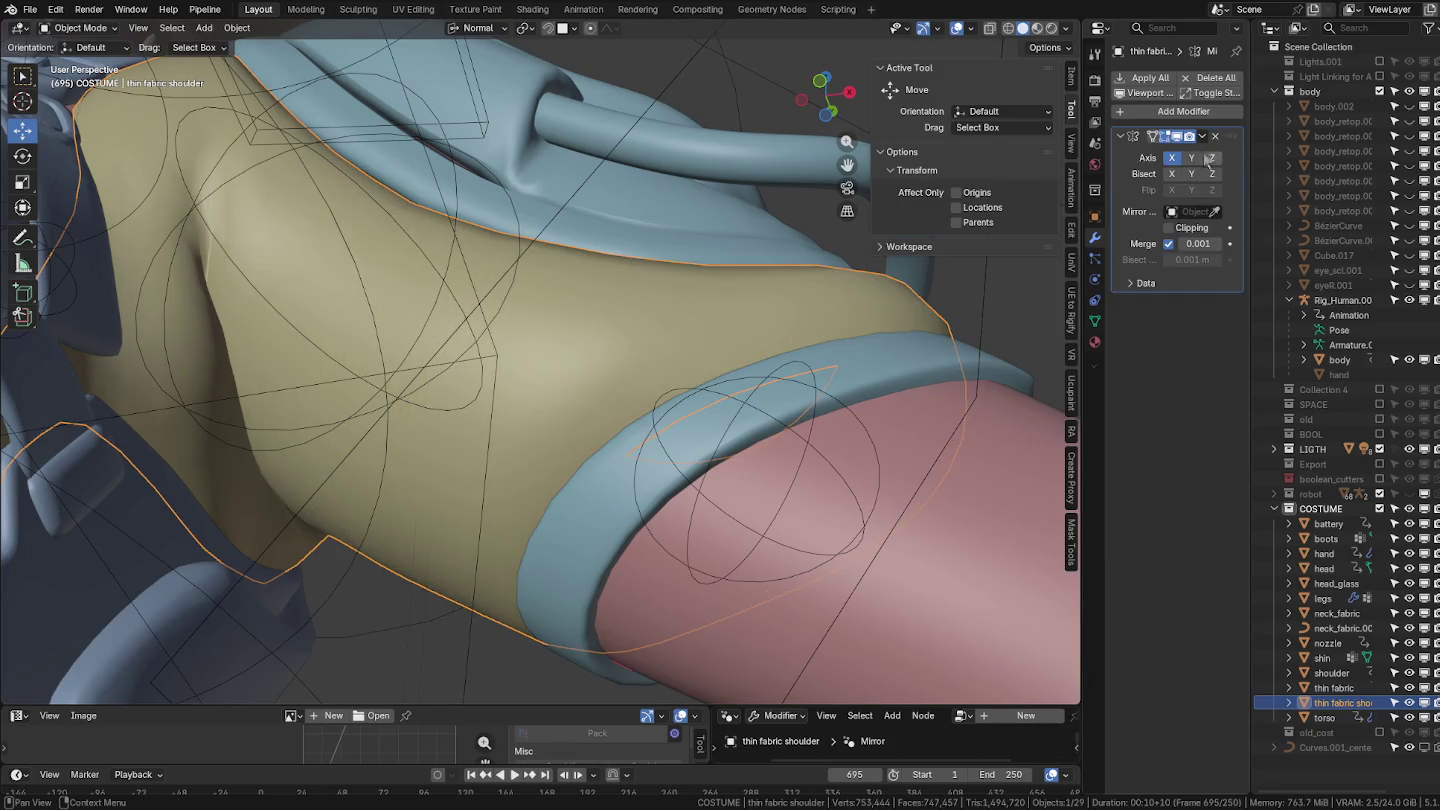
pyautogui.click(1181, 111)
pyautogui.moveTo(1117, 109)
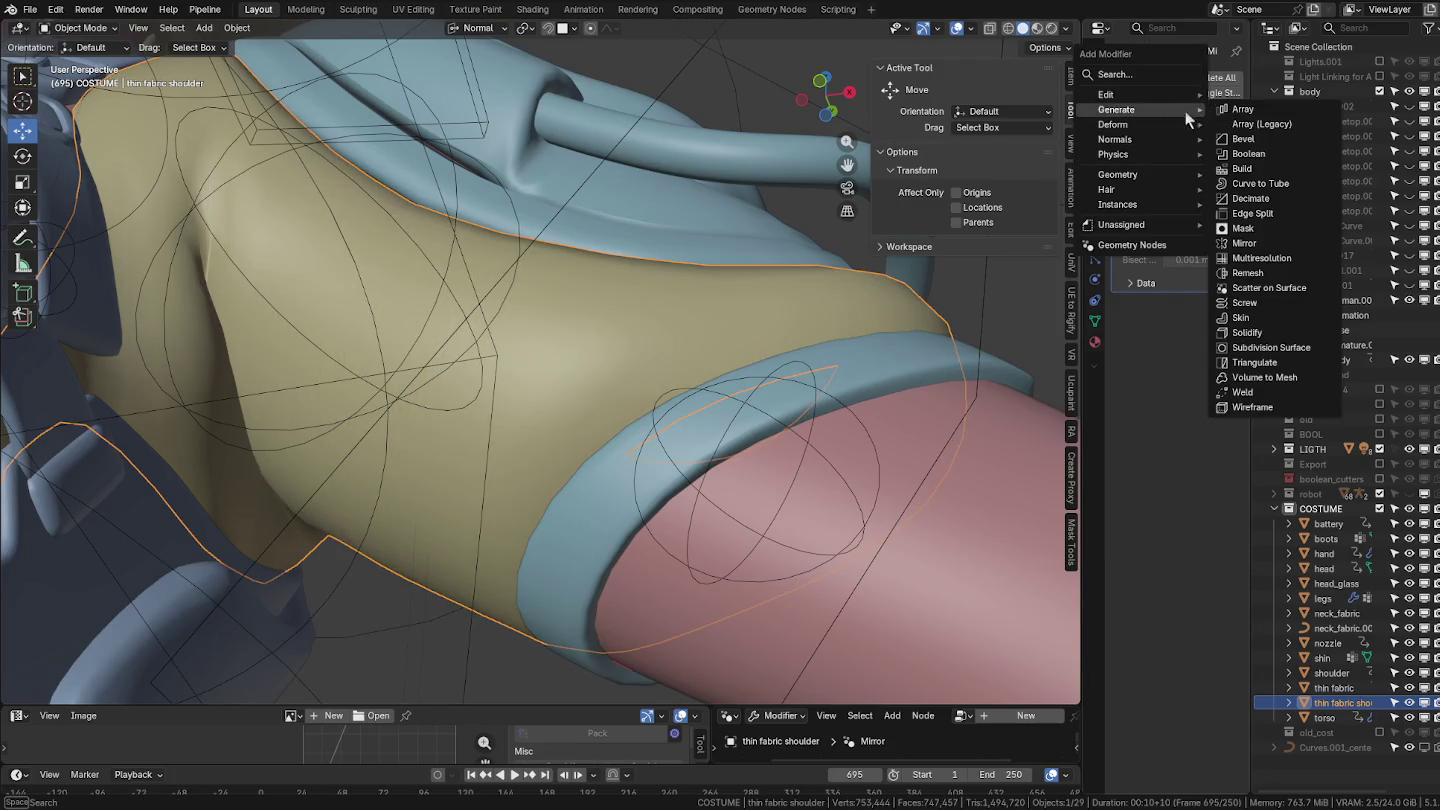
pyautogui.click(1261, 259)
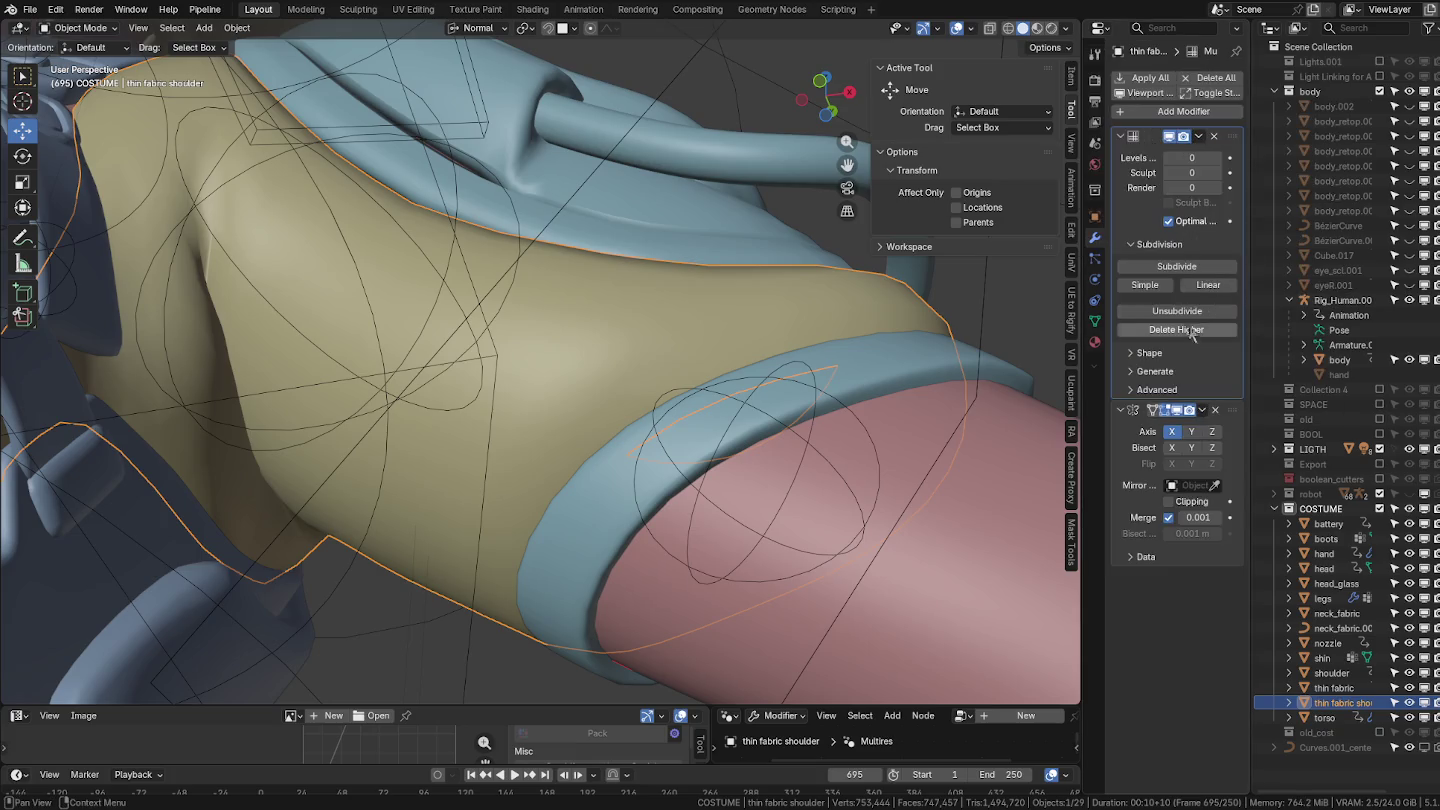
pyautogui.click(1205, 267)
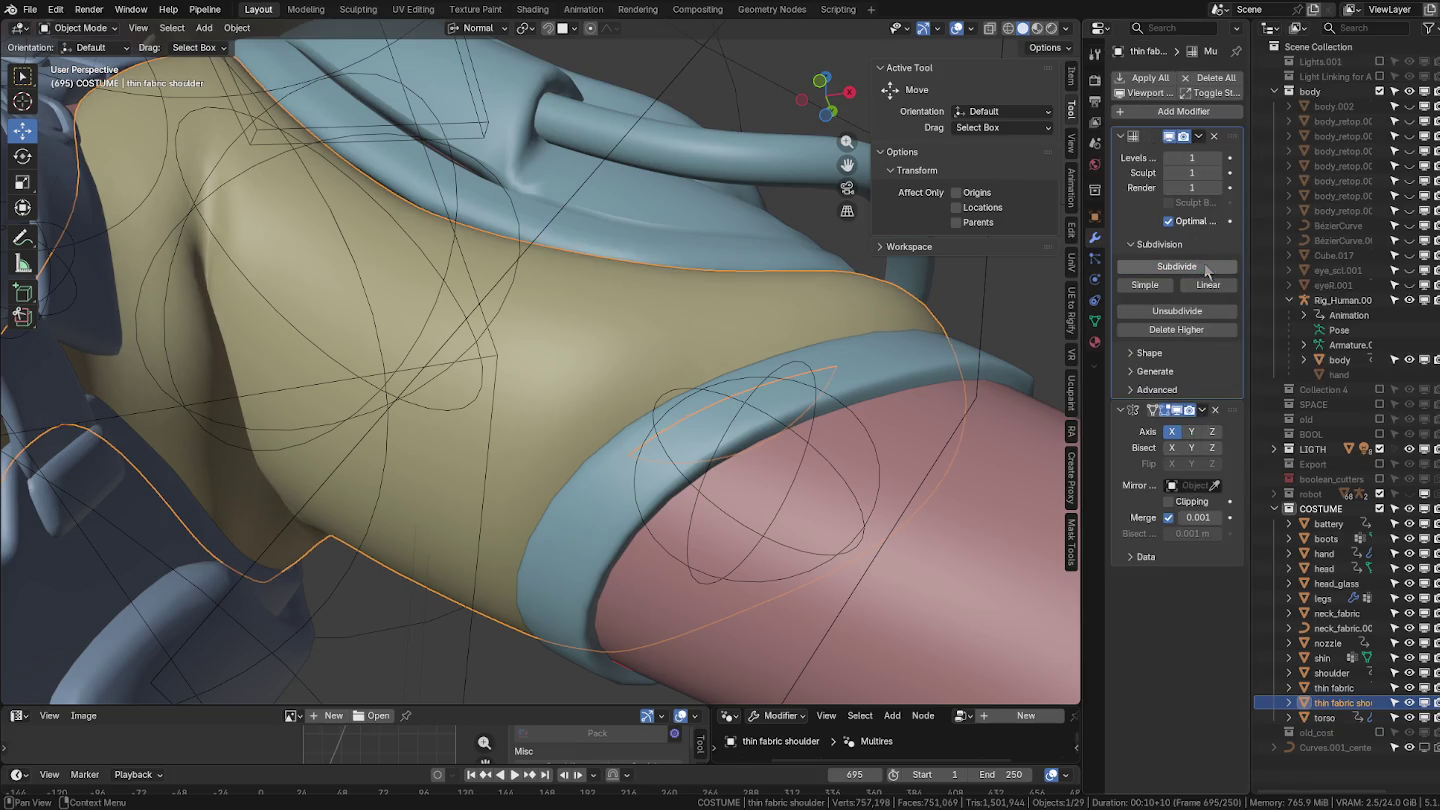
pyautogui.click(1200, 268)
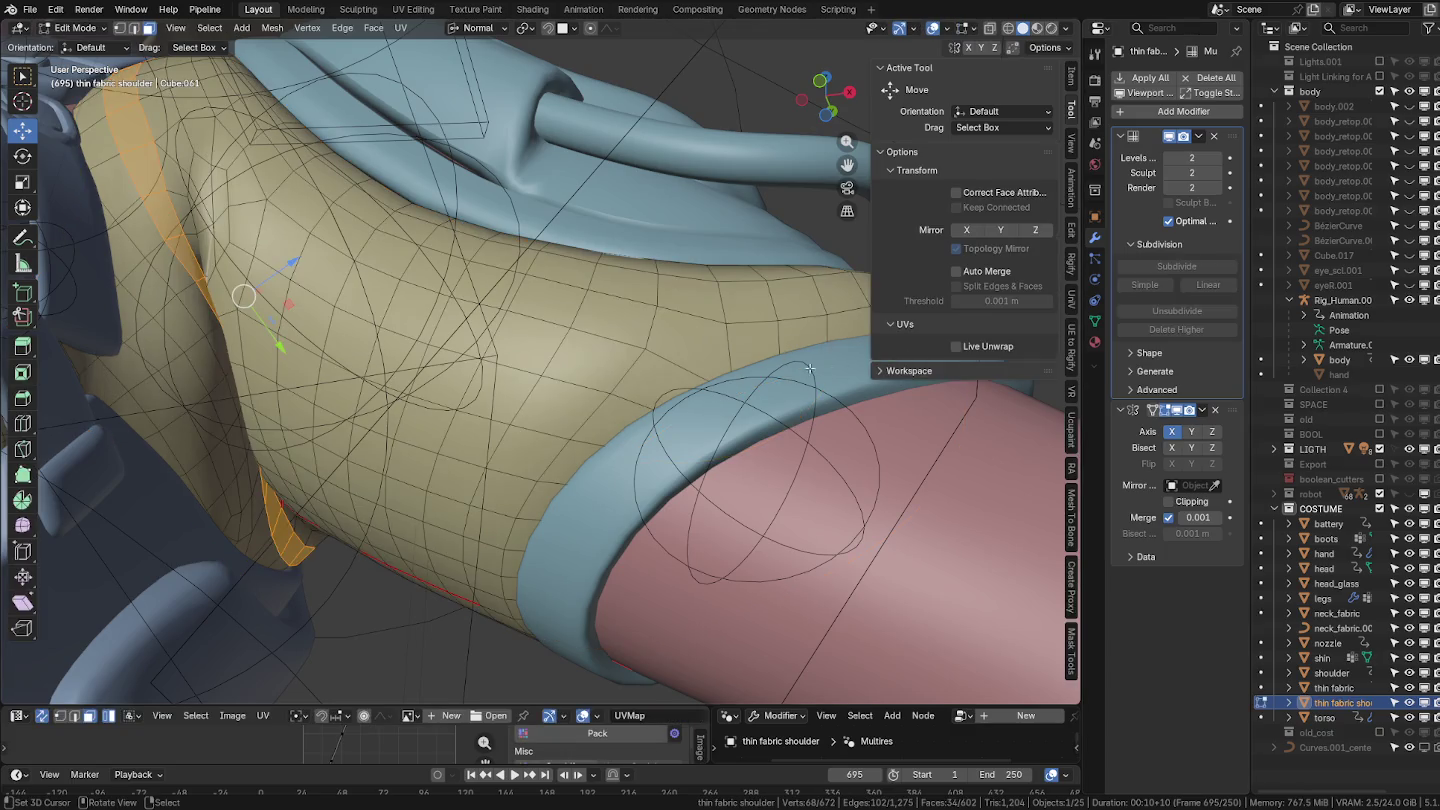
# Enter Sculpt Mode, orbit around the shoulder, then leave sculpting for Weight Paint mode.
pyautogui.hotkey('ctrl', 'Tab')
pyautogui.hotkey('ctrl', 'Tab')
pyautogui.click(637, 423)
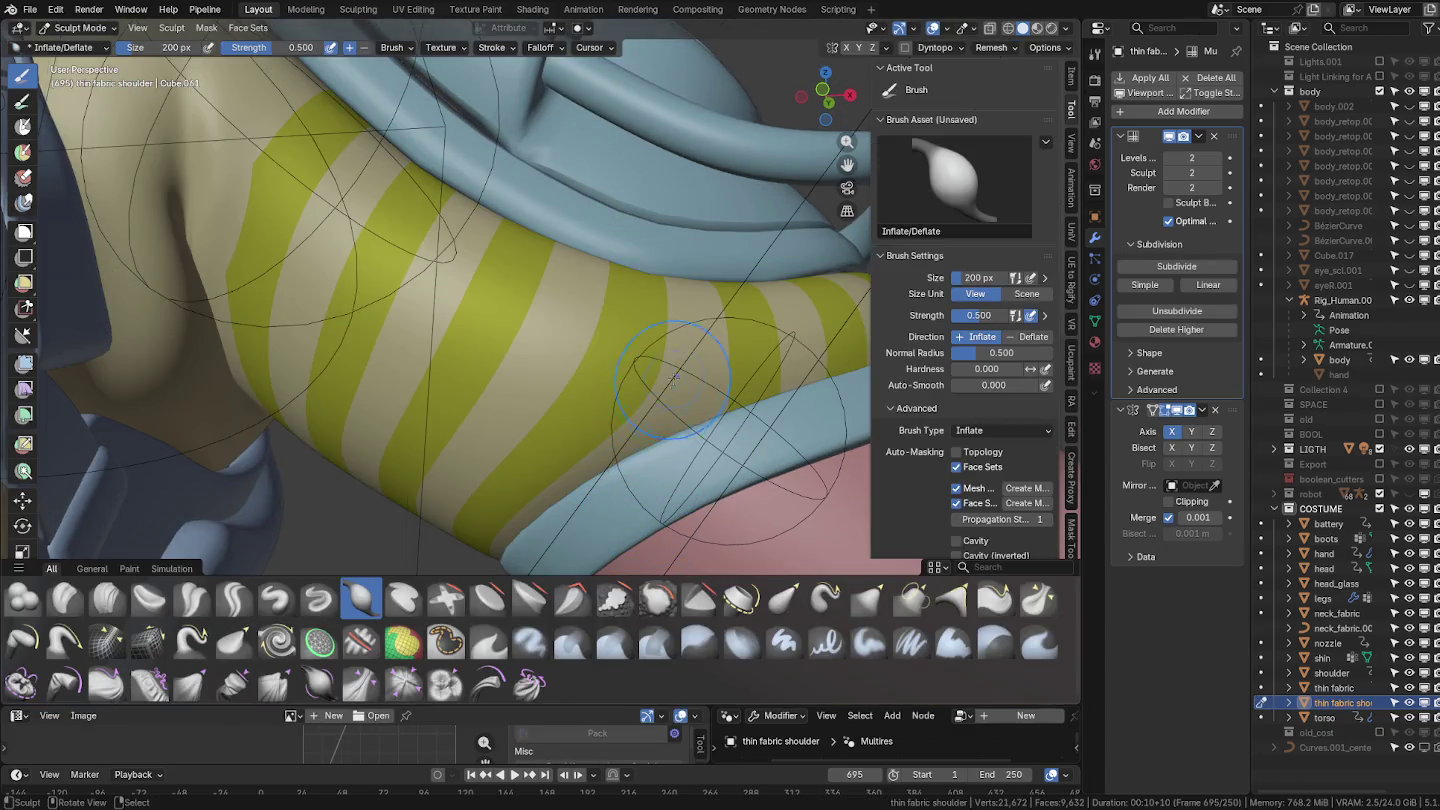
pyautogui.scroll(-2, 621, 505)
pyautogui.scroll(-2, 621, 505)
pyautogui.moveTo(660, 355); pyautogui.dragTo(627, 432, button='middle')
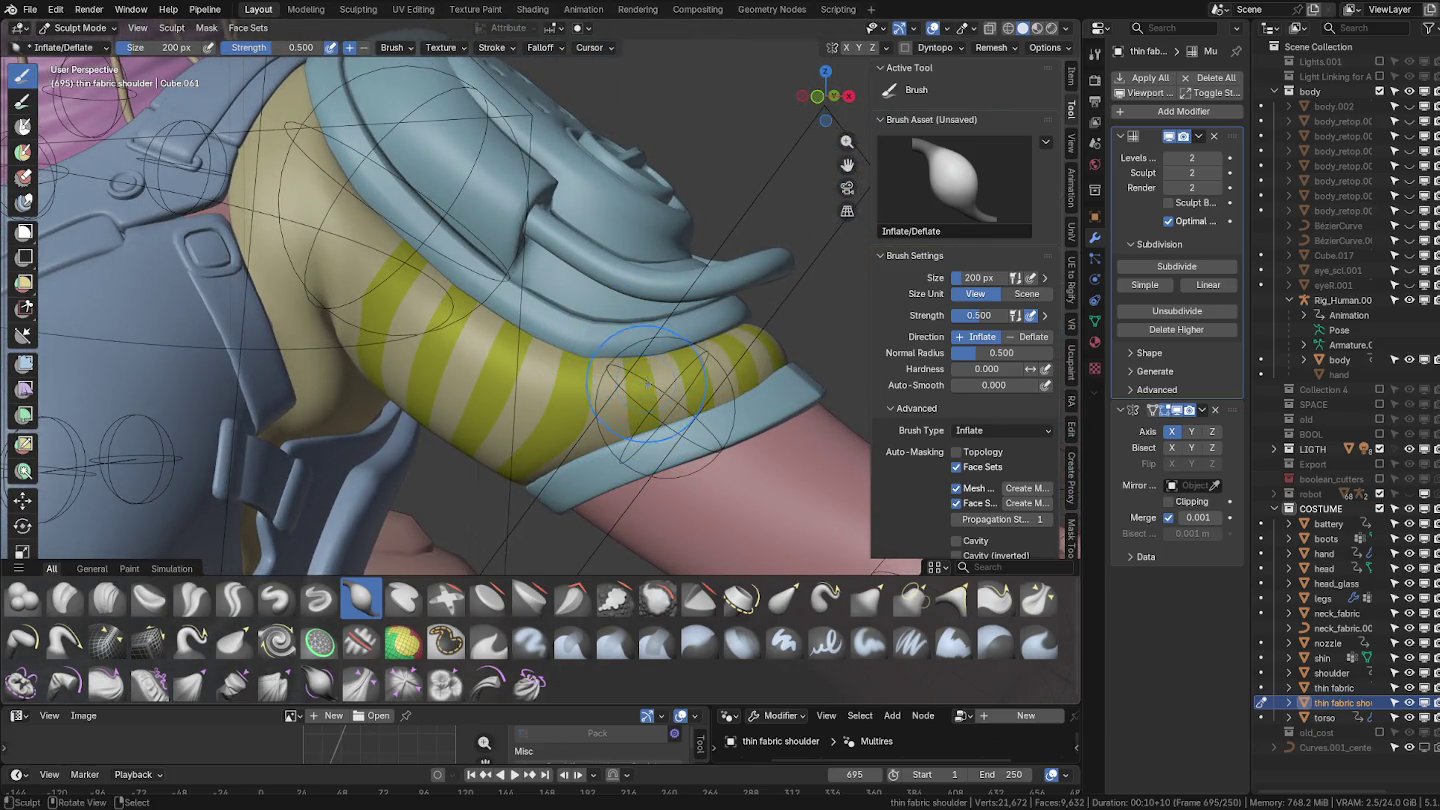
pyautogui.moveTo(497, 329)
pyautogui.mouseDown(button='middle')
pyautogui.moveTo(462, 416)
pyautogui.moveTo(489, 369)
pyautogui.moveTo(468, 340)
pyautogui.mouseUp(button='middle')
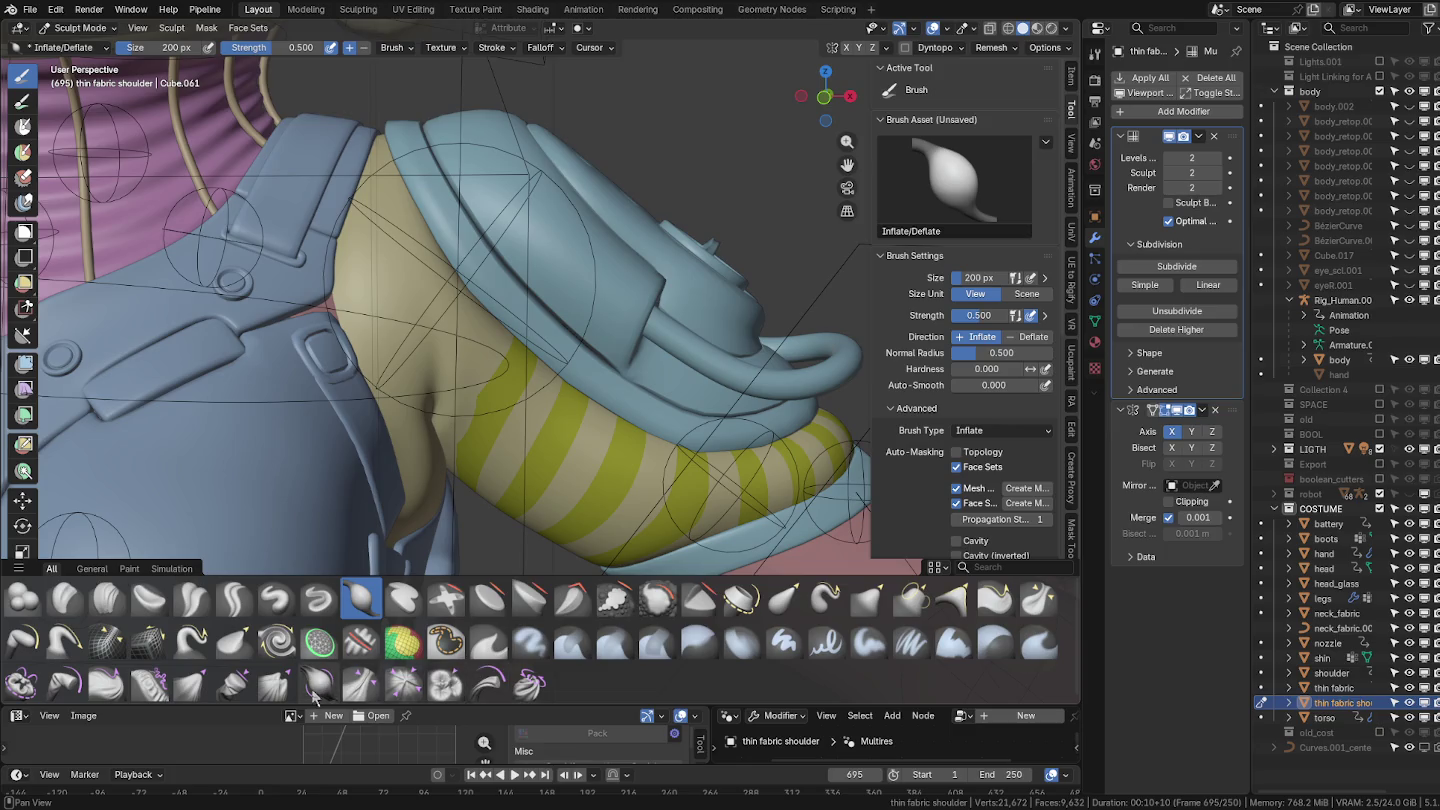
pyautogui.moveTo(408, 475)
pyautogui.mouseDown(button='middle')
pyautogui.moveTo(460, 410)
pyautogui.moveTo(540, 368)
pyautogui.moveTo(598, 398)
pyautogui.mouseUp(button='middle')
pyautogui.press('Tab')
pyautogui.press('Tab')
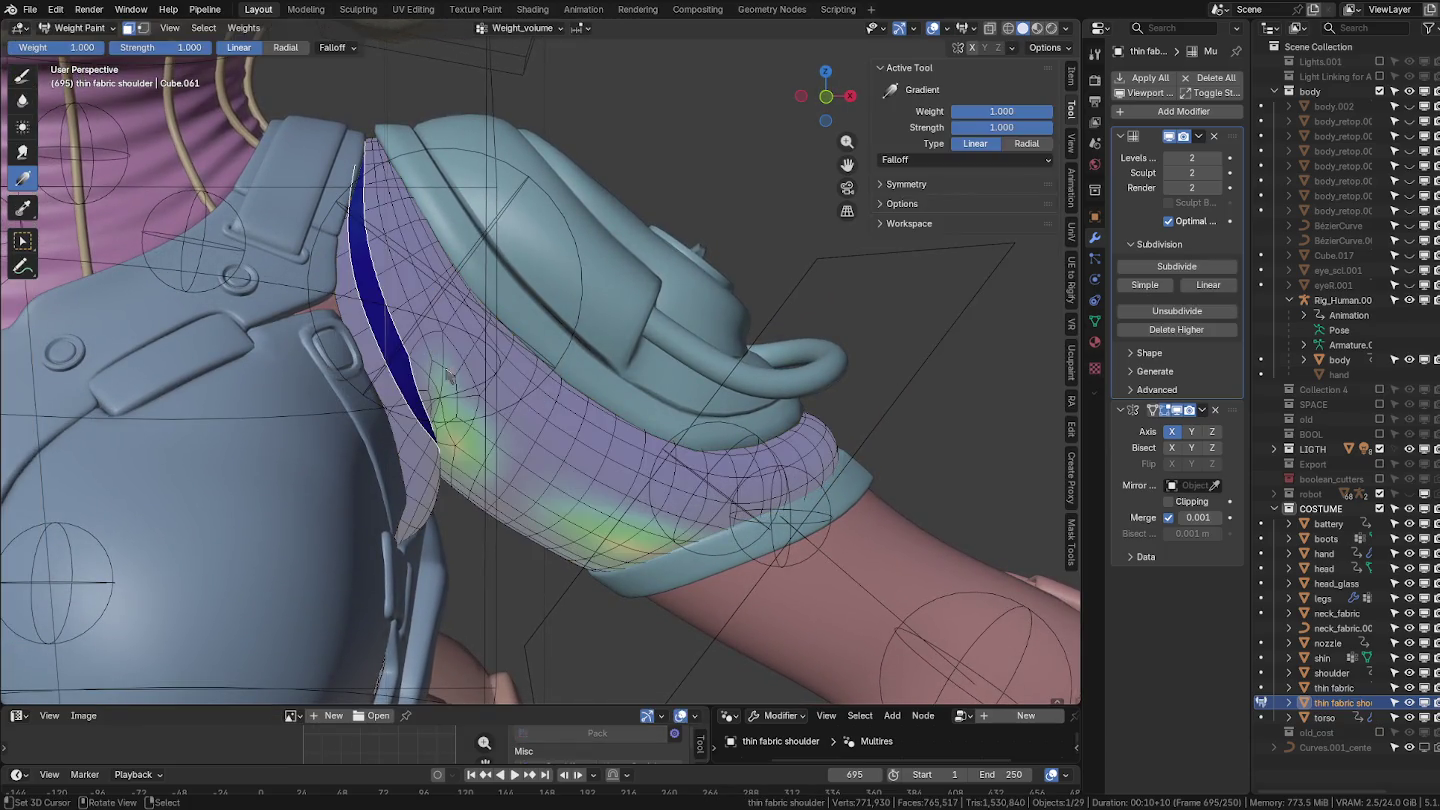
# Switch the shoulder fabric mesh into Edit Mode.
pyautogui.hotkey('ctrl', 'Tab')
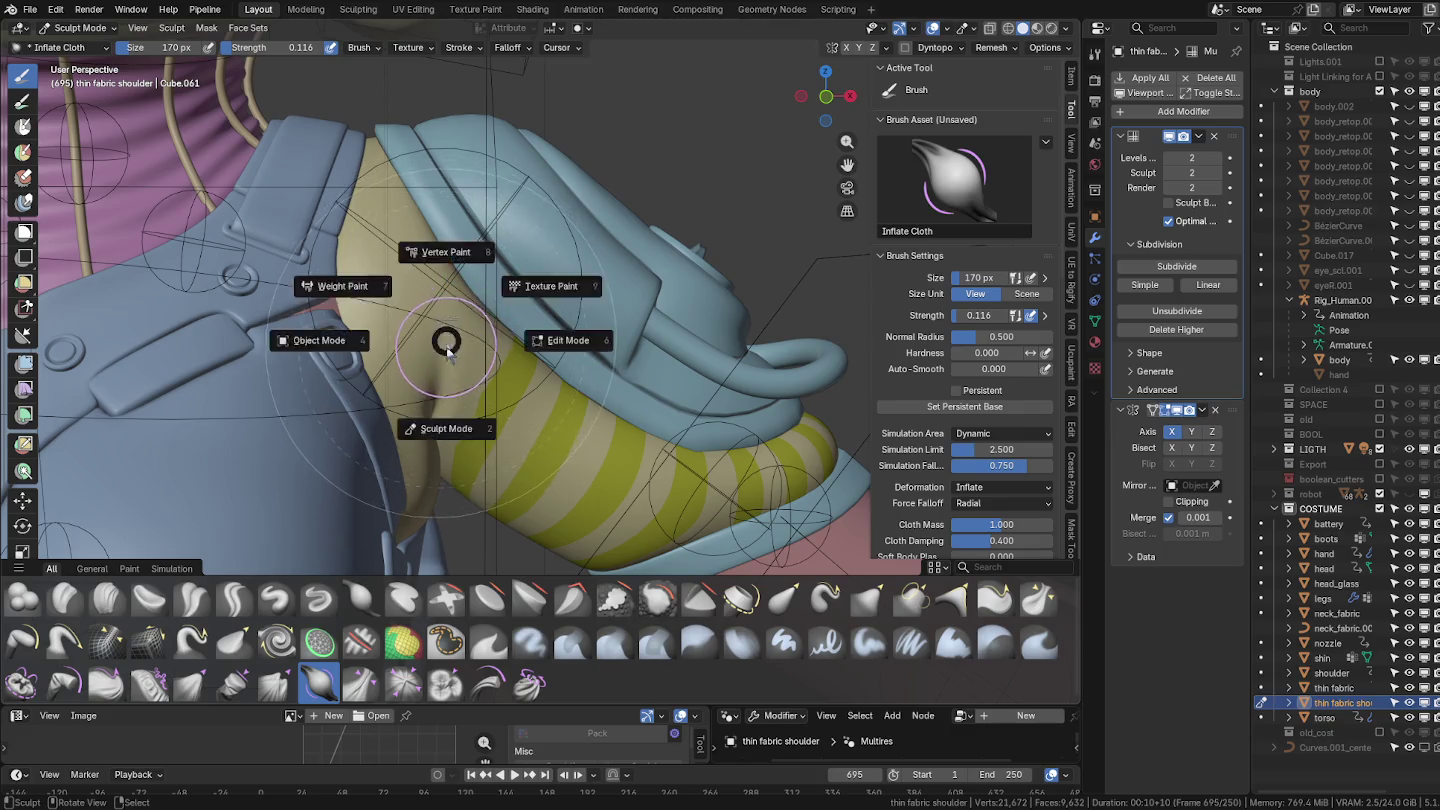
pyautogui.hotkey('ctrl', 'Tab')
pyautogui.hotkey('ctrl', 'Tab')
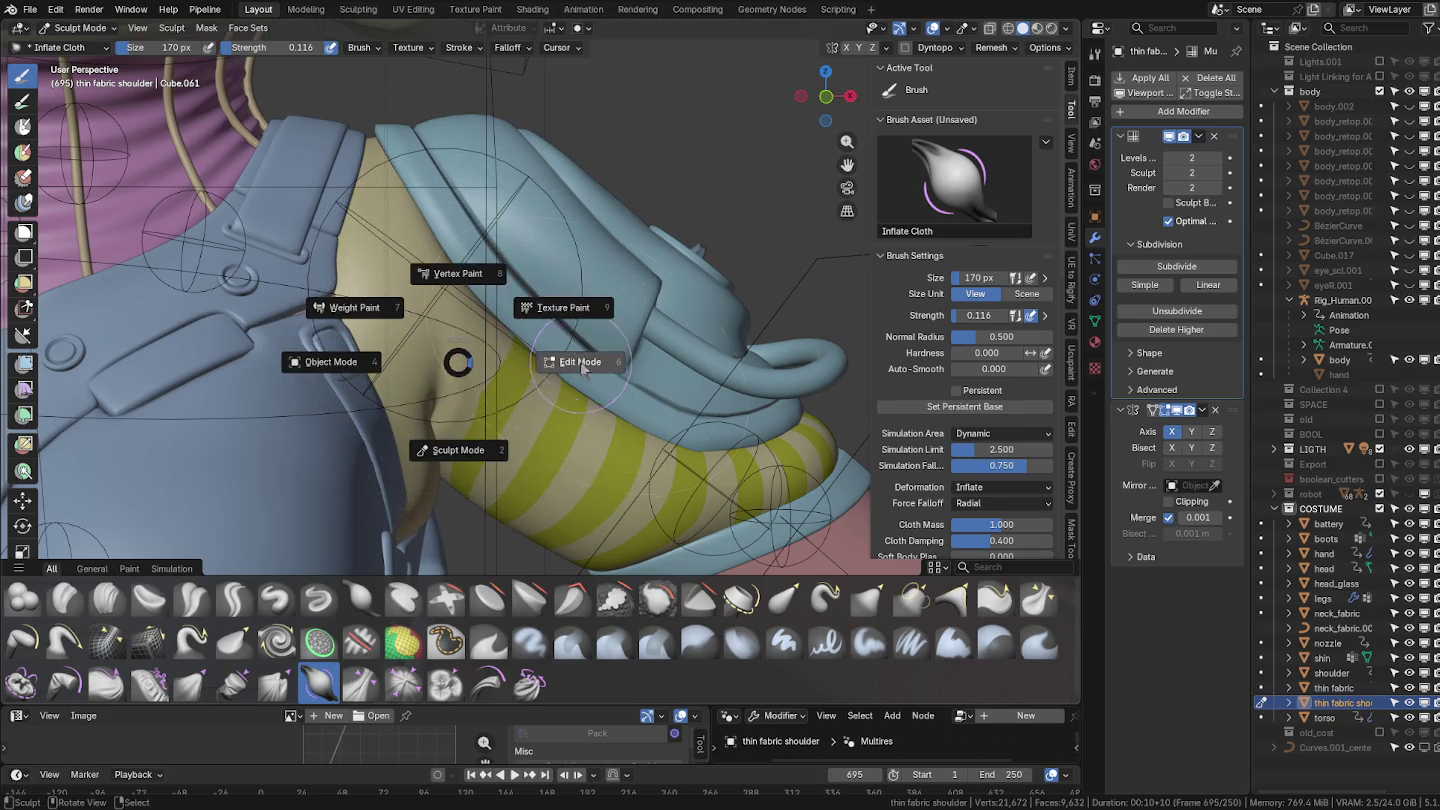
pyautogui.click(566, 358)
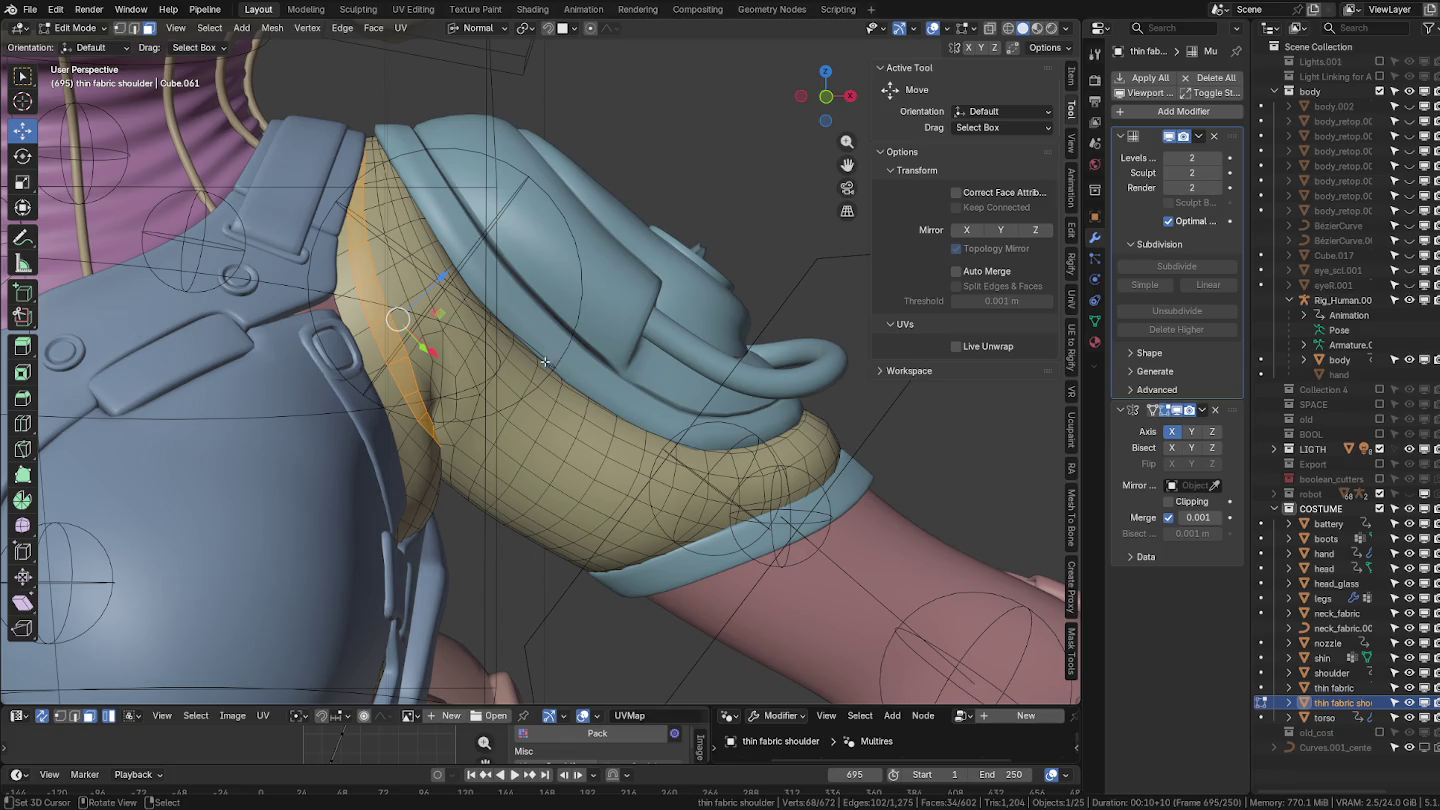
pyautogui.hotkey('ctrl', 'Tab')
pyautogui.click(509, 367)
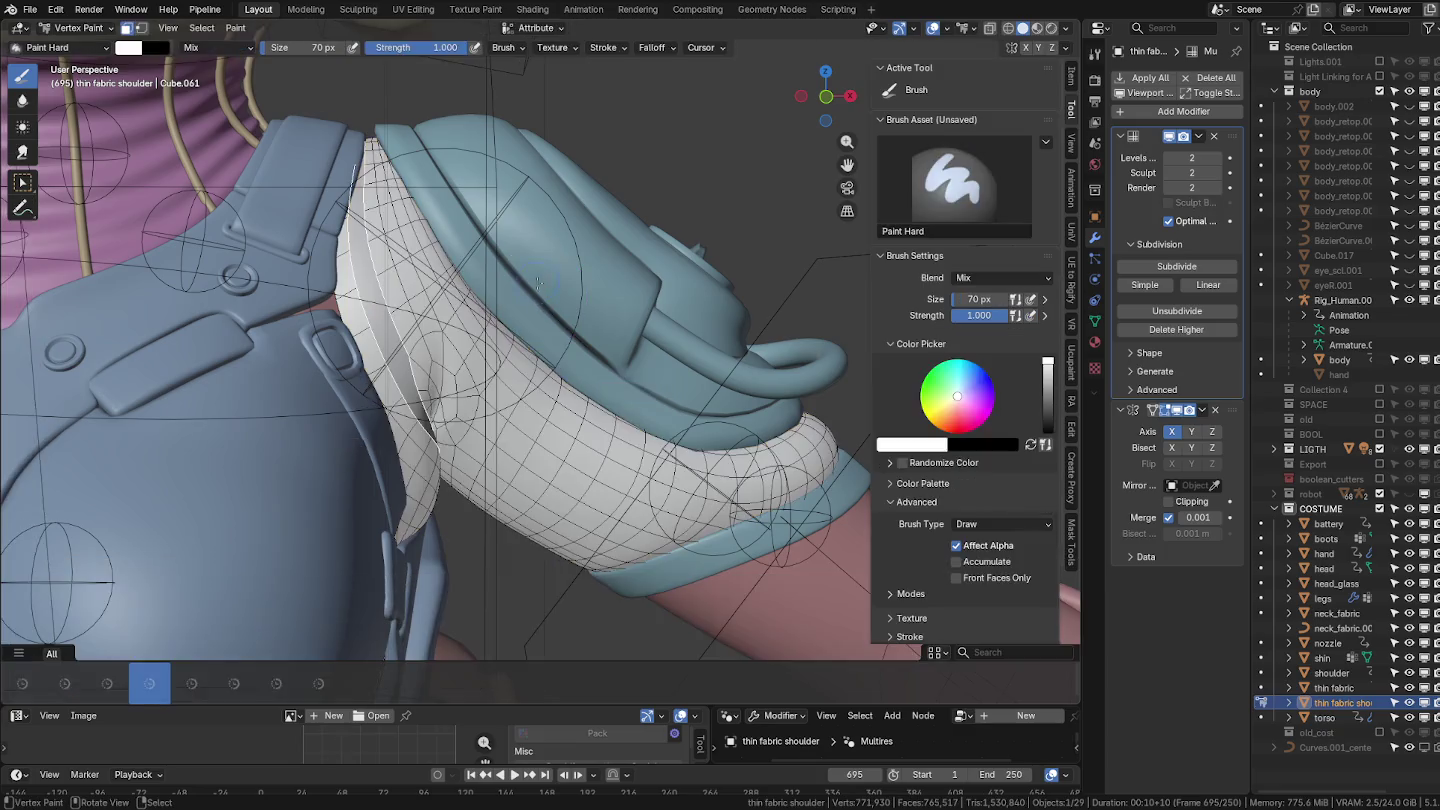
pyautogui.press('Tab')
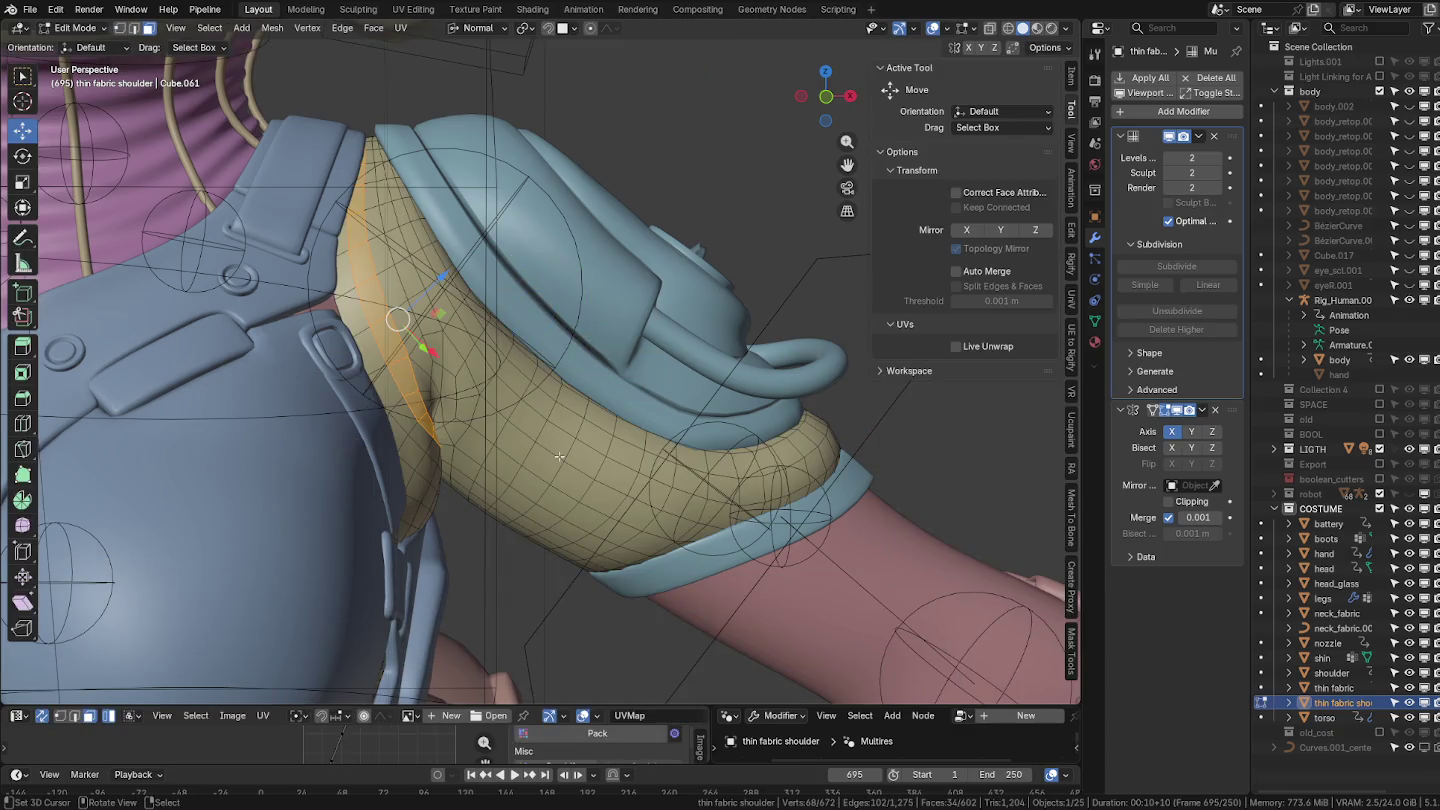
# Select several face loops across the front of the shoulder fabric.
pyautogui.keyDown('alt'); pyautogui.click(421, 311); pyautogui.keyUp('alt')
pyautogui.keyDown('alt'); pyautogui.keyDown('shift'); pyautogui.click(425, 280); pyautogui.keyUp('shift'); pyautogui.keyUp('alt')
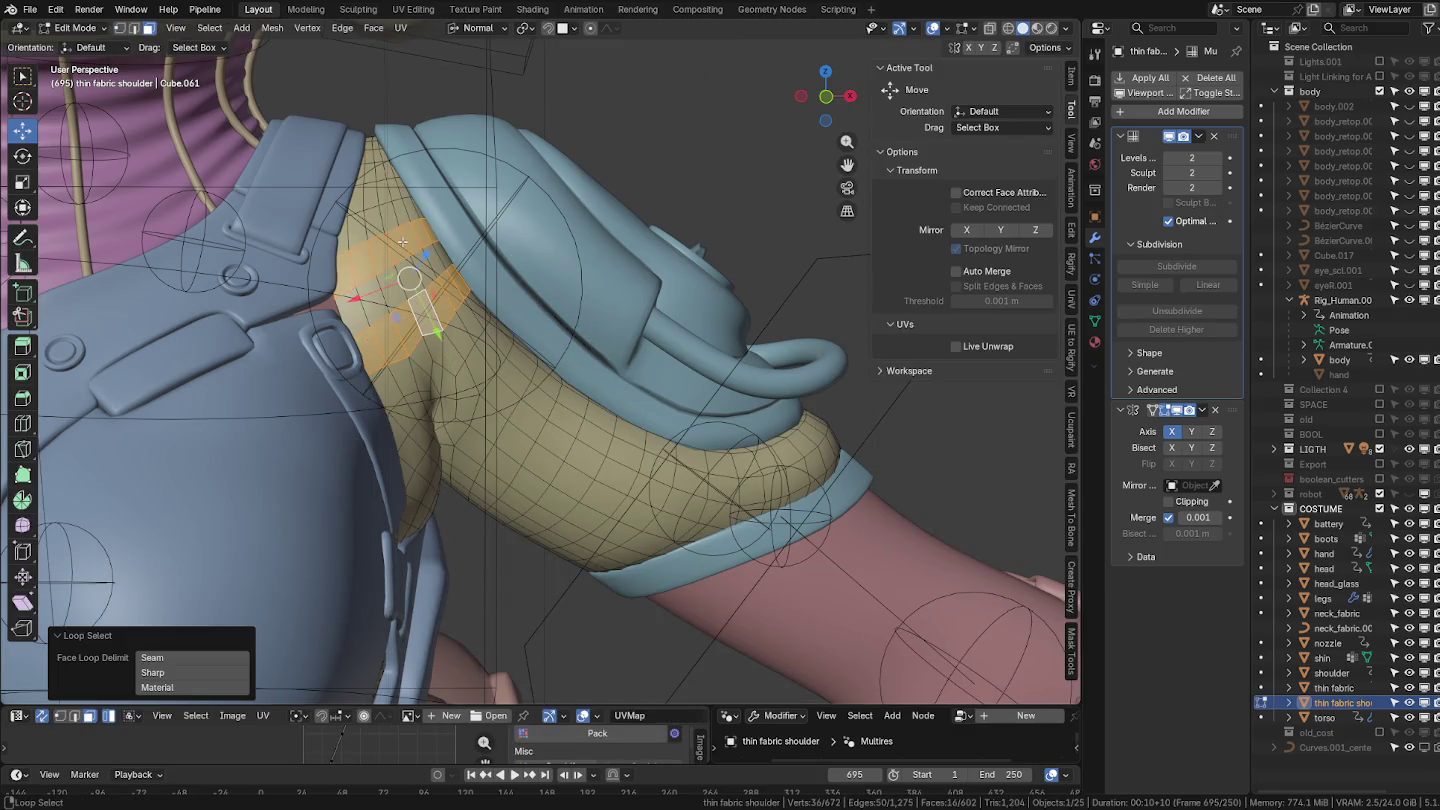
pyautogui.moveTo(425, 280); pyautogui.dragTo(376, 221, button='middle')
pyautogui.keyDown('alt'); pyautogui.keyDown('shift'); pyautogui.click(376, 221); pyautogui.keyUp('shift'); pyautogui.keyUp('alt')
pyautogui.moveTo(533, 210)
pyautogui.mouseDown(button='middle')
pyautogui.moveTo(513, 285)
pyautogui.moveTo(530, 300)
pyautogui.mouseUp(button='middle')
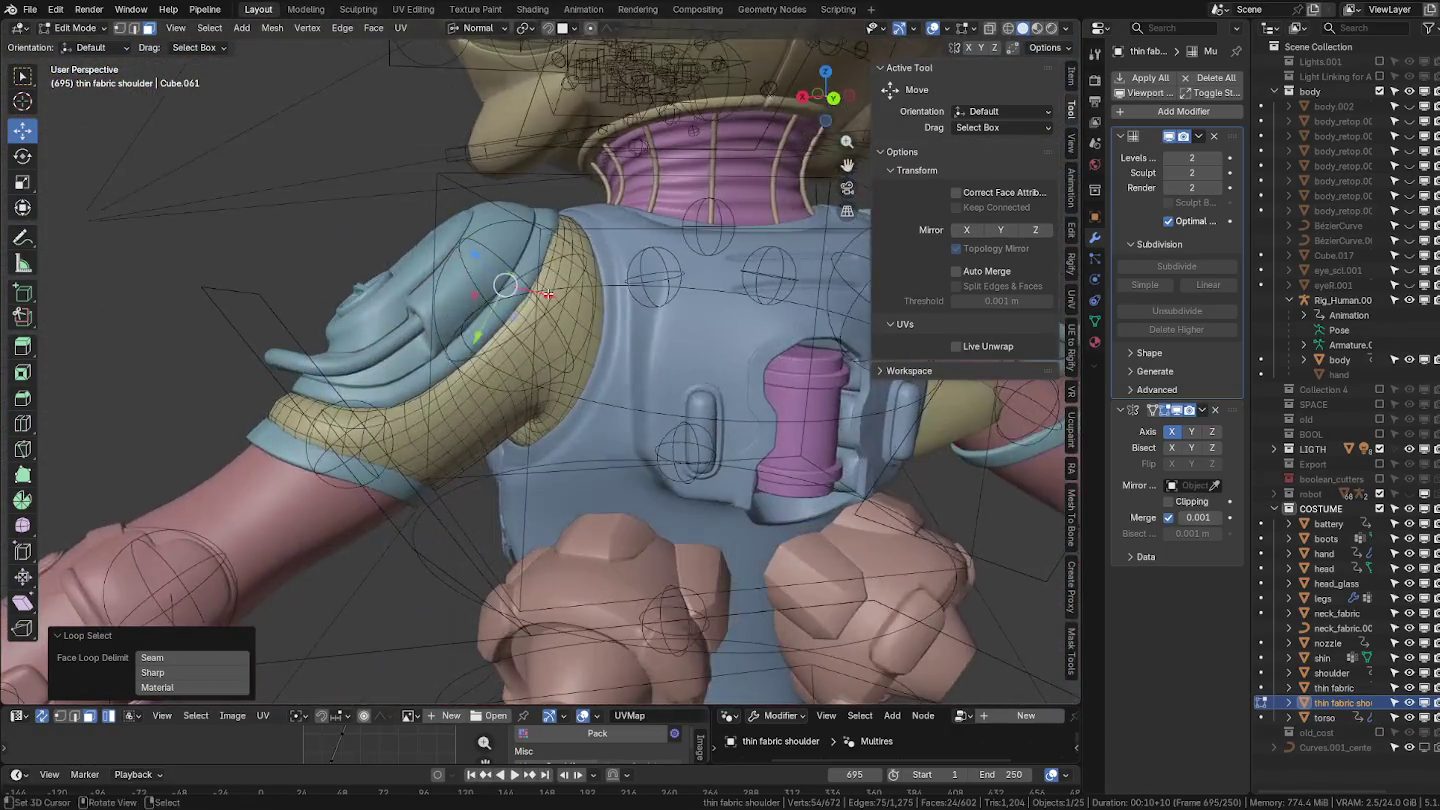
pyautogui.scroll(3, 540, 308)
pyautogui.scroll(2, 551, 317)
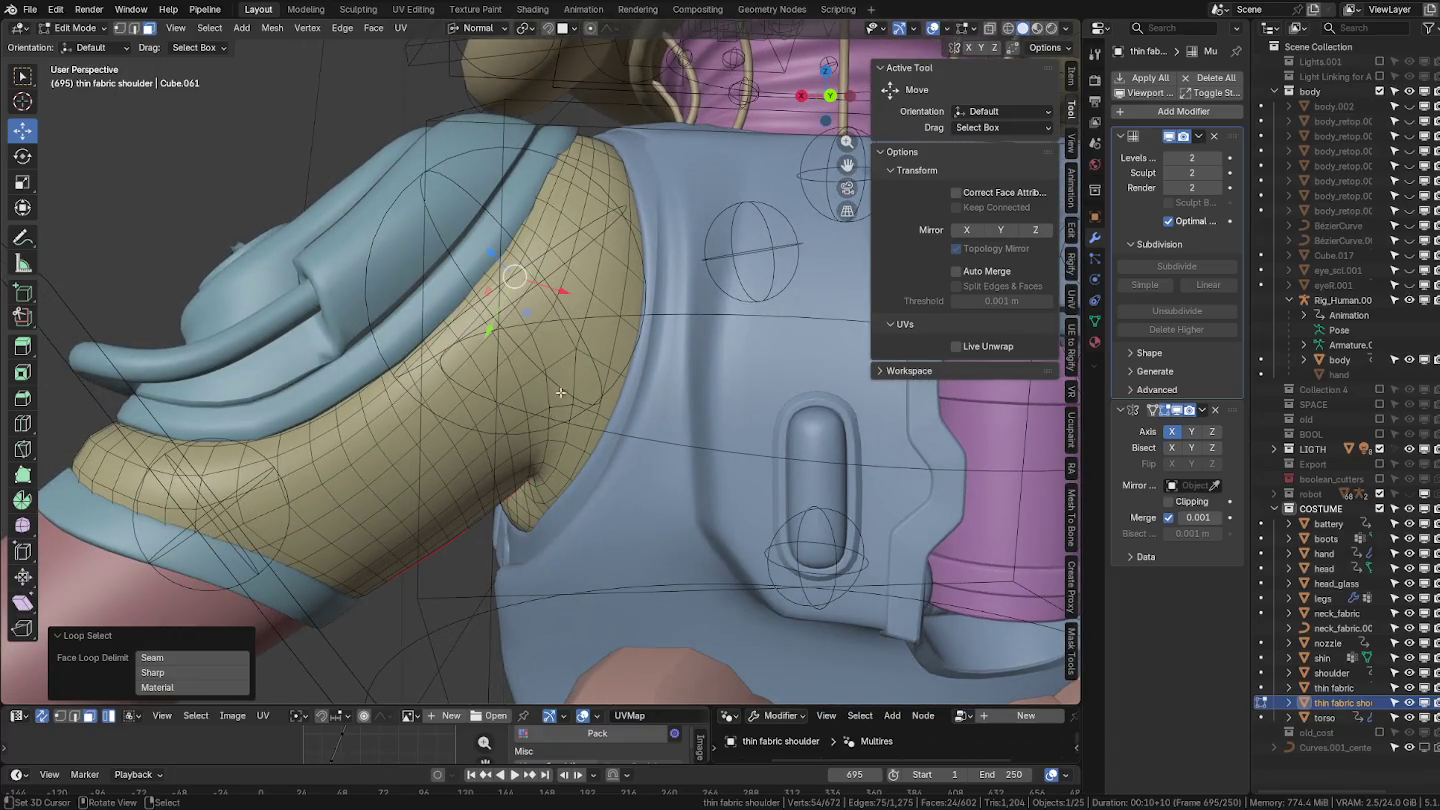
# Add face loops on the back of the shoulder to the selection.
pyautogui.hotkey('ctrl', 'Tab')
pyautogui.hotkey('ctrl', 'Tab')
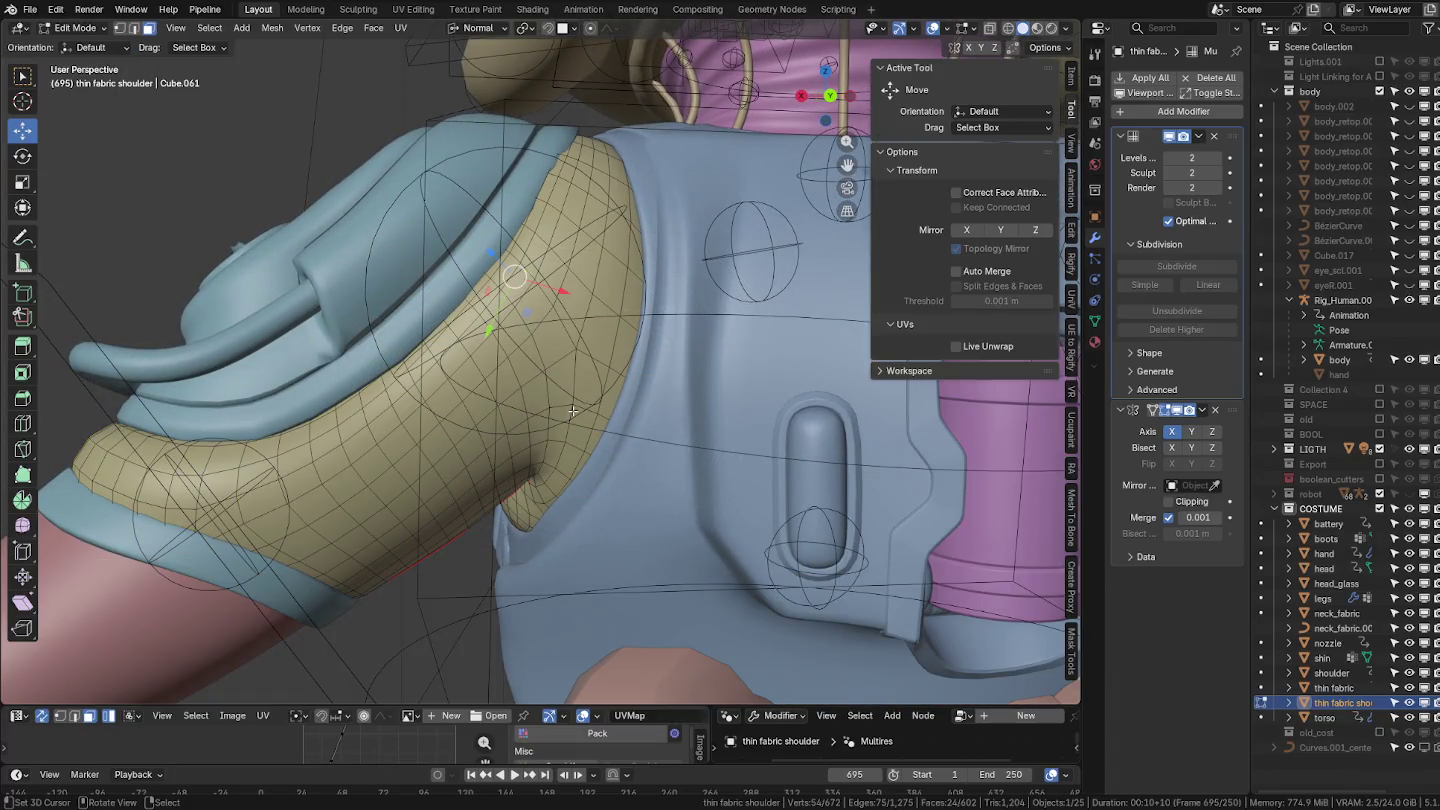
pyautogui.keyDown('alt'); pyautogui.keyDown('shift'); pyautogui.click(584, 320); pyautogui.keyUp('shift'); pyautogui.keyUp('alt')
pyautogui.keyDown('alt'); pyautogui.keyDown('shift'); pyautogui.click(606, 238); pyautogui.keyUp('shift'); pyautogui.keyUp('alt')
pyautogui.scroll(-4, 606, 238)
pyautogui.keyDown('alt'); pyautogui.keyDown('shift'); pyautogui.click(608, 200); pyautogui.keyUp('shift'); pyautogui.keyUp('alt')
pyautogui.moveTo(608, 200)
pyautogui.mouseDown(button='middle')
pyautogui.moveTo(533, 311)
pyautogui.moveTo(647, 341)
pyautogui.moveTo(583, 287)
pyautogui.mouseUp(button='middle')
pyautogui.scroll(3, 647, 341)
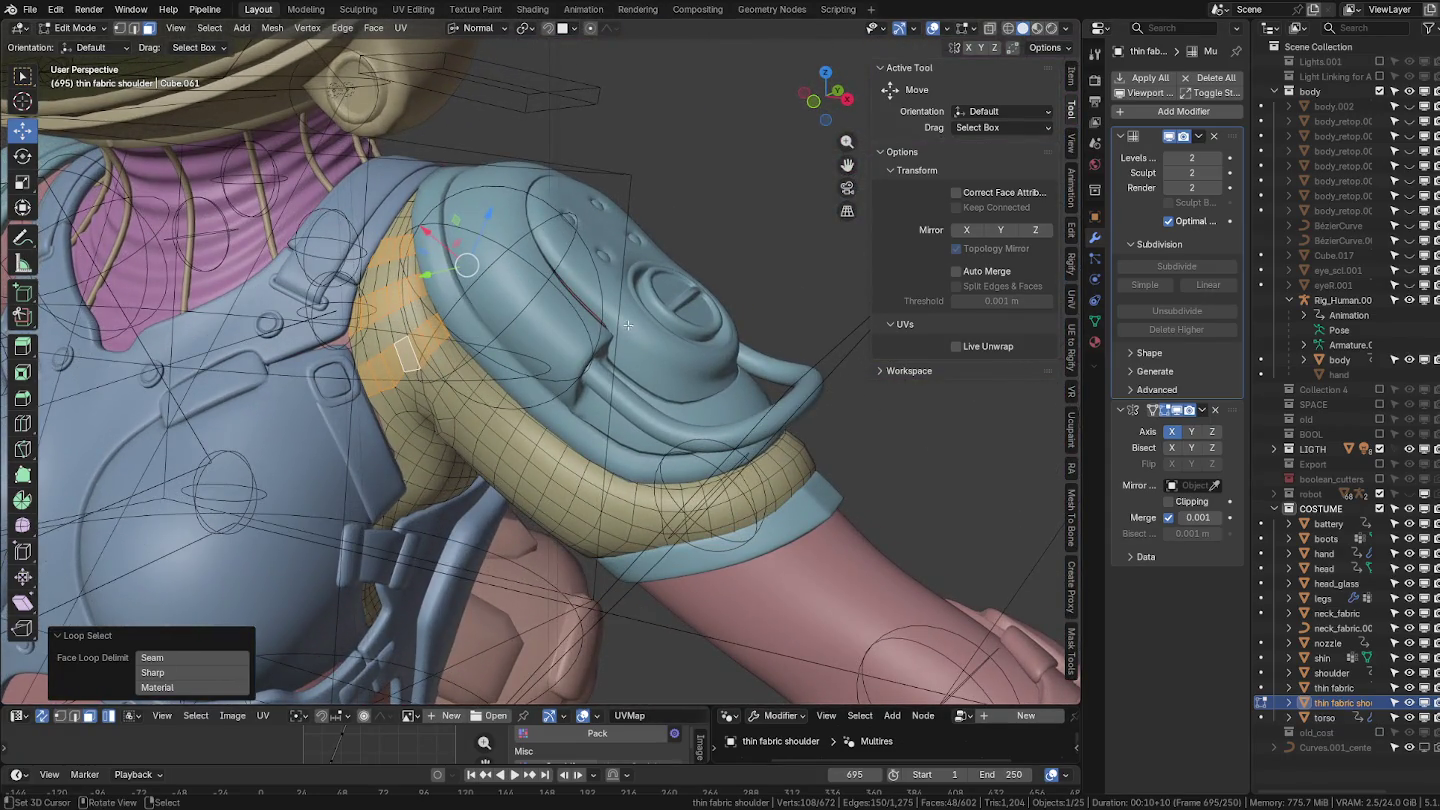
# Hide the unselected faces and return to Sculpt Mode with the Draw Face Sets brush.
pyautogui.hotkey('ctrl', 'Tab')
pyautogui.moveTo(589, 356)
pyautogui.mouseDown(button='middle')
pyautogui.moveTo(595, 315)
pyautogui.moveTo(572, 289)
pyautogui.mouseUp(button='middle')
pyautogui.press('Tab')
pyautogui.hotkey('ctrl', 'Tab')
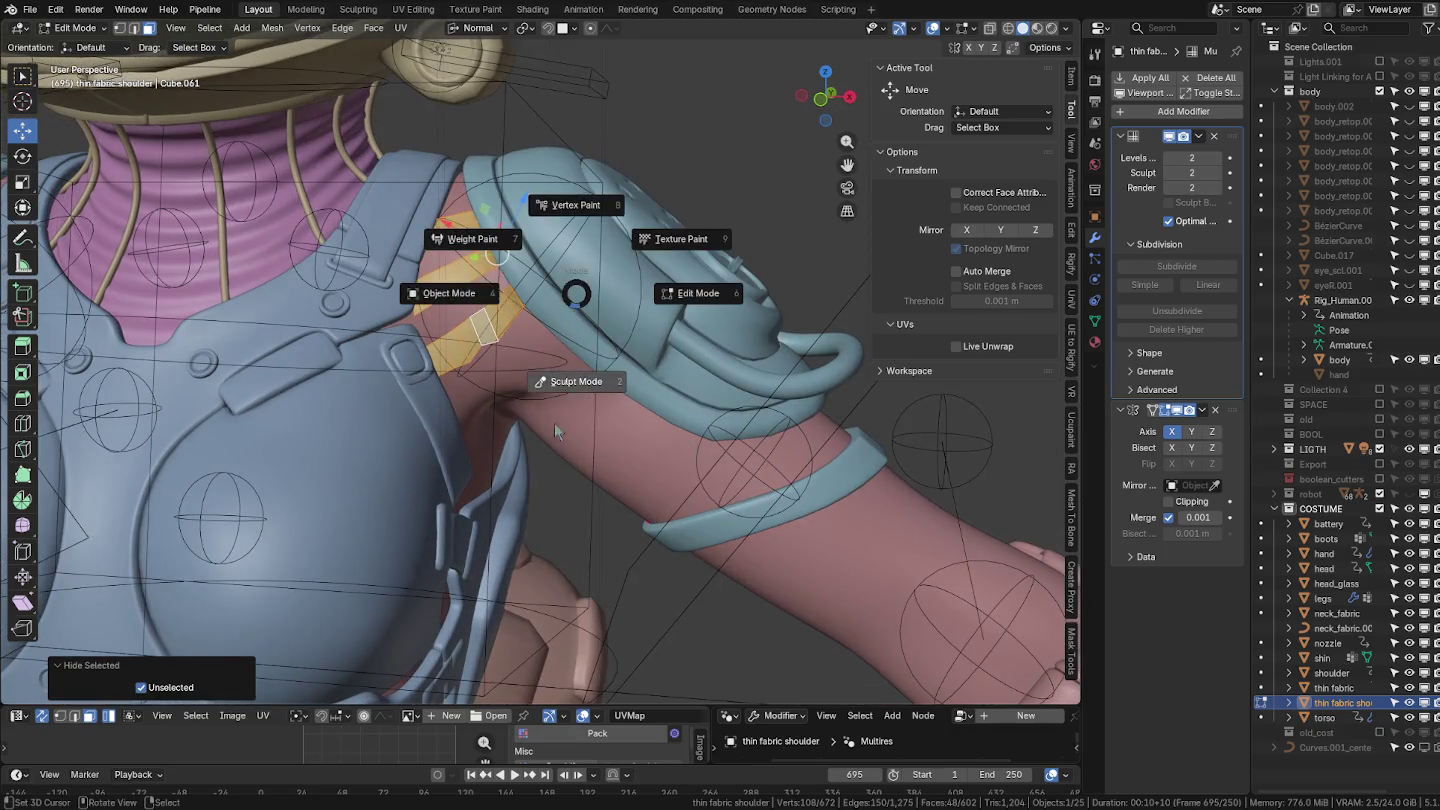
pyautogui.click(465, 507)
pyautogui.click(402, 640)
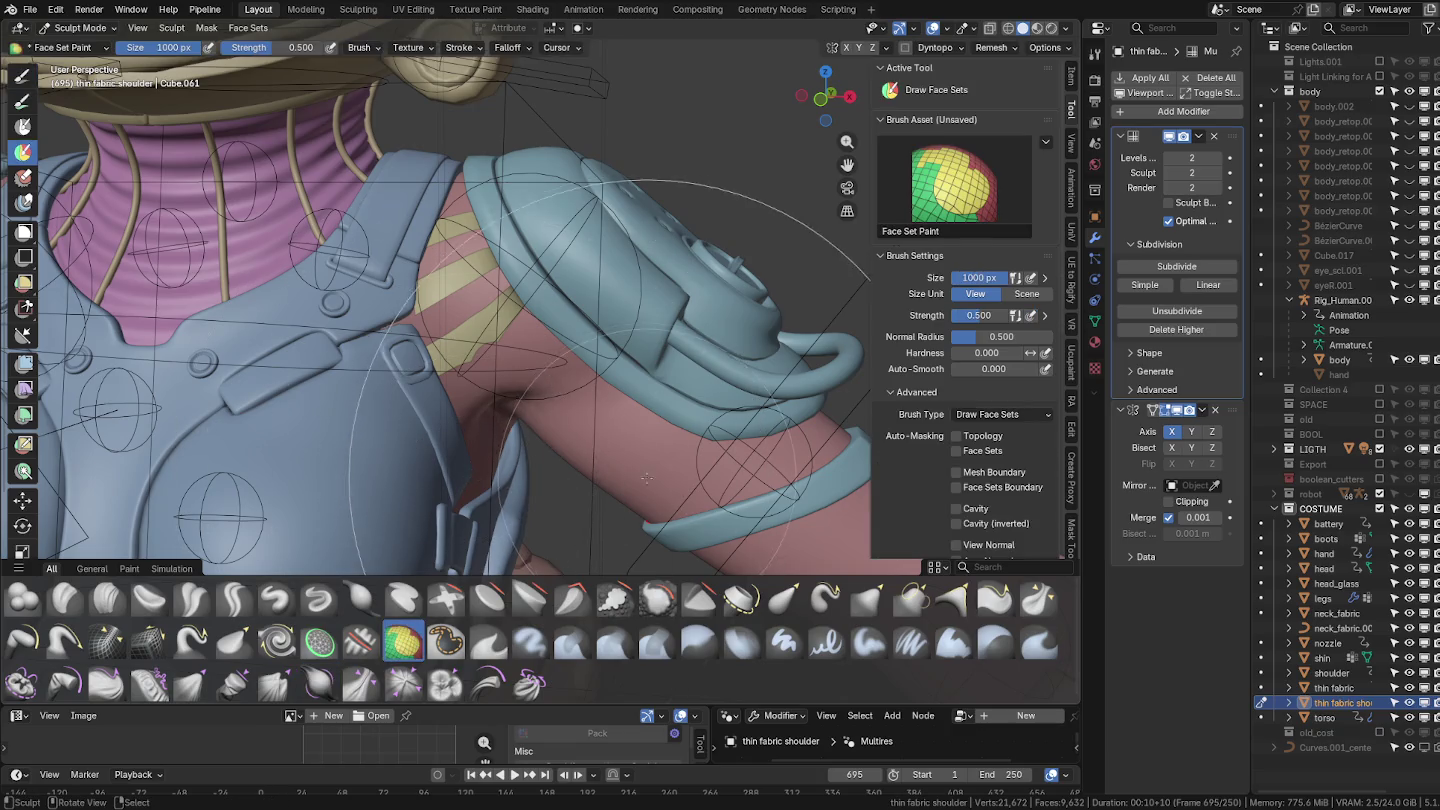
# Reveal the hidden shoulder fabric faces in Edit Mode.
pyautogui.click(510, 378)
pyautogui.moveTo(510, 378)
pyautogui.mouseDown(button='middle')
pyautogui.moveTo(420, 360)
pyautogui.moveTo(355, 372)
pyautogui.moveTo(466, 346)
pyautogui.moveTo(590, 400)
pyautogui.mouseUp(button='middle')
pyautogui.hotkey('ctrl', 'Tab')
pyautogui.hotkey('ctrl', 'Tab')
pyautogui.click(466, 434)
pyautogui.hotkey('ctrl', 'Tab')
pyautogui.click(712, 400)
pyautogui.press('a')
pyautogui.press('Tab')
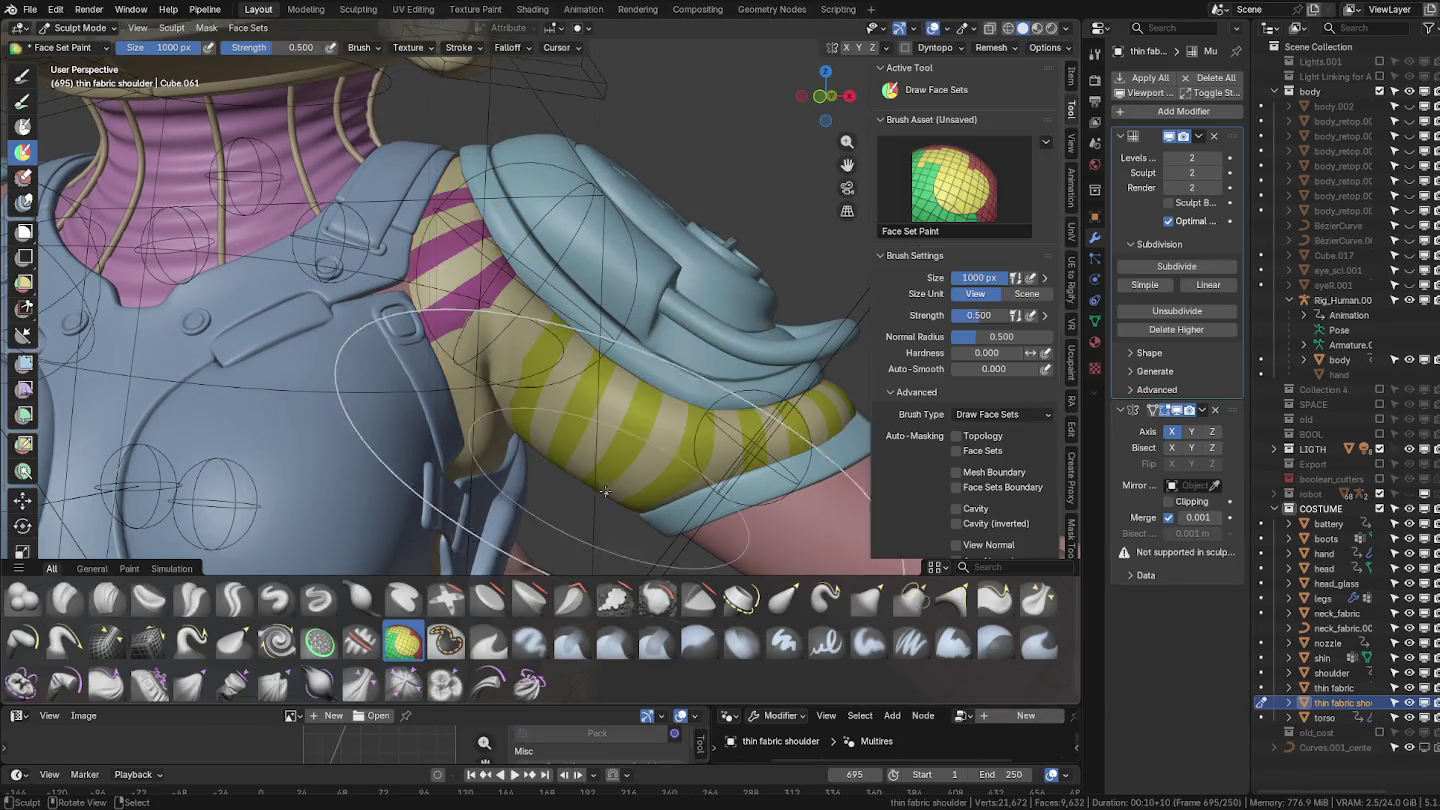
# Zoom in on the shoulder and bring the mesh back to Sculpt Mode.
pyautogui.scroll(2, 610, 458)
pyautogui.moveTo(610, 458); pyautogui.dragTo(737, 437, button='middle')
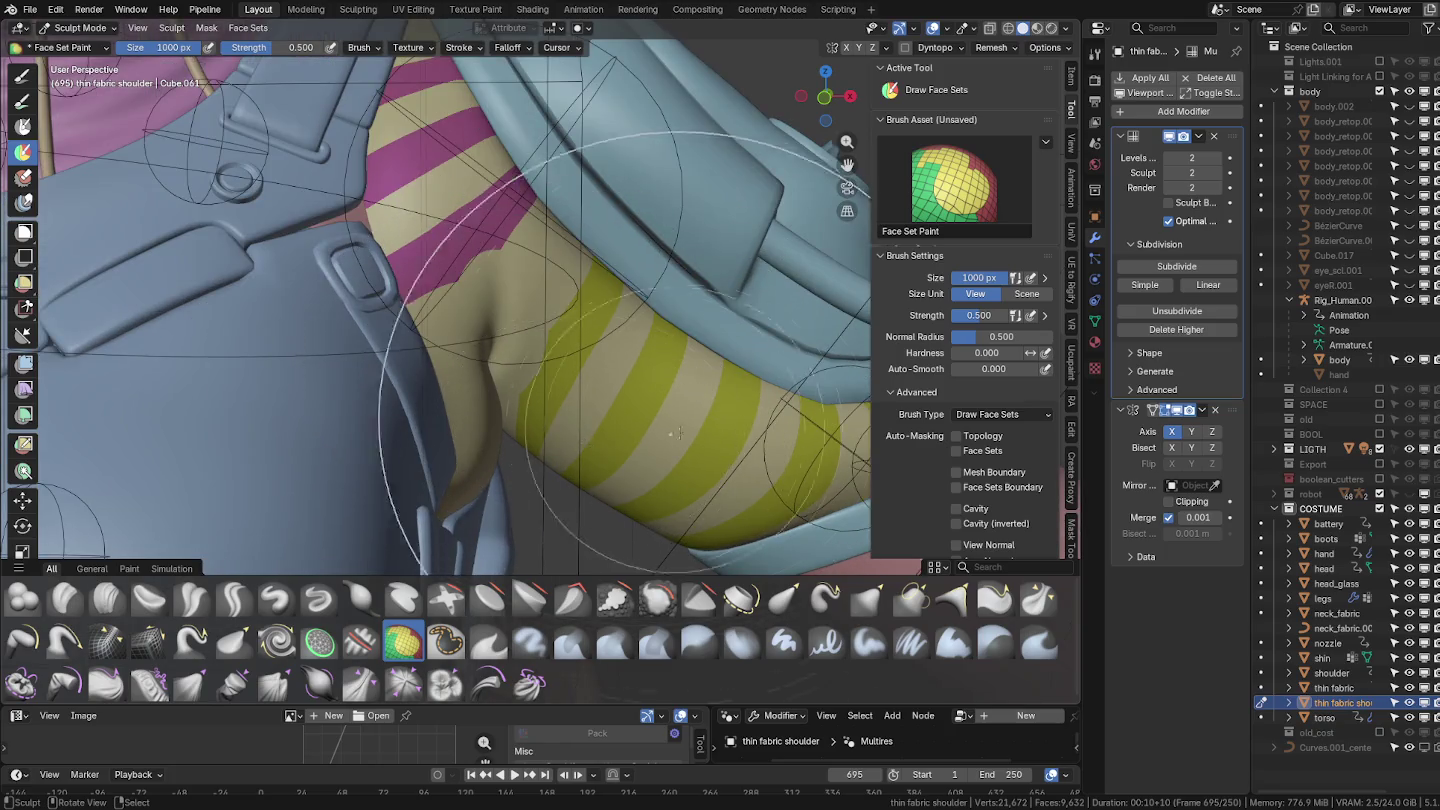
pyautogui.press('Tab')
pyautogui.hotkey('ctrl', 'Tab')
pyautogui.click(688, 517)
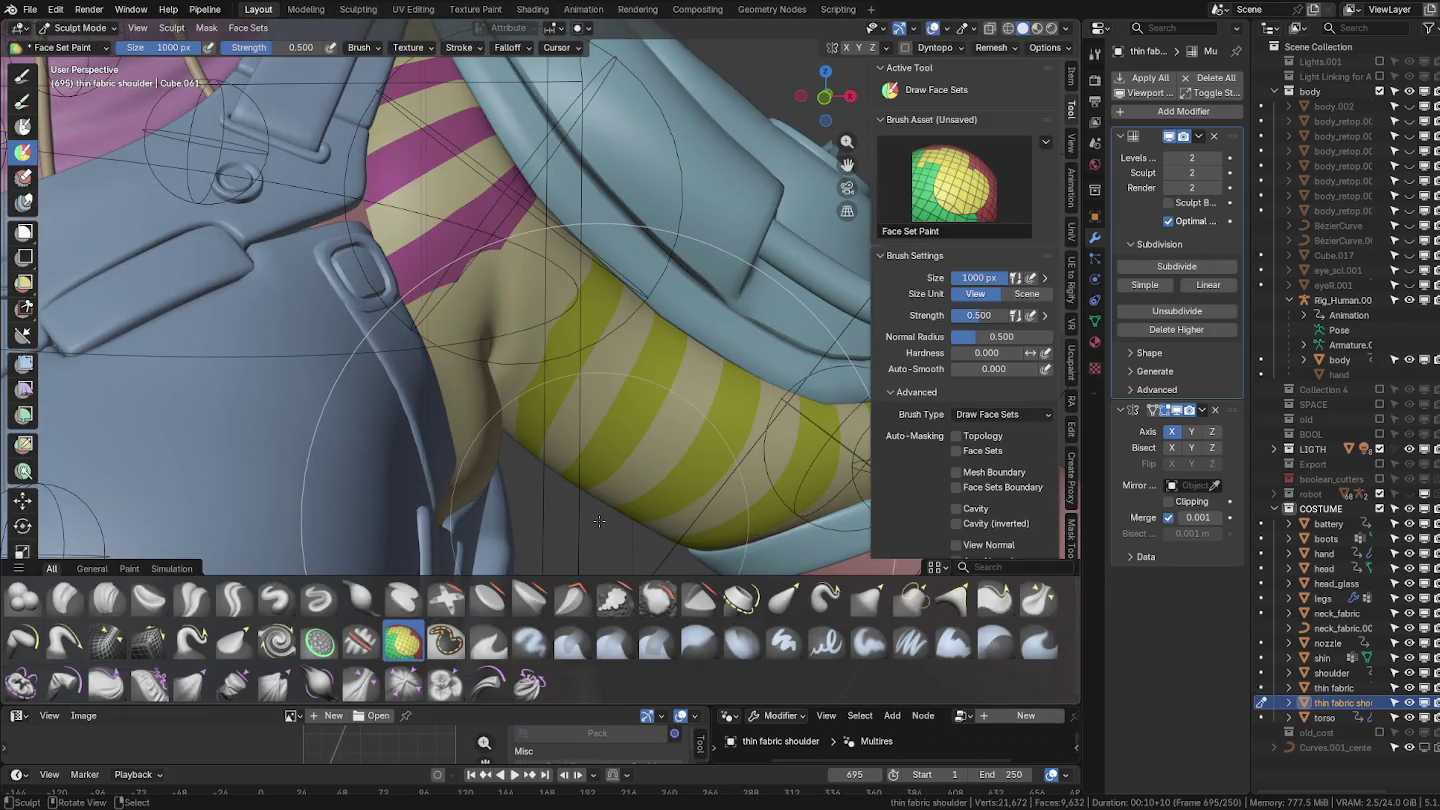
pyautogui.keyDown('shift'); pyautogui.moveTo(599, 521); pyautogui.dragTo(962, 103, button='middle'); pyautogui.keyUp('shift')
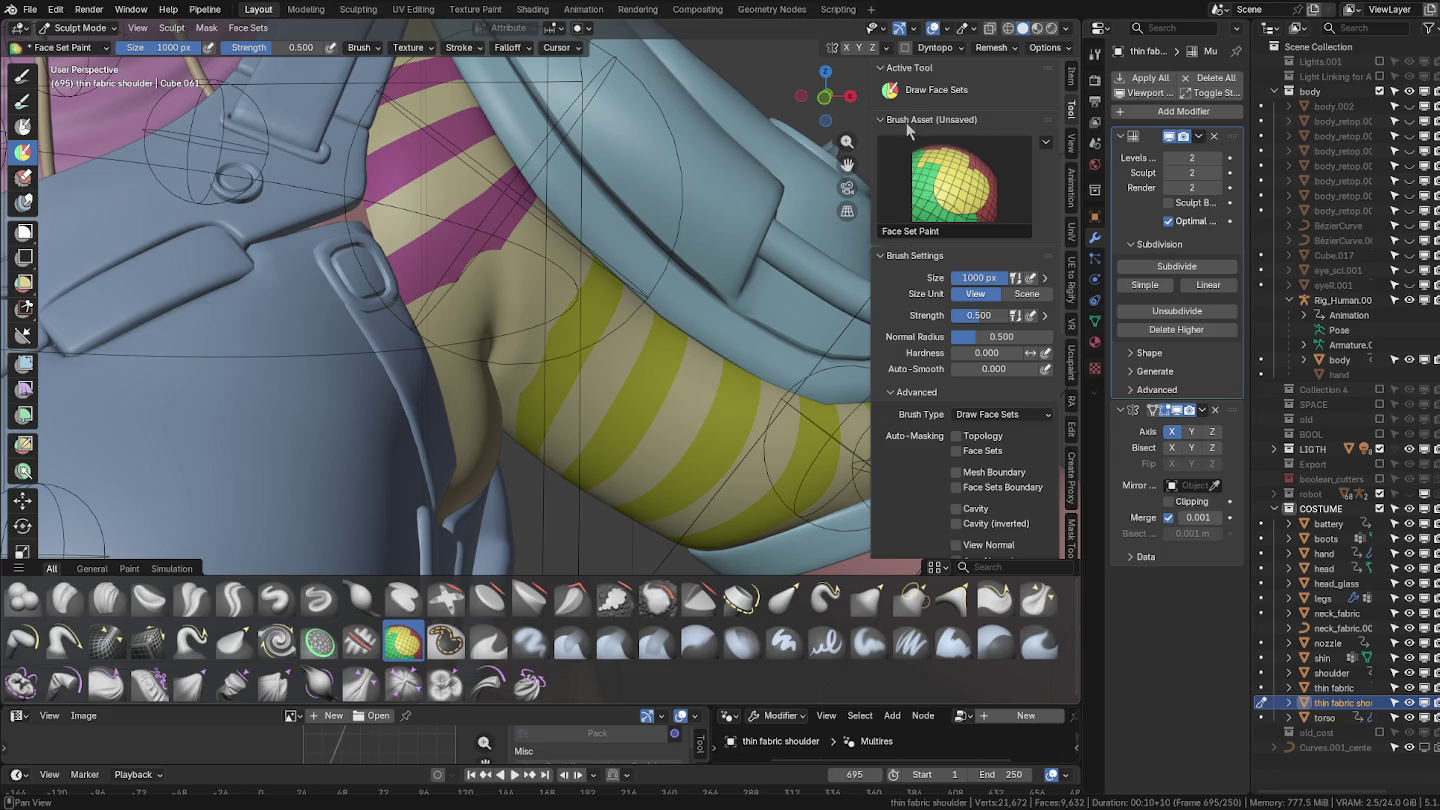
# Show the wireframe overlay and set the face-set brush size to 48 px.
pyautogui.click(948, 31)
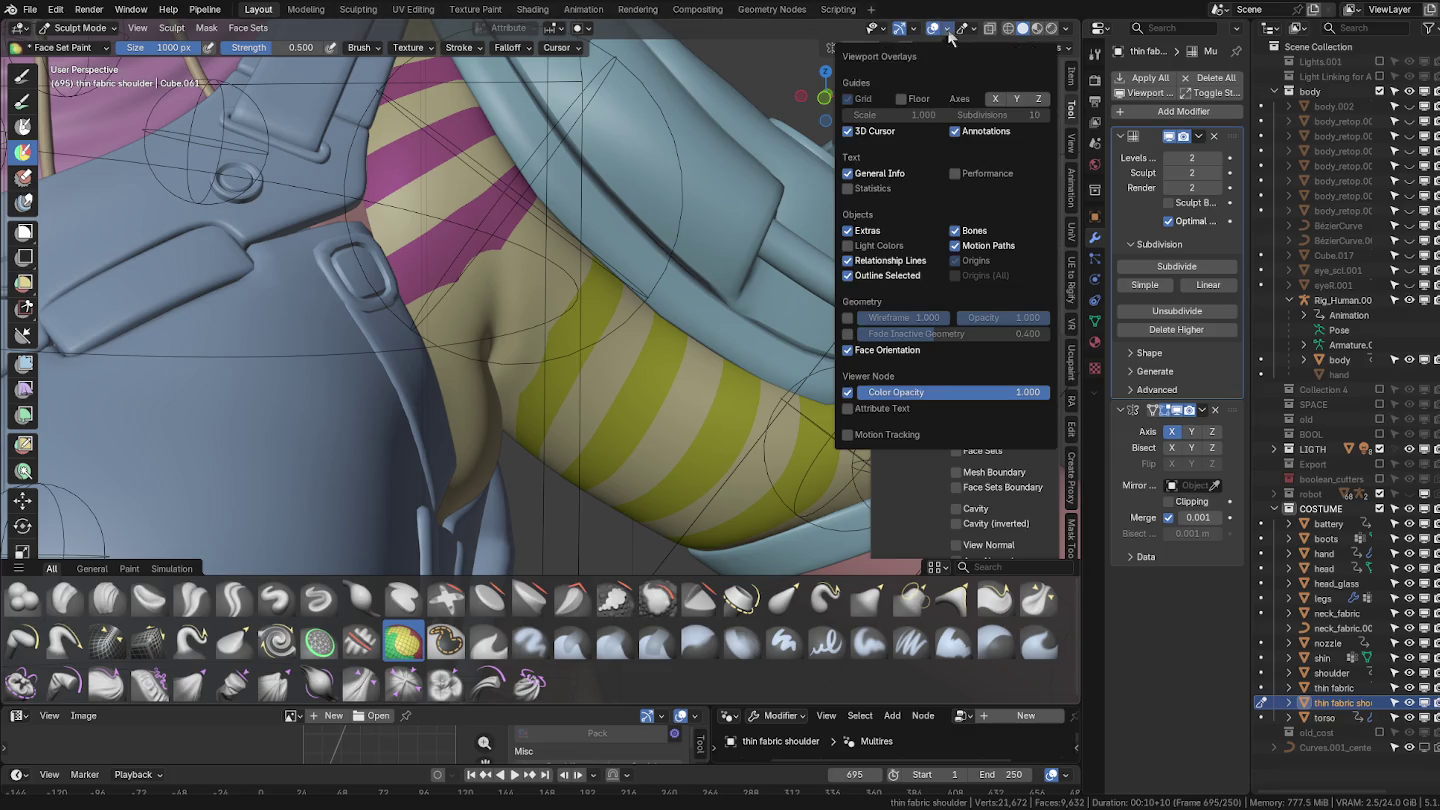
pyautogui.click(848, 318)
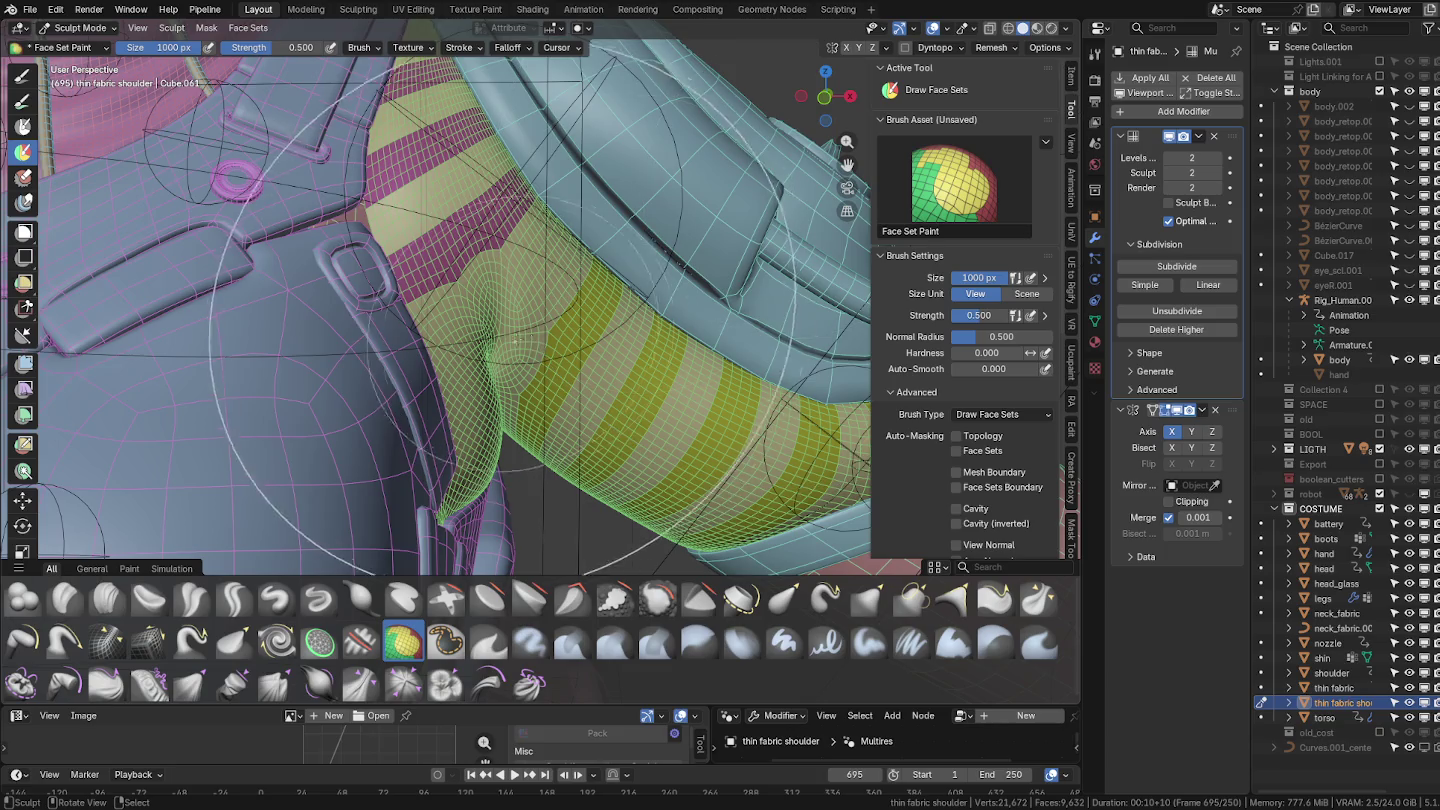
pyautogui.press('f')
pyautogui.click(434, 316)
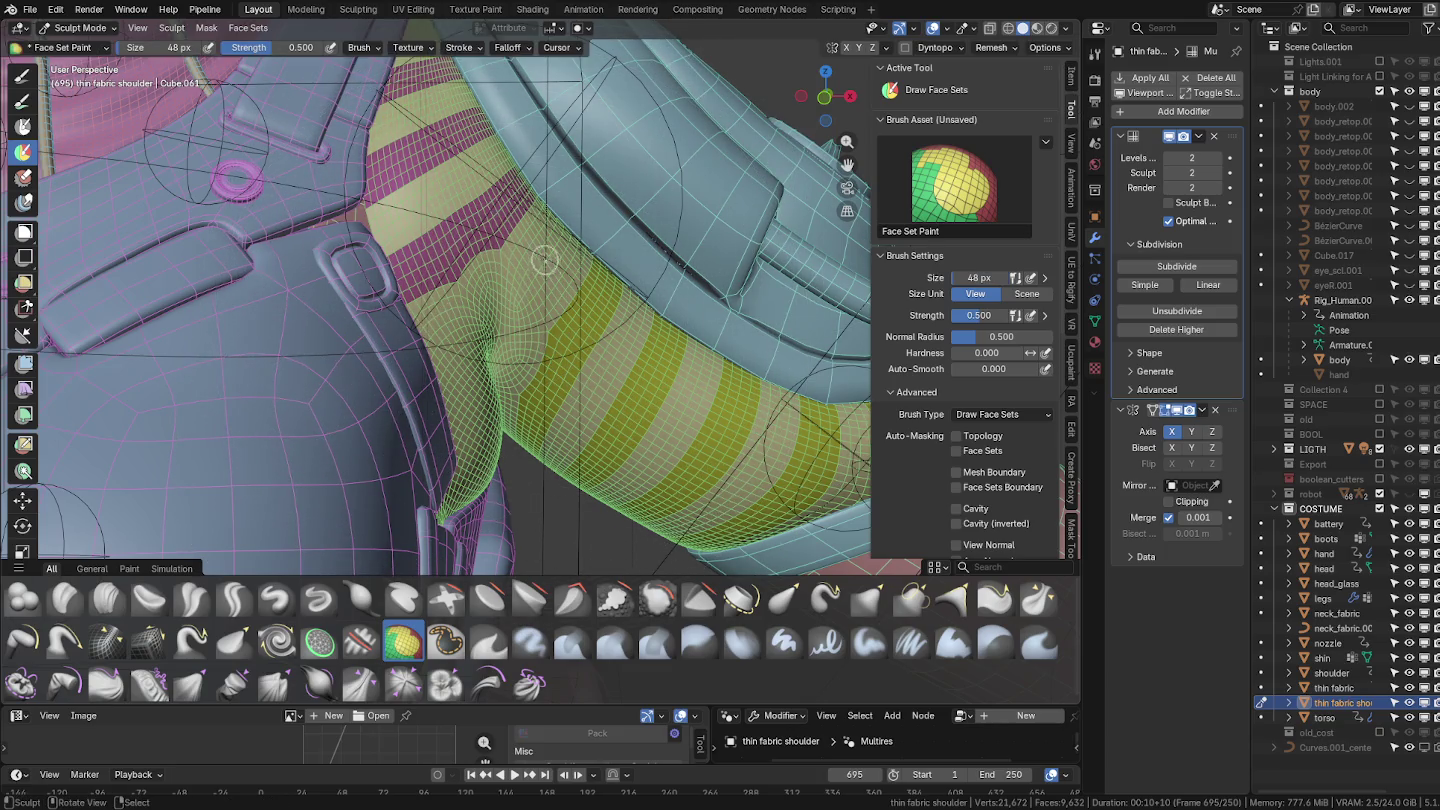
# Paint face-set stripes along the sleeve fabric toward the strap.
pyautogui.moveTo(545, 259); pyautogui.dragTo(498, 284, button='middle')
pyautogui.moveTo(477, 268); pyautogui.dragTo(467, 290)
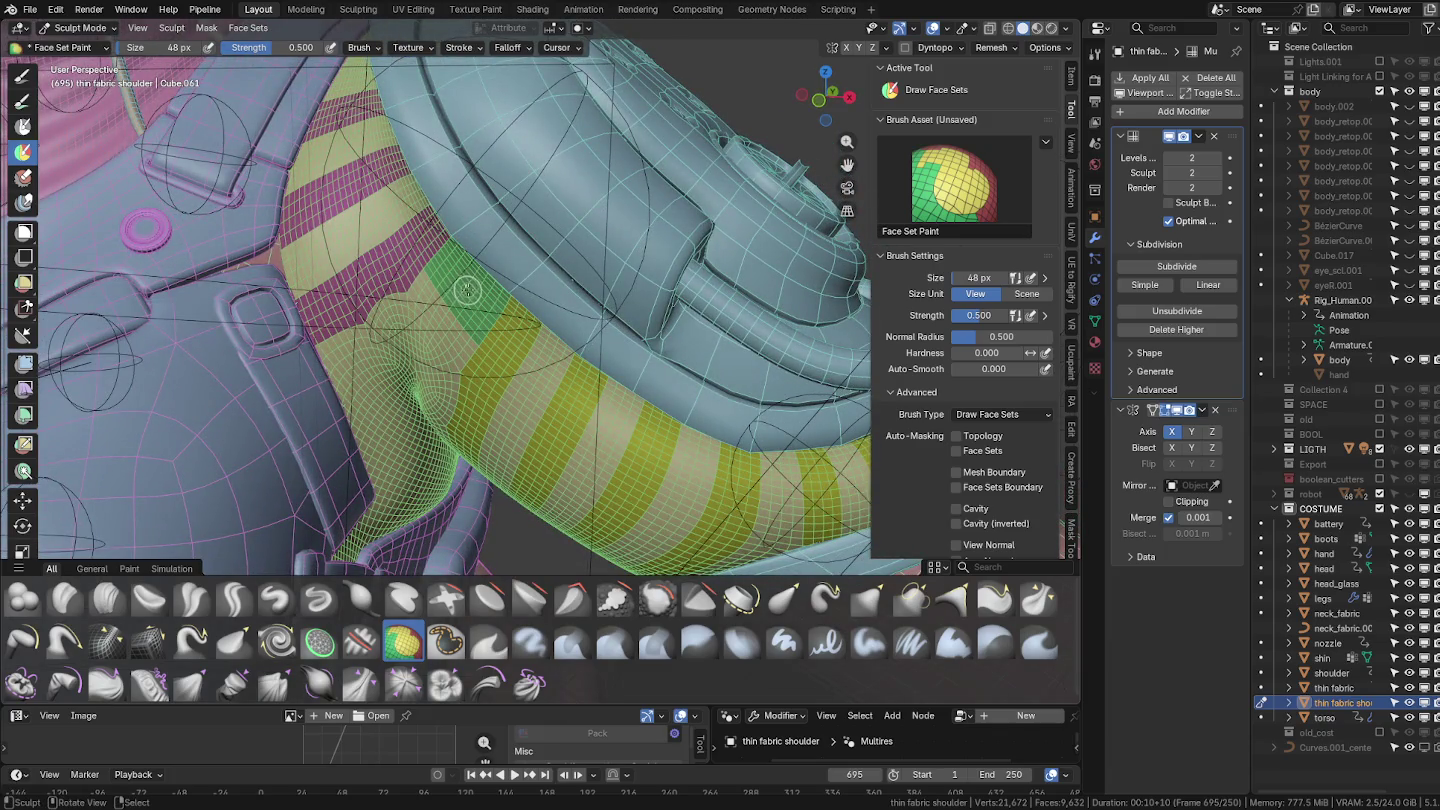
pyautogui.moveTo(462, 331); pyautogui.dragTo(412, 352, button='middle')
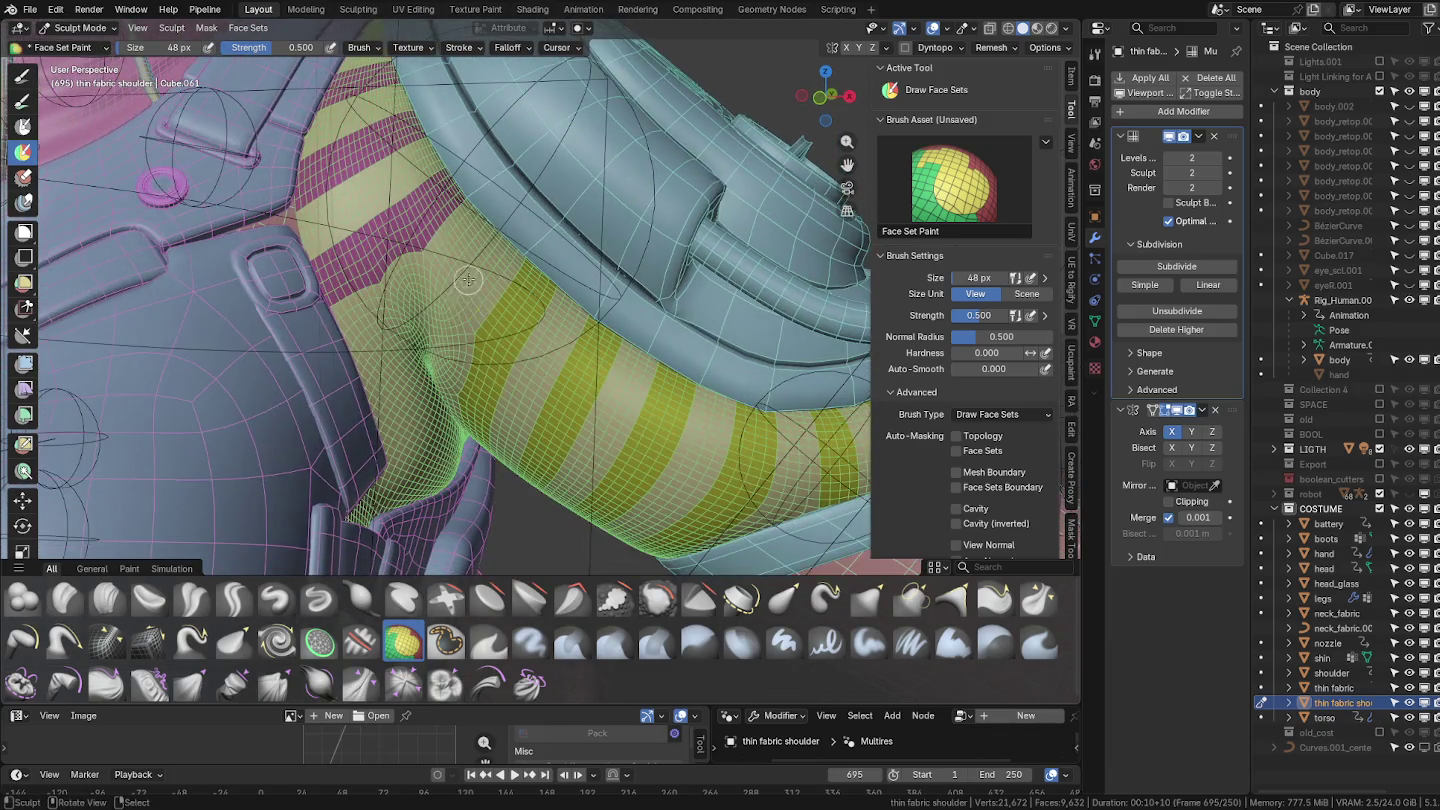
pyautogui.moveTo(412, 352); pyautogui.dragTo(405, 365)
pyautogui.hotkey('ctrl', 'z')
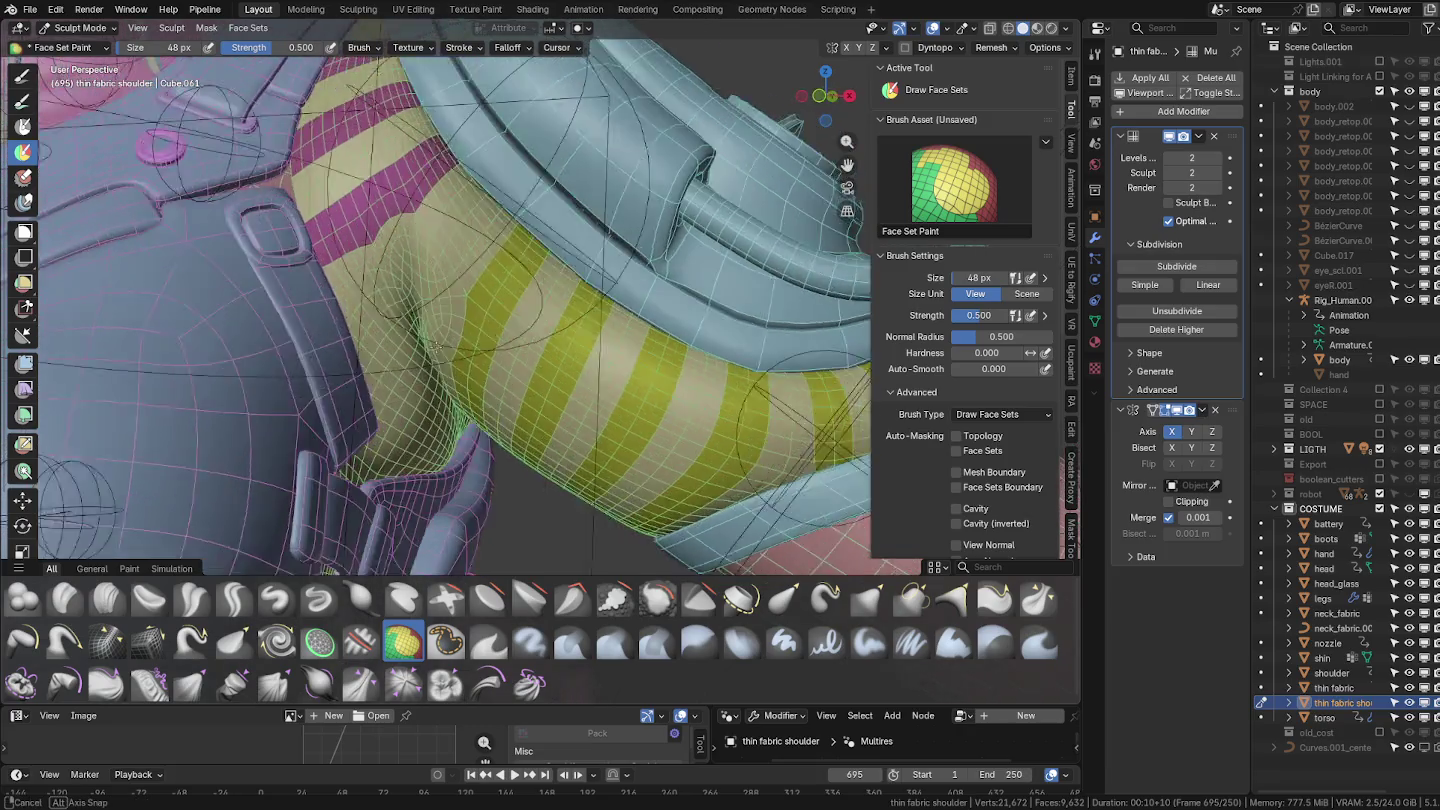
pyautogui.moveTo(421, 378); pyautogui.dragTo(349, 393, button='middle')
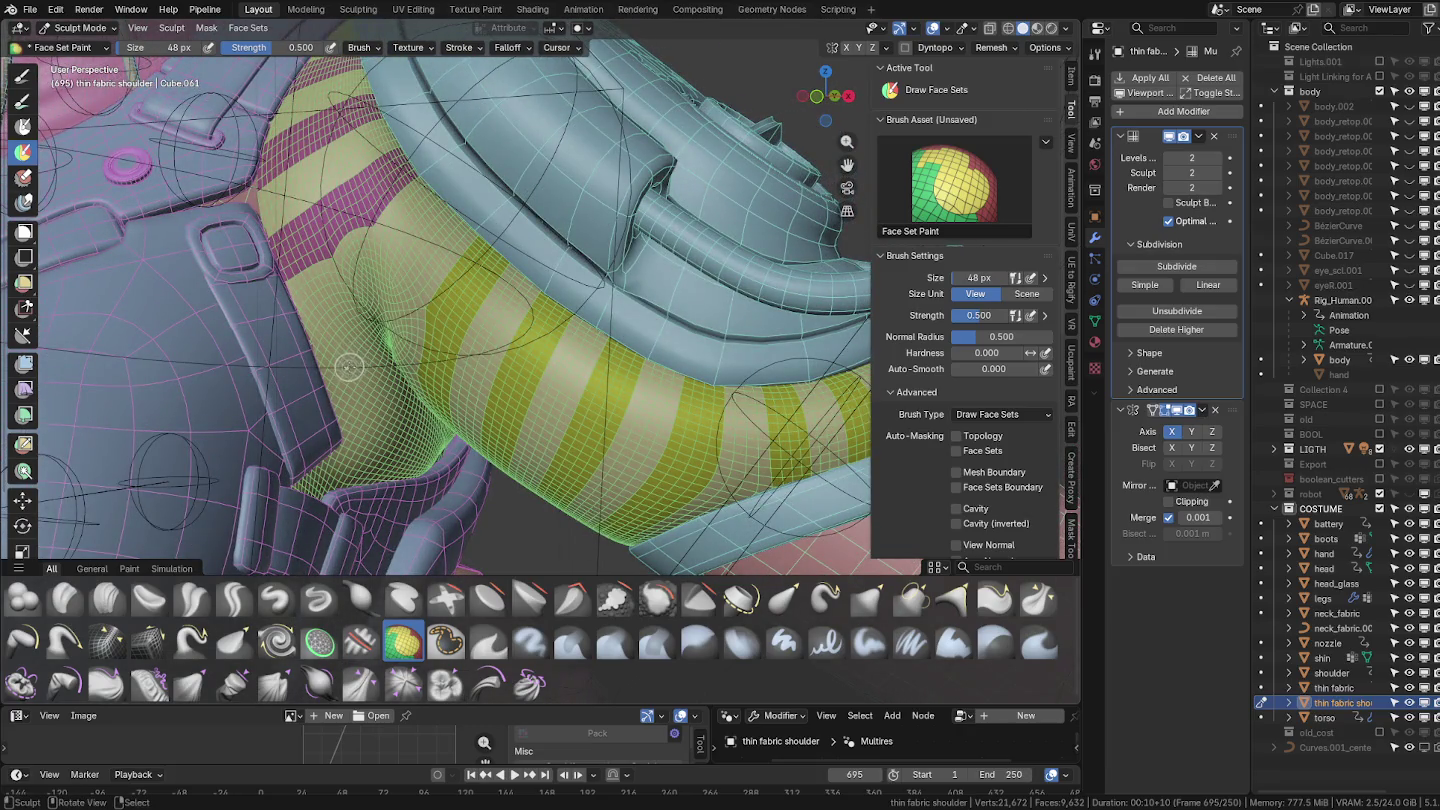
pyautogui.moveTo(355, 348); pyautogui.dragTo(320, 443)
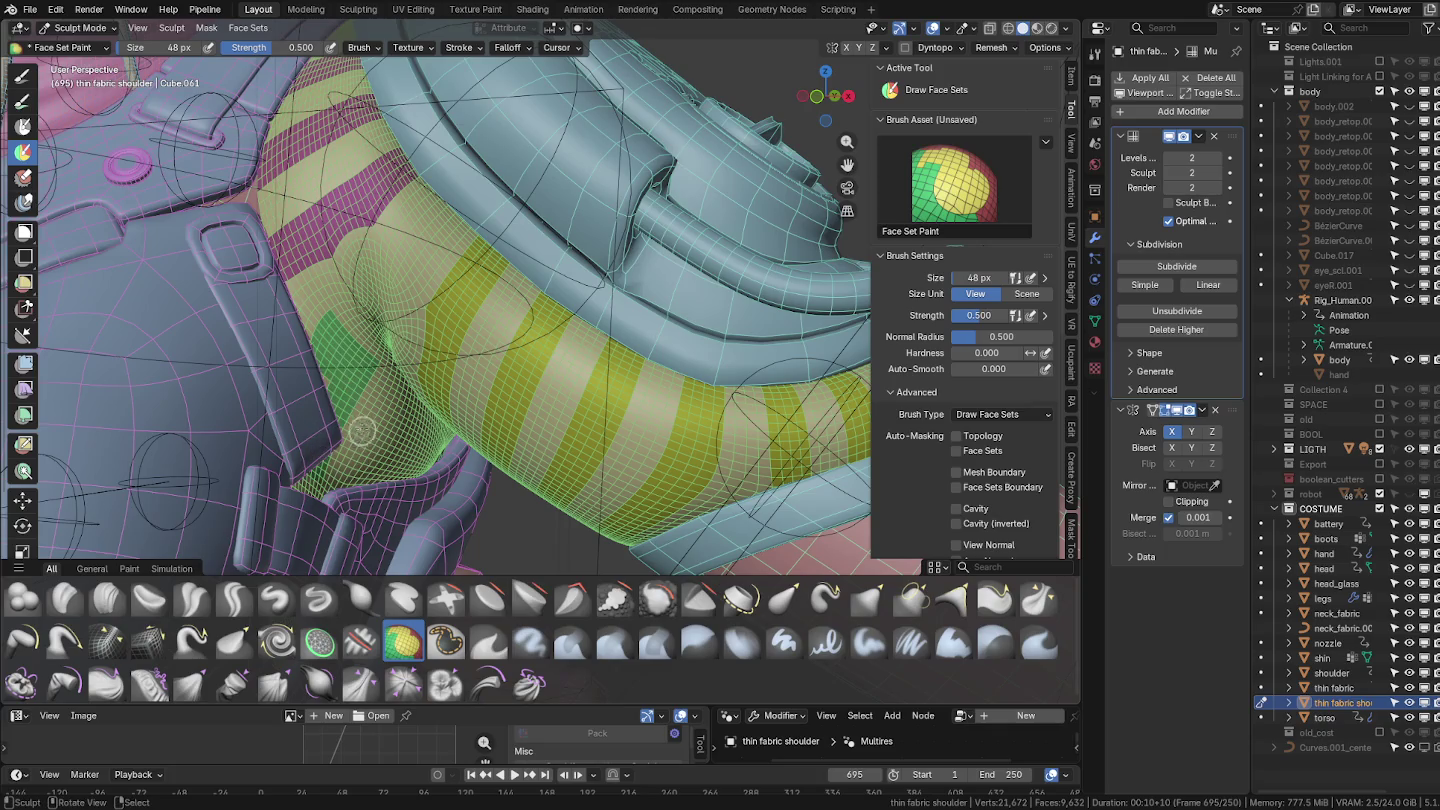
pyautogui.moveTo(349, 348); pyautogui.dragTo(300, 449)
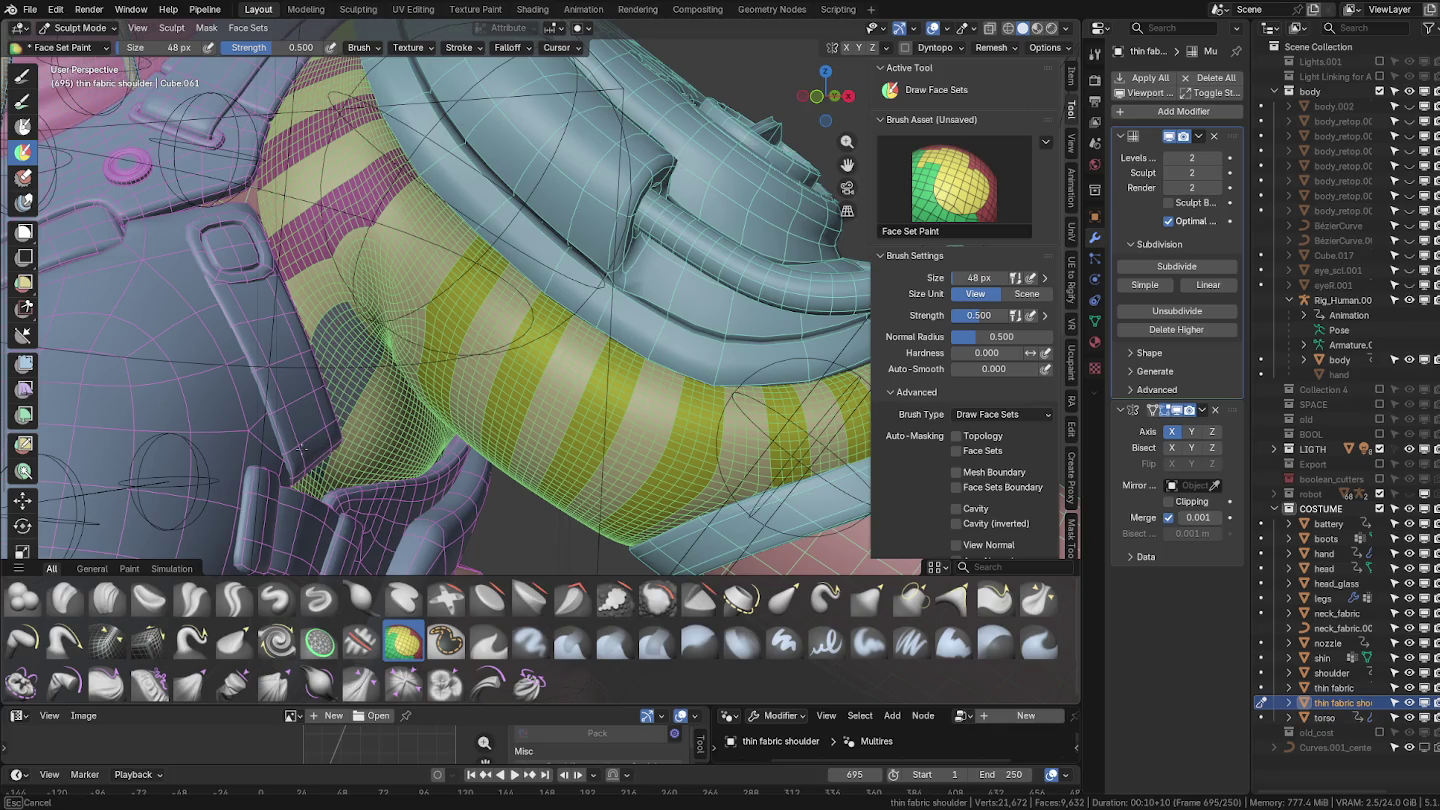
# Paint a magenta face set along the shoulder-pad edge.
pyautogui.moveTo(358, 428); pyautogui.dragTo(213, 385, button='middle')
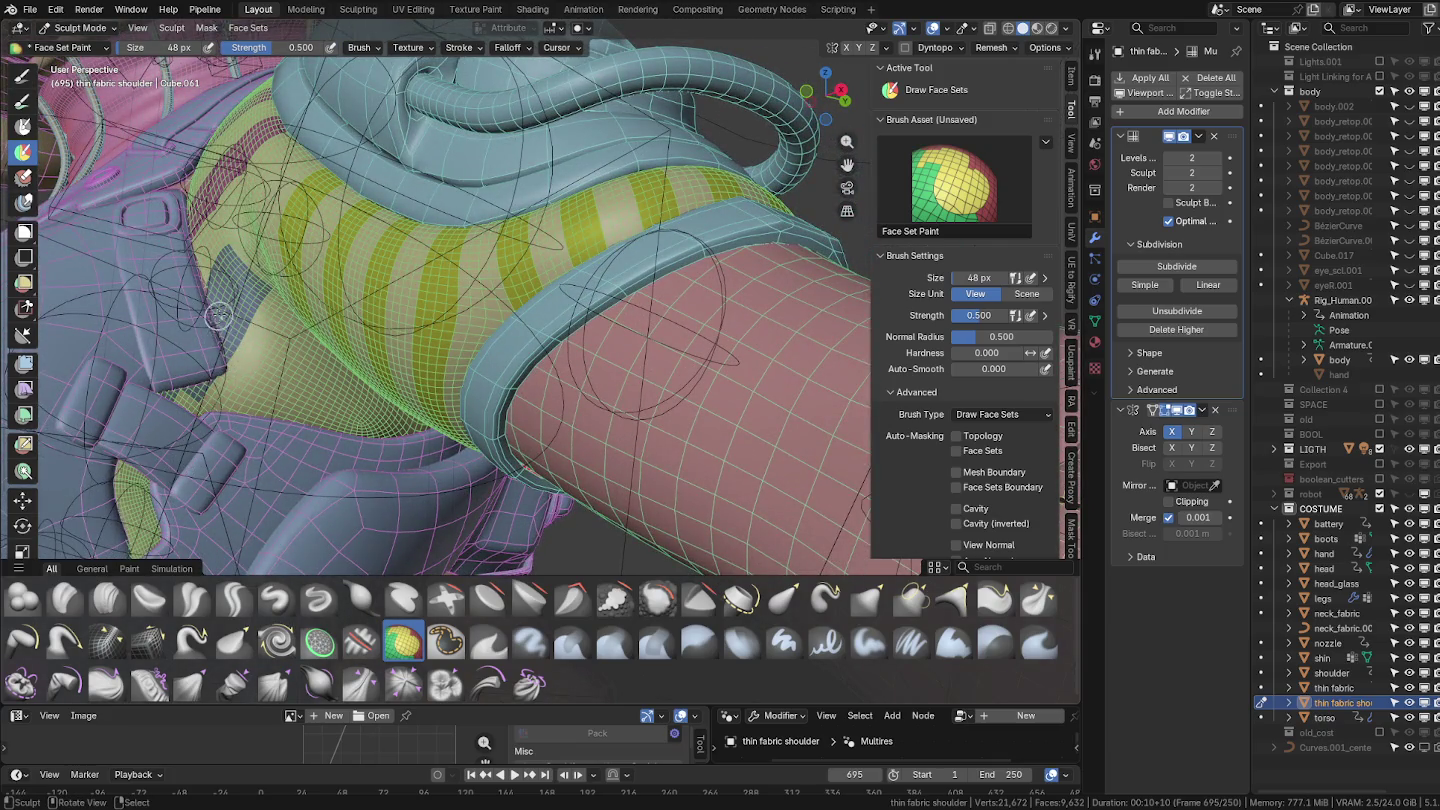
pyautogui.moveTo(156, 497); pyautogui.dragTo(268, 452, button='middle')
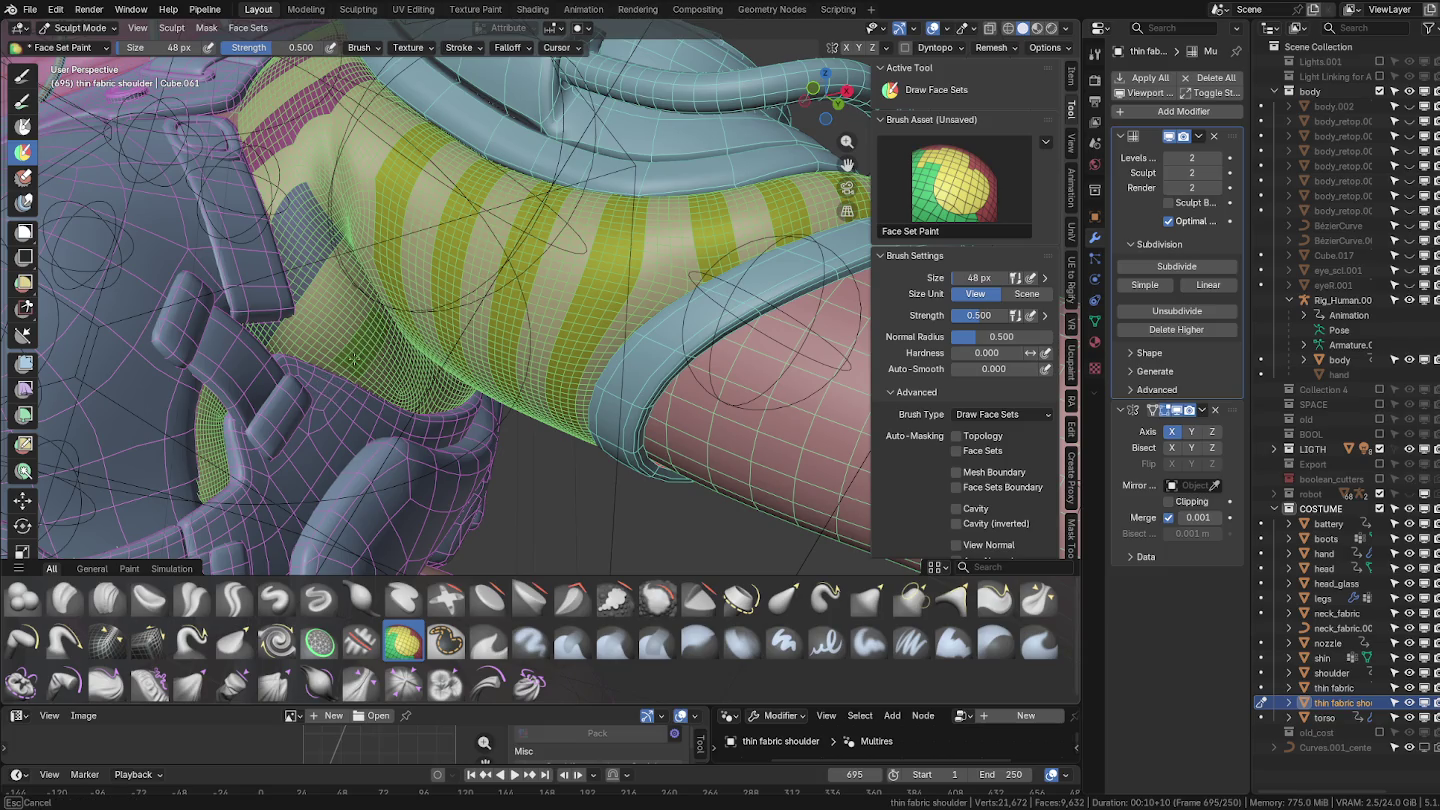
pyautogui.moveTo(370, 353)
pyautogui.mouseDown(button='middle')
pyautogui.moveTo(330, 318)
pyautogui.moveTo(420, 300)
pyautogui.mouseUp(button='middle')
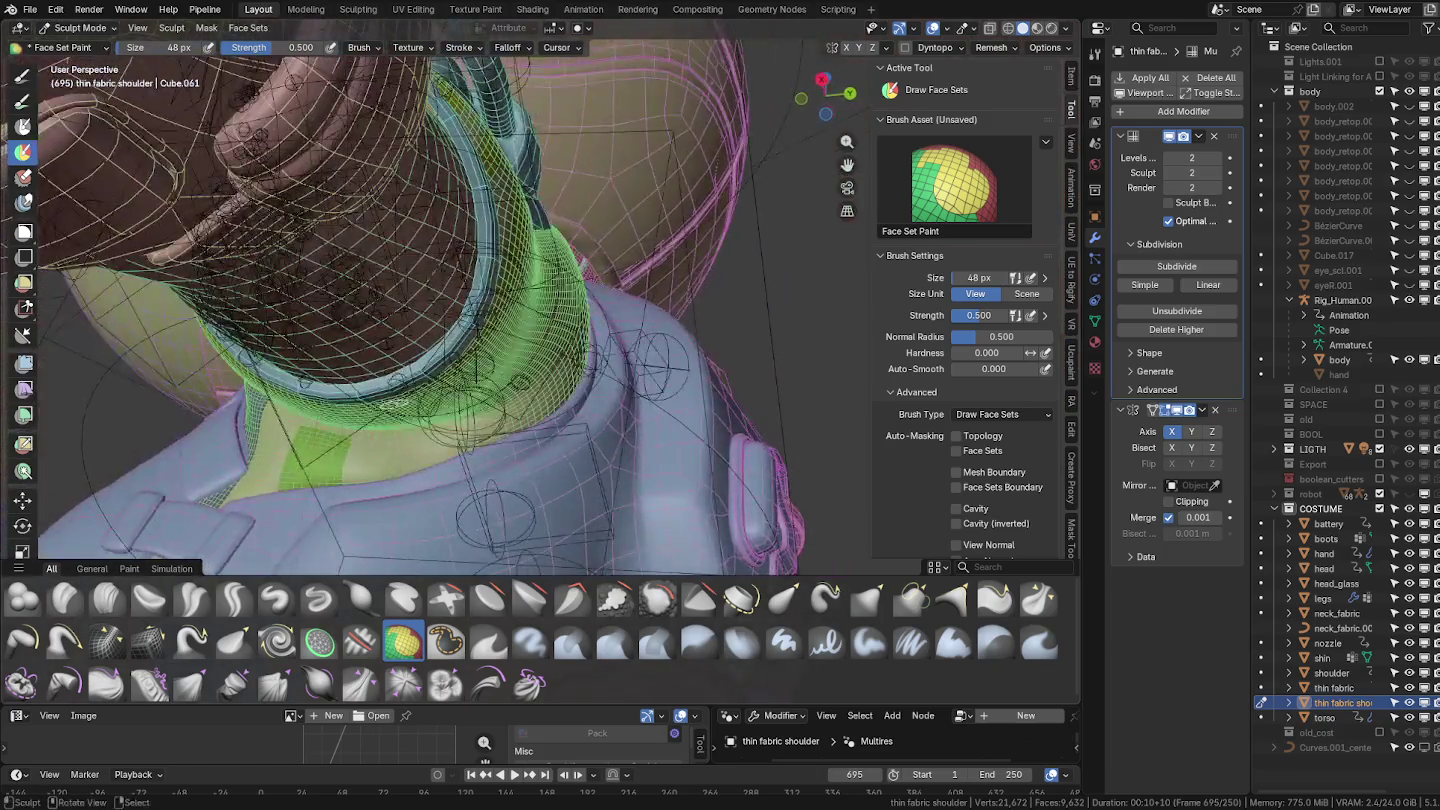
pyautogui.moveTo(396, 416)
pyautogui.mouseDown(button='middle')
pyautogui.moveTo(465, 272)
pyautogui.moveTo(494, 259)
pyautogui.mouseUp(button='middle')
pyautogui.scroll(2, 436, 260)
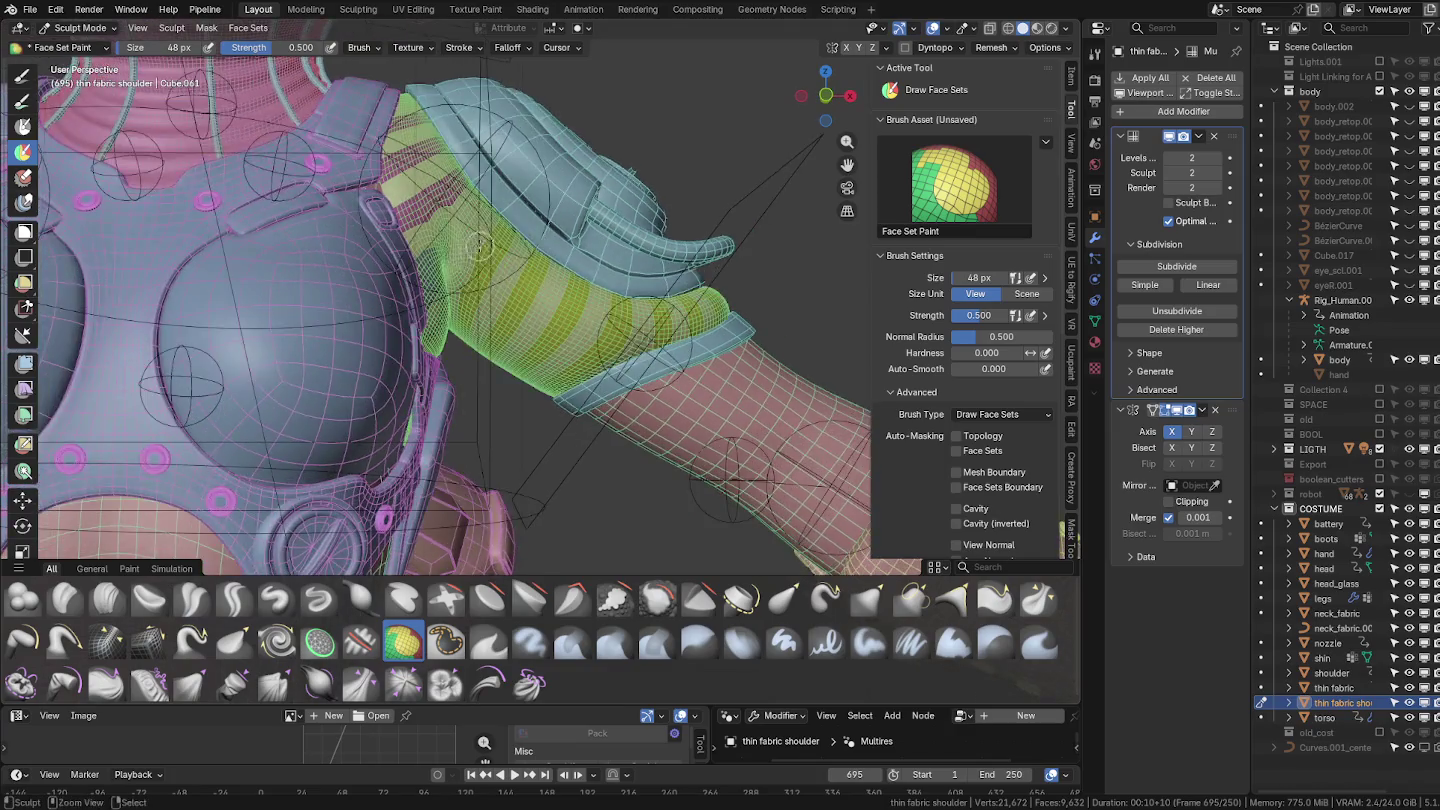
pyautogui.scroll(2, 476, 250)
pyautogui.scroll(2, 467, 225)
pyautogui.scroll(3, 472, 172)
pyautogui.moveTo(472, 160); pyautogui.dragTo(443, 220)
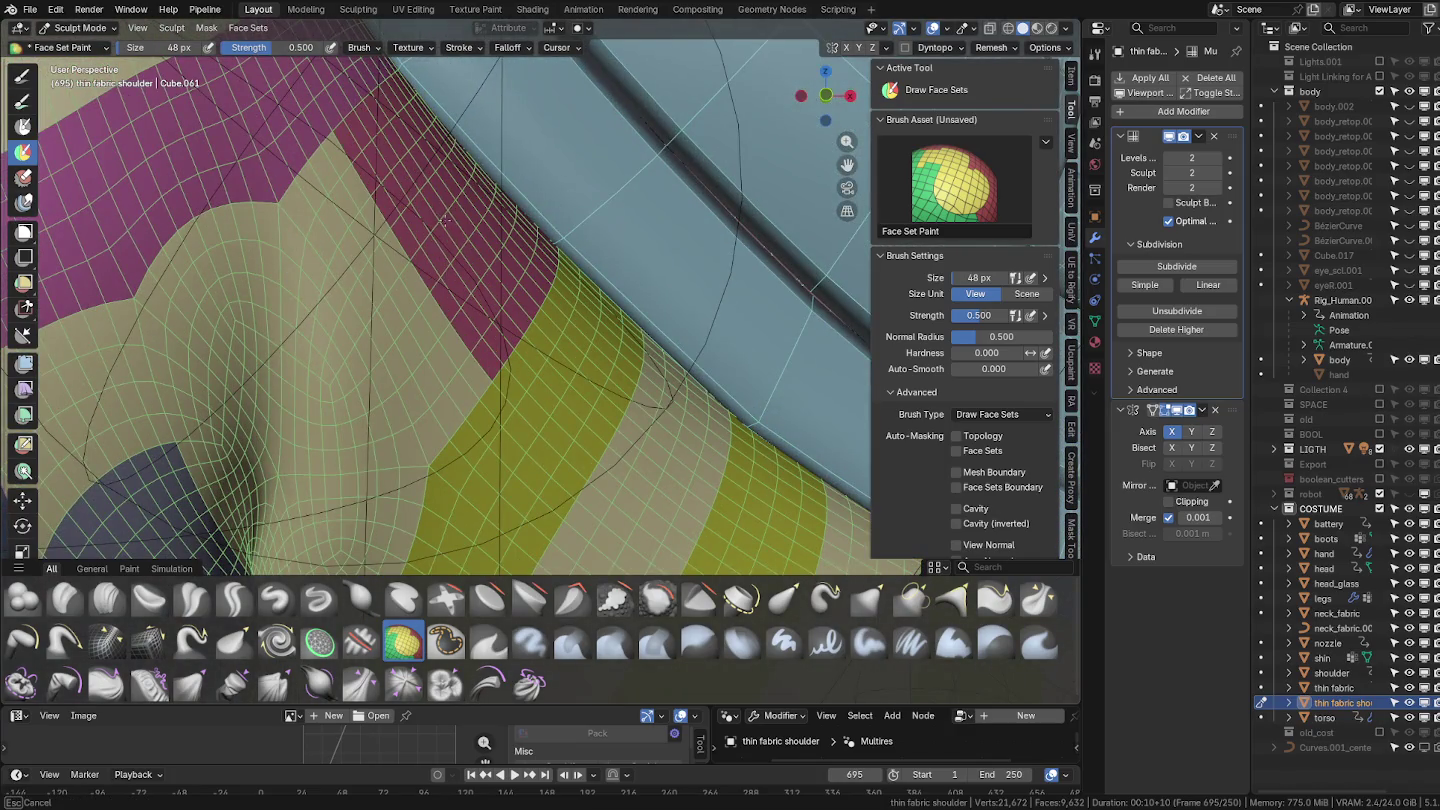
# Return to sculpting, frame the whole shoulder and arm, and load the Inflate Cloth brush.
pyautogui.scroll(-3, 430, 362)
pyautogui.scroll(-2, 480, 390)
pyautogui.press('Tab')
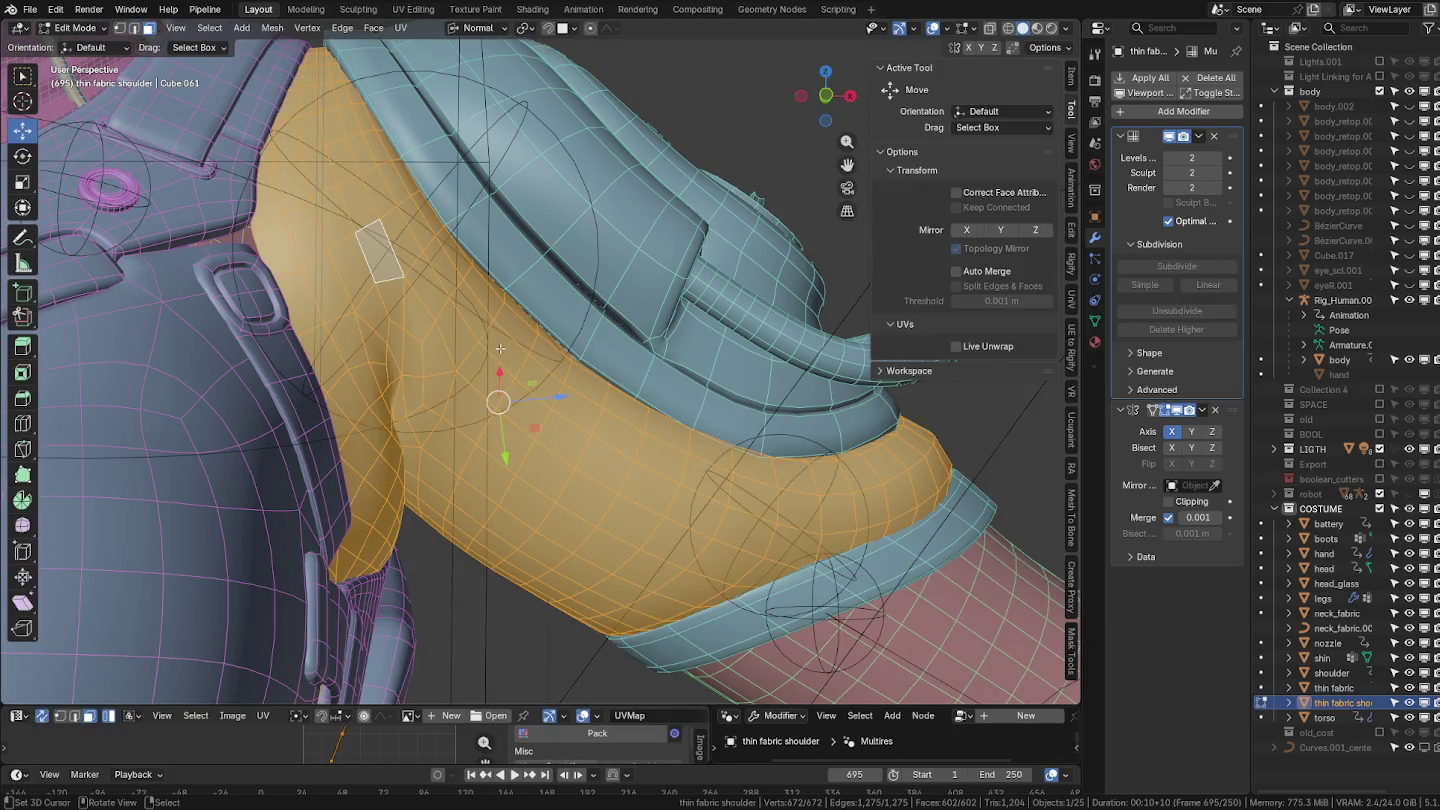
pyautogui.hotkey('ctrl', 'Tab')
pyautogui.press('2')
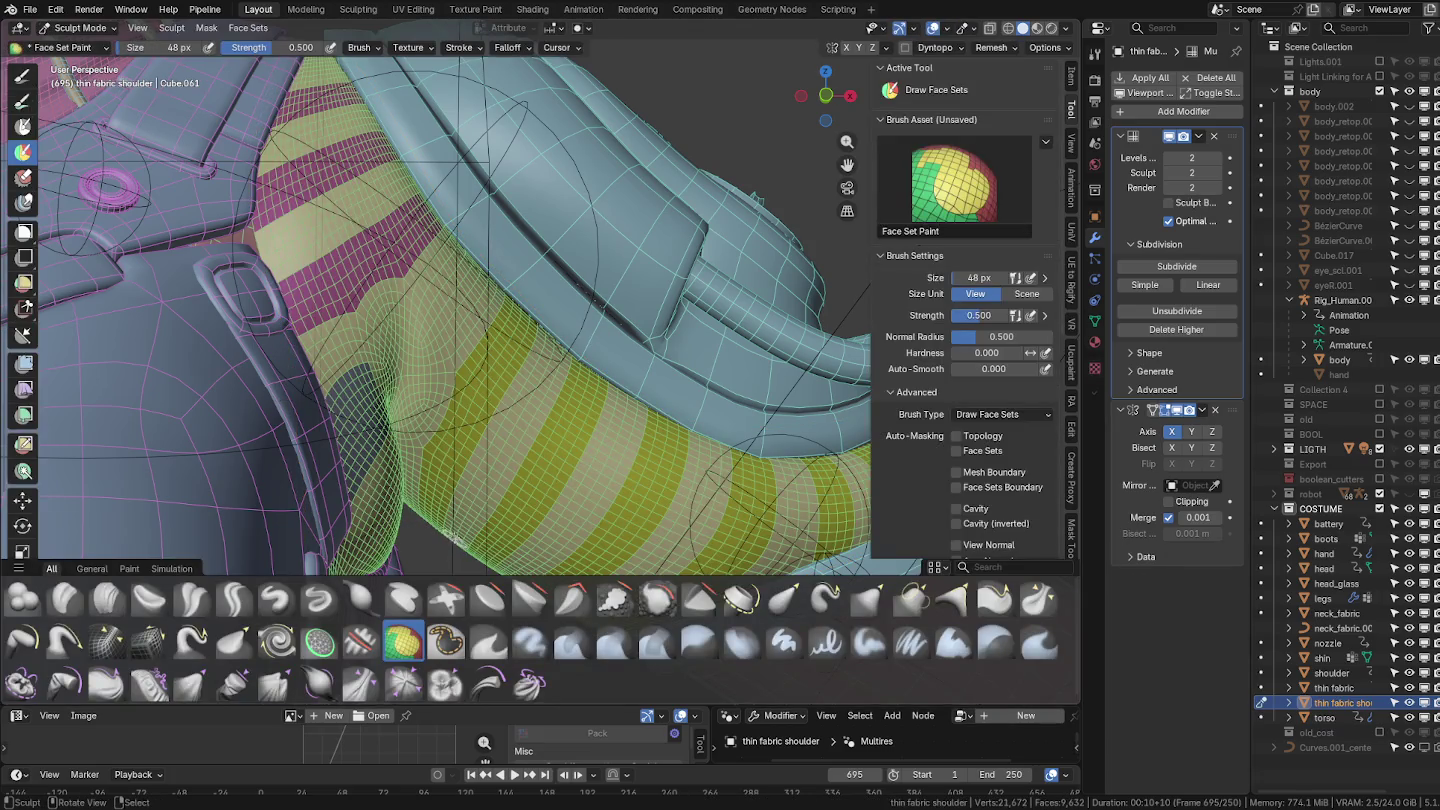
pyautogui.scroll(-3, 639, 485)
pyautogui.scroll(-2, 668, 467)
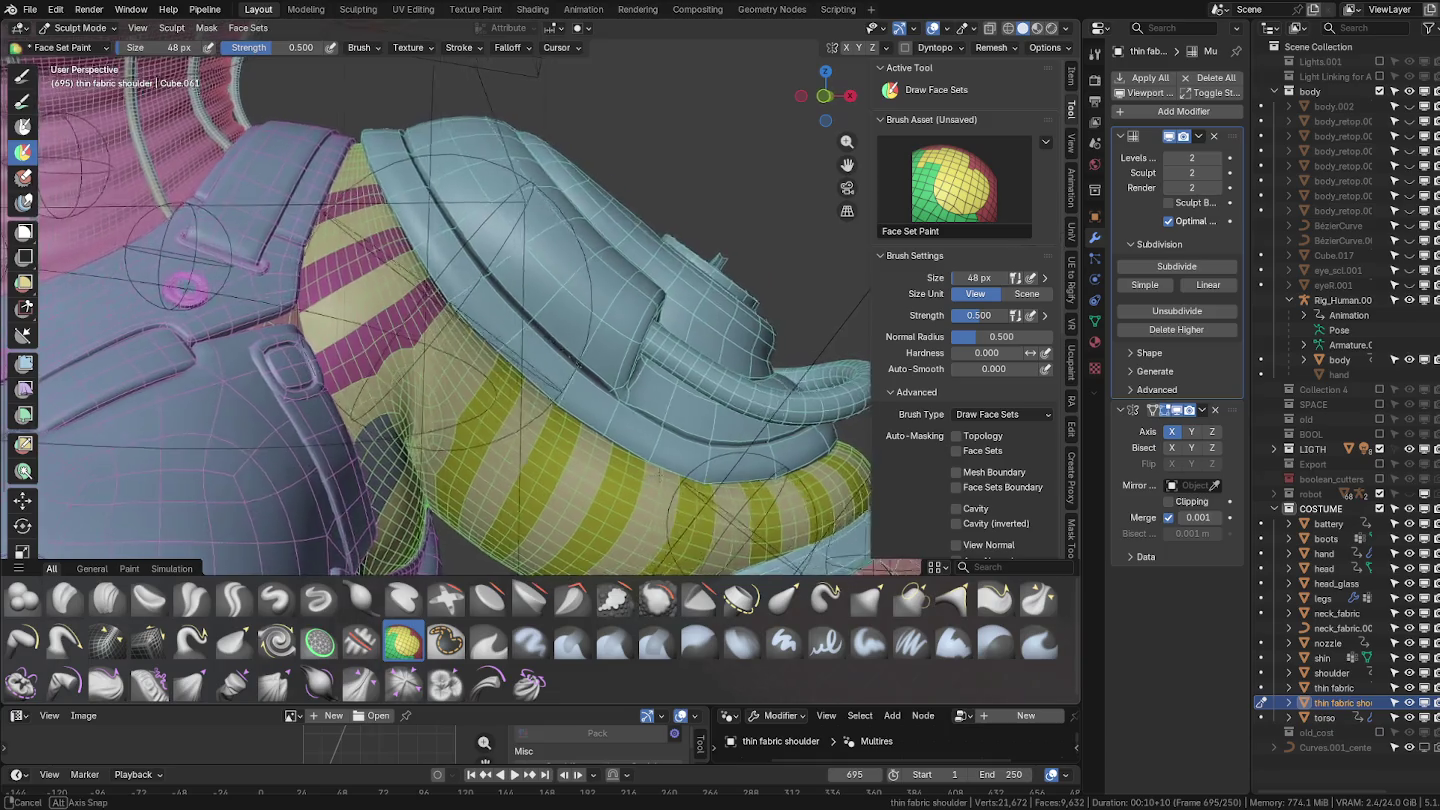
pyautogui.keyDown('shift'); pyautogui.moveTo(637, 485); pyautogui.dragTo(611, 353, button='middle'); pyautogui.keyUp('shift')
pyautogui.scroll(1, 611, 354)
pyautogui.hotkey('alt', 'w')
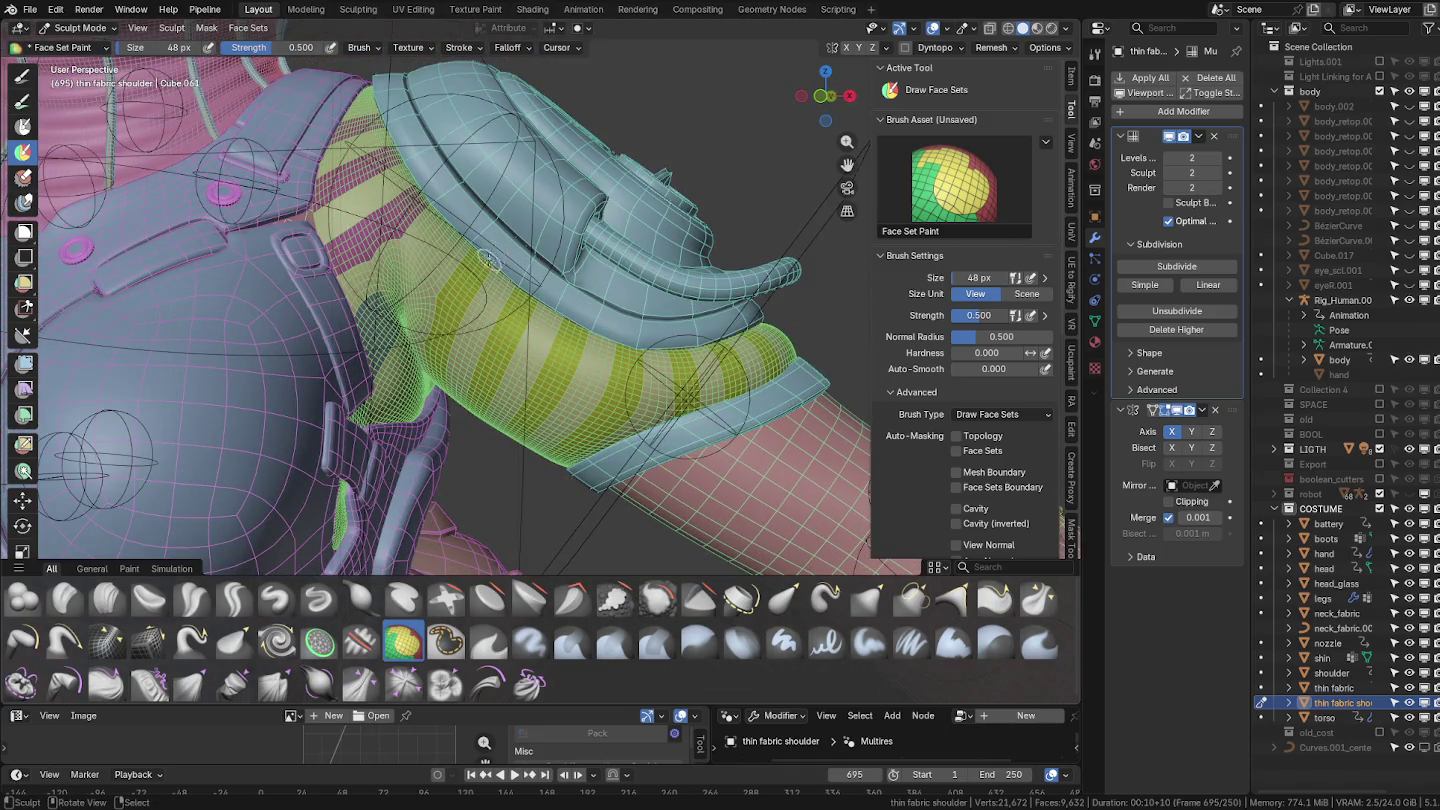
pyautogui.click(318, 683)
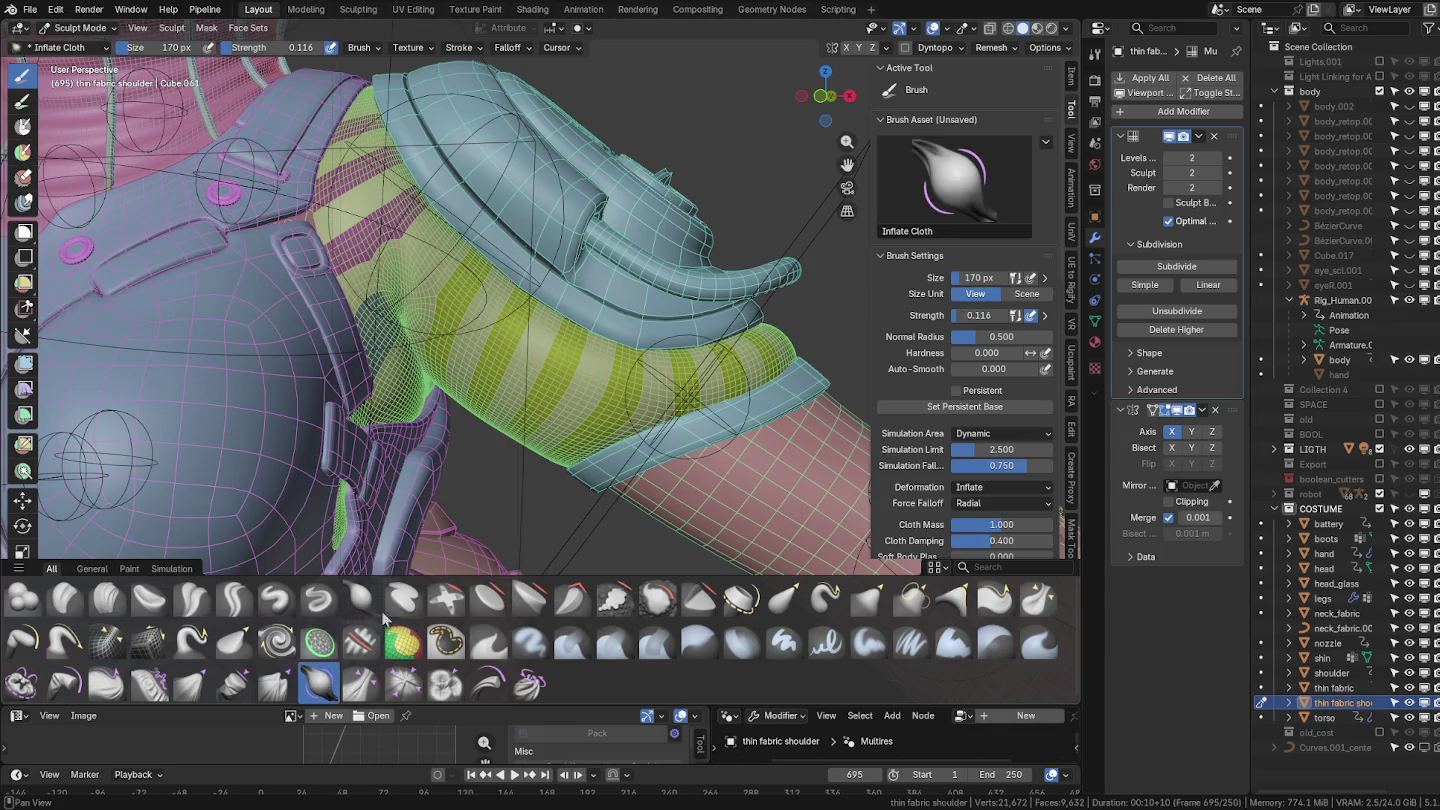
# Turn off the wireframe overlay on the sleeve.
pyautogui.click(935, 28)
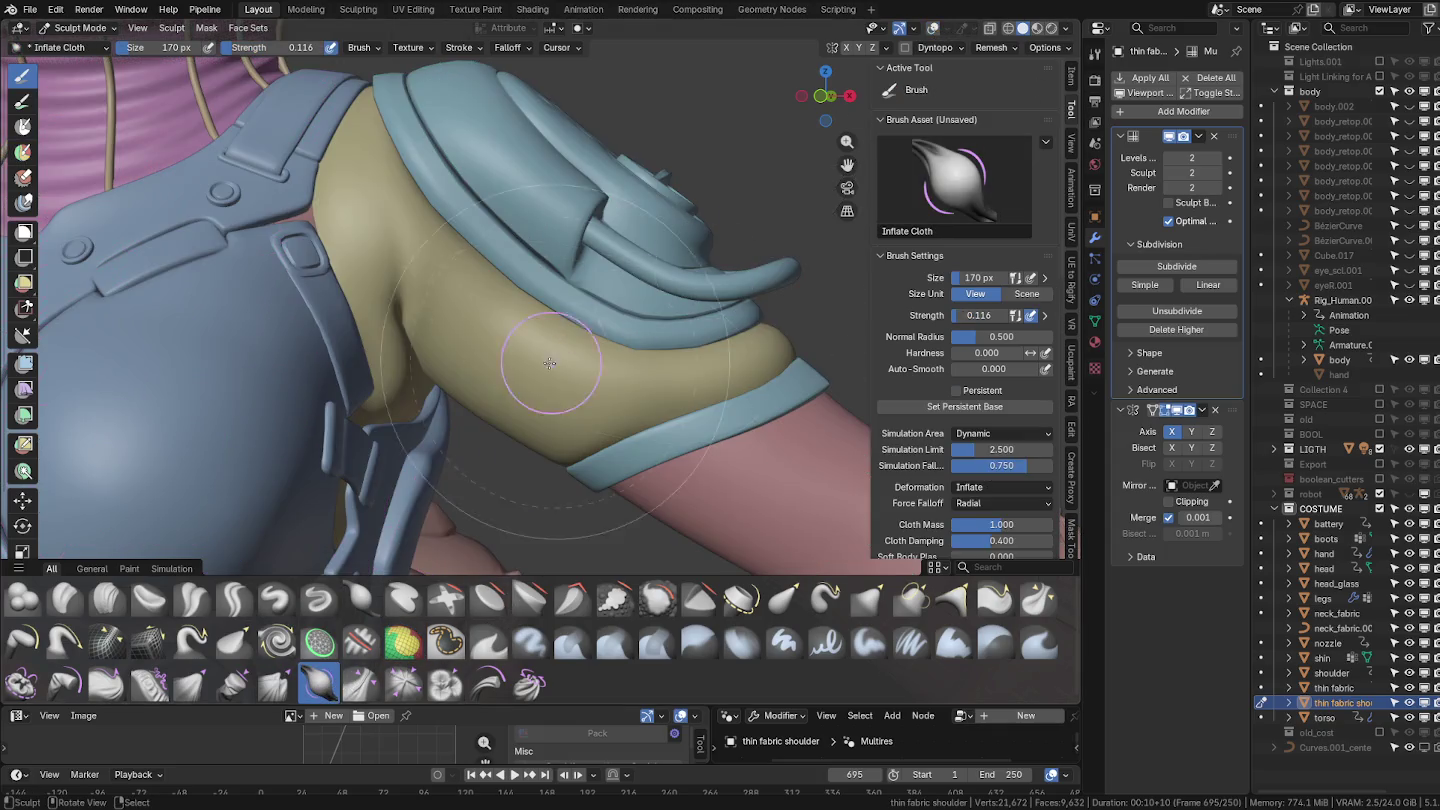
pyautogui.moveTo(655, 340); pyautogui.dragTo(588, 358, button='middle')
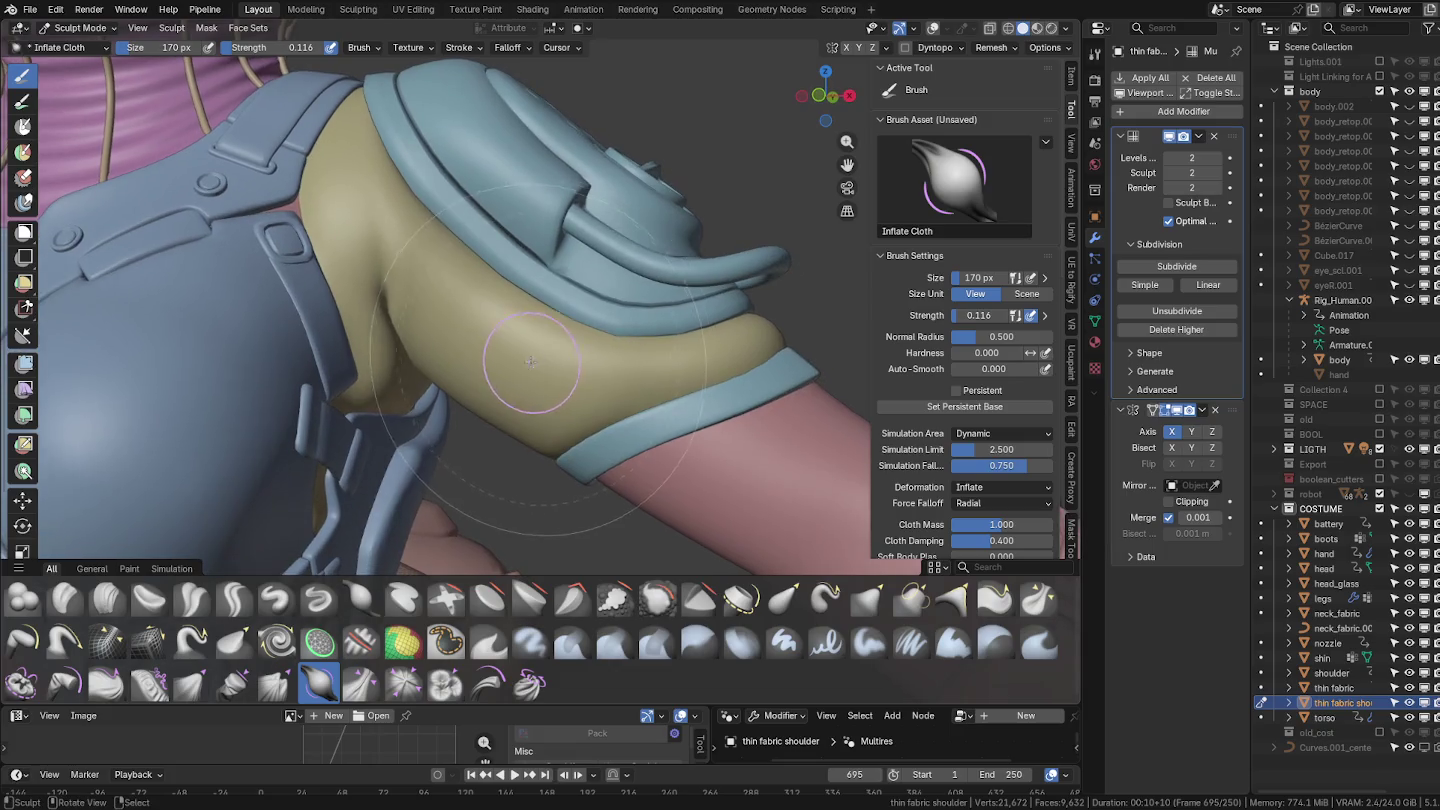
pyautogui.click(933, 28)
pyautogui.click(946, 28)
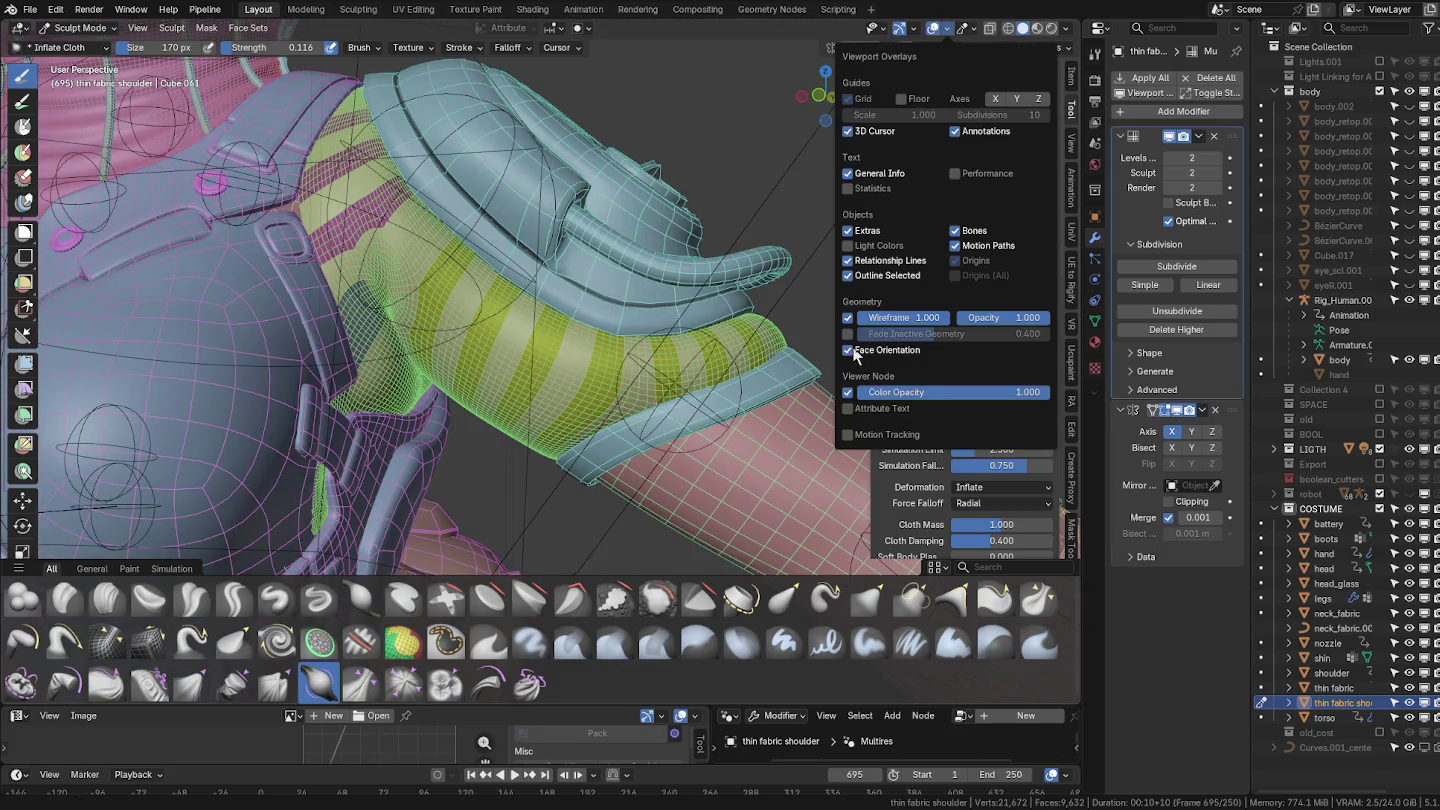
pyautogui.click(849, 318)
pyautogui.moveTo(540, 390); pyautogui.dragTo(508, 325, button='middle')
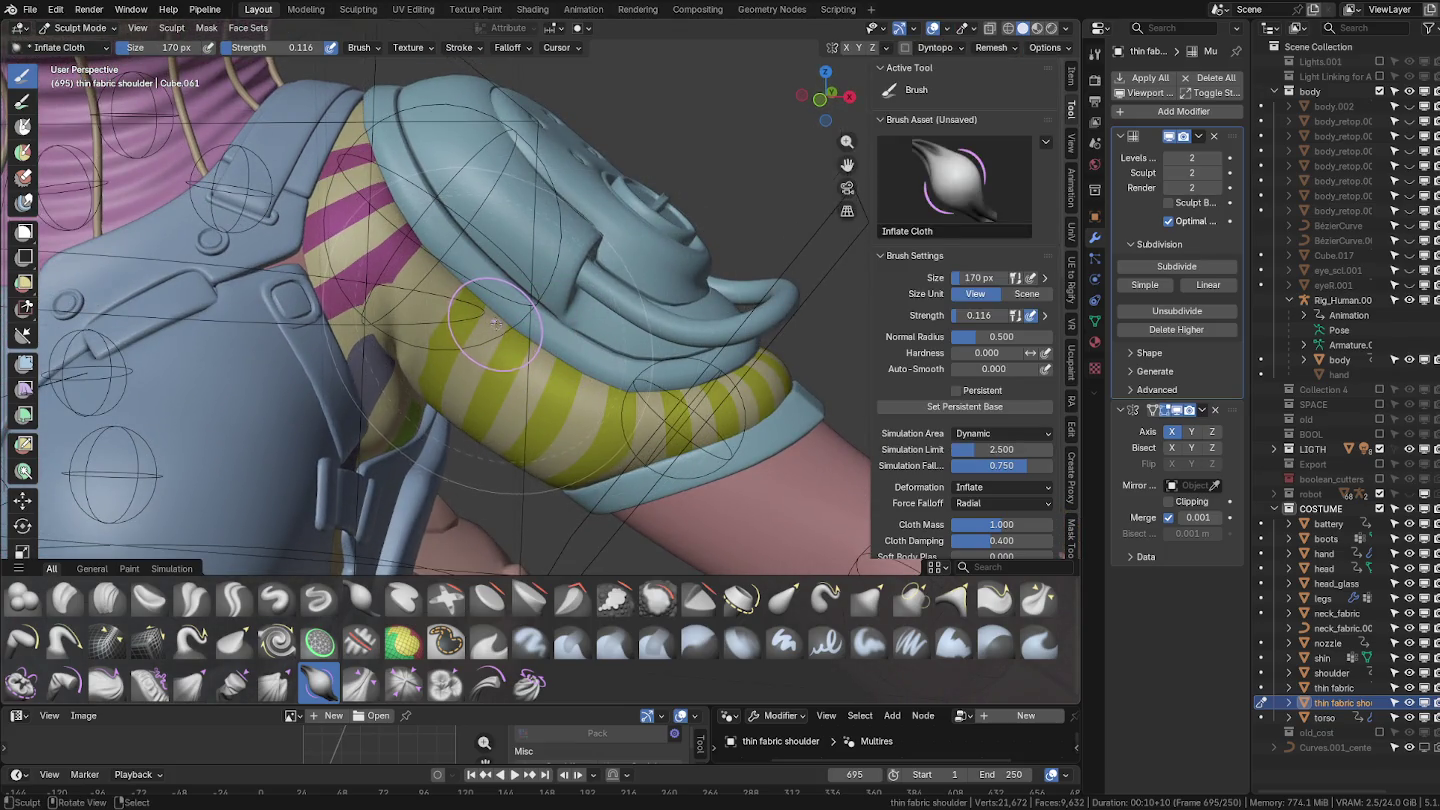
# Inflate the striped sleeve fabric into ridges with a 564 px cloth brush.
pyautogui.moveTo(452, 338); pyautogui.dragTo(396, 480)
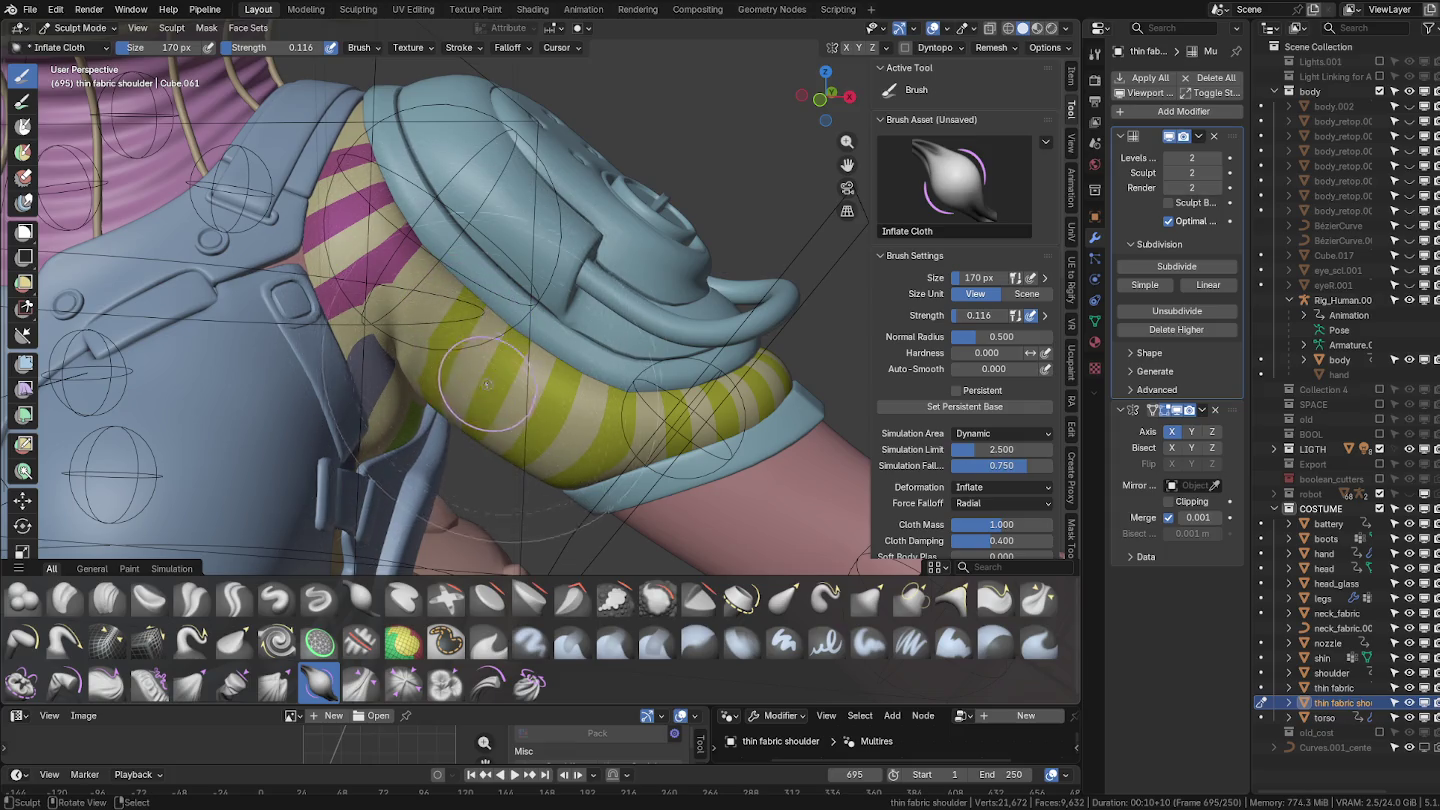
pyautogui.press('f')
pyautogui.click(475, 314)
pyautogui.moveTo(475, 314)
pyautogui.mouseDown()
pyautogui.moveTo(600, 400)
pyautogui.moveTo(418, 285)
pyautogui.moveTo(366, 202)
pyautogui.moveTo(390, 232)
pyautogui.mouseUp()
pyautogui.moveTo(390, 232)
pyautogui.mouseDown(button='middle')
pyautogui.moveTo(405, 346)
pyautogui.moveTo(317, 384)
pyautogui.mouseUp(button='middle')
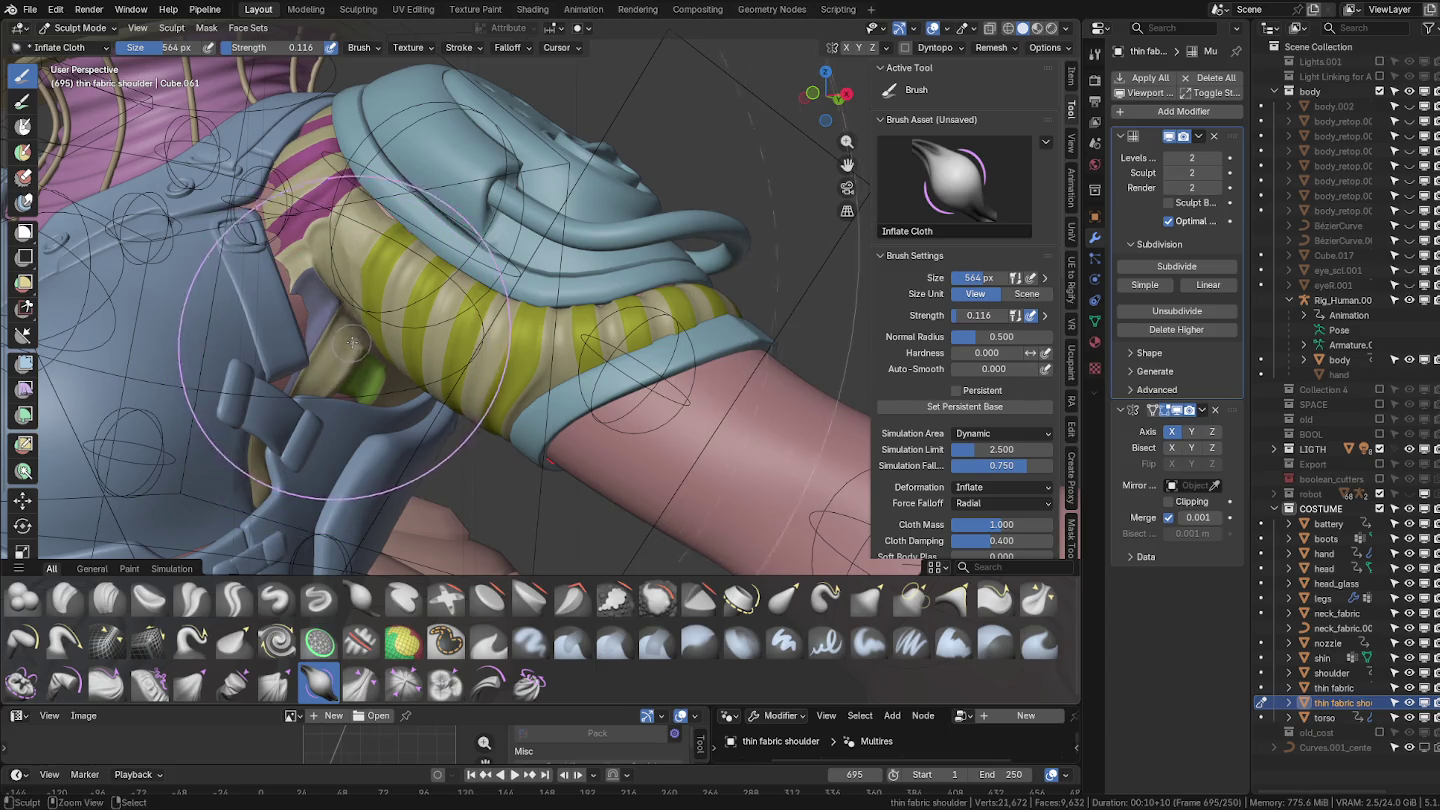
pyautogui.moveTo(321, 347)
pyautogui.mouseDown(button='middle')
pyautogui.moveTo(333, 398)
pyautogui.moveTo(300, 375)
pyautogui.mouseUp(button='middle')
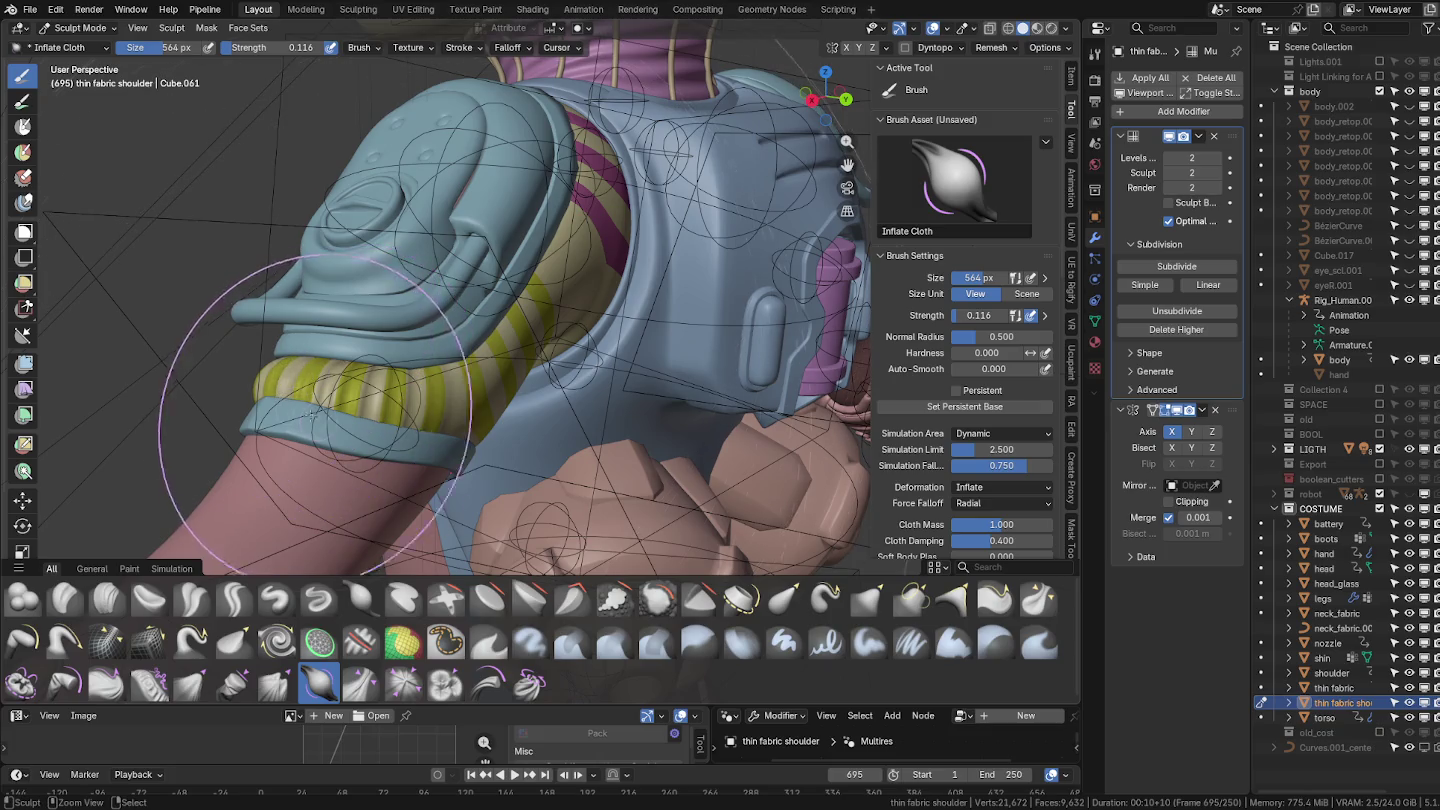
pyautogui.moveTo(460, 350)
pyautogui.mouseDown(button='middle')
pyautogui.moveTo(485, 337)
pyautogui.moveTo(428, 309)
pyautogui.moveTo(556, 268)
pyautogui.moveTo(603, 205)
pyautogui.moveTo(530, 415)
pyautogui.moveTo(605, 333)
pyautogui.mouseUp(button='middle')
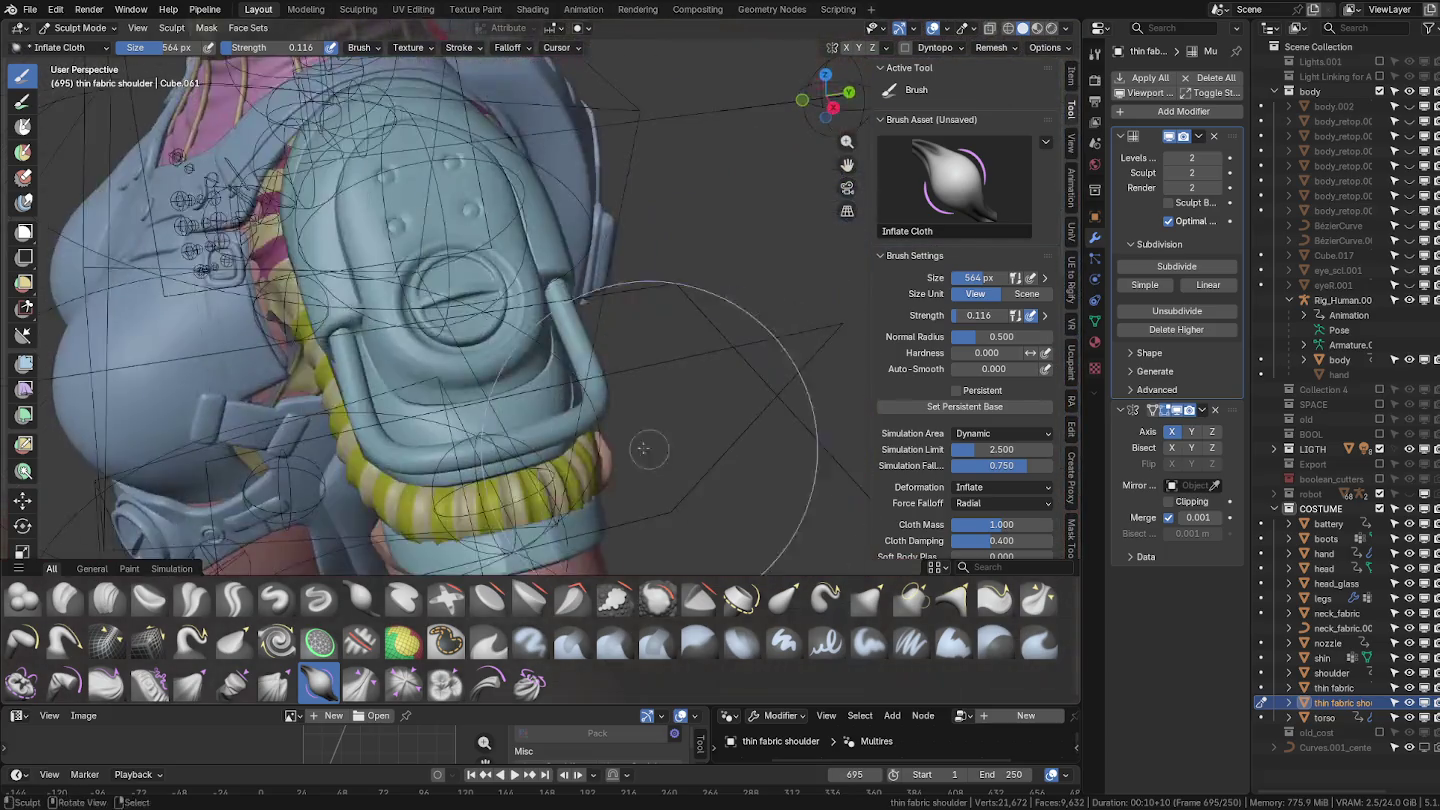
# Cycle through Object Mode back to Sculpt Mode and load the Inflate/Deflate brush.
pyautogui.hotkey('ctrl', 'Tab')
pyautogui.click(460, 368)
pyautogui.moveTo(375, 395)
pyautogui.mouseDown(button='middle')
pyautogui.moveTo(513, 322)
pyautogui.moveTo(590, 444)
pyautogui.moveTo(568, 490)
pyautogui.moveTo(565, 340)
pyautogui.mouseUp(button='middle')
pyautogui.scroll(1, 568, 490)
pyautogui.hotkey('ctrl', 'Tab')
pyautogui.click(573, 410)
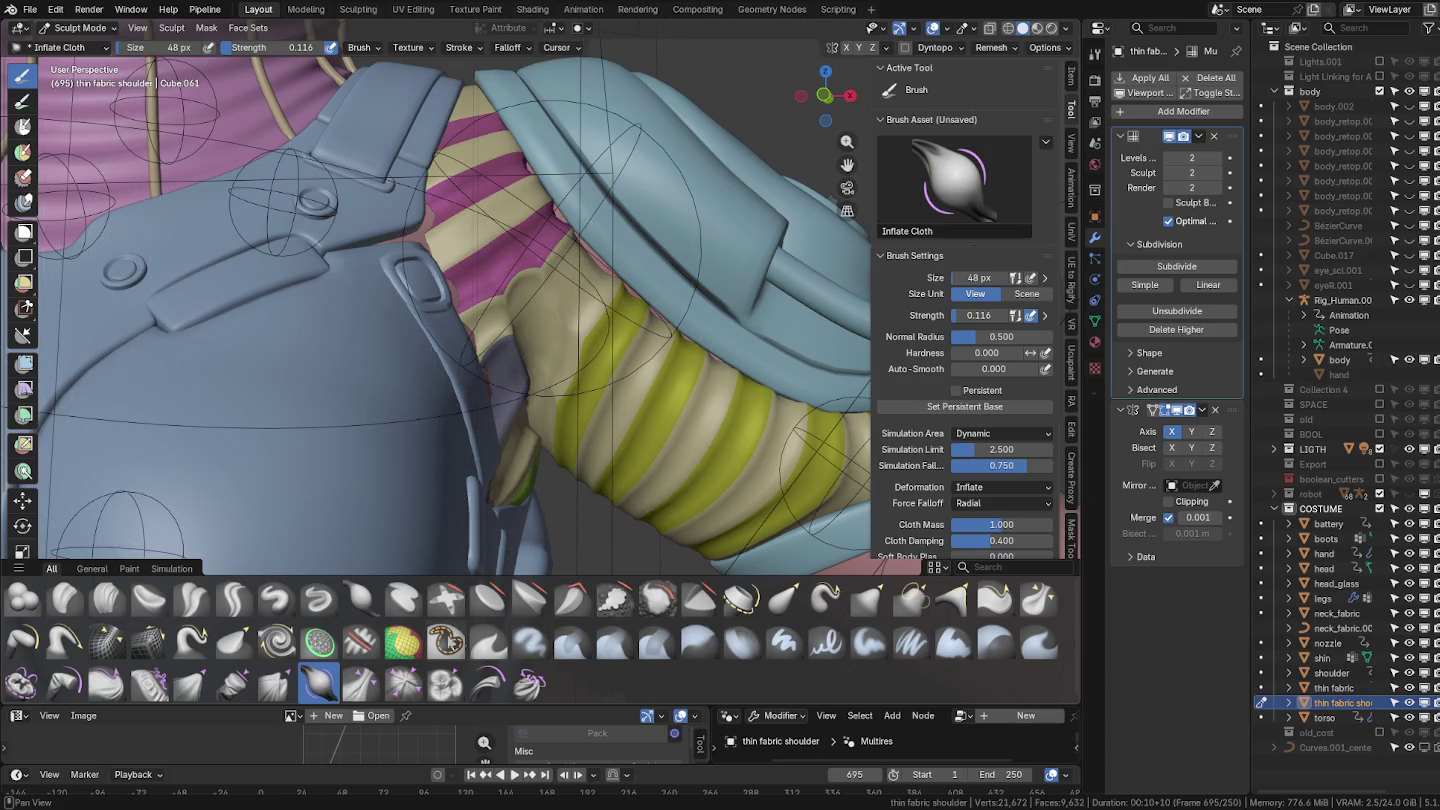
pyautogui.click(358, 600)
pyautogui.moveTo(450, 443)
pyautogui.mouseDown(button='middle')
pyautogui.moveTo(576, 390)
pyautogui.moveTo(503, 368)
pyautogui.mouseUp(button='middle')
# Turn off boundary auto-masking and set the brush size to 114 px.
pyautogui.press('f')
pyautogui.press('f')
pyautogui.click(522, 348)
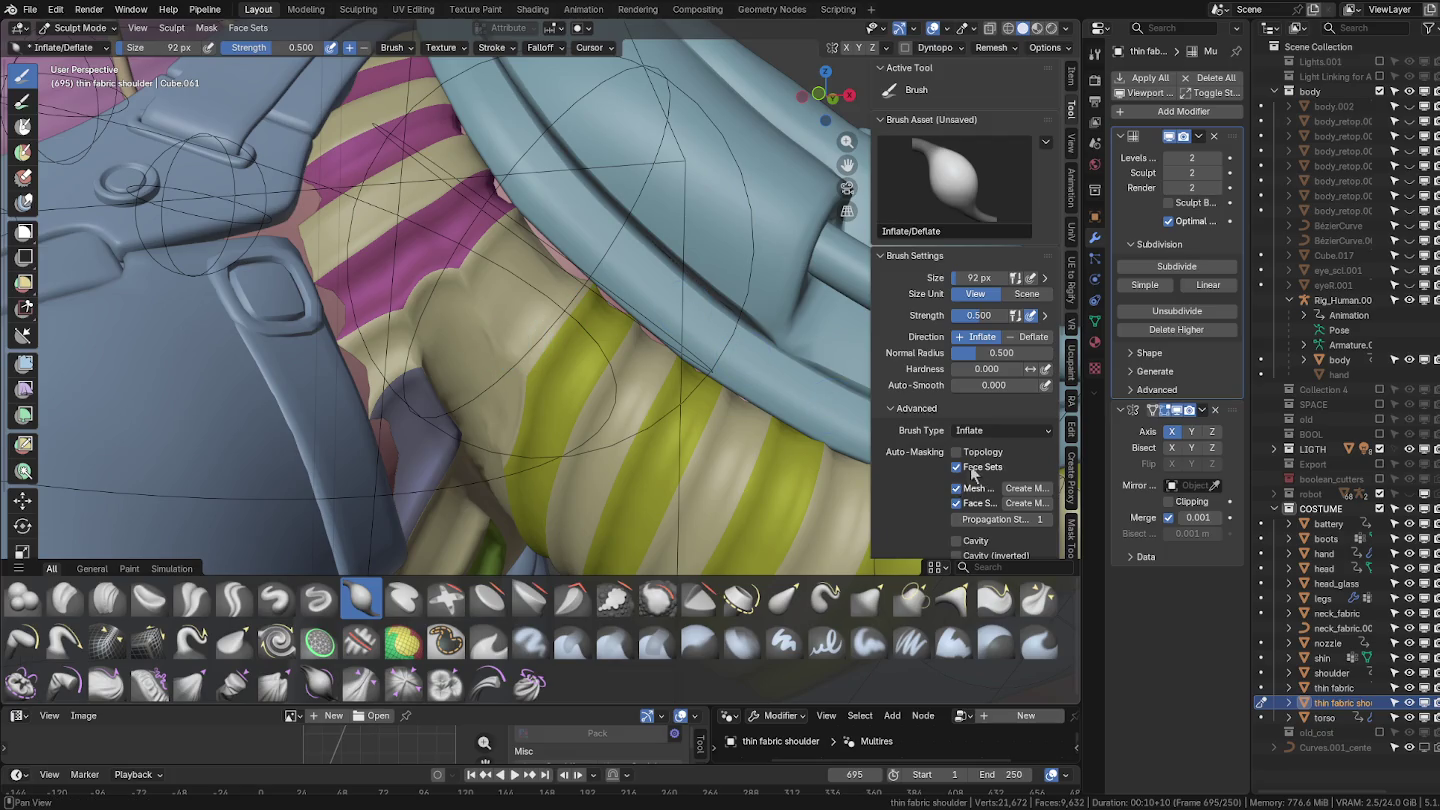
pyautogui.moveTo(956, 488); pyautogui.dragTo(956, 503)
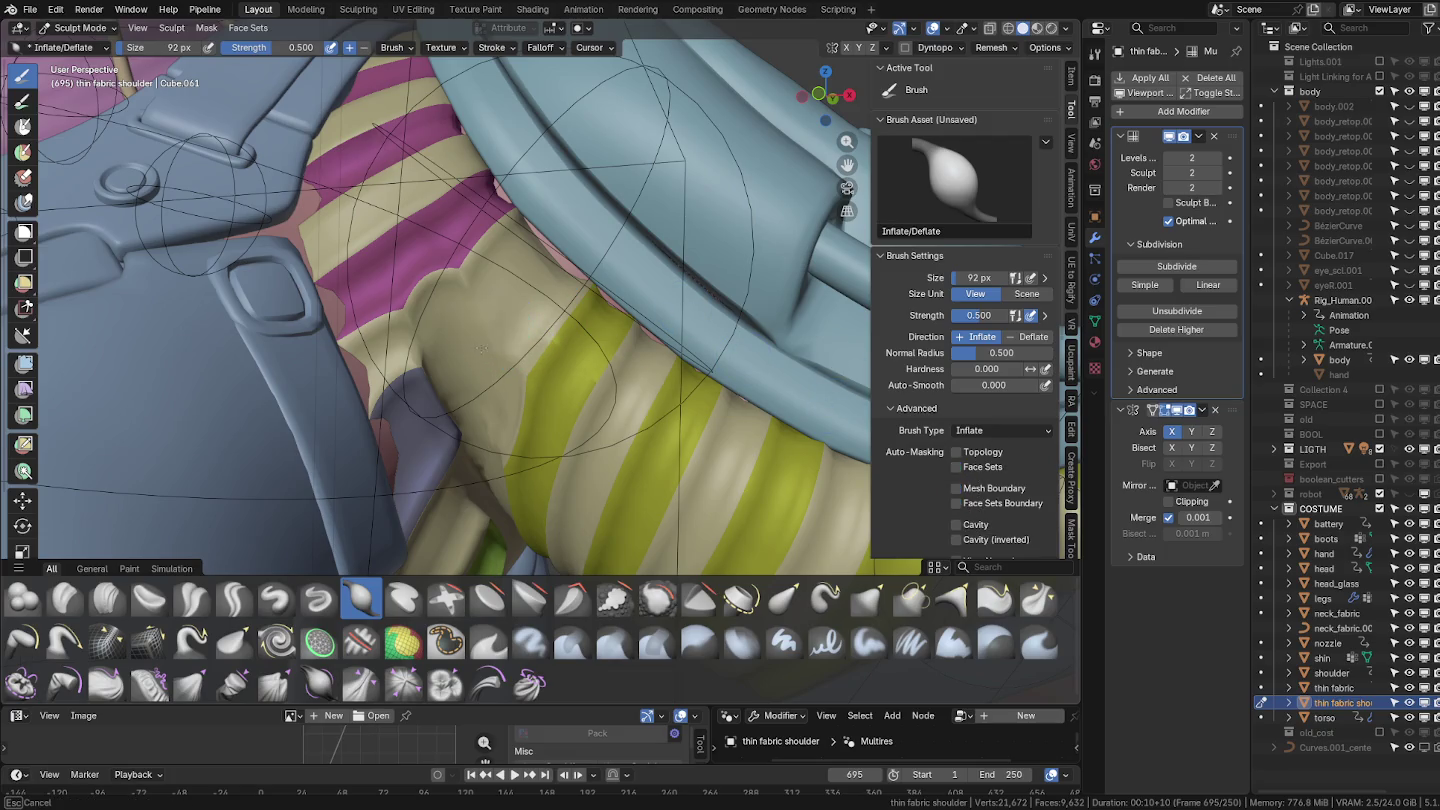
pyautogui.press('f')
pyautogui.click(465, 344)
pyautogui.press('f')
pyautogui.click(466, 359)
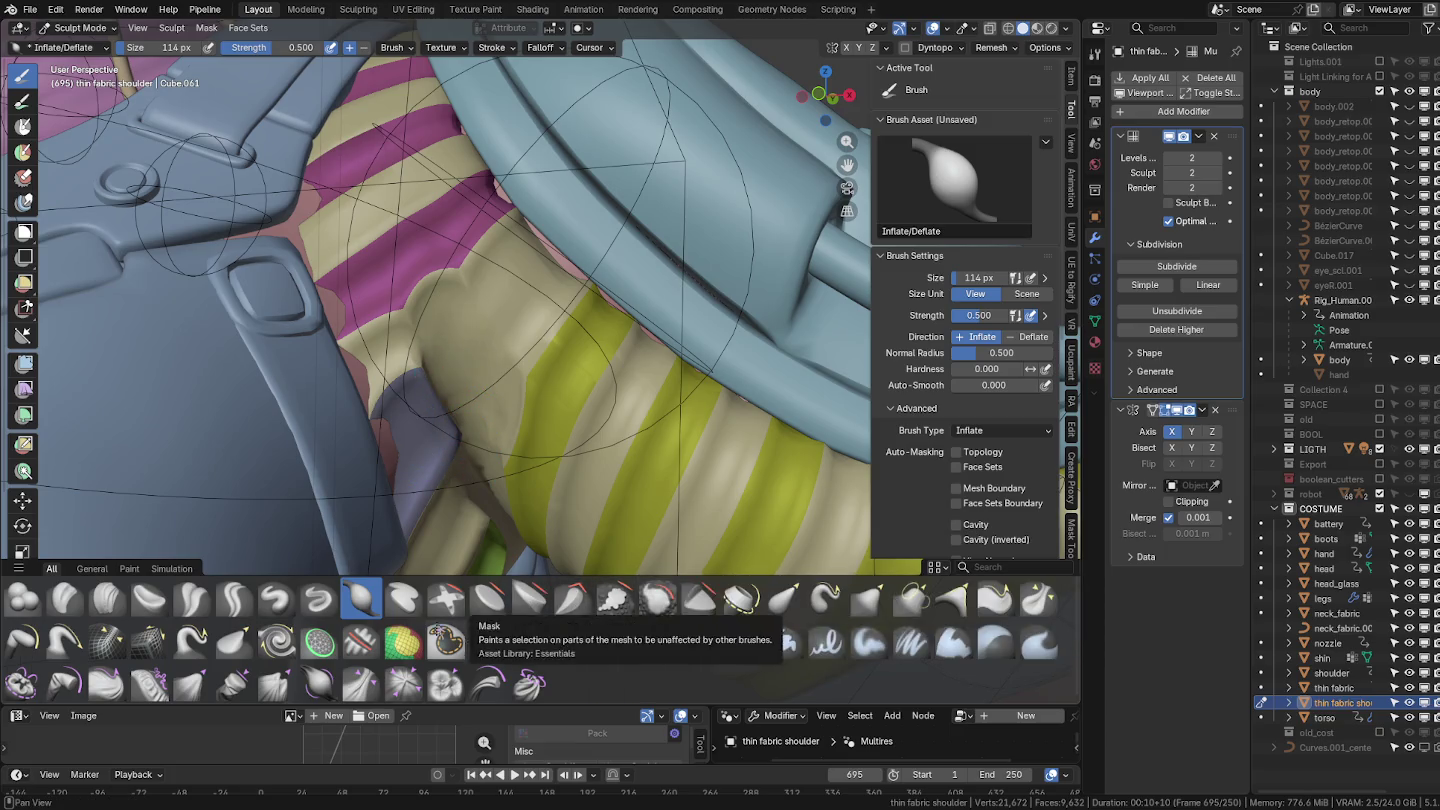
# Crease the fabric below the shoulder pad with Crease Sharp and Crease Polish brushes.
pyautogui.click(237, 608)
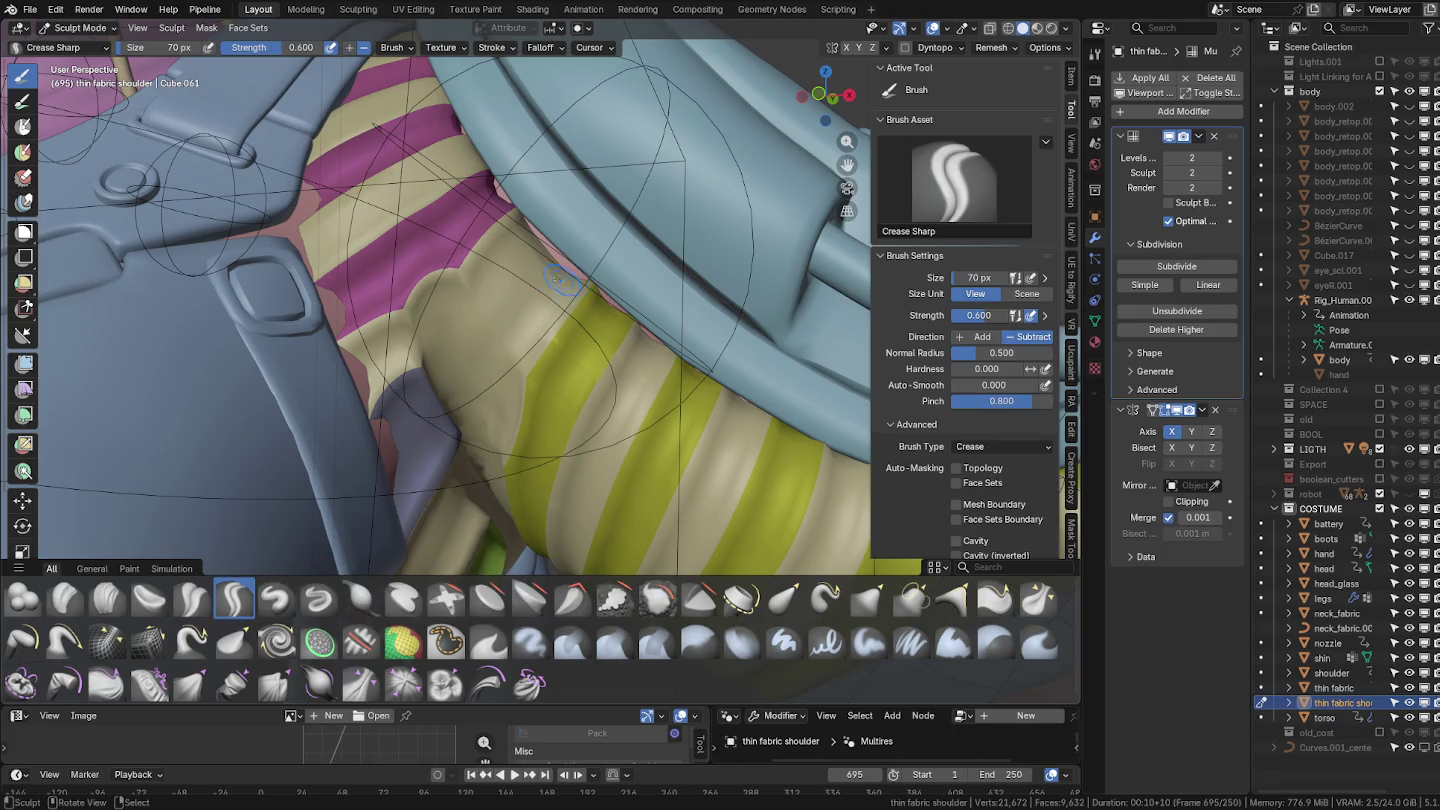
pyautogui.press('f')
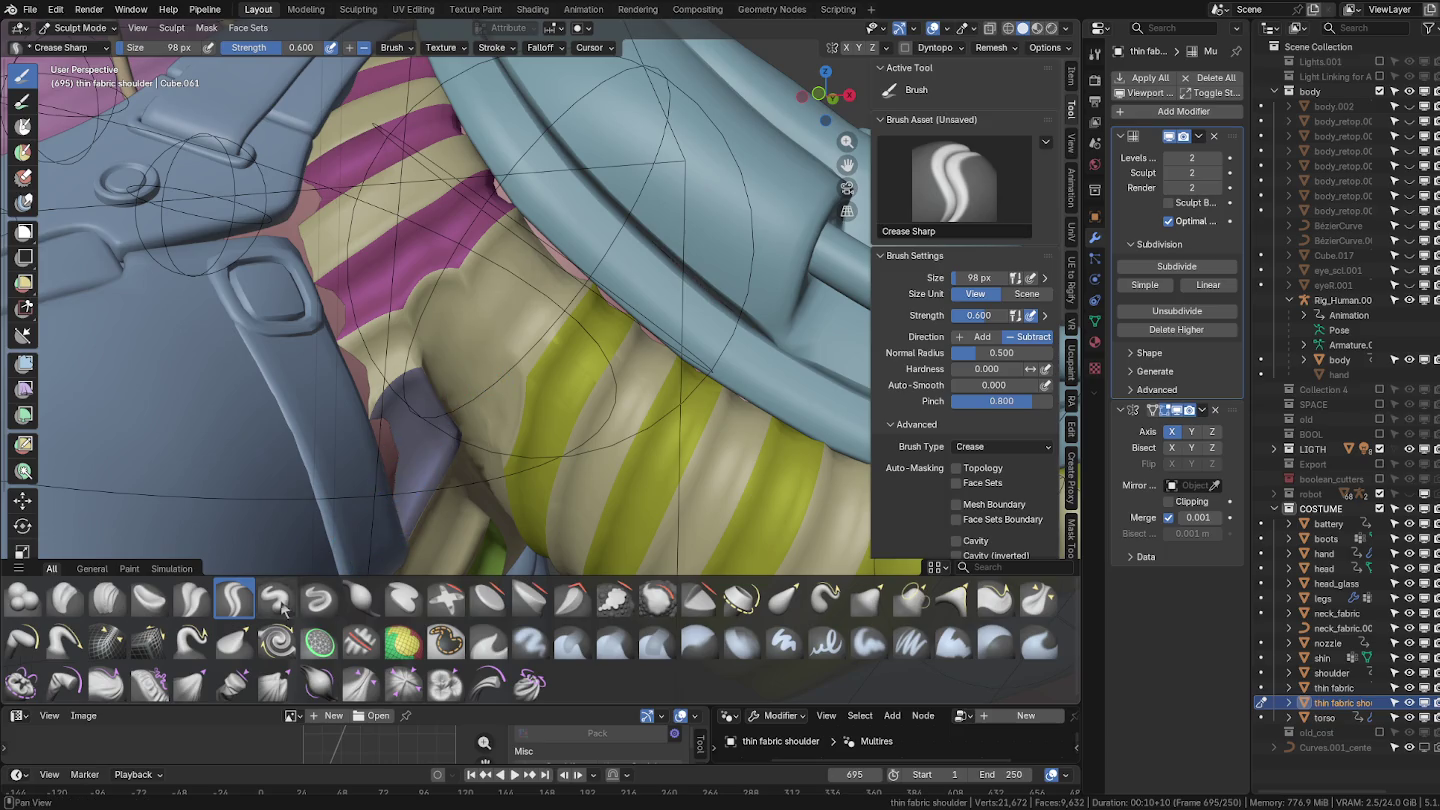
pyautogui.click(205, 602)
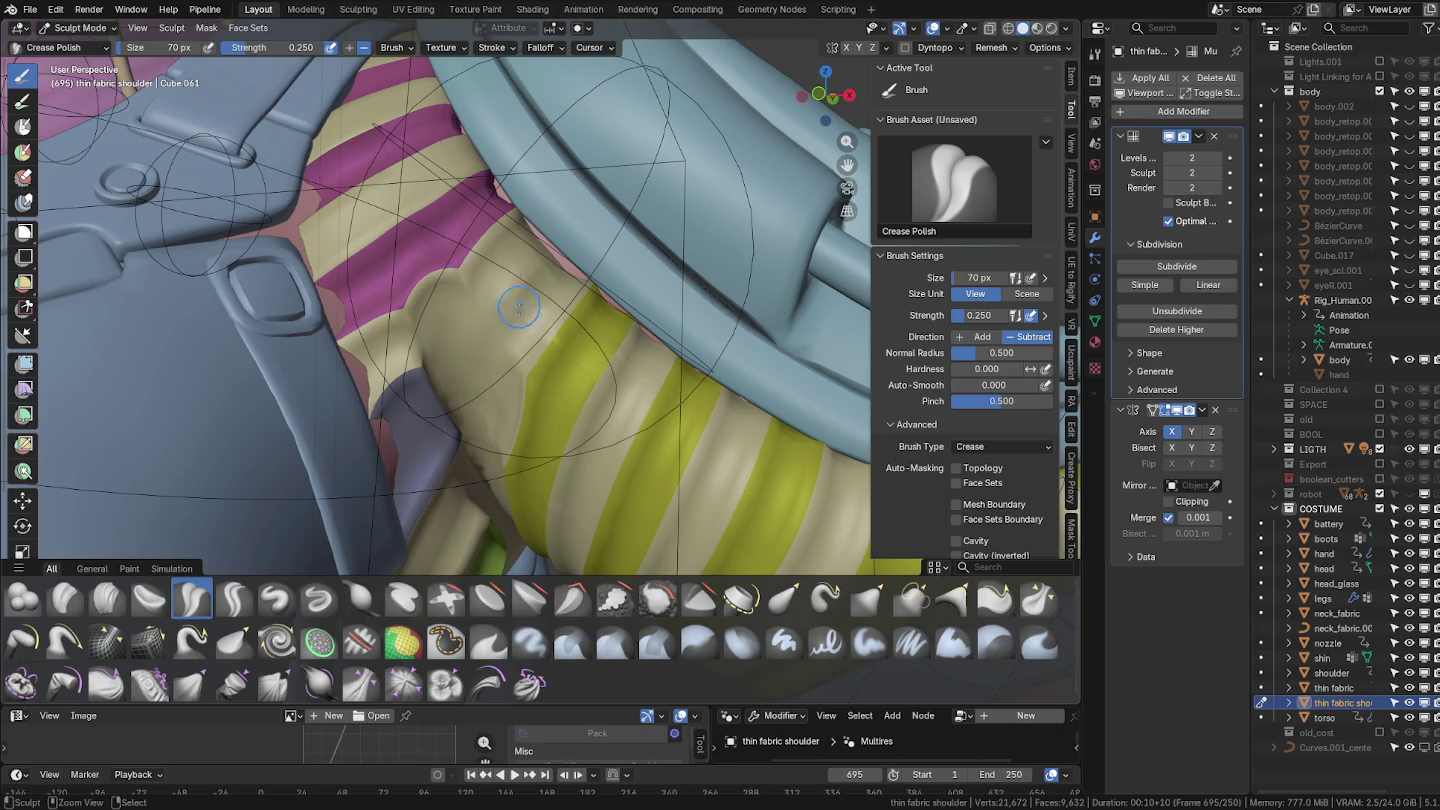
pyautogui.moveTo(519, 309); pyautogui.dragTo(491, 334, button='middle')
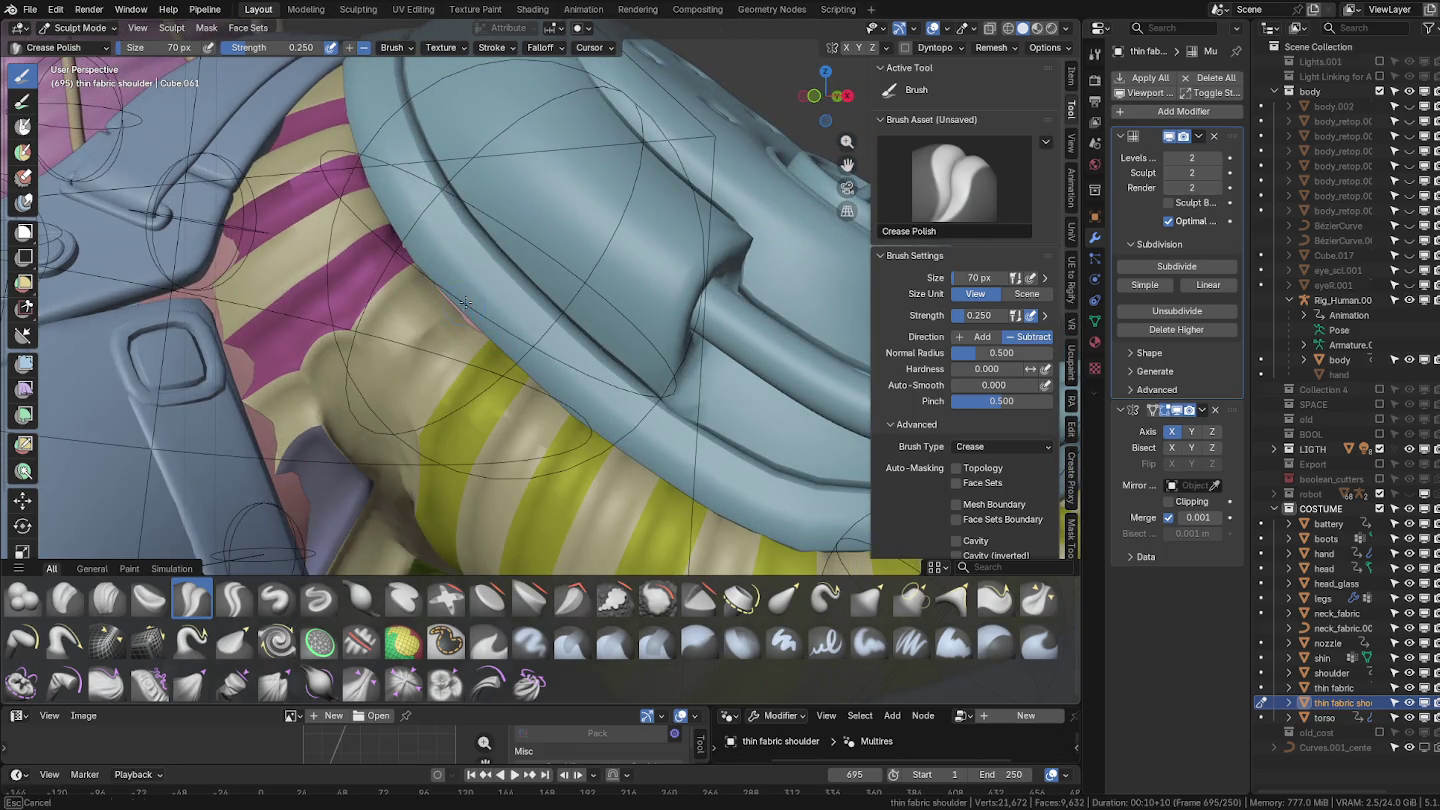
pyautogui.moveTo(365, 395); pyautogui.dragTo(456, 341, button='middle')
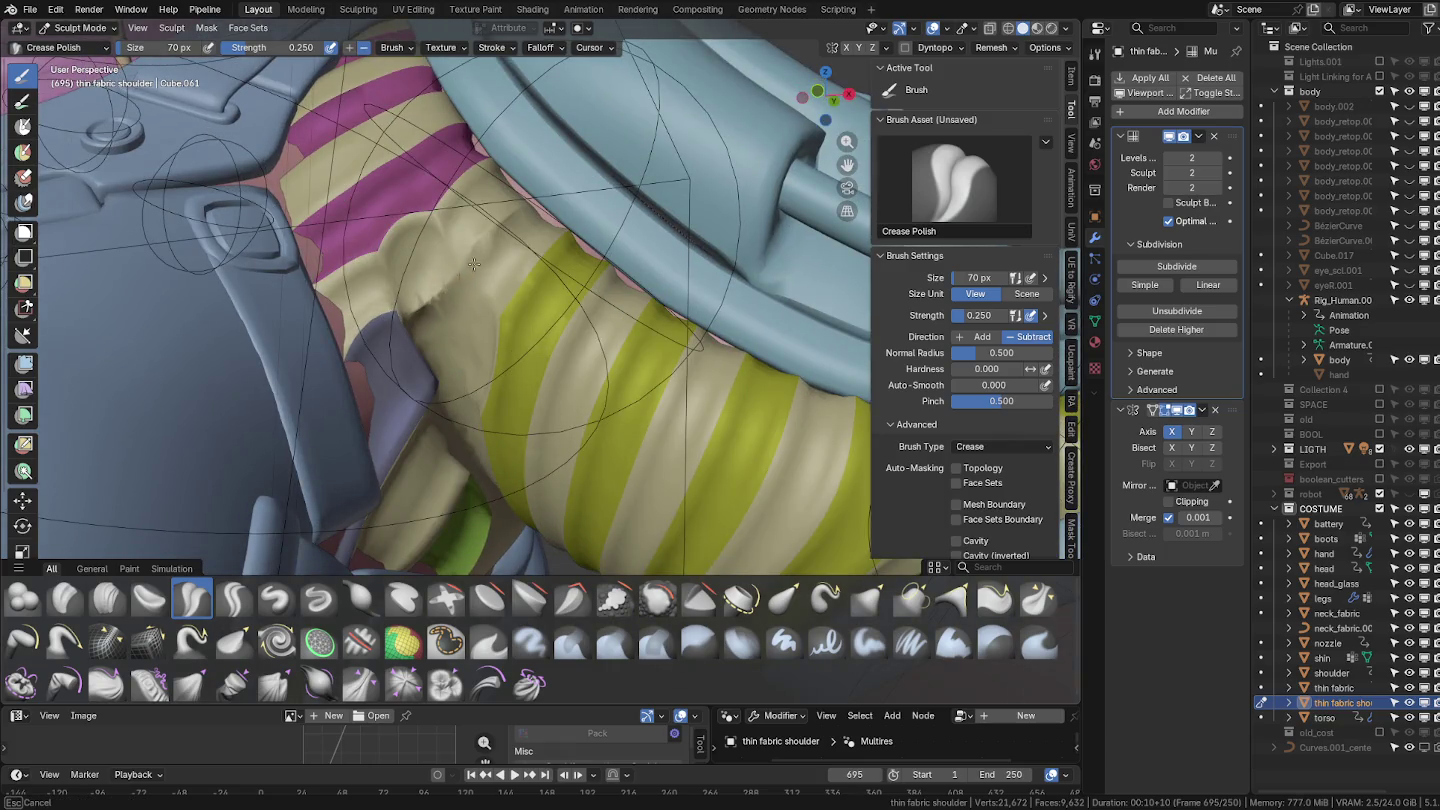
pyautogui.moveTo(473, 274); pyautogui.dragTo(433, 257, button='middle')
pyautogui.moveTo(461, 217); pyautogui.dragTo(466, 279)
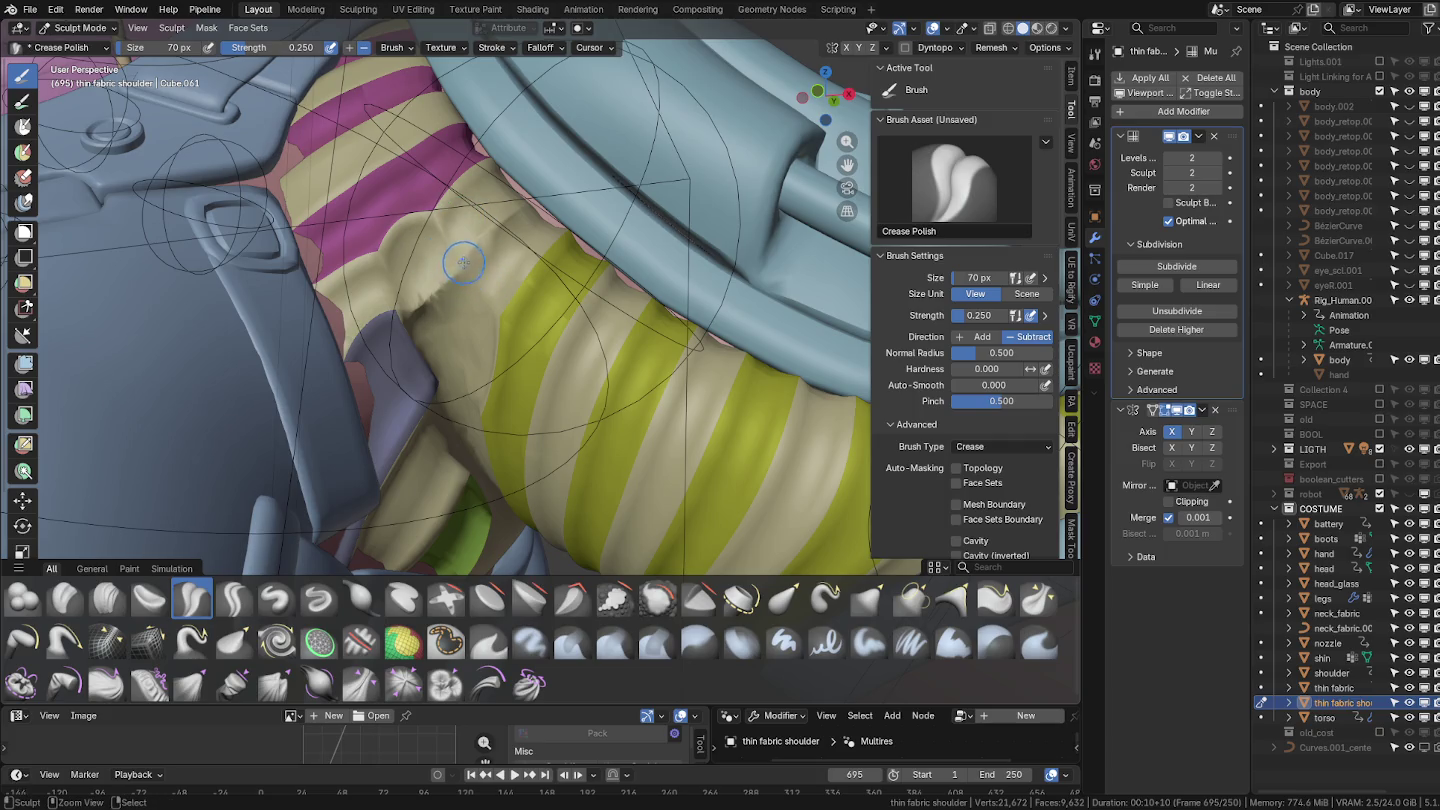
# Inflate the beige fabric beside the stripes and load the Grab brush.
pyautogui.scroll(2, 463, 262)
pyautogui.scroll(2, 485, 280)
pyautogui.press('i')
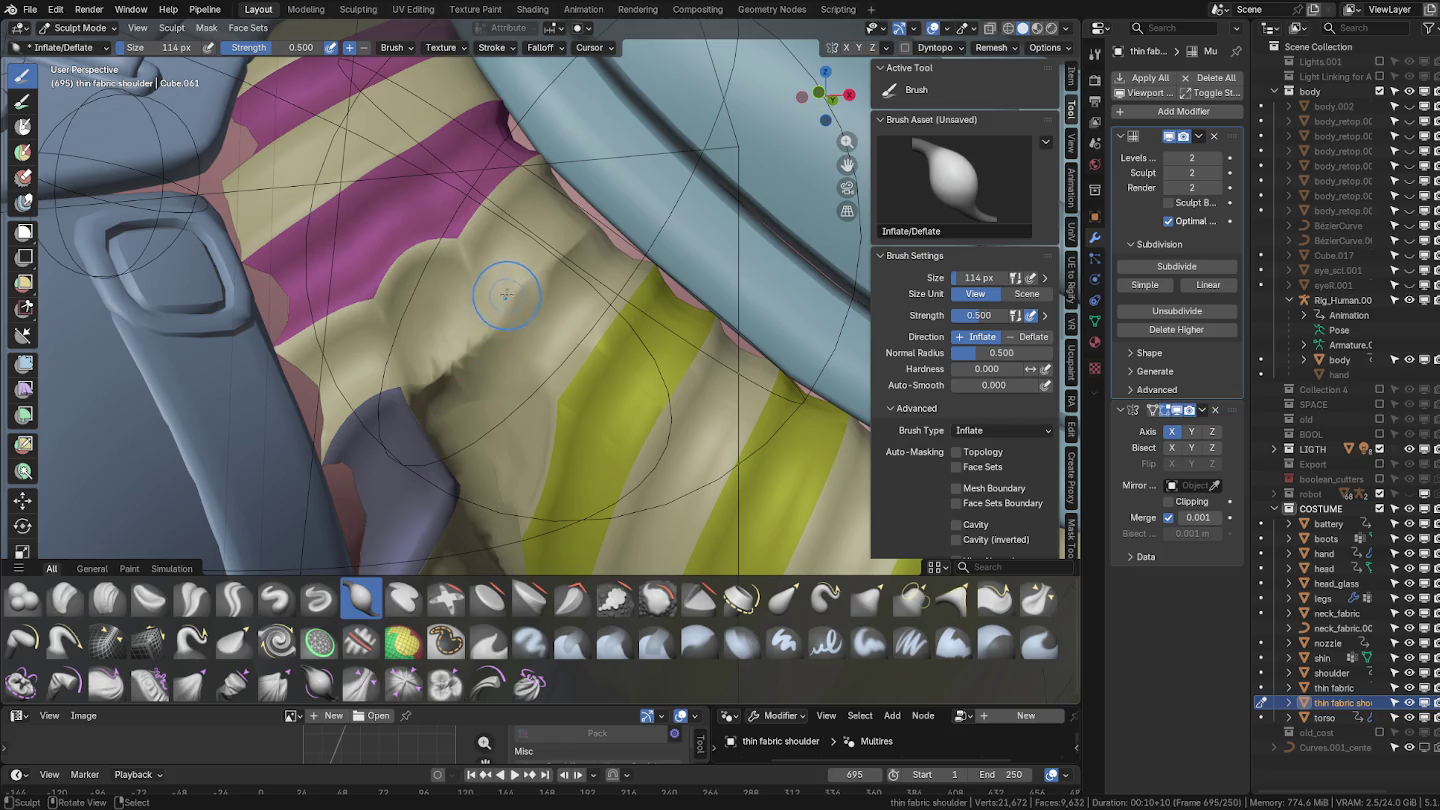
pyautogui.moveTo(506, 294); pyautogui.dragTo(447, 291)
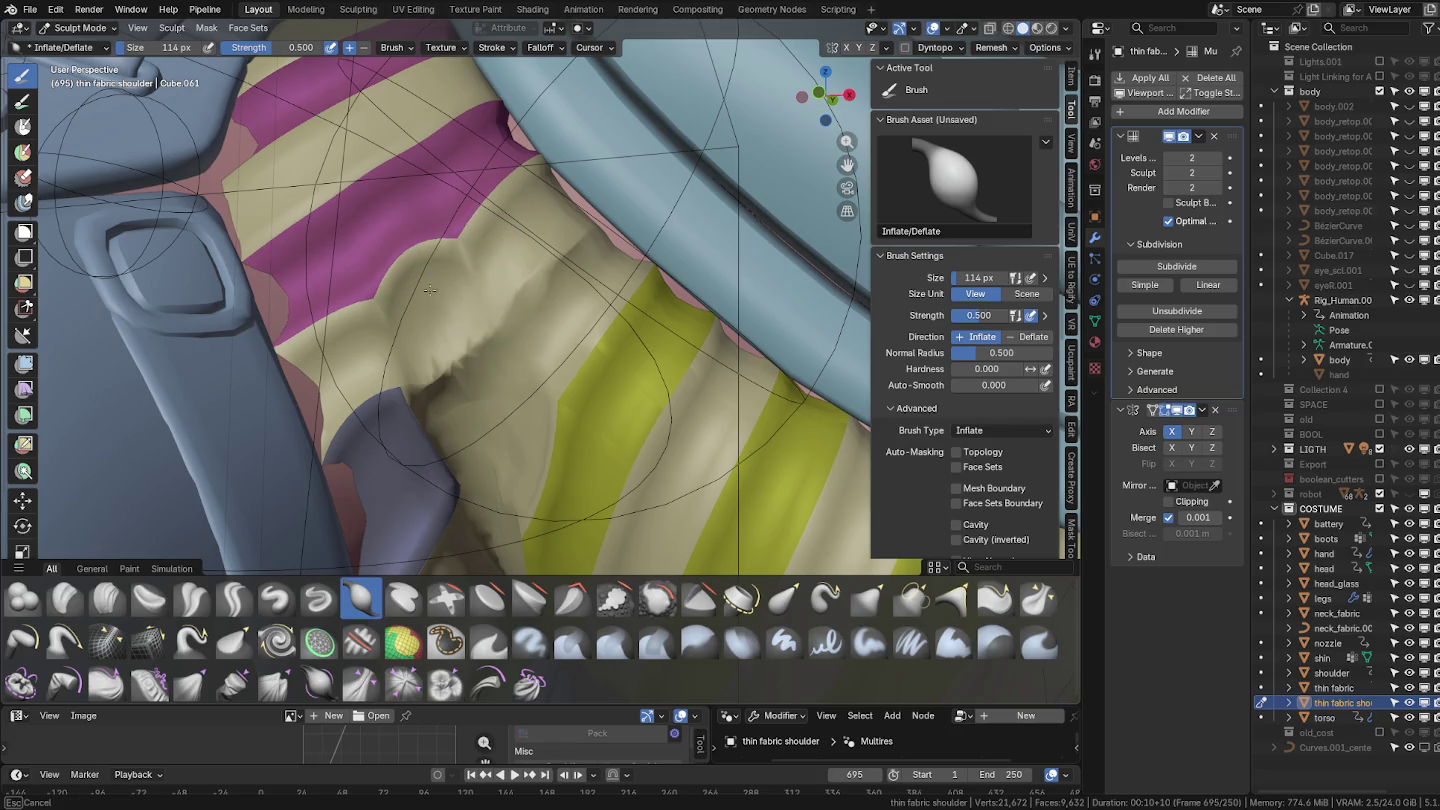
pyautogui.moveTo(465, 285)
pyautogui.keyDown('shift'); pyautogui.mouseDown(button='middle')
pyautogui.moveTo(500, 345)
pyautogui.moveTo(459, 374)
pyautogui.mouseUp(button='middle'); pyautogui.keyUp('shift')
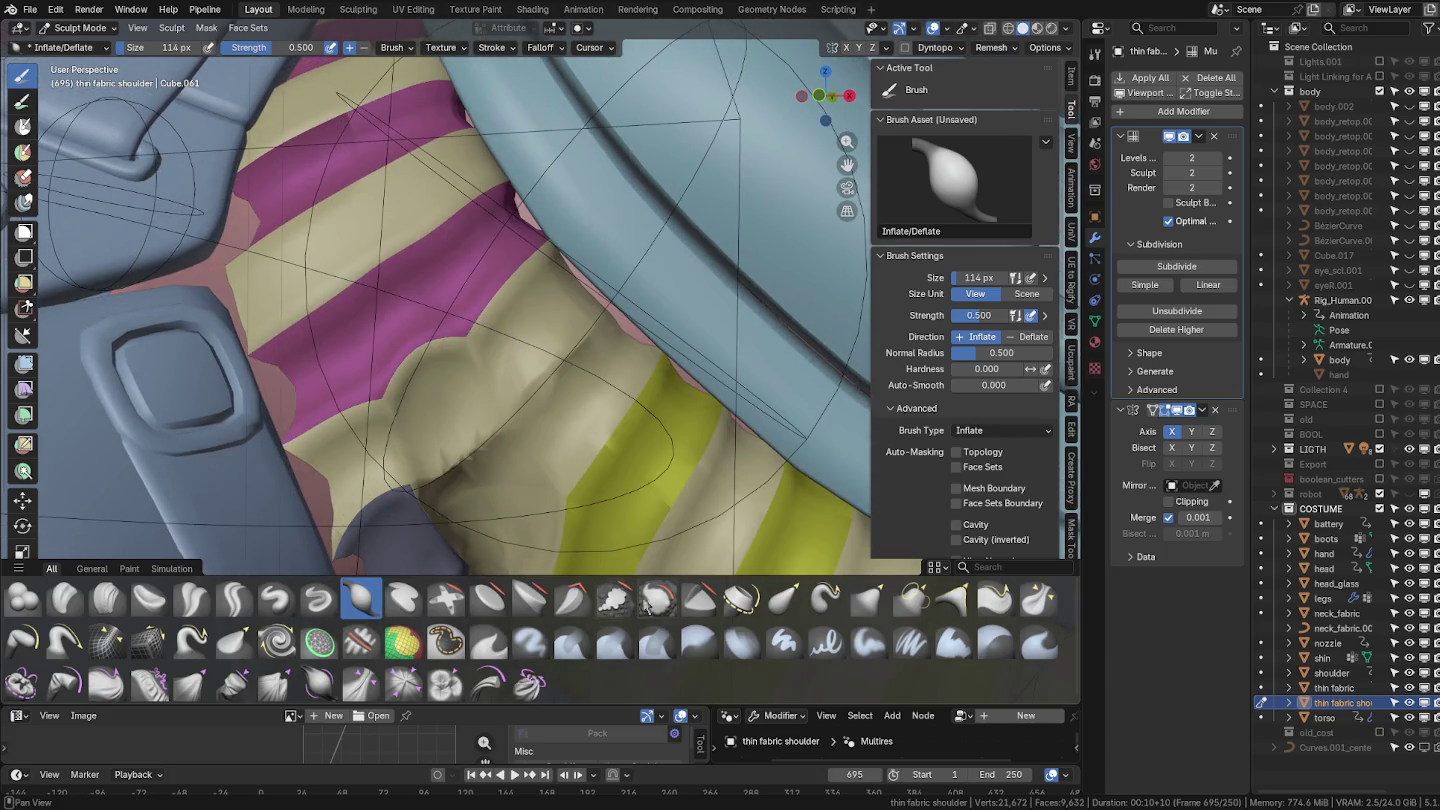
pyautogui.click(783, 598)
pyautogui.click(866, 610)
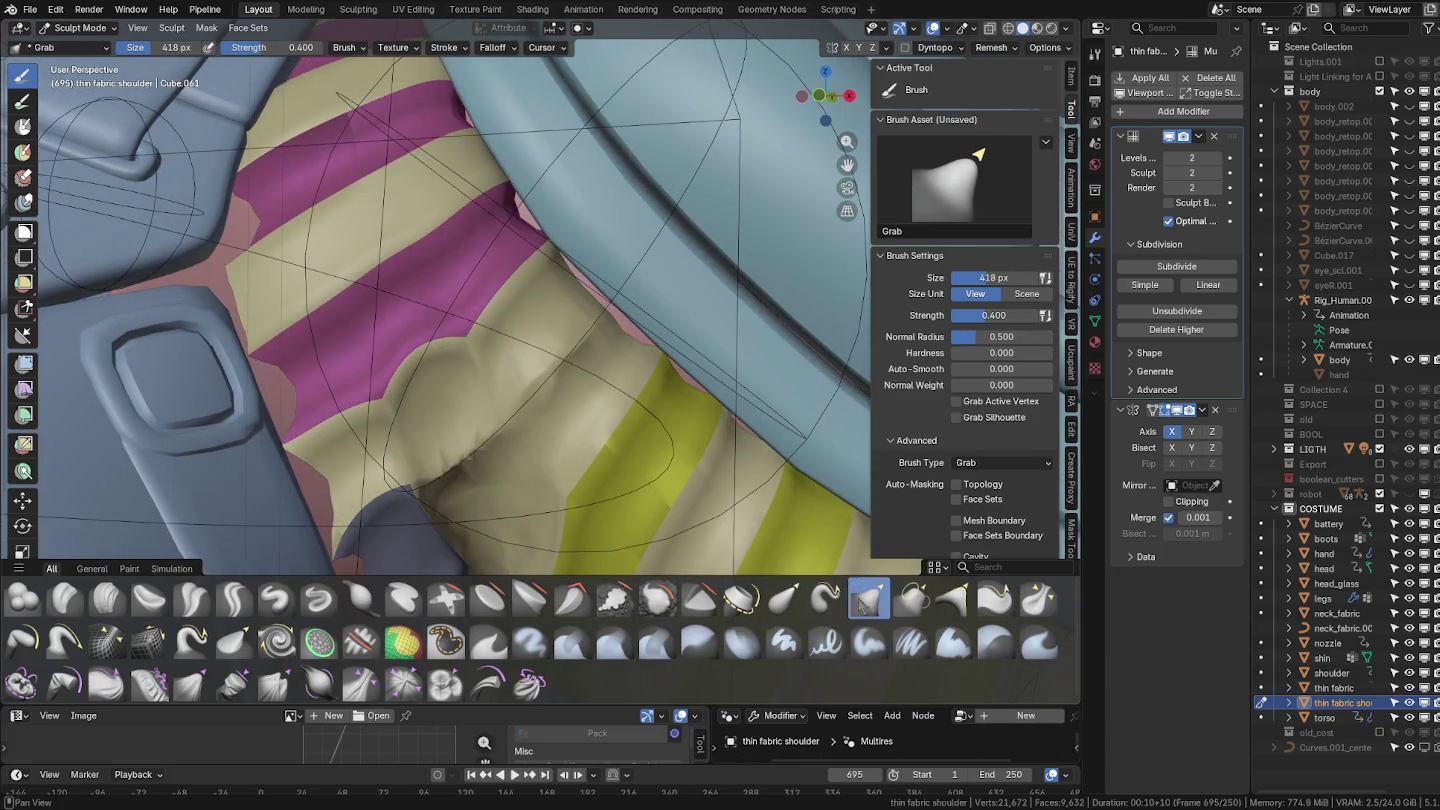
# Pull the sleeve fabric and magenta stripe edge with a 170–224 px Grab brush.
pyautogui.press('f')
pyautogui.moveTo(420, 365); pyautogui.dragTo(441, 350)
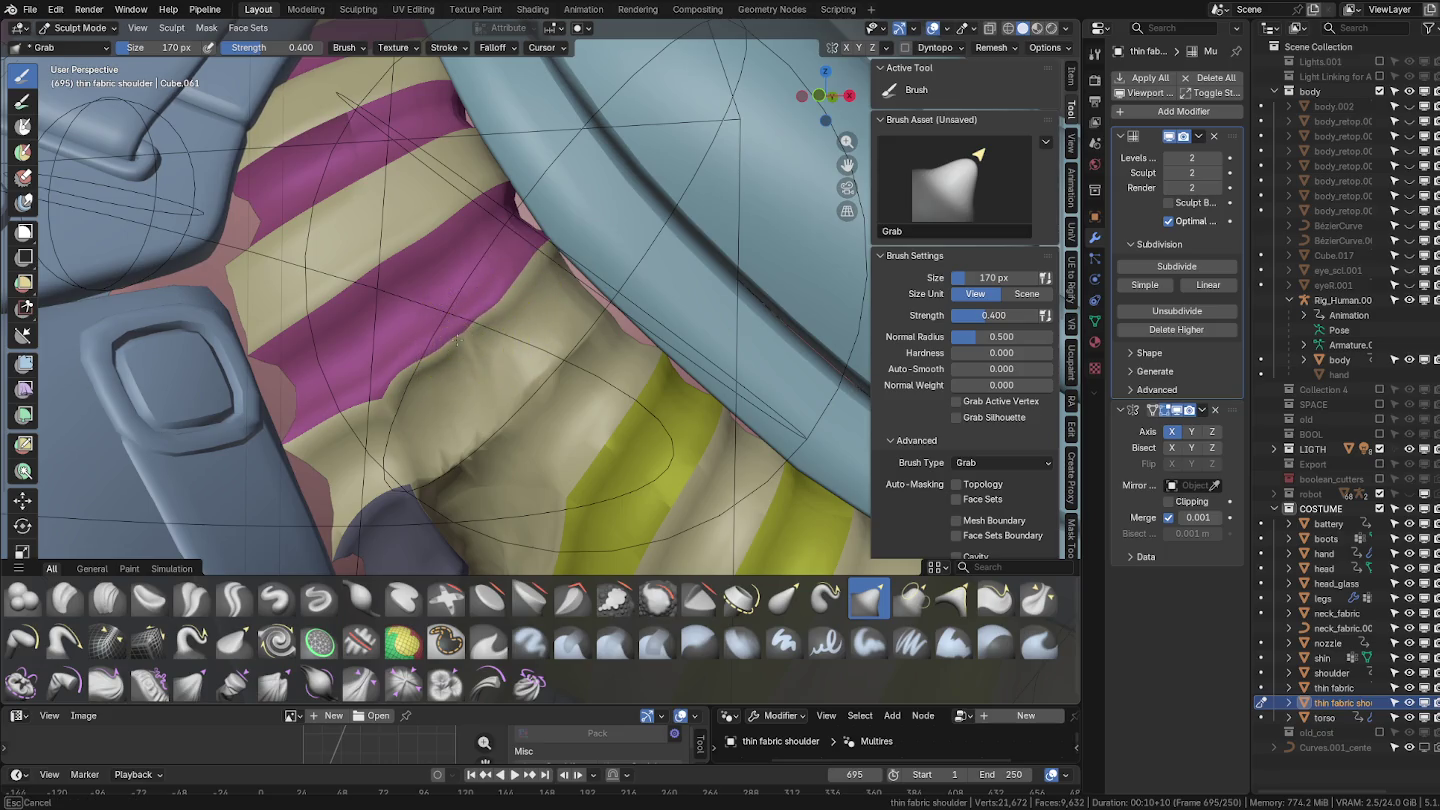
pyautogui.moveTo(410, 395); pyautogui.dragTo(321, 411)
pyautogui.press('f')
pyautogui.moveTo(425, 360); pyautogui.dragTo(471, 331)
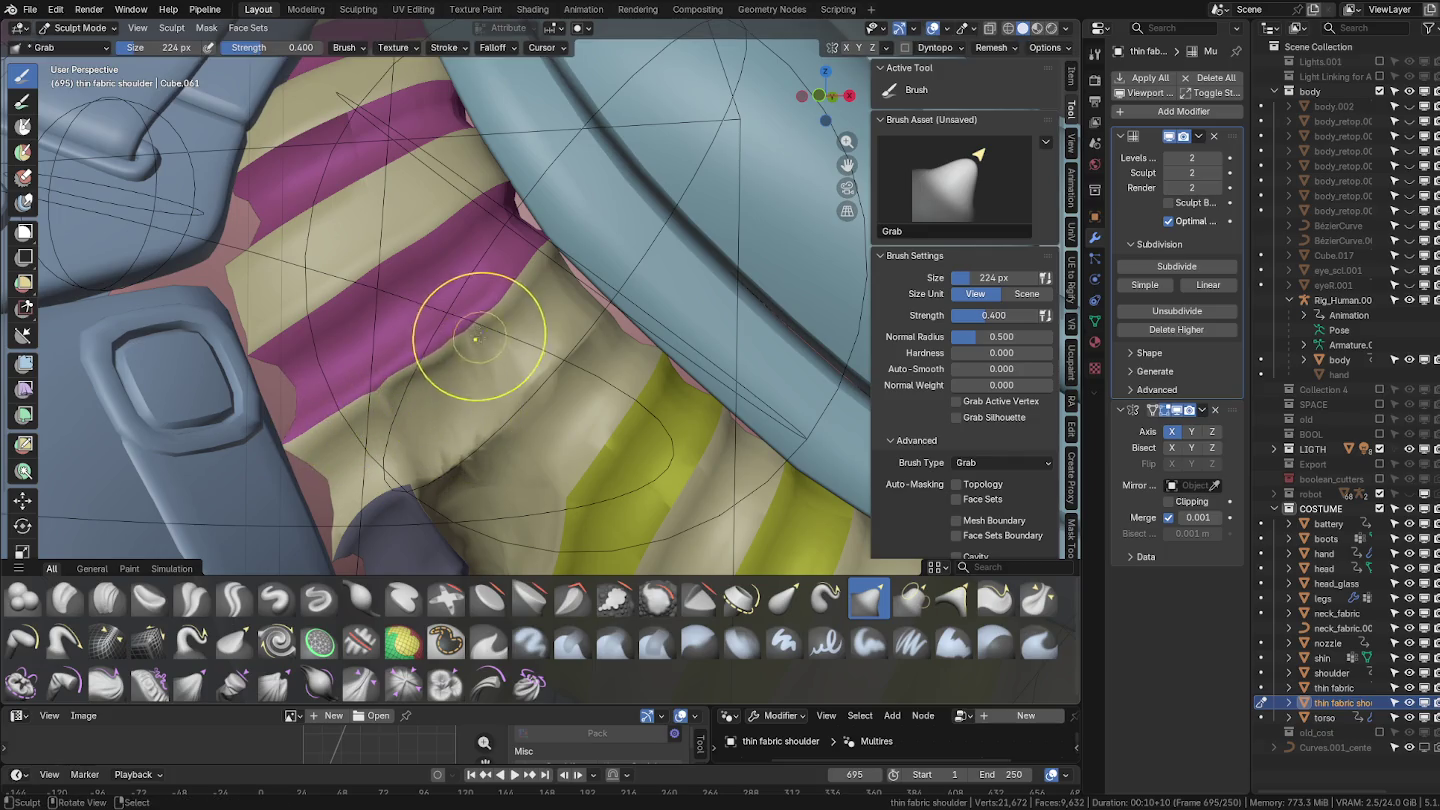
pyautogui.moveTo(535, 283); pyautogui.dragTo(515, 245)
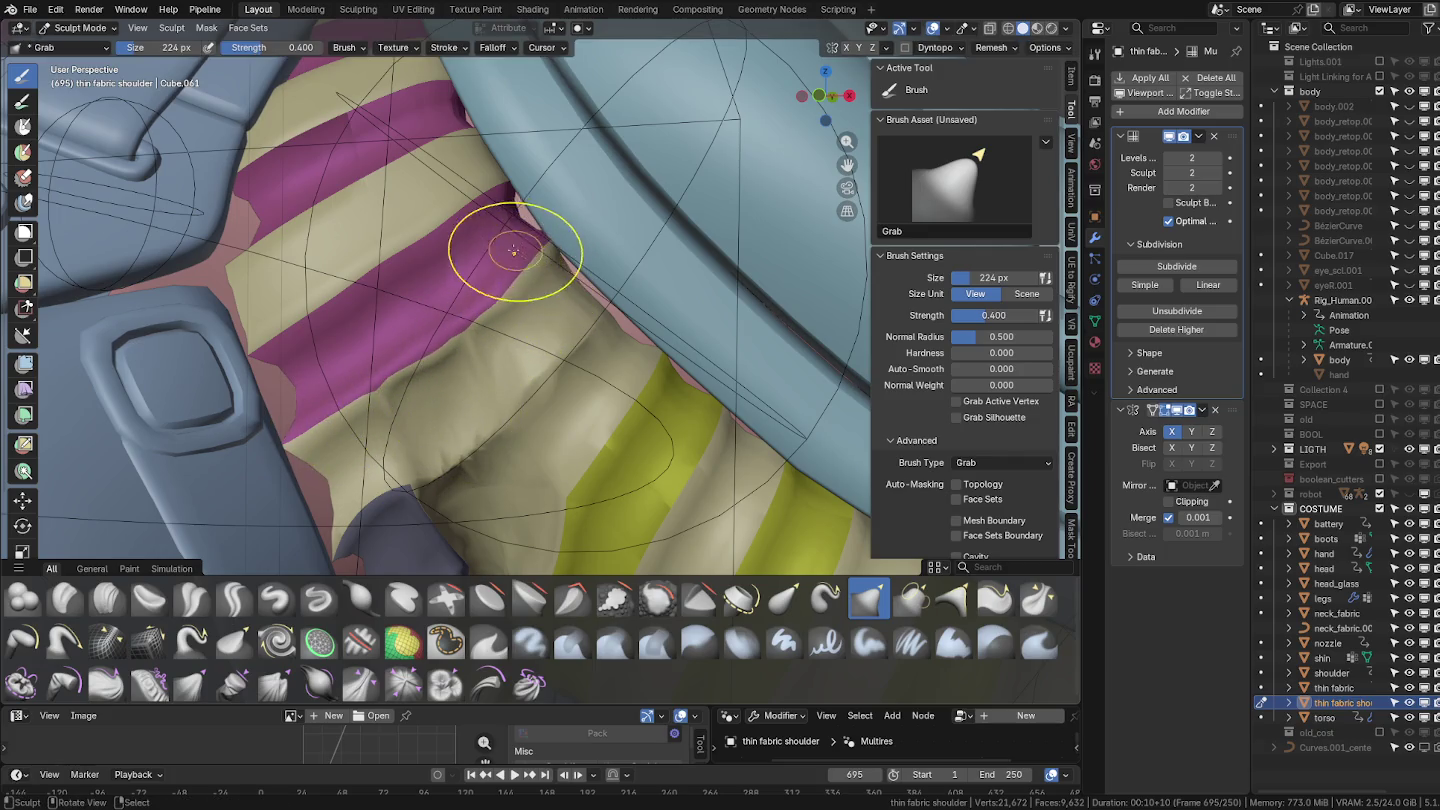
pyautogui.moveTo(498, 193)
pyautogui.mouseDown(button='middle')
pyautogui.moveTo(490, 224)
pyautogui.moveTo(530, 257)
pyautogui.moveTo(482, 321)
pyautogui.moveTo(603, 380)
pyautogui.moveTo(537, 362)
pyautogui.moveTo(610, 411)
pyautogui.moveTo(707, 397)
pyautogui.moveTo(580, 364)
pyautogui.moveTo(595, 402)
pyautogui.moveTo(555, 396)
pyautogui.moveTo(495, 435)
pyautogui.mouseUp(button='middle')
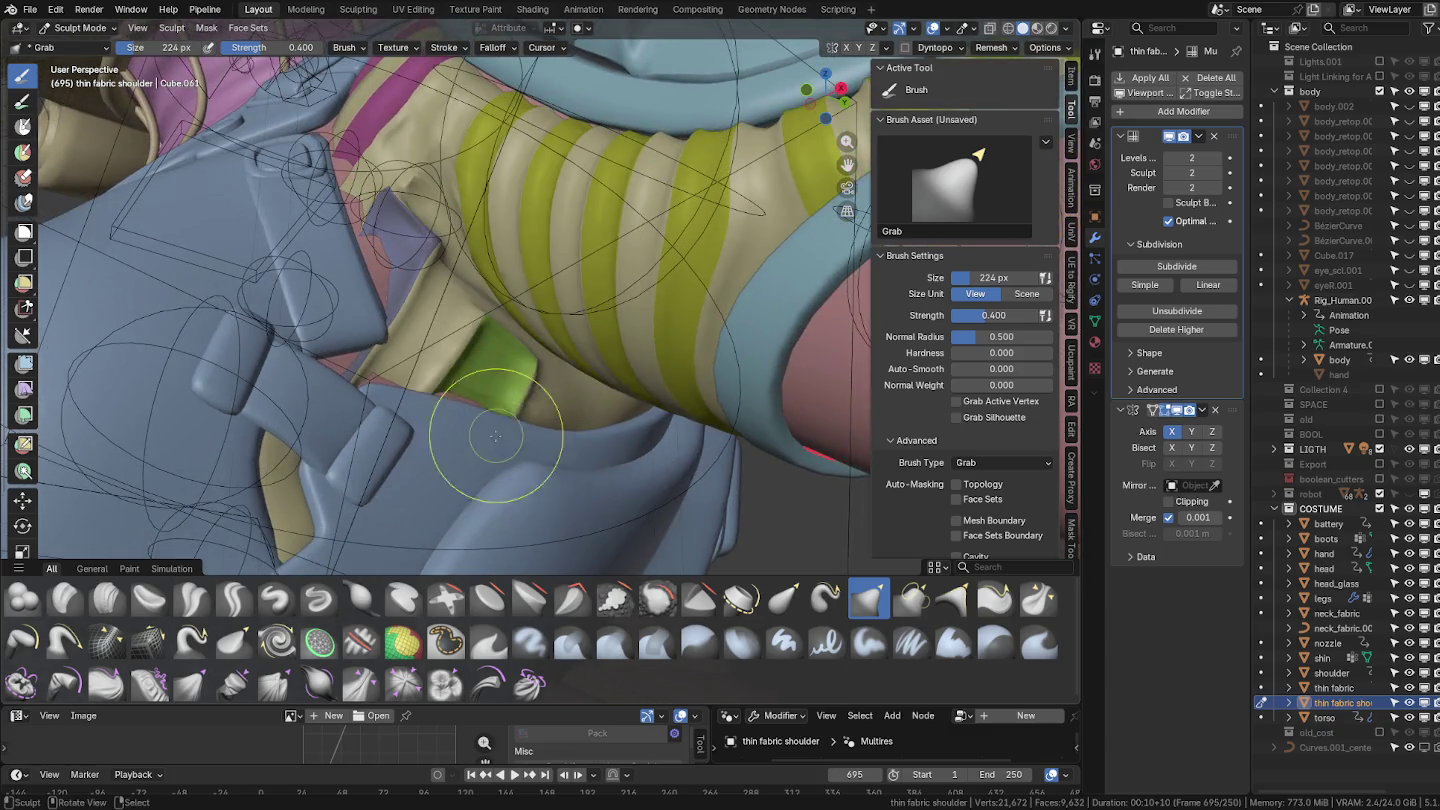
pyautogui.click(289, 700)
# Pull the cloth near the shoulder with the Grab Random Cloth brush at 610 px.
pyautogui.moveTo(486, 387)
pyautogui.mouseDown(button='middle')
pyautogui.moveTo(434, 372)
pyautogui.moveTo(447, 386)
pyautogui.moveTo(465, 370)
pyautogui.moveTo(455, 355)
pyautogui.mouseUp(button='middle')
pyautogui.press('f')
pyautogui.click(422, 410)
pyautogui.moveTo(455, 355); pyautogui.dragTo(451, 332)
pyautogui.moveTo(451, 332)
pyautogui.mouseDown(button='middle')
pyautogui.moveTo(399, 391)
pyautogui.moveTo(330, 425)
pyautogui.mouseUp(button='middle')
pyautogui.moveTo(330, 425); pyautogui.dragTo(310, 432)
pyautogui.moveTo(301, 374); pyautogui.dragTo(301, 378)
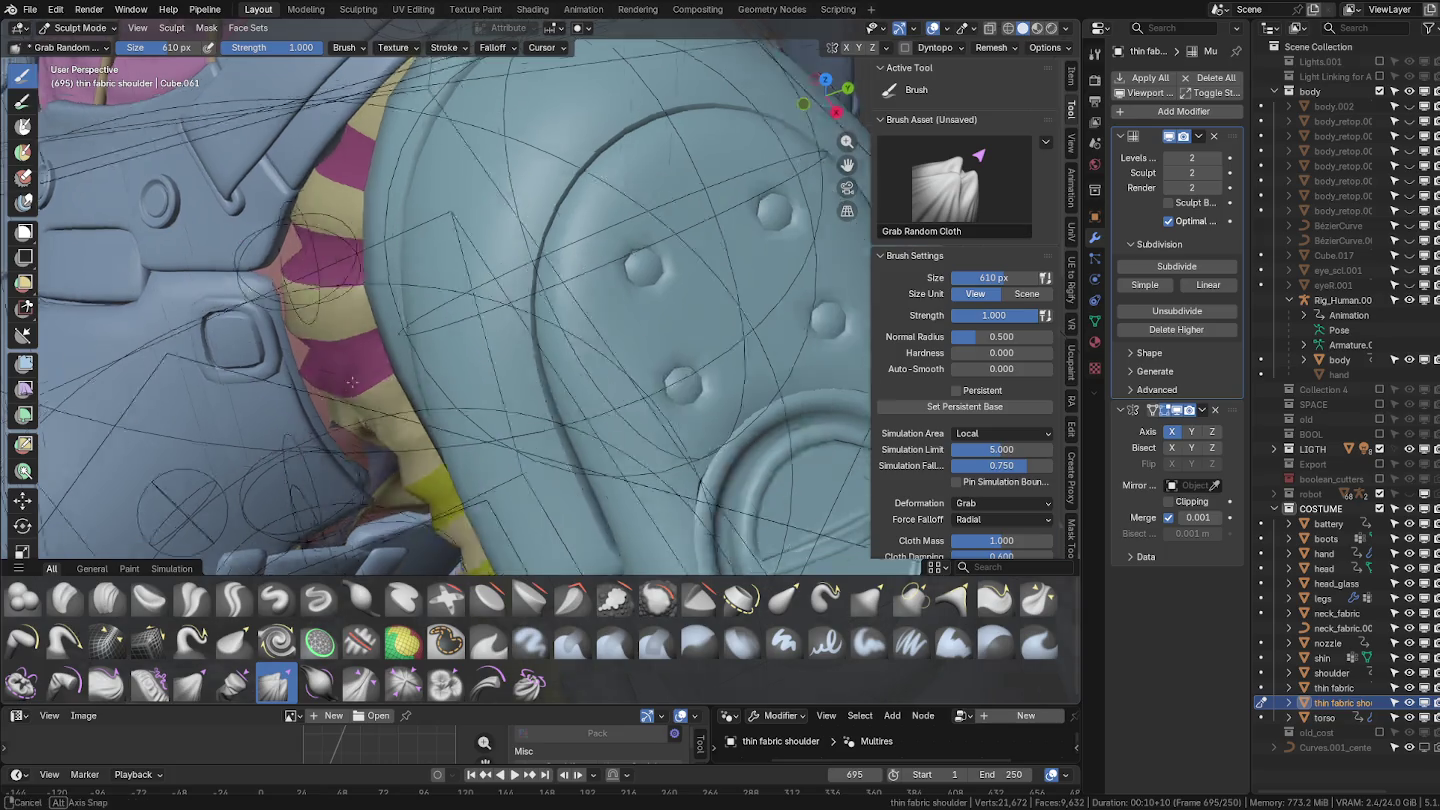
pyautogui.moveTo(301, 378); pyautogui.dragTo(433, 692, button='middle')
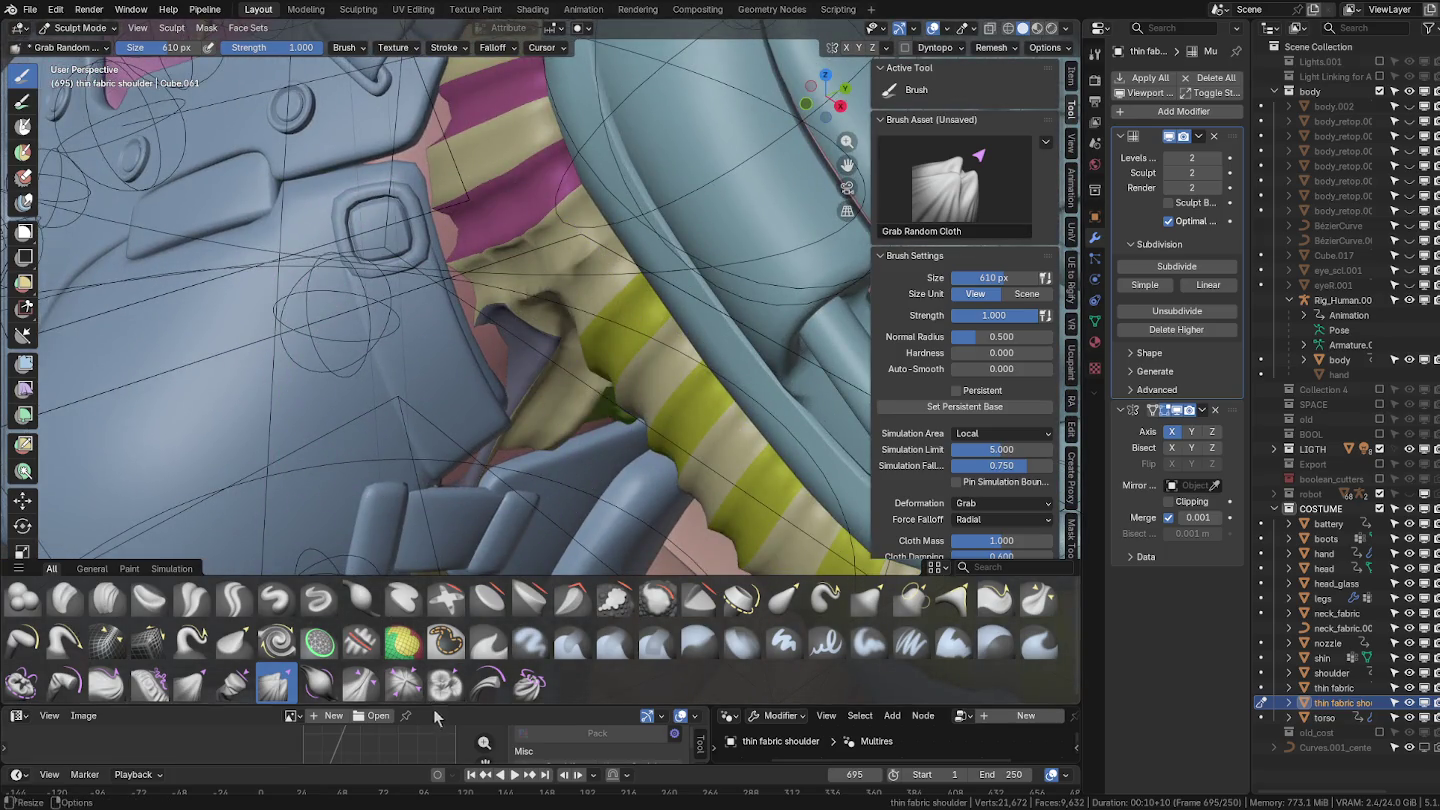
# Pull the shoulder cloth with the Grab Cloth brush, resized to 414 then 592 px.
pyautogui.click(190, 683)
pyautogui.moveTo(466, 411)
pyautogui.mouseDown(button='middle')
pyautogui.moveTo(617, 357)
pyautogui.moveTo(621, 369)
pyautogui.mouseUp(button='middle')
pyautogui.press('f')
pyautogui.click(617, 420)
pyautogui.keyDown('shift'); pyautogui.moveTo(617, 420); pyautogui.dragTo(760, 358, button='middle'); pyautogui.keyUp('shift')
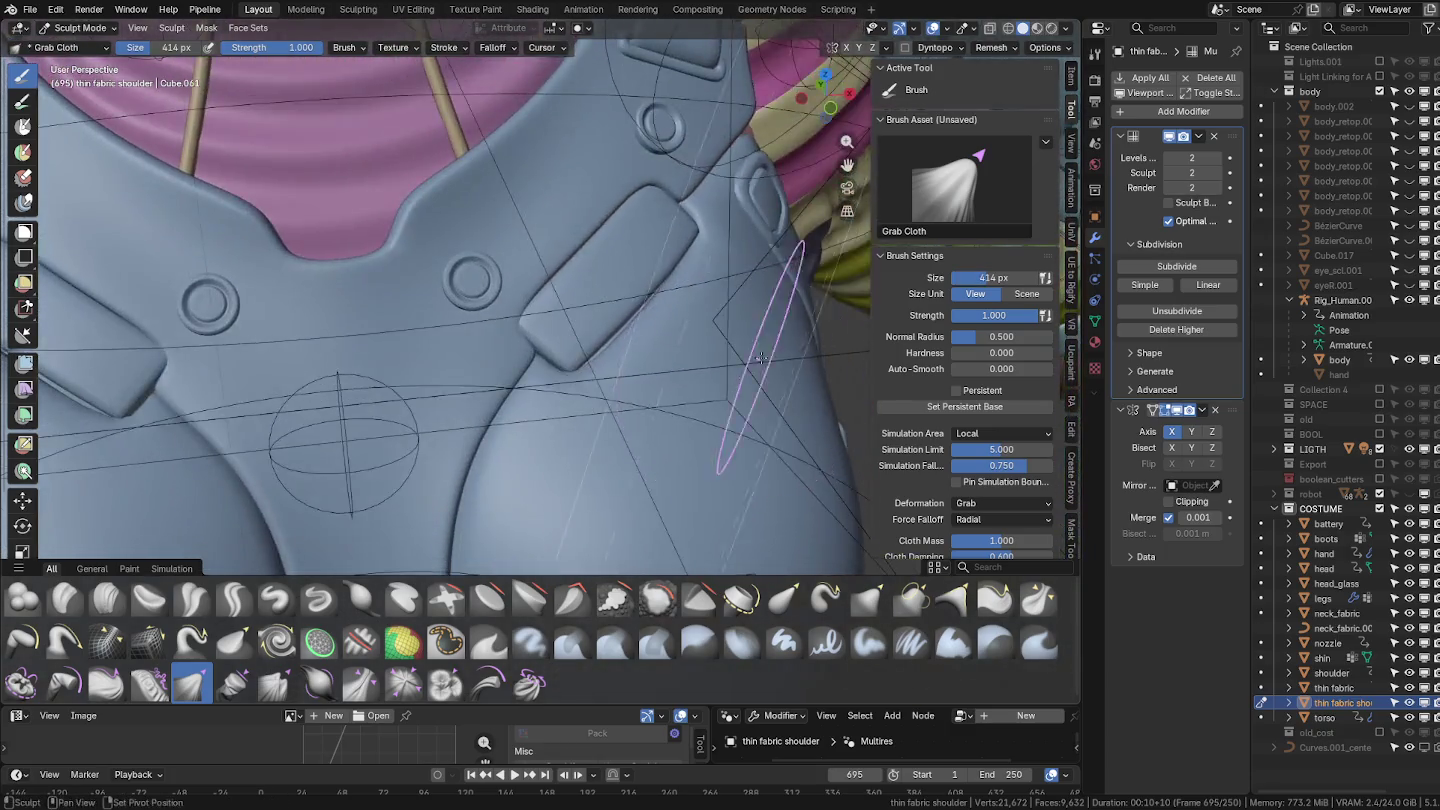
pyautogui.scroll(-3, 740, 370)
pyautogui.moveTo(690, 400); pyautogui.dragTo(500, 464, button='middle')
pyautogui.press('f')
pyautogui.click(519, 388)
pyautogui.moveTo(519, 388); pyautogui.dragTo(524, 382)
# Tuck the fabric under the shoulder pad, then shrink the brush to 440 px.
pyautogui.moveTo(388, 320)
pyautogui.mouseDown(button='middle')
pyautogui.moveTo(583, 298)
pyautogui.moveTo(485, 368)
pyautogui.mouseUp(button='middle')
pyautogui.moveTo(485, 368)
pyautogui.mouseDown()
pyautogui.moveTo(522, 298)
pyautogui.moveTo(548, 320)
pyautogui.mouseUp()
pyautogui.moveTo(548, 320); pyautogui.dragTo(388, 357, button='middle')
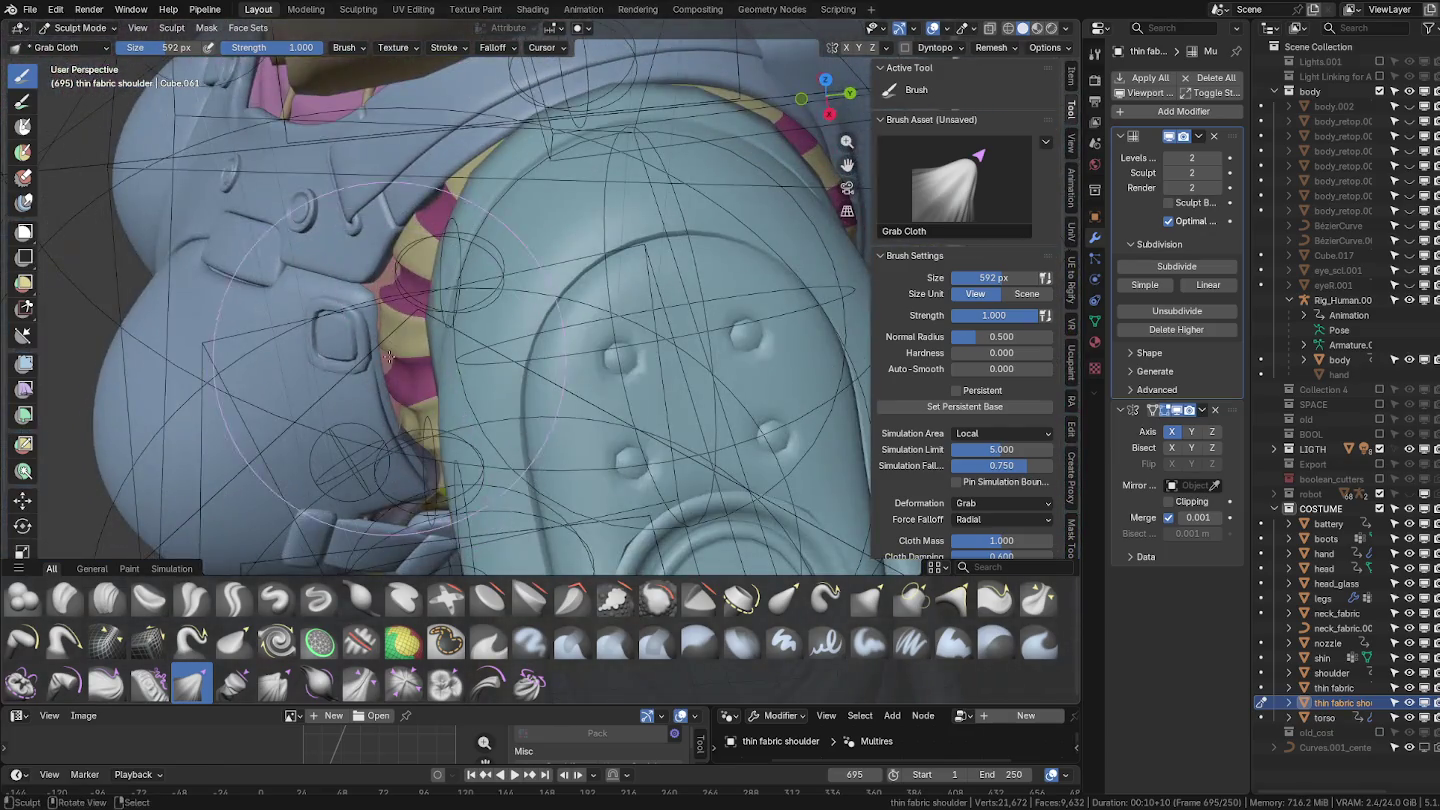
pyautogui.moveTo(388, 357); pyautogui.dragTo(405, 265)
pyautogui.moveTo(405, 268)
pyautogui.mouseDown(button='middle')
pyautogui.moveTo(560, 320)
pyautogui.moveTo(355, 315)
pyautogui.moveTo(422, 347)
pyautogui.mouseUp(button='middle')
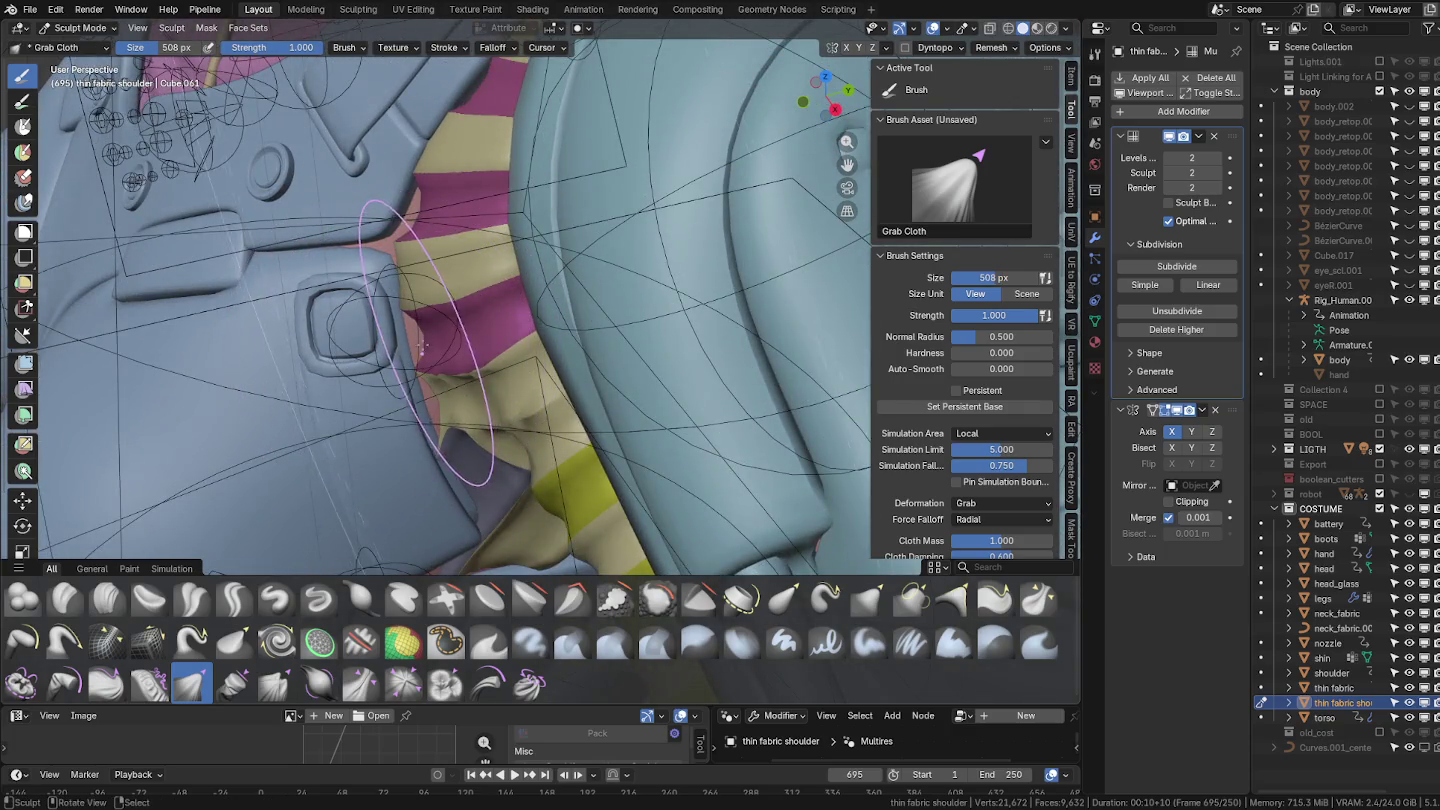
pyautogui.press('f')
pyautogui.click(375, 343)
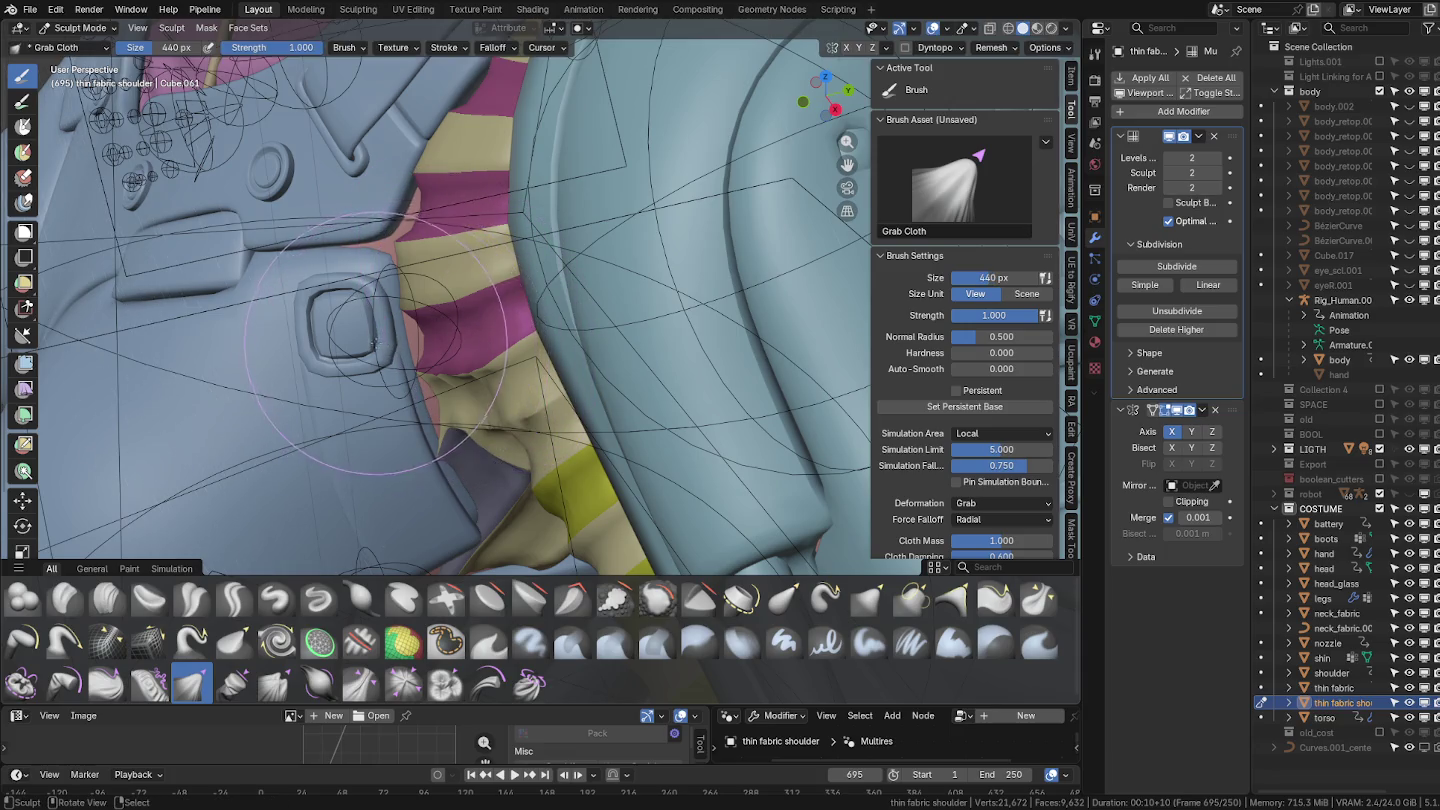
pyautogui.moveTo(400, 420); pyautogui.dragTo(466, 560, button='middle')
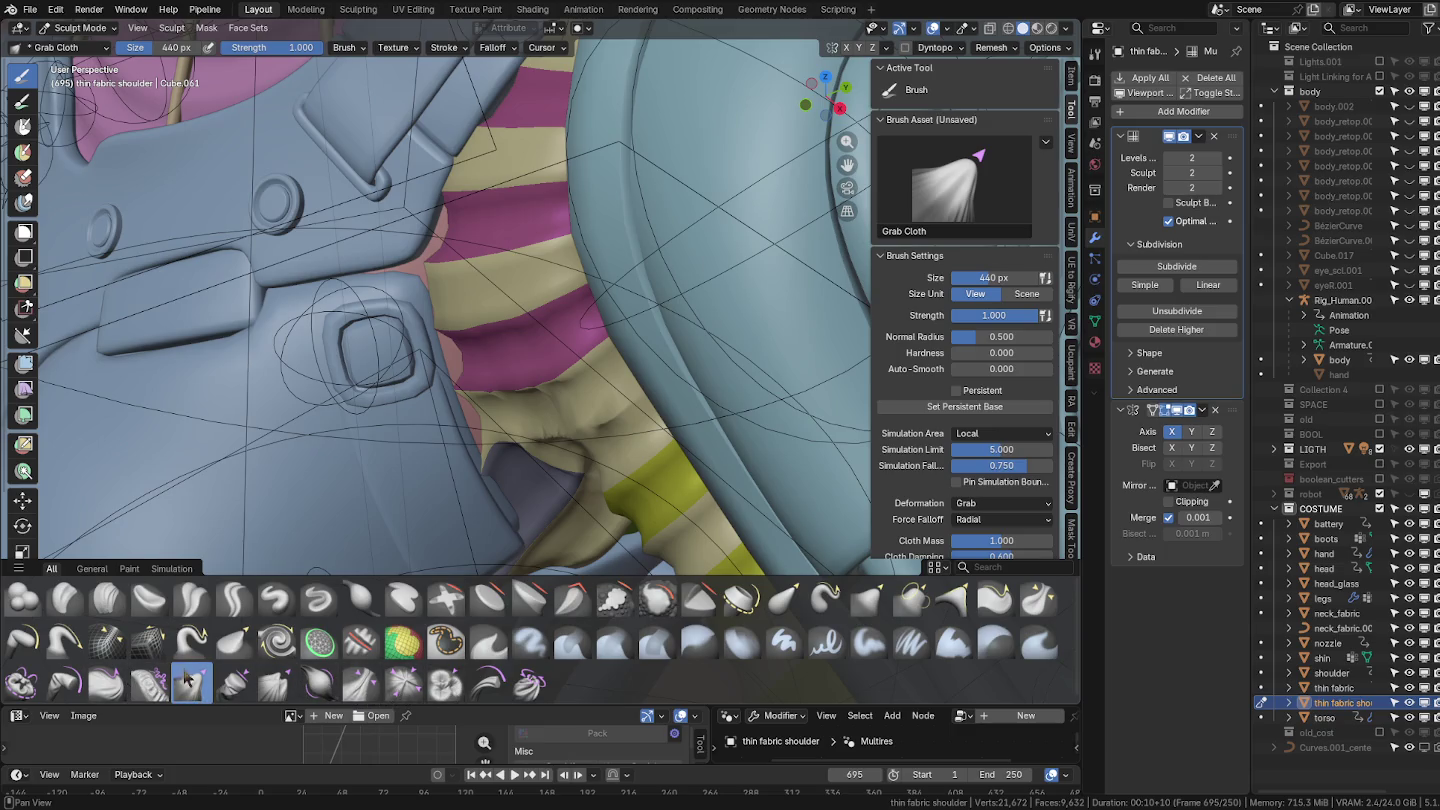
pyautogui.click(318, 682)
# Inflate the striped cloth below the shoulder with a 108 px Inflate Cloth brush, then resize it to 140 px.
pyautogui.press('f')
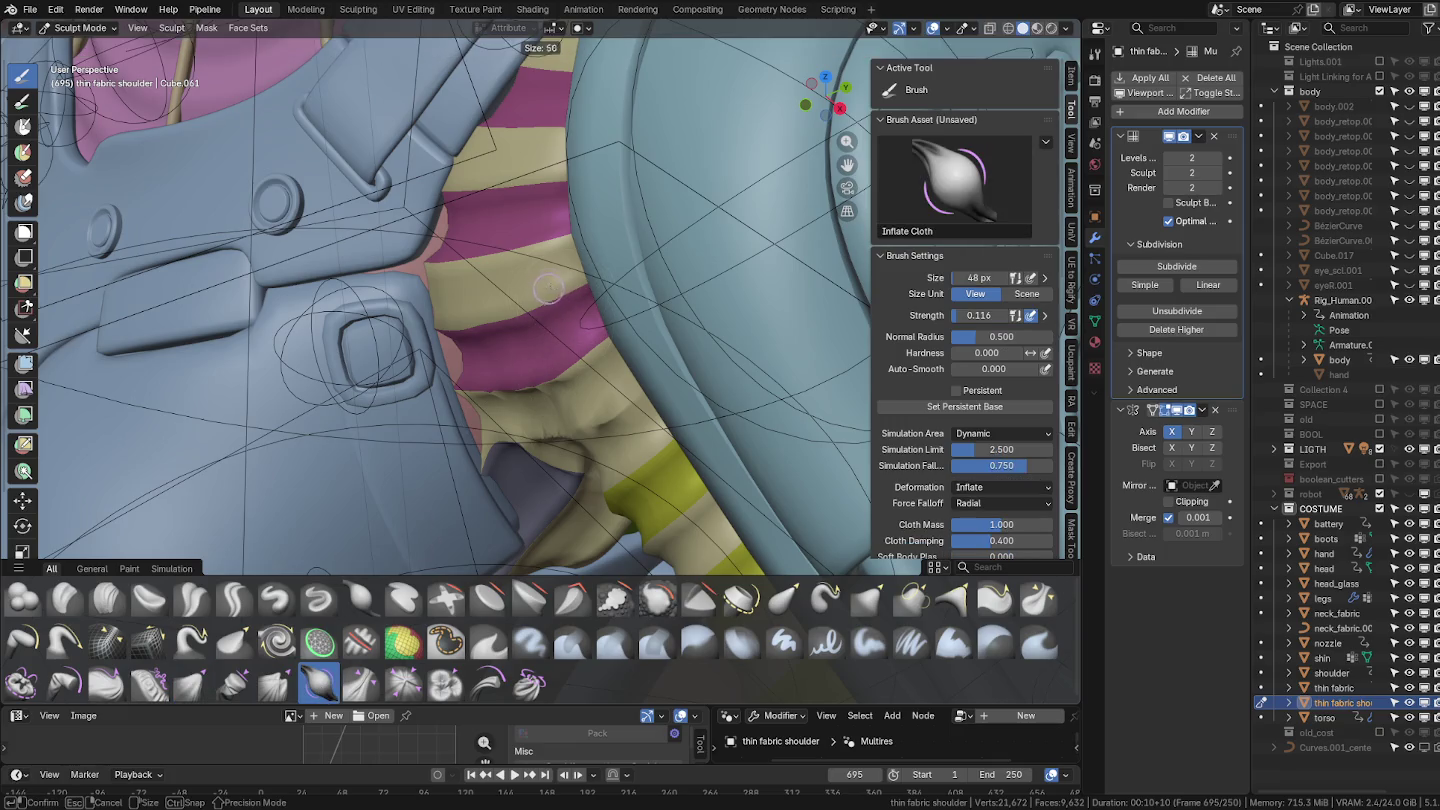
pyautogui.click(581, 288)
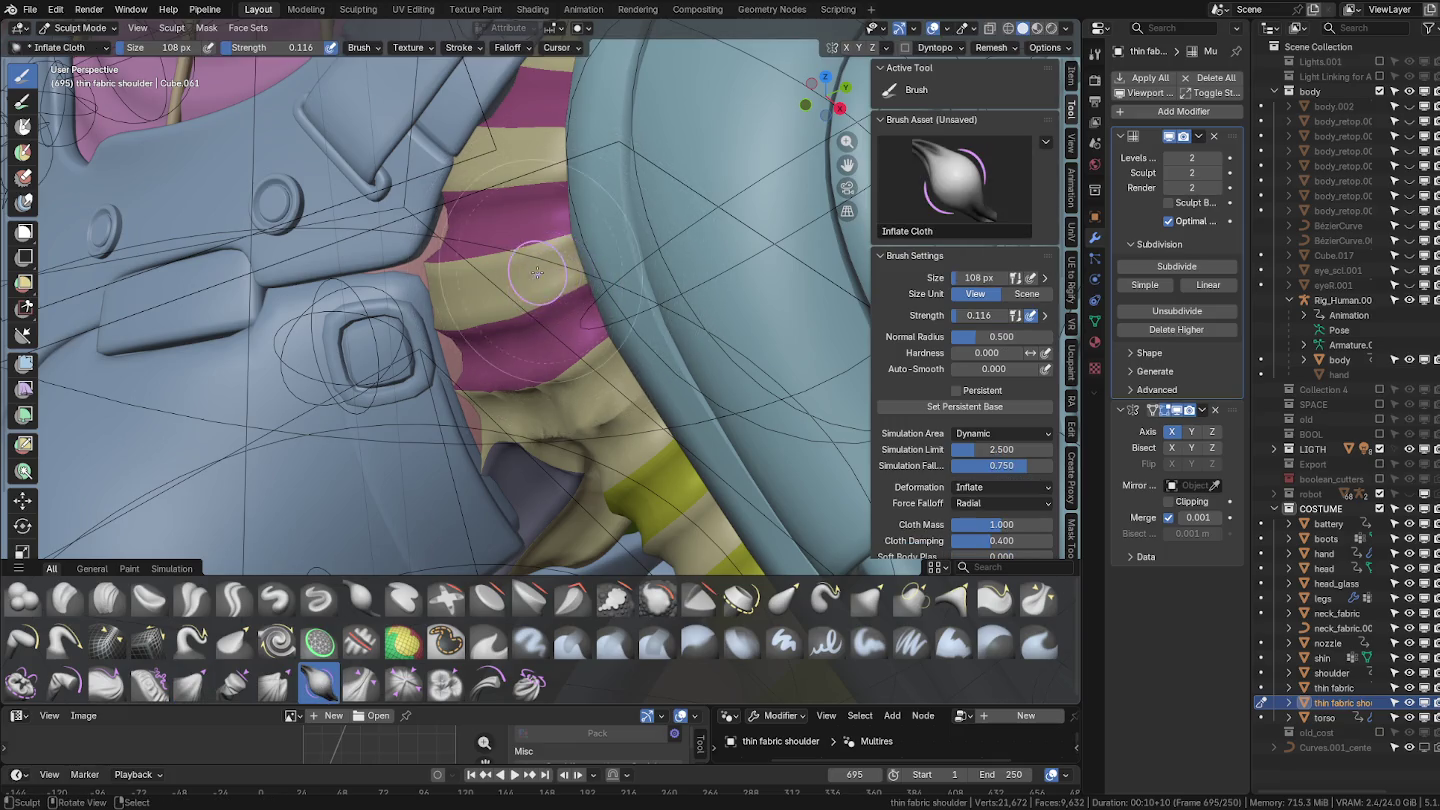
pyautogui.moveTo(561, 265); pyautogui.dragTo(432, 297)
pyautogui.moveTo(519, 282)
pyautogui.mouseDown(button='middle')
pyautogui.moveTo(549, 257)
pyautogui.moveTo(610, 250)
pyautogui.mouseUp(button='middle')
pyautogui.press('f')
pyautogui.click(619, 210)
pyautogui.press('f')
pyautogui.click(640, 240)
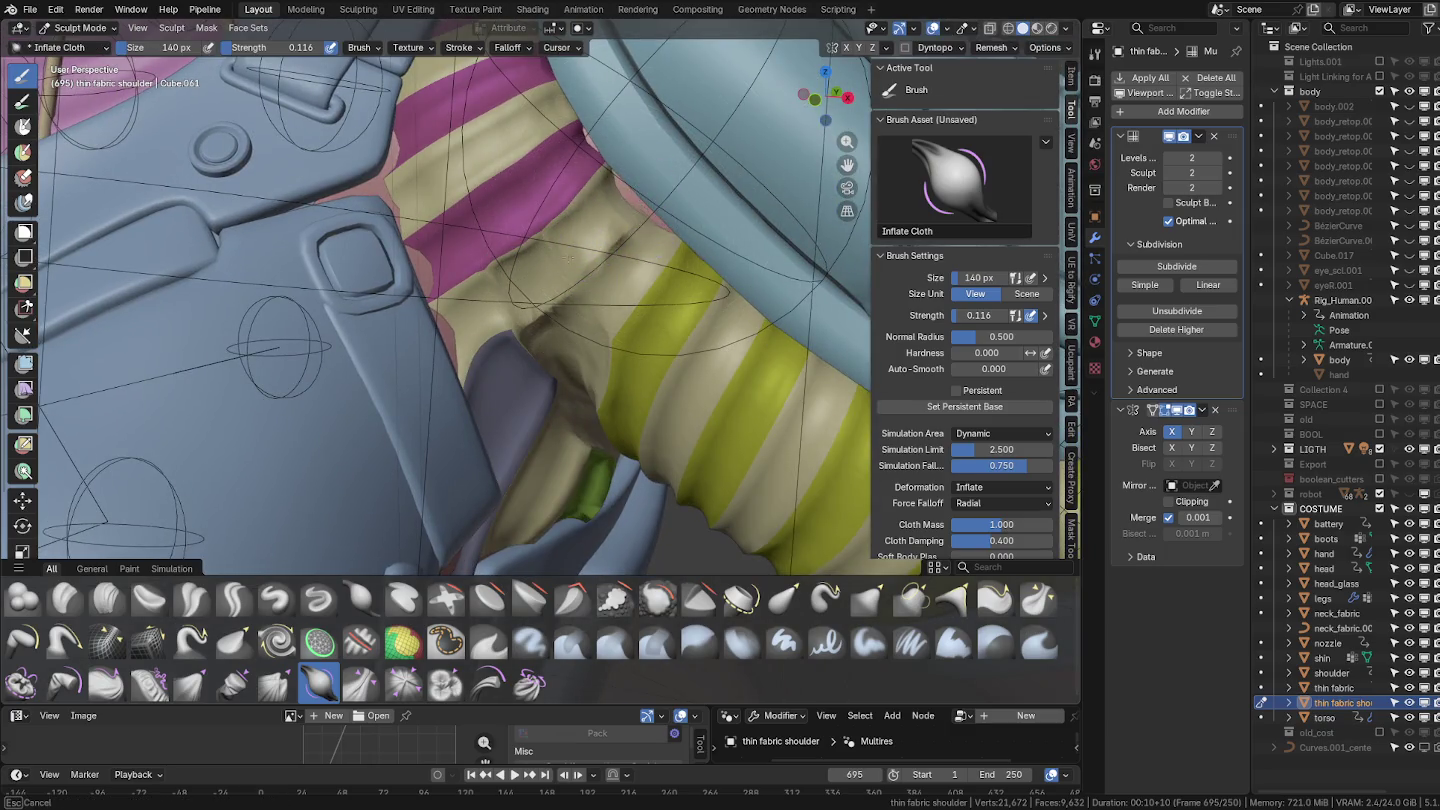
pyautogui.moveTo(610, 290)
pyautogui.mouseDown(button='middle')
pyautogui.moveTo(631, 250)
pyautogui.moveTo(600, 290)
pyautogui.mouseUp(button='middle')
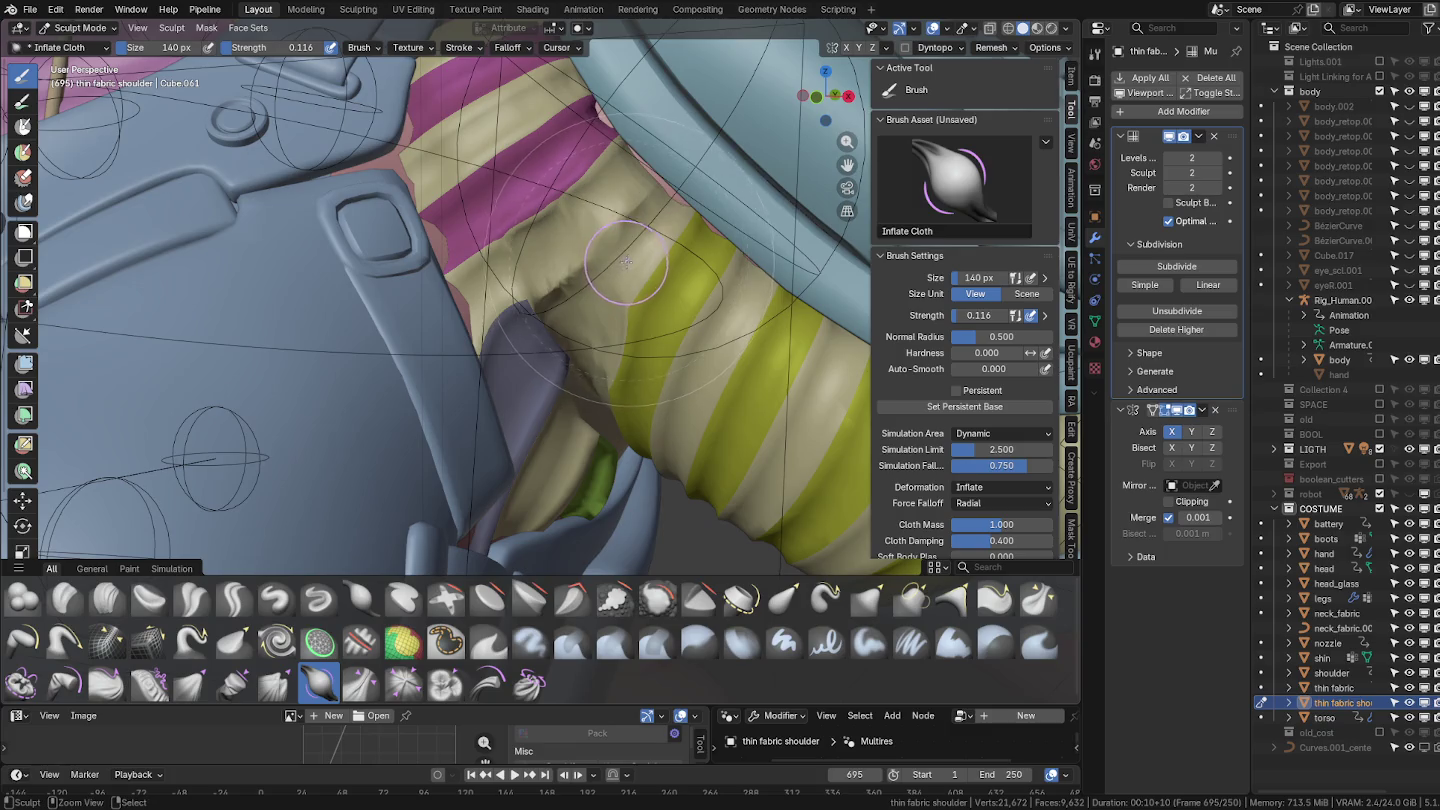
pyautogui.keyDown('shift'); pyautogui.moveTo(529, 385); pyautogui.dragTo(499, 415, button='middle'); pyautogui.keyUp('shift')
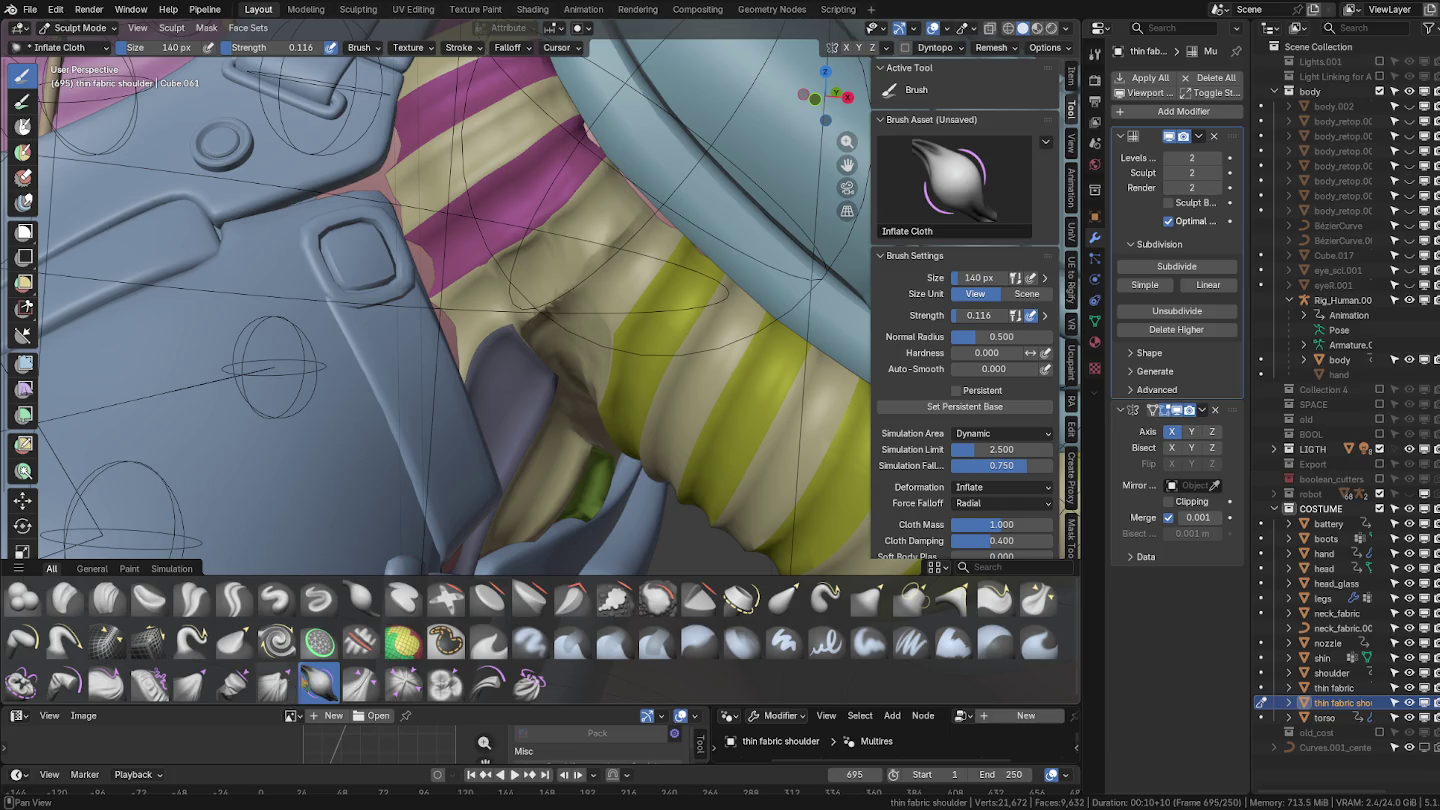
pyautogui.click(191, 598)
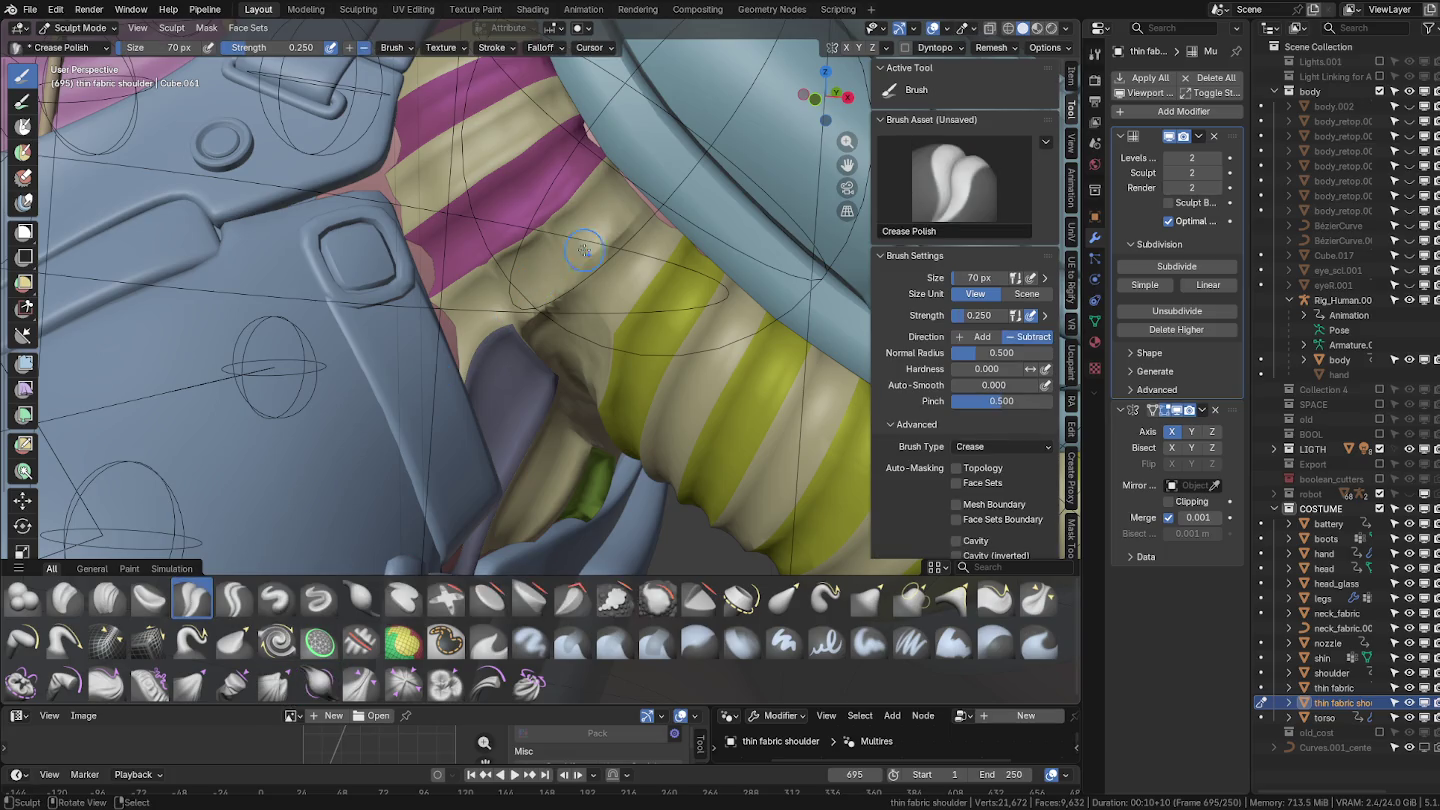
# Carve two creases with Crease Polish, then pull the fabric with Grab at 340 and 696 px.
pyautogui.moveTo(658, 198); pyautogui.dragTo(657, 201)
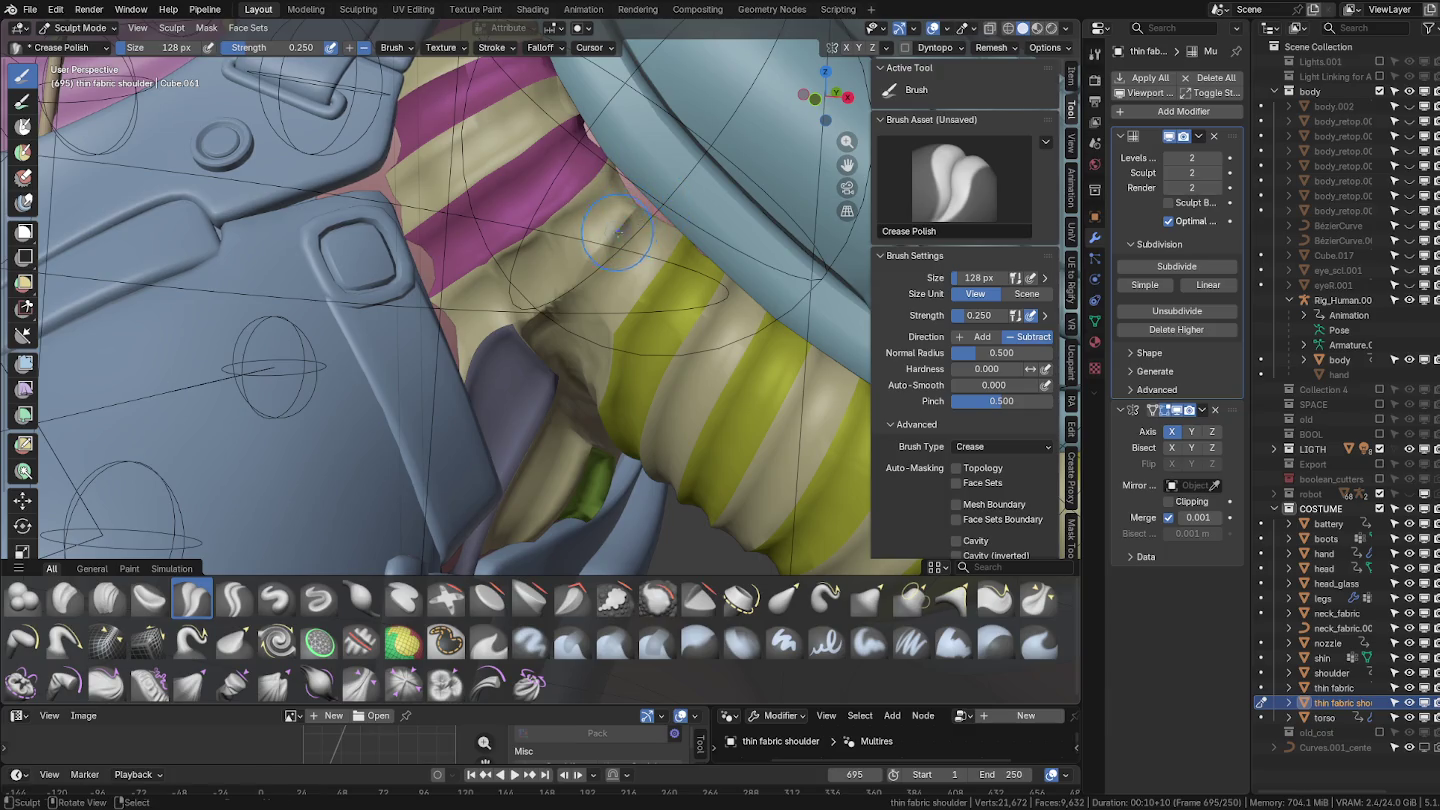
pyautogui.moveTo(609, 237); pyautogui.dragTo(622, 234)
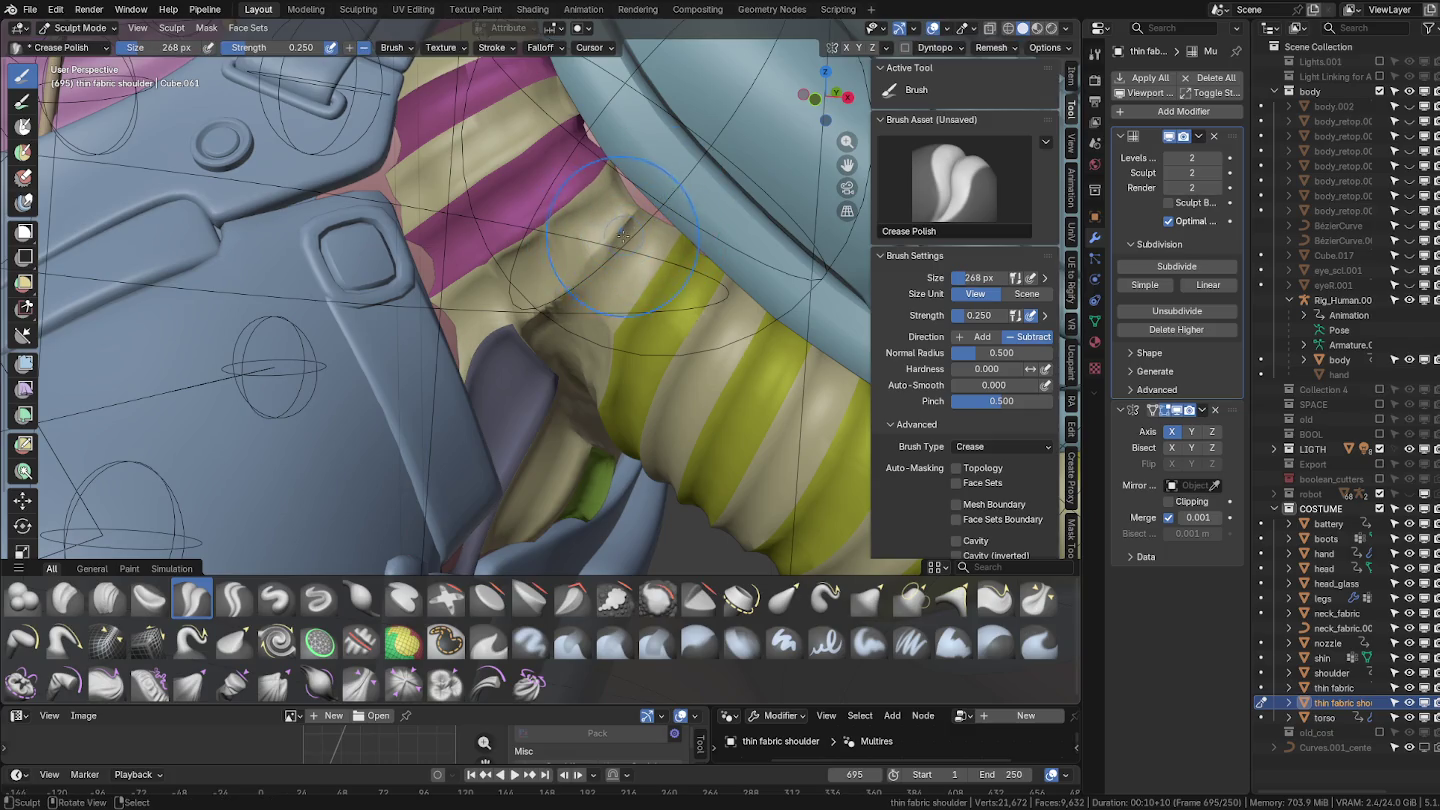
pyautogui.click(869, 600)
pyautogui.moveTo(659, 241)
pyautogui.mouseDown()
pyautogui.moveTo(648, 193)
pyautogui.moveTo(617, 160)
pyautogui.moveTo(594, 160)
pyautogui.mouseUp()
pyautogui.press('f')
pyautogui.click(598, 125)
pyautogui.moveTo(595, 225); pyautogui.dragTo(545, 230, button='middle')
pyautogui.press('f')
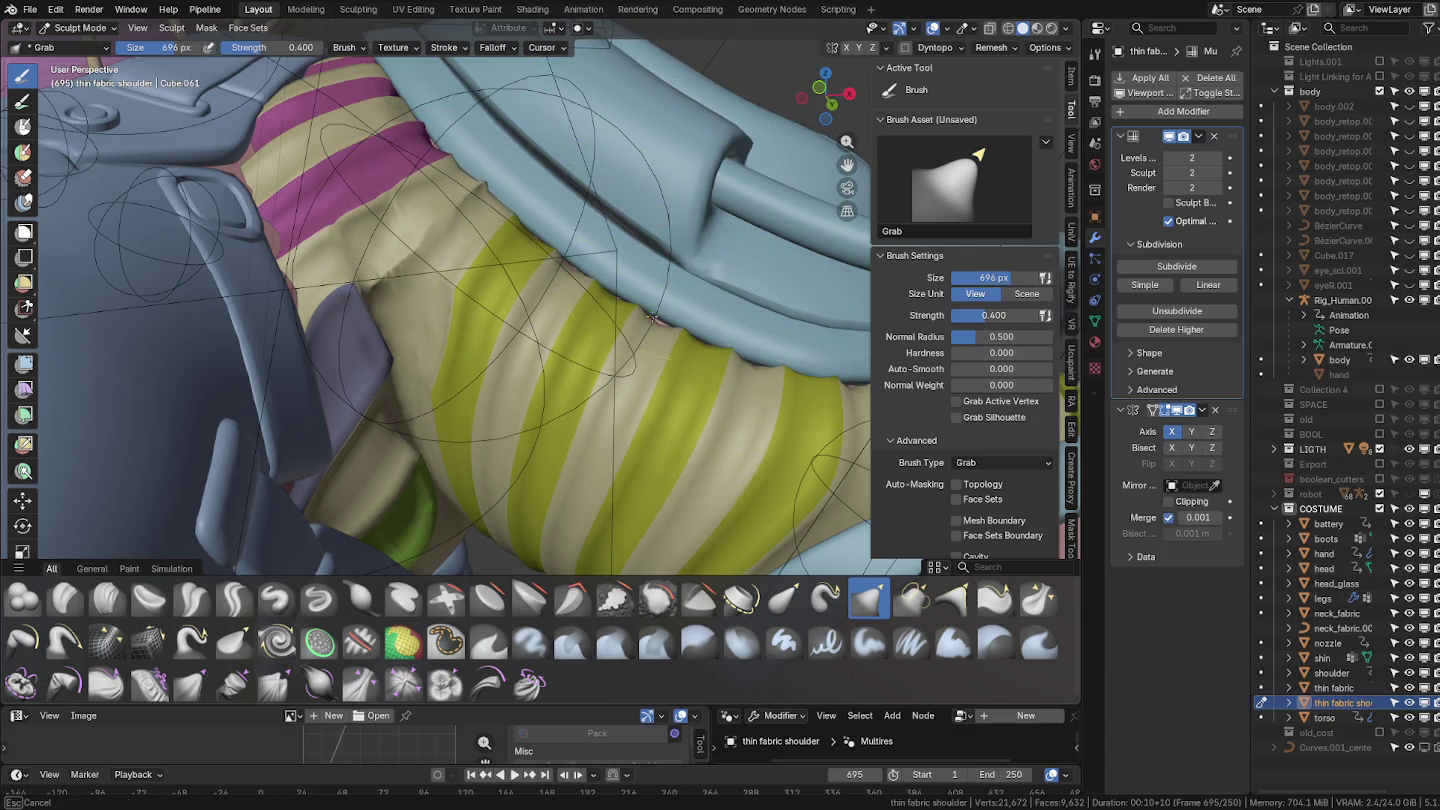
# Inspect the reshaped shoulder fabric from several angles and return to Object Mode.
pyautogui.click(652, 318)
pyautogui.moveTo(652, 318)
pyautogui.mouseDown(button='middle')
pyautogui.moveTo(634, 357)
pyautogui.moveTo(619, 320)
pyautogui.mouseUp(button='middle')
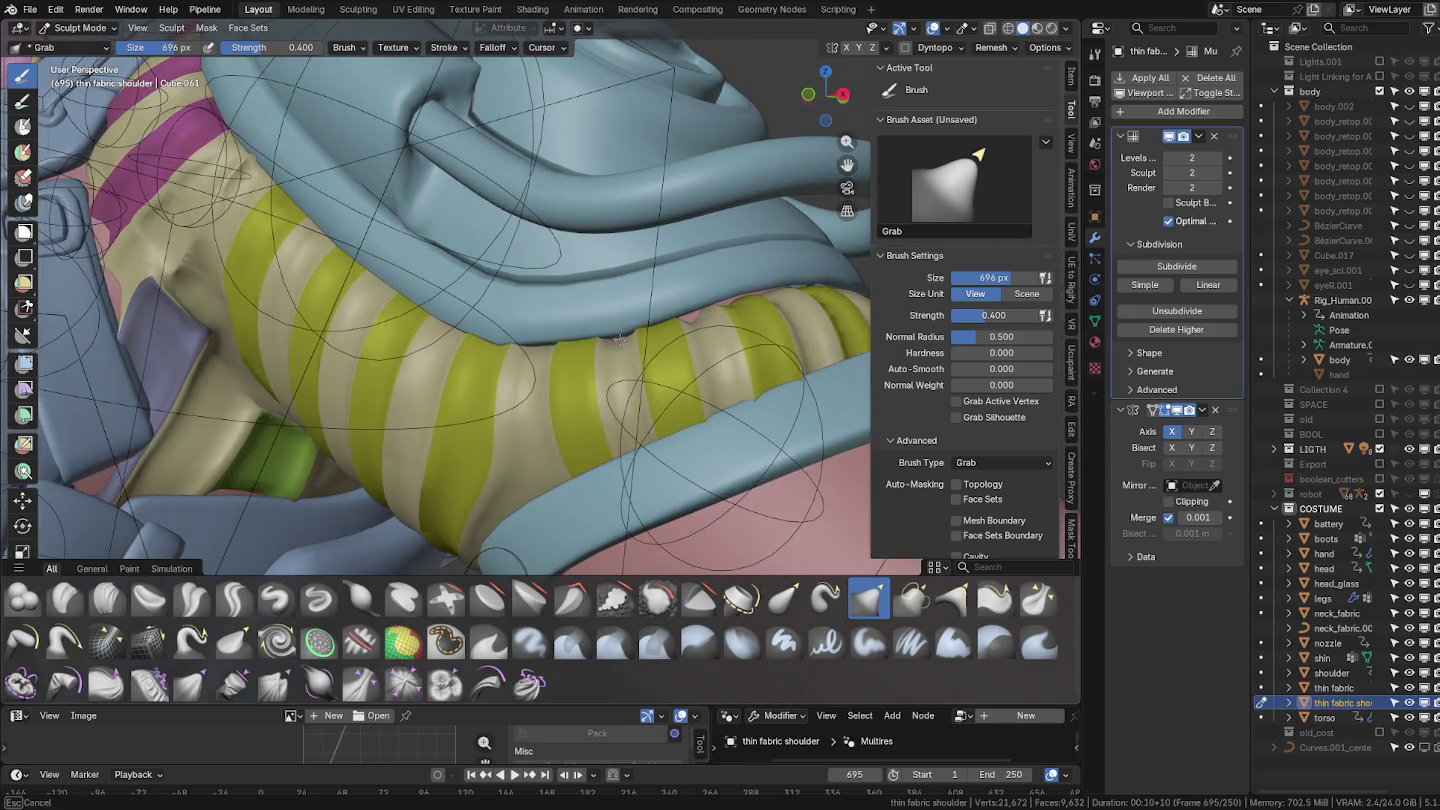
pyautogui.moveTo(620, 341)
pyautogui.mouseDown(button='middle')
pyautogui.moveTo(612, 382)
pyautogui.moveTo(527, 364)
pyautogui.mouseUp(button='middle')
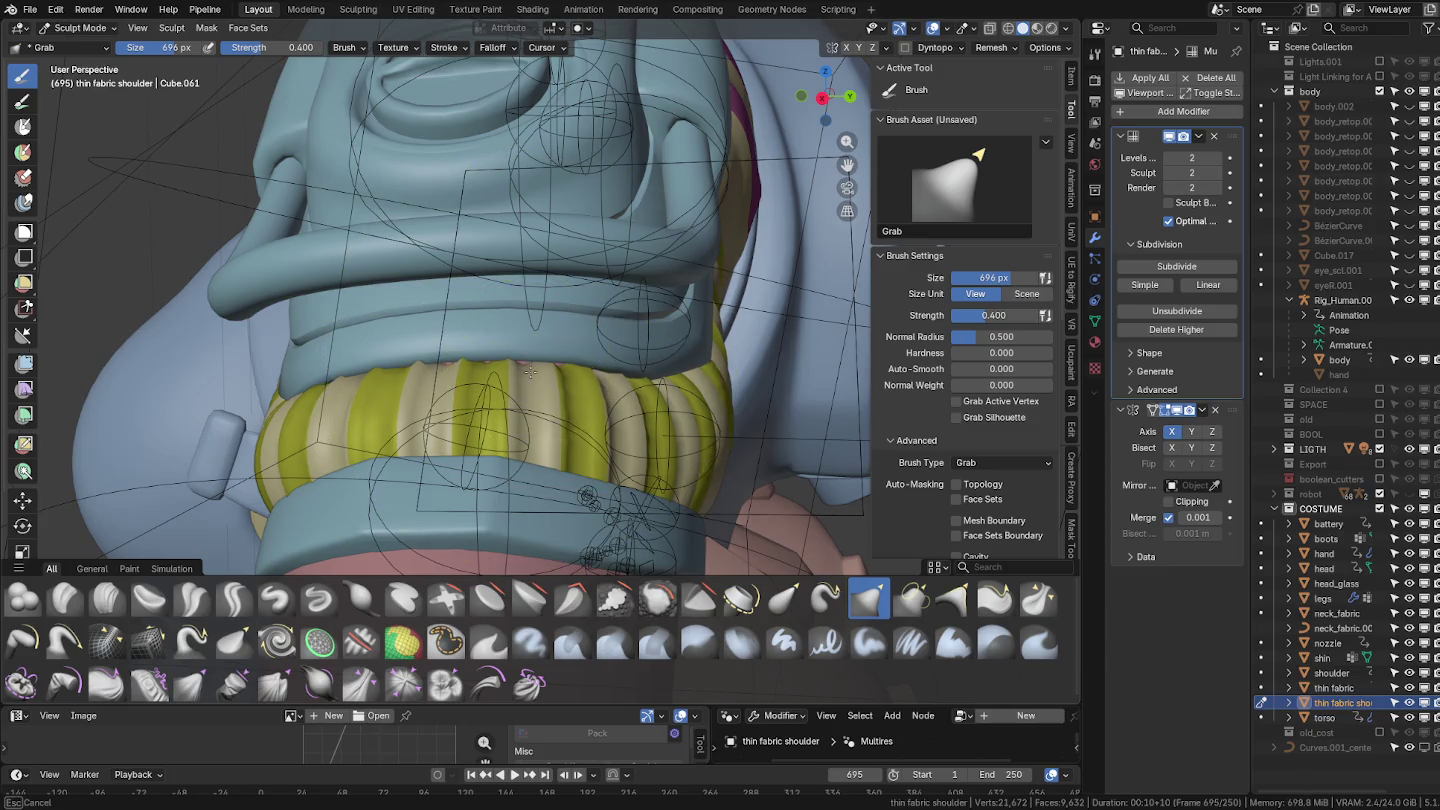
pyautogui.moveTo(611, 338)
pyautogui.mouseDown(button='middle')
pyautogui.moveTo(427, 398)
pyautogui.moveTo(475, 430)
pyautogui.moveTo(260, 470)
pyautogui.moveTo(459, 391)
pyautogui.moveTo(558, 442)
pyautogui.moveTo(610, 305)
pyautogui.moveTo(594, 283)
pyautogui.mouseUp(button='middle')
pyautogui.hotkey('ctrl', 'Tab')
pyautogui.moveTo(331, 376)
pyautogui.mouseDown(button='middle')
pyautogui.moveTo(431, 378)
pyautogui.moveTo(475, 297)
pyautogui.moveTo(457, 330)
pyautogui.moveTo(576, 442)
pyautogui.mouseUp(button='middle')
# Assign the thin fabric object as the Mirror modifier's mirror object.
pyautogui.scroll(-5, 475, 297)
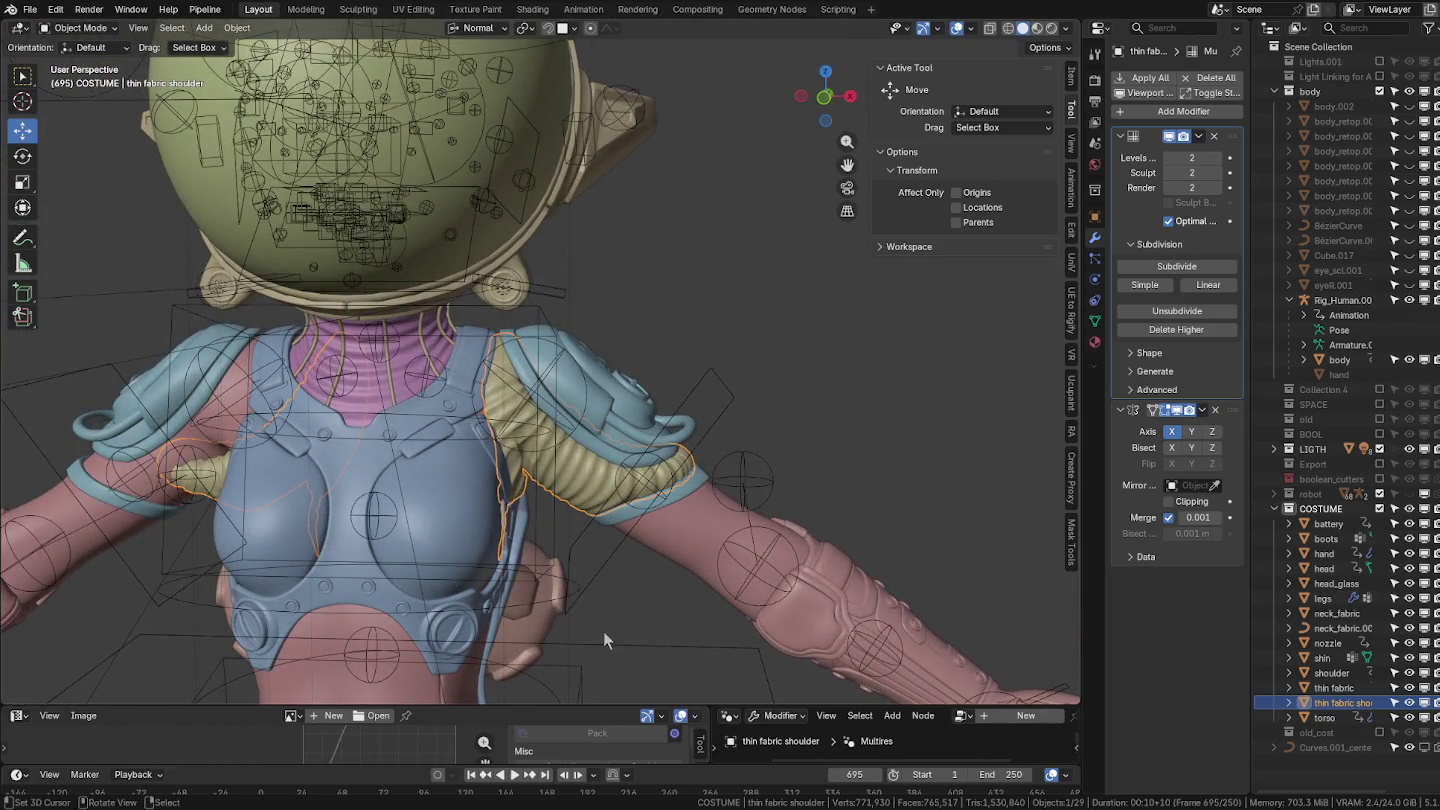
pyautogui.scroll(-5, 820, 660)
pyautogui.moveTo(820, 660)
pyautogui.mouseDown(button='middle')
pyautogui.moveTo(780, 640)
pyautogui.moveTo(1040, 278)
pyautogui.mouseUp(button='middle')
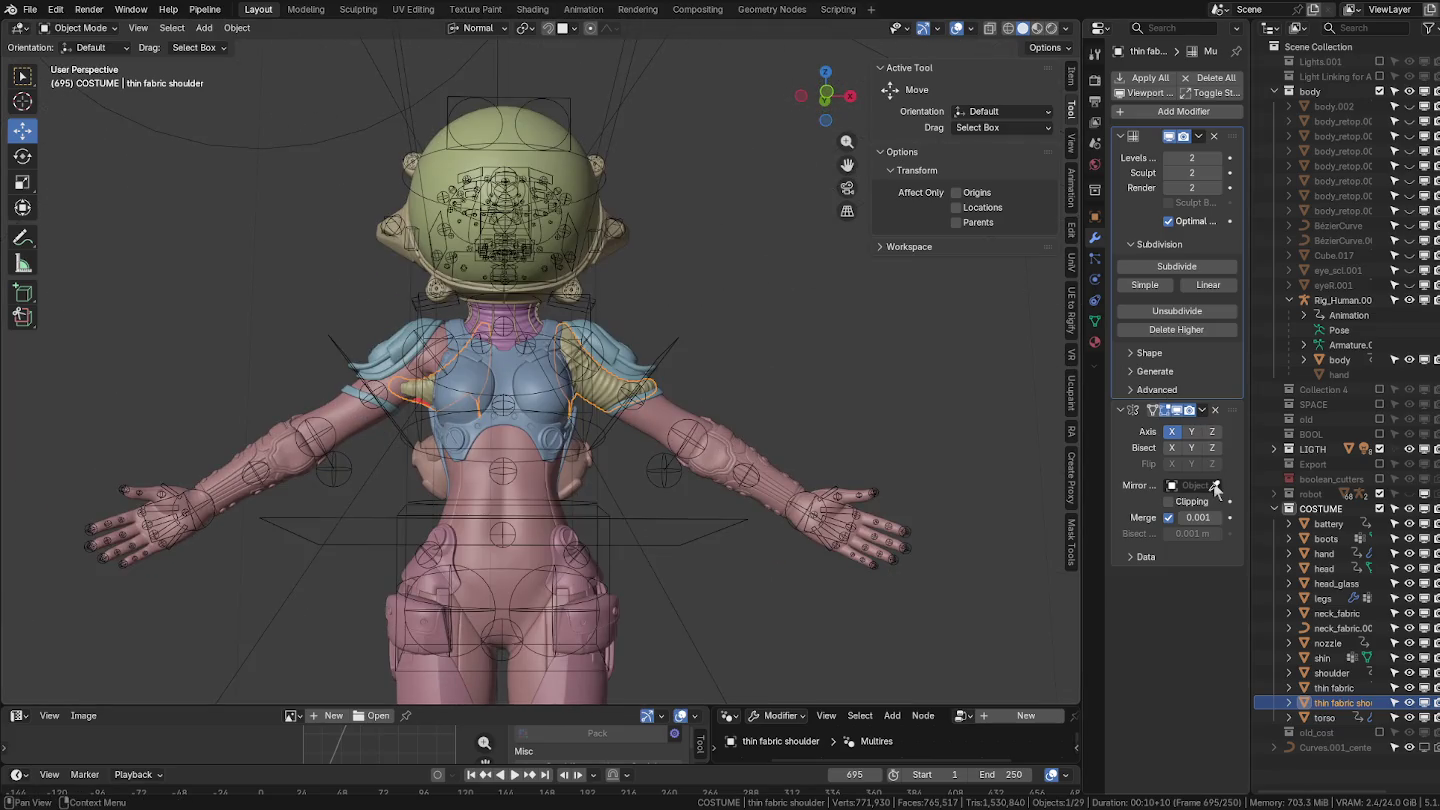
pyautogui.click(661, 414)
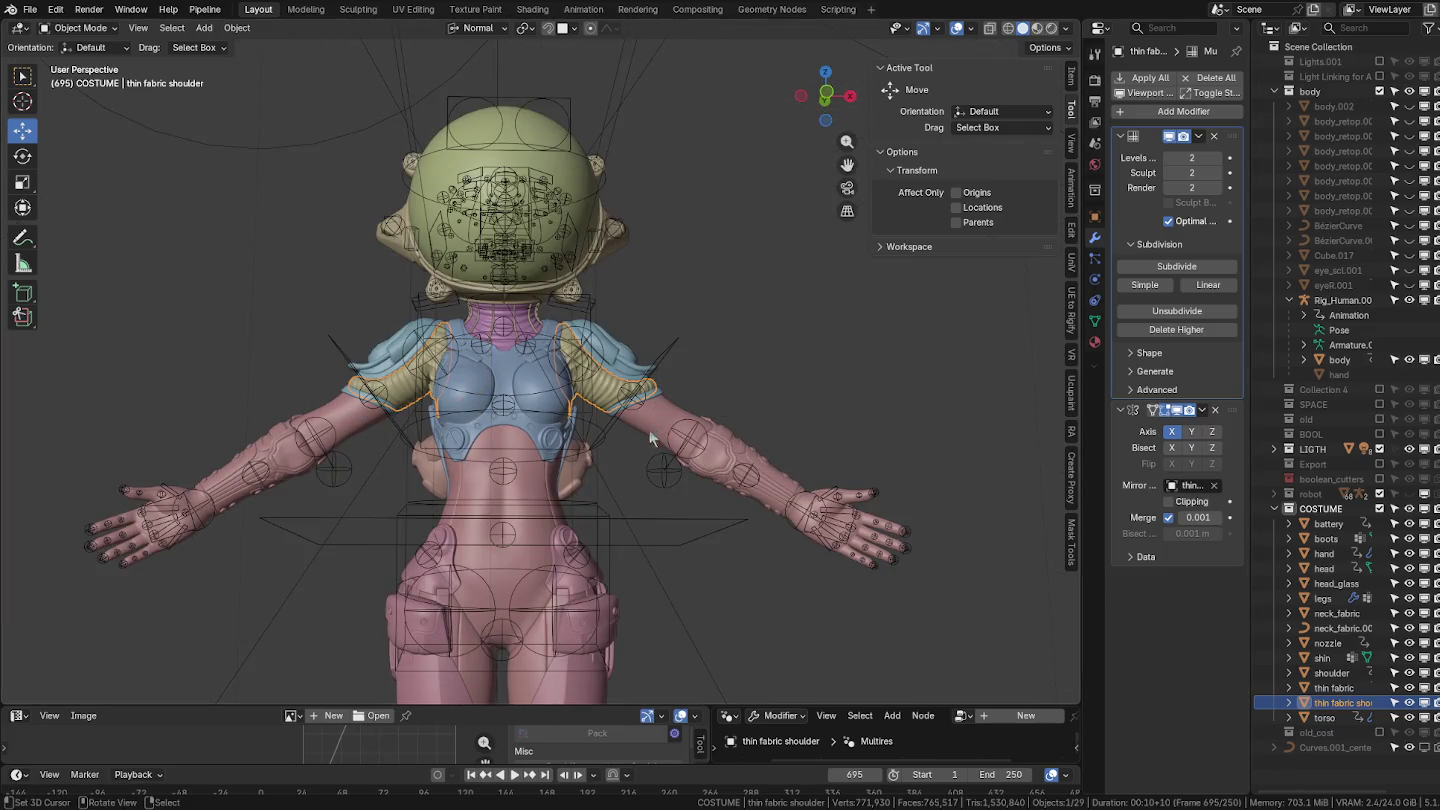
# Deselect the fabric and switch the viewport to Material Preview shading.
pyautogui.scroll(4, 631, 443)
pyautogui.scroll(1, 632, 457)
pyautogui.click(628, 456)
pyautogui.moveTo(628, 456)
pyautogui.mouseDown(button='middle')
pyautogui.moveTo(768, 396)
pyautogui.moveTo(704, 372)
pyautogui.moveTo(722, 468)
pyautogui.mouseUp(button='middle')
pyautogui.scroll(2, 767, 390)
pyautogui.click(1036, 31)
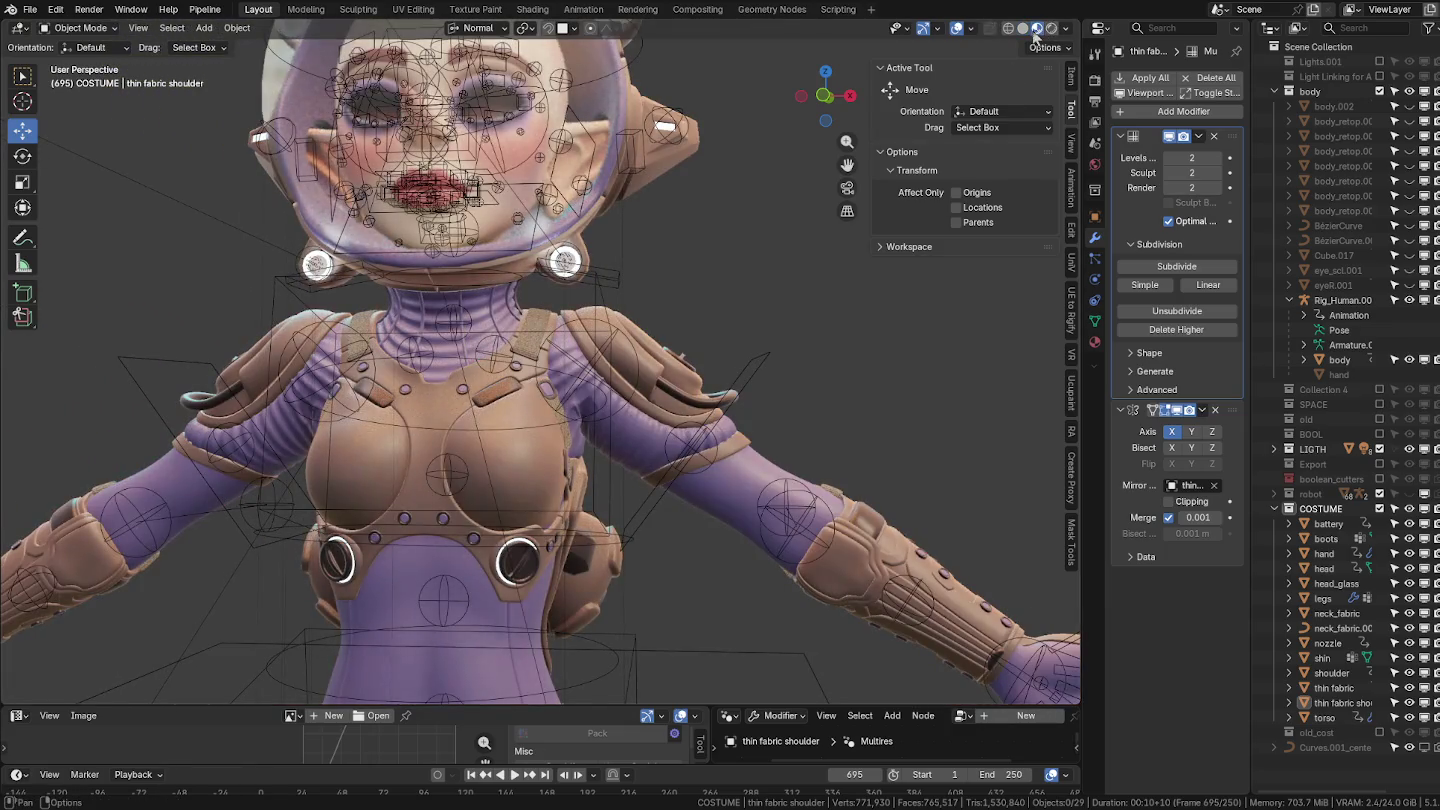
# Show a frontal view of the character in Rendered shading.
pyautogui.moveTo(730, 367); pyautogui.dragTo(772, 405, button='middle')
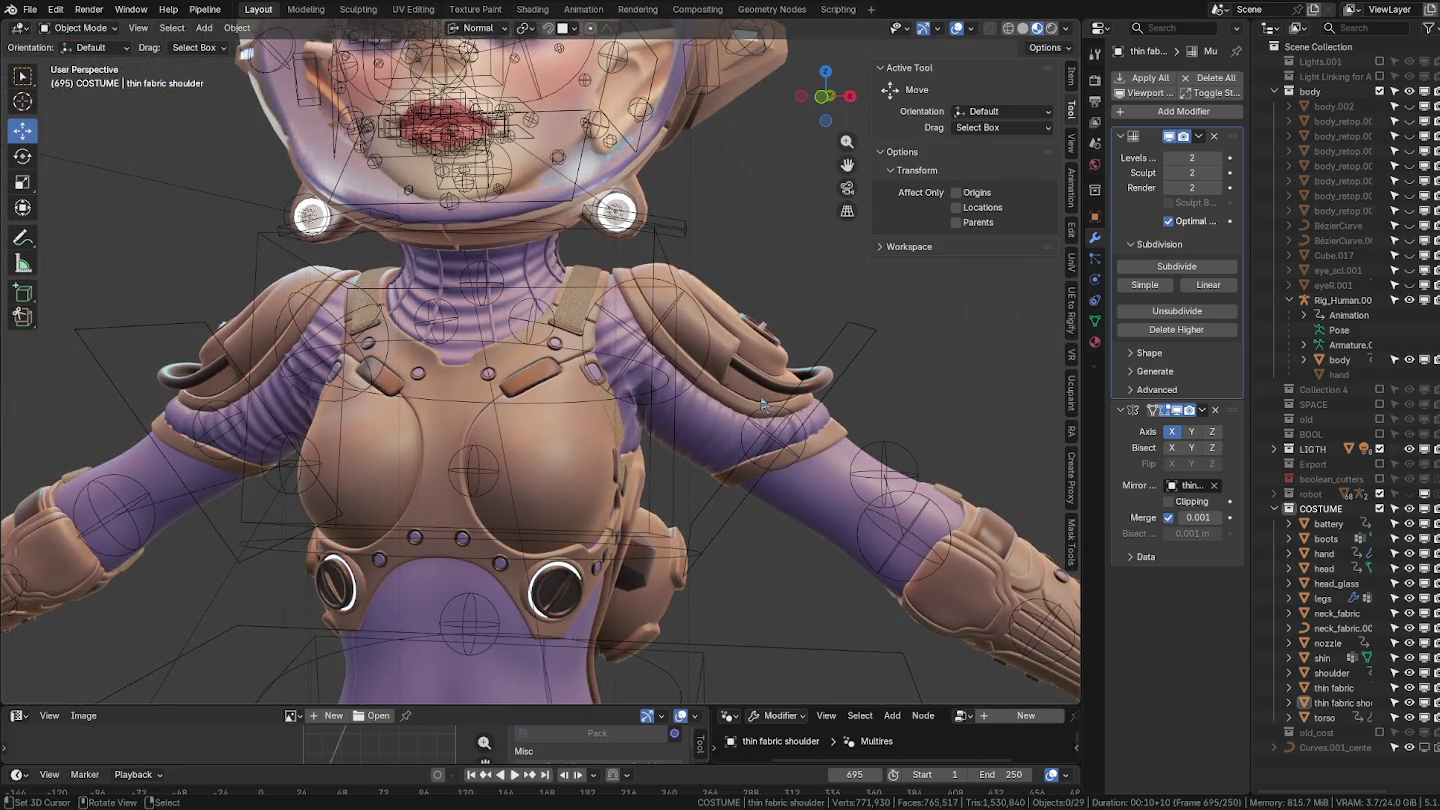
pyautogui.click(1053, 30)
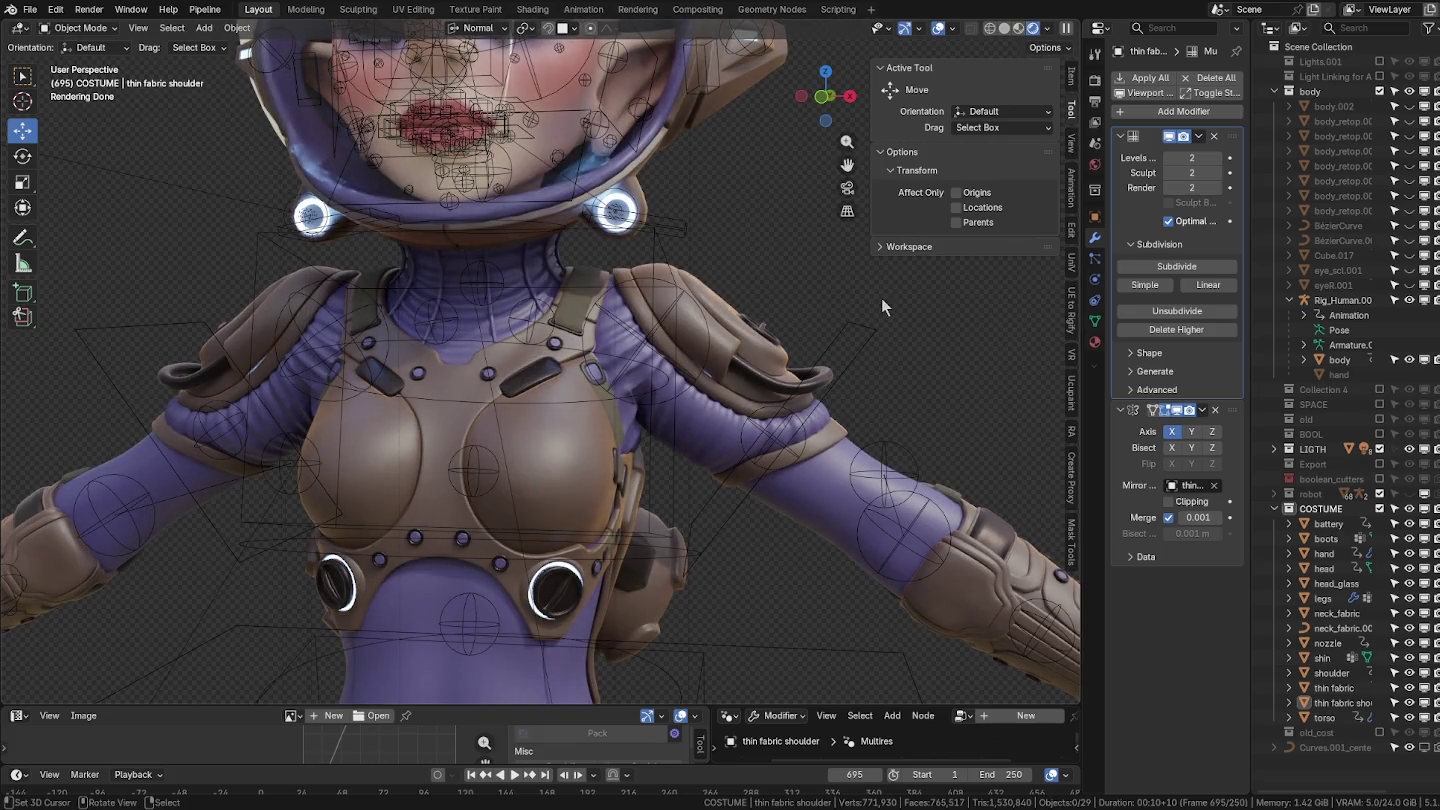
pyautogui.scroll(-4, 883, 300)
pyautogui.scroll(-2, 883, 300)
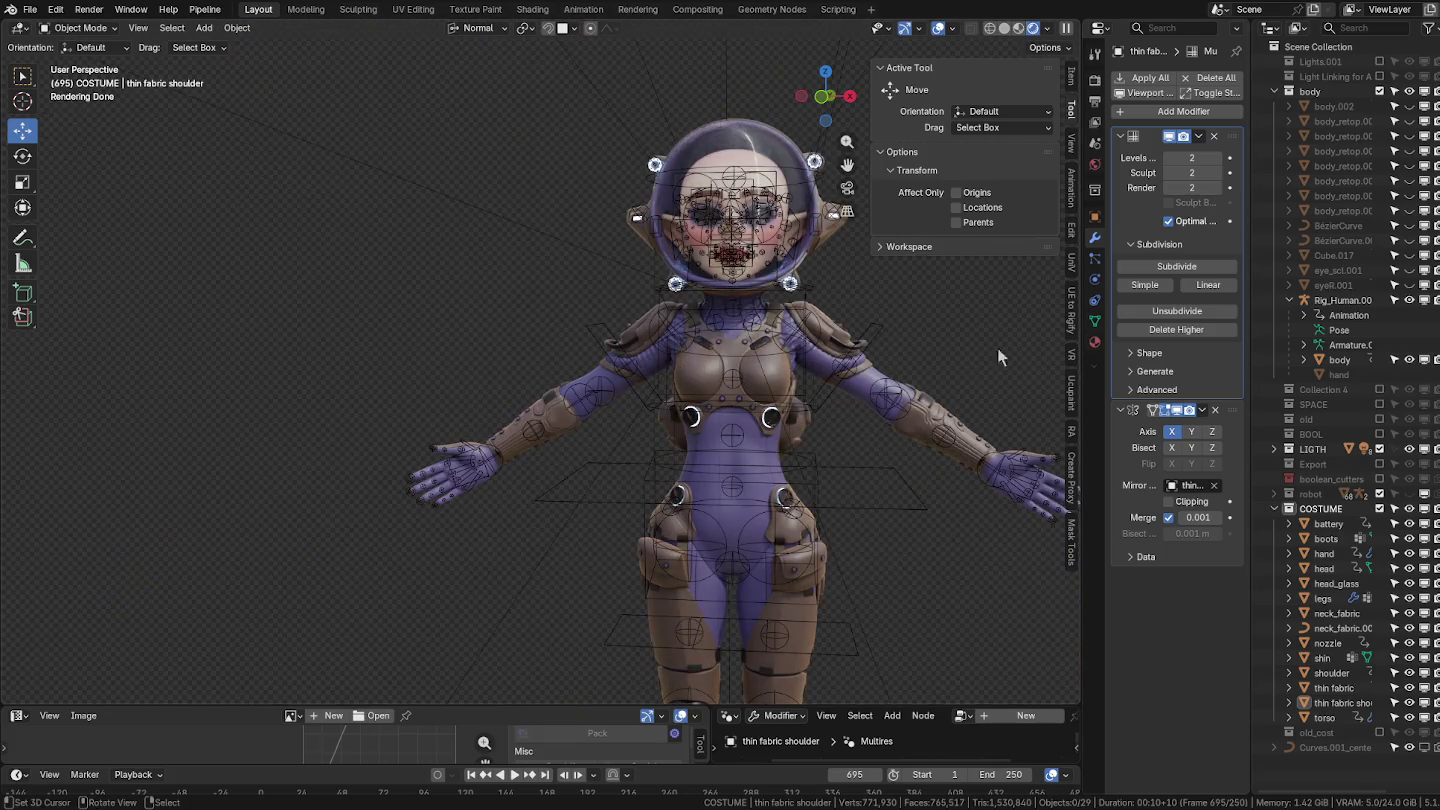
# Unhide all objects with Alt+H, deselect everything, and frame the arm in three-quarter view.
pyautogui.hotkey('alt', 'h')
pyautogui.scroll(-2, 877, 399)
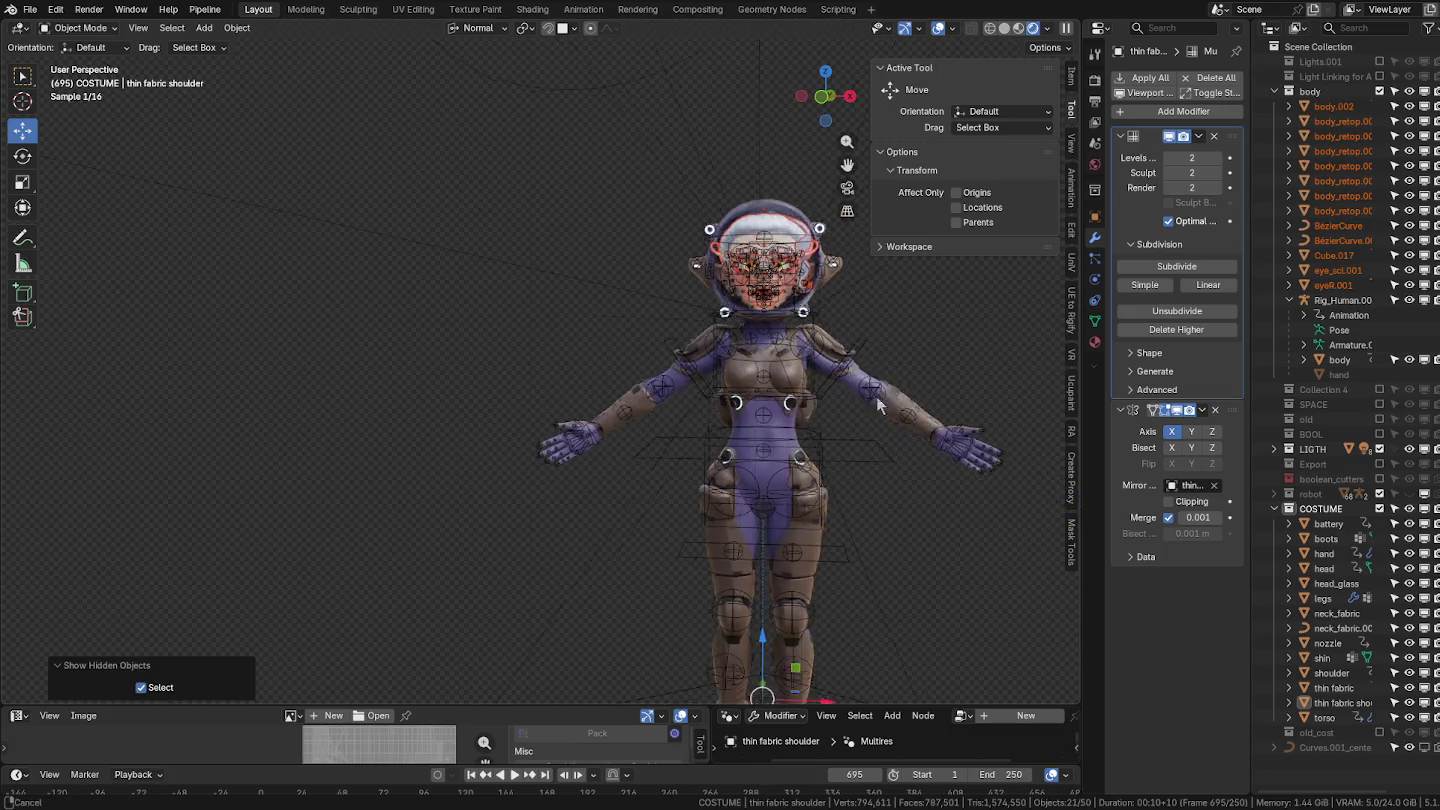
pyautogui.click(864, 302)
pyautogui.scroll(3, 721, 382)
pyautogui.scroll(2, 605, 396)
pyautogui.moveTo(605, 396)
pyautogui.mouseDown(button='middle')
pyautogui.moveTo(840, 434)
pyautogui.moveTo(540, 398)
pyautogui.mouseUp(button='middle')
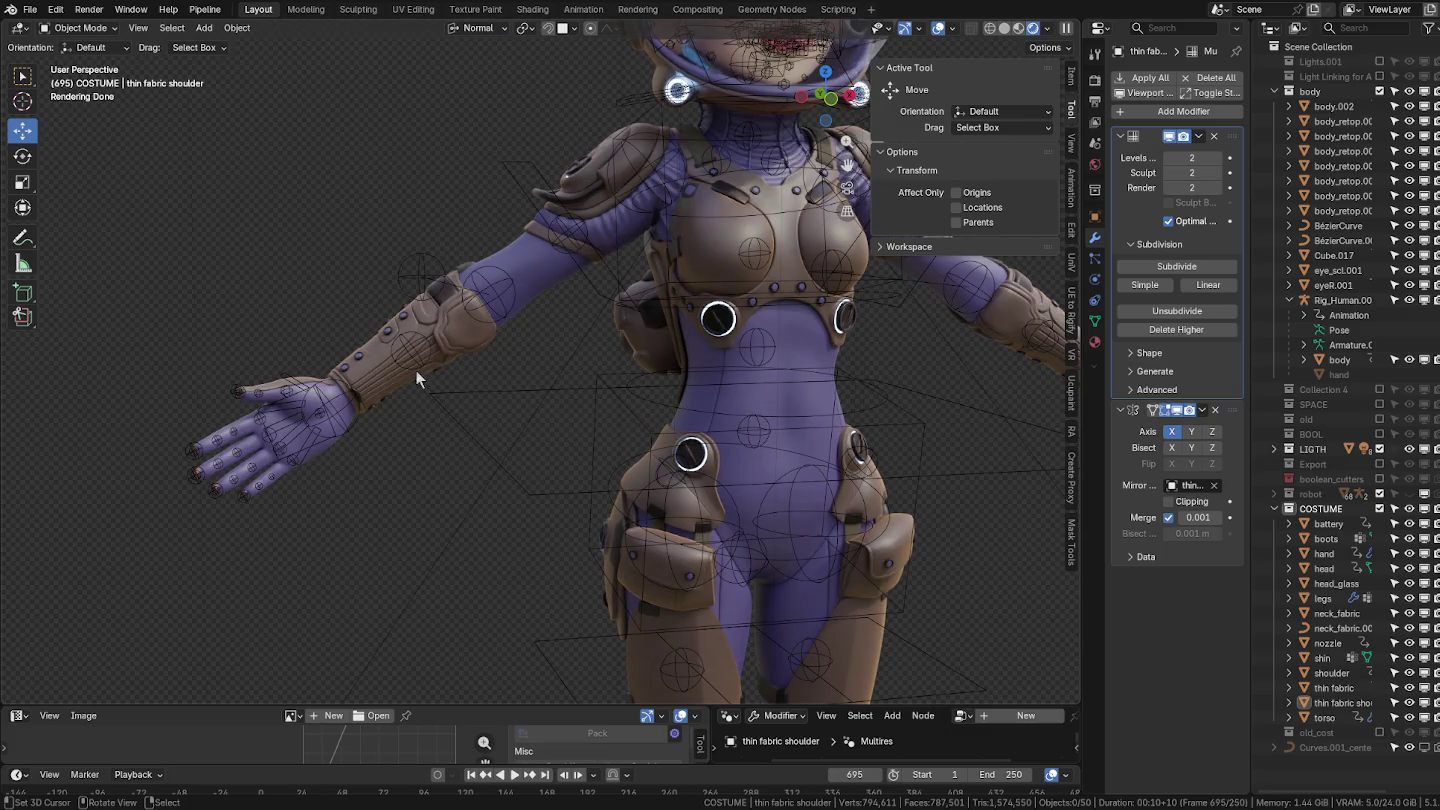
# Select the hand and make the body mesh active in the Outliner.
pyautogui.click(415, 369)
pyautogui.click(393, 382)
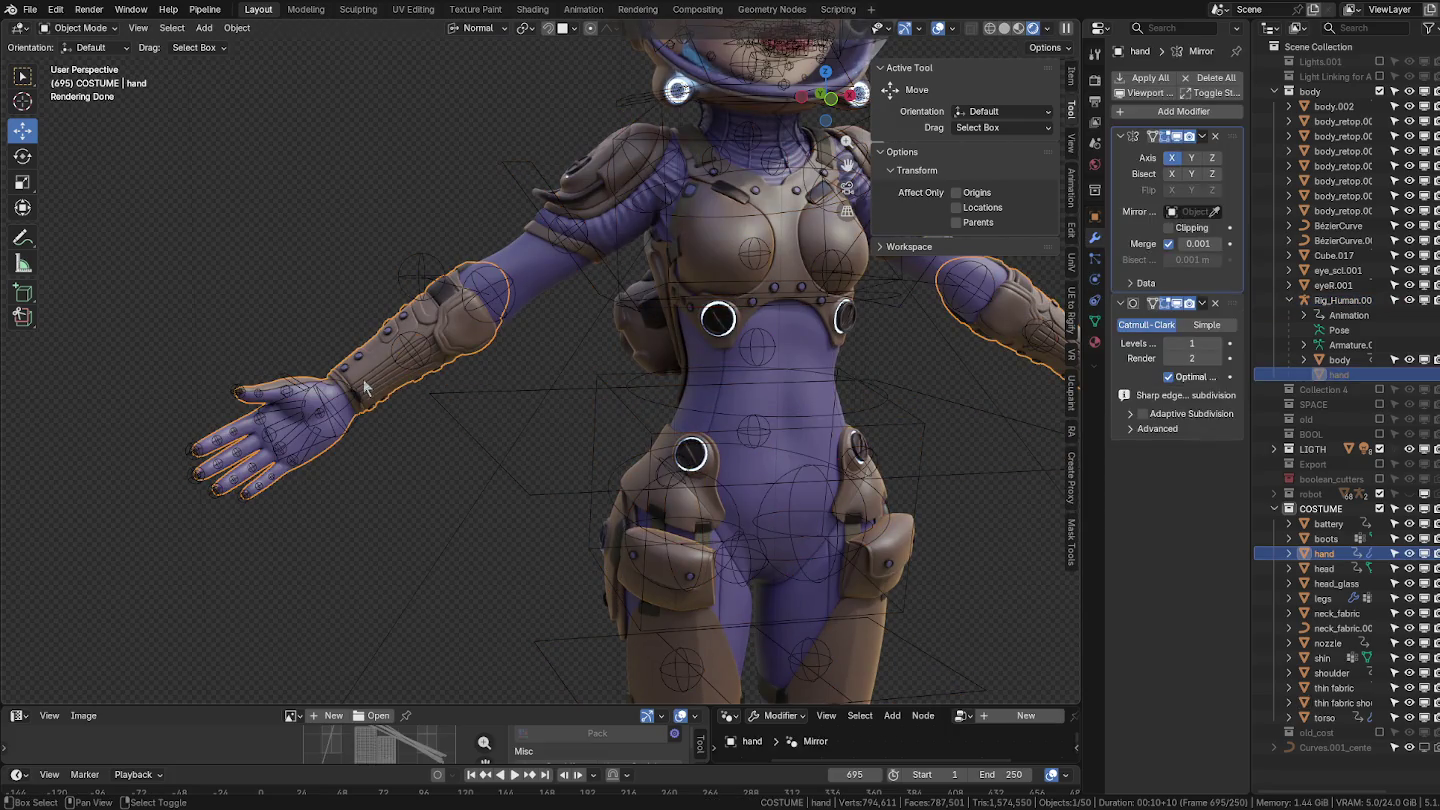
pyautogui.click(363, 379)
pyautogui.click(405, 360)
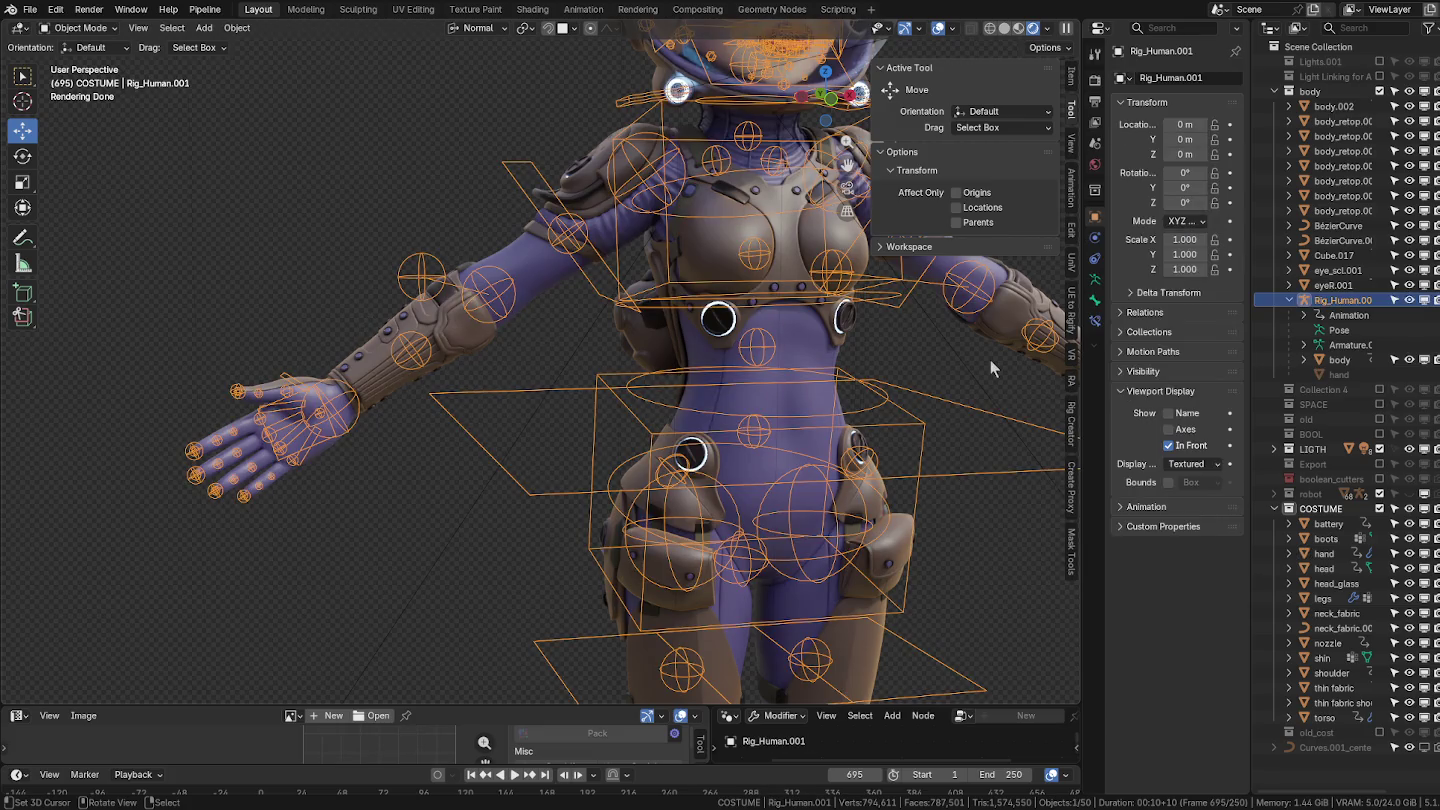
pyautogui.click(1353, 360)
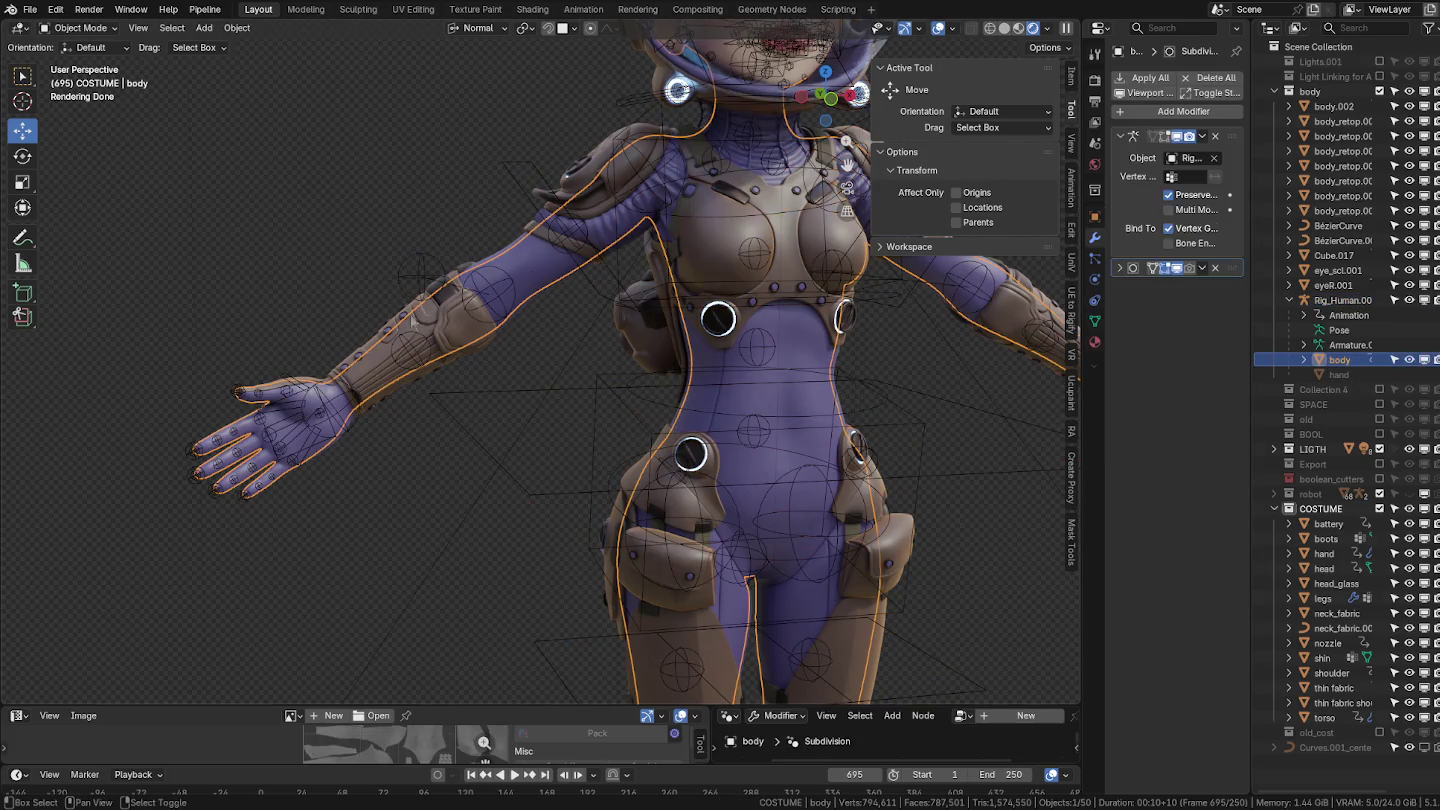
pyautogui.click(384, 338)
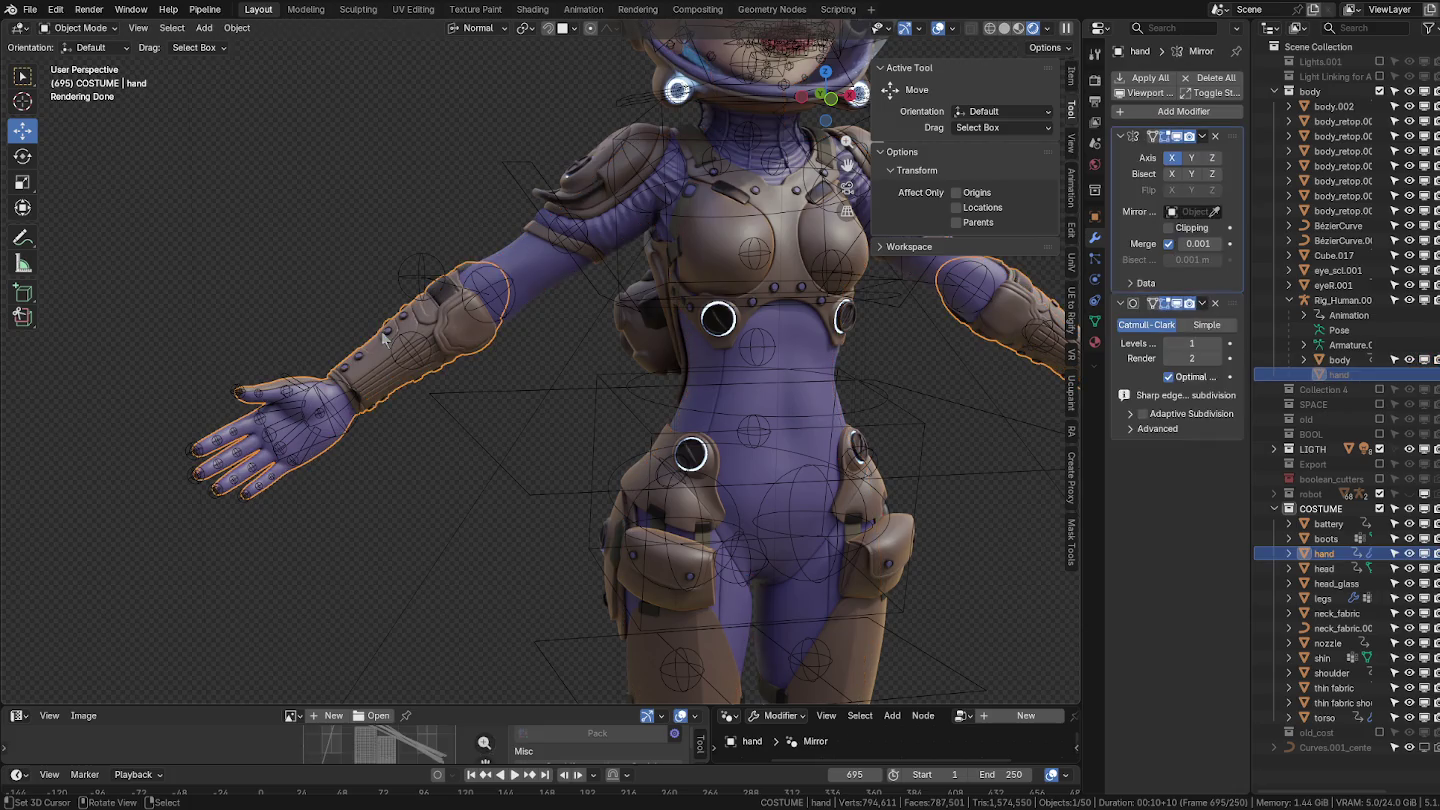
pyautogui.keyDown('ctrl'); pyautogui.click(1339, 360); pyautogui.keyUp('ctrl')
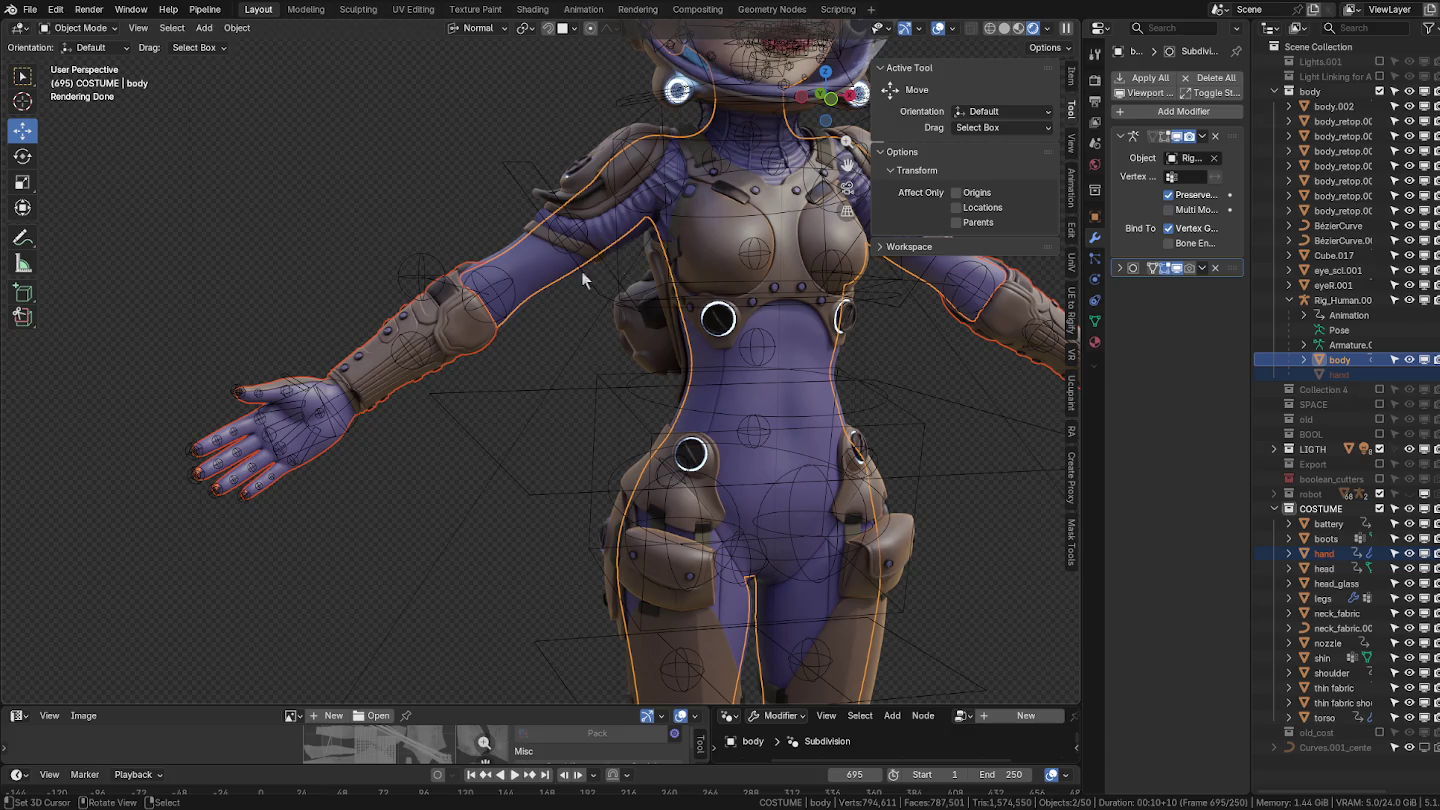
# Copy the body's Armature modifier to the hand, remove it from the body, then undo.
pyautogui.click(1202, 136)
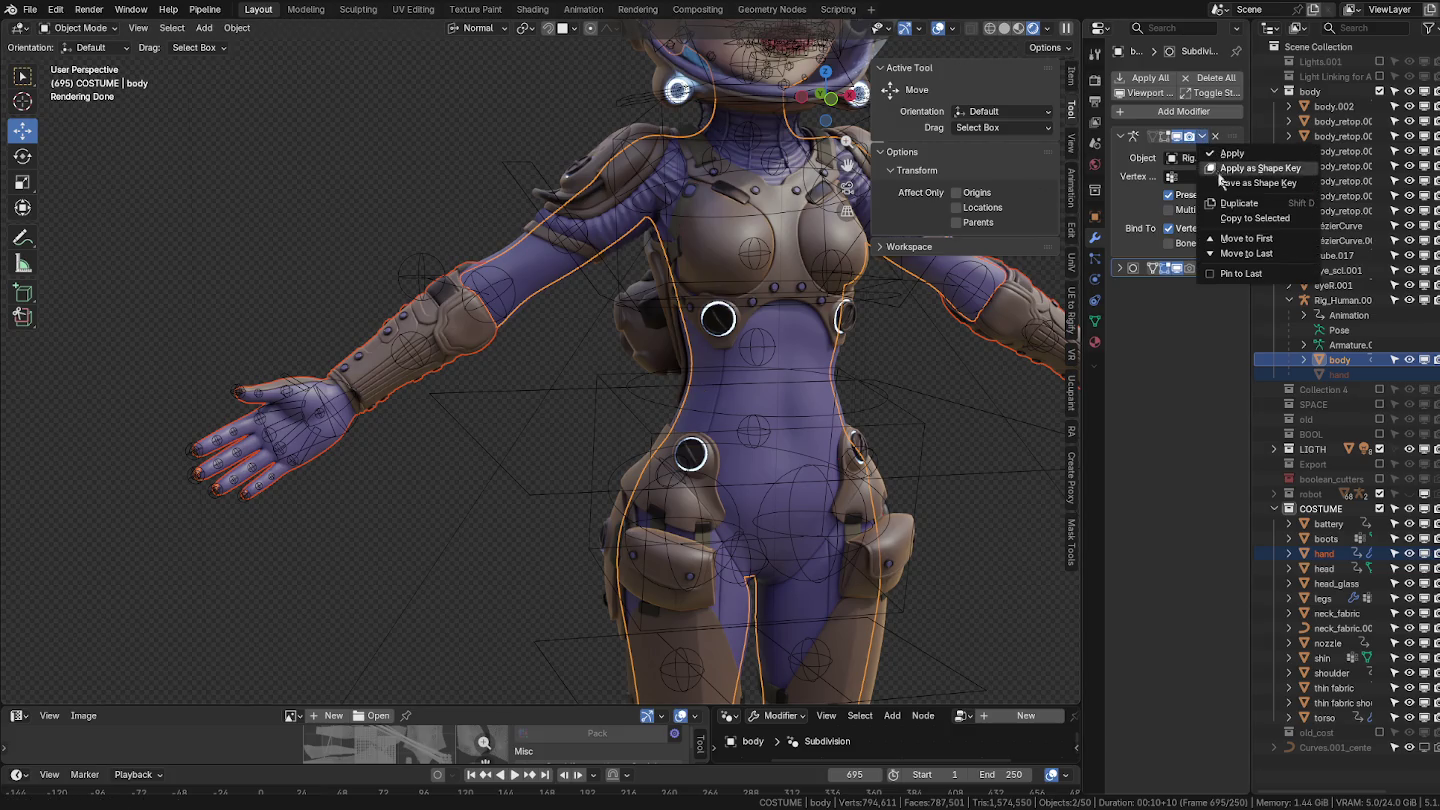
pyautogui.click(1245, 218)
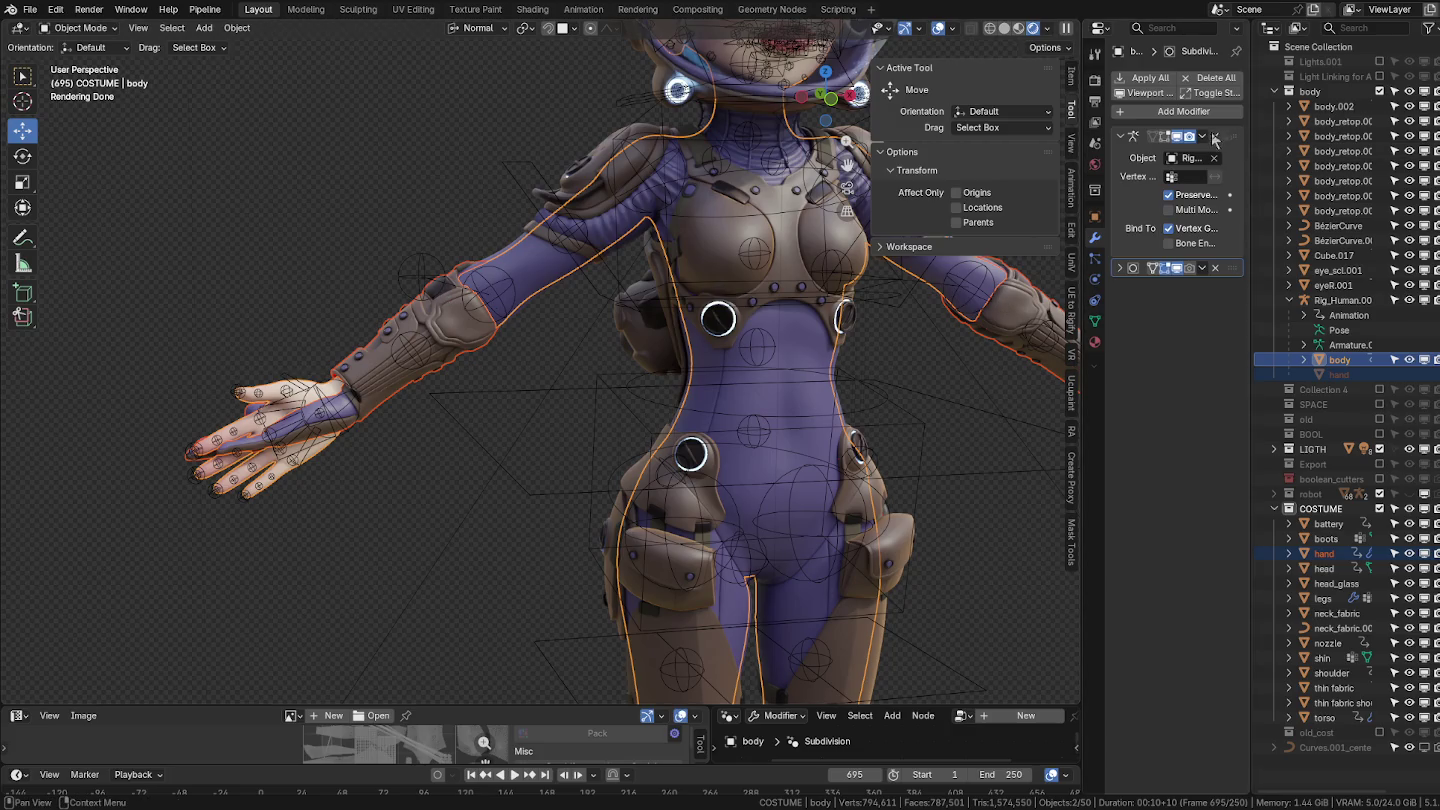
pyautogui.click(1216, 137)
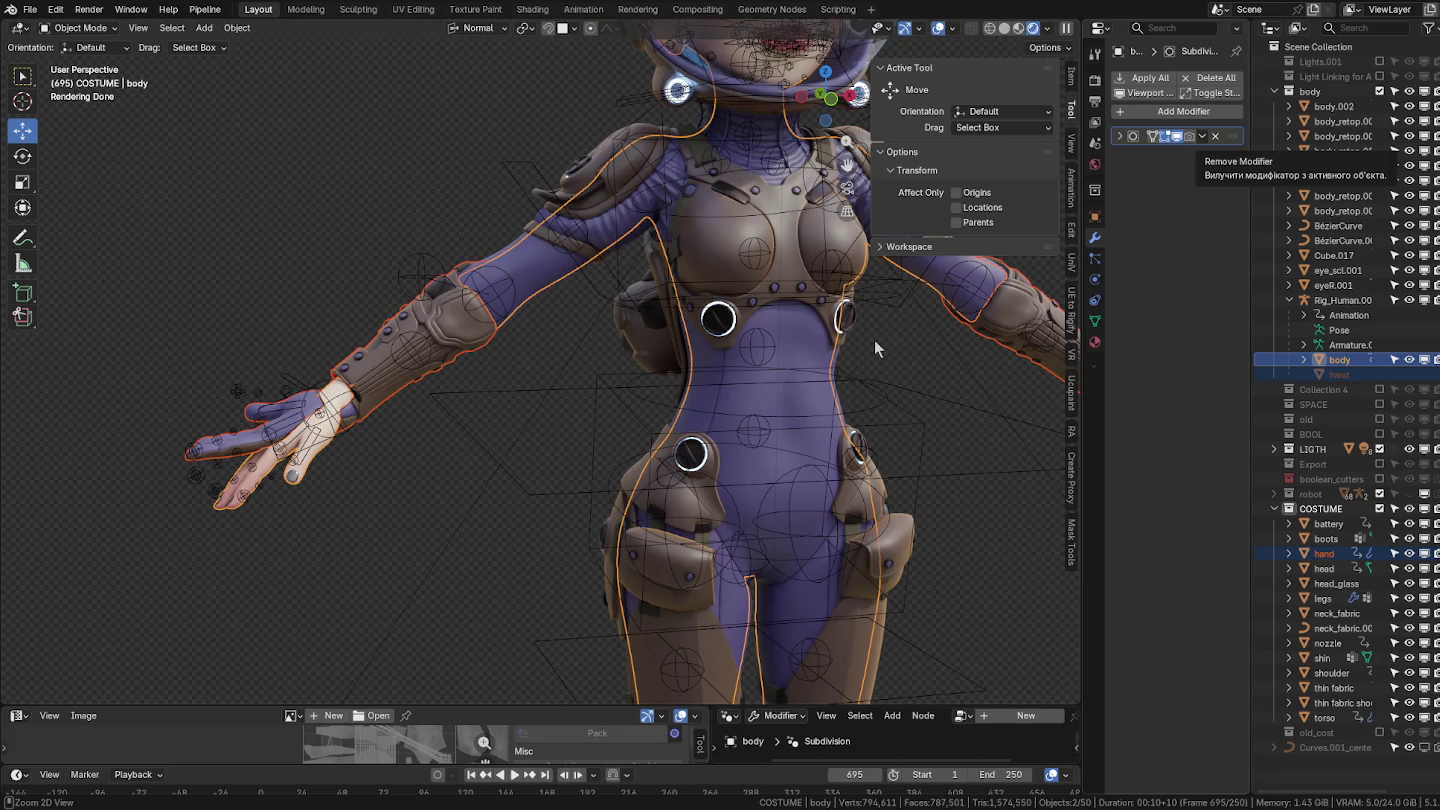
pyautogui.hotkey('ctrl', 'z')
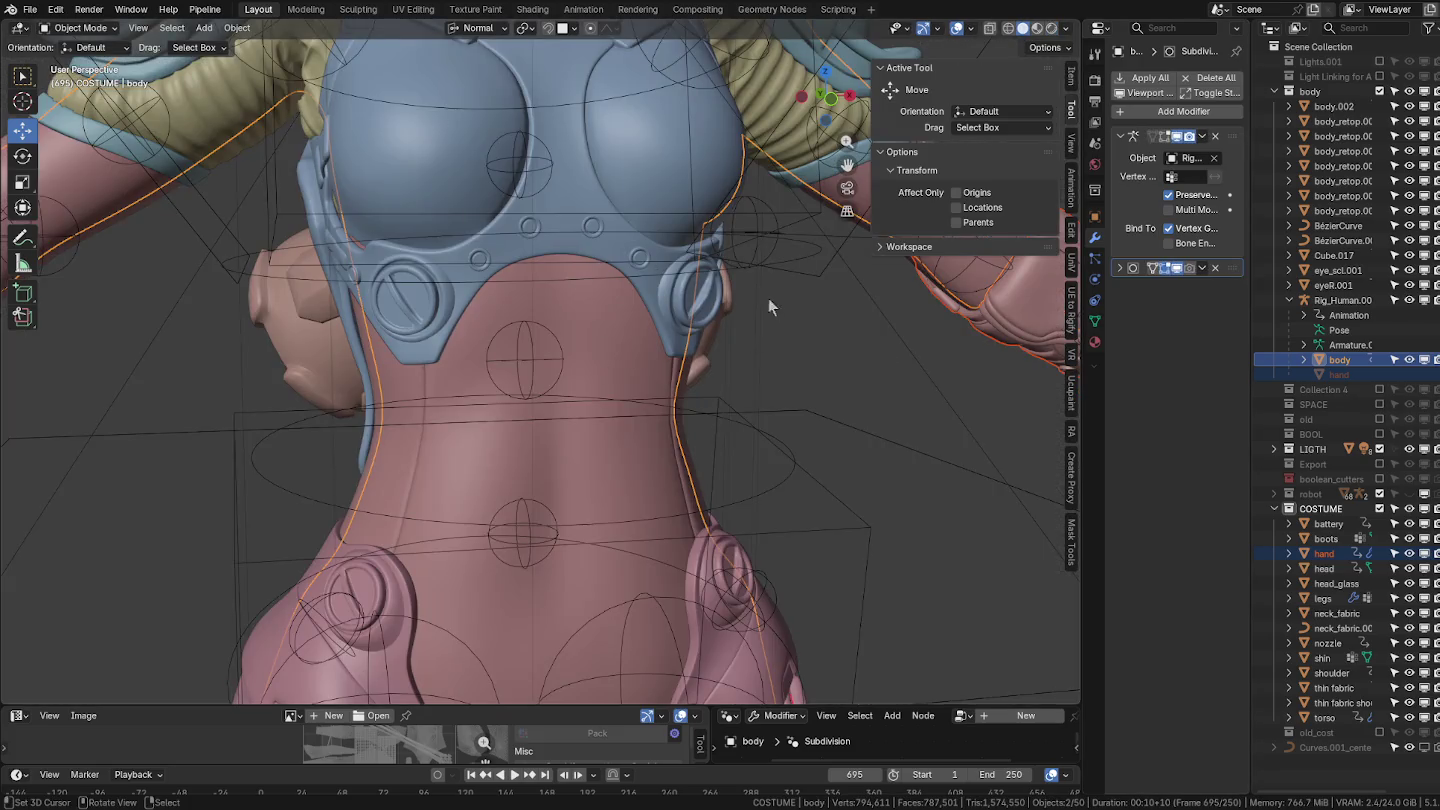
# Delete all of the hand's vertex groups, then make the body active with the hand selected.
pyautogui.scroll(-6, 768, 297)
pyautogui.scroll(2, 292, 395)
pyautogui.moveTo(292, 395)
pyautogui.mouseDown(button='middle')
pyautogui.moveTo(654, 378)
pyautogui.moveTo(306, 429)
pyautogui.mouseUp(button='middle')
pyautogui.click(285, 421)
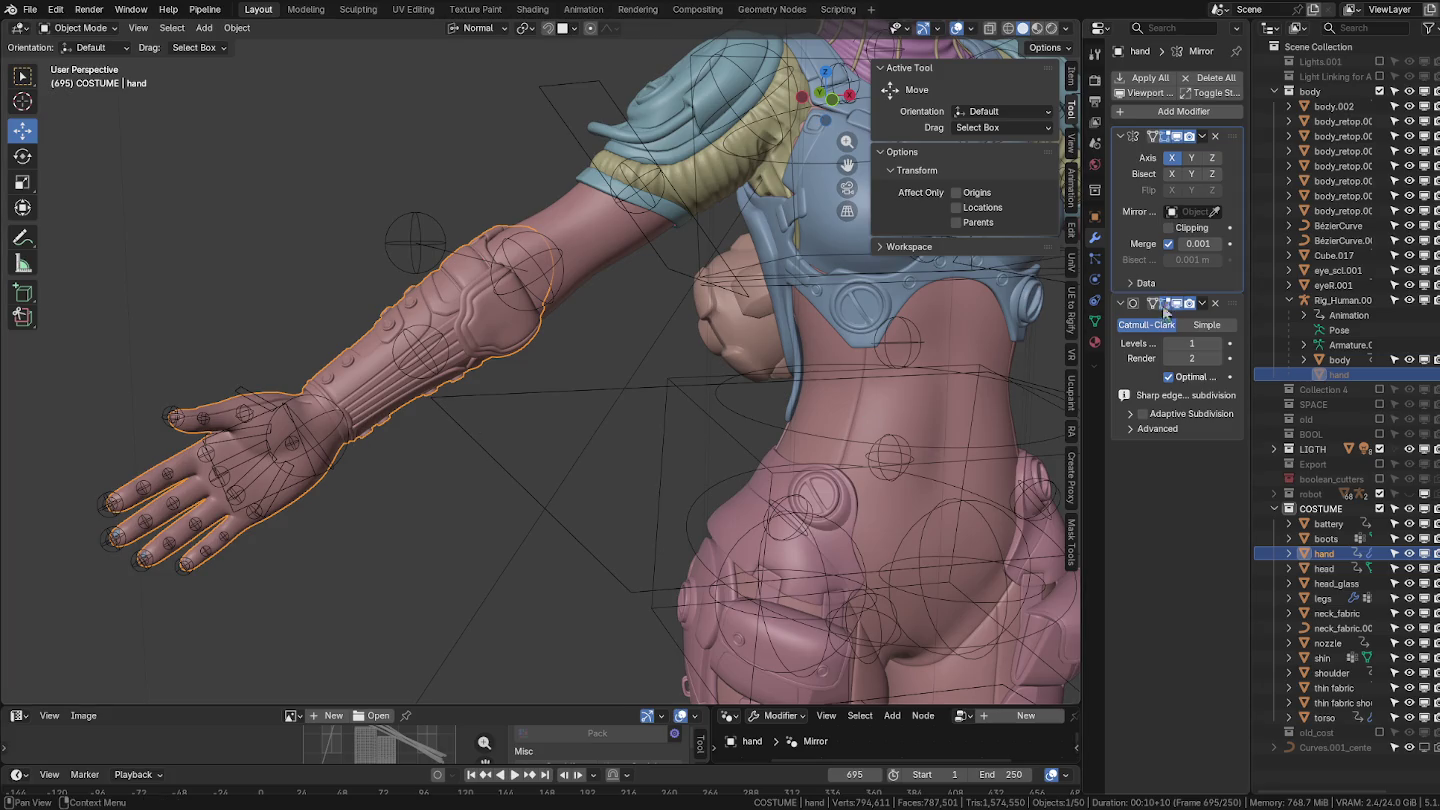
pyautogui.click(1095, 320)
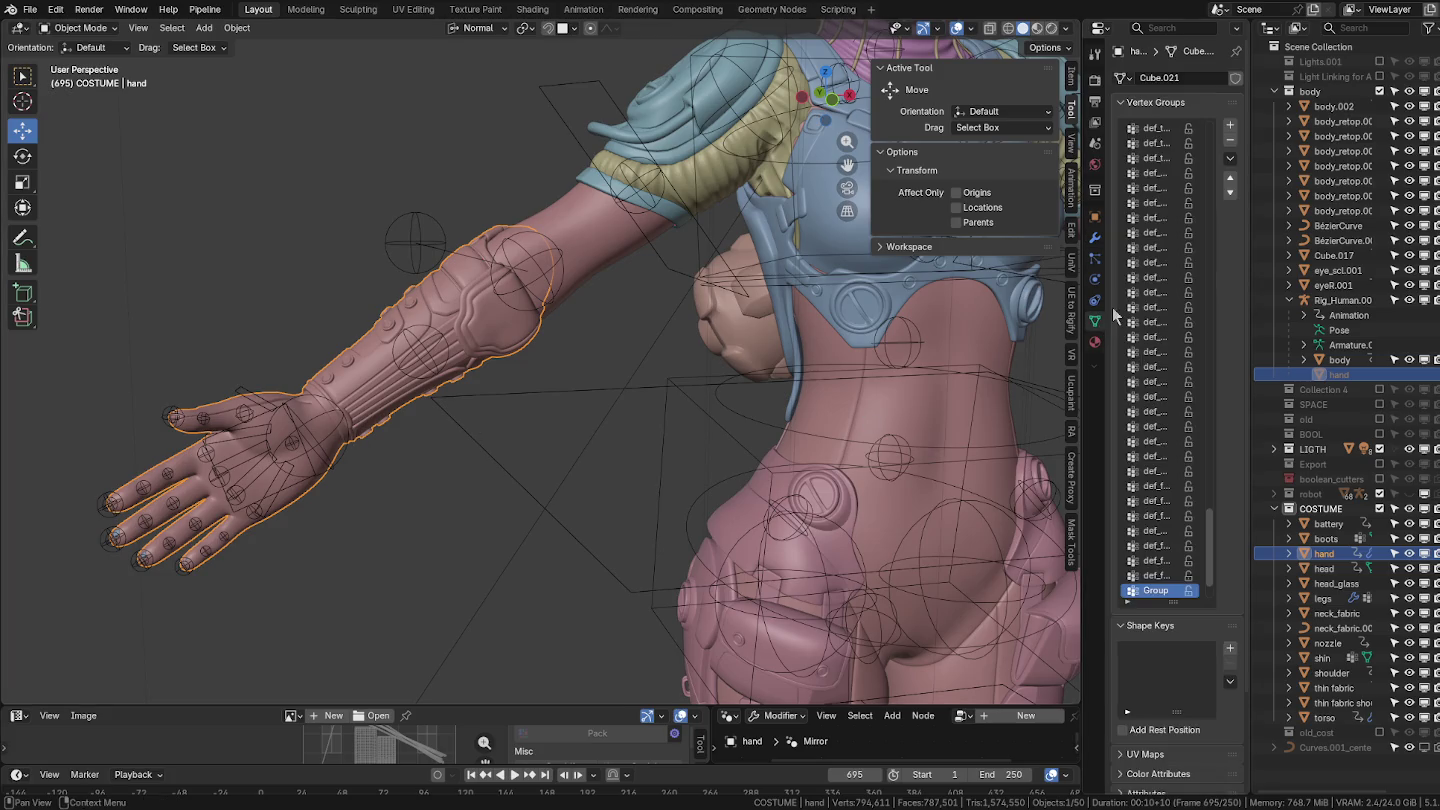
pyautogui.click(1230, 158)
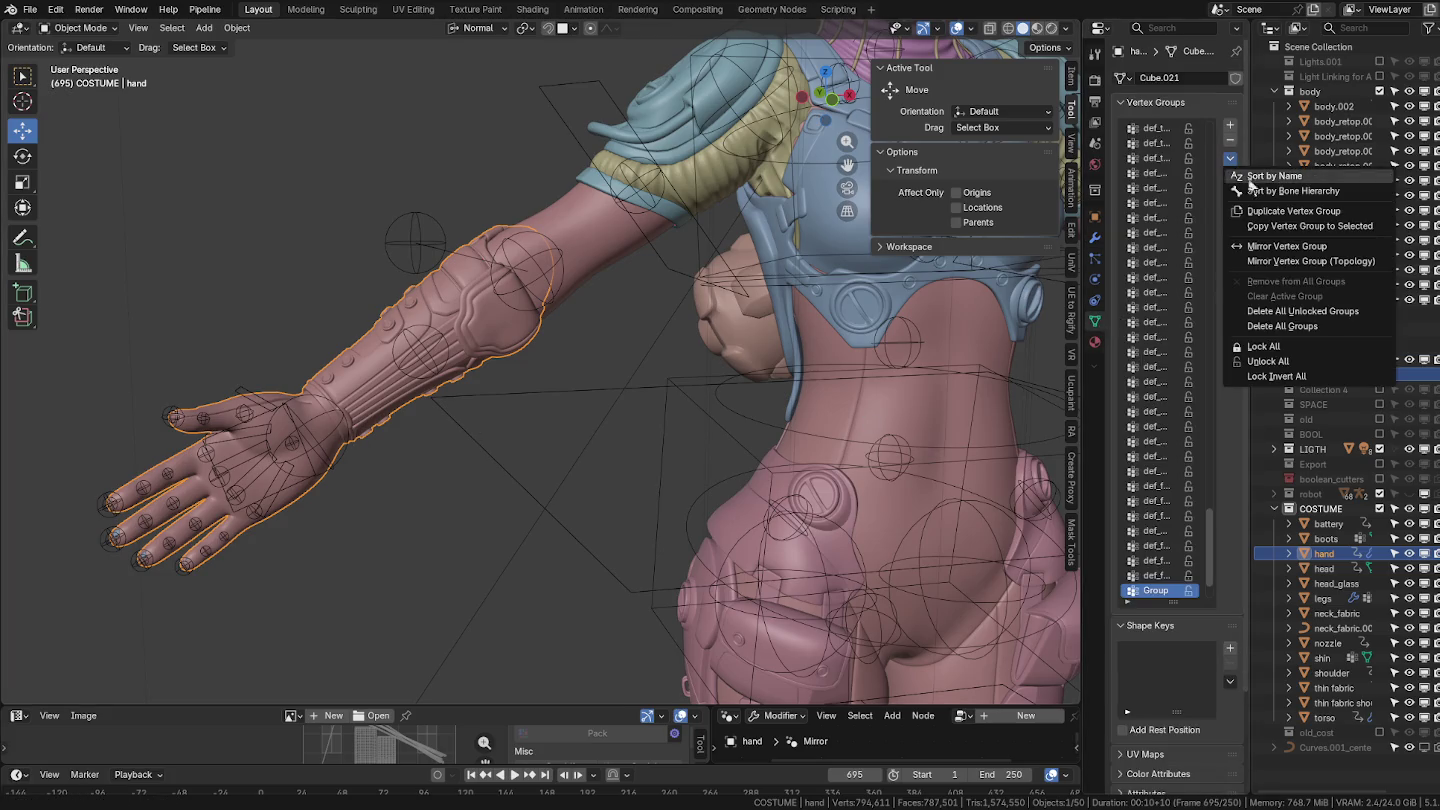
pyautogui.click(1282, 327)
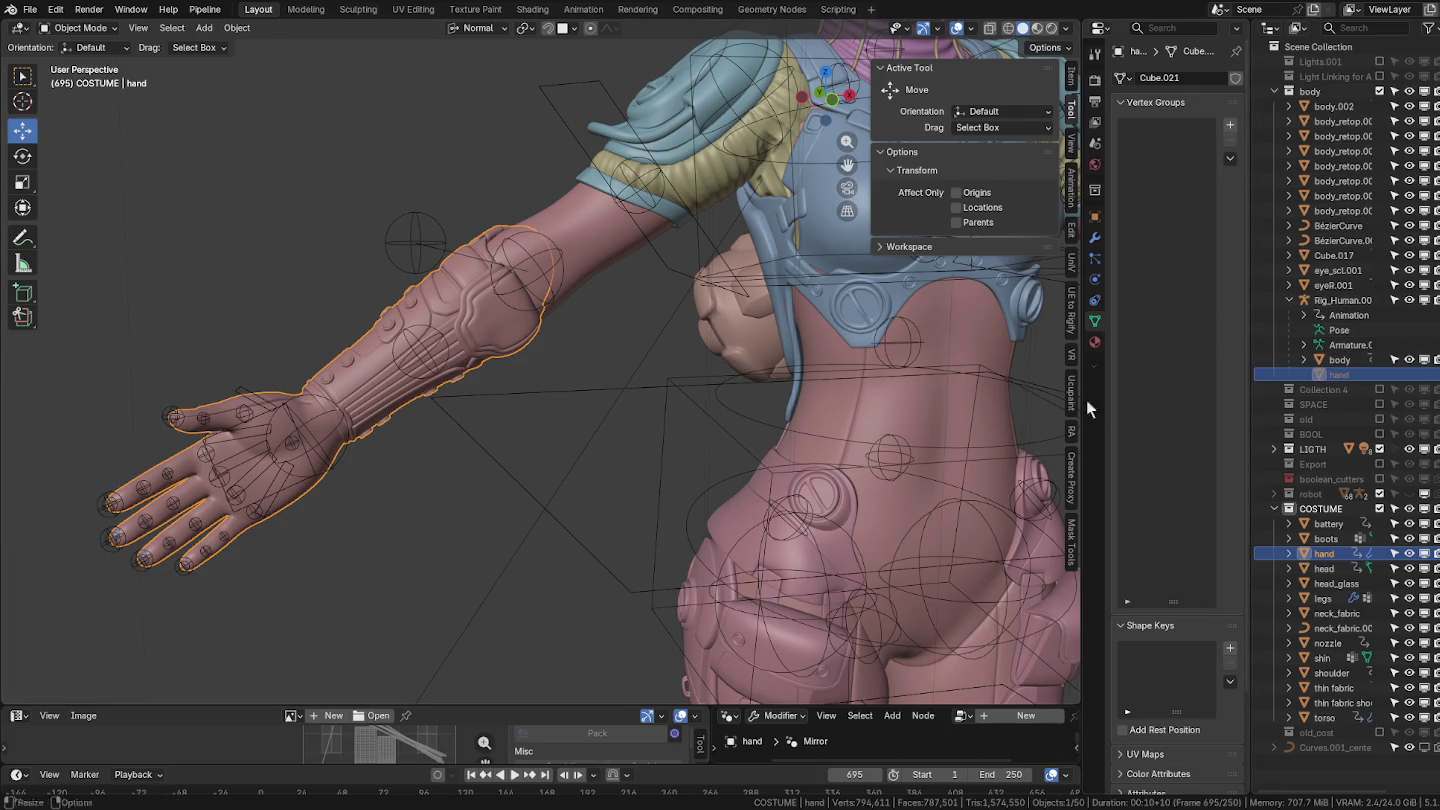
pyautogui.keyDown('ctrl'); pyautogui.click(1333, 362); pyautogui.keyUp('ctrl')
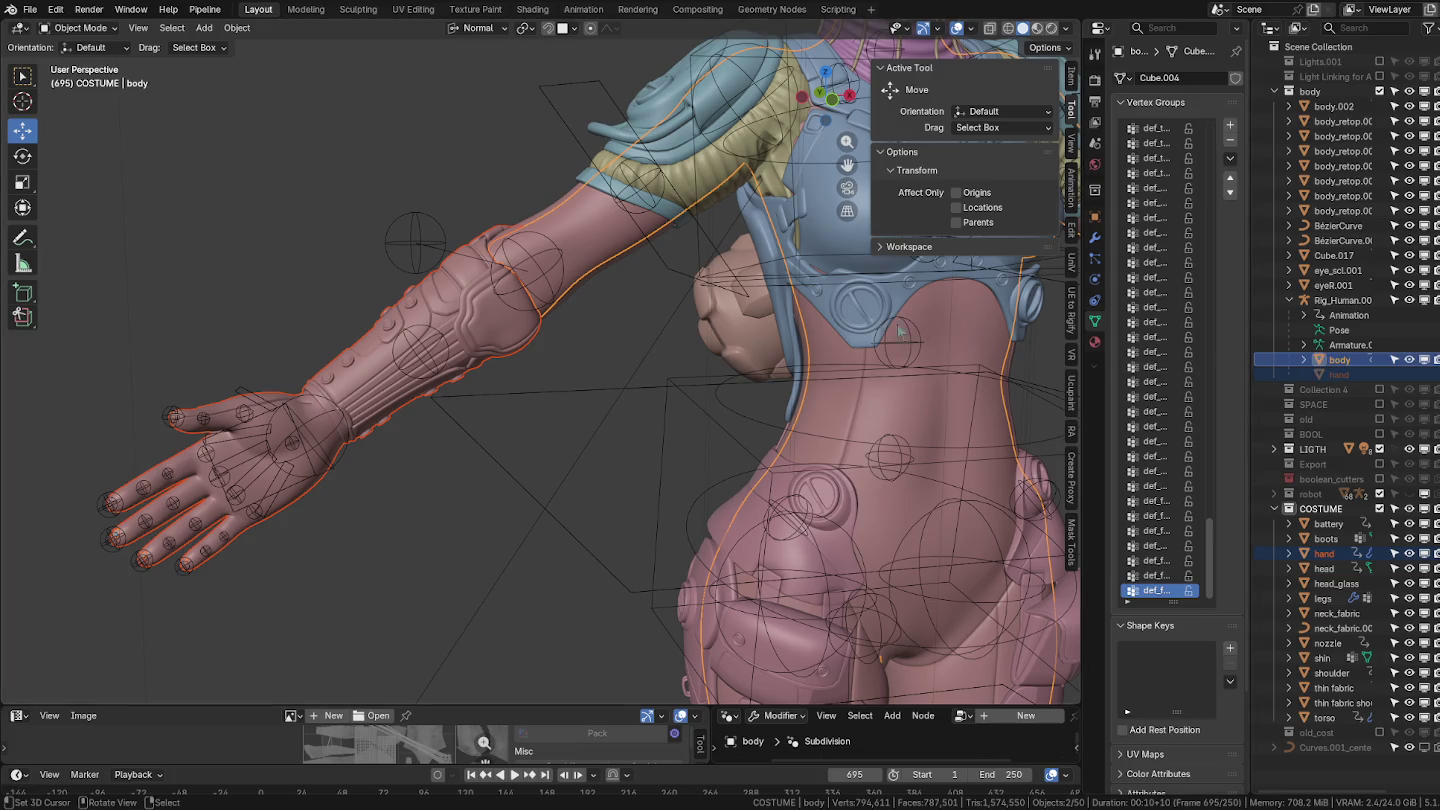
pyautogui.click(237, 27)
pyautogui.moveTo(281, 350)
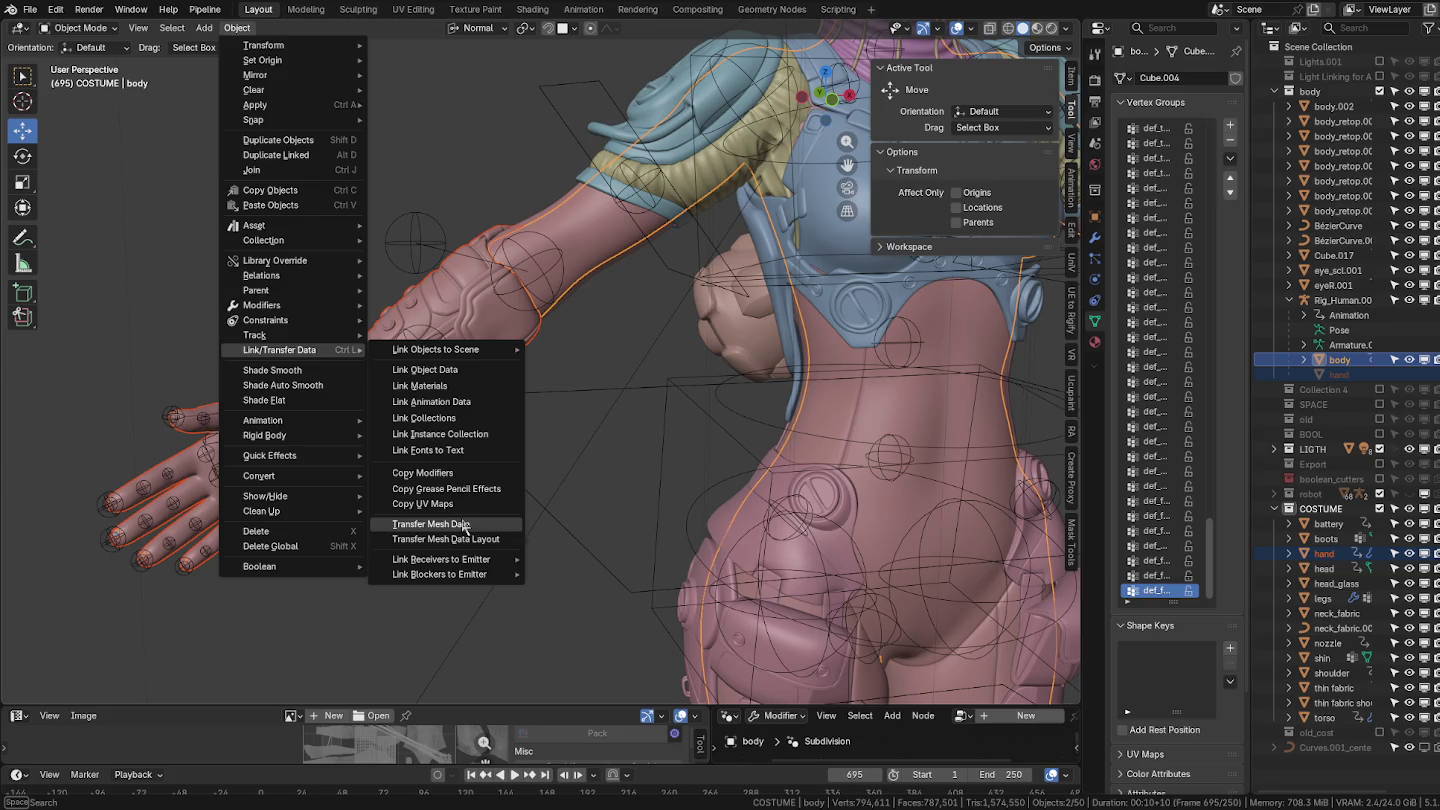
# Transfer all of the body's vertex groups to the hand by name via Transfer Mesh Data.
pyautogui.click(463, 527)
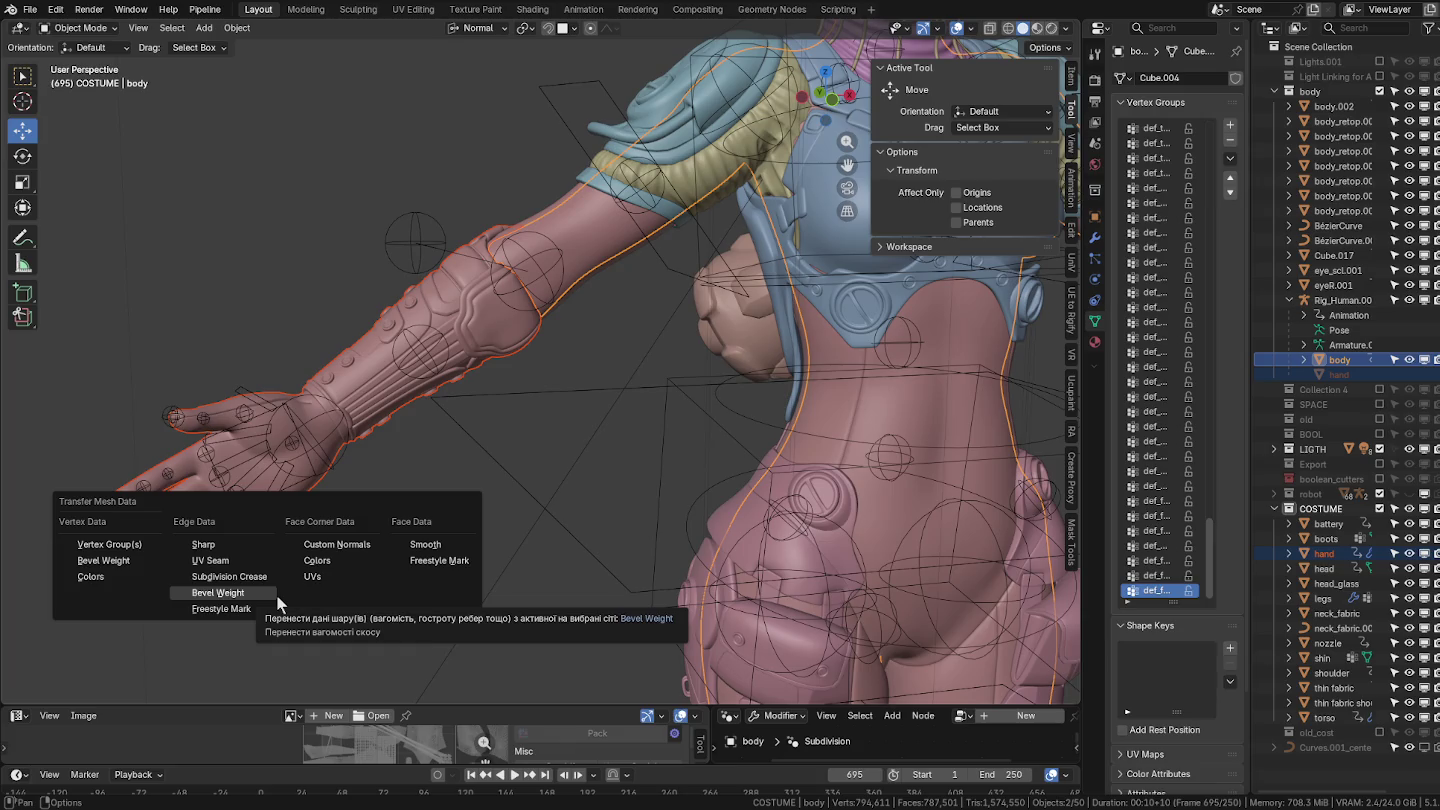
pyautogui.click(115, 548)
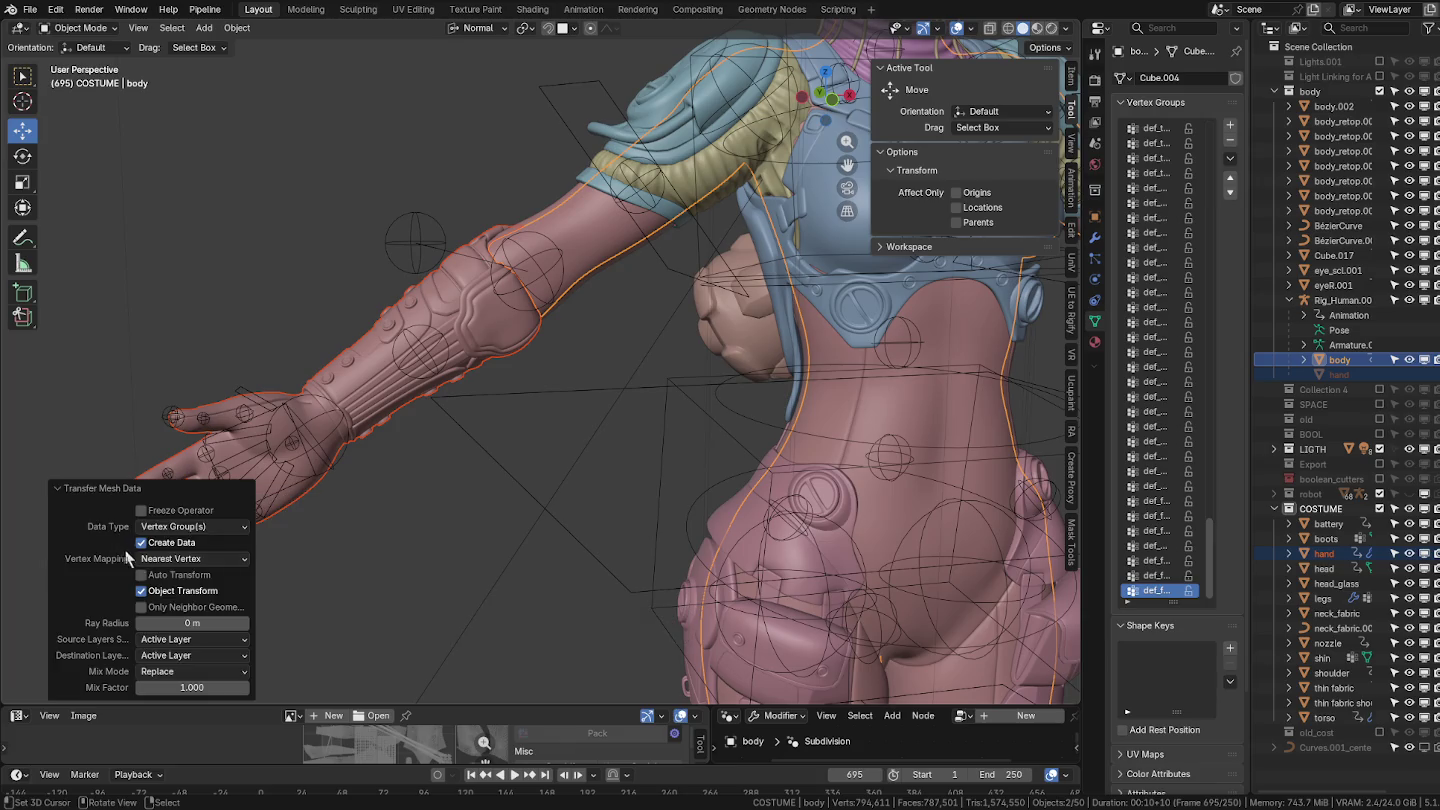
pyautogui.click(190, 641)
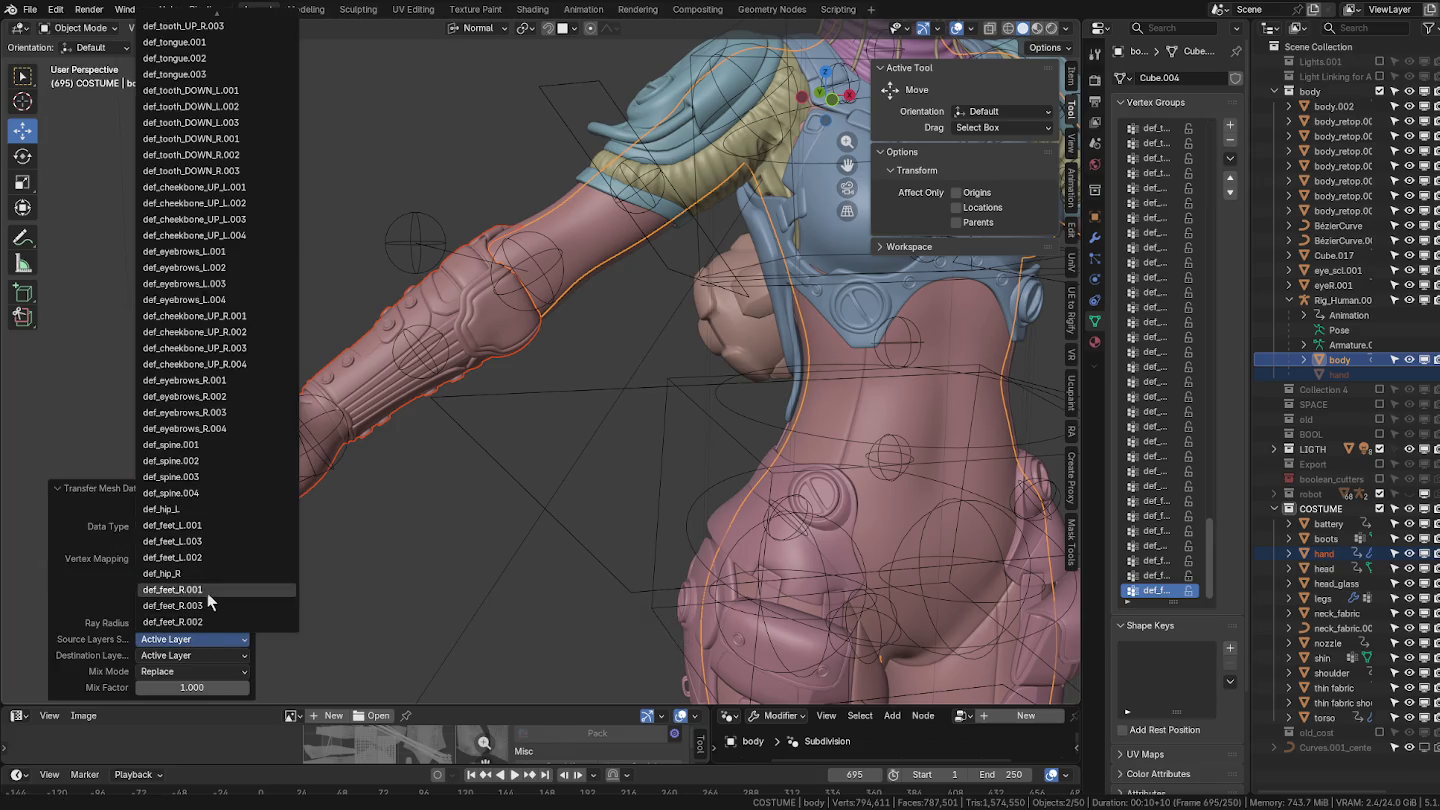
pyautogui.scroll(5, 207, 591)
pyautogui.scroll(5, 200, 580)
pyautogui.scroll(5, 205, 290)
pyautogui.scroll(6, 193, 148)
pyautogui.scroll(6, 220, 40)
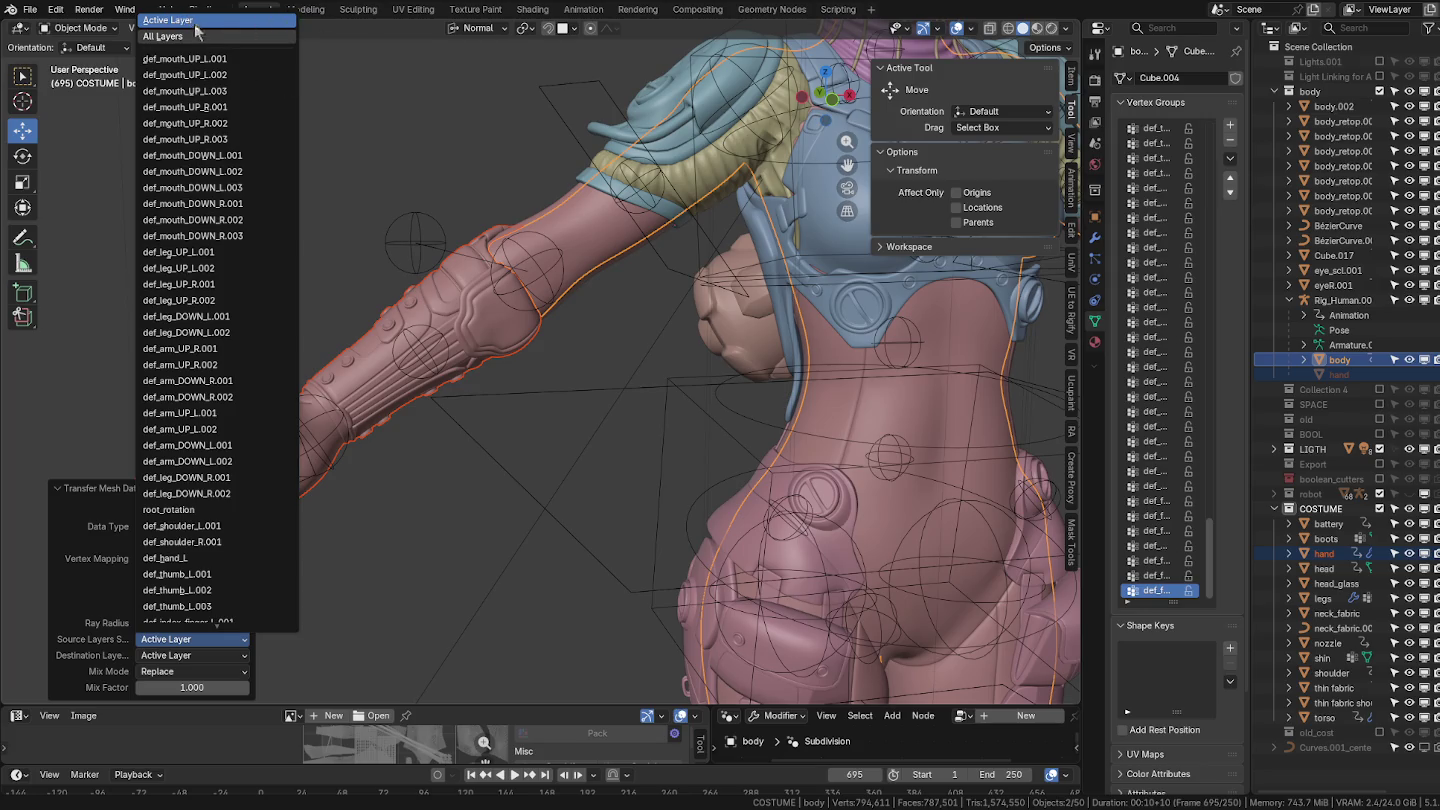
pyautogui.click(162, 36)
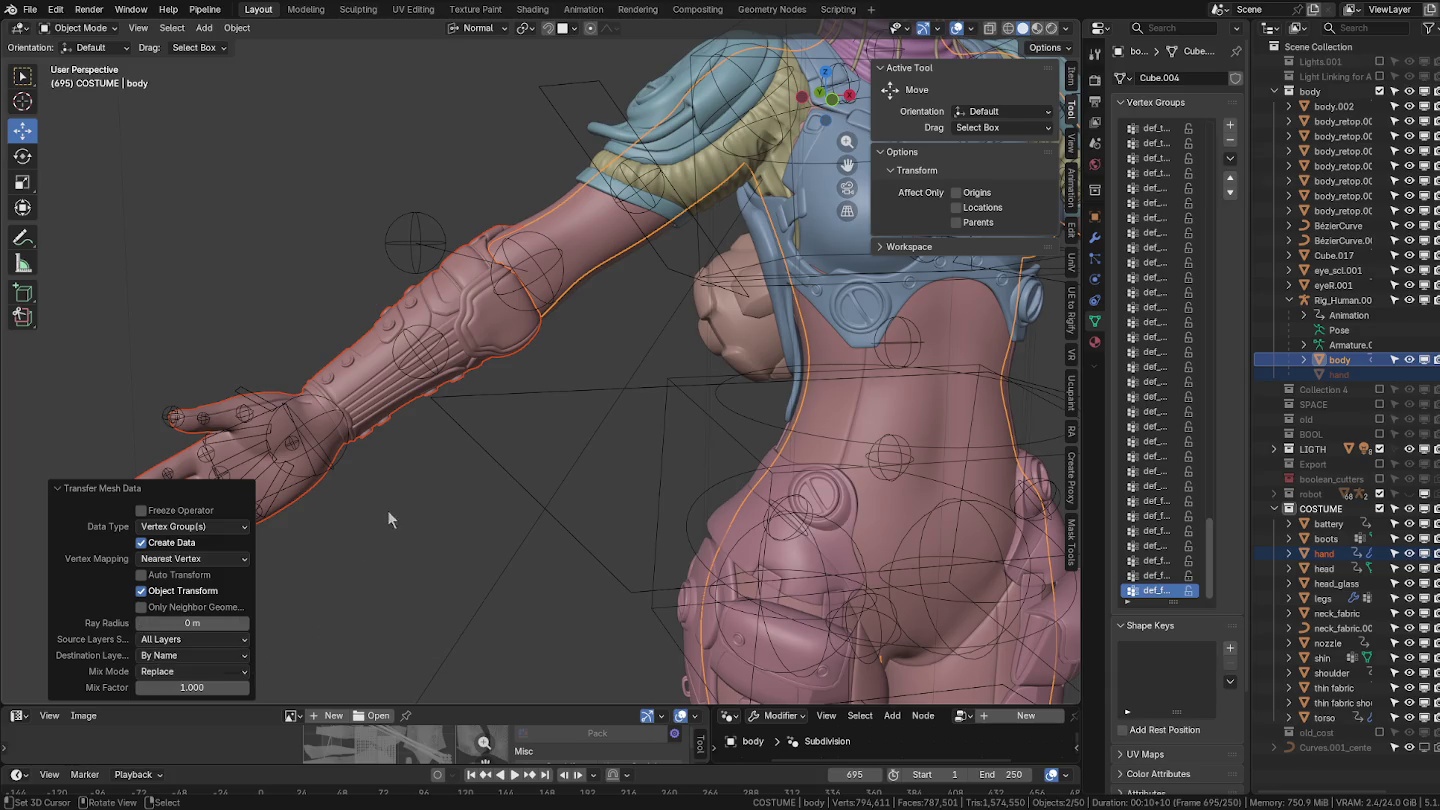
# Copy the body's Armature modifier onto the hand.
pyautogui.moveTo(388, 511); pyautogui.dragTo(585, 435, button='middle')
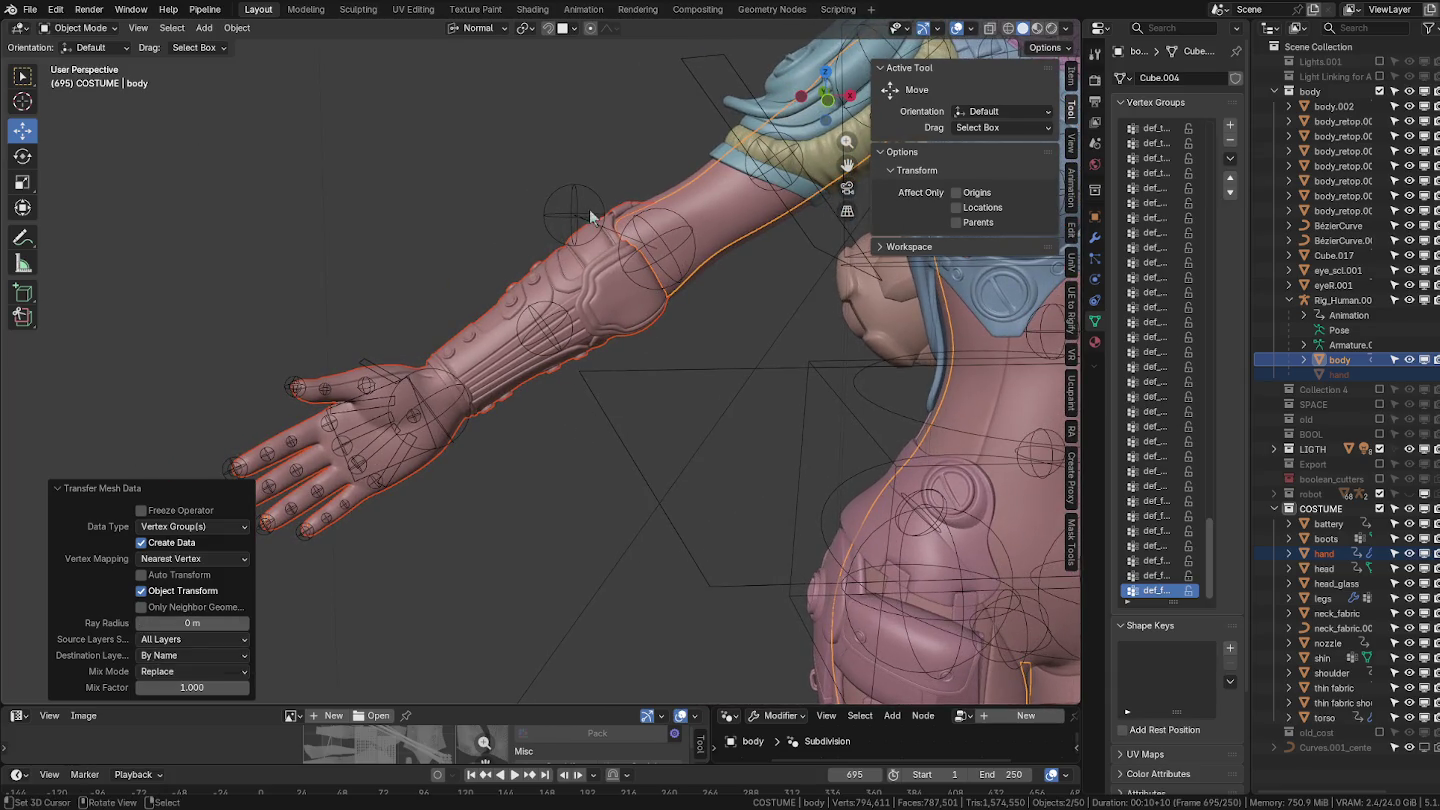
pyautogui.click(1094, 238)
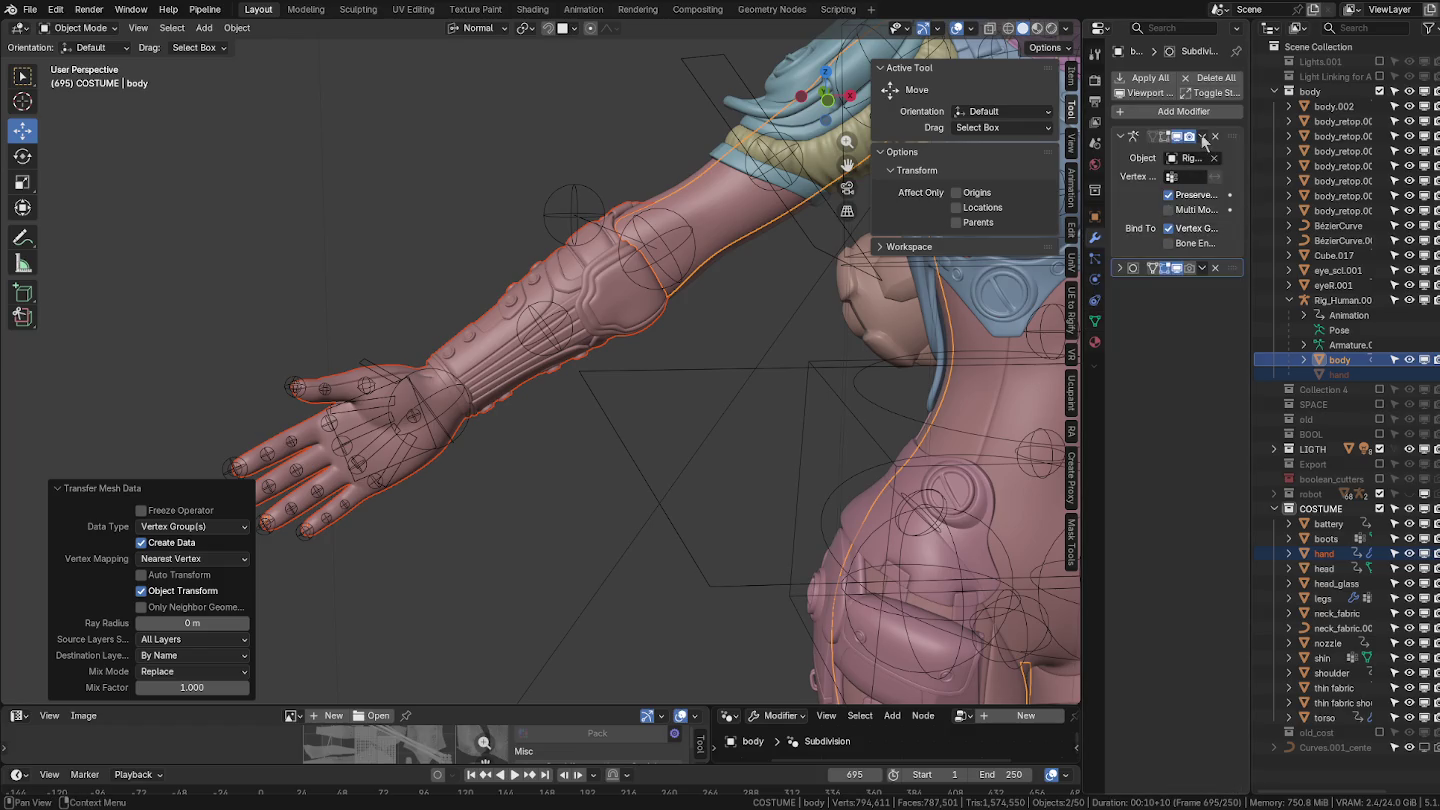
pyautogui.click(1204, 141)
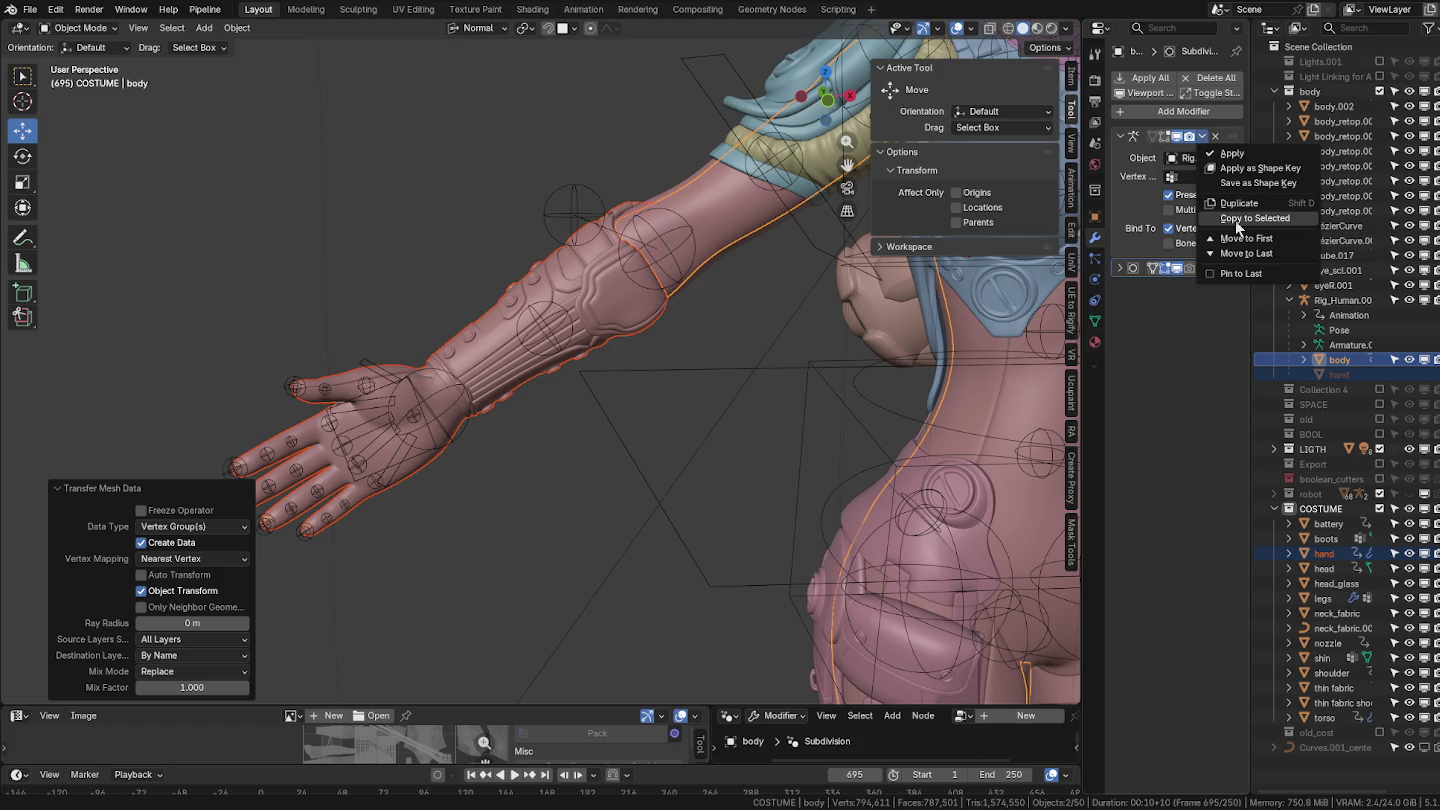
pyautogui.click(1237, 218)
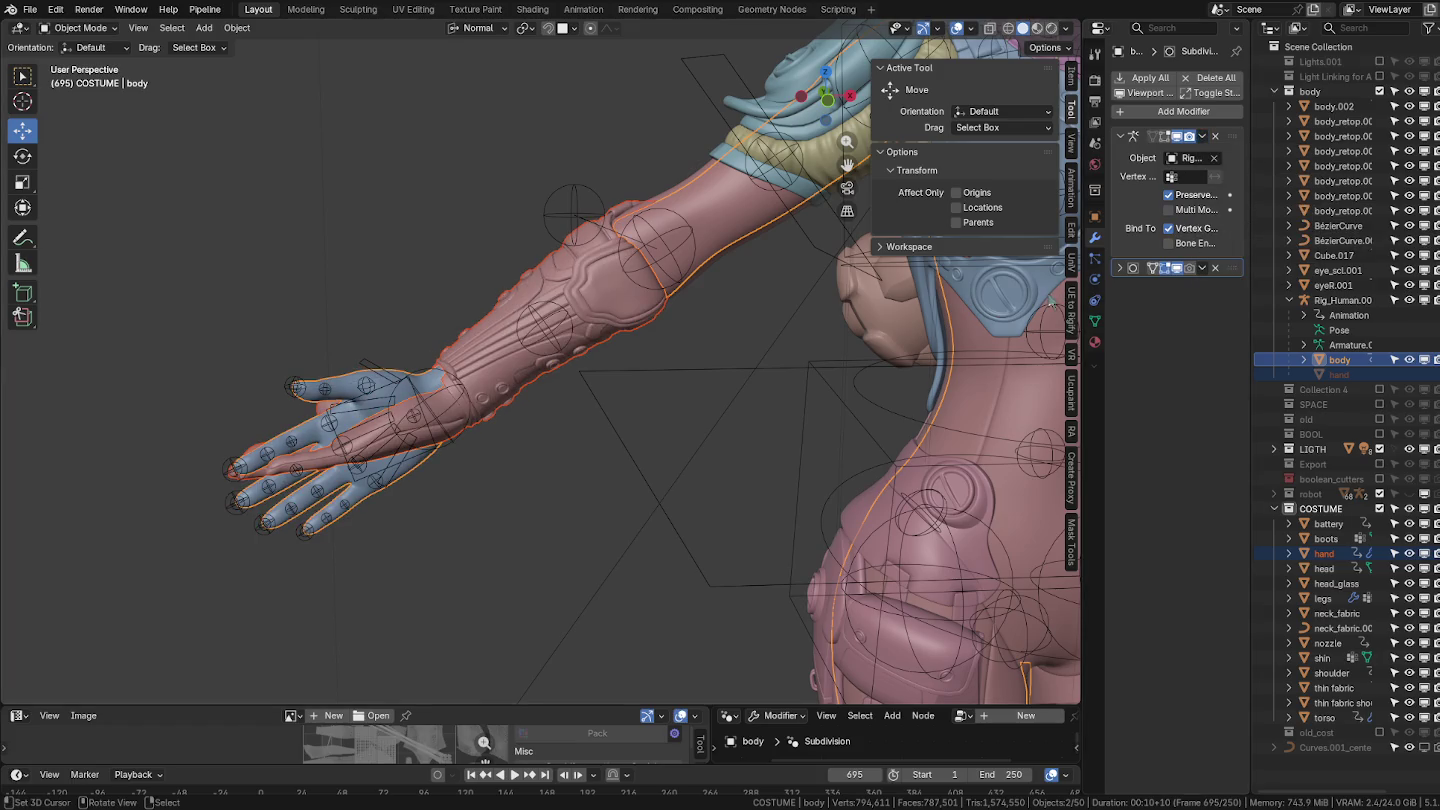
# Select the hand and rig and hide all other objects with Shift+H.
pyautogui.moveTo(550, 395); pyautogui.dragTo(624, 420, button='middle')
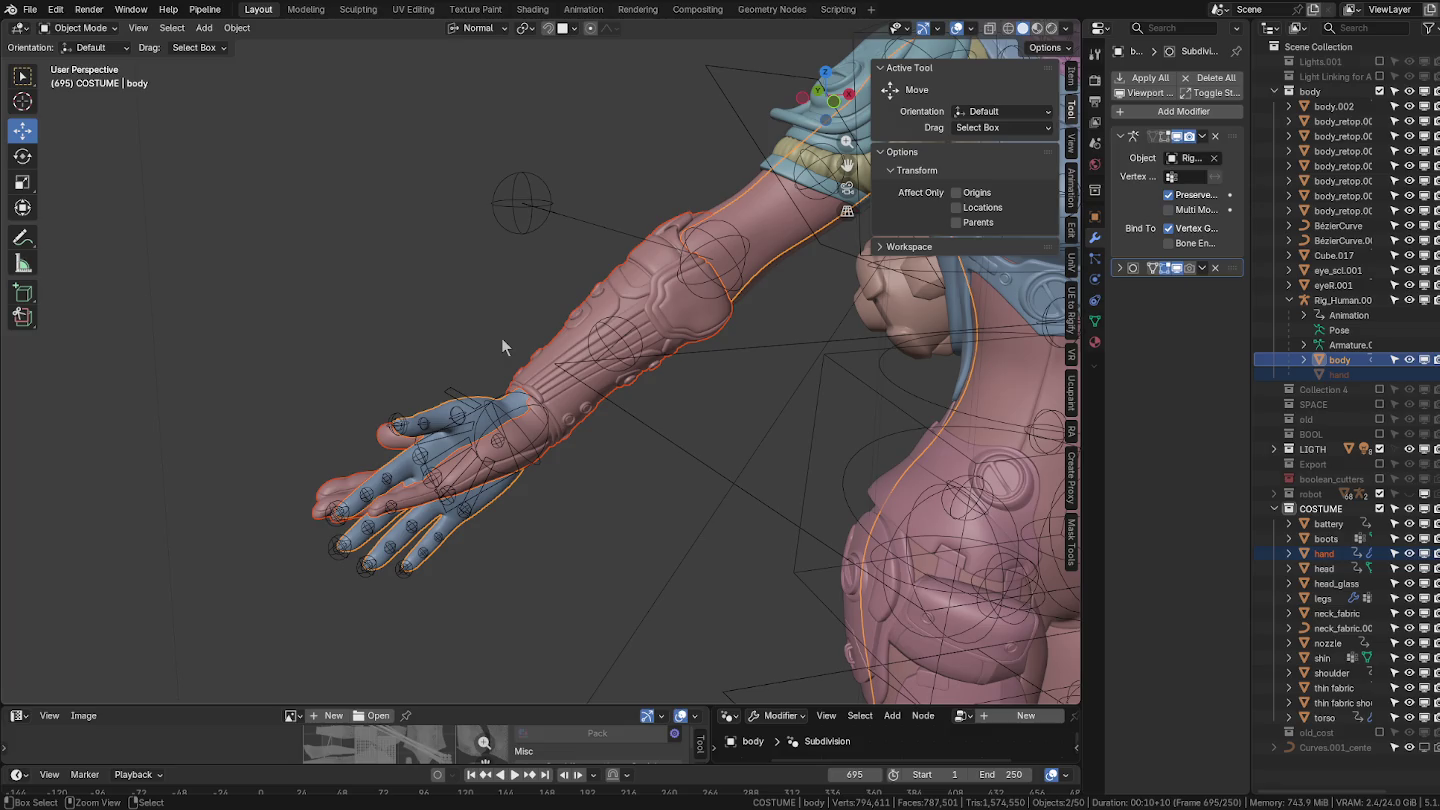
pyautogui.moveTo(588, 351)
pyautogui.mouseDown(button='middle')
pyautogui.moveTo(548, 384)
pyautogui.moveTo(603, 413)
pyautogui.mouseUp(button='middle')
pyautogui.click(546, 411)
pyautogui.moveTo(380, 355); pyautogui.dragTo(526, 574)
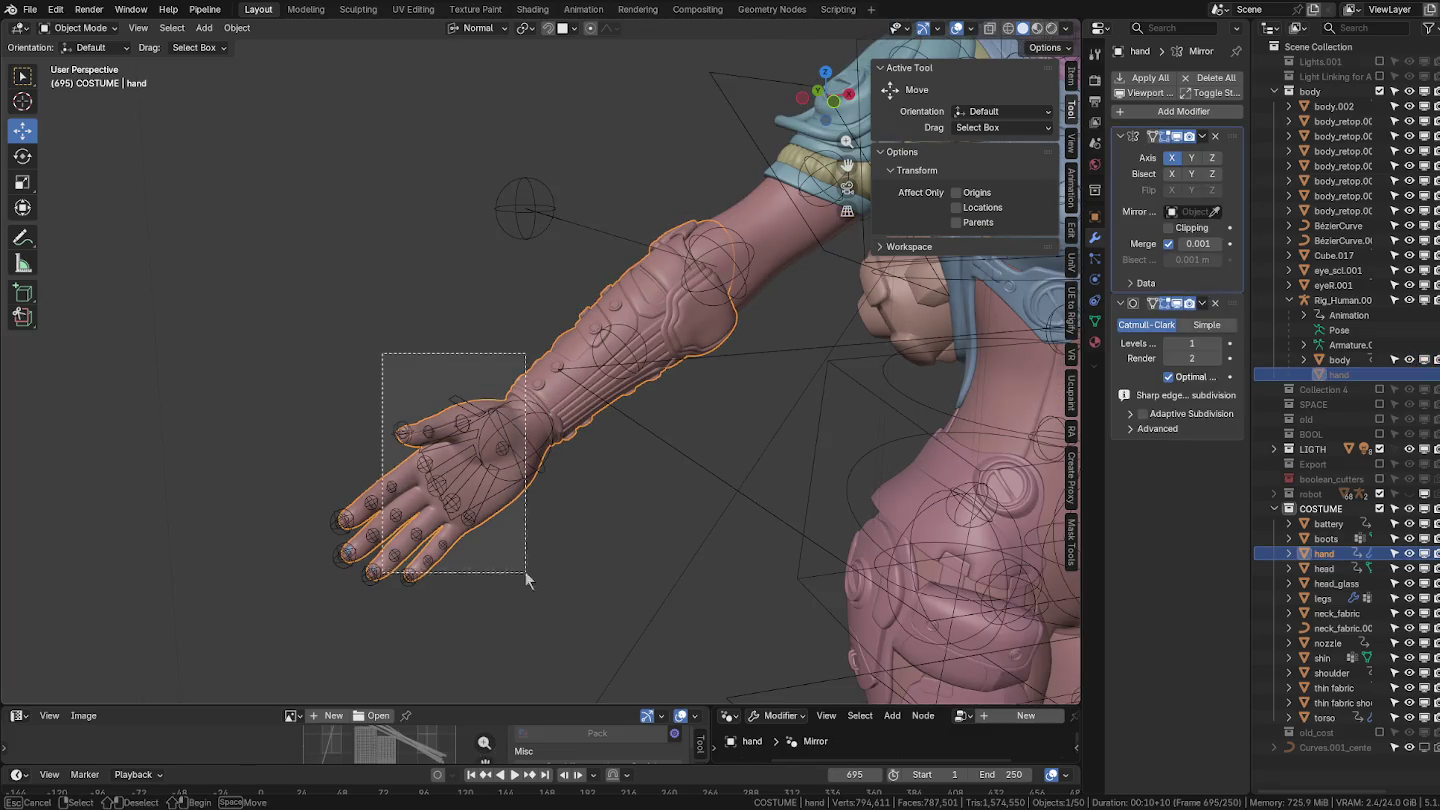
pyautogui.moveTo(510, 518)
pyautogui.mouseDown(button='middle')
pyautogui.moveTo(603, 488)
pyautogui.moveTo(710, 512)
pyautogui.moveTo(698, 495)
pyautogui.moveTo(631, 497)
pyautogui.moveTo(687, 451)
pyautogui.mouseUp(button='middle')
pyautogui.hotkey('shift', 'h')
# Put the Rig_Human.001 armature into Pose Mode.
pyautogui.click(922, 287)
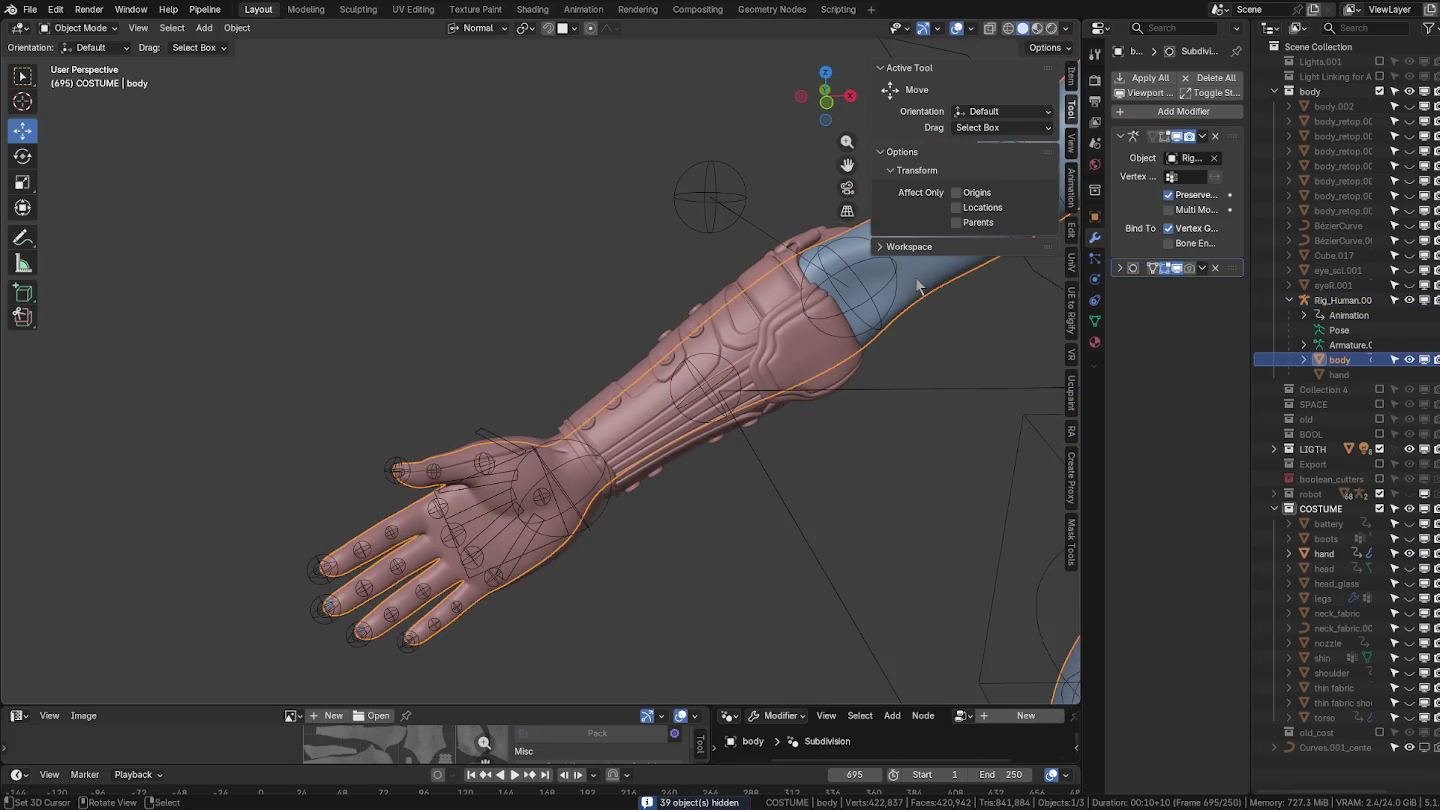
pyautogui.moveTo(831, 356); pyautogui.dragTo(777, 340, button='middle')
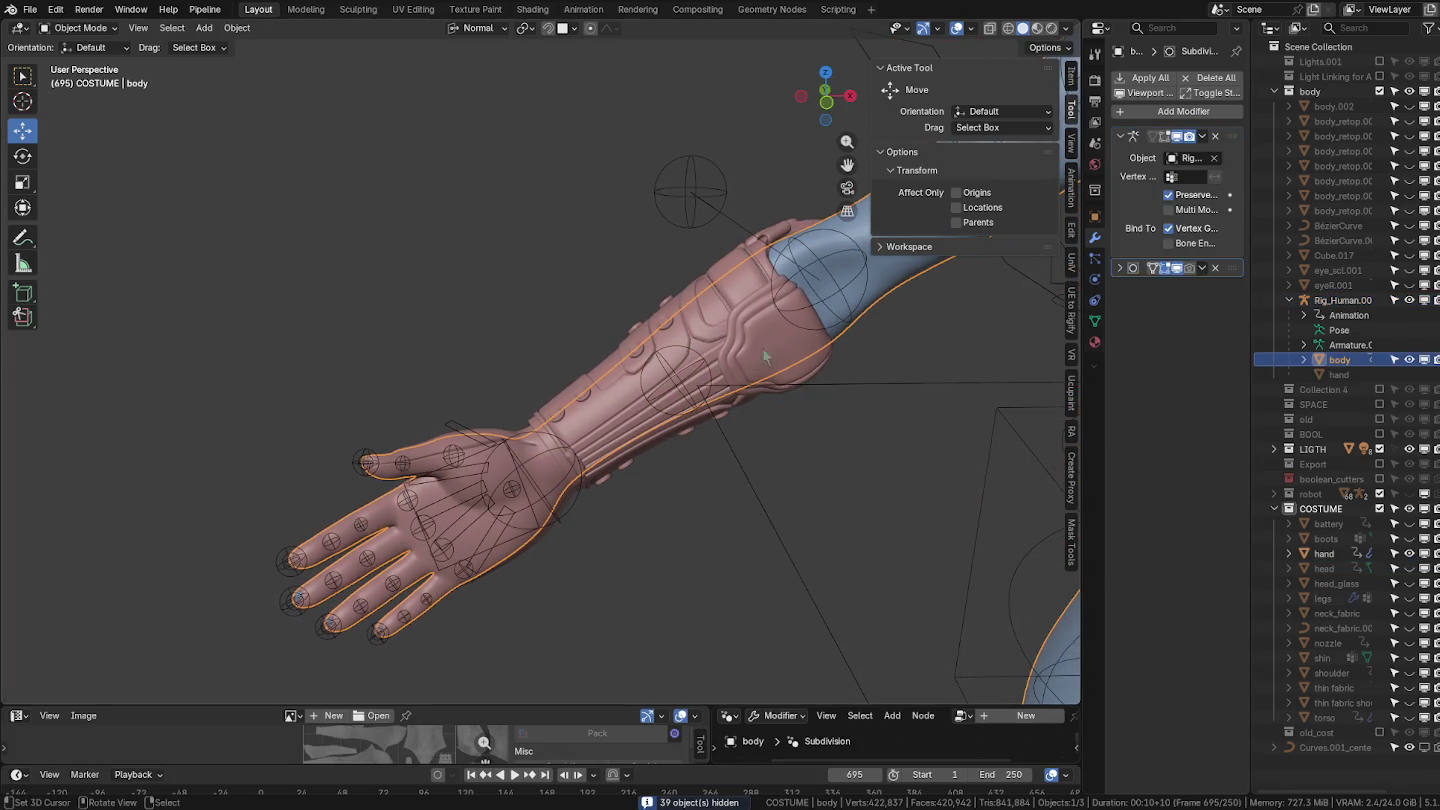
pyautogui.click(454, 417)
pyautogui.click(614, 373)
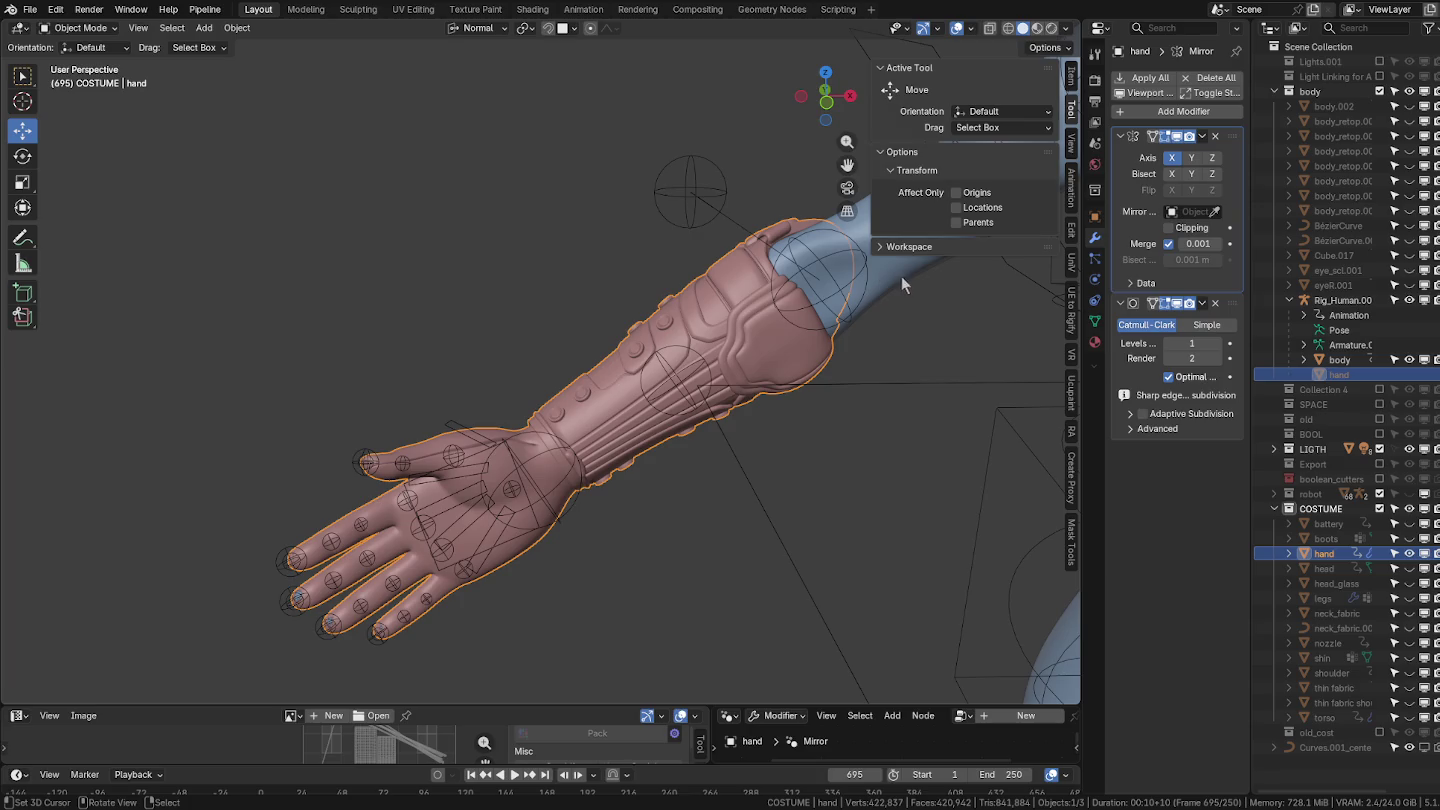
pyautogui.click(851, 234)
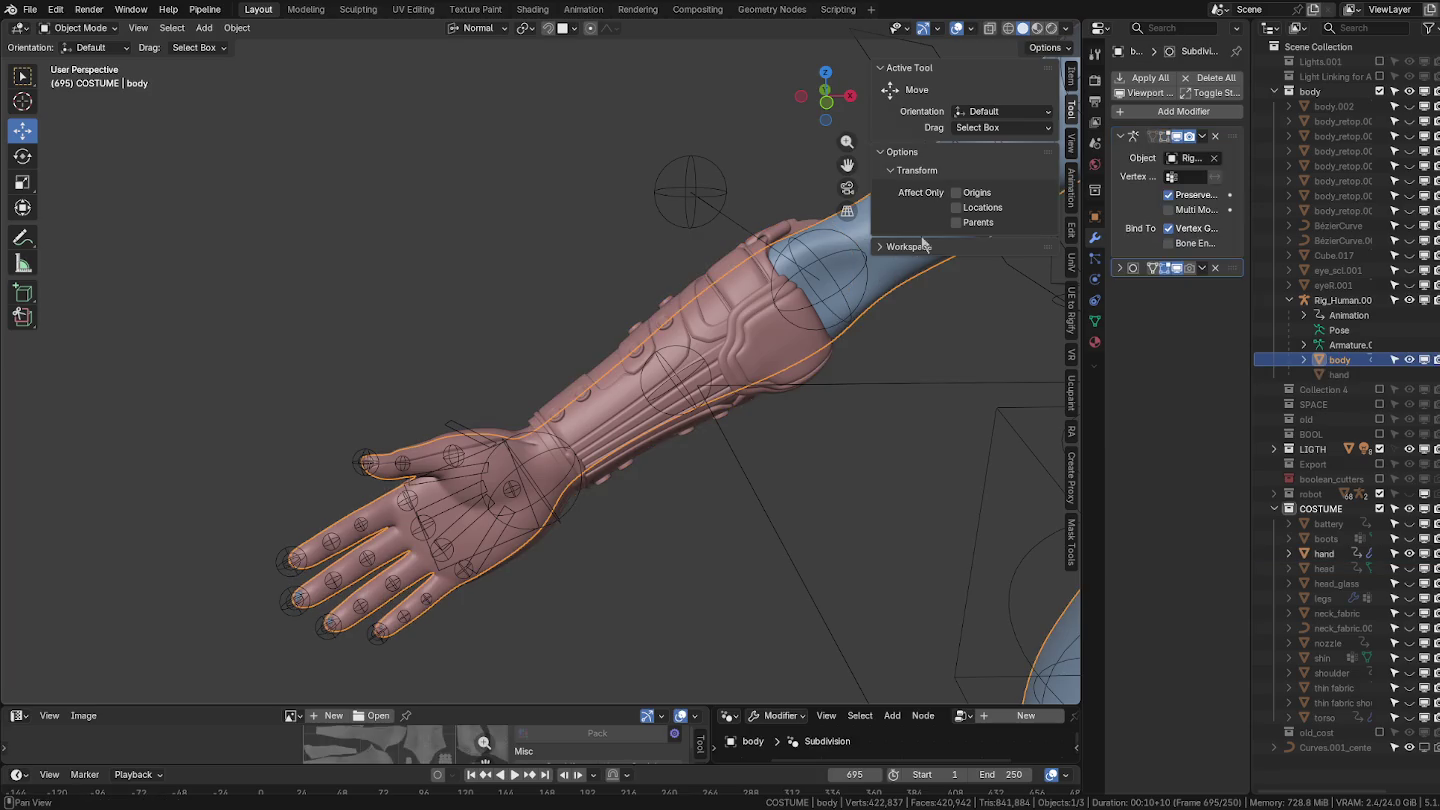
pyautogui.click(692, 219)
pyautogui.hotkey('ctrl', 'Tab')
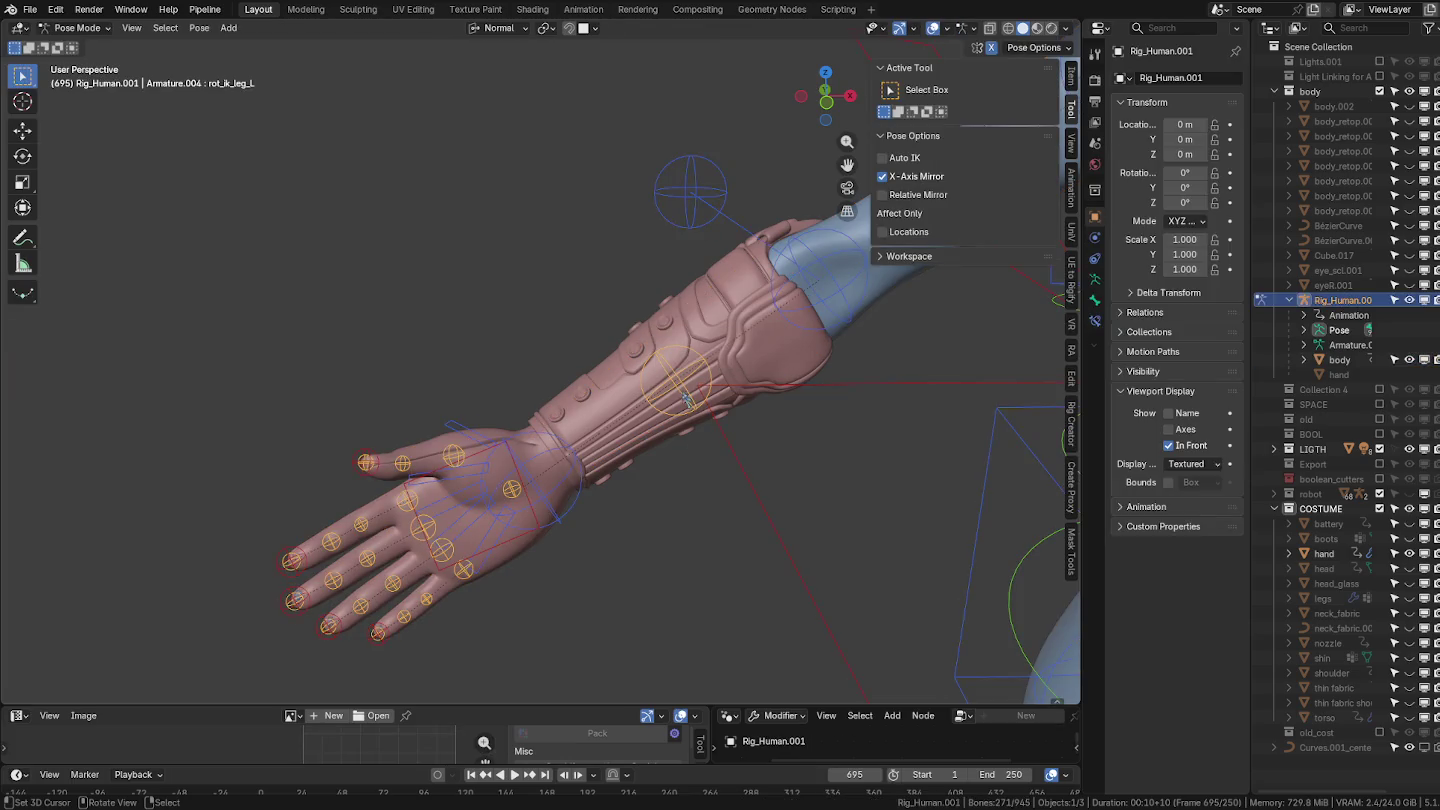
# Reset all rig bones to their rest pose, return to Object Mode, and select the hand.
pyautogui.click(229, 28)
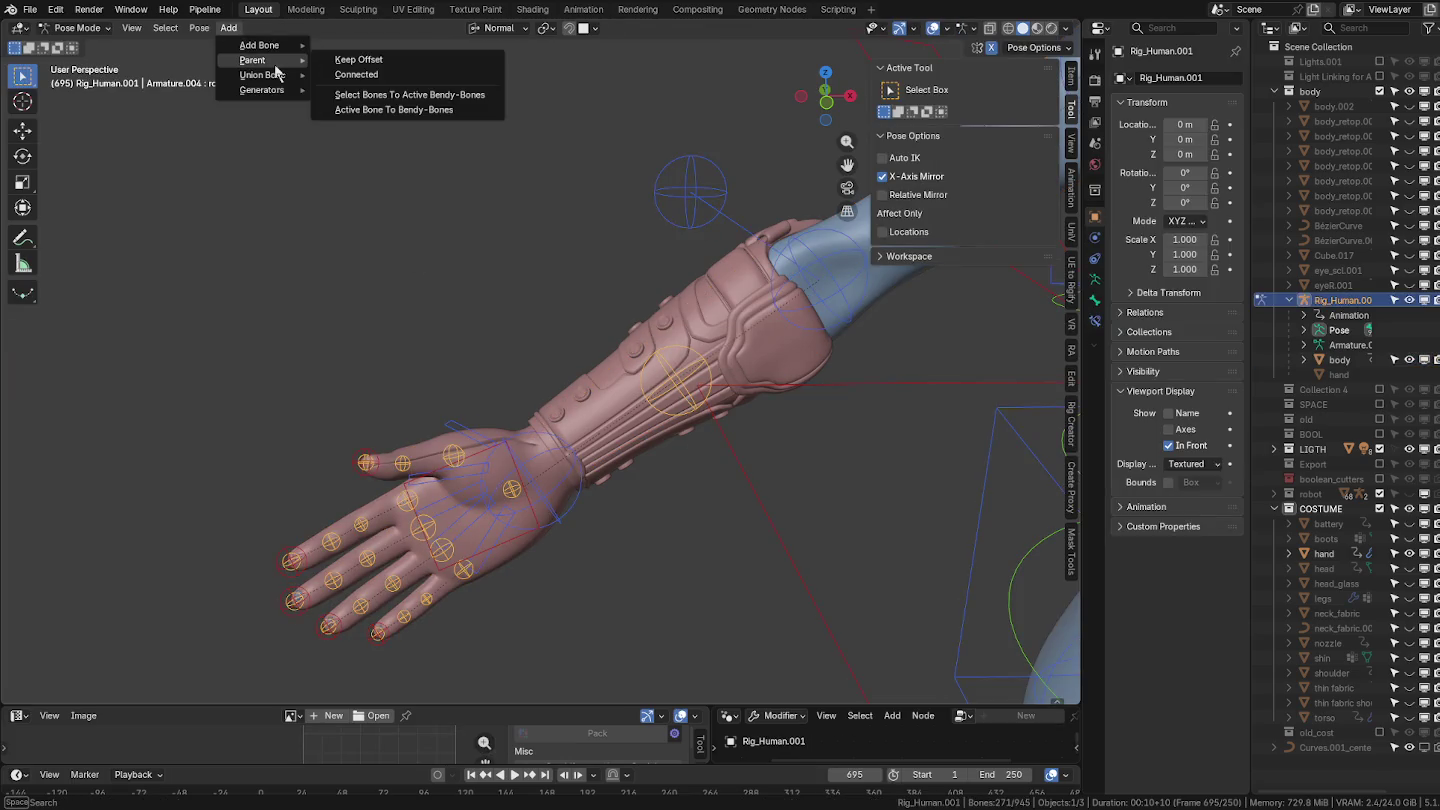
pyautogui.moveTo(241, 60)
pyautogui.click(411, 61)
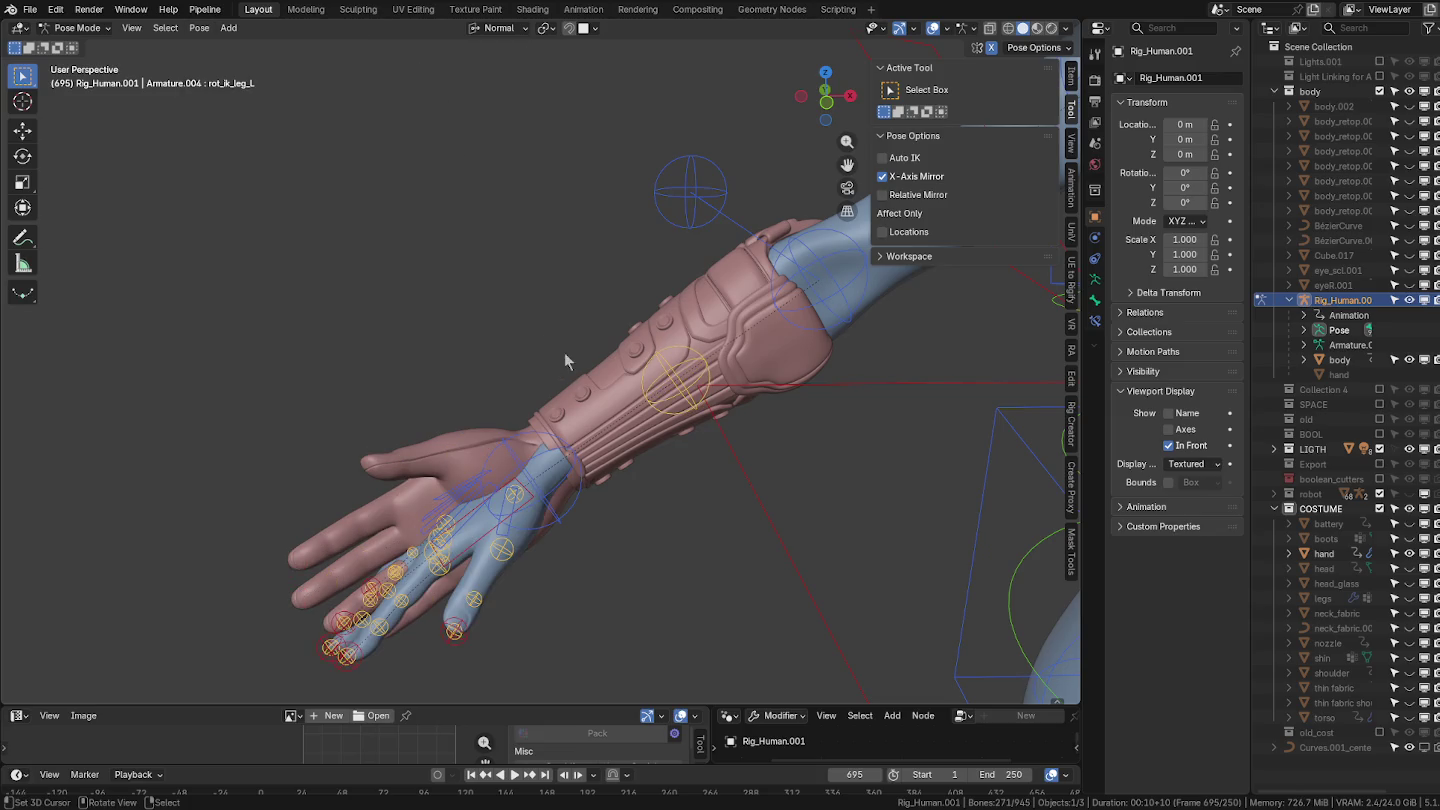
pyautogui.moveTo(583, 290); pyautogui.dragTo(583, 290, button='middle')
pyautogui.hotkey('ctrl', 'Tab')
pyautogui.click(583, 290)
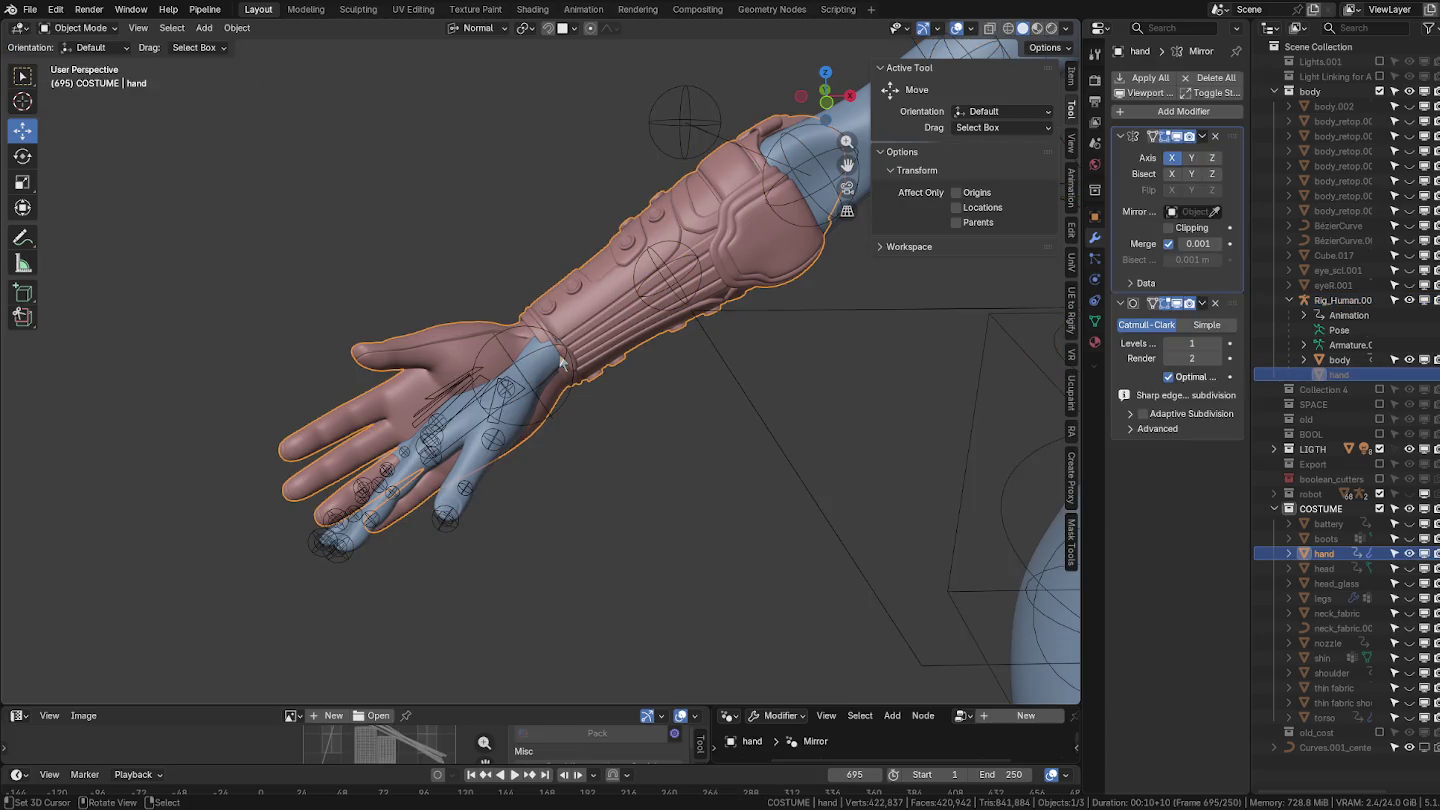
pyautogui.moveTo(578, 375)
pyautogui.mouseDown(button='middle')
pyautogui.moveTo(622, 396)
pyautogui.moveTo(566, 380)
pyautogui.mouseUp(button='middle')
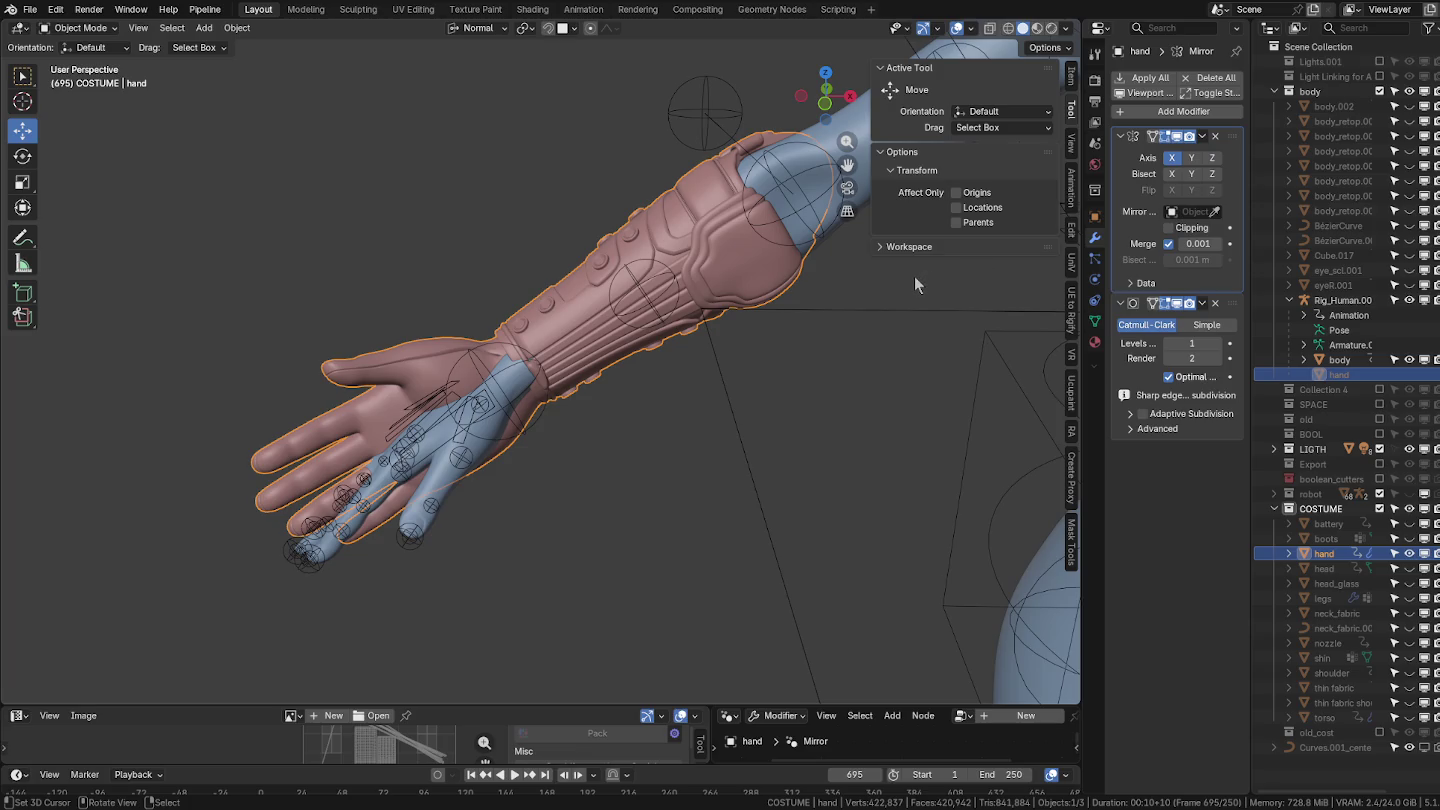
# Sort out the selection between rig and costume hand, ending on the Rig_Human.001 armature.
pyautogui.click(509, 394)
pyautogui.click(422, 340)
pyautogui.keyDown('shift'); pyautogui.click(481, 449); pyautogui.keyUp('shift')
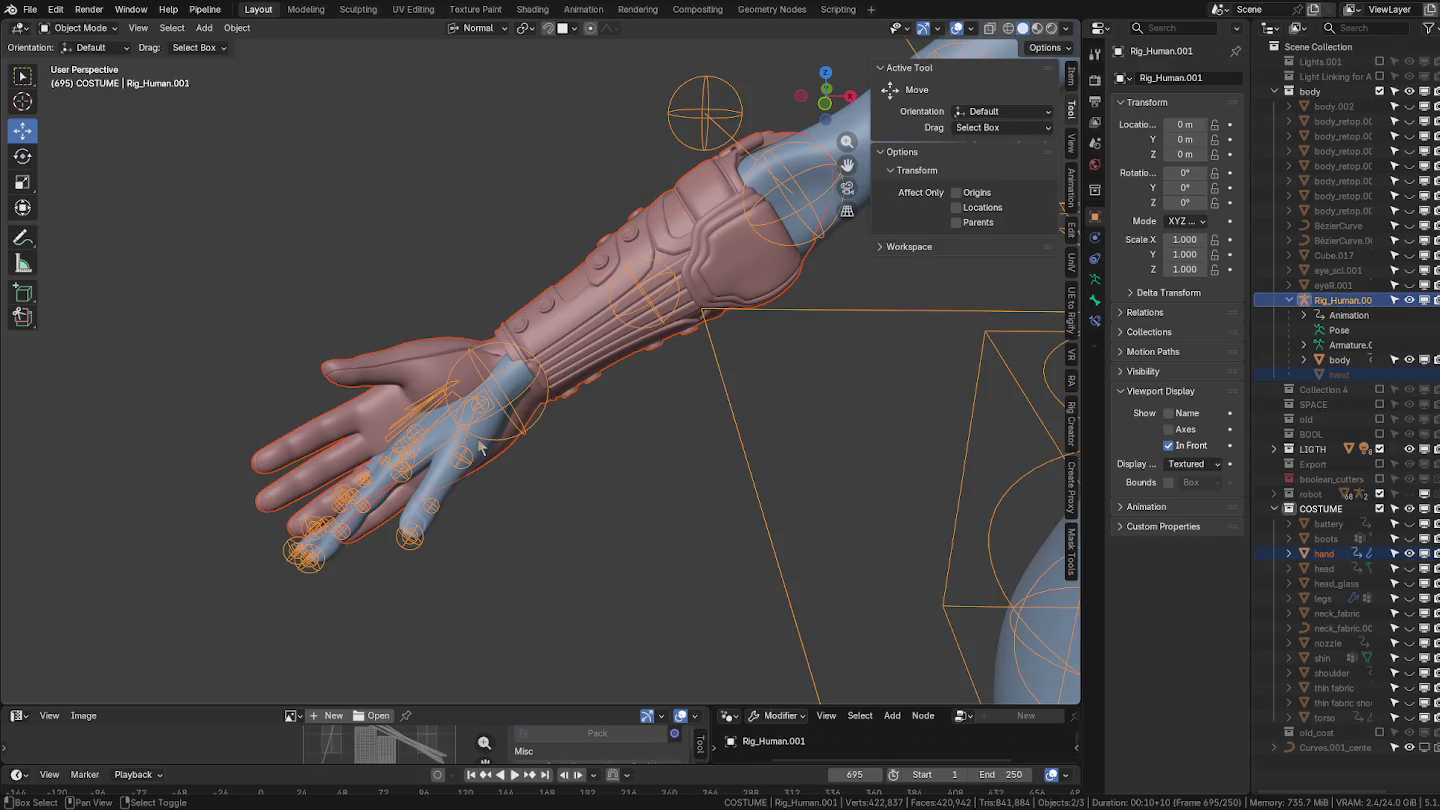
pyautogui.click(481, 450)
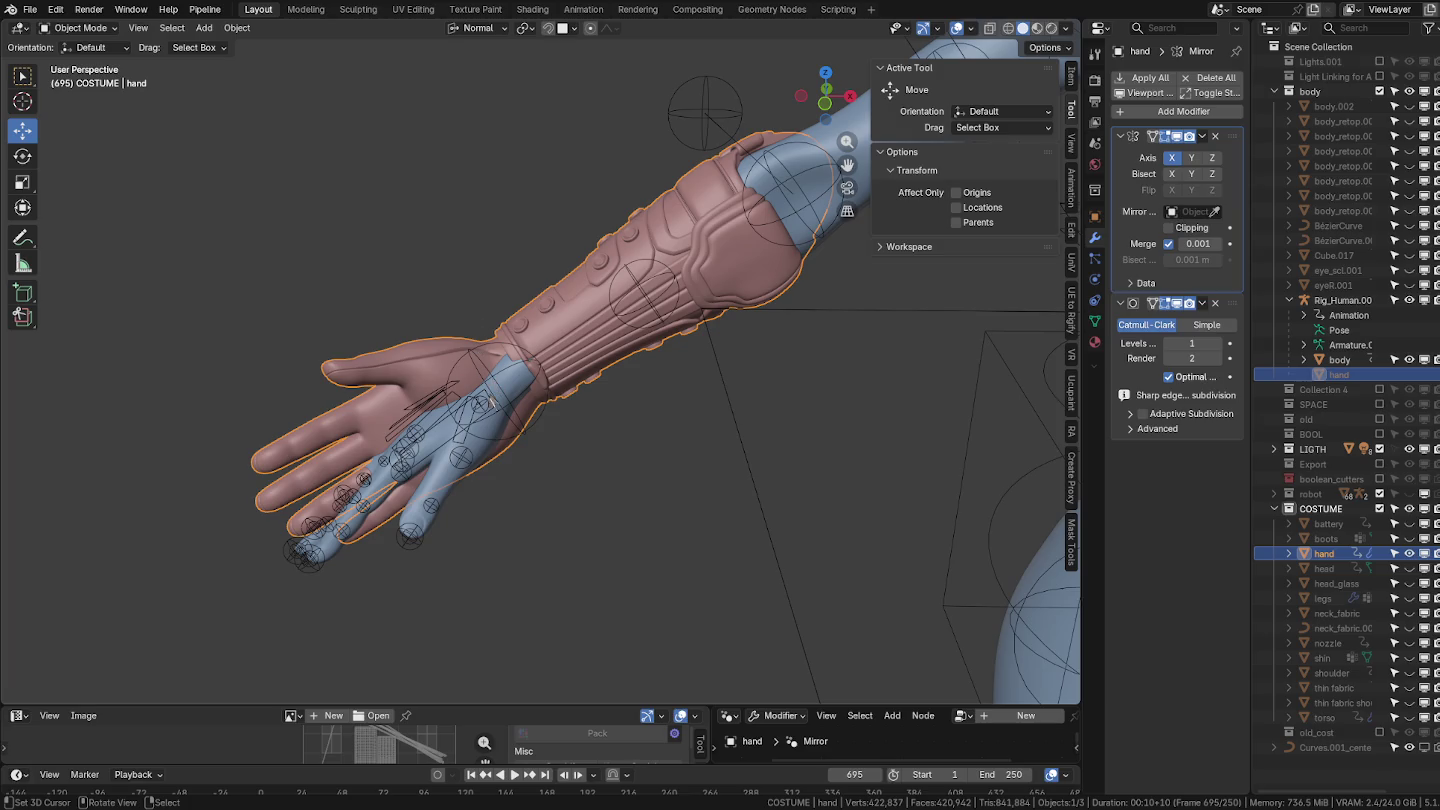
pyautogui.click(492, 408)
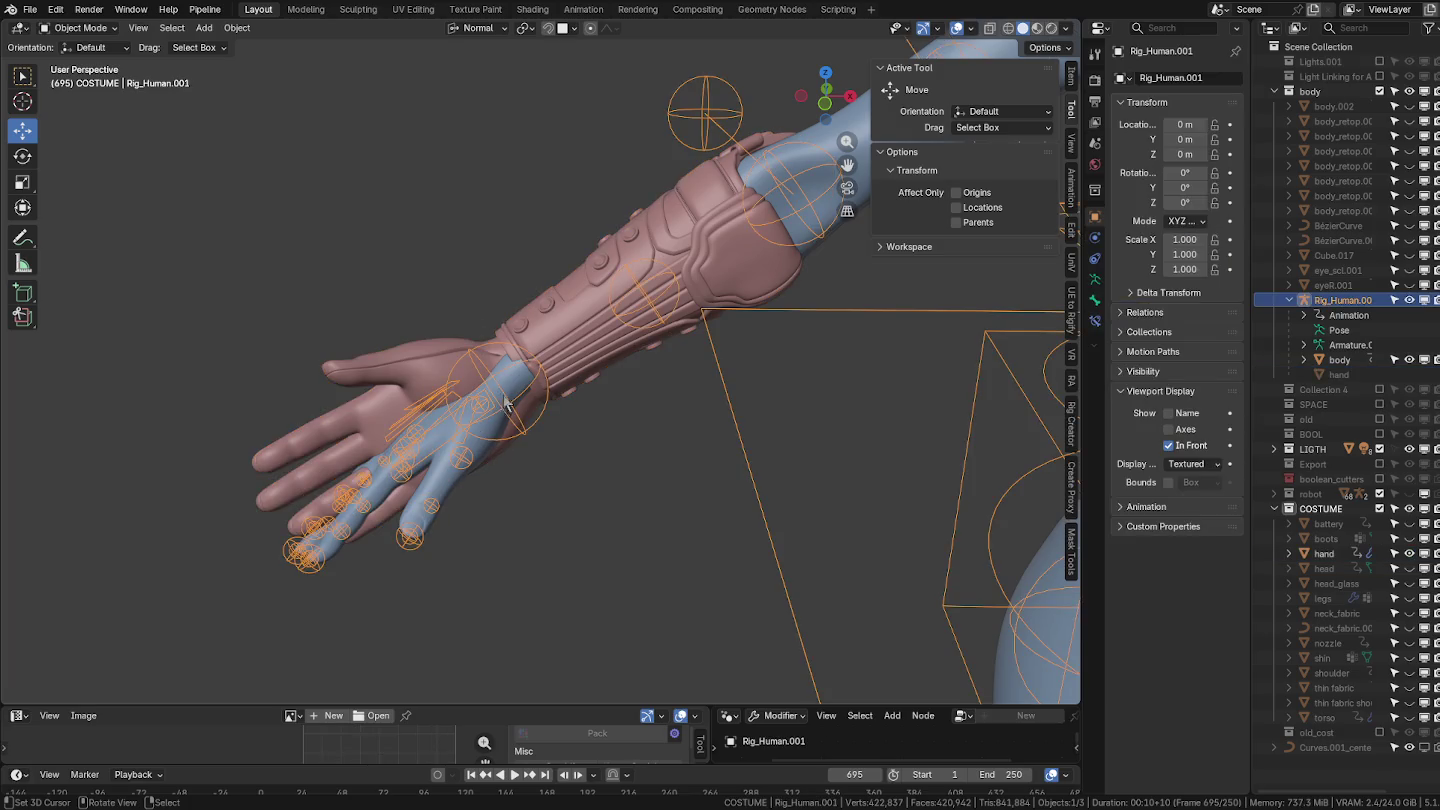
# In Pose Mode, enlarge the timeline and scrub back to frame 0, then return to Object Mode.
pyautogui.hotkey('ctrl', 'Tab')
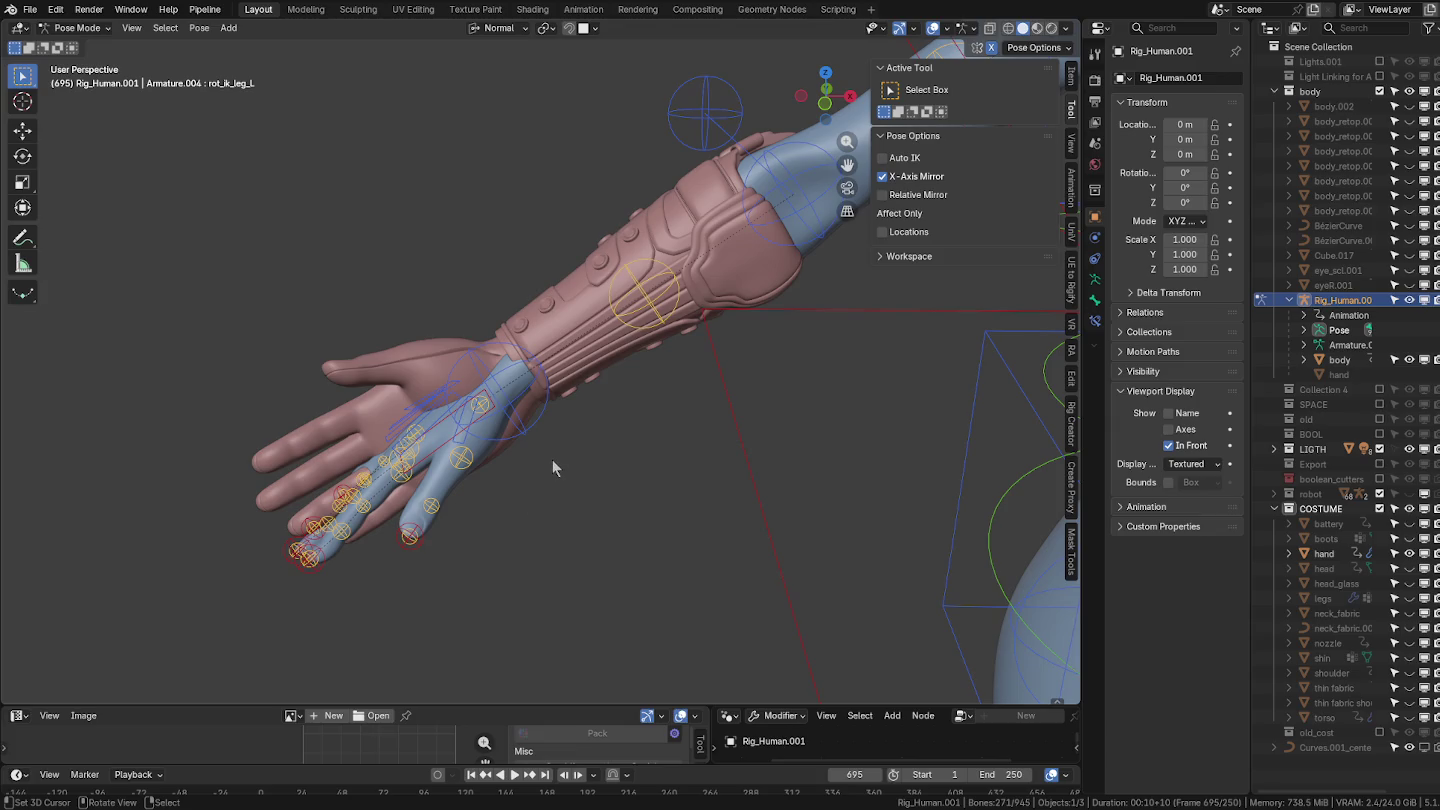
pyautogui.moveTo(600, 767); pyautogui.dragTo(605, 731)
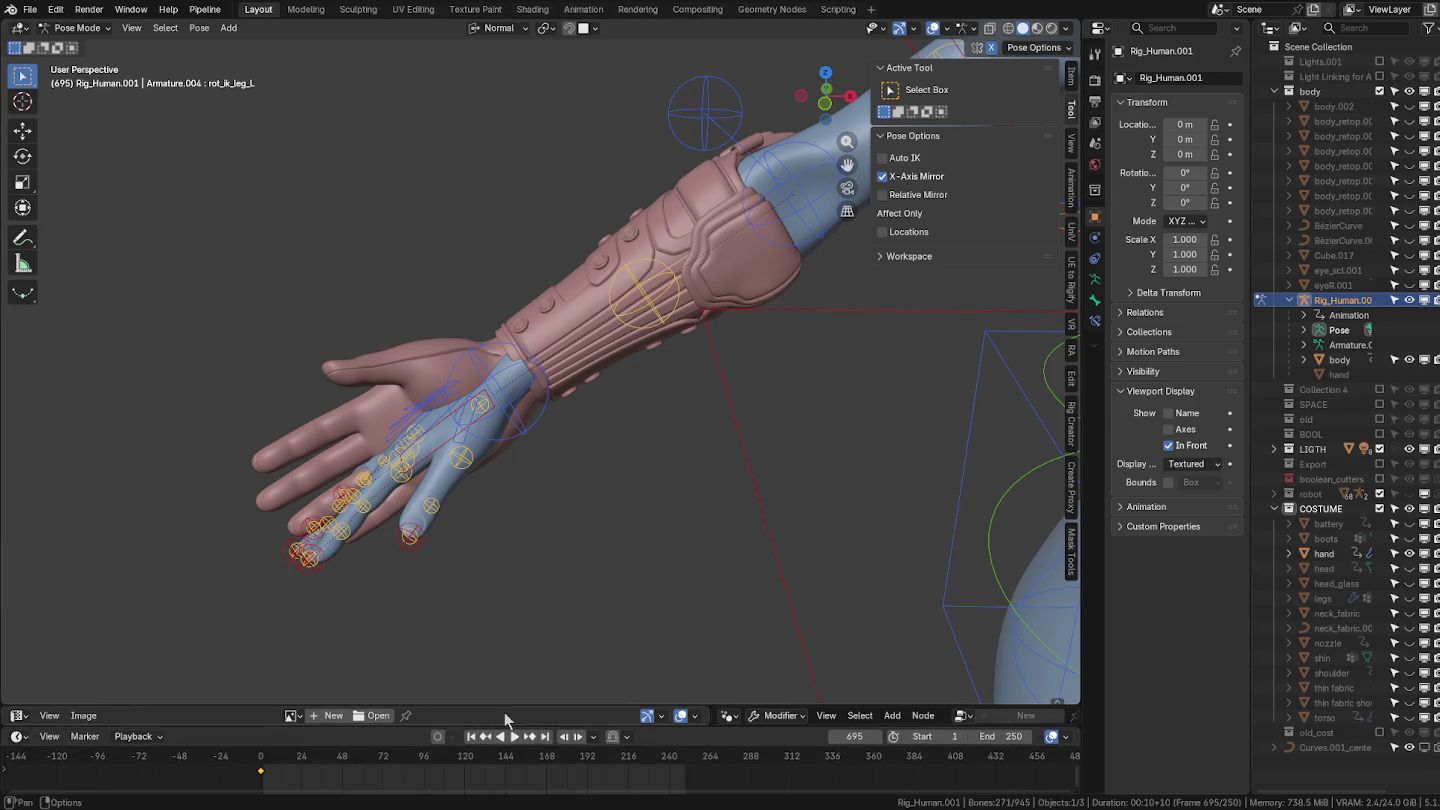
pyautogui.moveTo(250, 775); pyautogui.dragTo(262, 786)
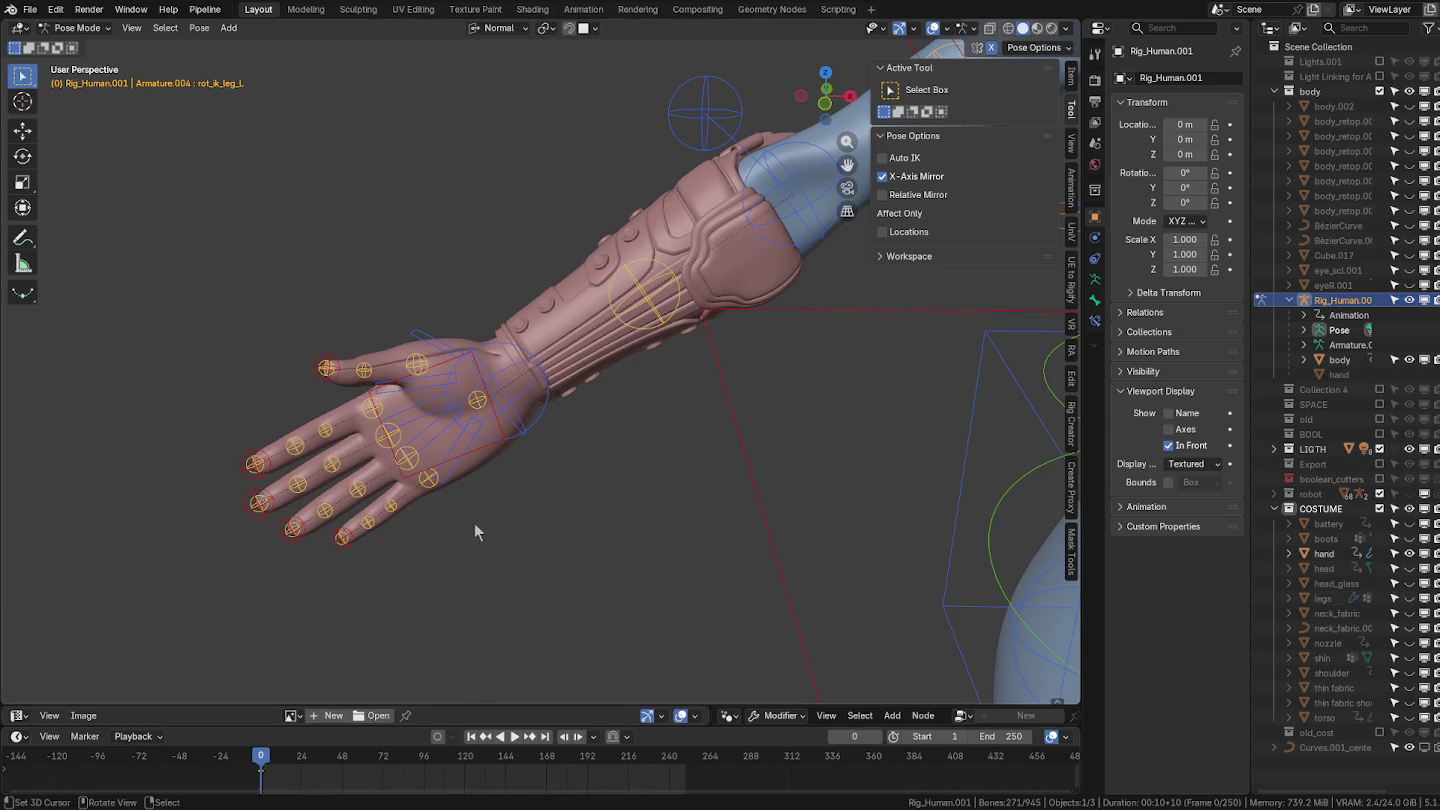
pyautogui.hotkey('ctrl', 'Tab')
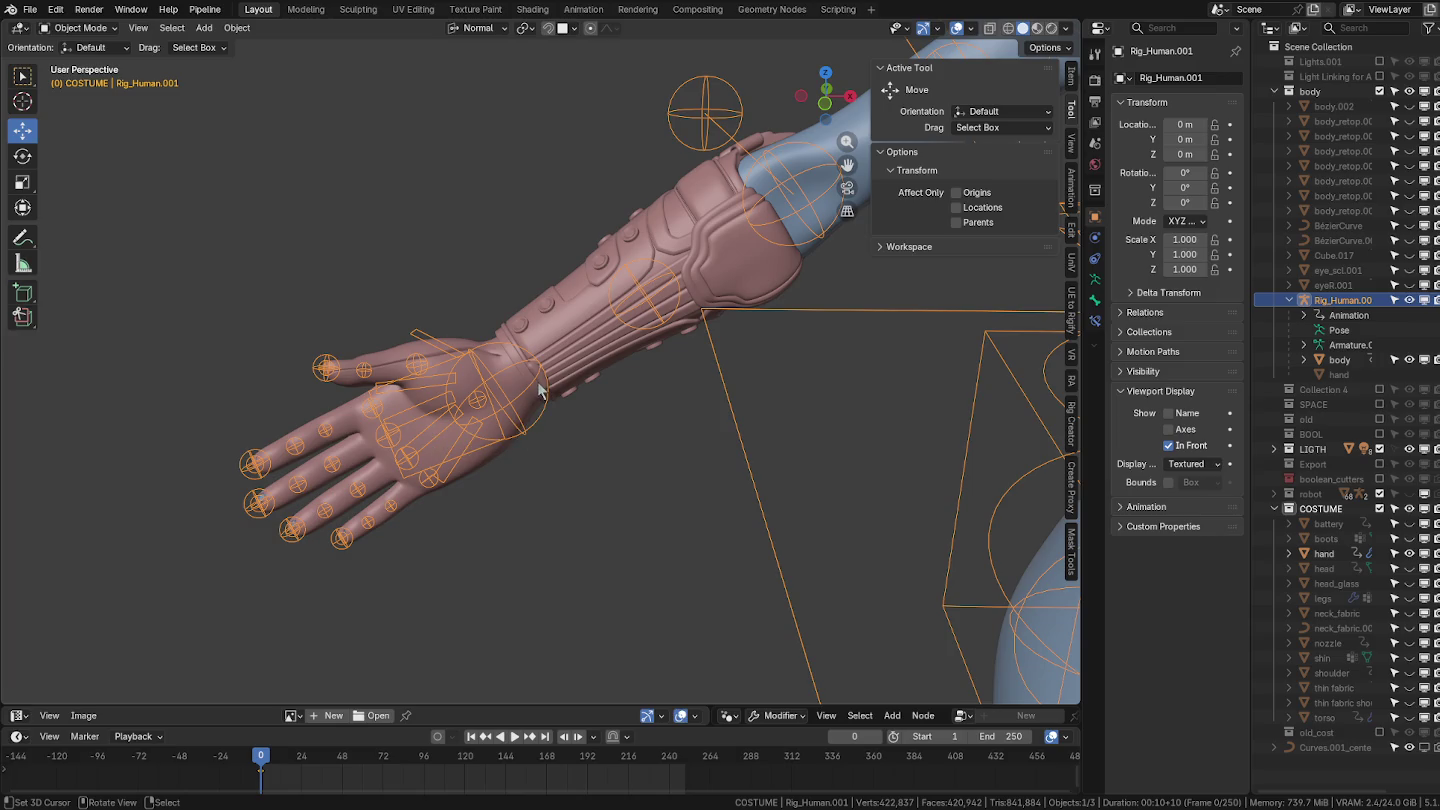
# Select the costume hand, then add the body as the active selection.
pyautogui.click(575, 308)
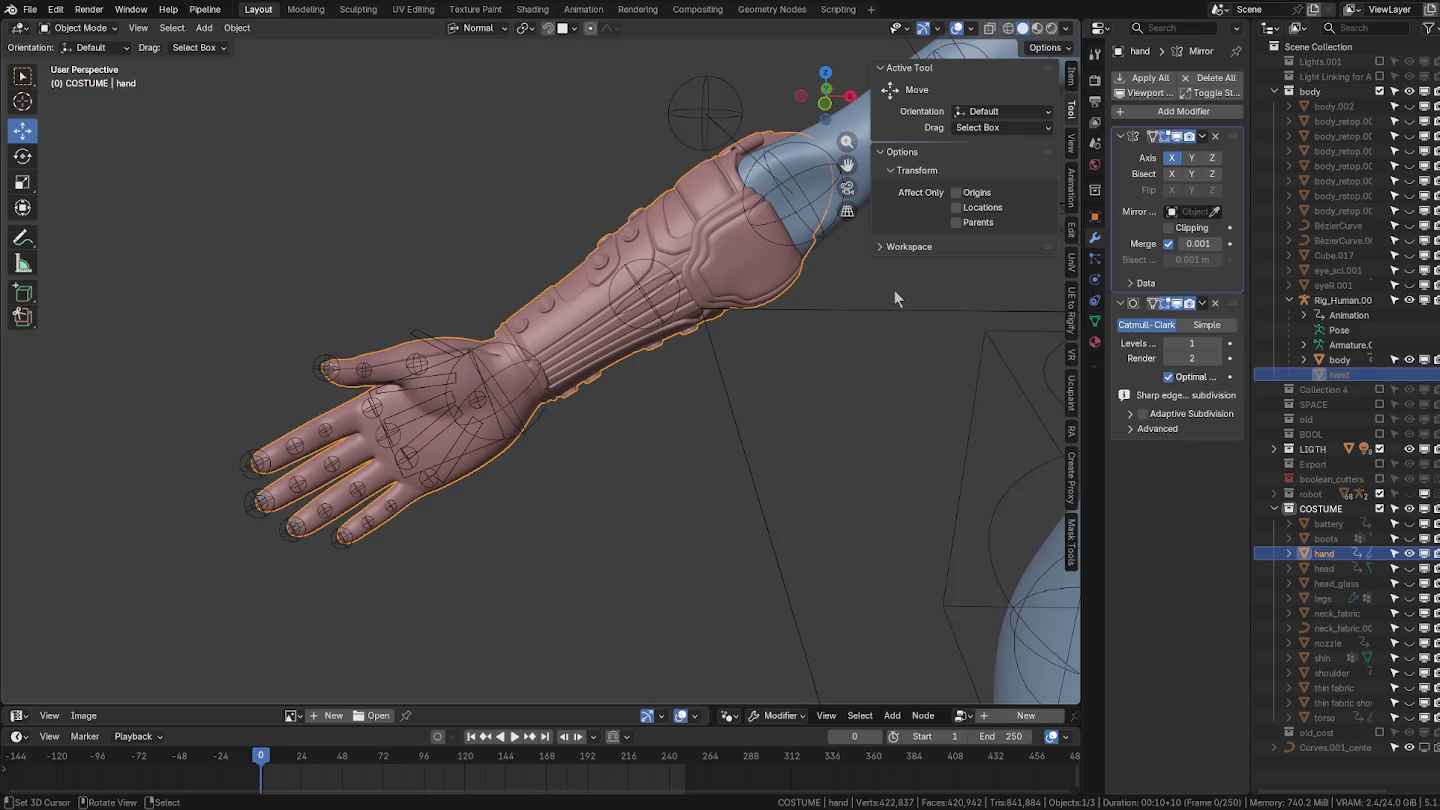
pyautogui.click(1174, 111)
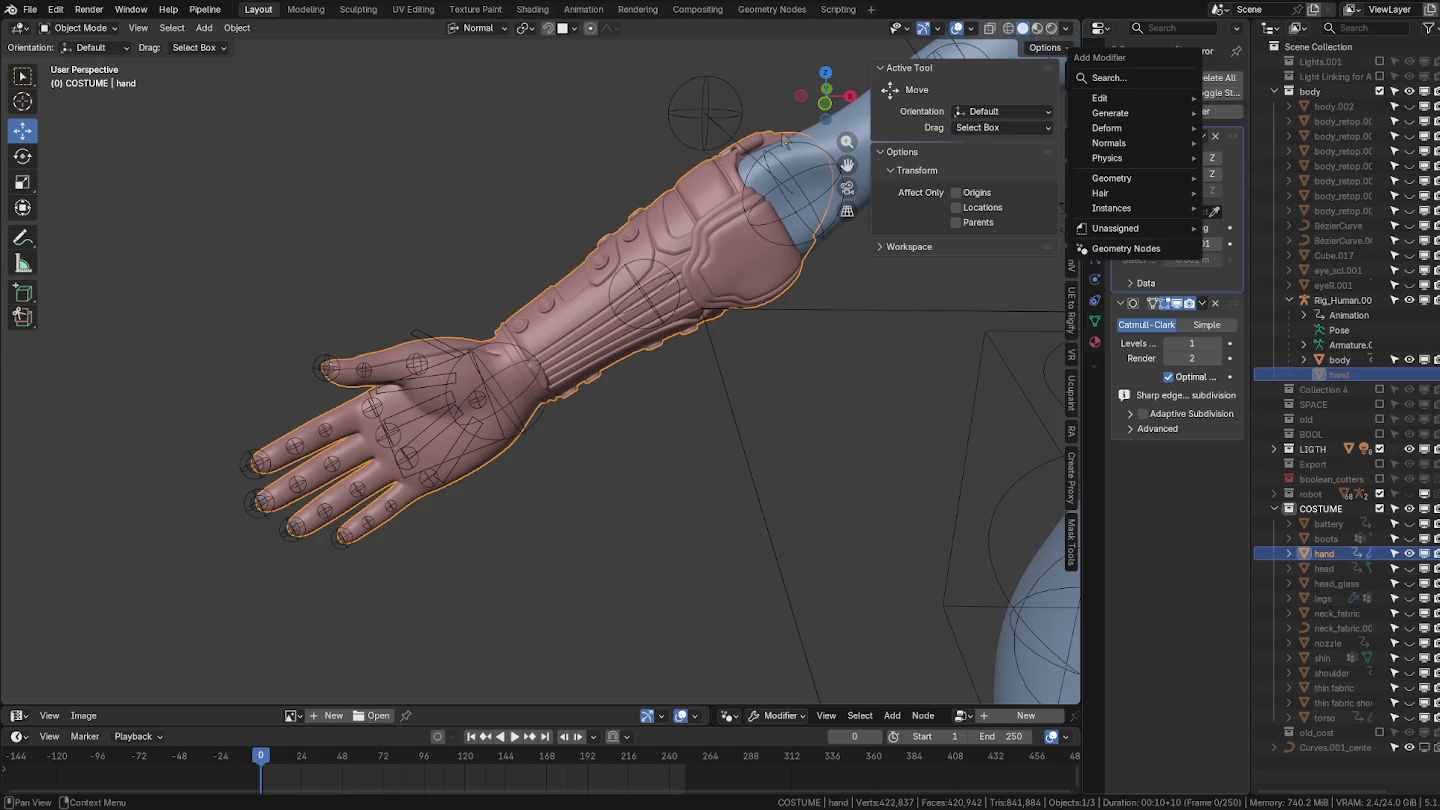
pyautogui.keyDown('shift'); pyautogui.click(828, 142); pyautogui.keyUp('shift')
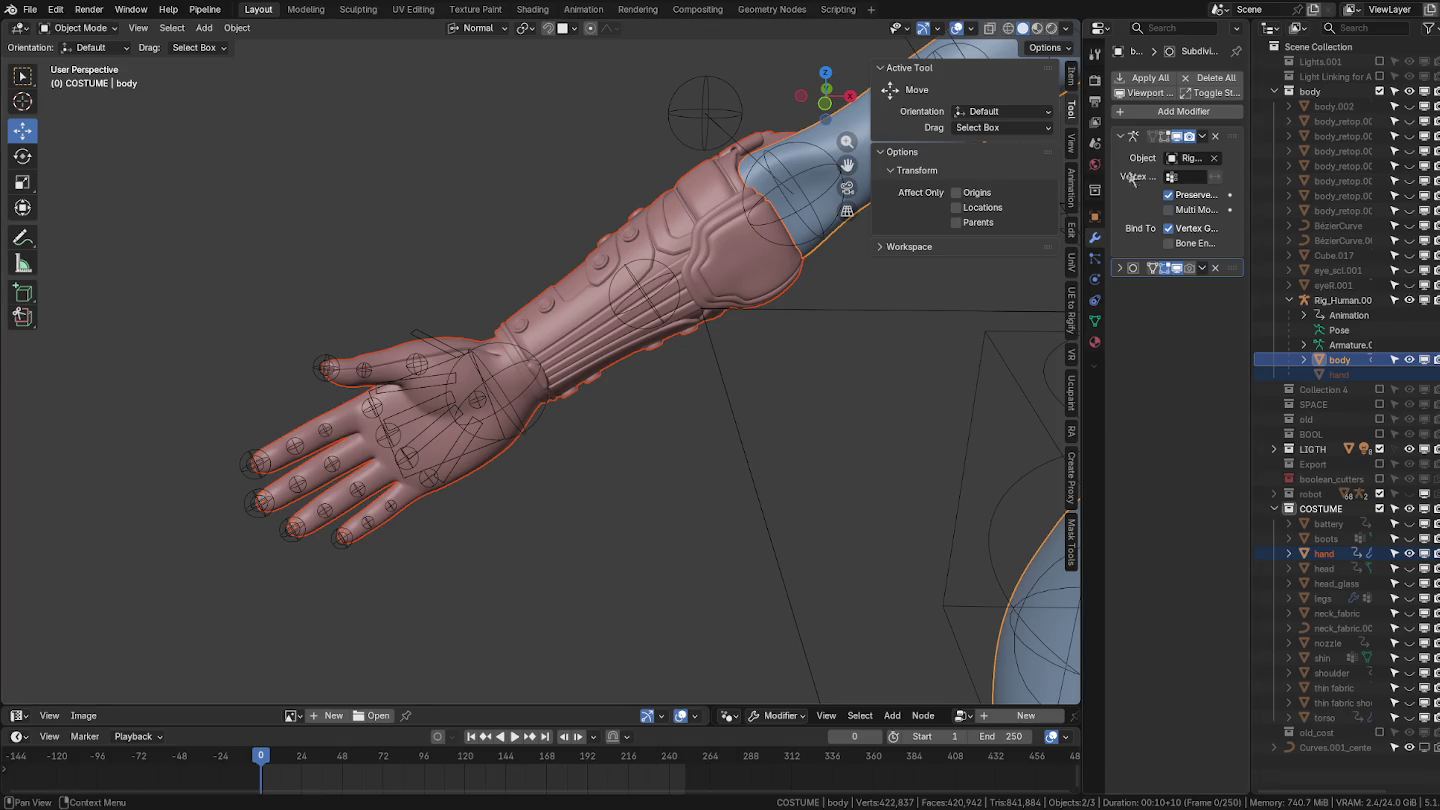
# Copy the body's Armature modifier onto the selected costume hand.
pyautogui.click(1203, 137)
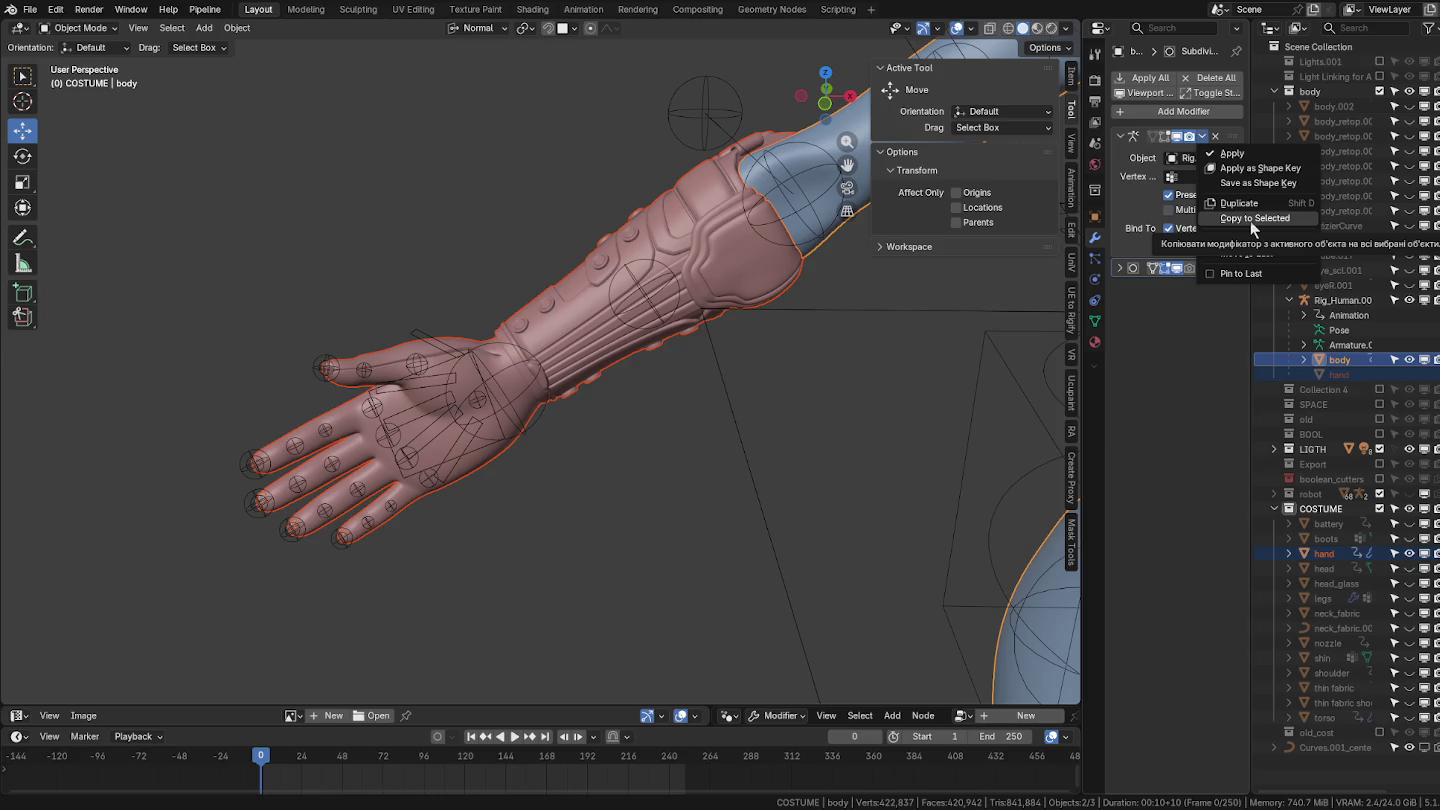
pyautogui.click(1250, 220)
pyautogui.click(576, 374)
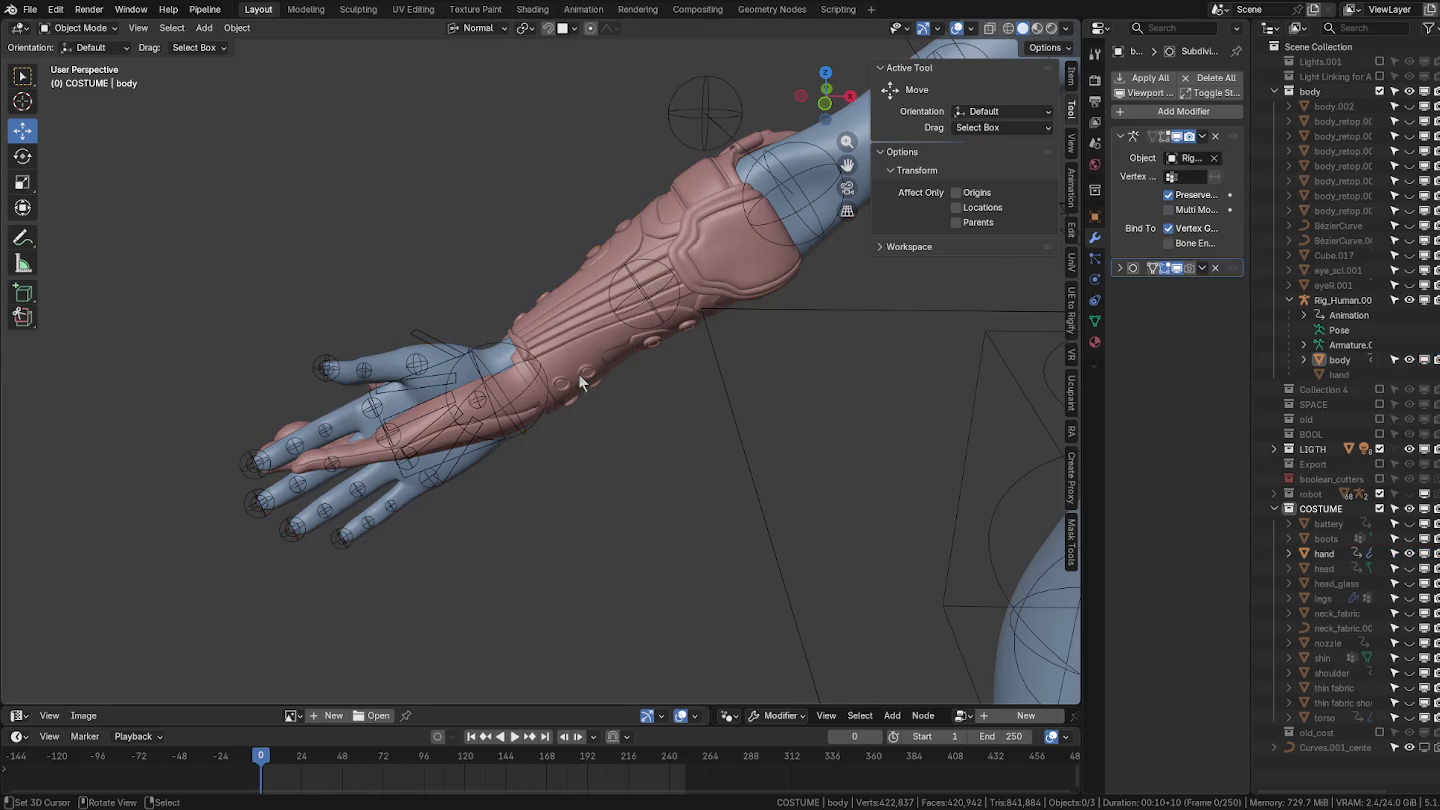
# Play the rig's animation to test the hand deformation, then stop playback.
pyautogui.click(451, 347)
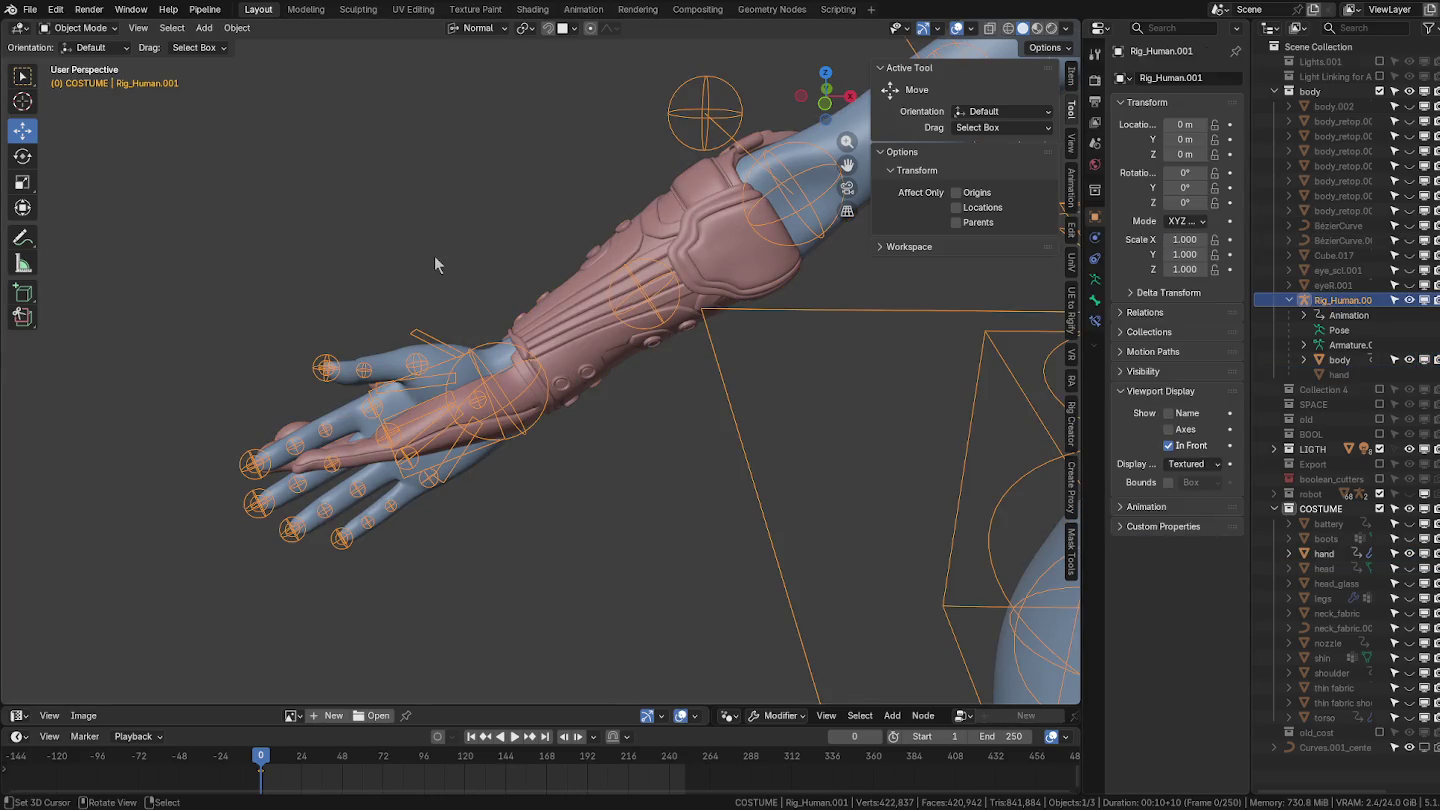
pyautogui.press('space')
pyautogui.moveTo(447, 782); pyautogui.dragTo(377, 780)
pyautogui.press('space')
# Set the scene range to frames 0–30 and move the playhead to frame 10.
pyautogui.click(985, 736)
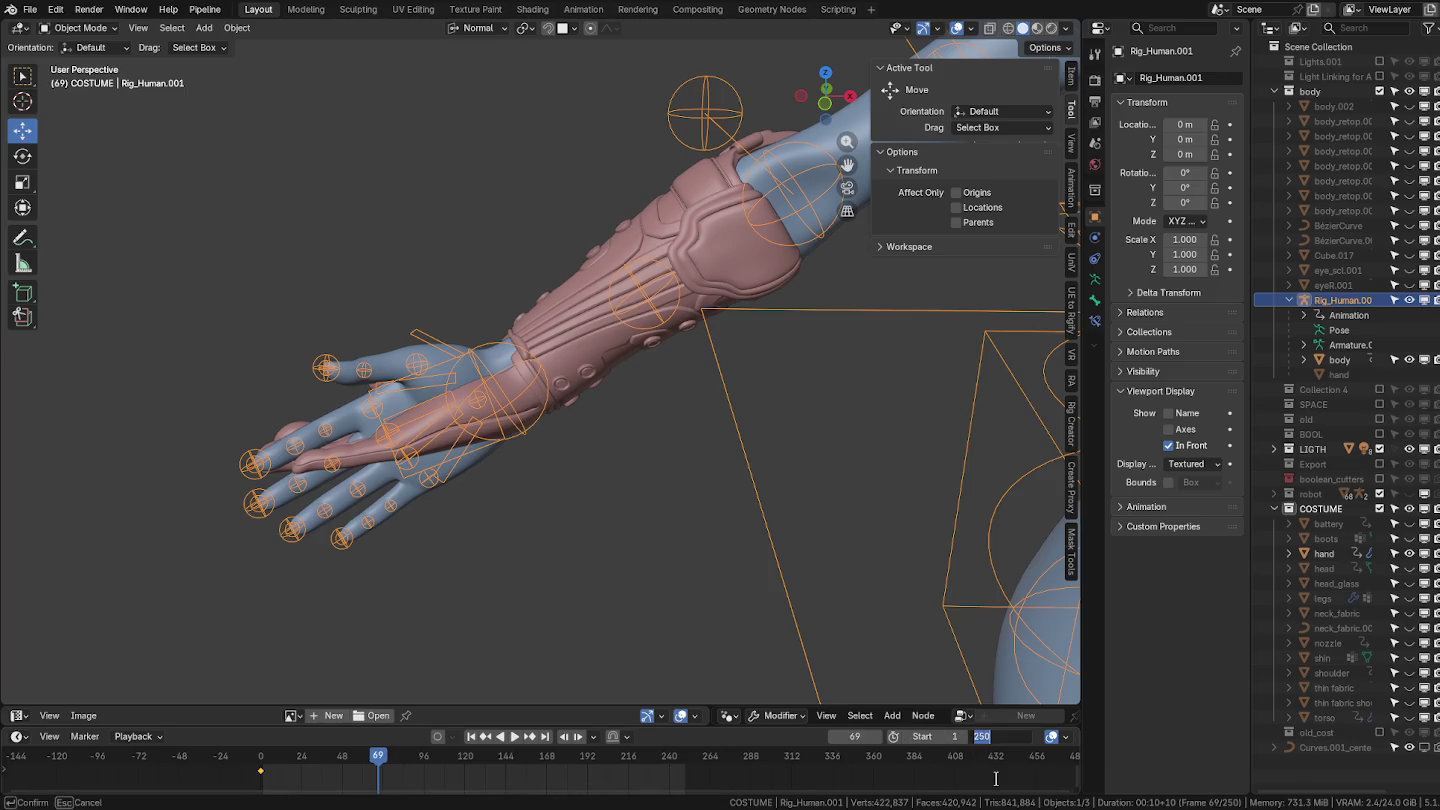
pyautogui.write('30')
pyautogui.press('Return')
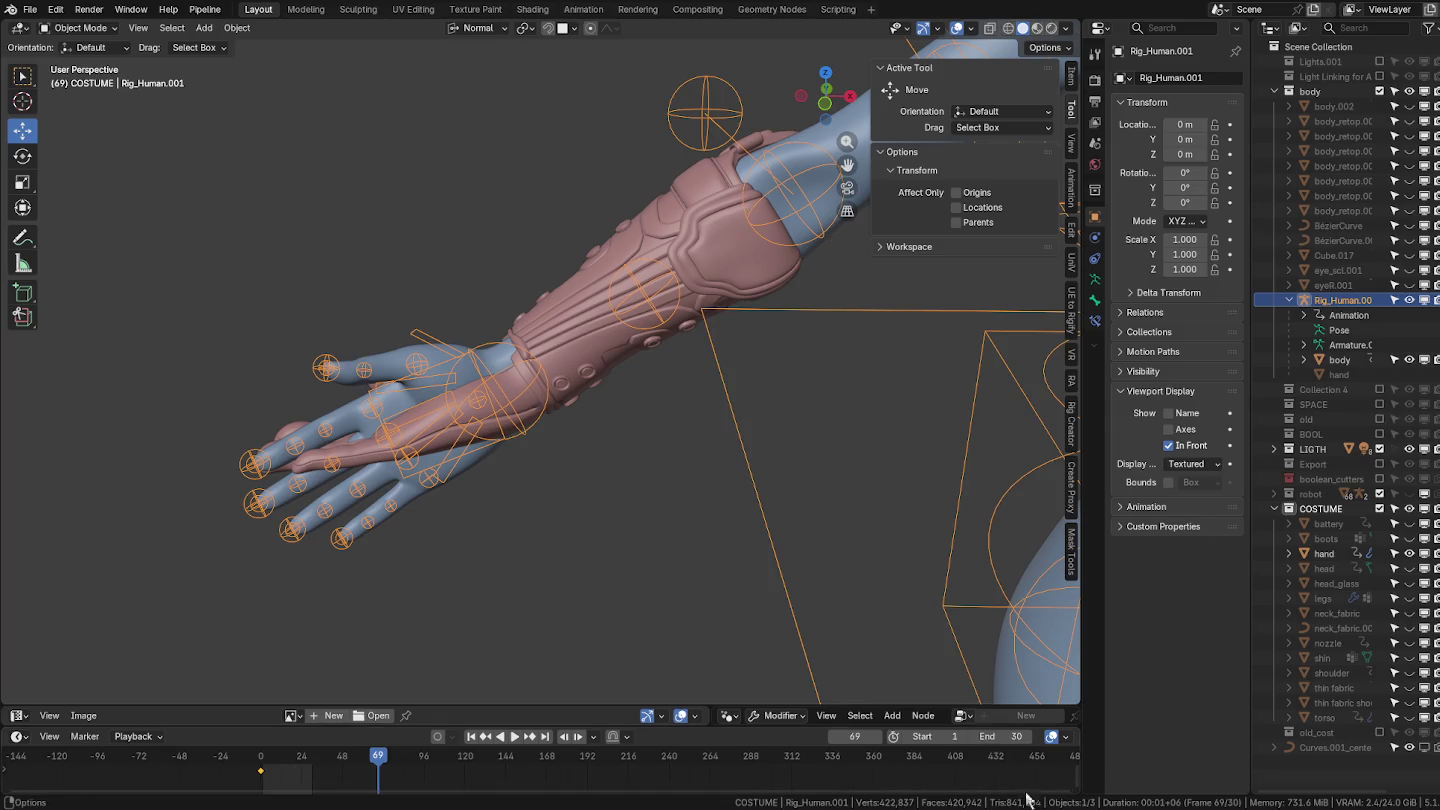
pyautogui.scroll(2, 482, 782)
pyautogui.scroll(2, 482, 782)
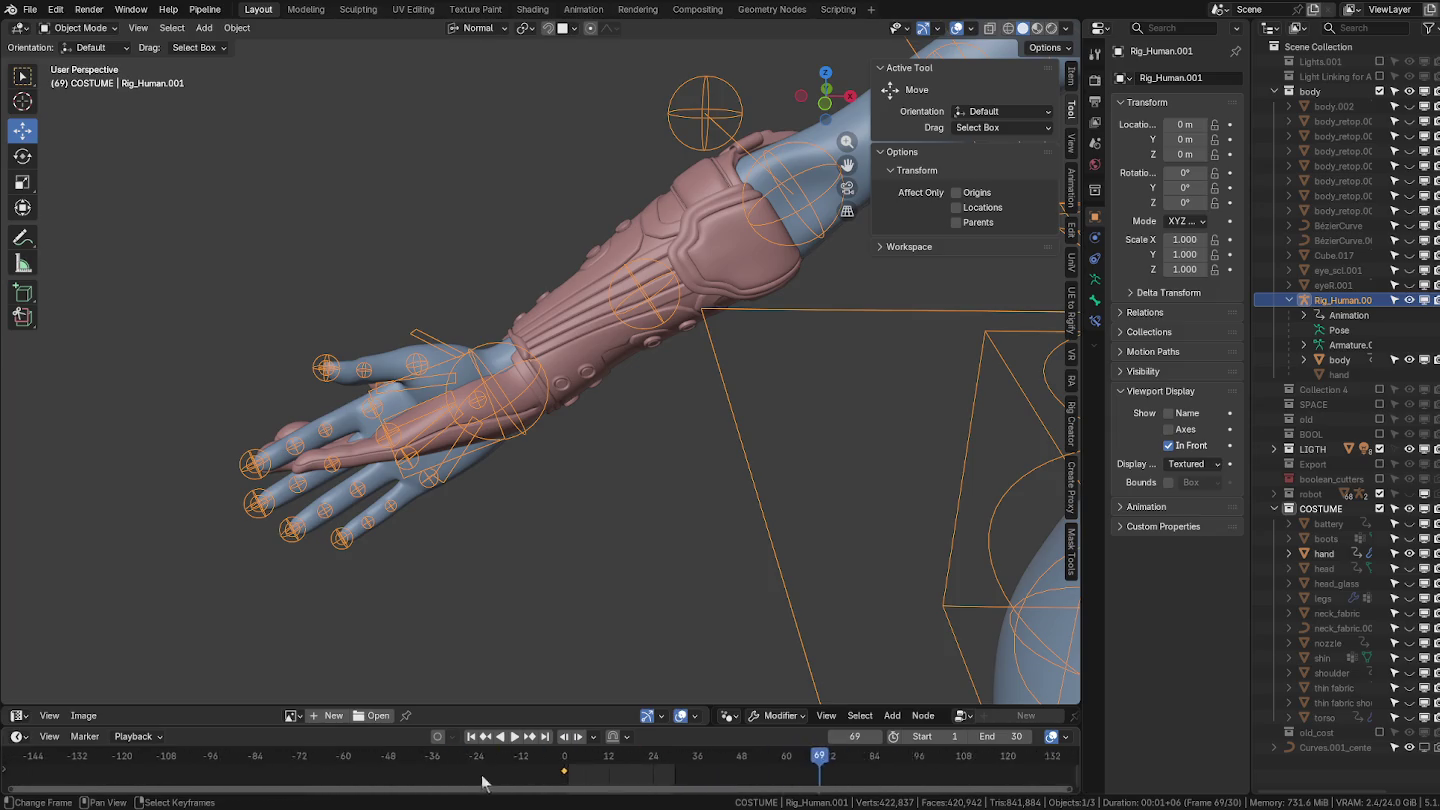
pyautogui.scroll(1, 400, 782)
pyautogui.scroll(1, 30, 785)
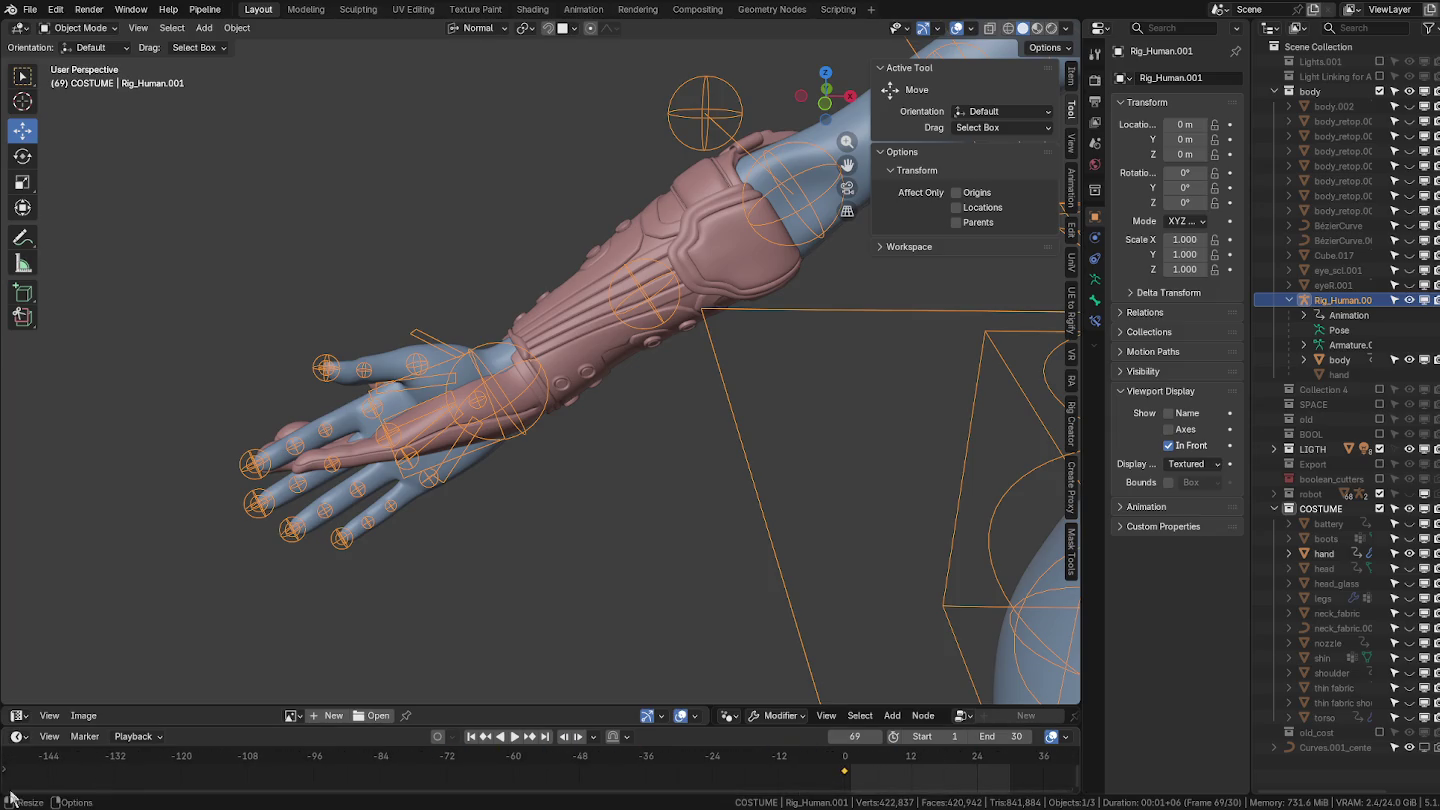
pyautogui.press('Home')
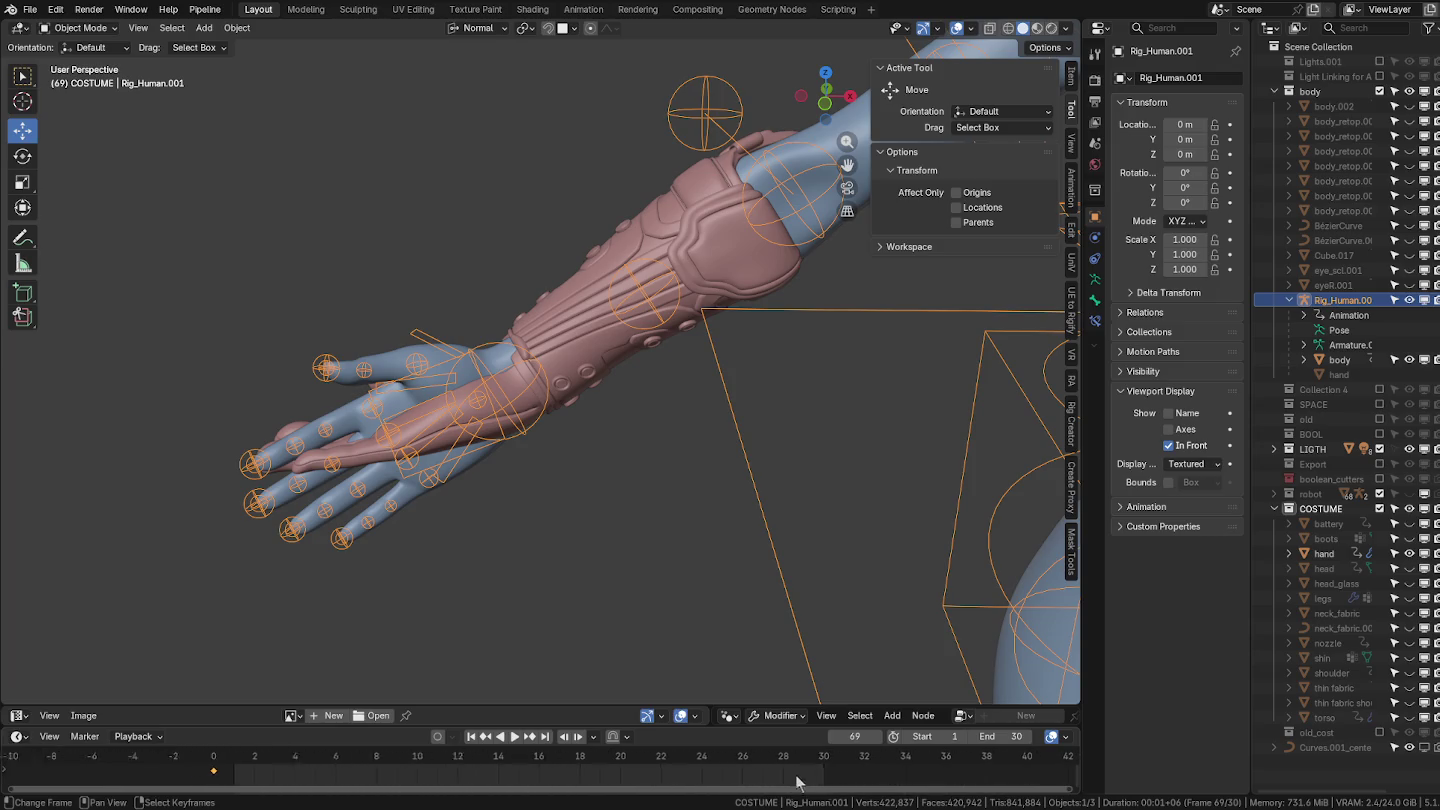
pyautogui.click(341, 778)
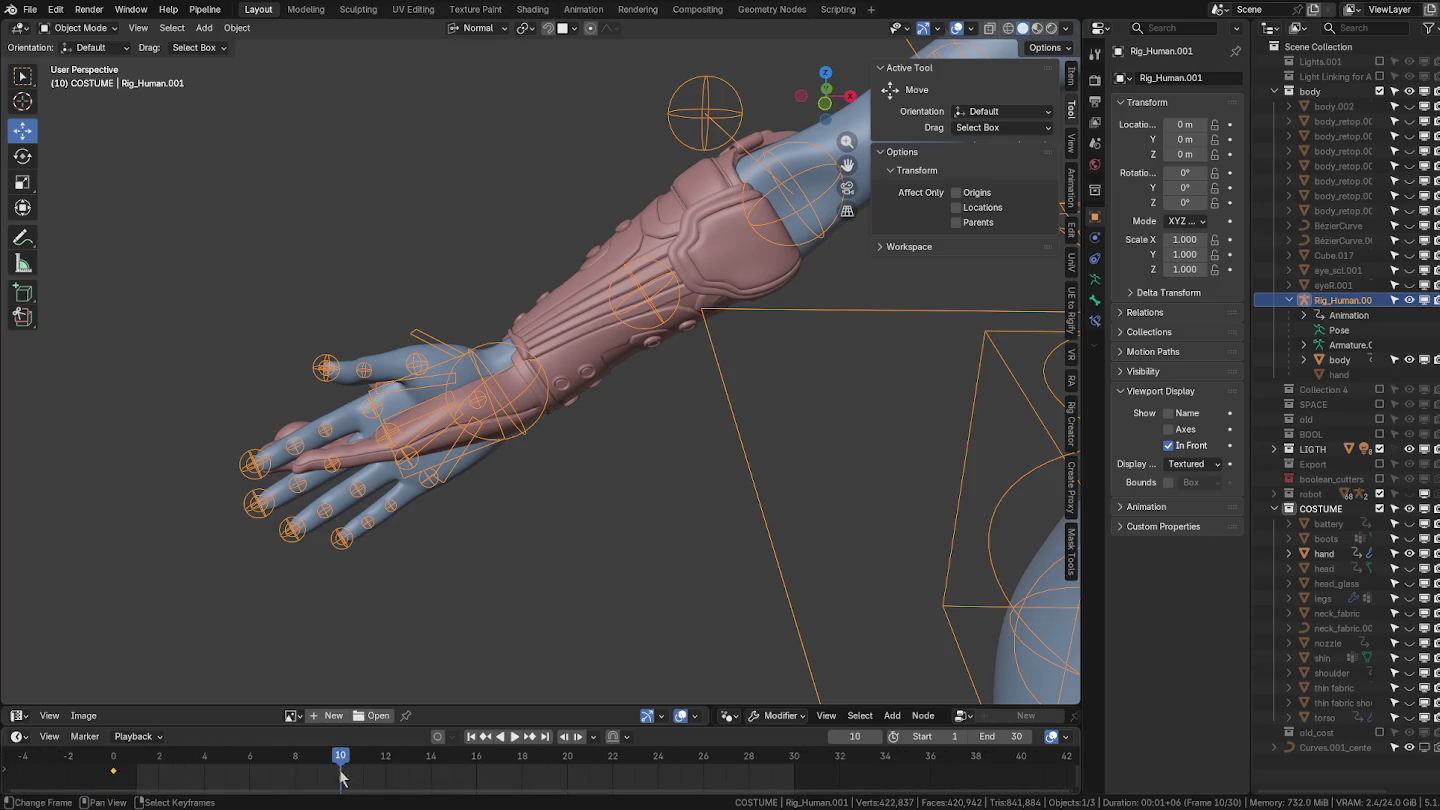
pyautogui.click(906, 737)
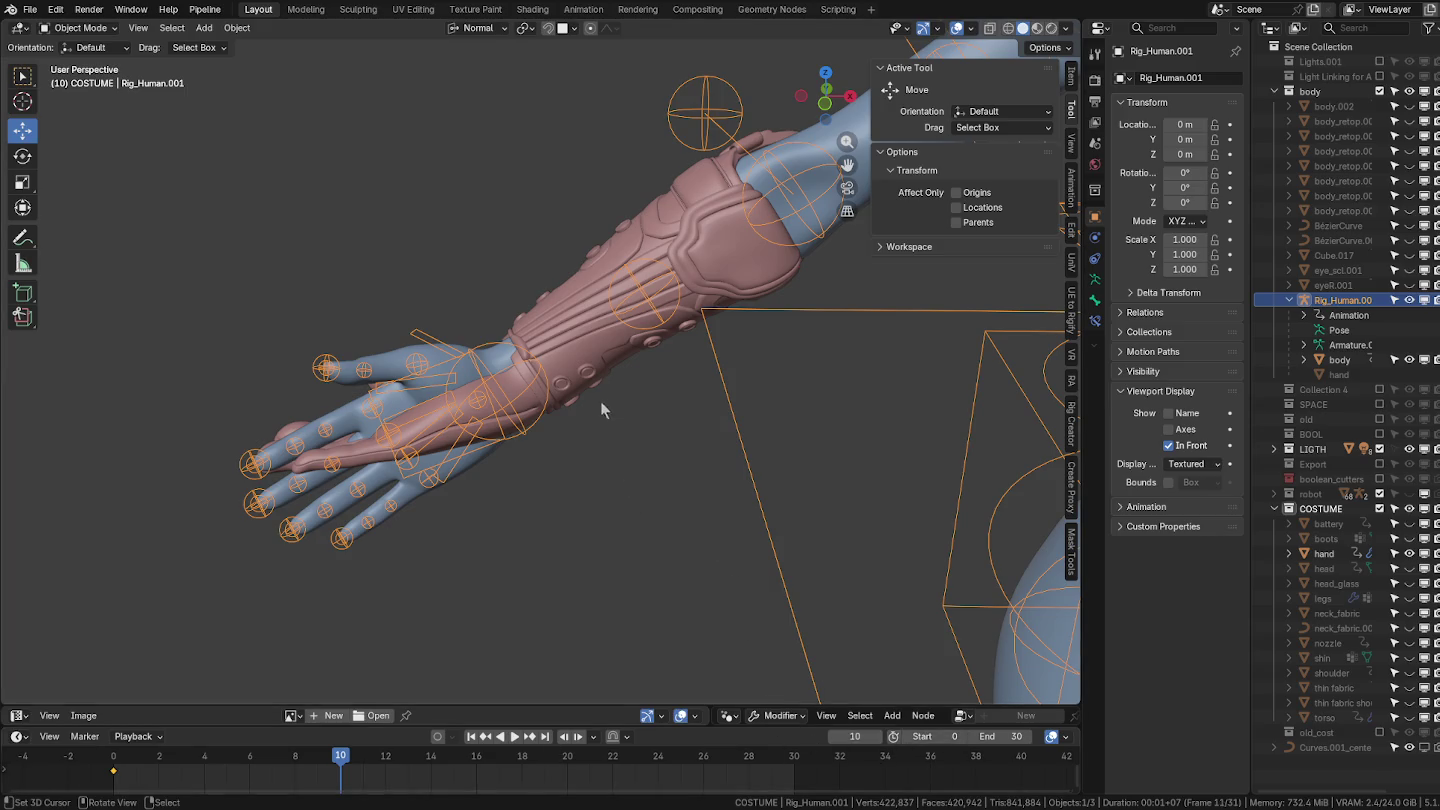
# Clear all bone transforms to rest pose and key the rig's pose at frame 10.
pyautogui.hotkey('ctrl', 'Tab')
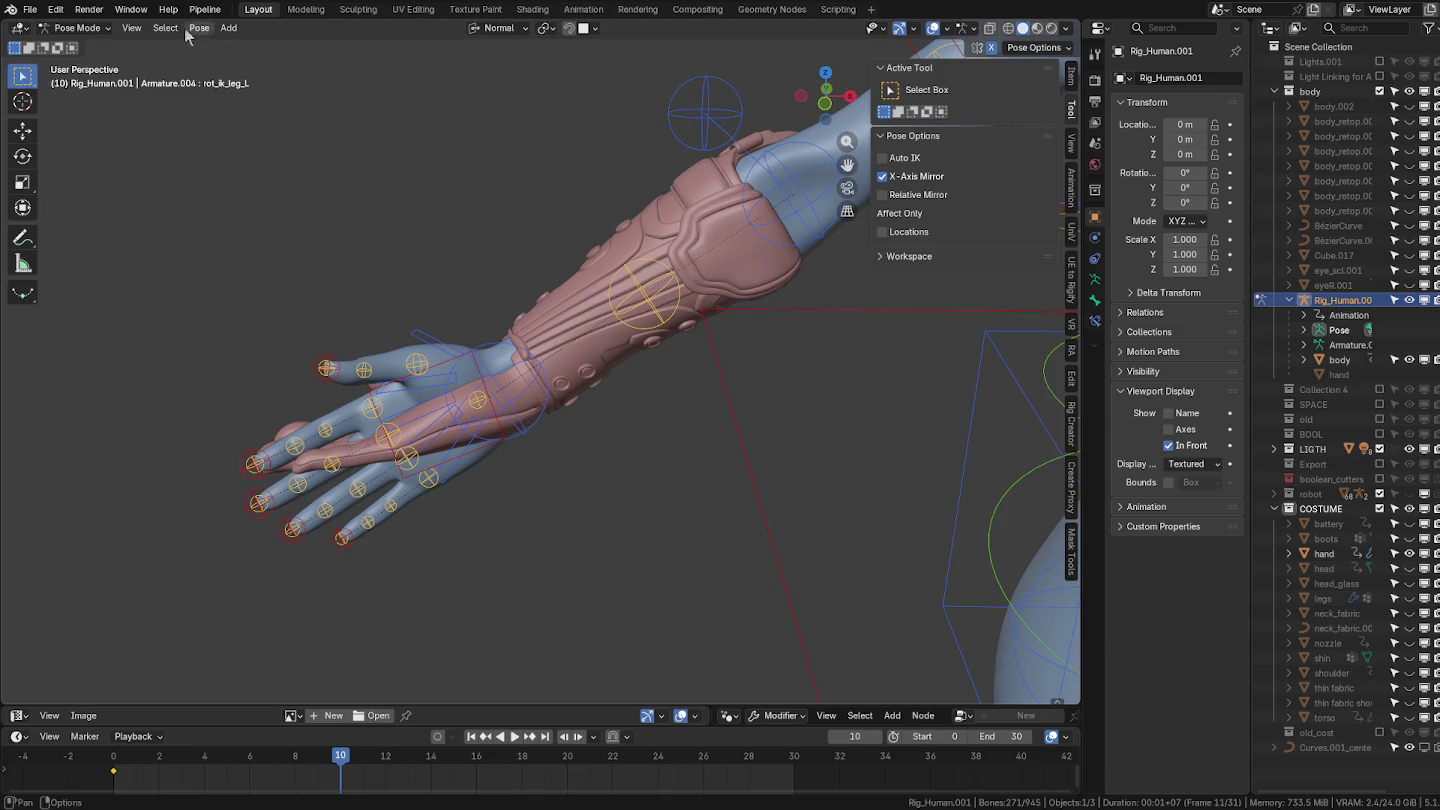
pyautogui.click(199, 27)
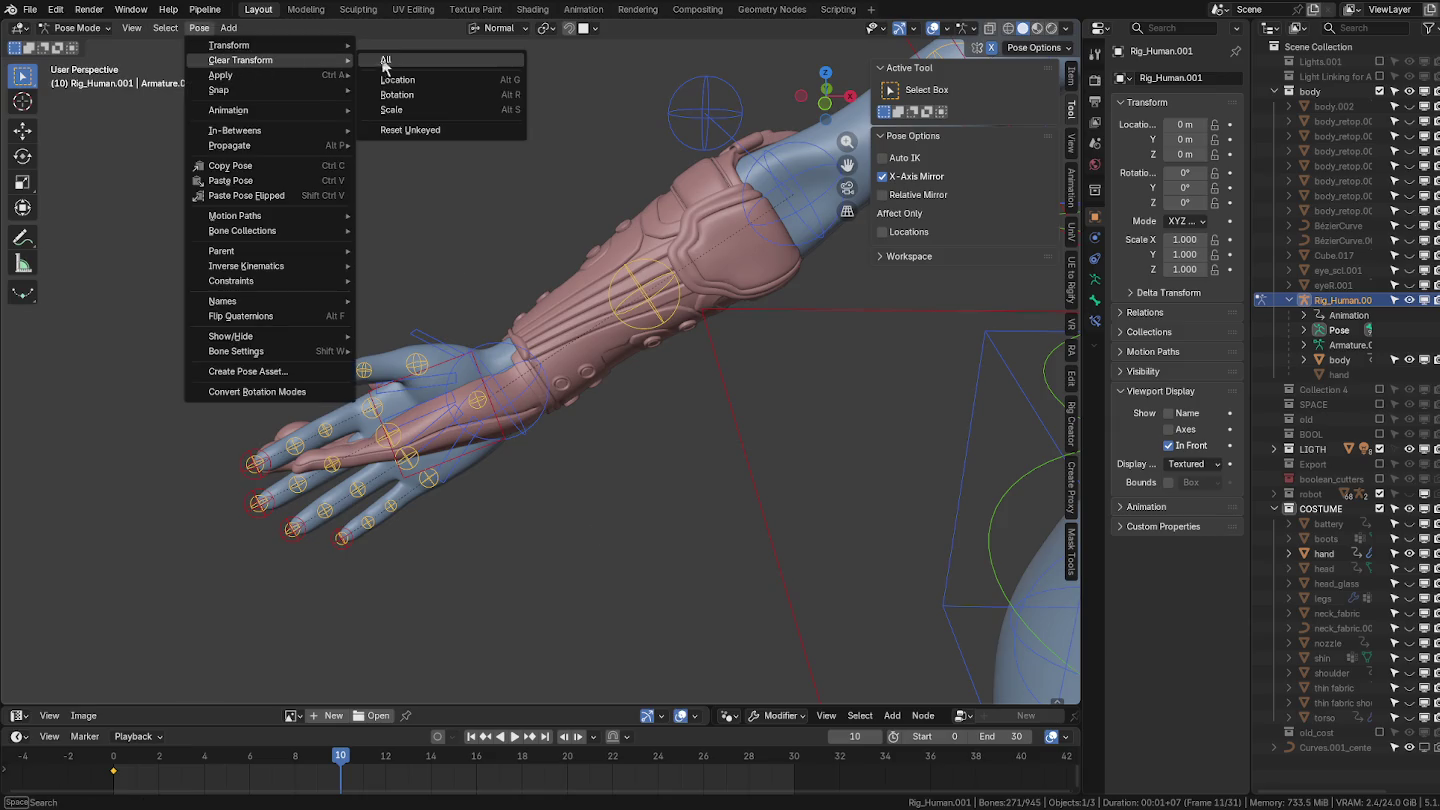
pyautogui.click(400, 60)
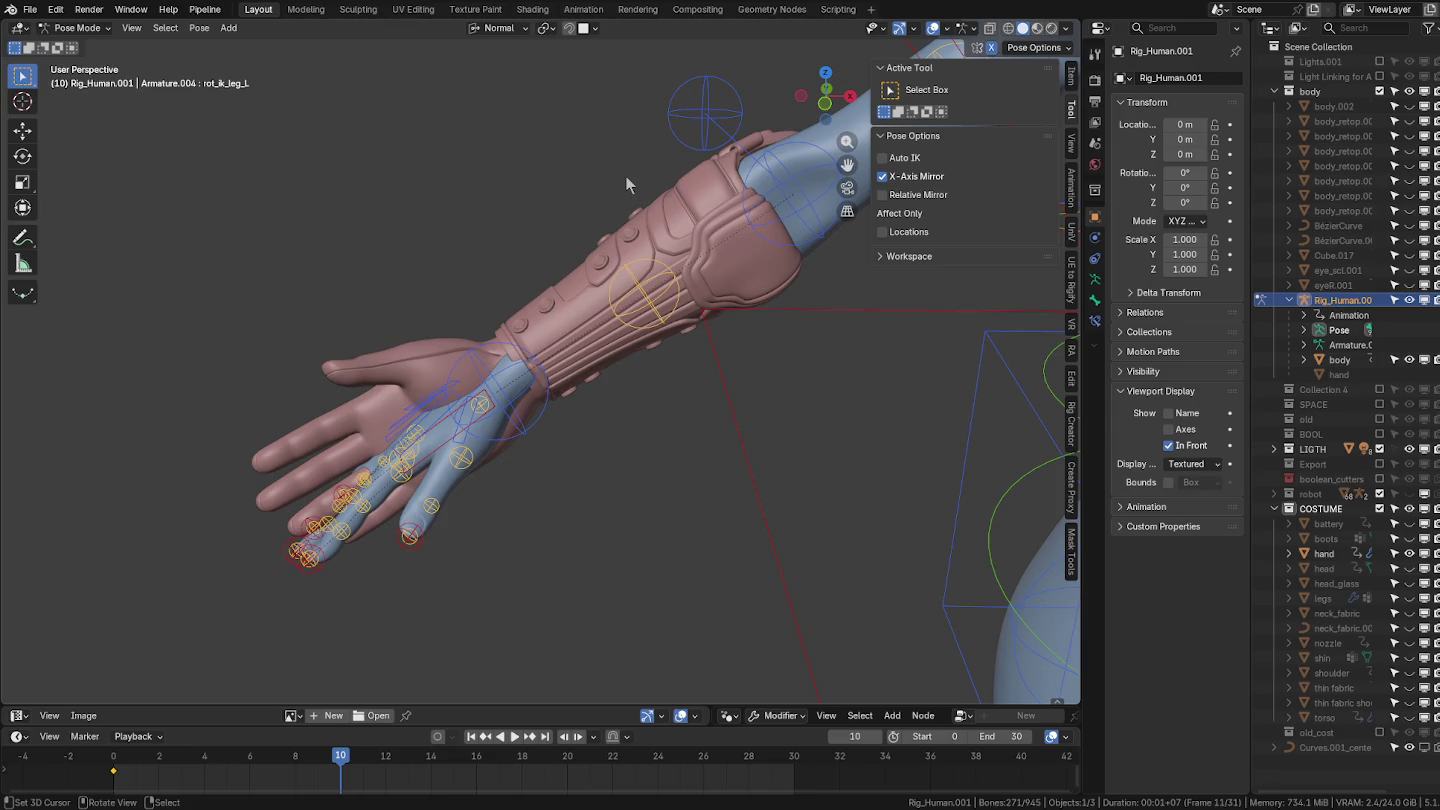
pyautogui.press('i')
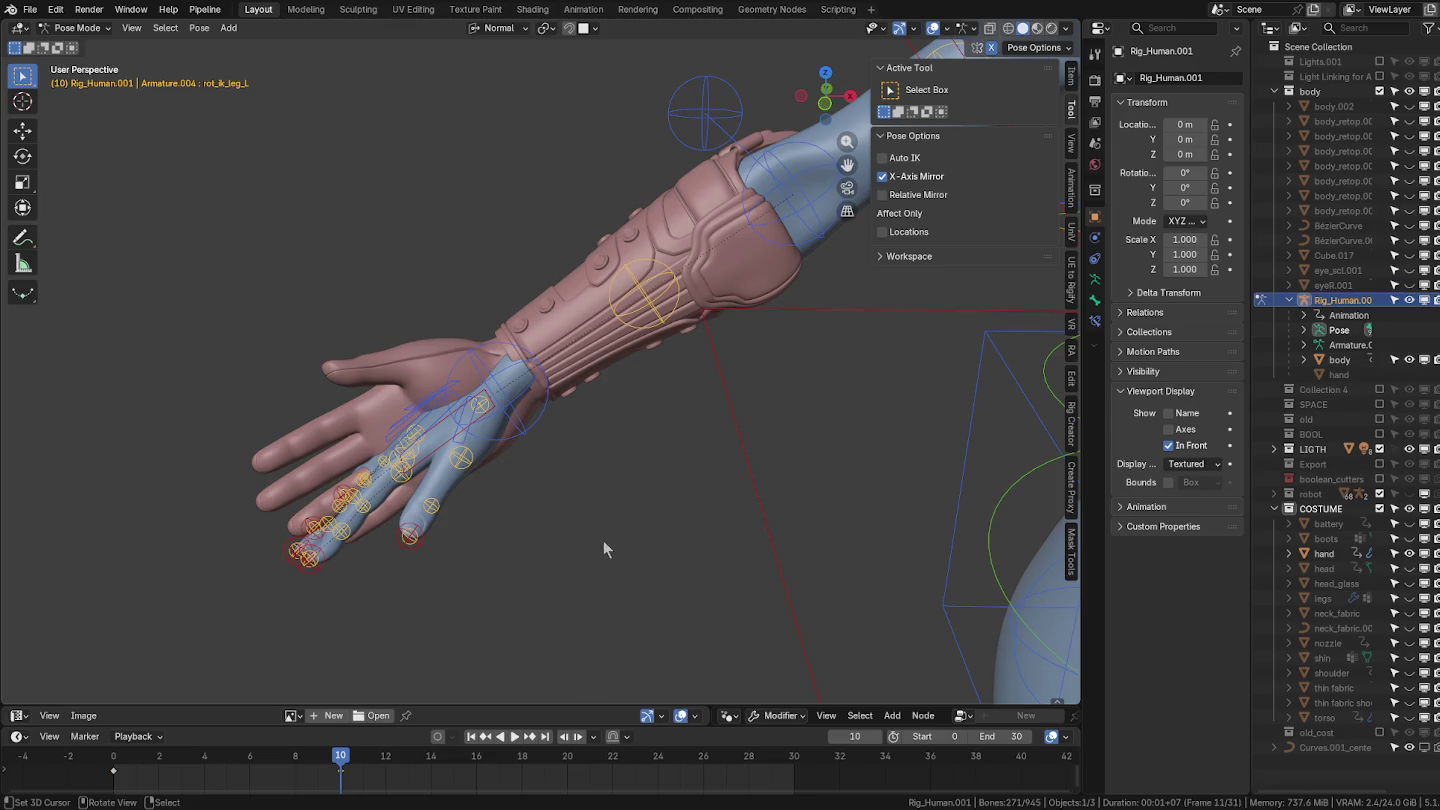
pyautogui.hotkey('ctrl', 'Tab')
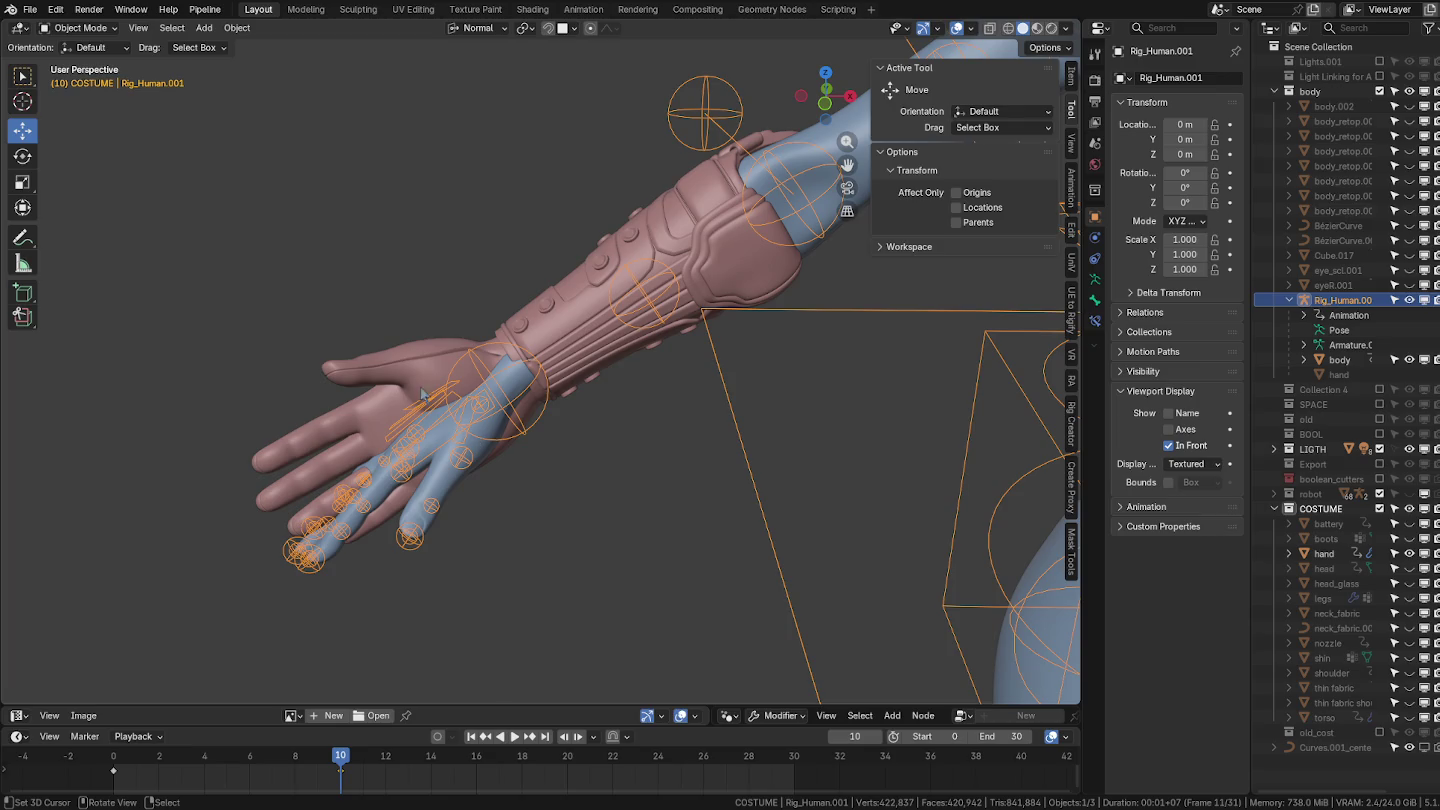
# Select the costume hand and save its Armature modifier deformation as a shape key.
pyautogui.click(421, 393)
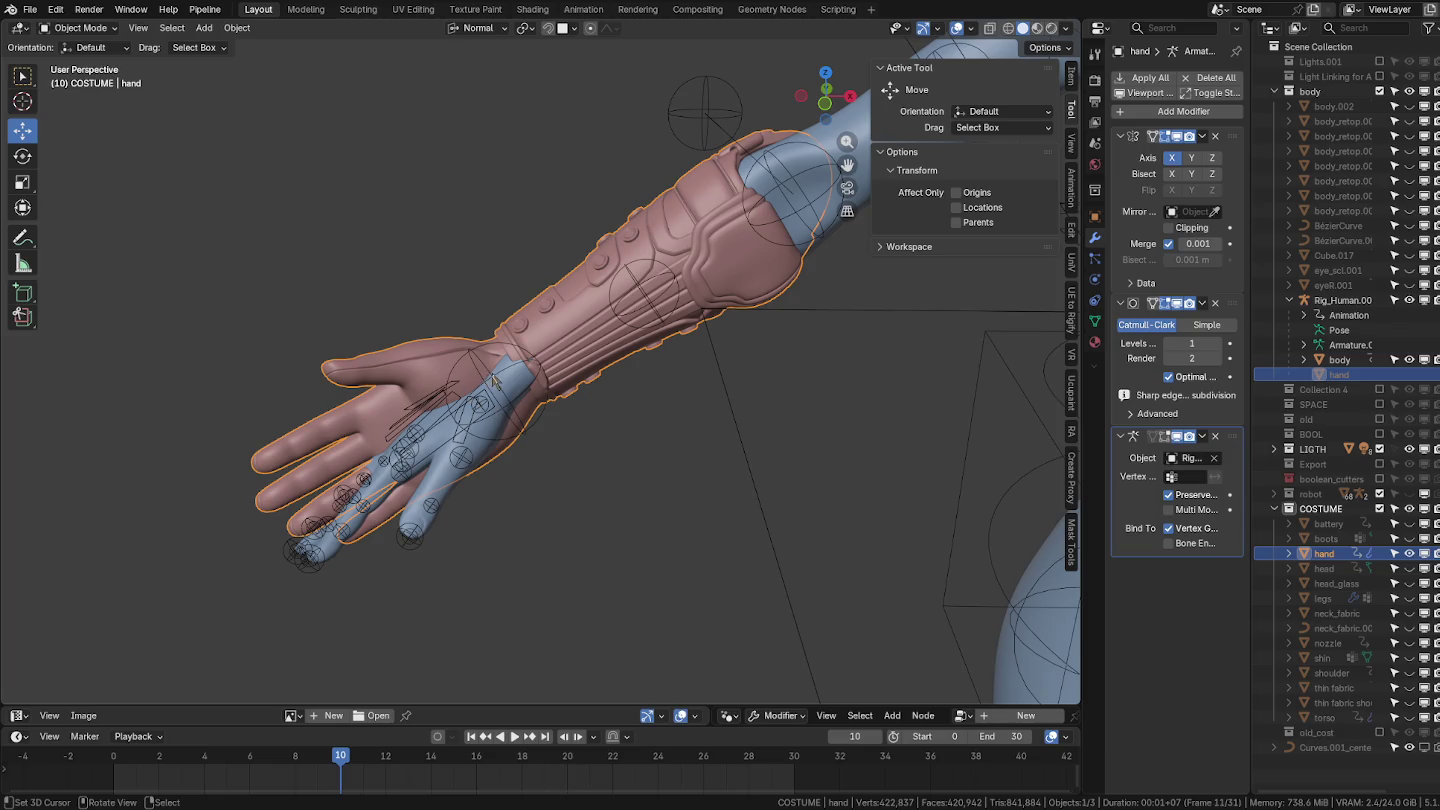
pyautogui.click(503, 397)
pyautogui.scroll(4, 504, 390)
pyautogui.moveTo(504, 388); pyautogui.dragTo(488, 377, button='middle')
pyautogui.click(386, 276)
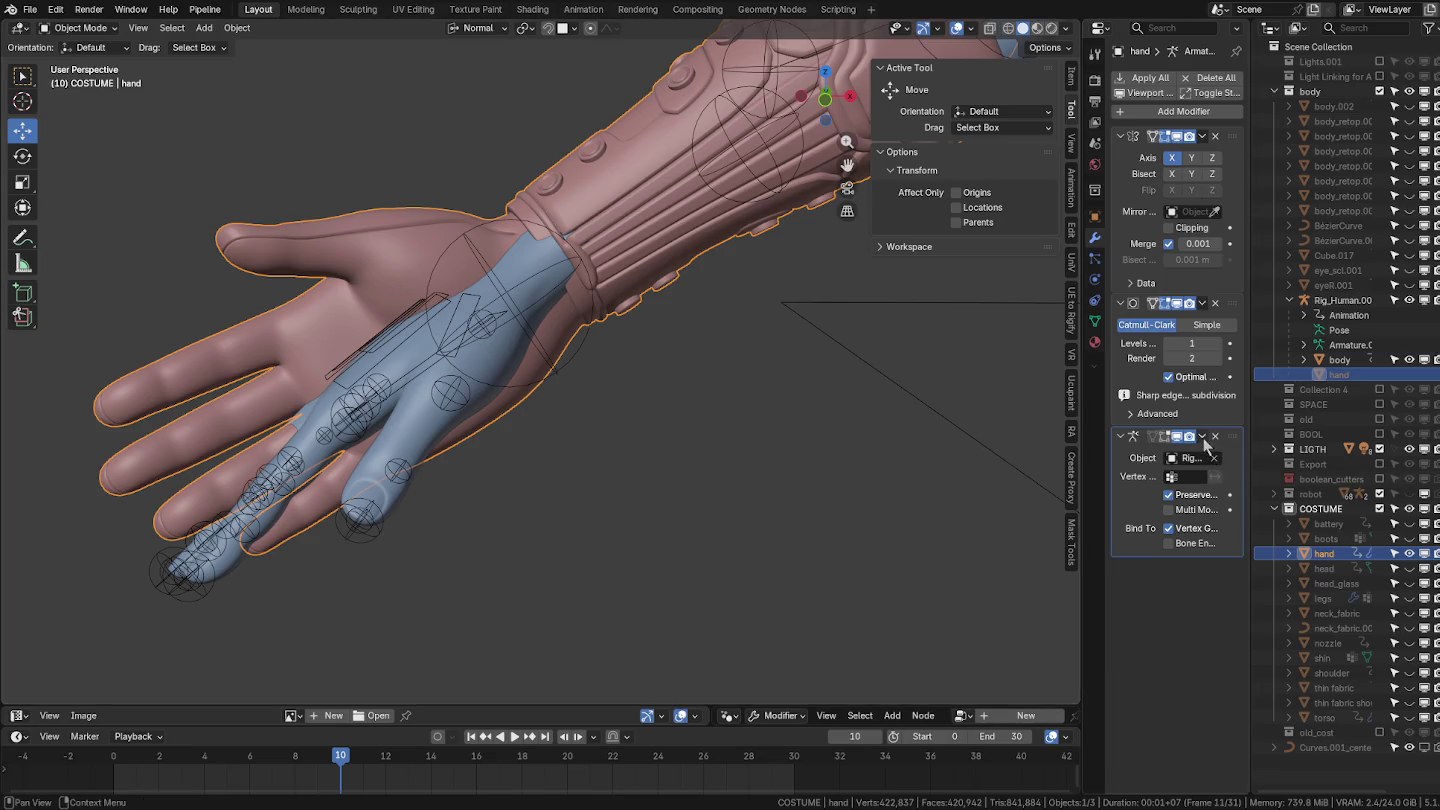
pyautogui.click(1204, 442)
pyautogui.click(1227, 487)
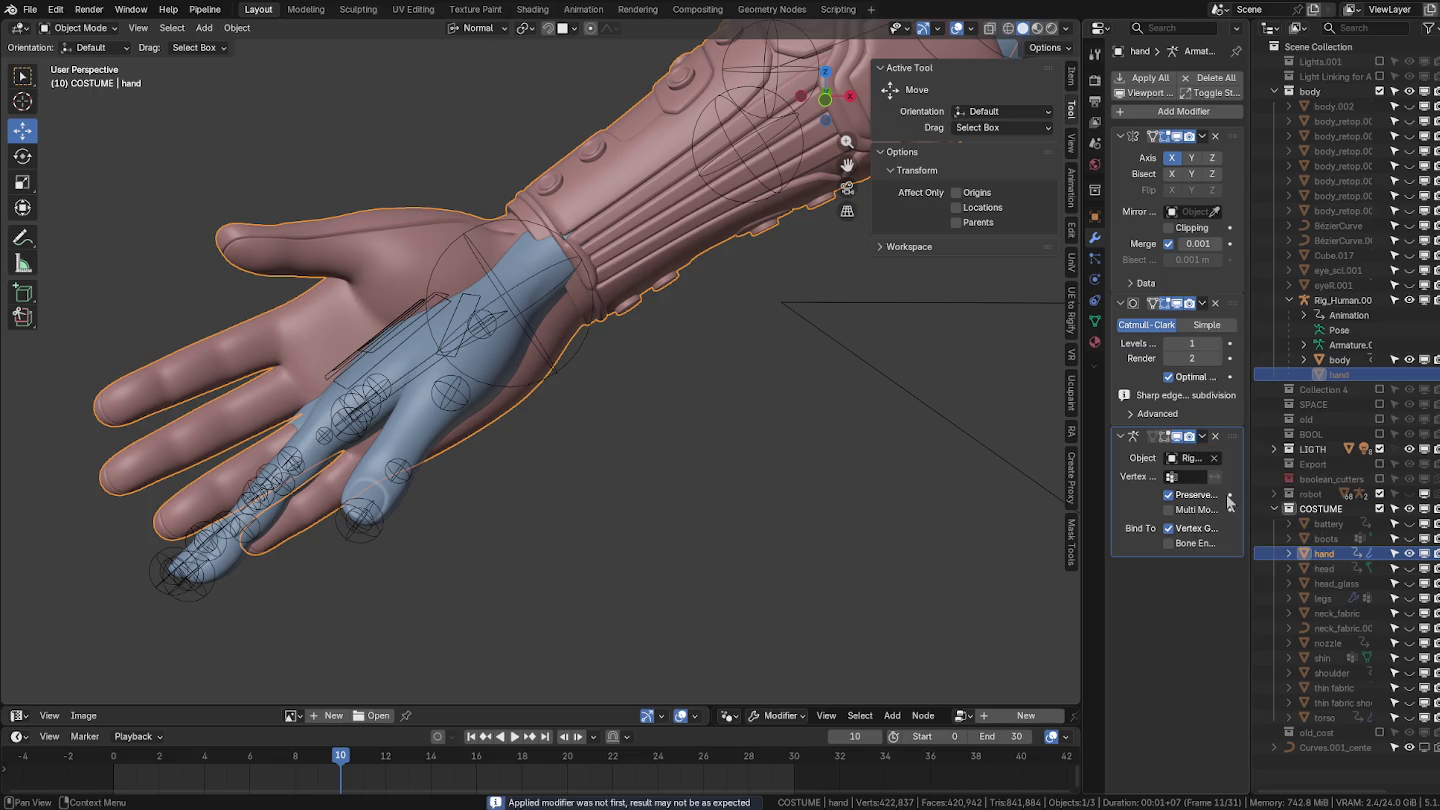
# Duplicate the Armature modifier, delete the copy, and enable Multi Modifier.
pyautogui.click(1201, 437)
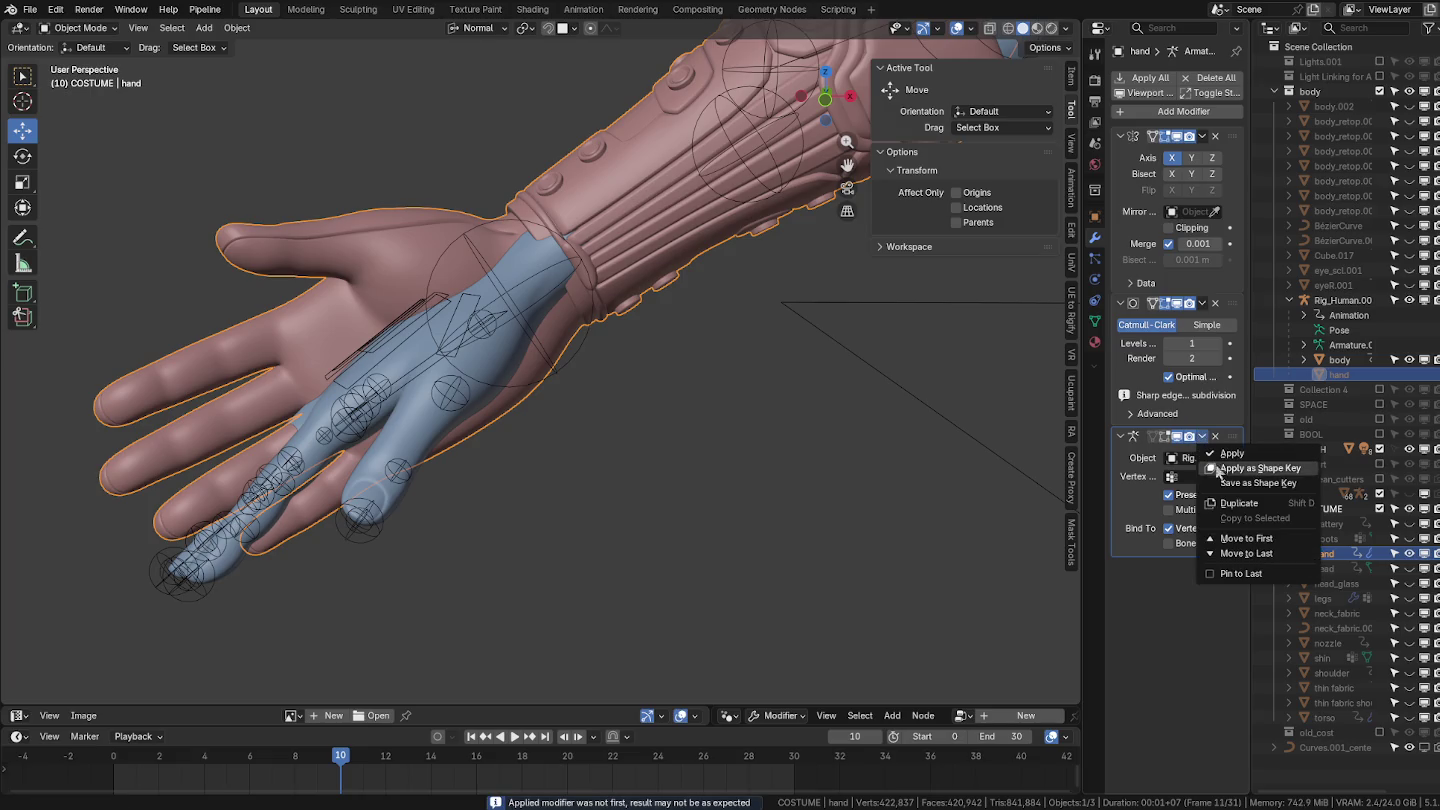
pyautogui.click(1236, 503)
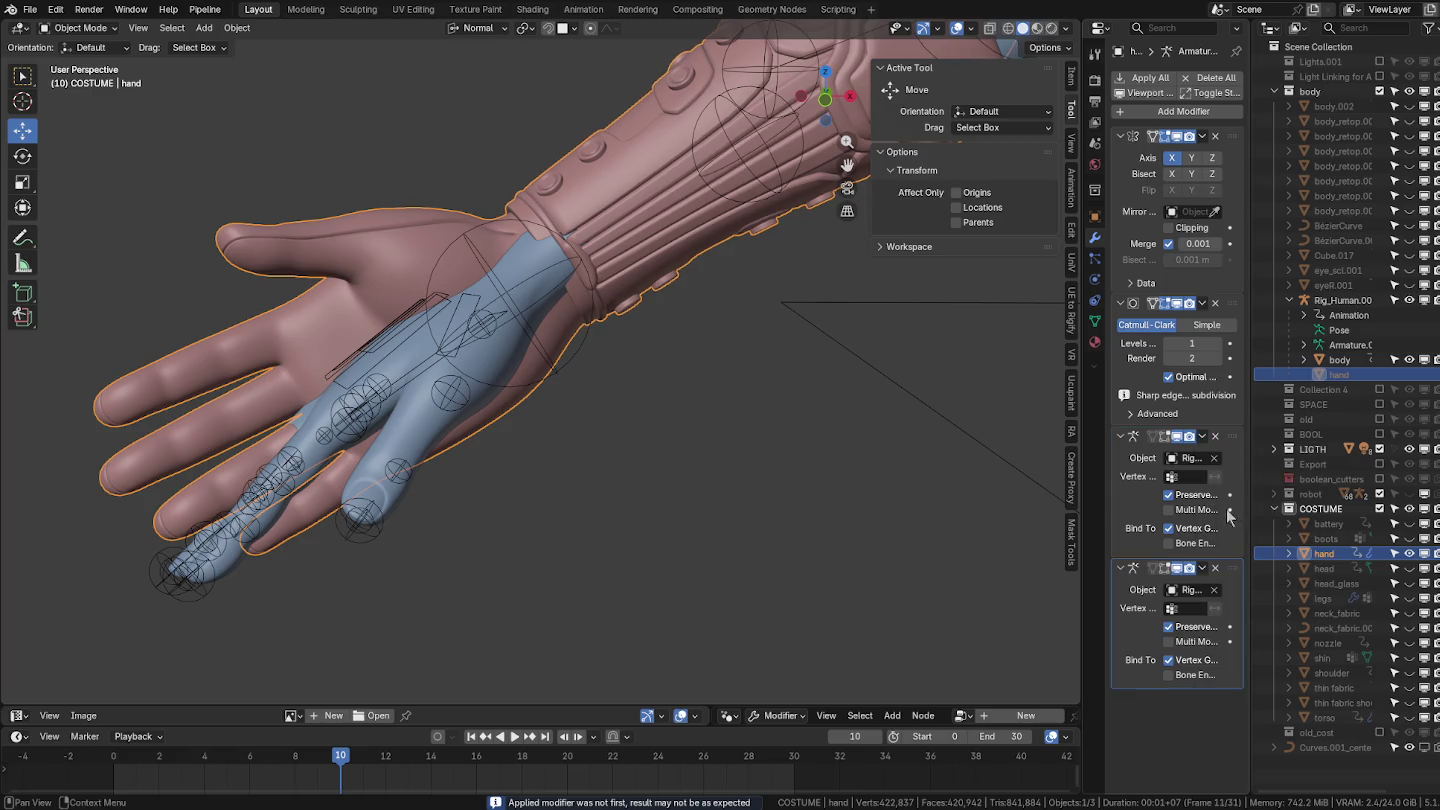
pyautogui.click(1216, 568)
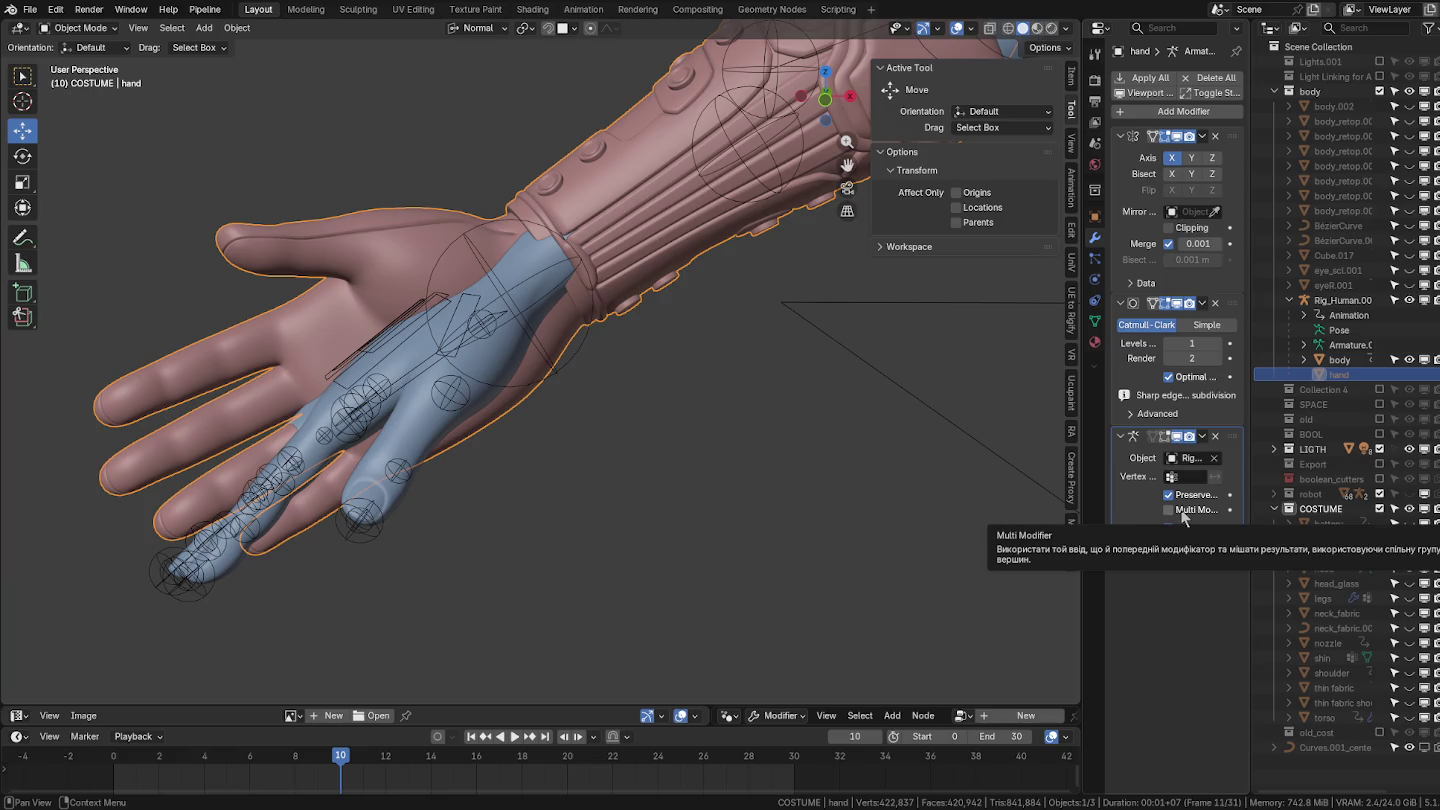
pyautogui.click(1170, 510)
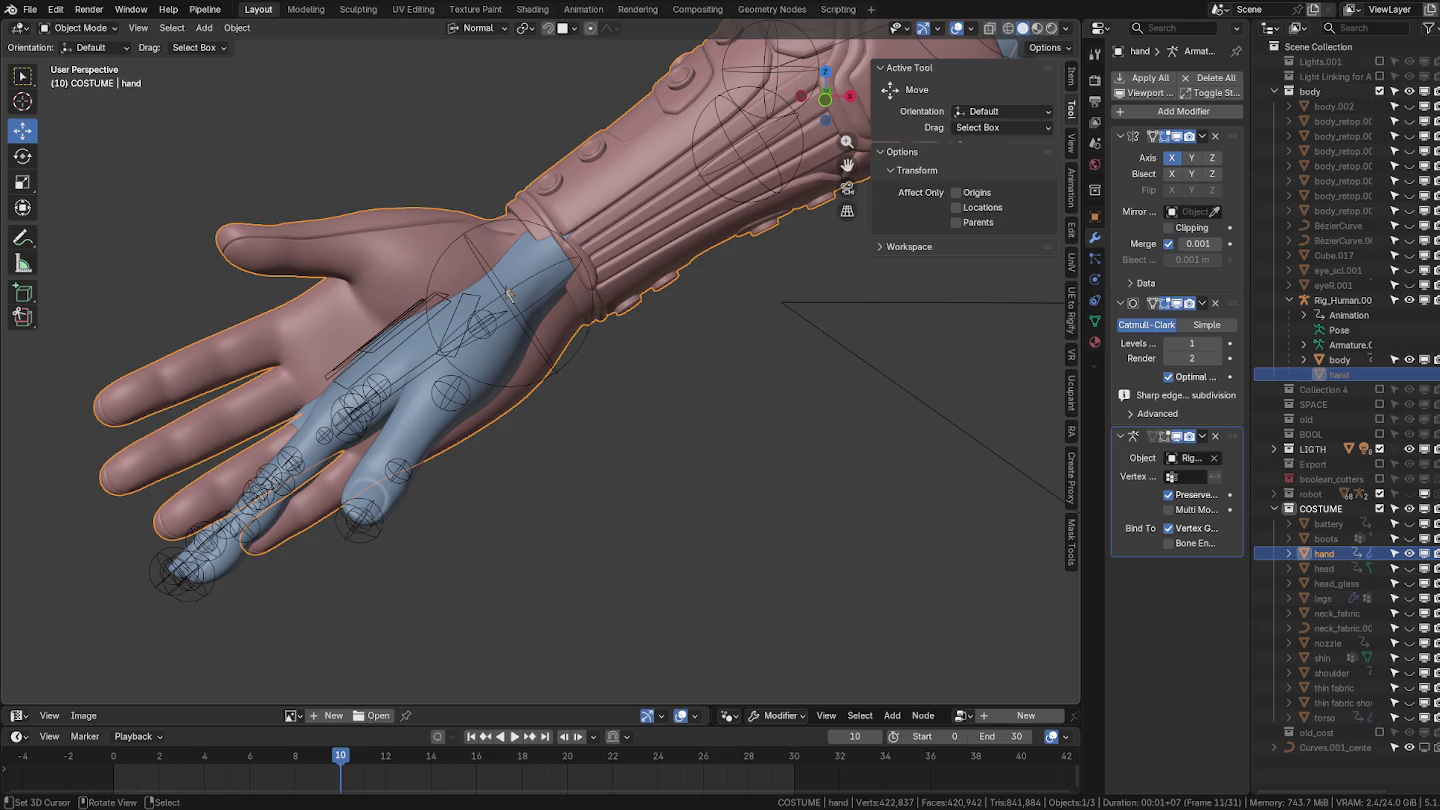
# Put Rig_Human.001 in Pose Mode at frame 0 and show the active bone's transforms.
pyautogui.click(507, 292)
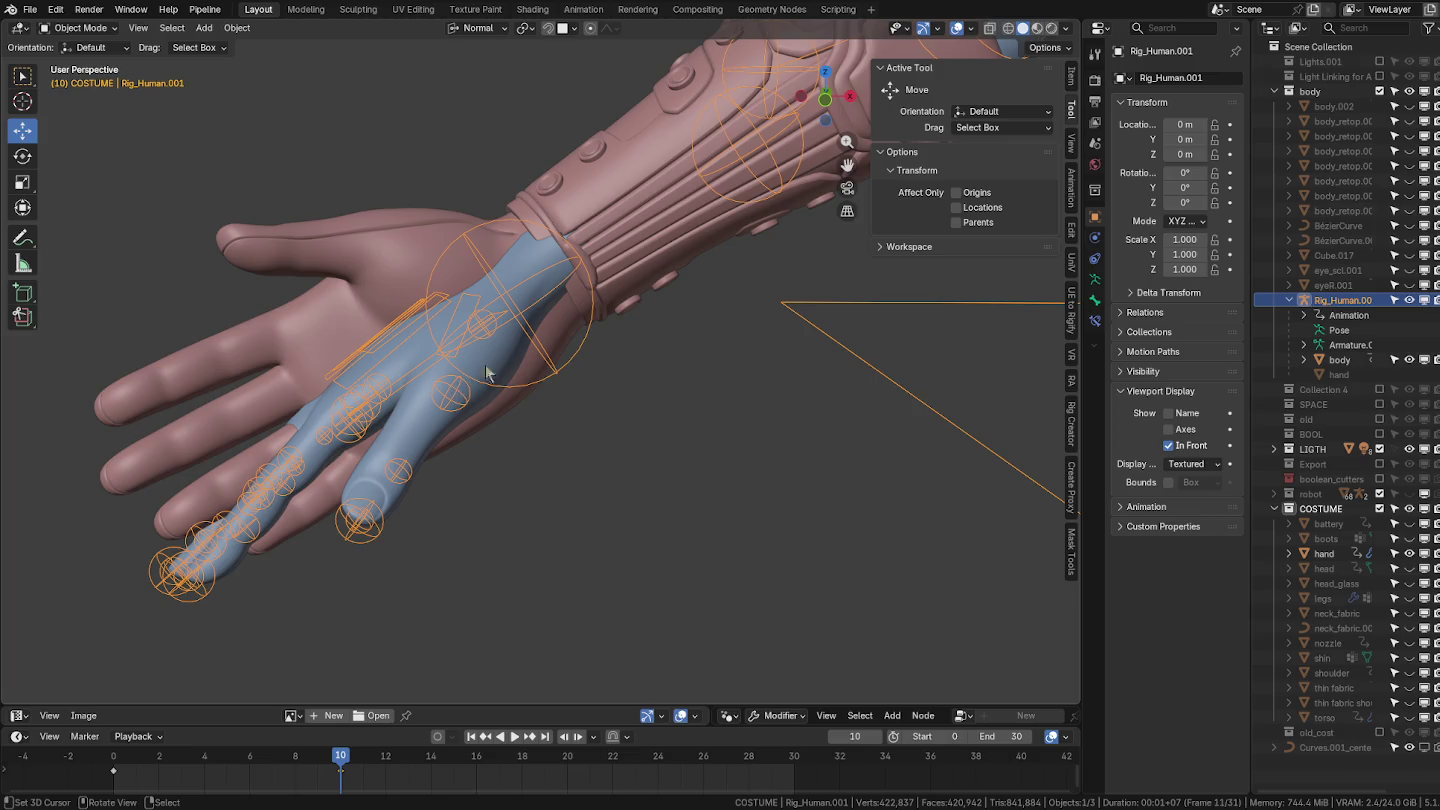
pyautogui.click(384, 402)
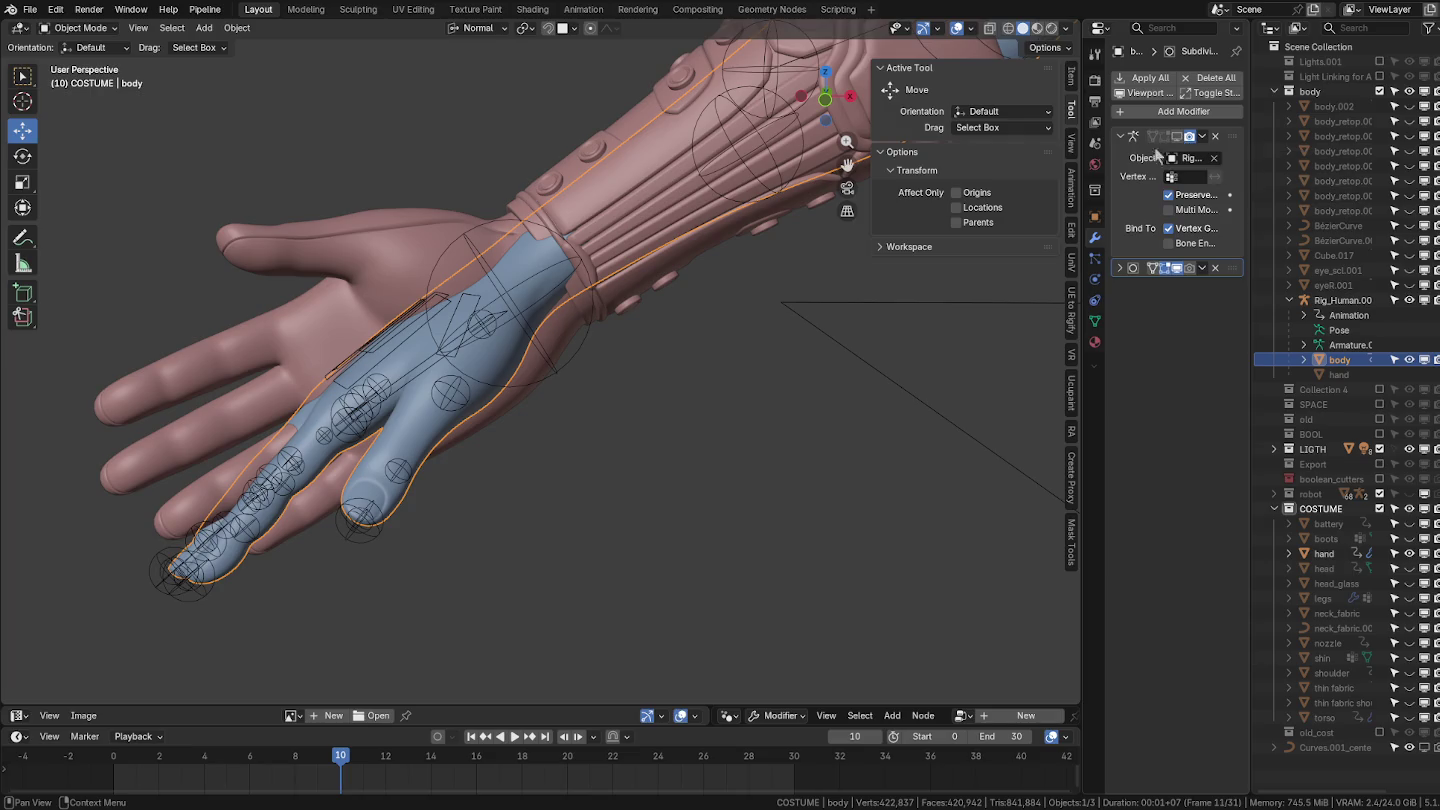
pyautogui.click(540, 467)
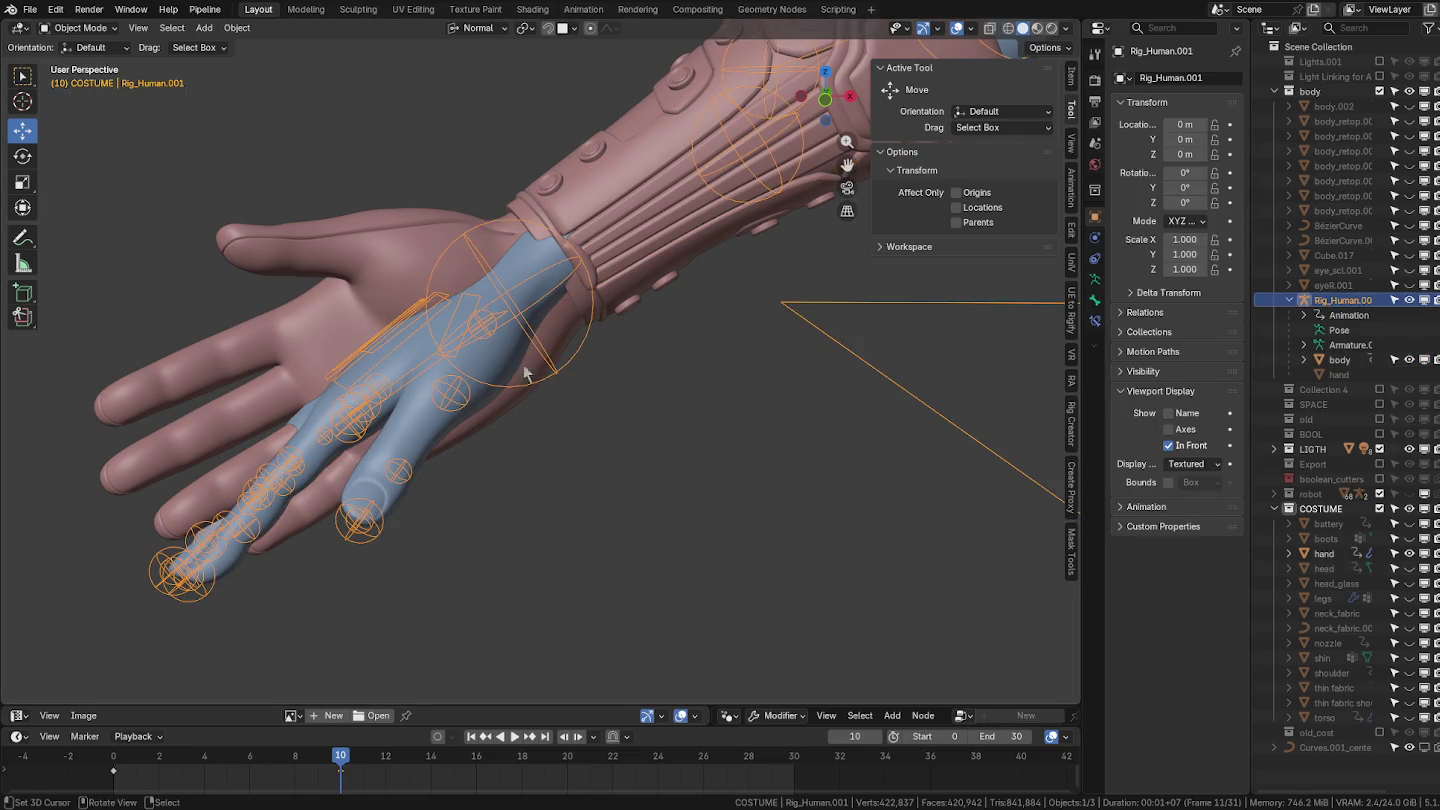
pyautogui.hotkey('ctrl', 'Tab')
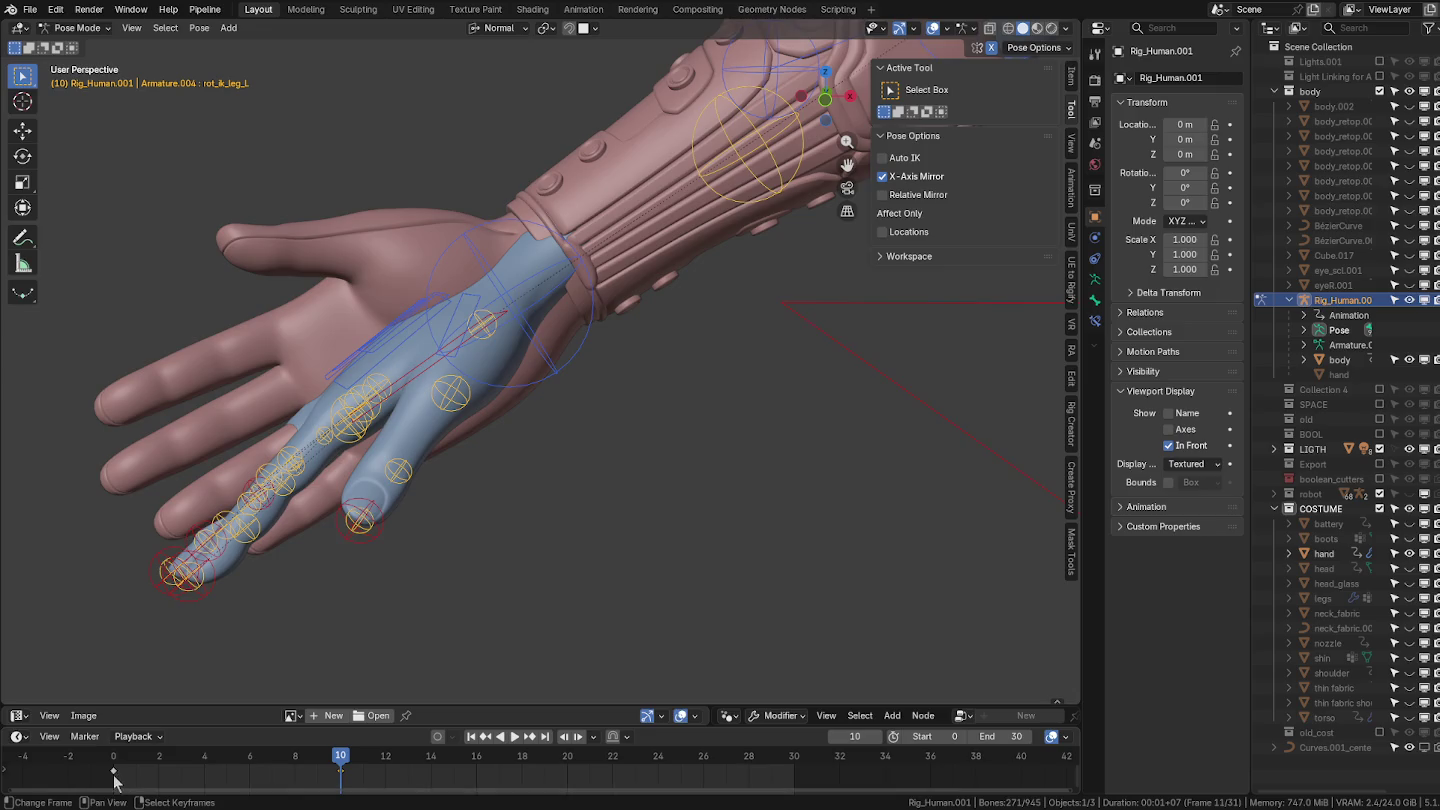
pyautogui.click(113, 780)
pyautogui.press('space')
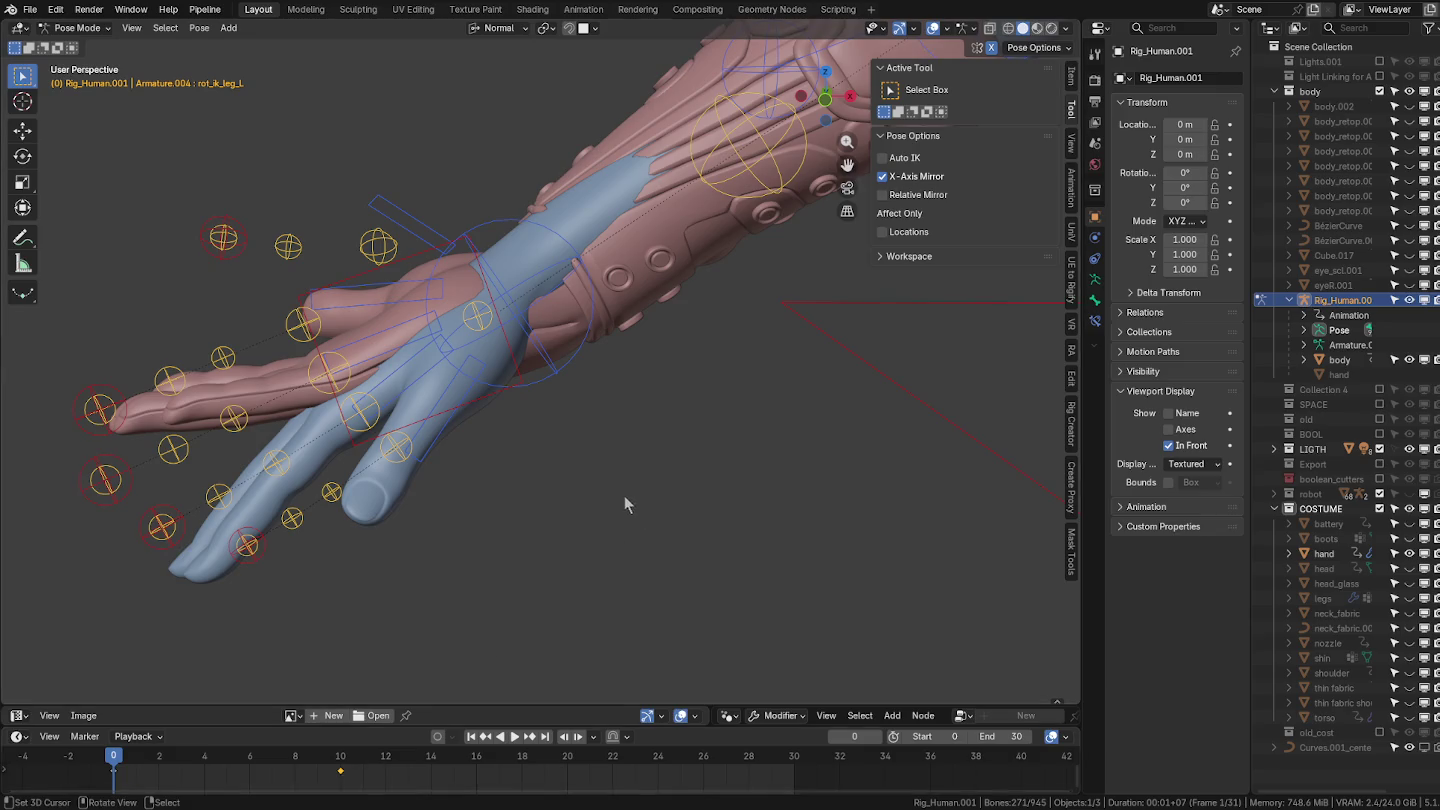
pyautogui.click(1071, 80)
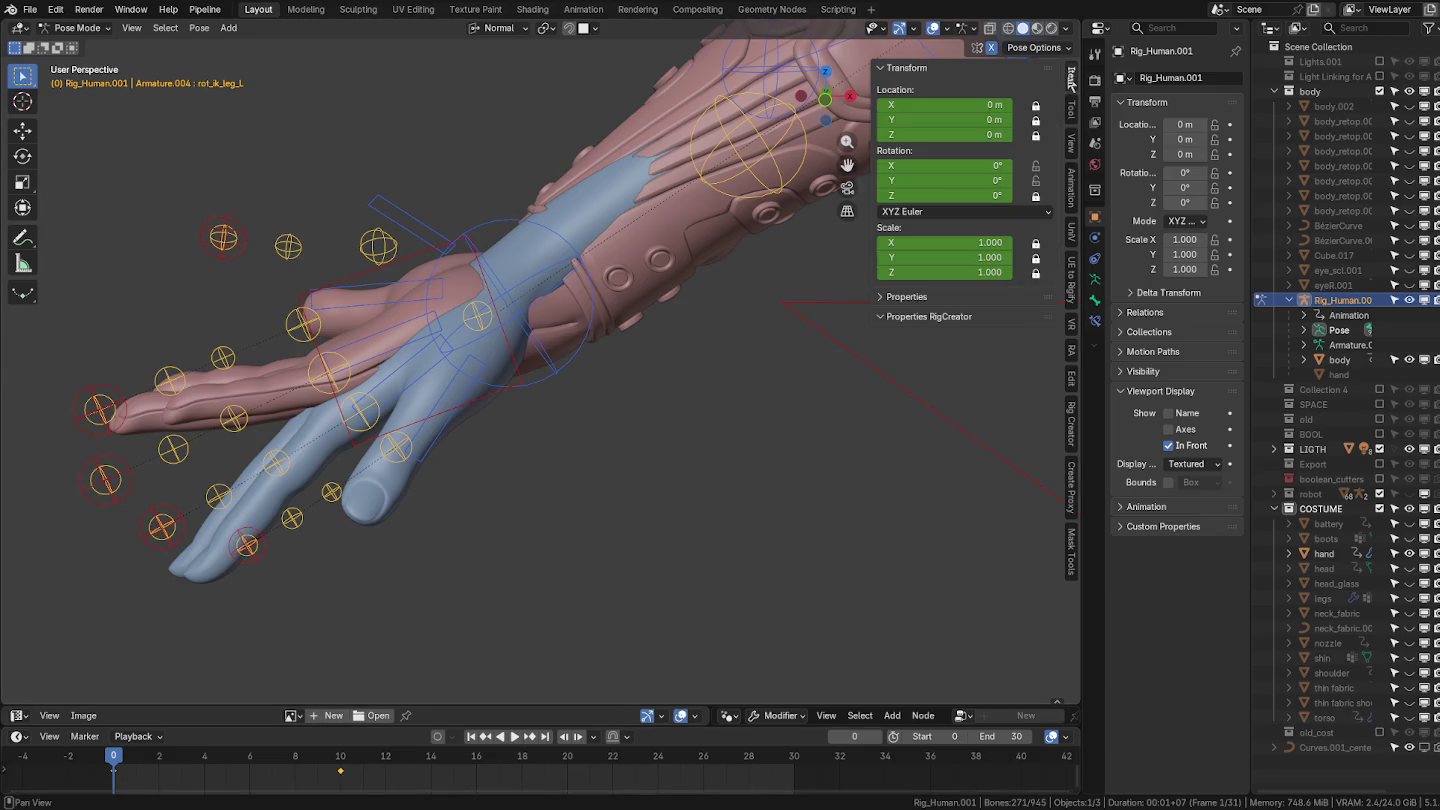
# Rotate the forearm control bone cont_subarm_R.003.
pyautogui.click(503, 221)
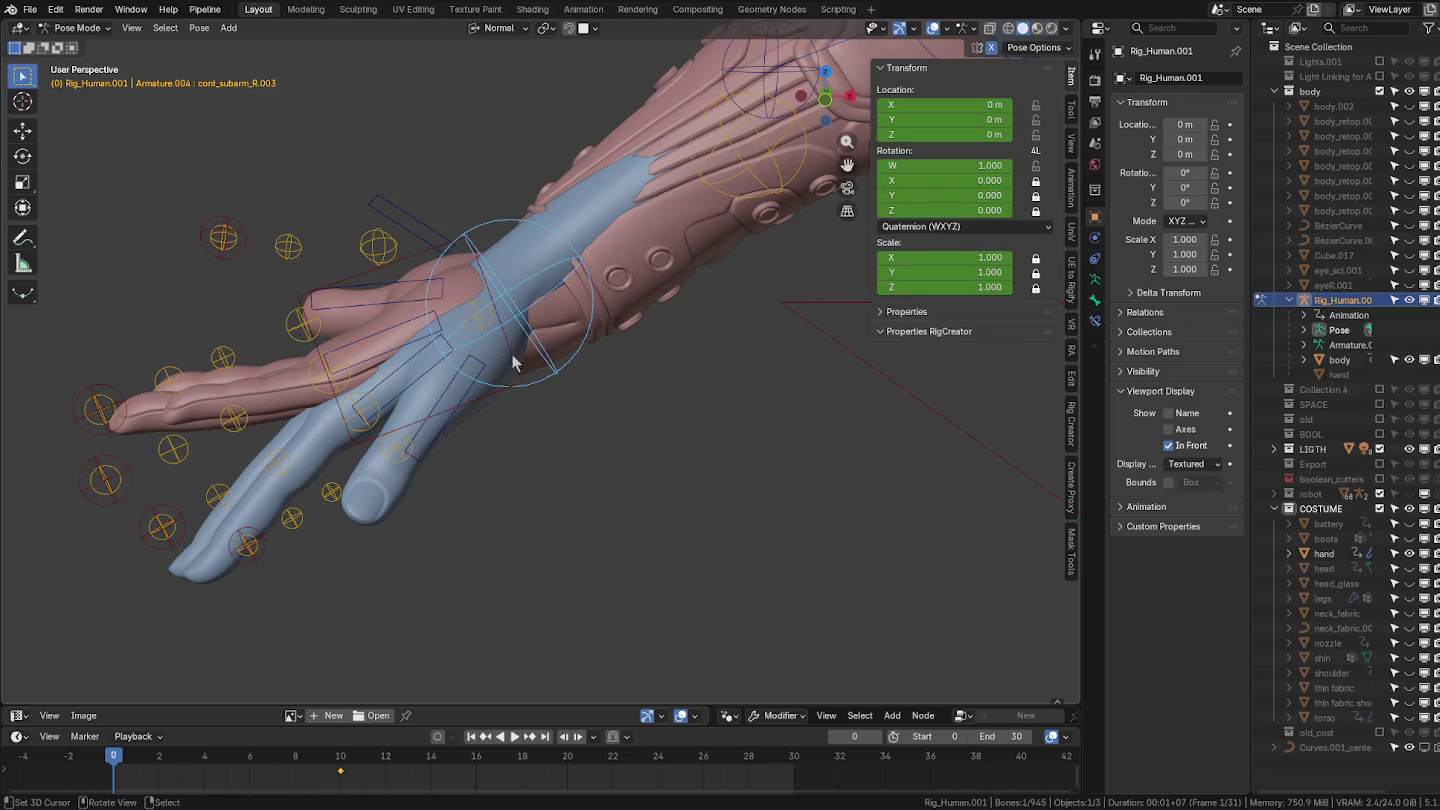
pyautogui.press('r')
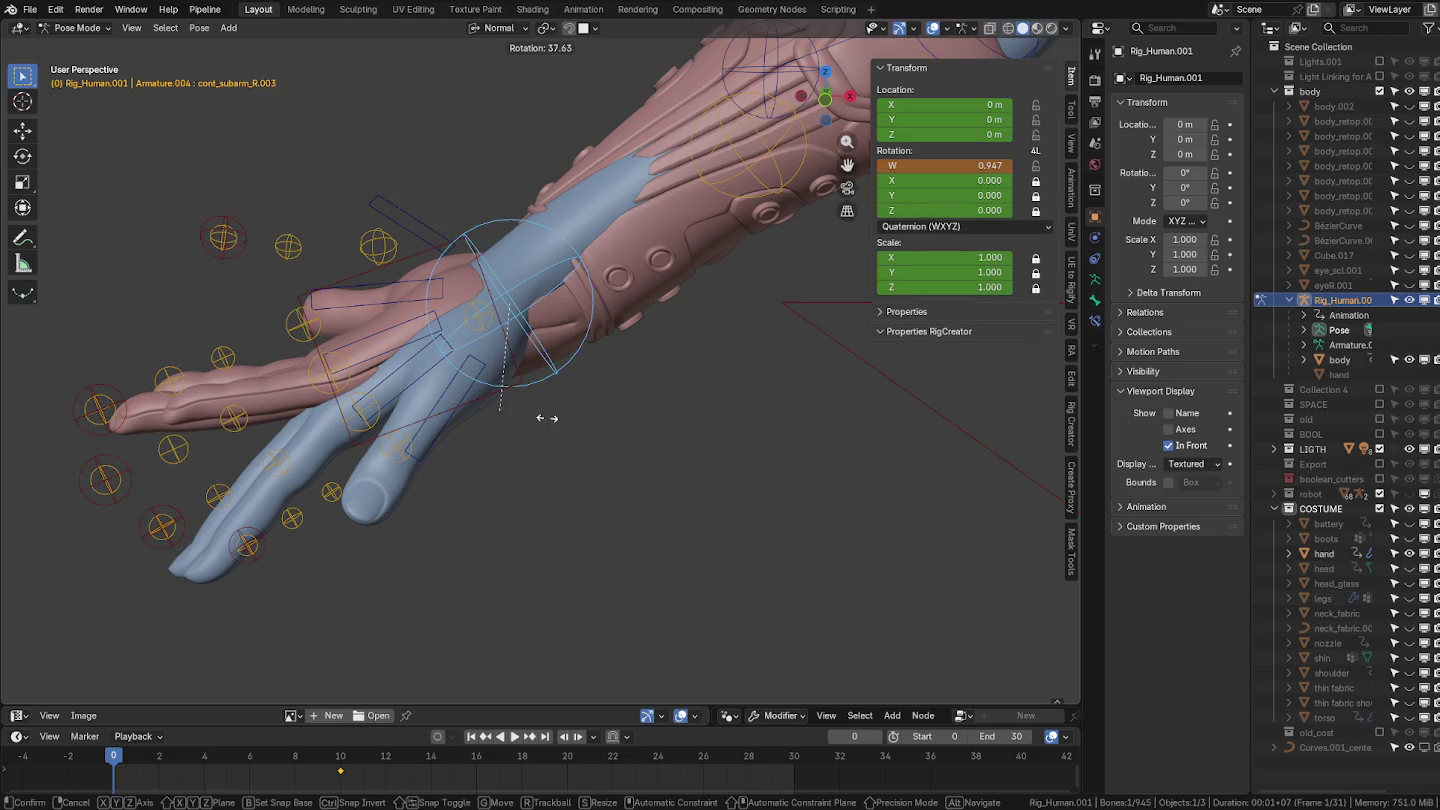
pyautogui.click(440, 475)
# Turn off the body's Subdivision viewport display, then reselect the rig armature.
pyautogui.click(403, 502)
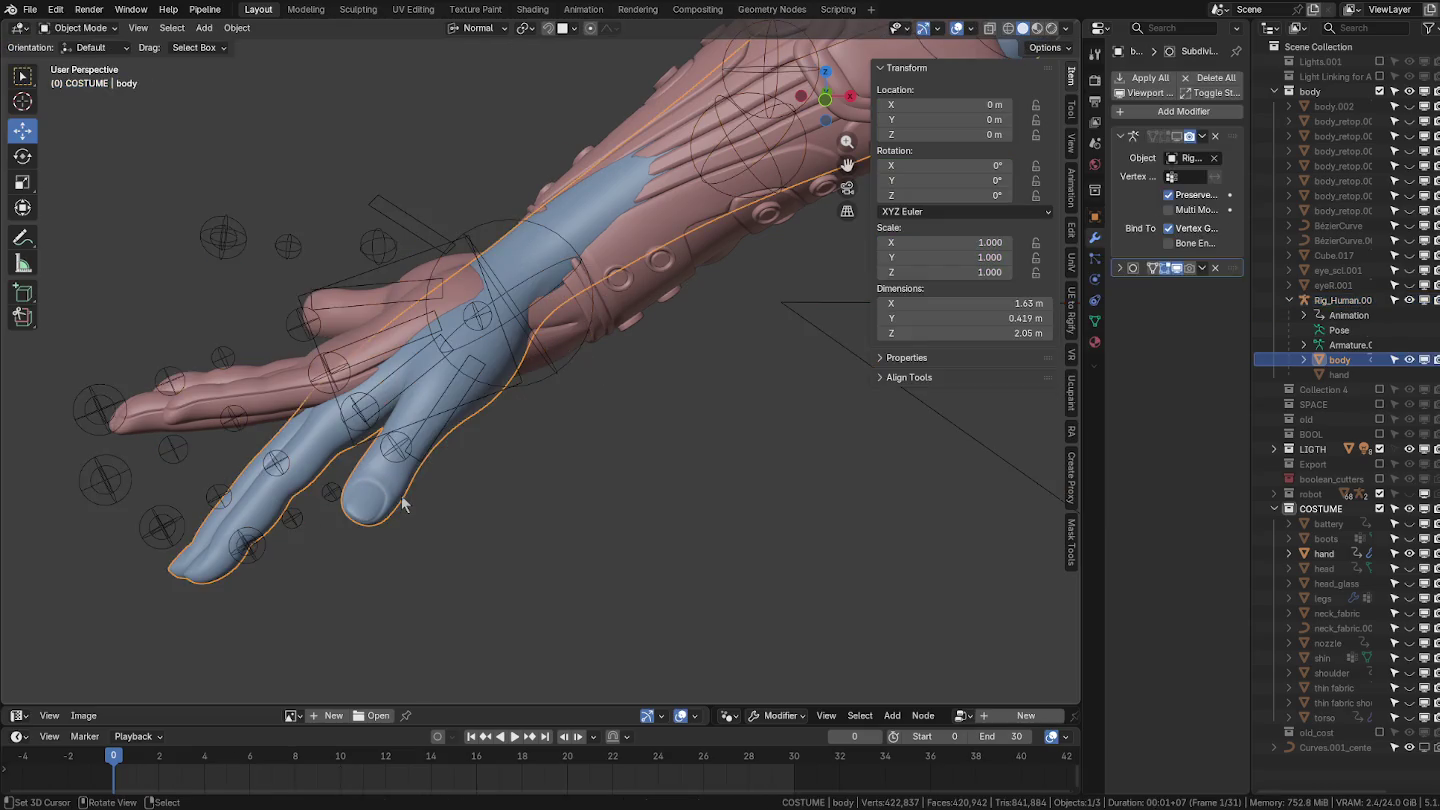
pyautogui.click(1177, 268)
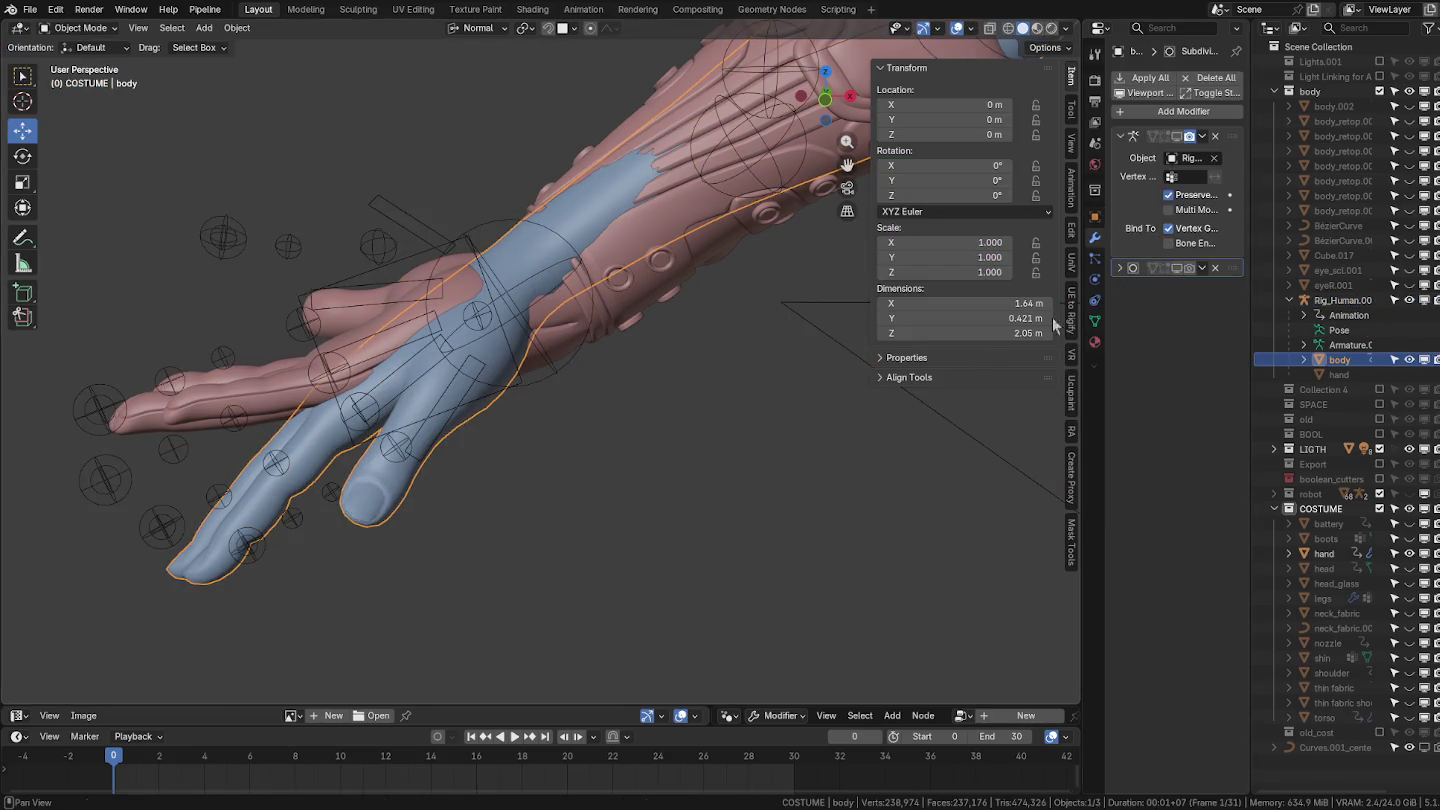
pyautogui.click(248, 401)
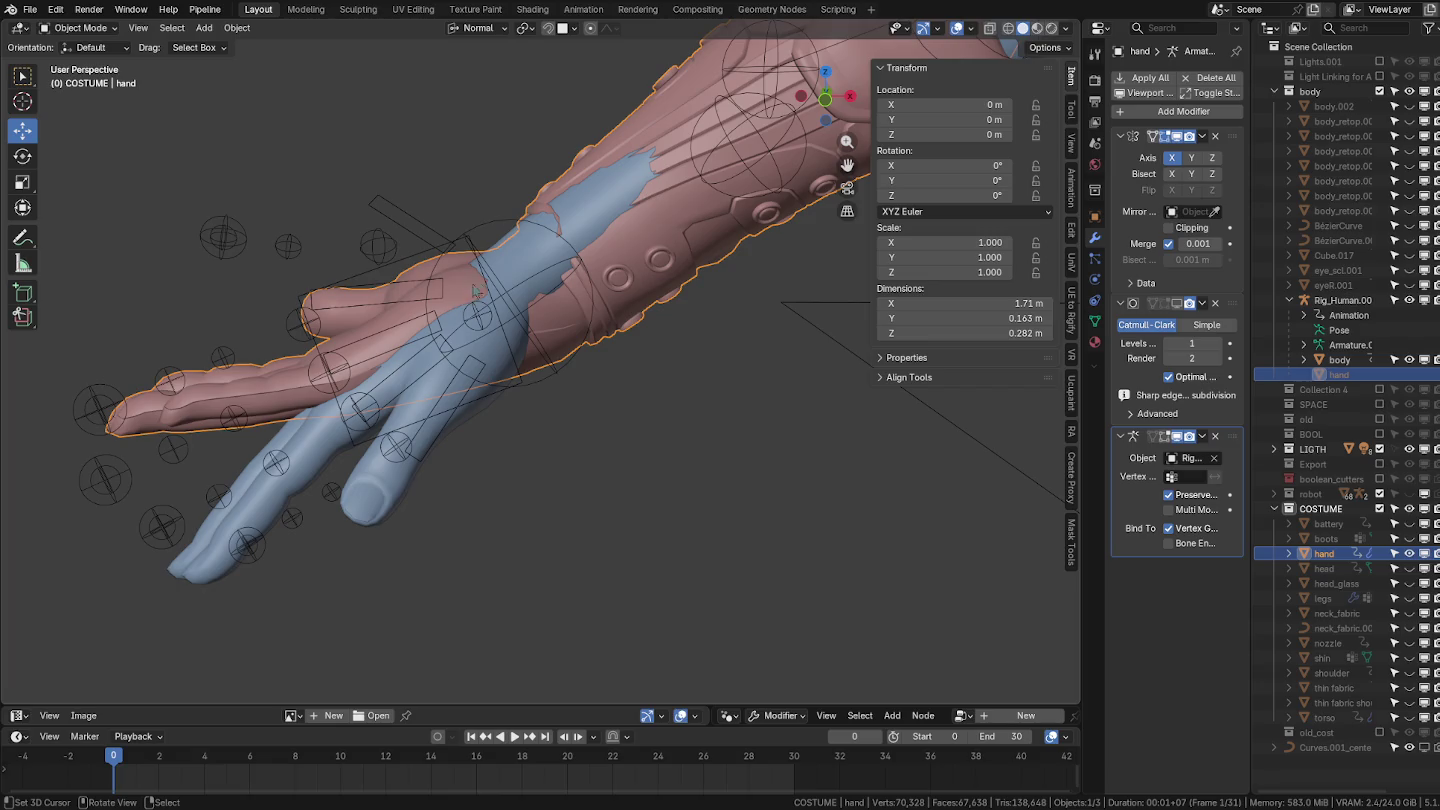
pyautogui.click(487, 224)
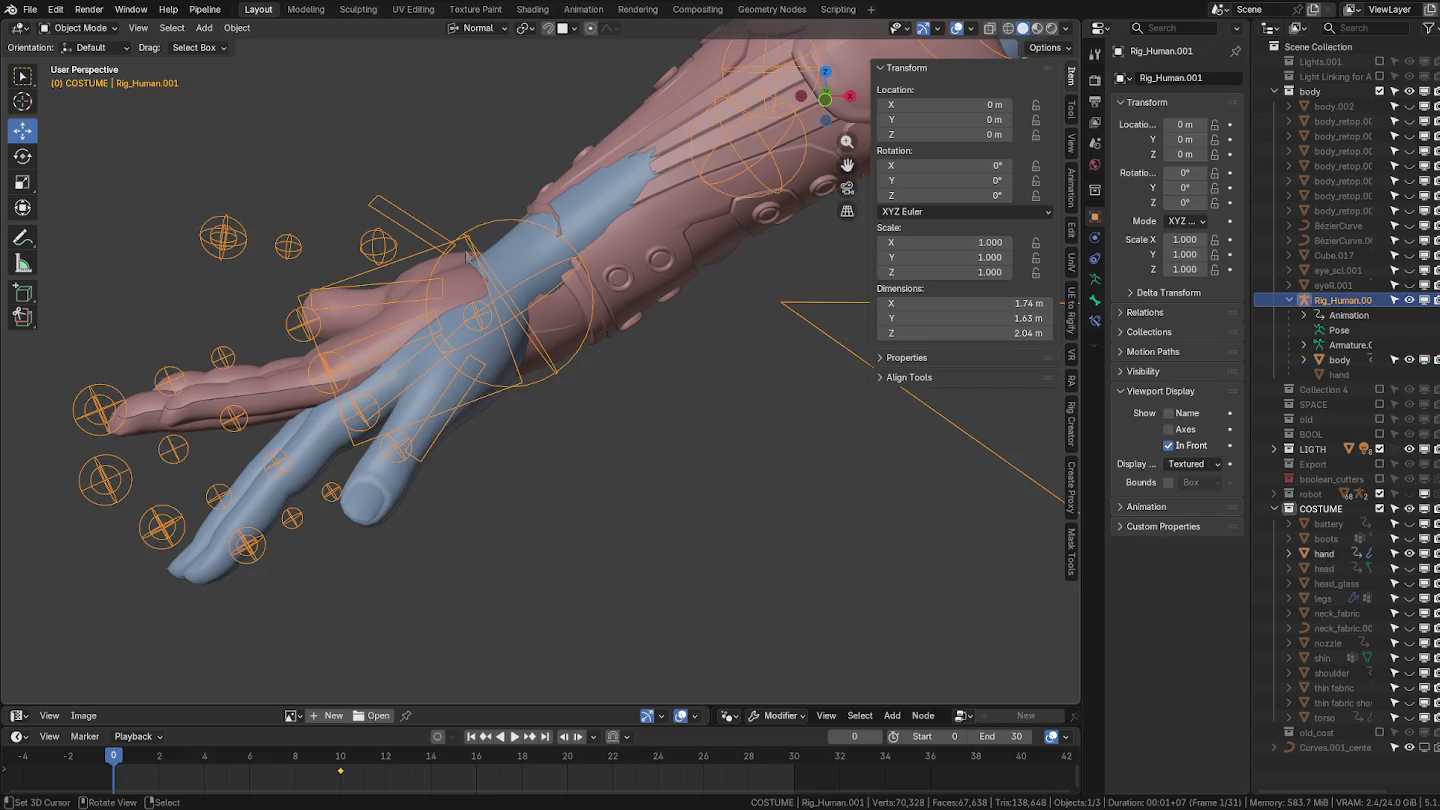
pyautogui.hotkey('ctrl', 'Tab')
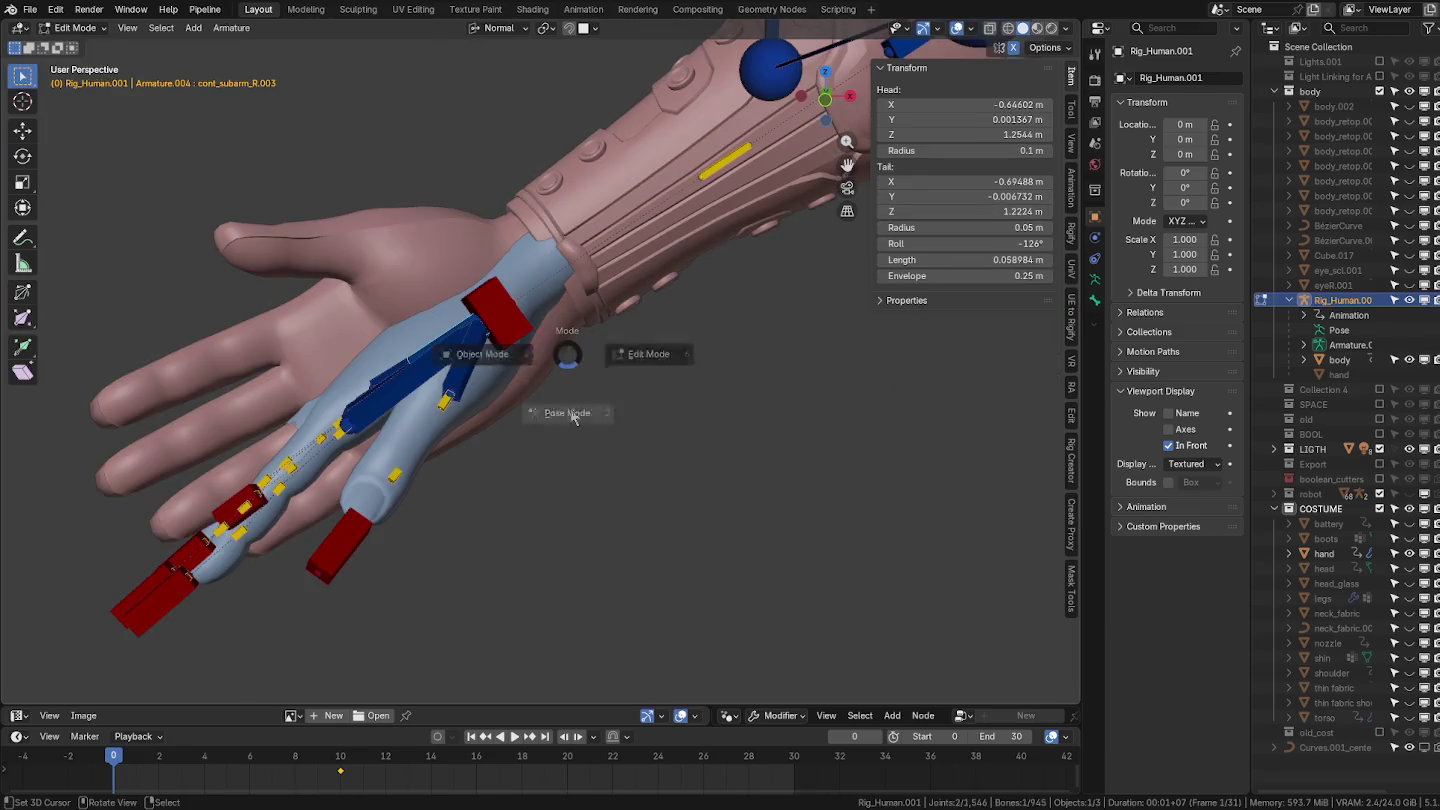
# In Pose Mode, trial-rotate ik_arm_R.003 and compare frames 10 and 0.
pyautogui.click(568, 416)
pyautogui.press('r')
pyautogui.press('Escape')
pyautogui.press('a')
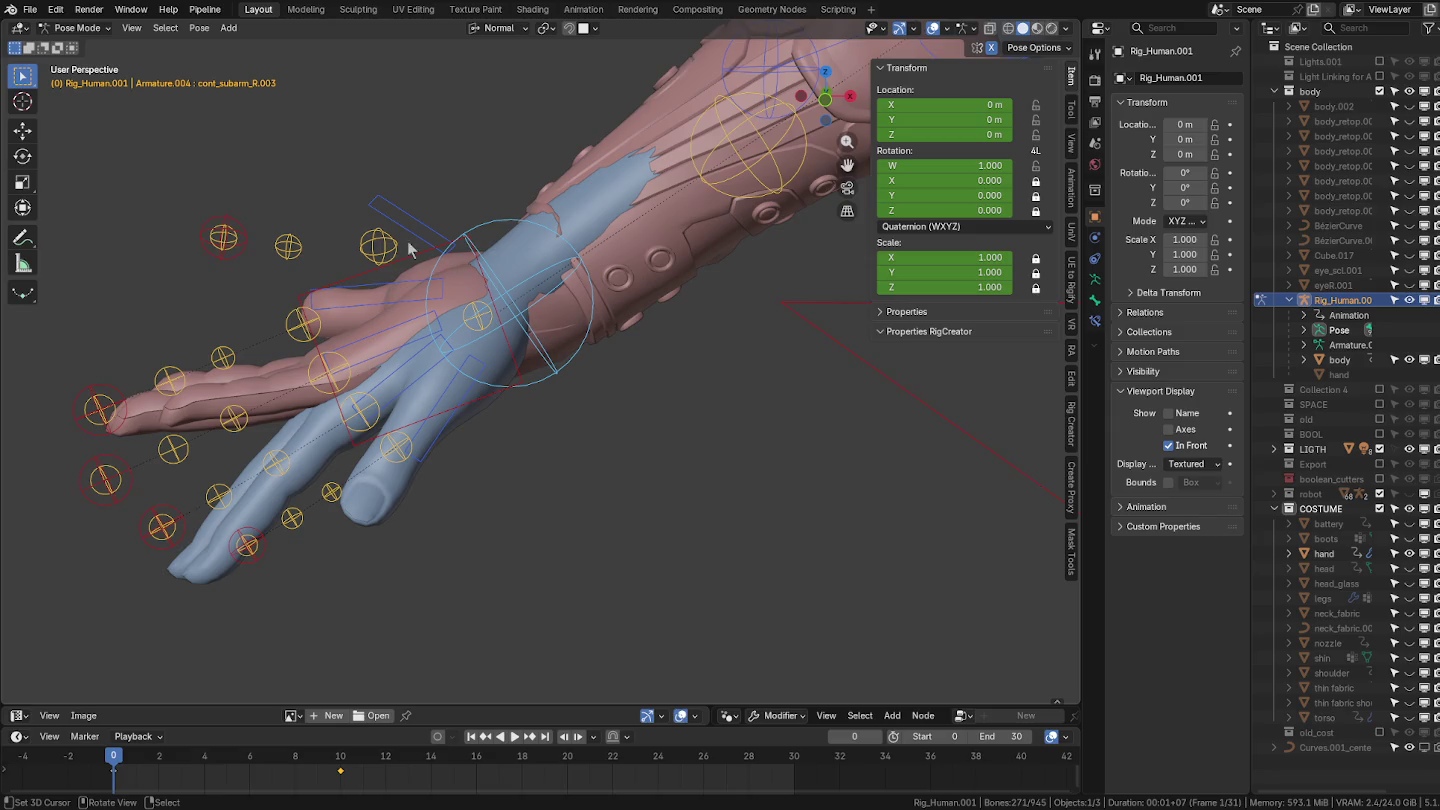
pyautogui.click(410, 253)
pyautogui.press('r')
pyautogui.press('r')
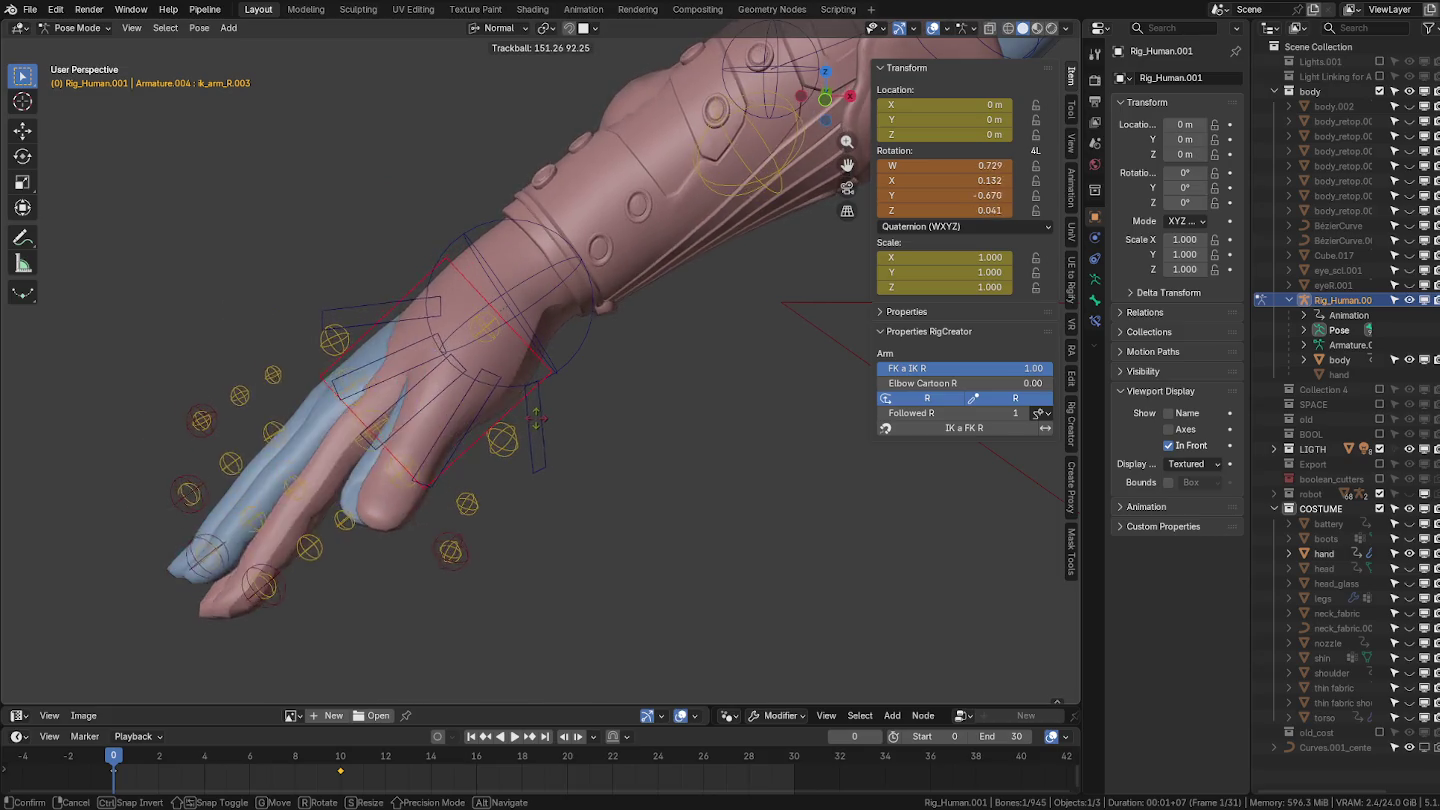
pyautogui.rightClick(533, 429)
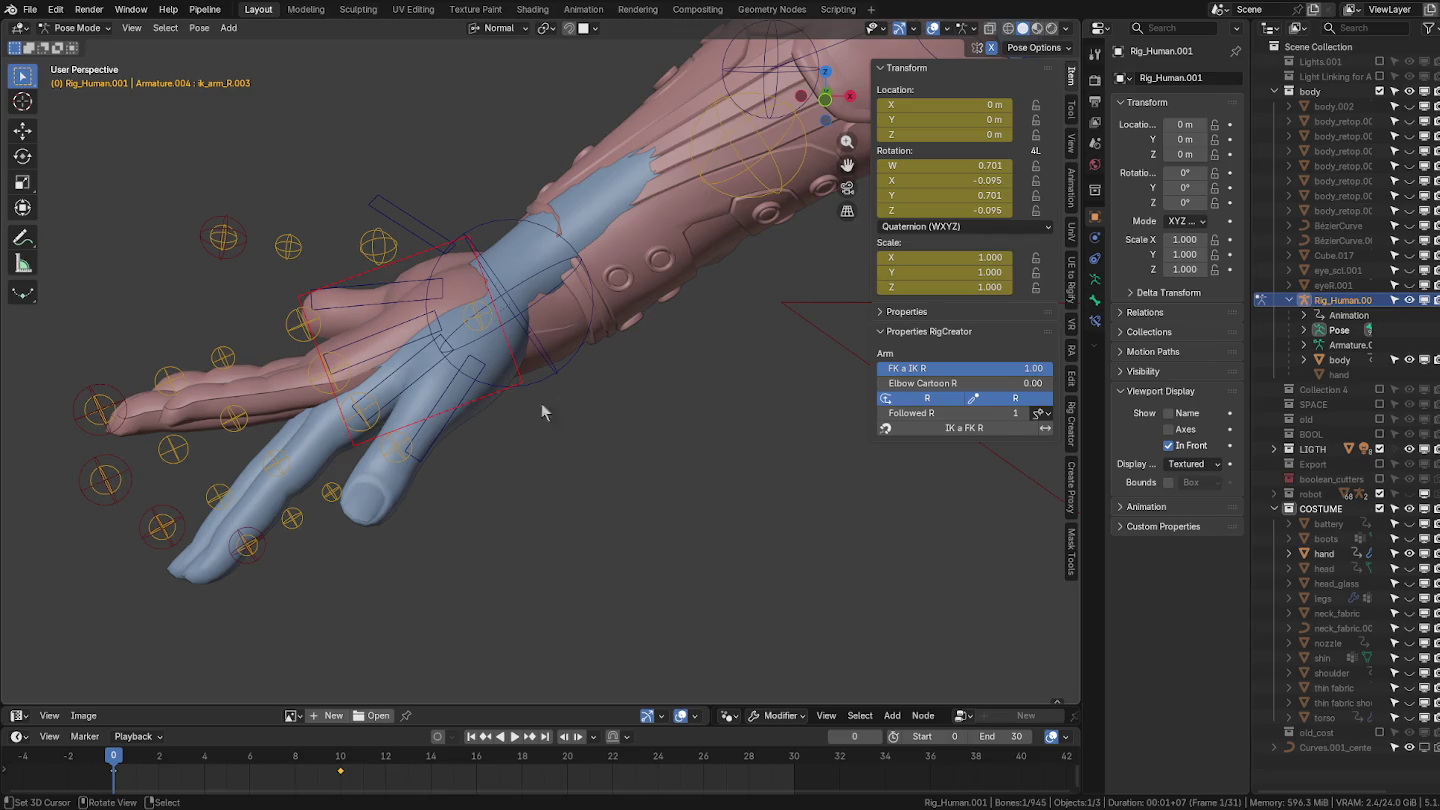
pyautogui.click(342, 777)
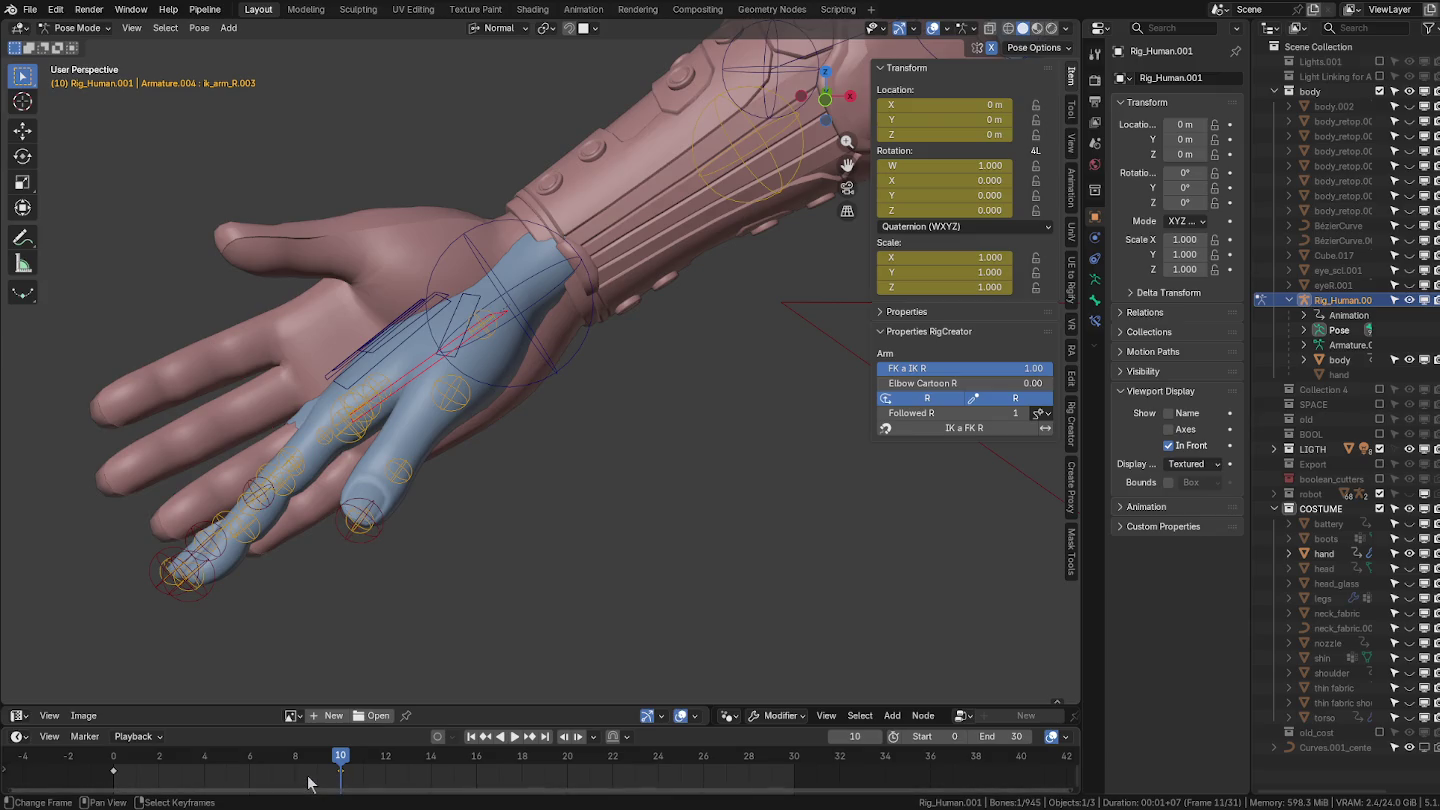
pyautogui.click(113, 785)
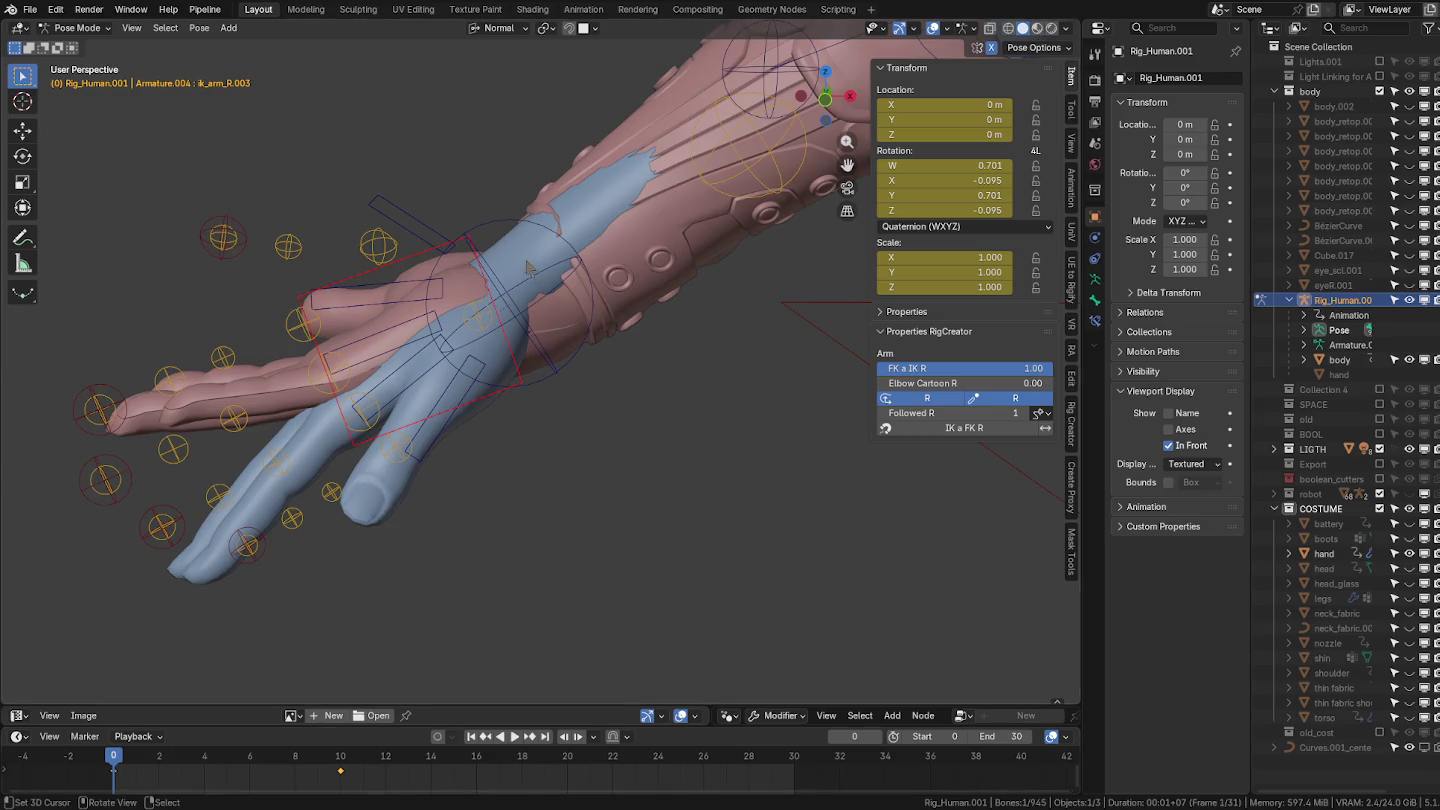
# Rotate ik_arm_R.003 to quaternion W -0.704, X -0.096, Y 0.698, Z -0.093.
pyautogui.click(514, 294)
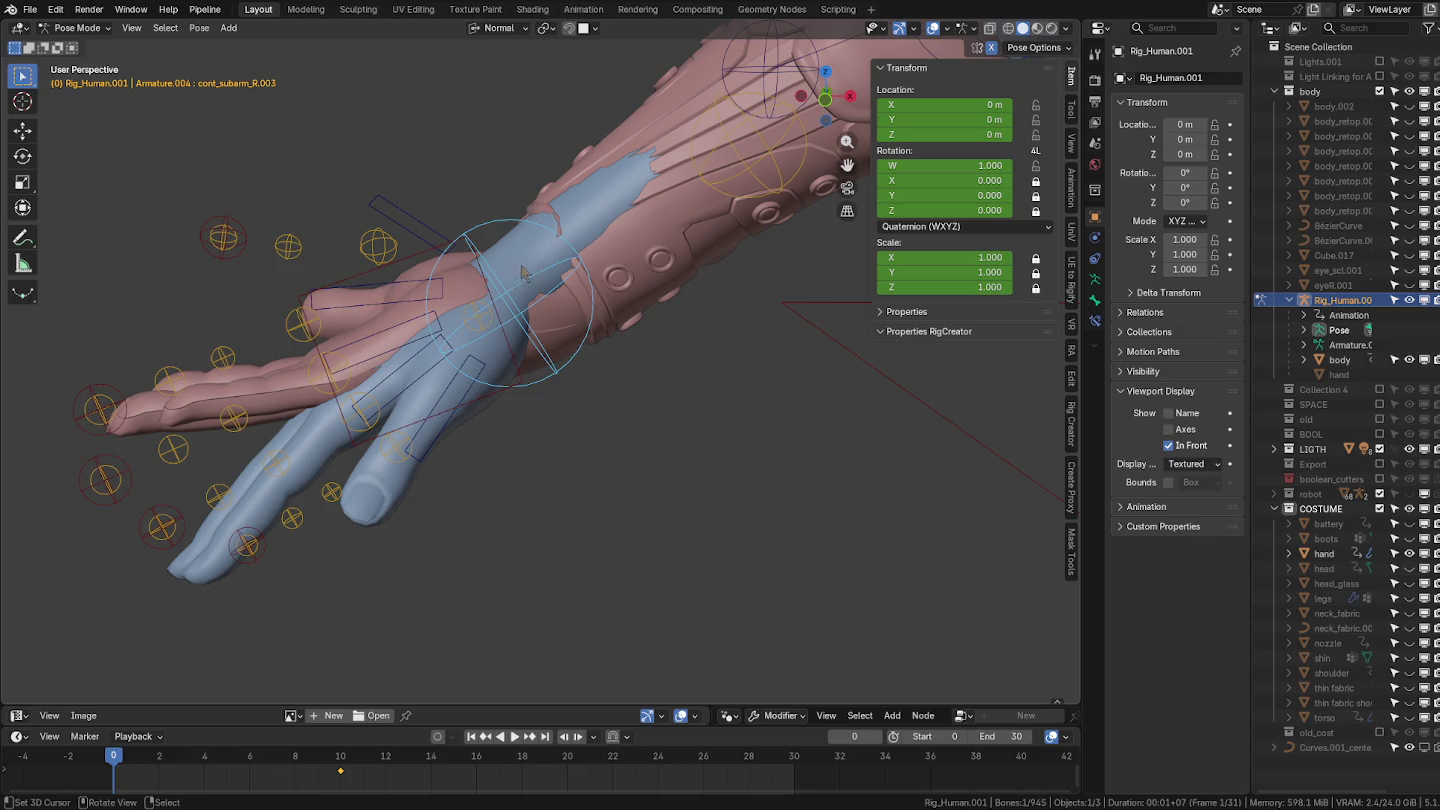
pyautogui.click(427, 258)
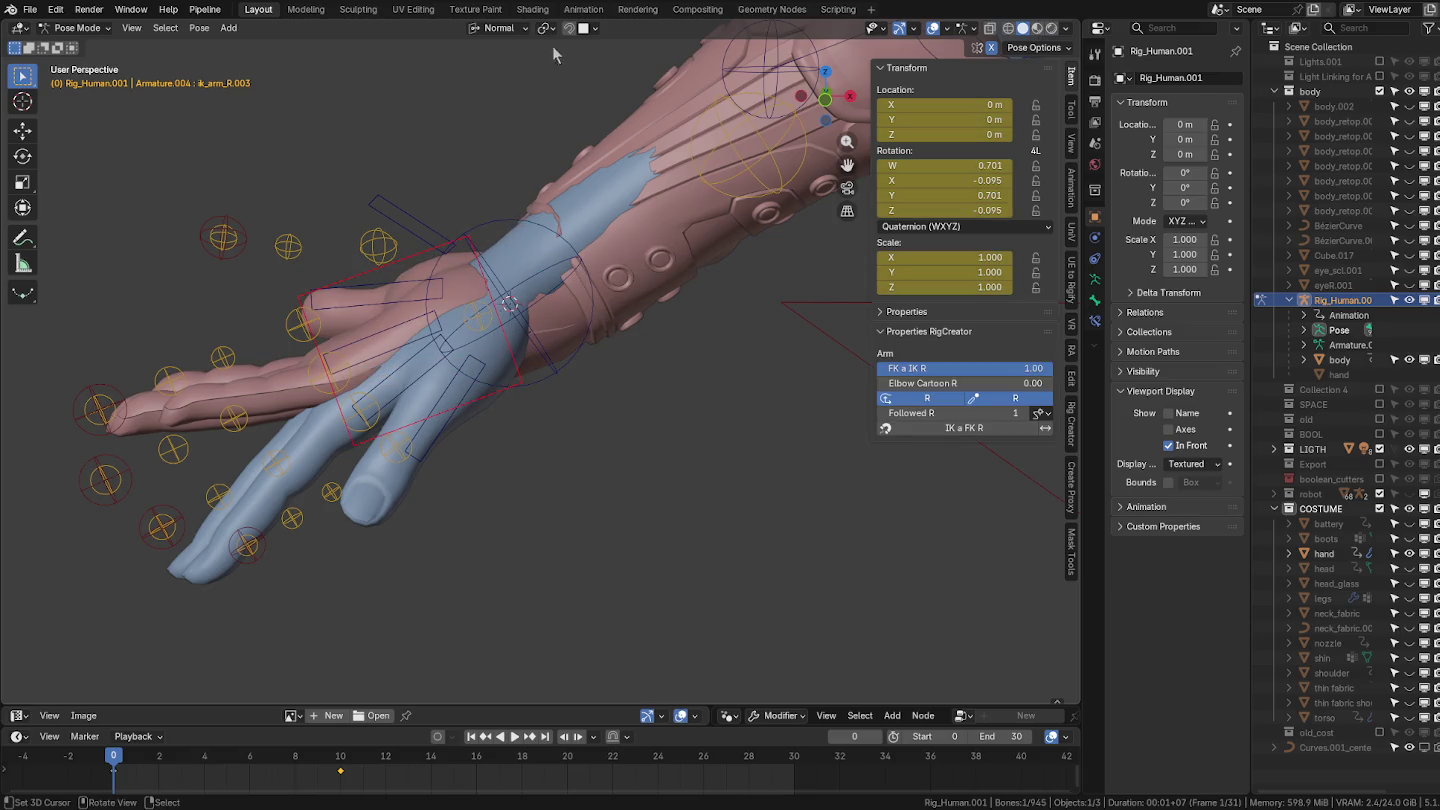
pyautogui.click(546, 29)
pyautogui.click(600, 85)
pyautogui.press('r')
pyautogui.press('r')
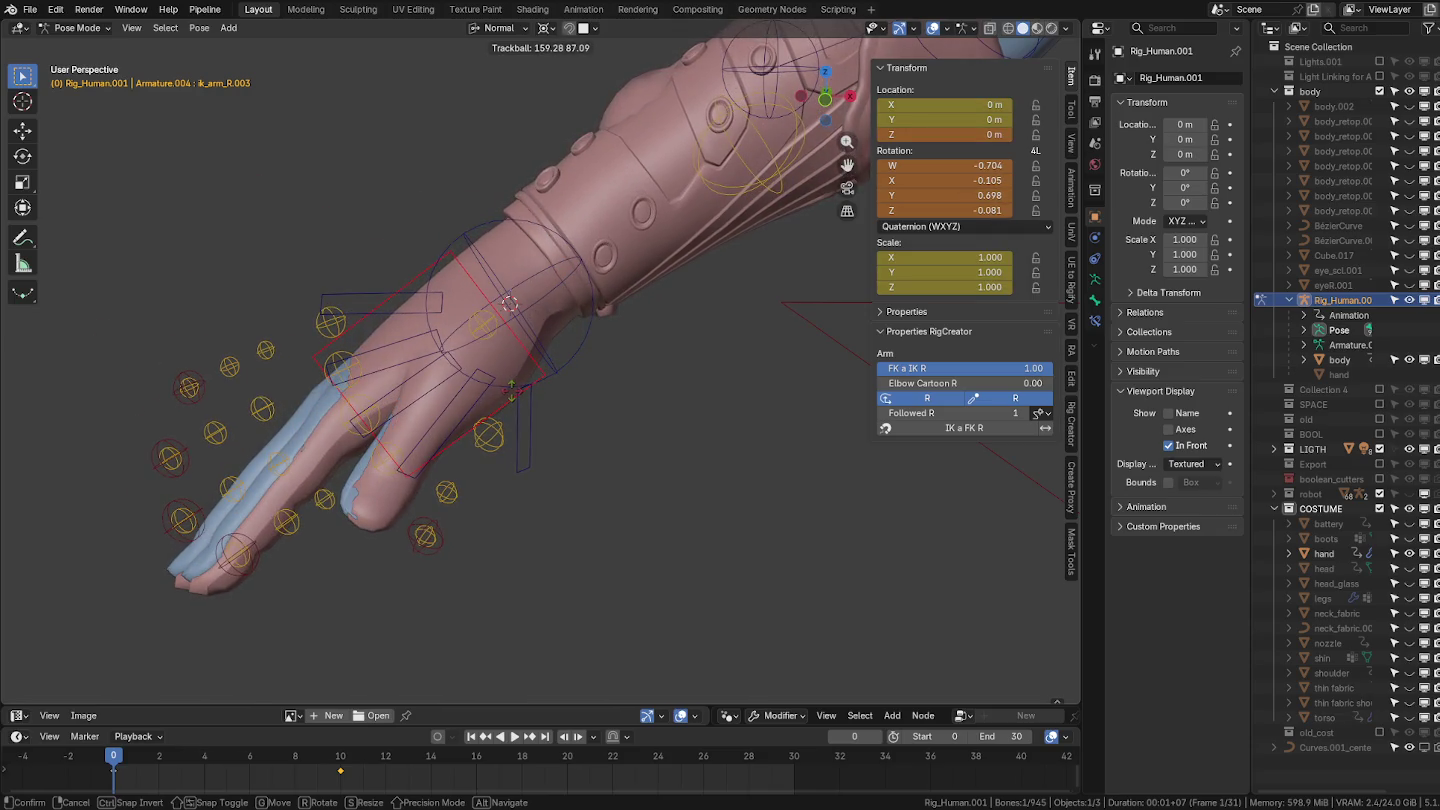
pyautogui.click(512, 428)
pyautogui.press('r')
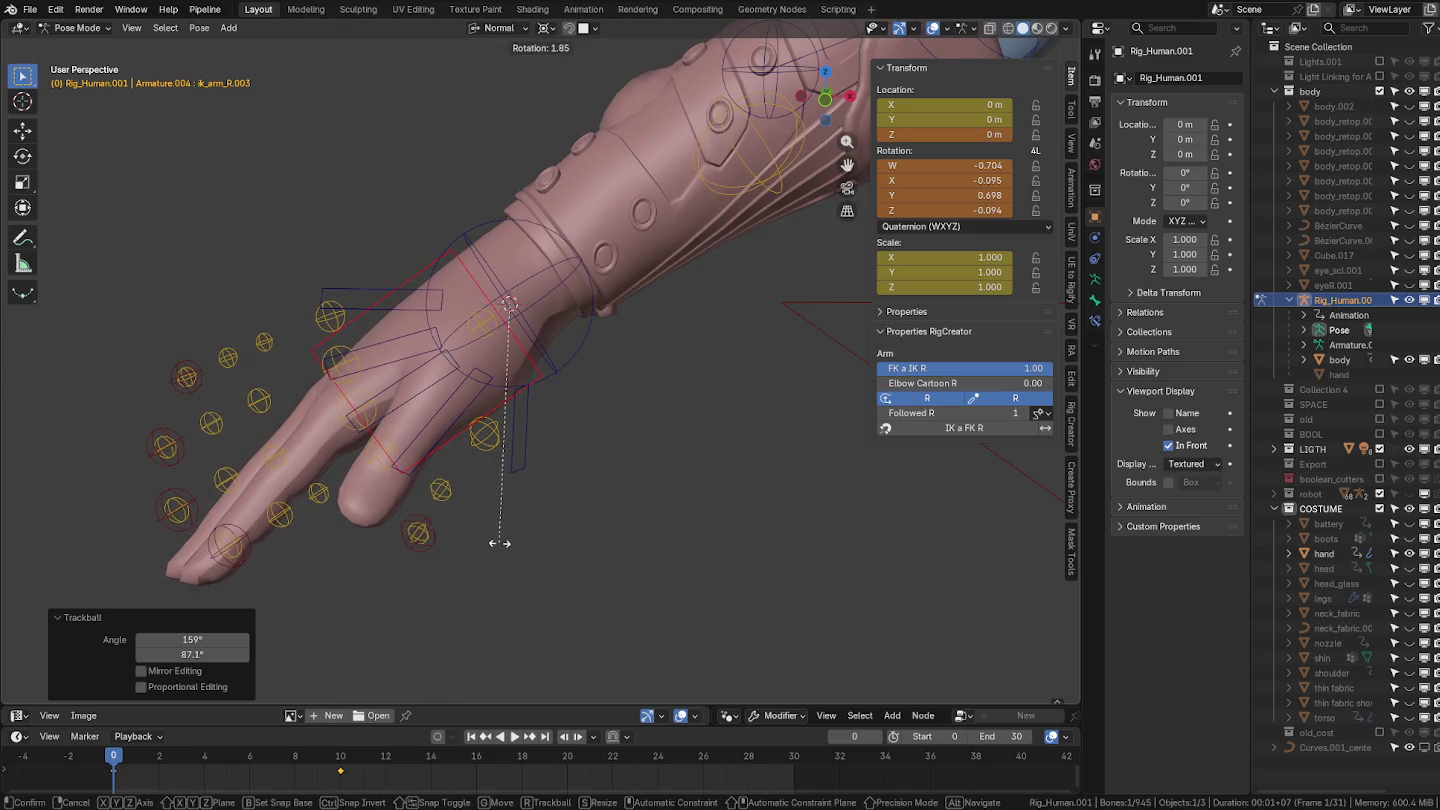
pyautogui.click(500, 543)
# Switch to front view, zoom in, then change to top orthographic view.
pyautogui.press('KP_1')
pyautogui.scroll(2, 425, 380)
pyautogui.press('KP_7')
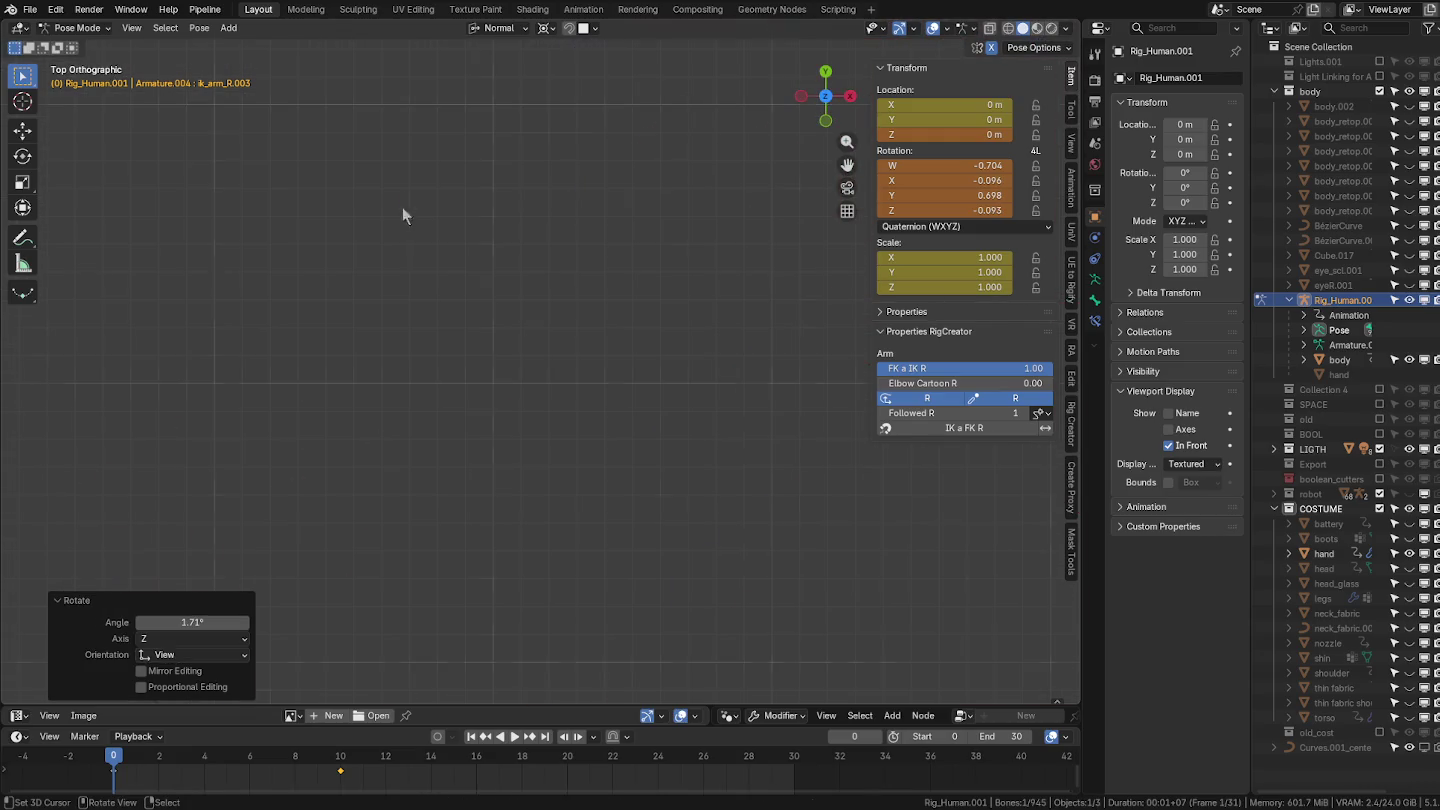
pyautogui.keyDown('shift'); pyautogui.moveTo(457, 460); pyautogui.dragTo(537, 540, button='middle'); pyautogui.keyUp('shift')
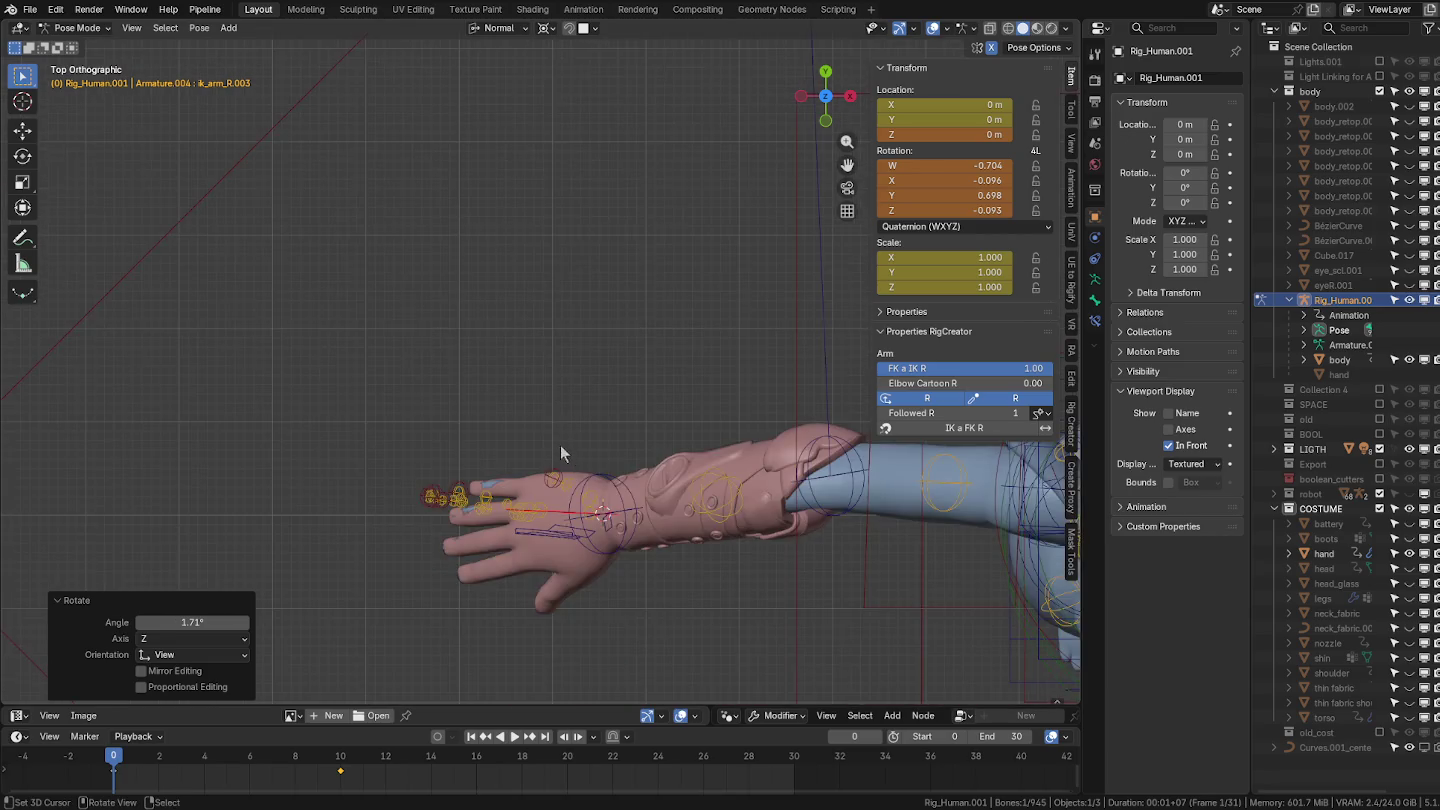
pyautogui.scroll(3, 482, 483)
pyautogui.press('r')
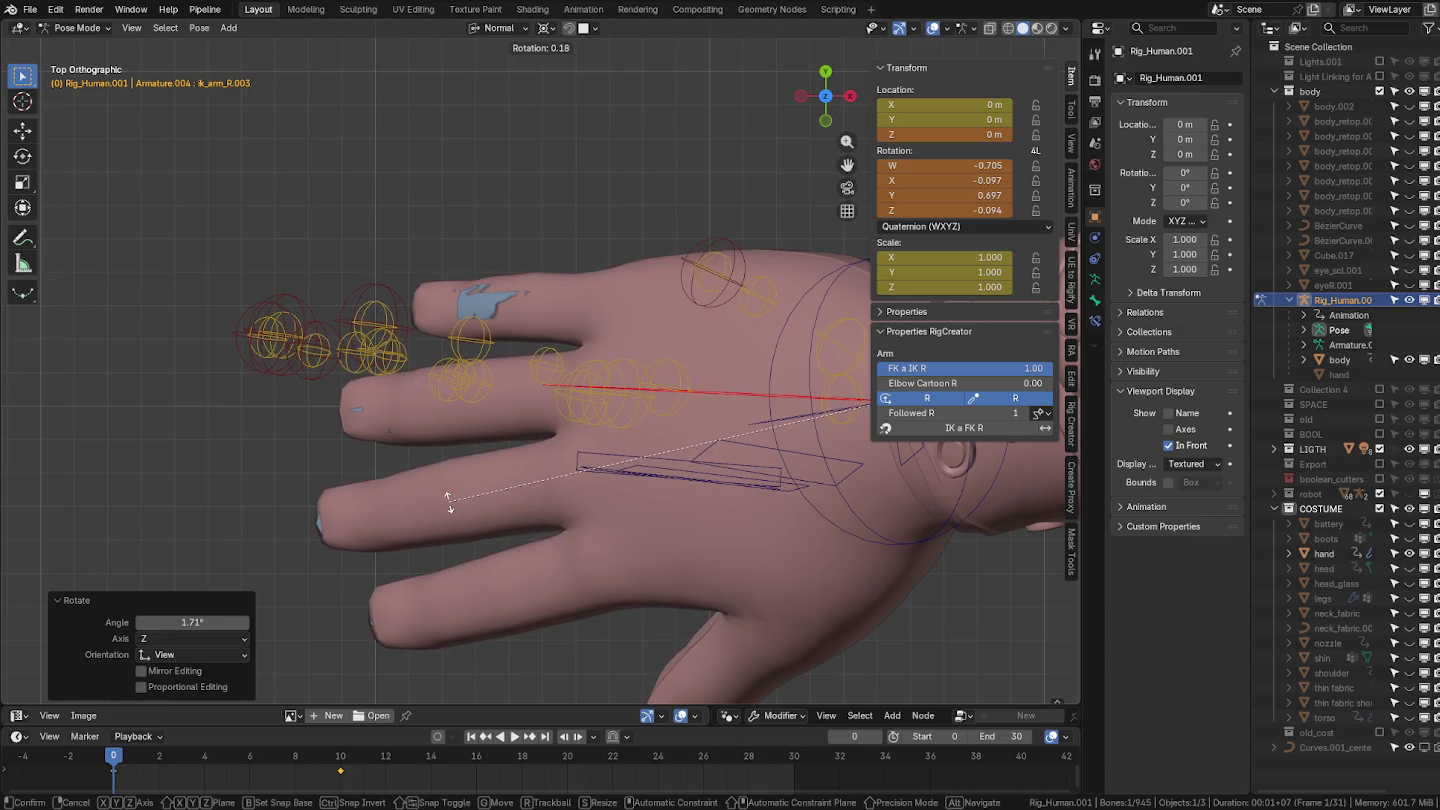
pyautogui.press('alt+KP_1')
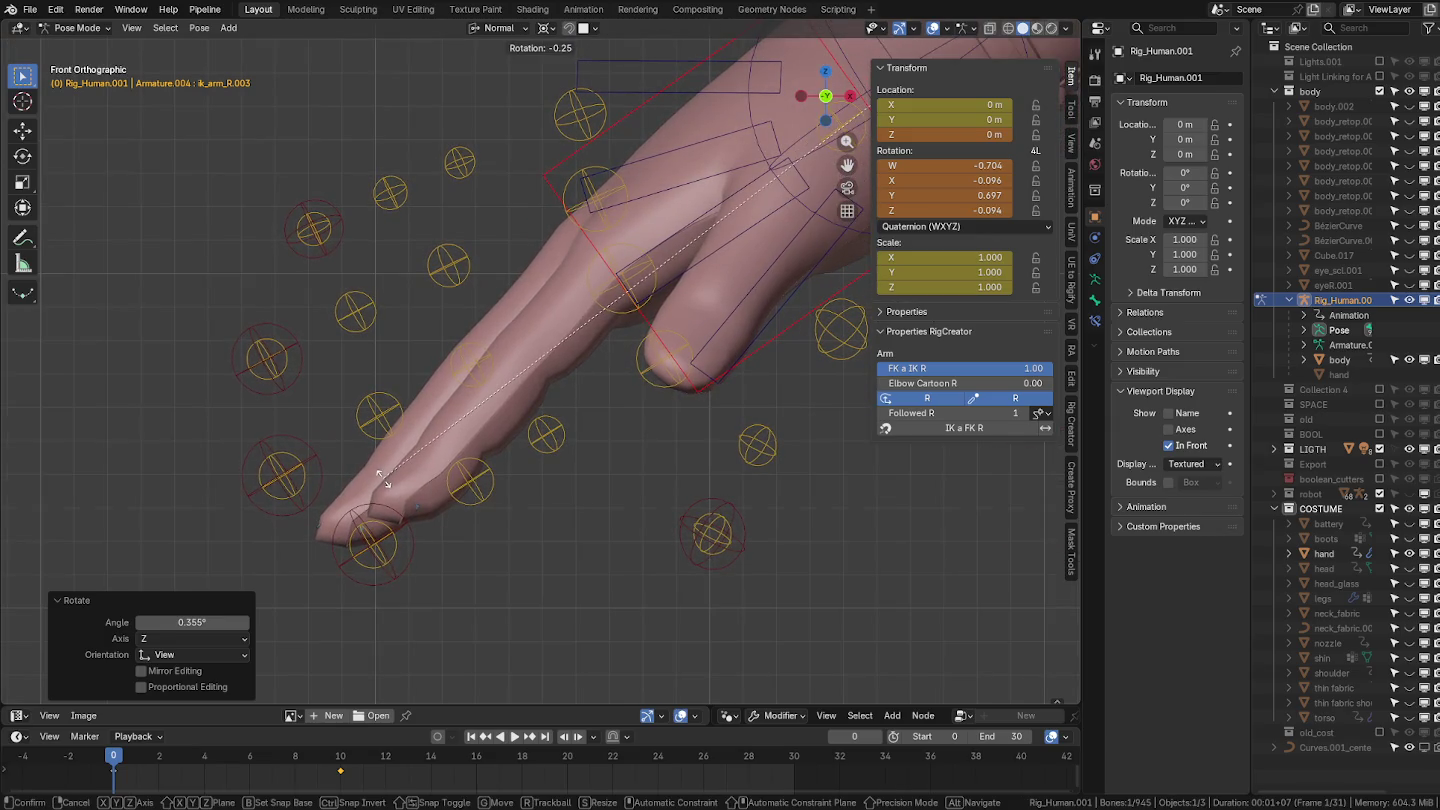
pyautogui.click(400, 487)
pyautogui.moveTo(424, 492)
pyautogui.mouseDown(button='middle')
pyautogui.moveTo(537, 558)
pyautogui.moveTo(570, 535)
pyautogui.mouseUp(button='middle')
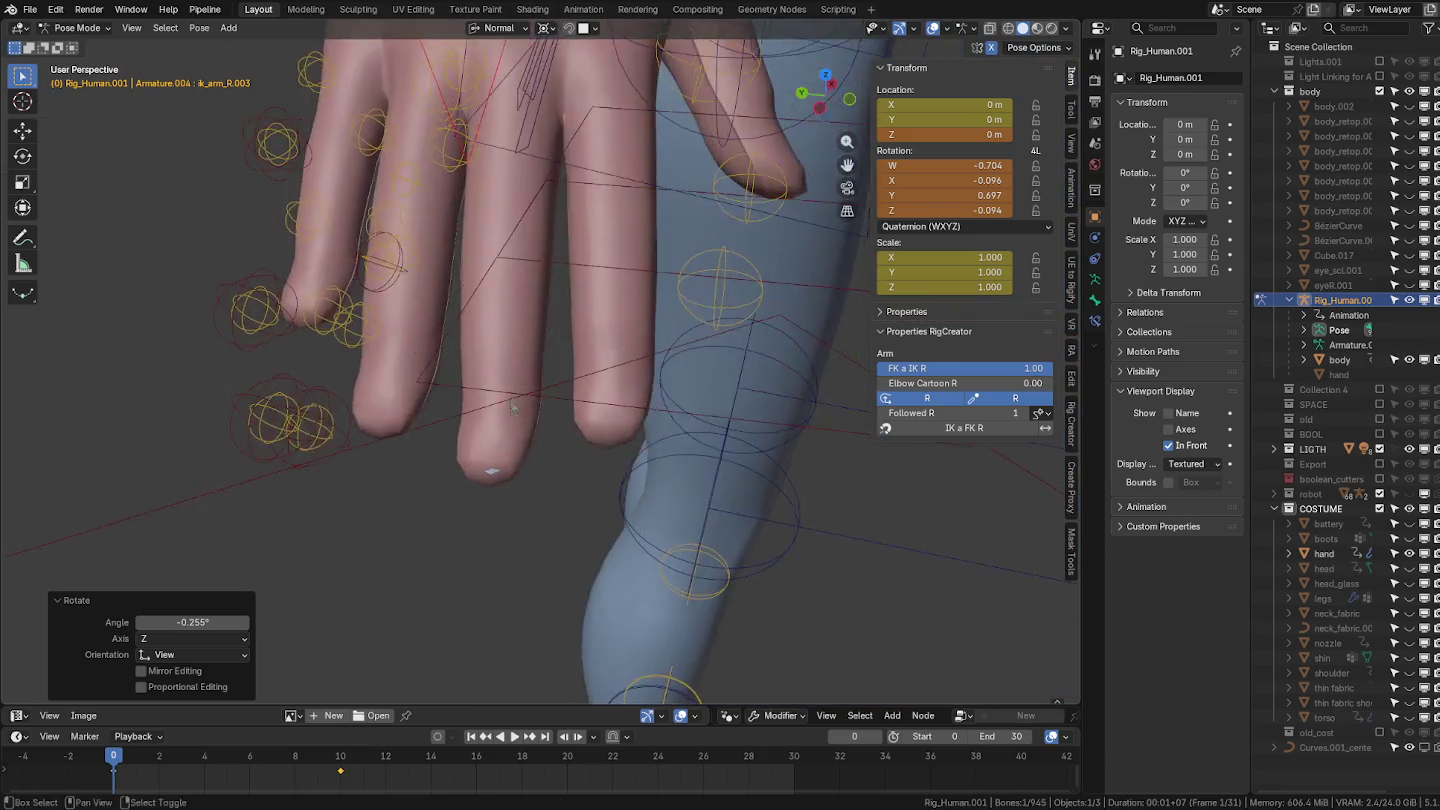
pyautogui.press('r')
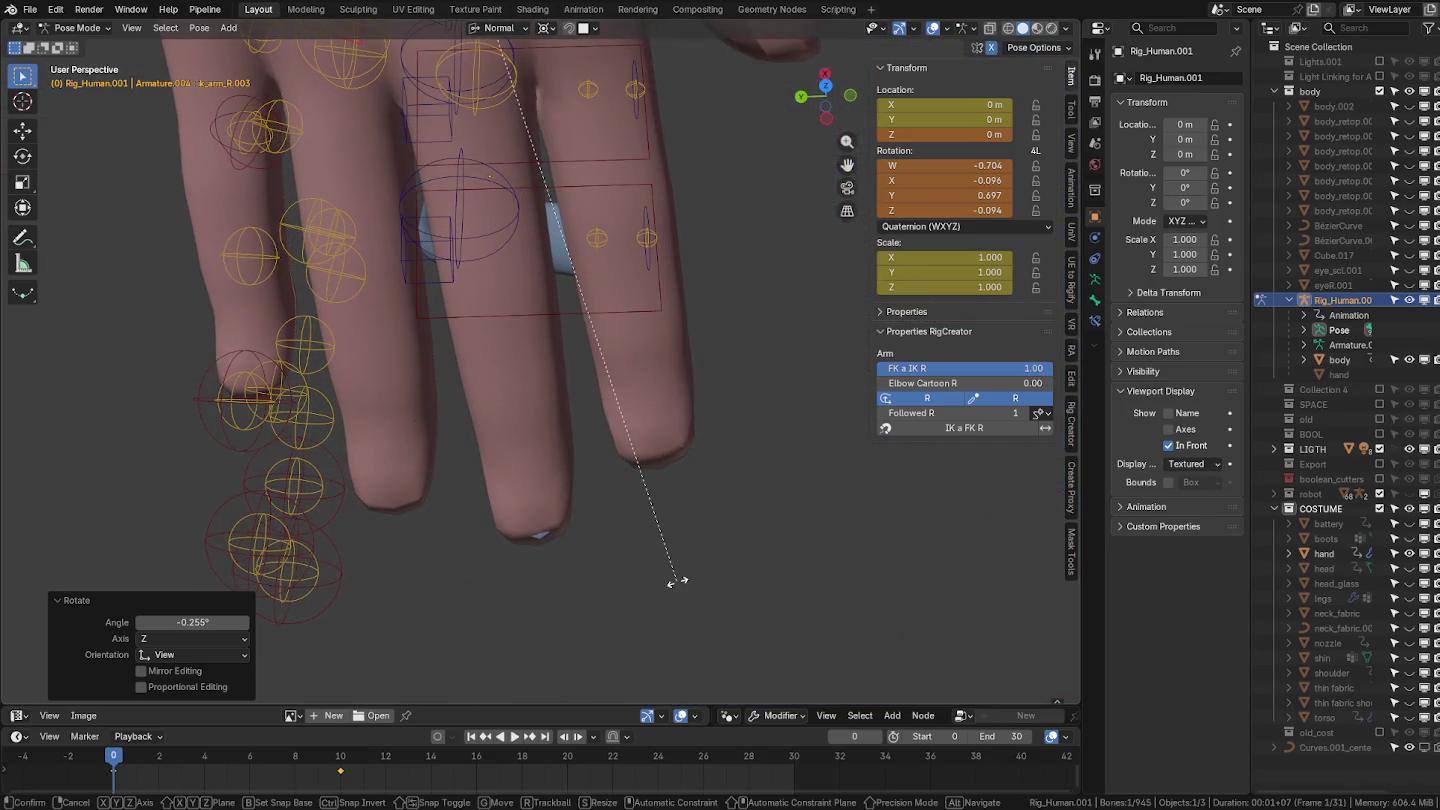
pyautogui.click(678, 593)
pyautogui.moveTo(678, 592)
pyautogui.mouseDown(button='middle')
pyautogui.moveTo(484, 495)
pyautogui.moveTo(603, 292)
pyautogui.mouseUp(button='middle')
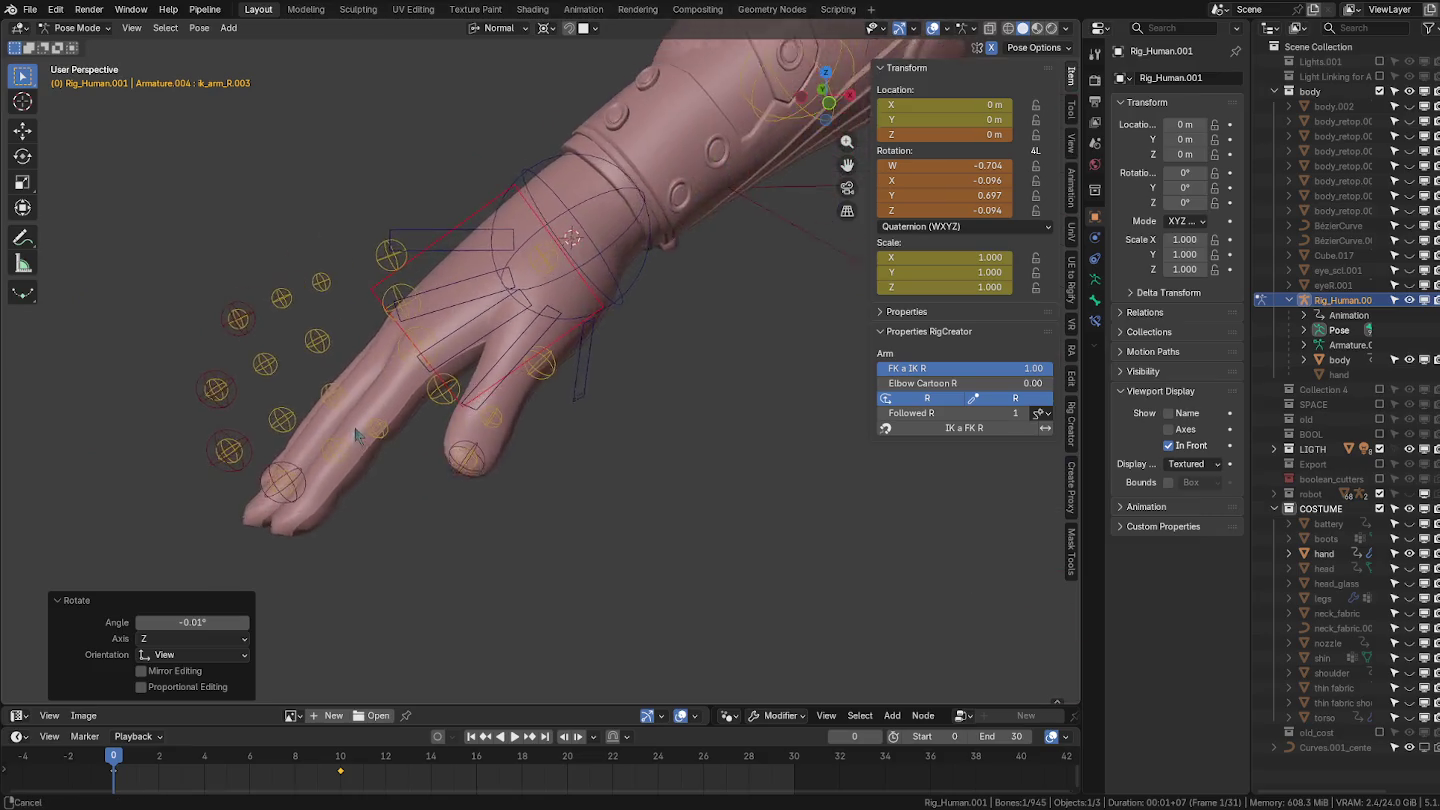
pyautogui.moveTo(603, 293)
pyautogui.mouseDown(button='middle')
pyautogui.moveTo(528, 399)
pyautogui.moveTo(494, 297)
pyautogui.moveTo(437, 350)
pyautogui.moveTo(486, 471)
pyautogui.moveTo(508, 603)
pyautogui.moveTo(564, 412)
pyautogui.moveTo(514, 343)
pyautogui.moveTo(464, 333)
pyautogui.moveTo(465, 296)
pyautogui.moveTo(468, 350)
pyautogui.moveTo(463, 302)
pyautogui.moveTo(459, 316)
pyautogui.mouseUp(button='middle')
pyautogui.scroll(4, 528, 398)
pyautogui.hotkey('ctrl', 'Tab')
# Select the costume hand in Object Mode and try applying its Armature modifier.
pyautogui.click(440, 343)
pyautogui.click(465, 296)
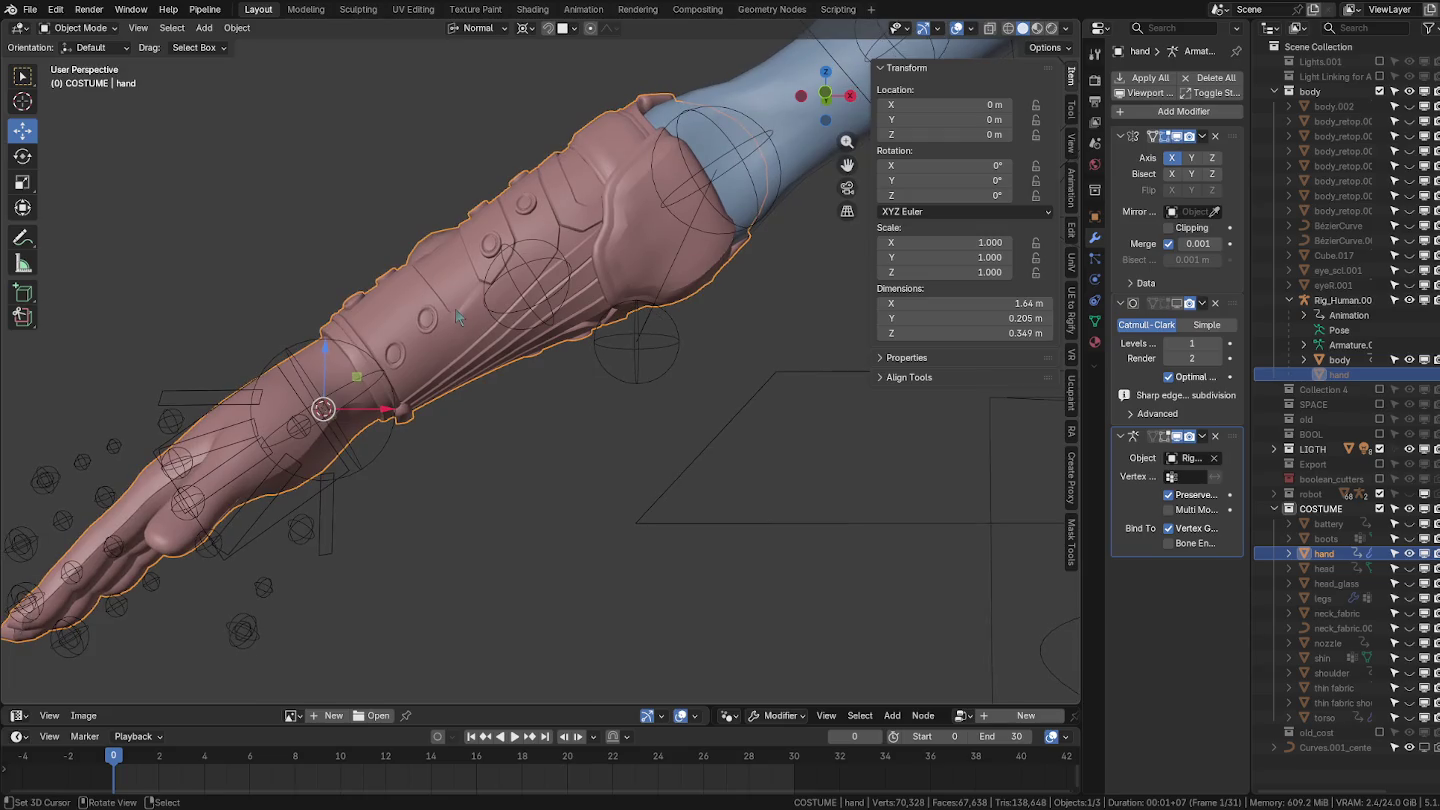
pyautogui.click(1206, 440)
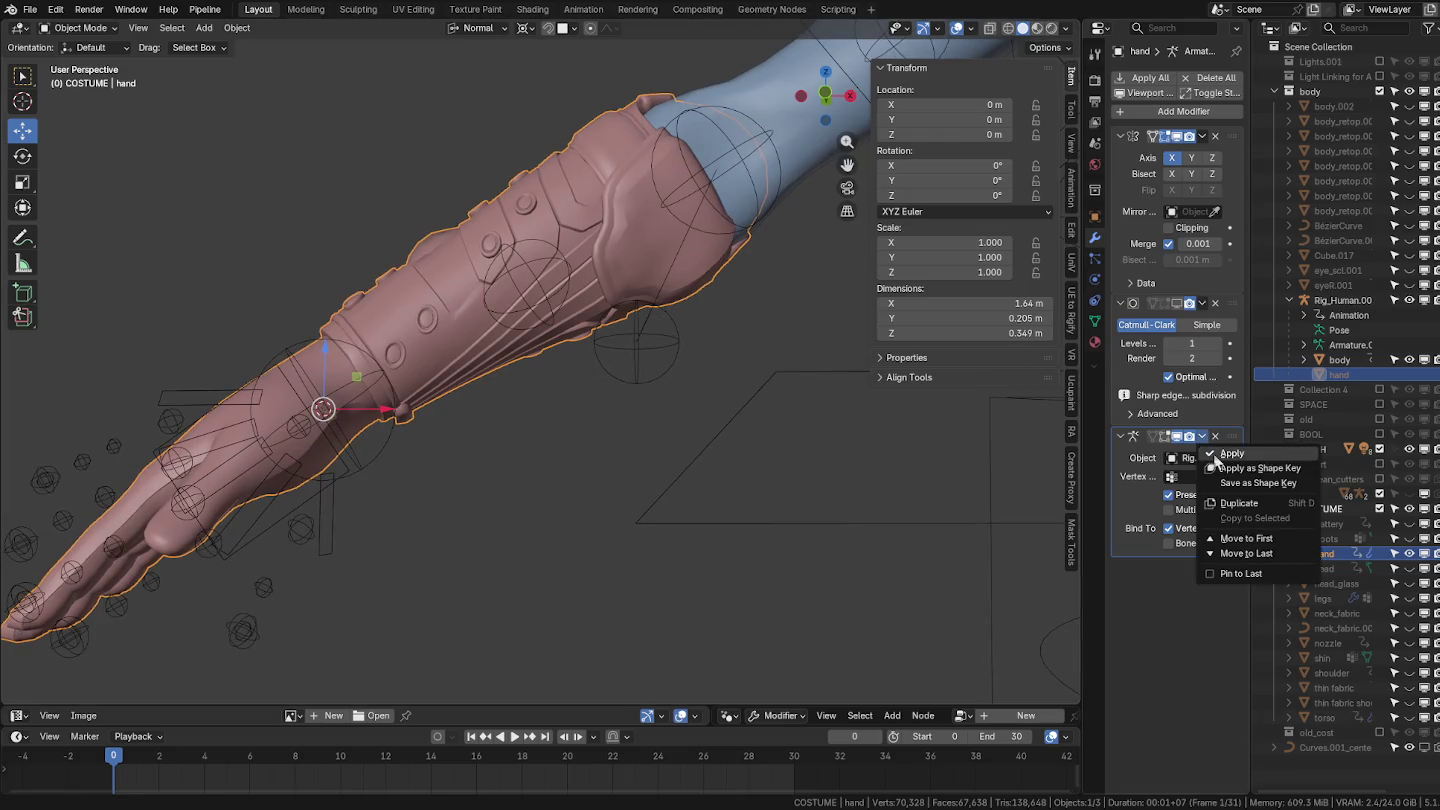
pyautogui.click(1215, 452)
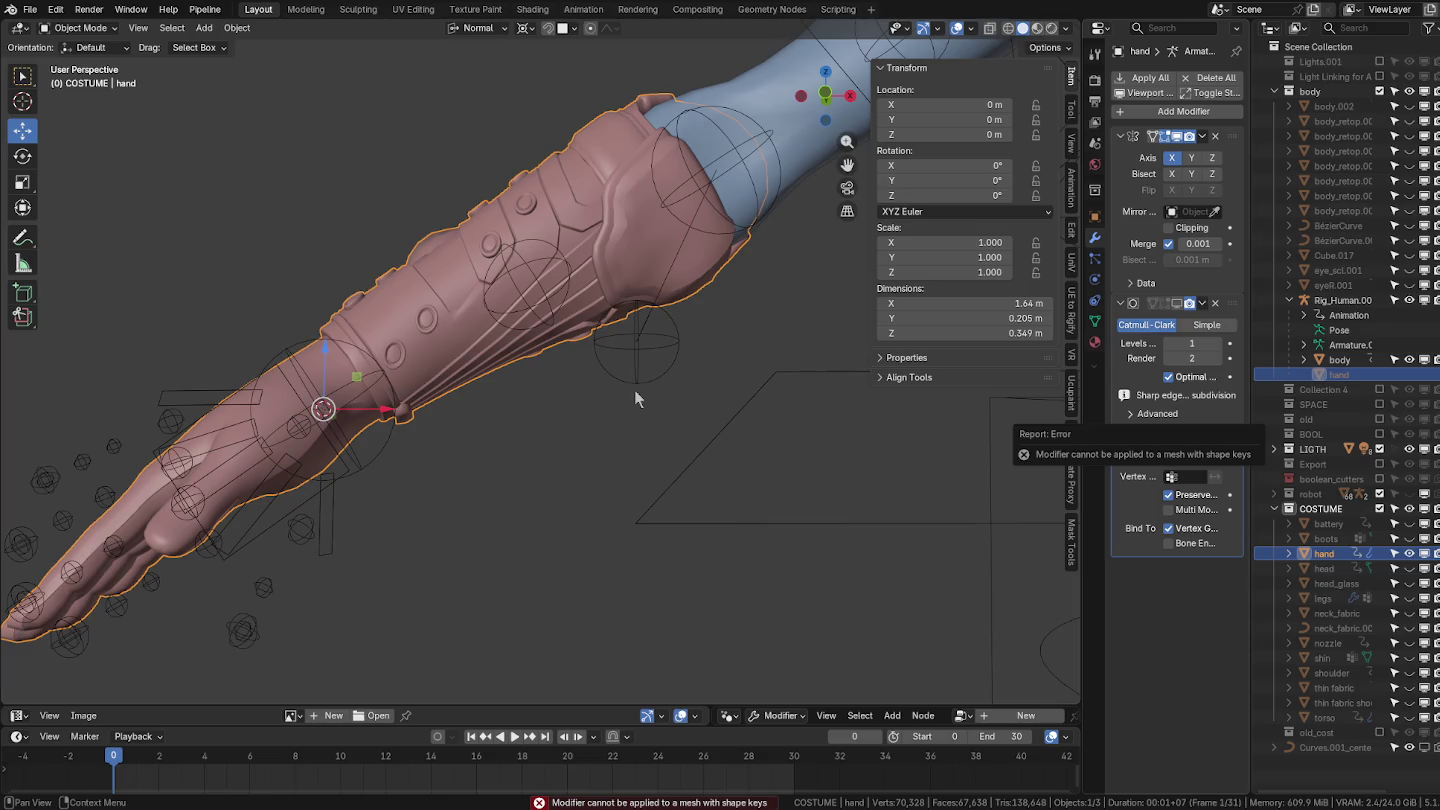
pyautogui.click(1202, 436)
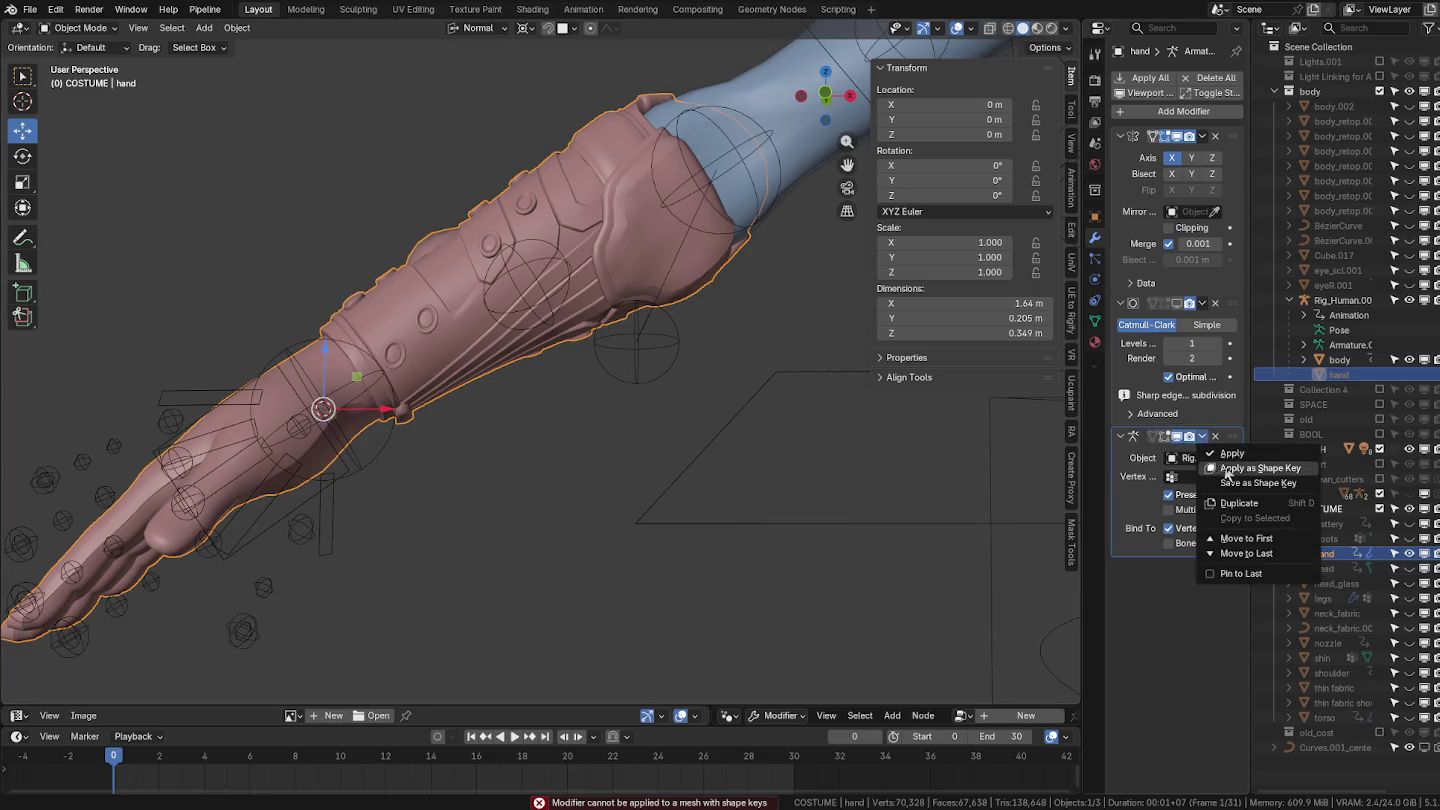
pyautogui.click(1230, 454)
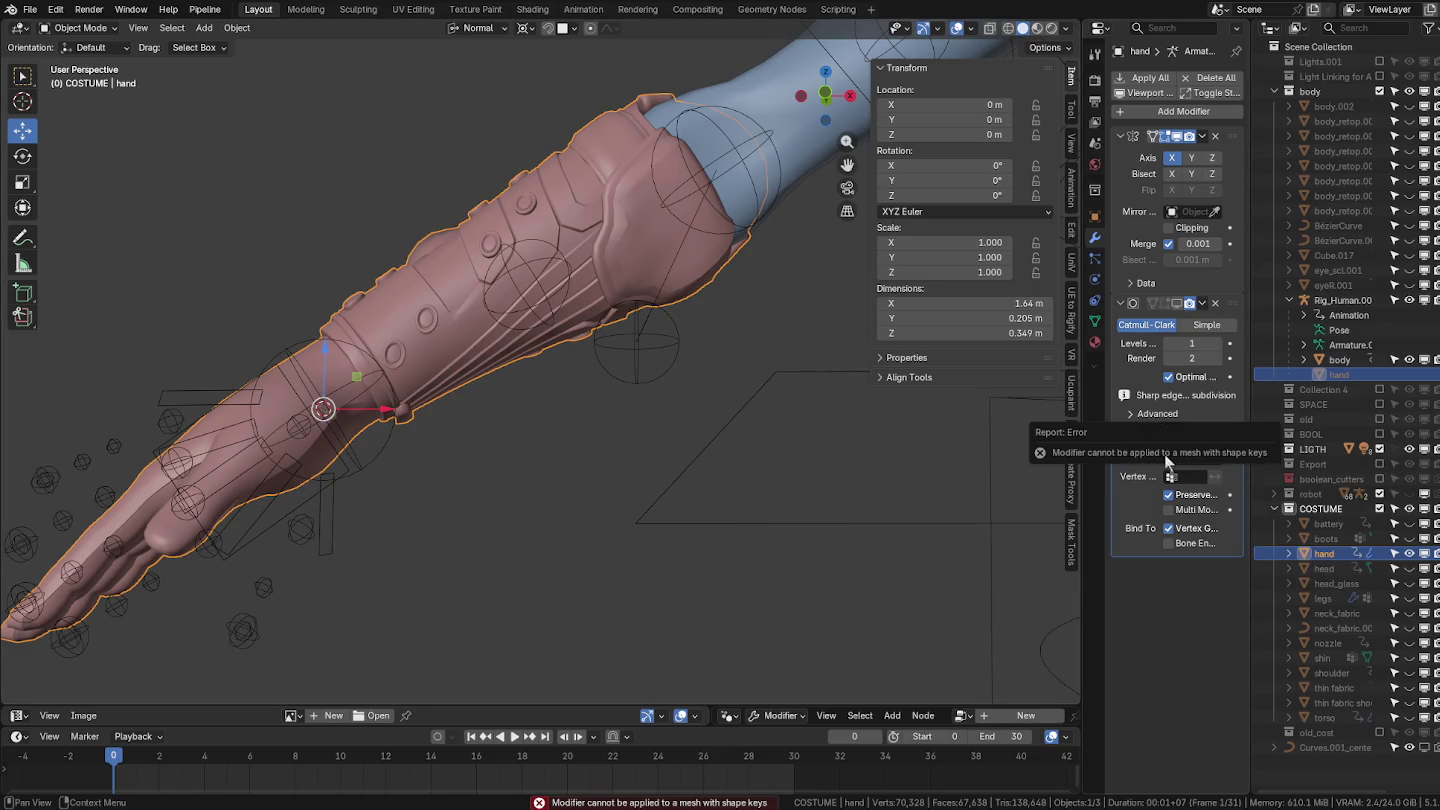
# Delete the hand's shape keys, apply its Armature modifier, and reselect the rig.
pyautogui.click(1095, 321)
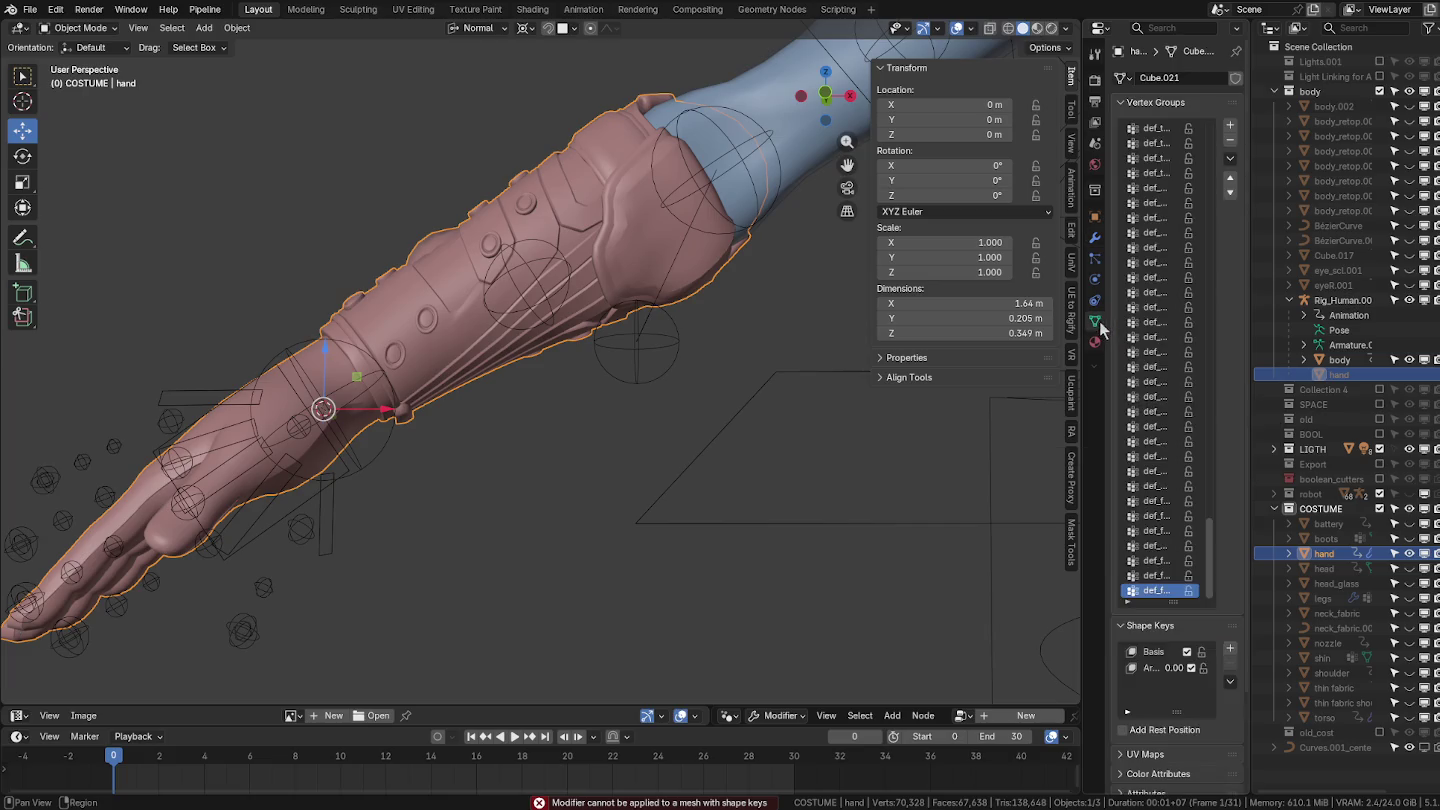
pyautogui.click(1160, 651)
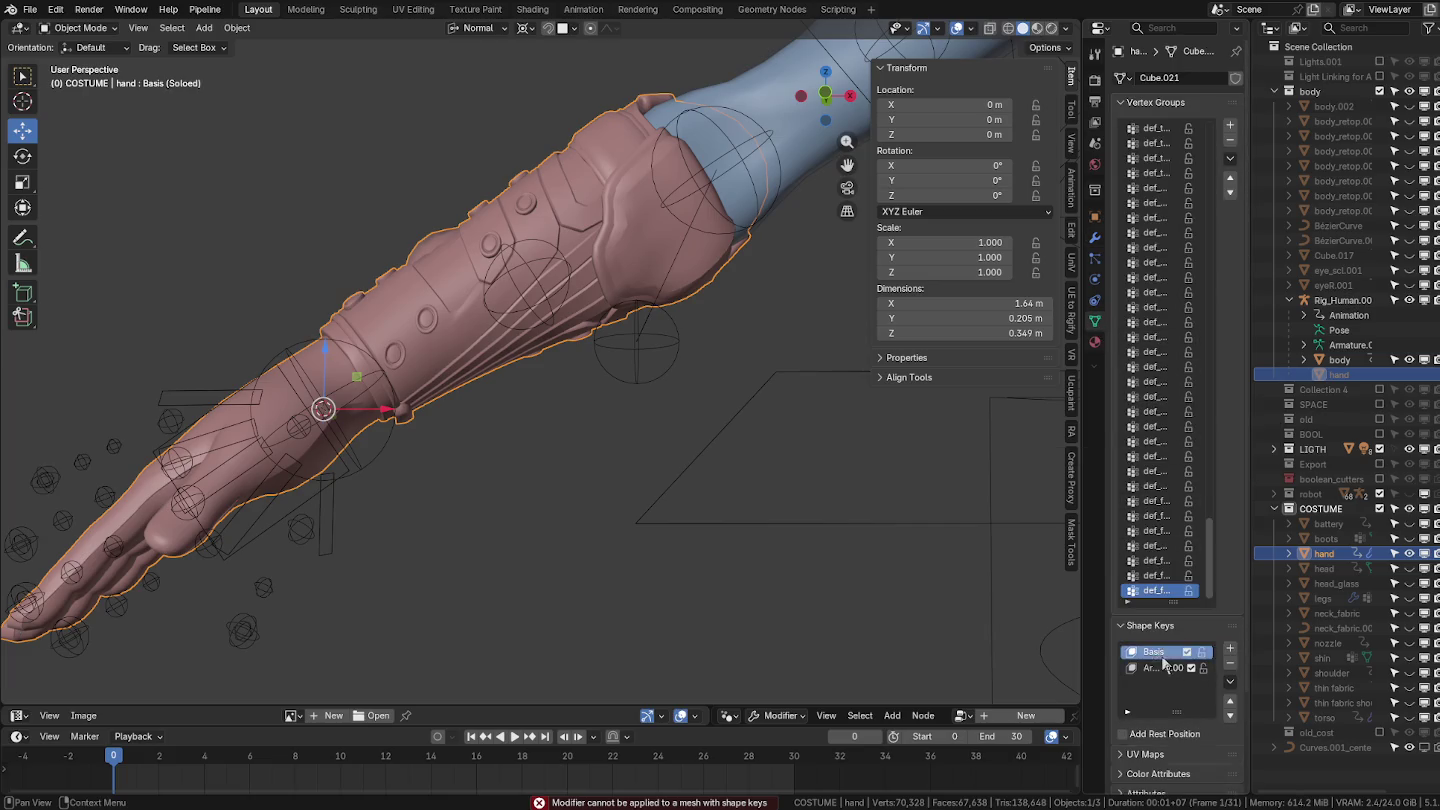
pyautogui.click(1231, 663)
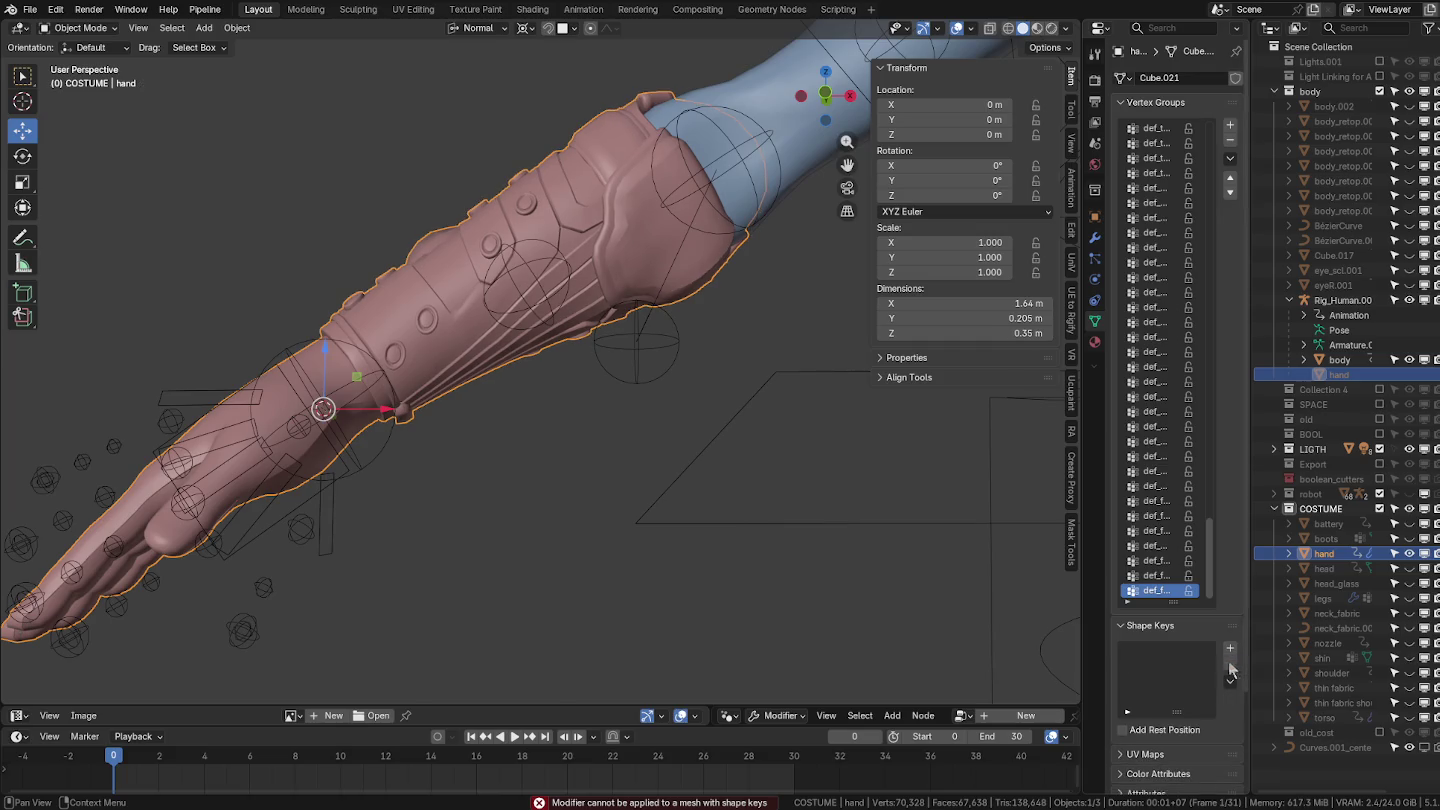
pyautogui.click(1093, 239)
pyautogui.click(1202, 436)
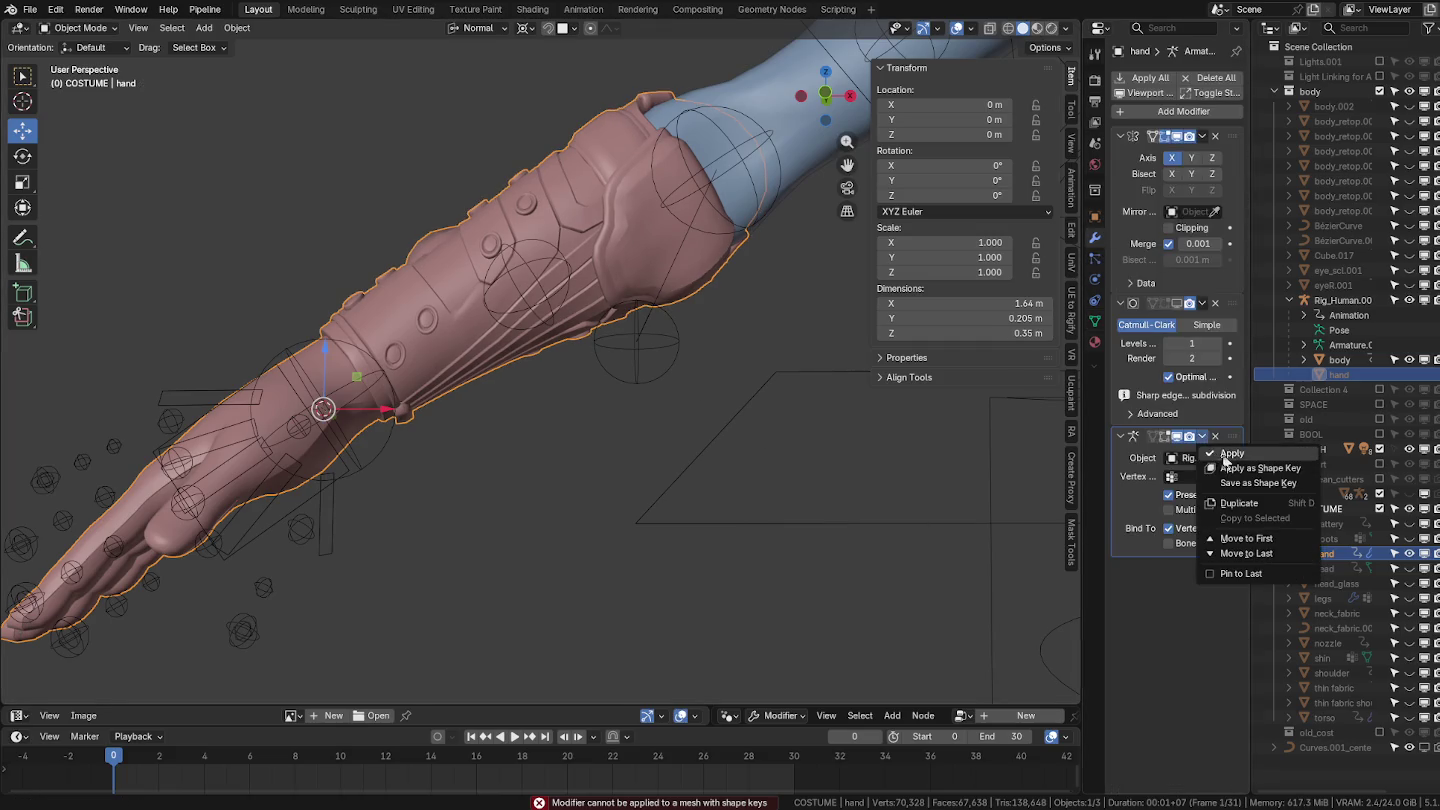
pyautogui.click(1225, 454)
pyautogui.moveTo(689, 362)
pyautogui.mouseDown(button='middle')
pyautogui.moveTo(631, 379)
pyautogui.moveTo(662, 559)
pyautogui.mouseUp(button='middle')
pyautogui.click(631, 375)
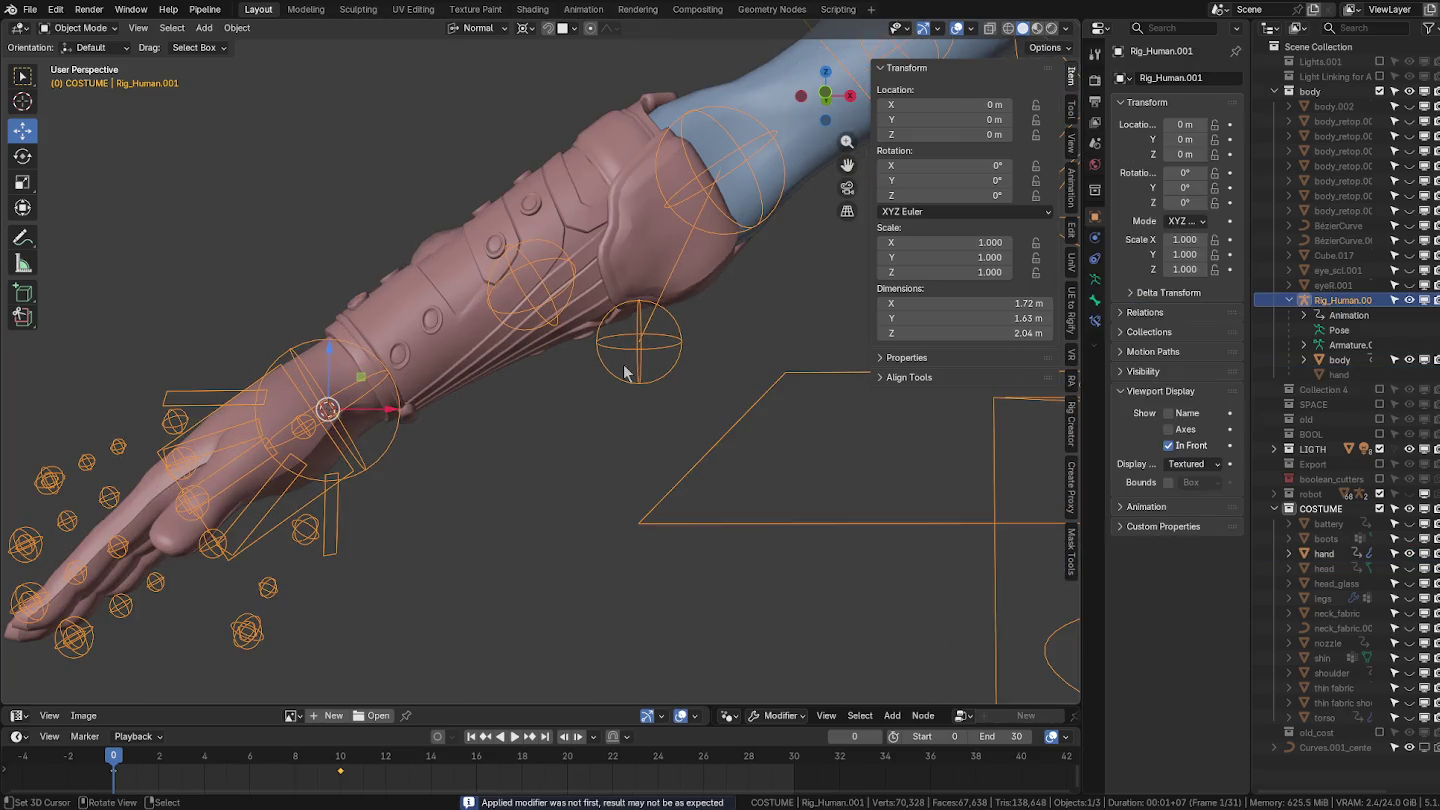
# Put the rig in Pose Mode, play the animation, and set frame 10.
pyautogui.hotkey('ctrl', 'Tab')
pyautogui.press('space')
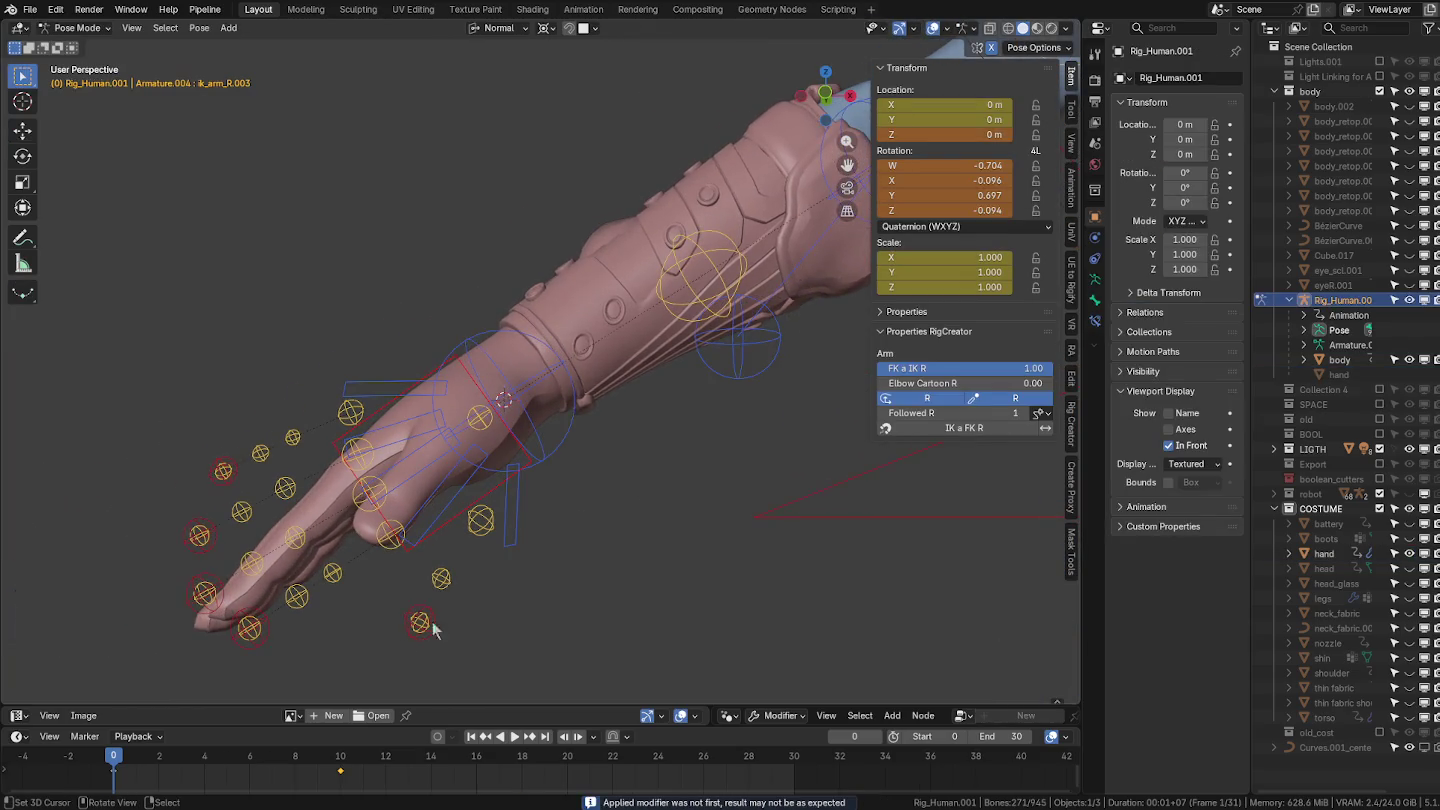
pyautogui.click(356, 773)
pyautogui.moveTo(356, 773); pyautogui.dragTo(340, 773)
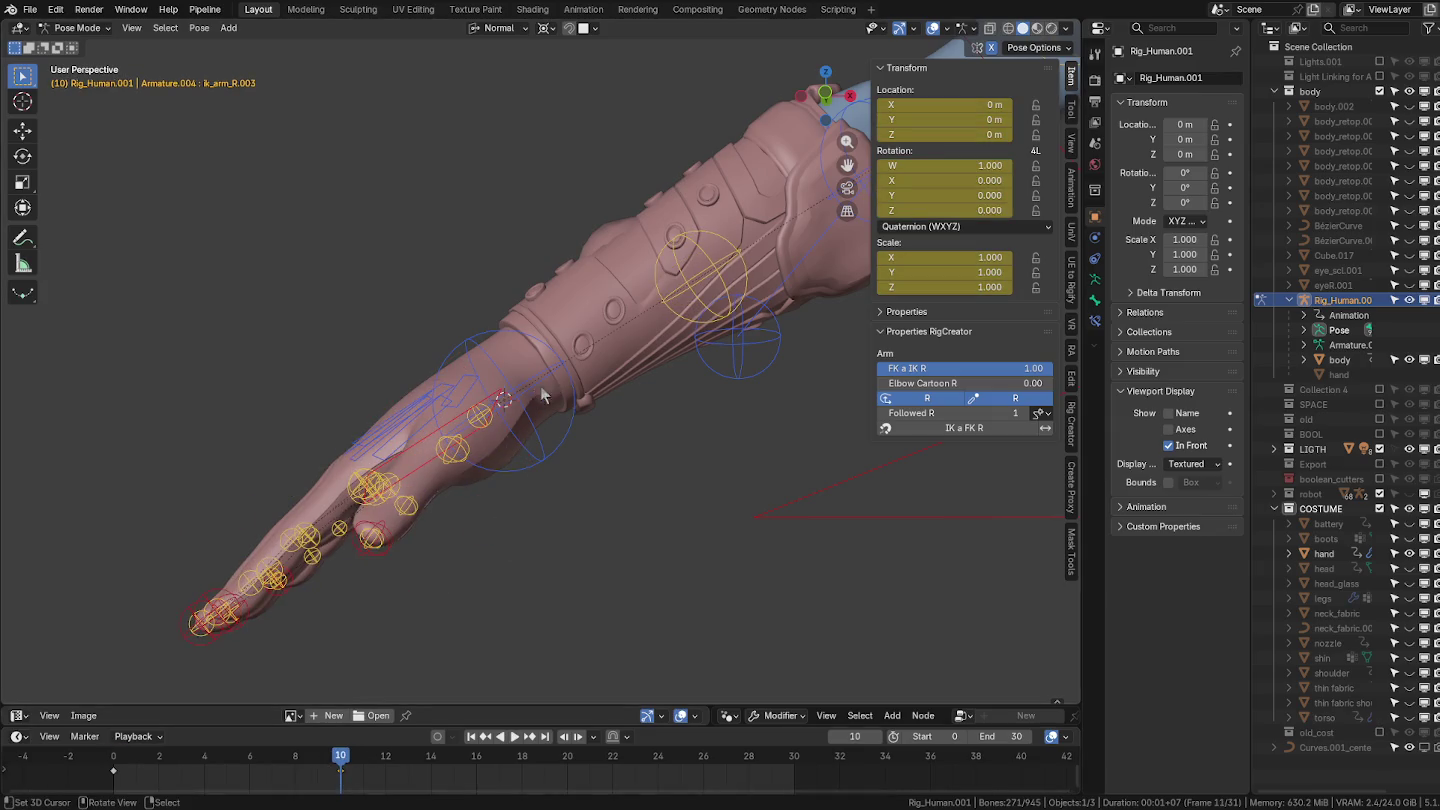
pyautogui.click(229, 28)
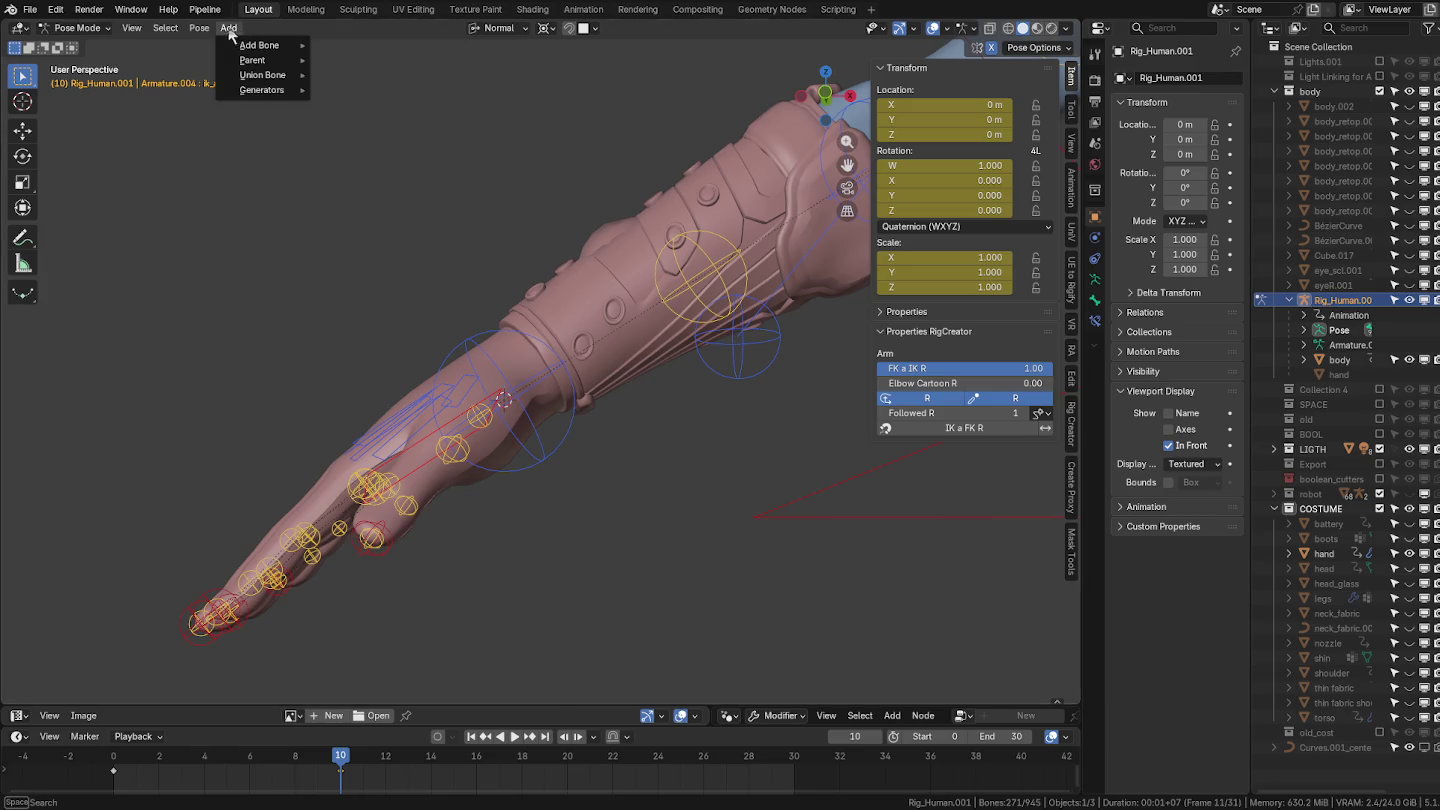
pyautogui.moveTo(228, 45)
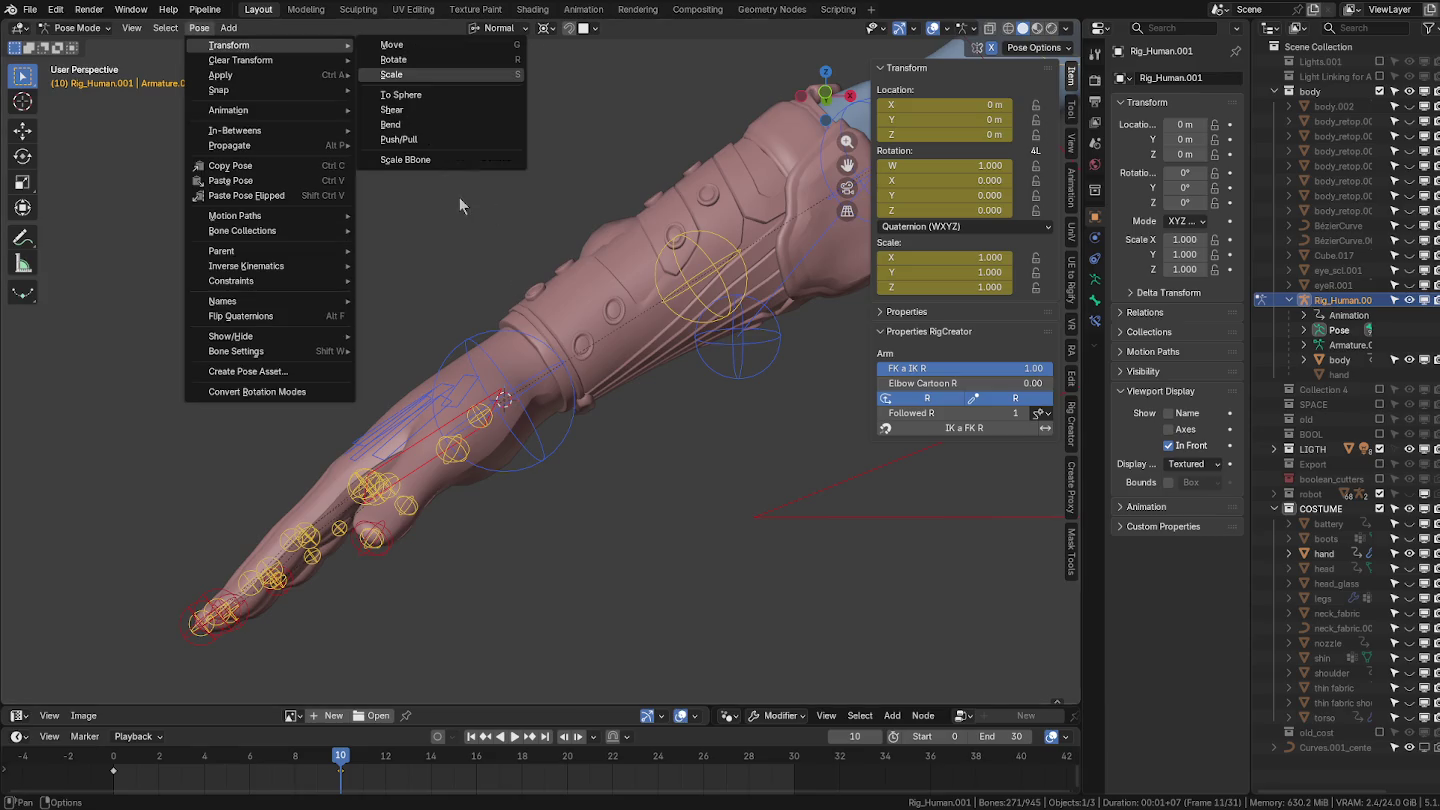
# Show the body's Armature modifier in the viewport and unhide all hidden objects.
pyautogui.hotkey('ctrl', 'Tab')
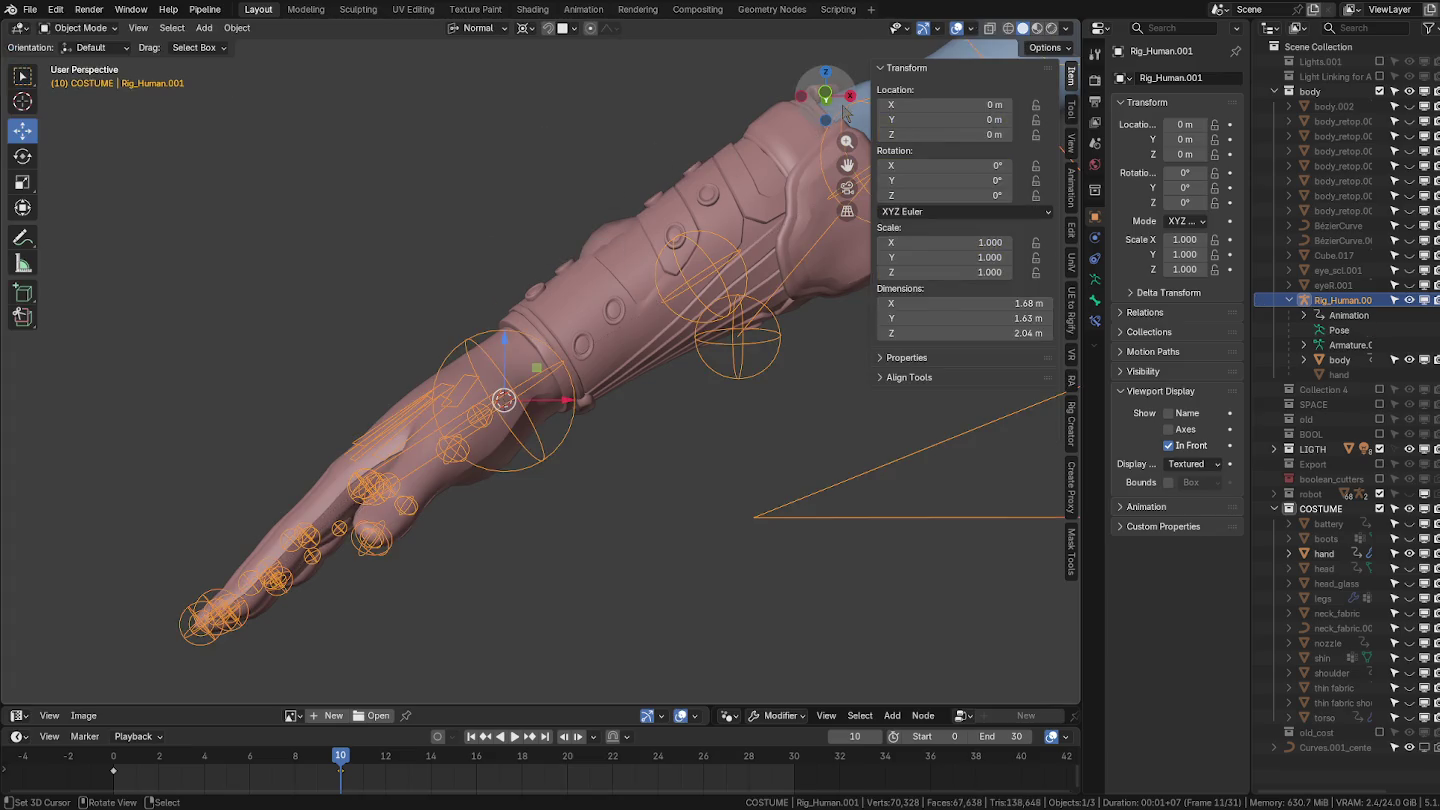
pyautogui.click(862, 165)
pyautogui.click(1178, 140)
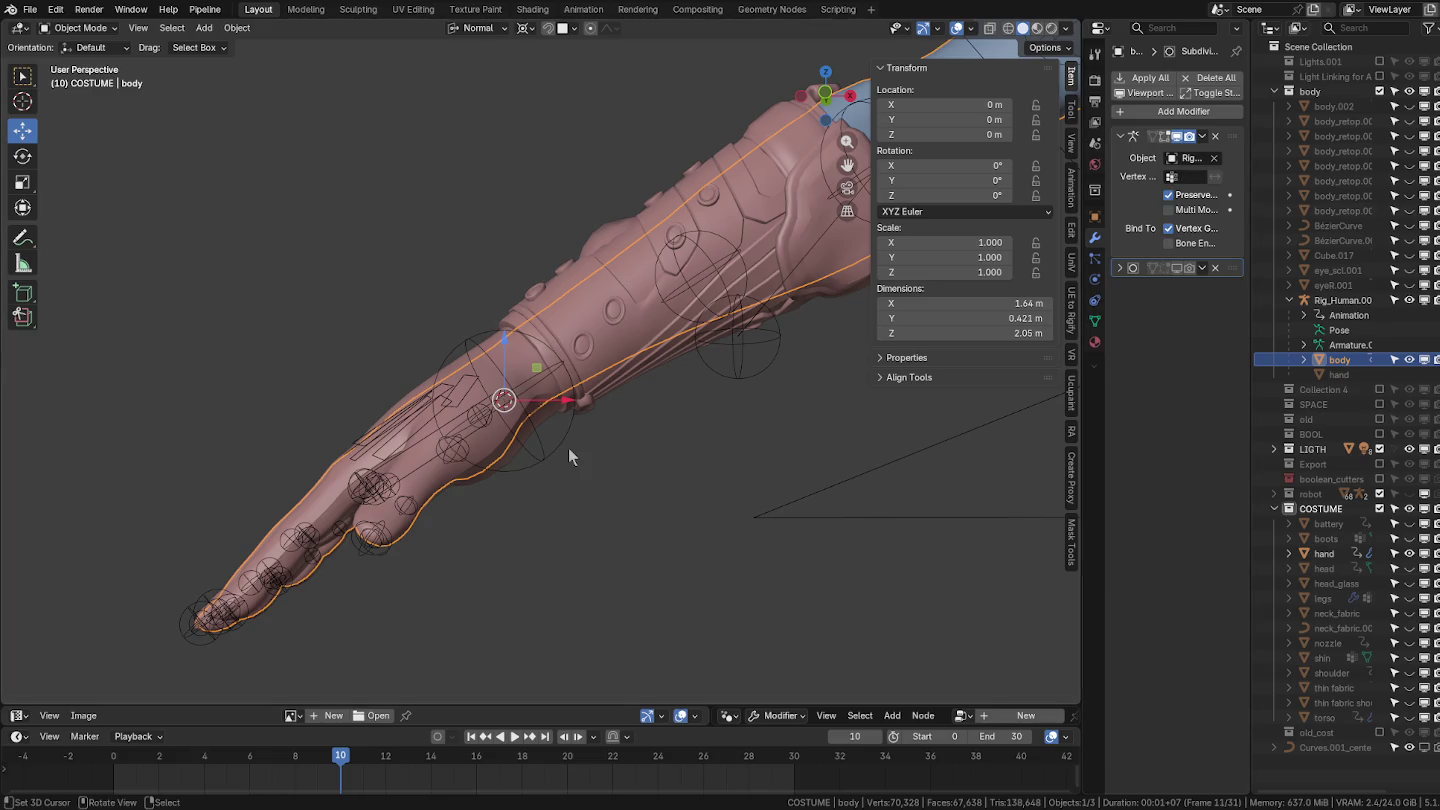
pyautogui.click(527, 462)
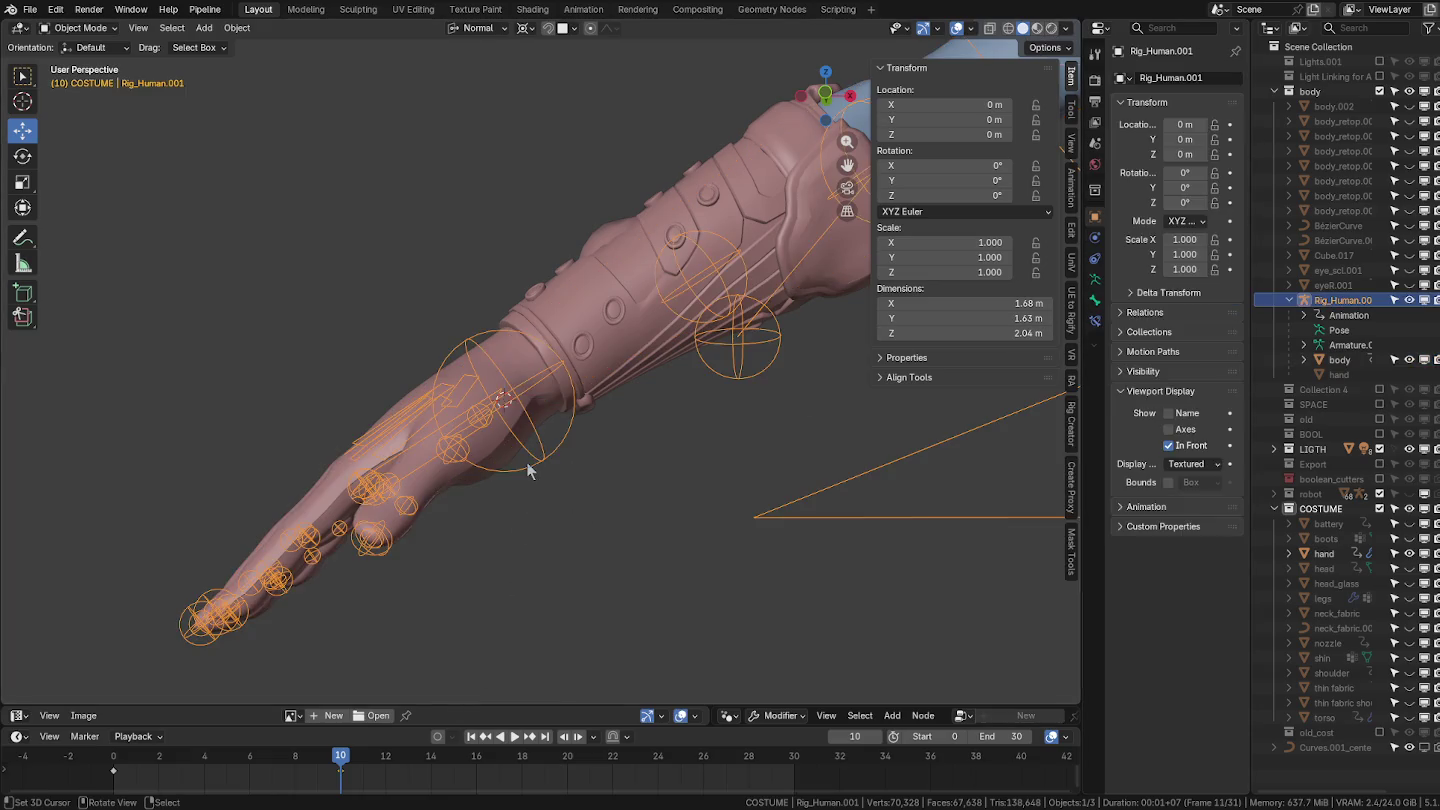
pyautogui.moveTo(635, 488)
pyautogui.mouseDown(button='middle')
pyautogui.moveTo(573, 491)
pyautogui.moveTo(750, 554)
pyautogui.moveTo(511, 539)
pyautogui.moveTo(451, 456)
pyautogui.mouseUp(button='middle')
pyautogui.hotkey('alt', 'h')
# Test-grab ik_arm_R.003 in Pose Mode, cancel, then select the costume hand.
pyautogui.scroll(-3, 503, 556)
pyautogui.scroll(2, 451, 456)
pyautogui.click(452, 453)
pyautogui.hotkey('ctrl', 'Tab')
pyautogui.click(460, 425)
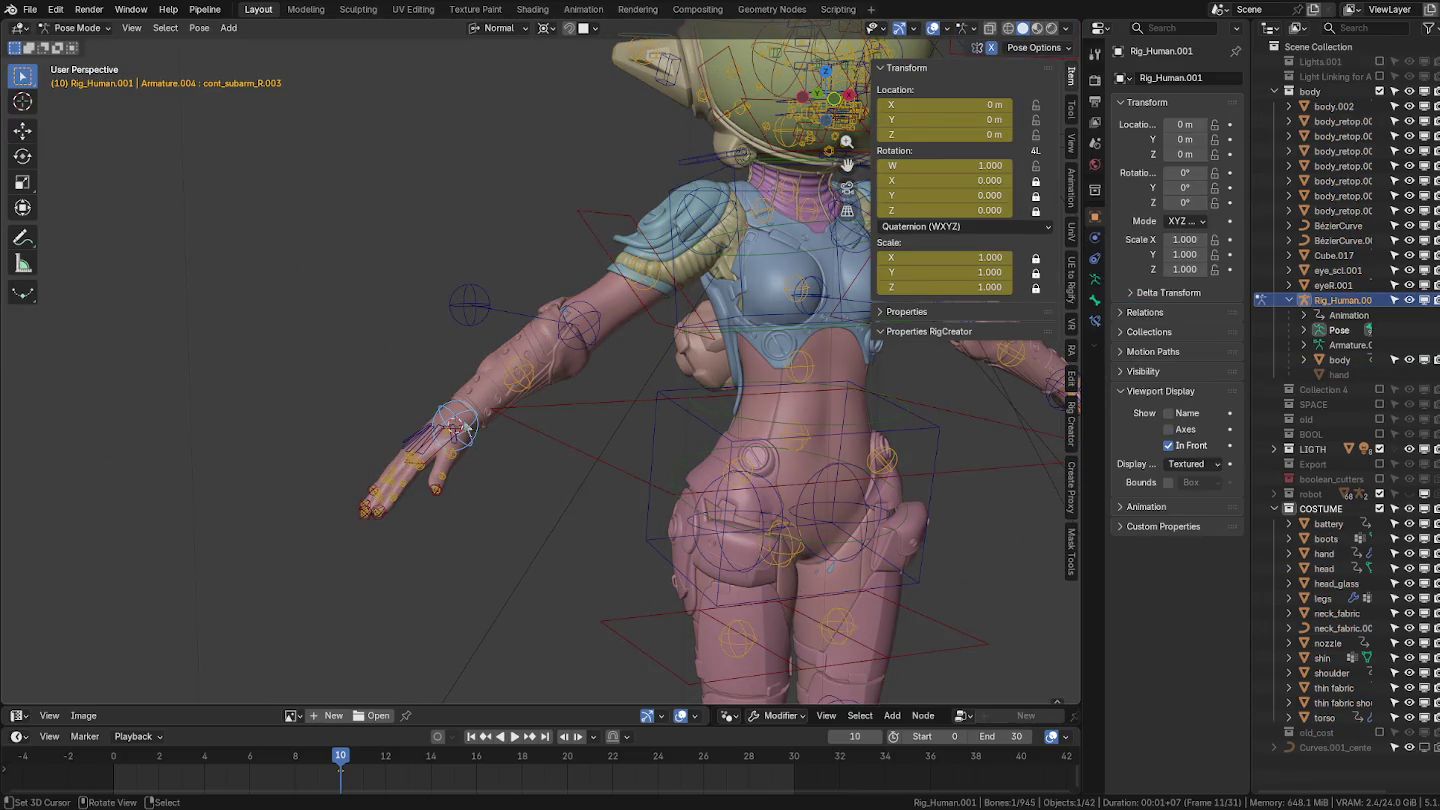
pyautogui.click(447, 453)
pyautogui.press('g')
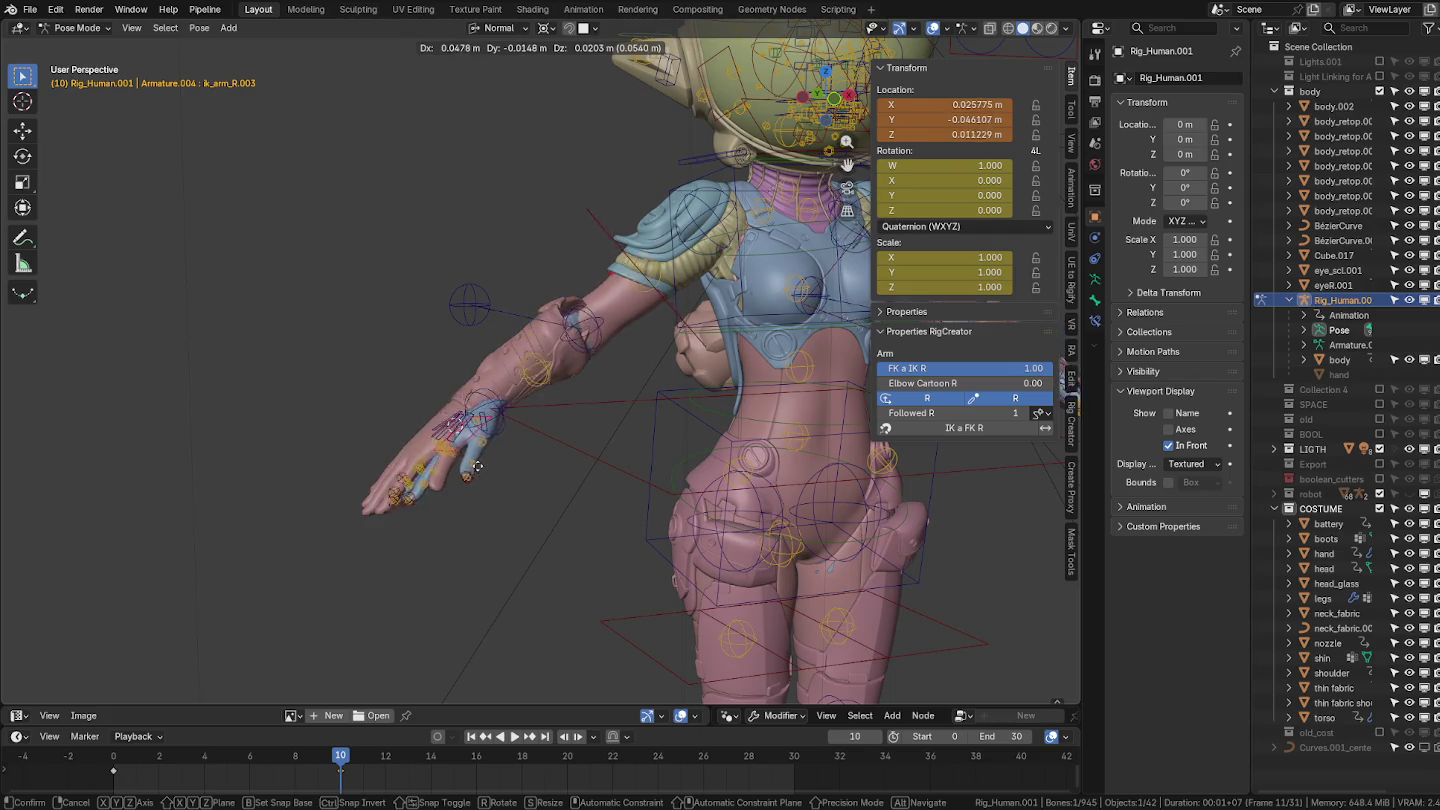
pyautogui.press('Escape')
pyautogui.hotkey('ctrl', 'Tab')
pyautogui.click(364, 400)
pyautogui.click(471, 420)
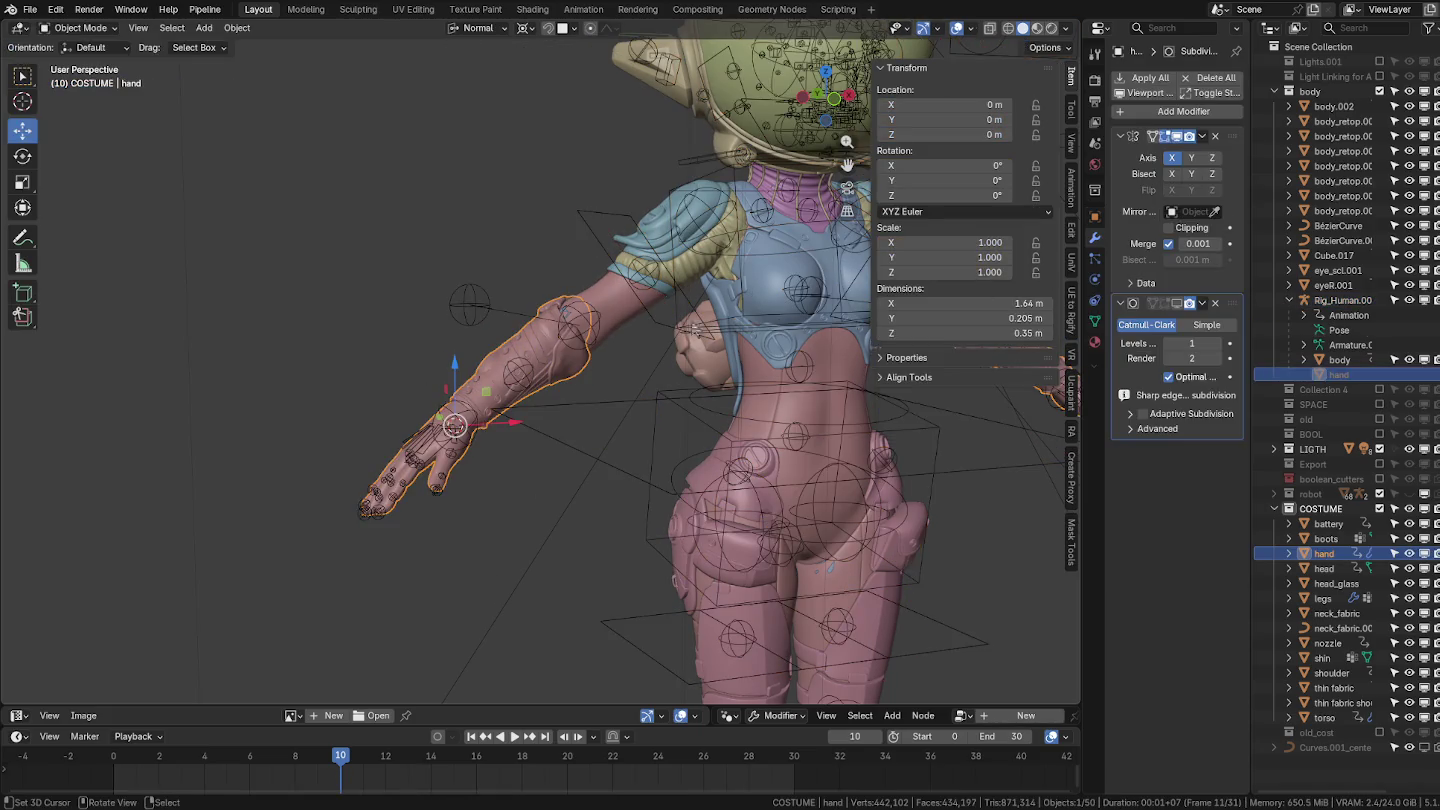
# Copy the body's Armature modifier onto the costume hand with Copy to Selected.
pyautogui.keyDown('ctrl'); pyautogui.click(1339, 359); pyautogui.keyUp('ctrl')
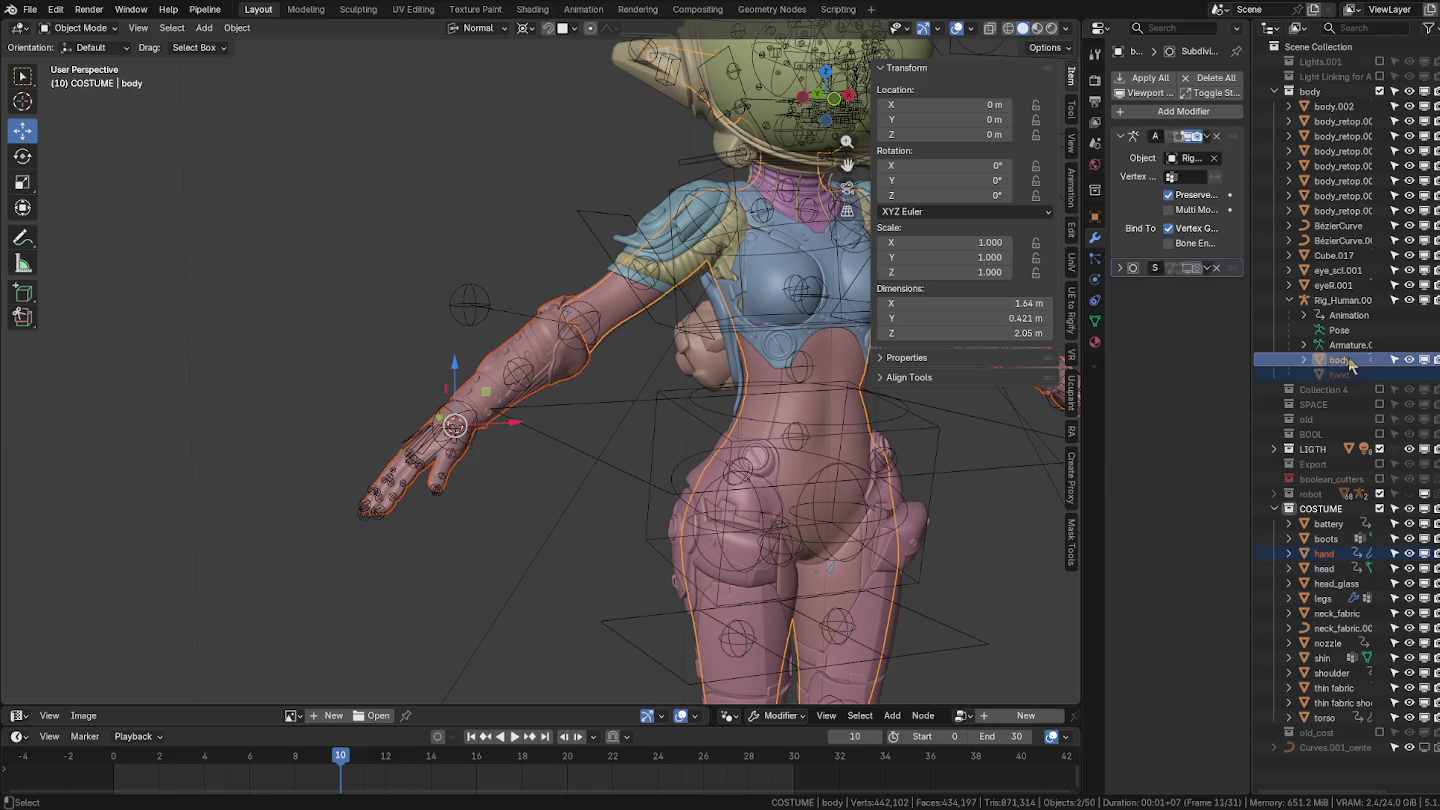
pyautogui.click(1203, 137)
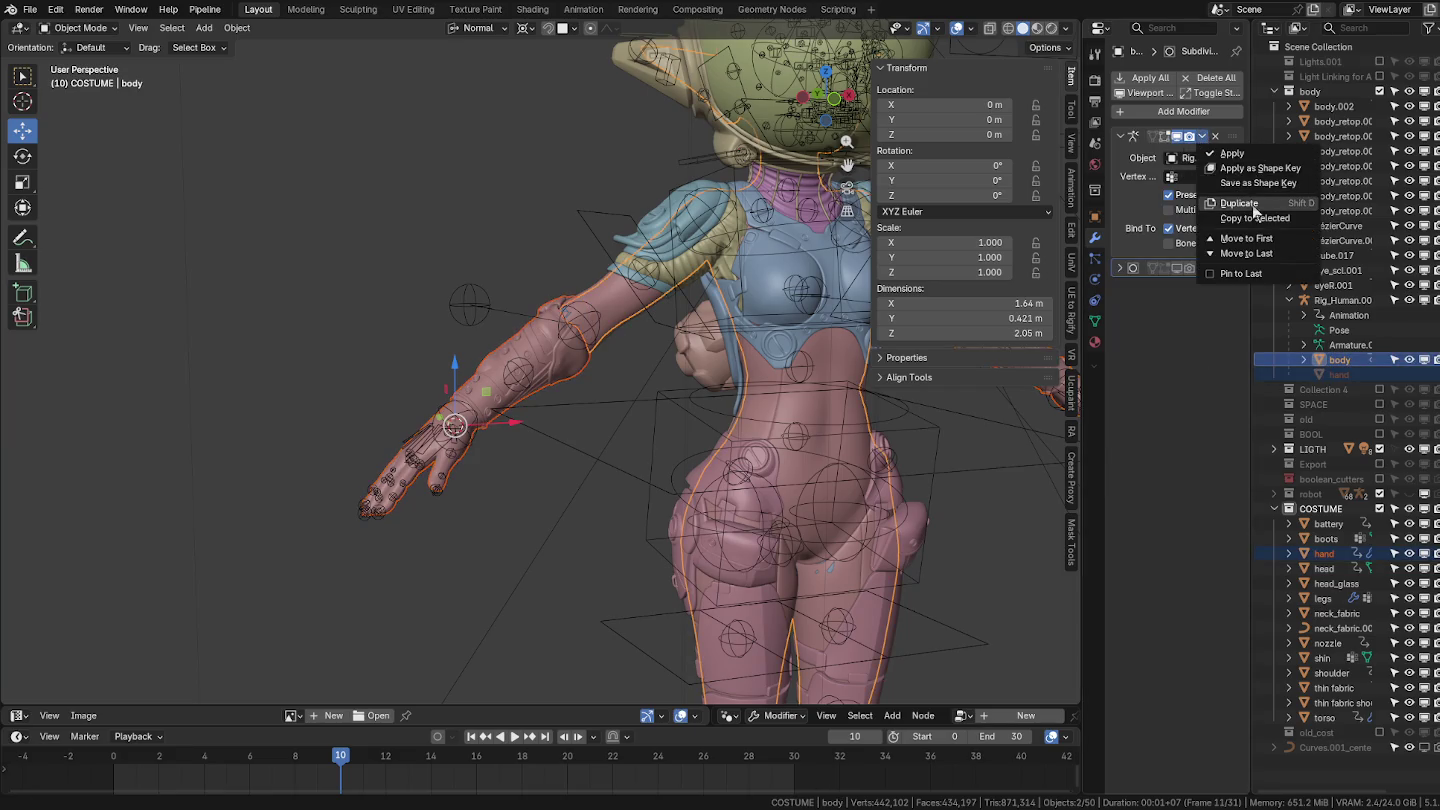
pyautogui.click(1256, 220)
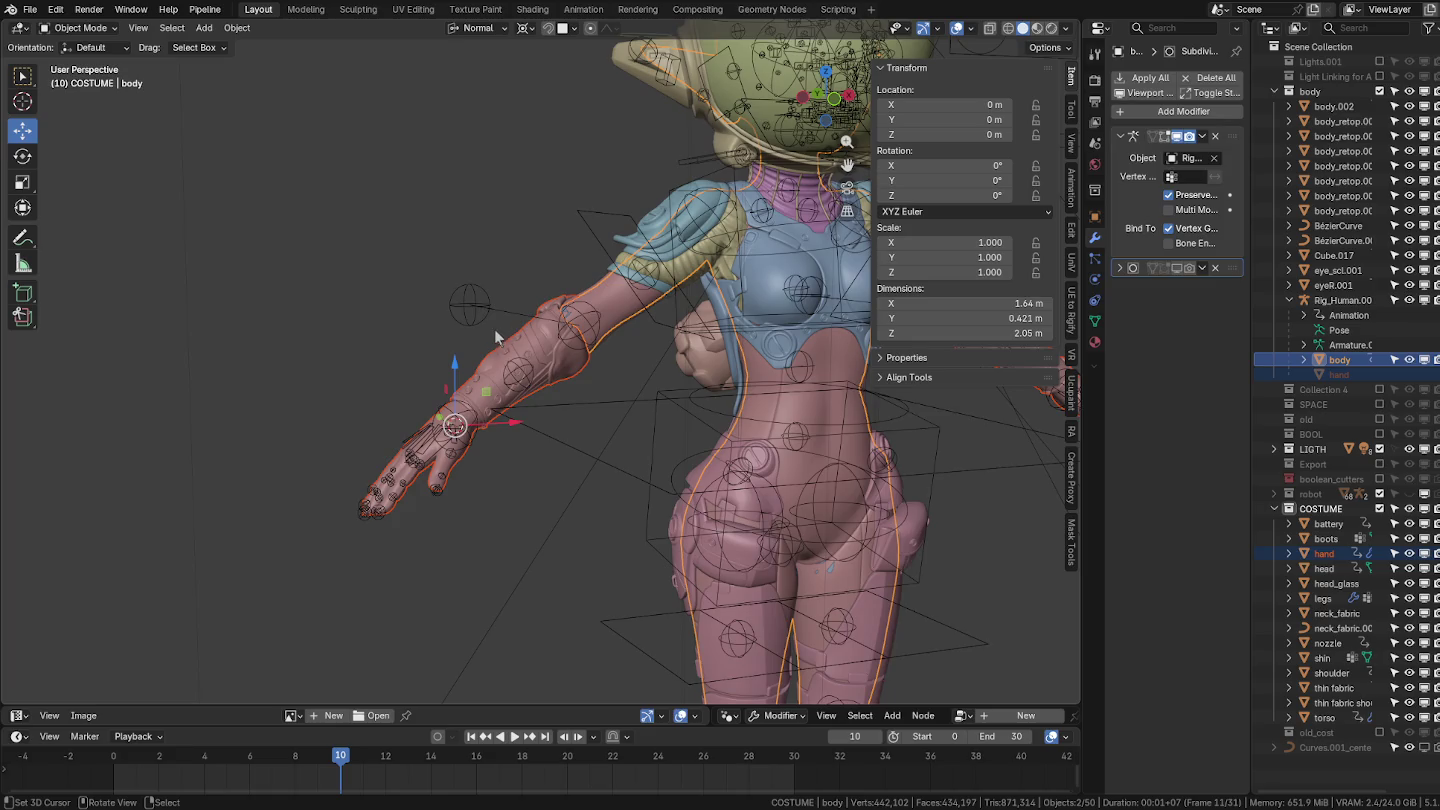
# Test the glove by grabbing ik_arm_R.003 in Pose Mode, then cancel.
pyautogui.click(495, 337)
pyautogui.hotkey('ctrl', 'Tab')
pyautogui.click(491, 653)
pyautogui.click(446, 448)
pyautogui.click(446, 436)
pyautogui.press('g')
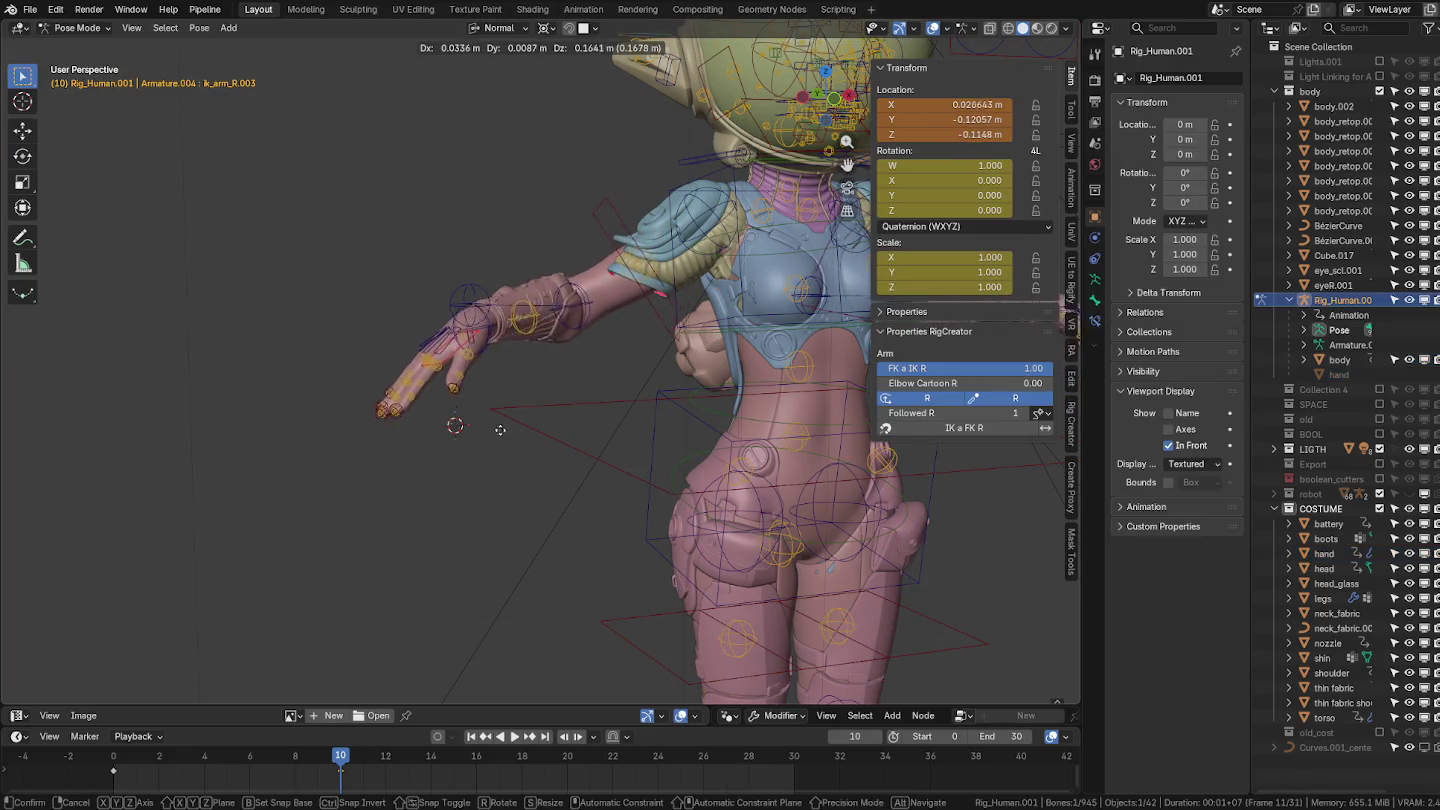
pyautogui.moveTo(483, 491)
pyautogui.keyDown('alt'); pyautogui.mouseDown(button='middle')
pyautogui.moveTo(555, 488)
pyautogui.moveTo(562, 424)
pyautogui.mouseUp(button='middle'); pyautogui.keyUp('alt')
pyautogui.rightClick(556, 488)
pyautogui.moveTo(709, 500); pyautogui.dragTo(561, 440, button='middle')
pyautogui.scroll(-3, 758, 416)
# Back in Object Mode, orbit around the character and select the helmet glass.
pyautogui.hotkey('ctrl', 'Tab')
pyautogui.moveTo(700, 381); pyautogui.dragTo(617, 300, button='middle')
pyautogui.scroll(5, 616, 309)
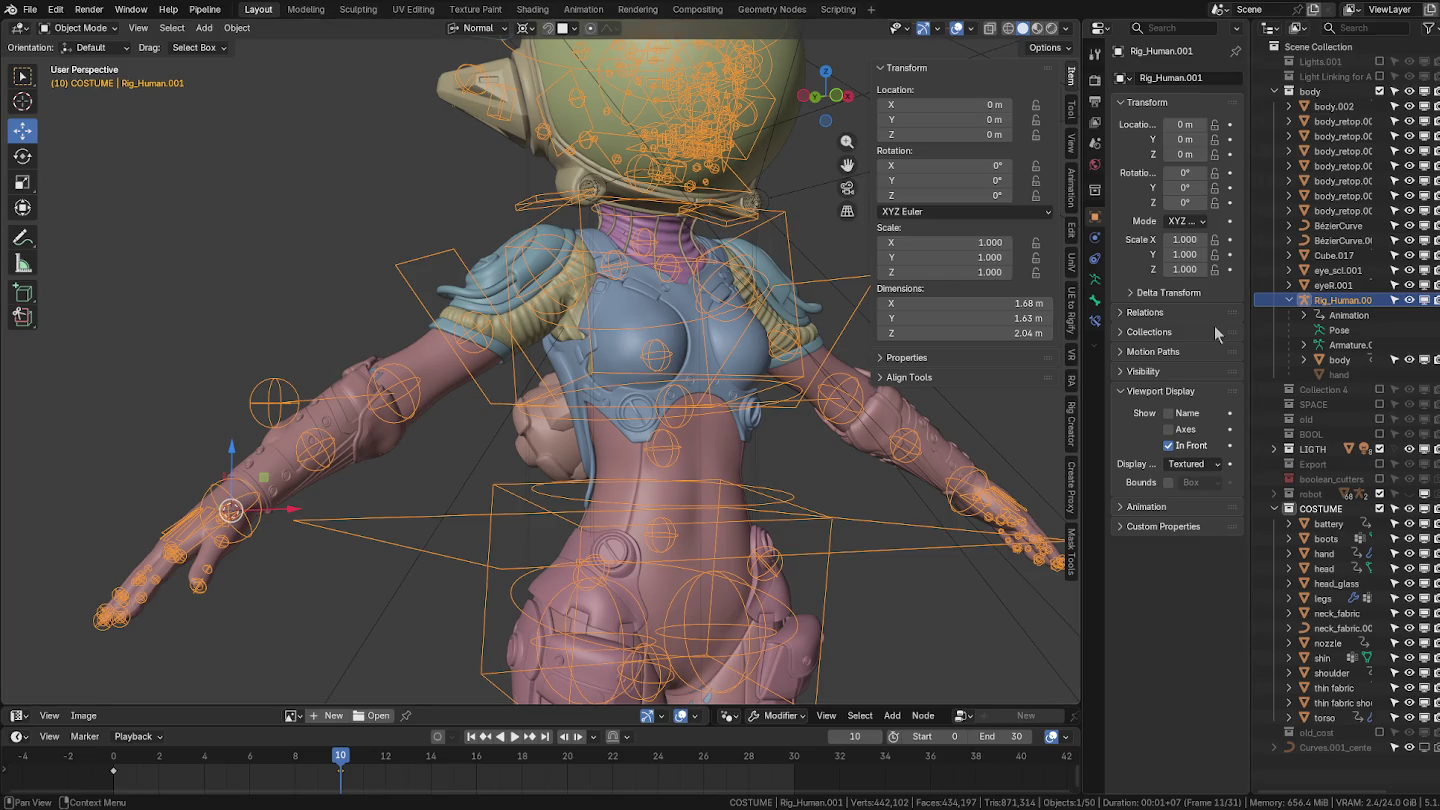
pyautogui.moveTo(581, 113)
pyautogui.mouseDown(button='middle')
pyautogui.moveTo(600, 250)
pyautogui.moveTo(628, 248)
pyautogui.mouseUp(button='middle')
pyautogui.click(590, 216)
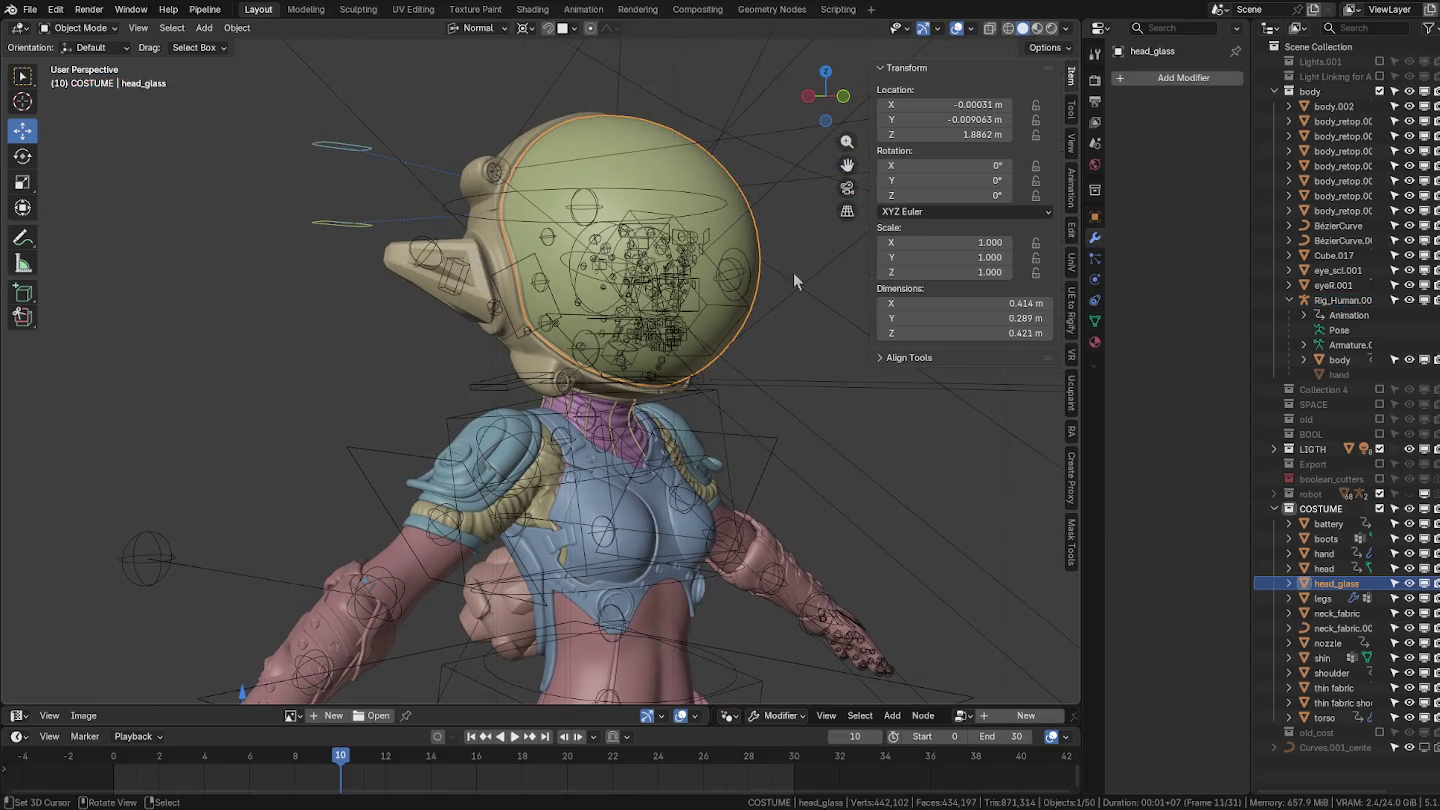
pyautogui.moveTo(769, 478)
pyautogui.mouseDown(button='middle')
pyautogui.moveTo(725, 310)
pyautogui.moveTo(636, 439)
pyautogui.moveTo(453, 337)
pyautogui.mouseUp(button='middle')
pyautogui.scroll(-3, 635, 439)
pyautogui.scroll(5, 452, 337)
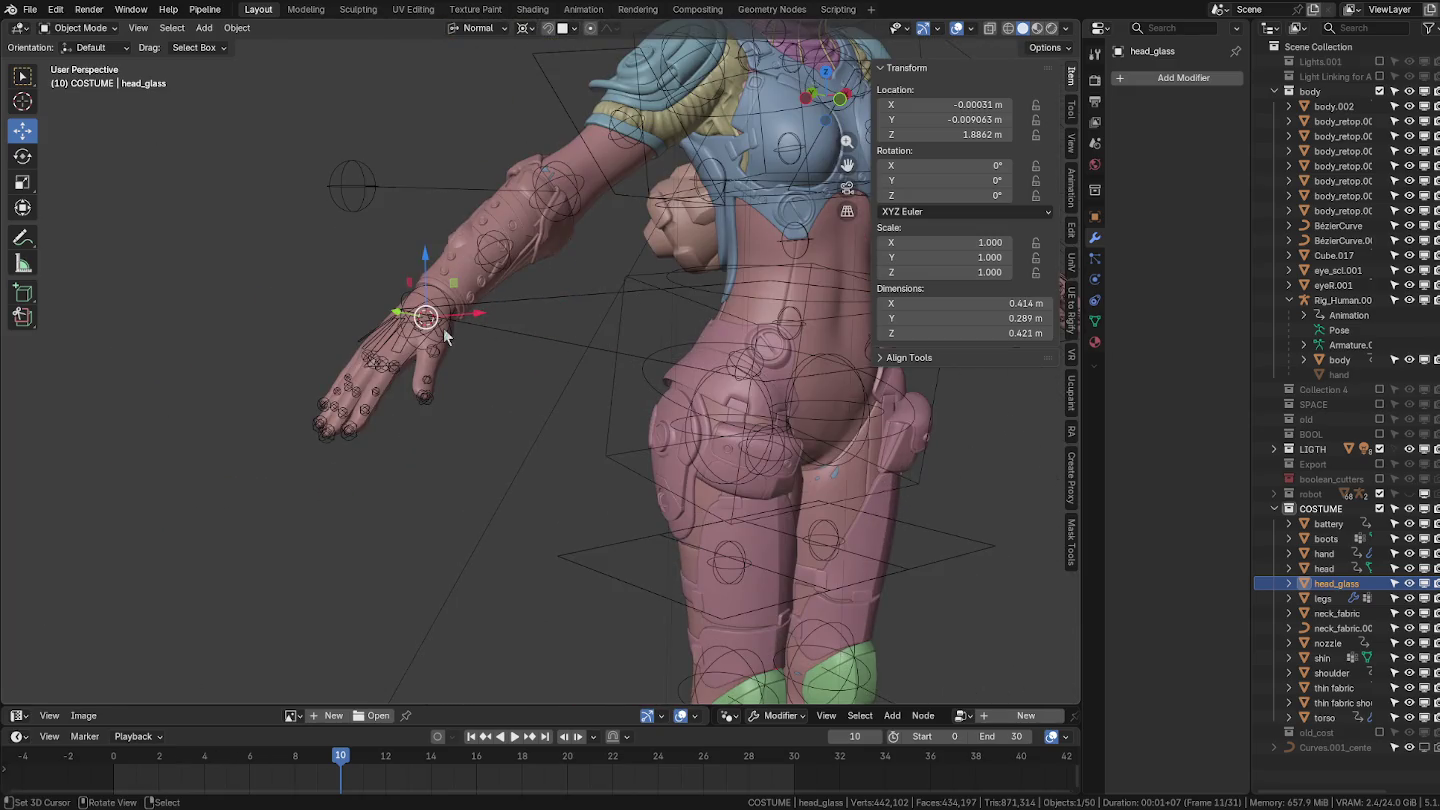
# Test-move the IK hand control again, cancel, and deselect the rig in Object Mode.
pyautogui.click(445, 329)
pyautogui.hotkey('ctrl', 'Tab')
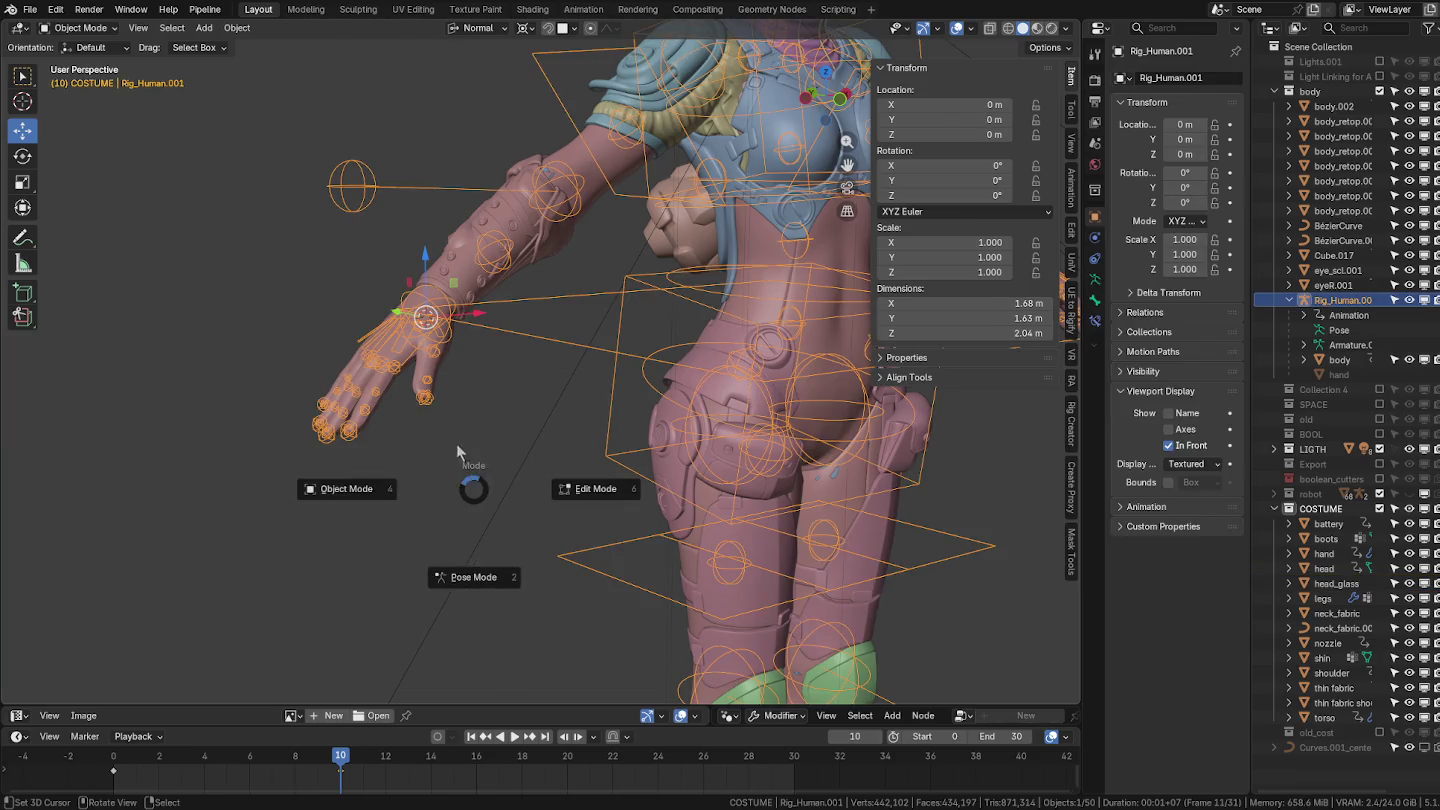
pyautogui.click(505, 556)
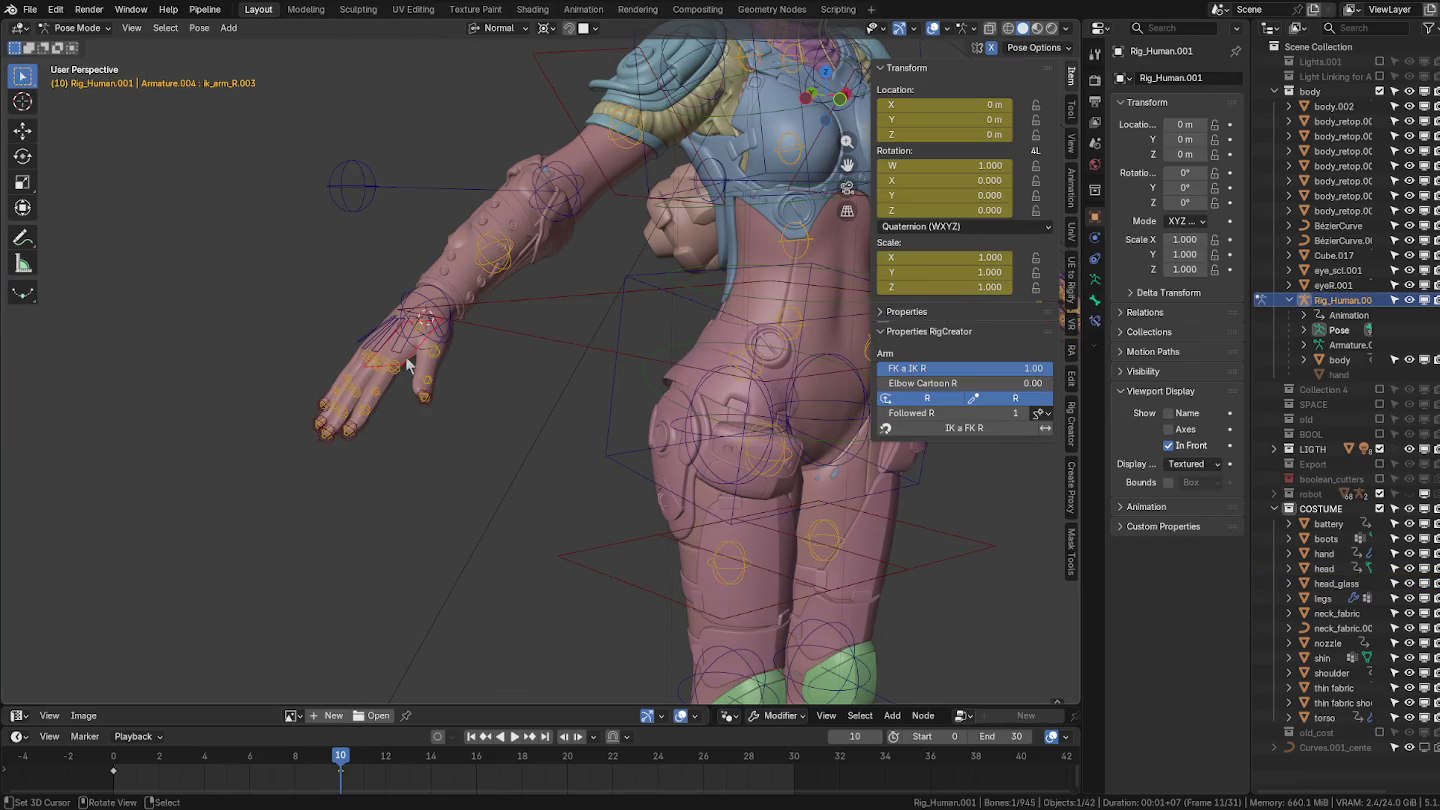
pyautogui.scroll(2, 411, 362)
pyautogui.moveTo(418, 360)
pyautogui.mouseDown(button='middle')
pyautogui.moveTo(536, 347)
pyautogui.moveTo(419, 401)
pyautogui.mouseUp(button='middle')
pyautogui.scroll(-3, 420, 392)
pyautogui.press('g')
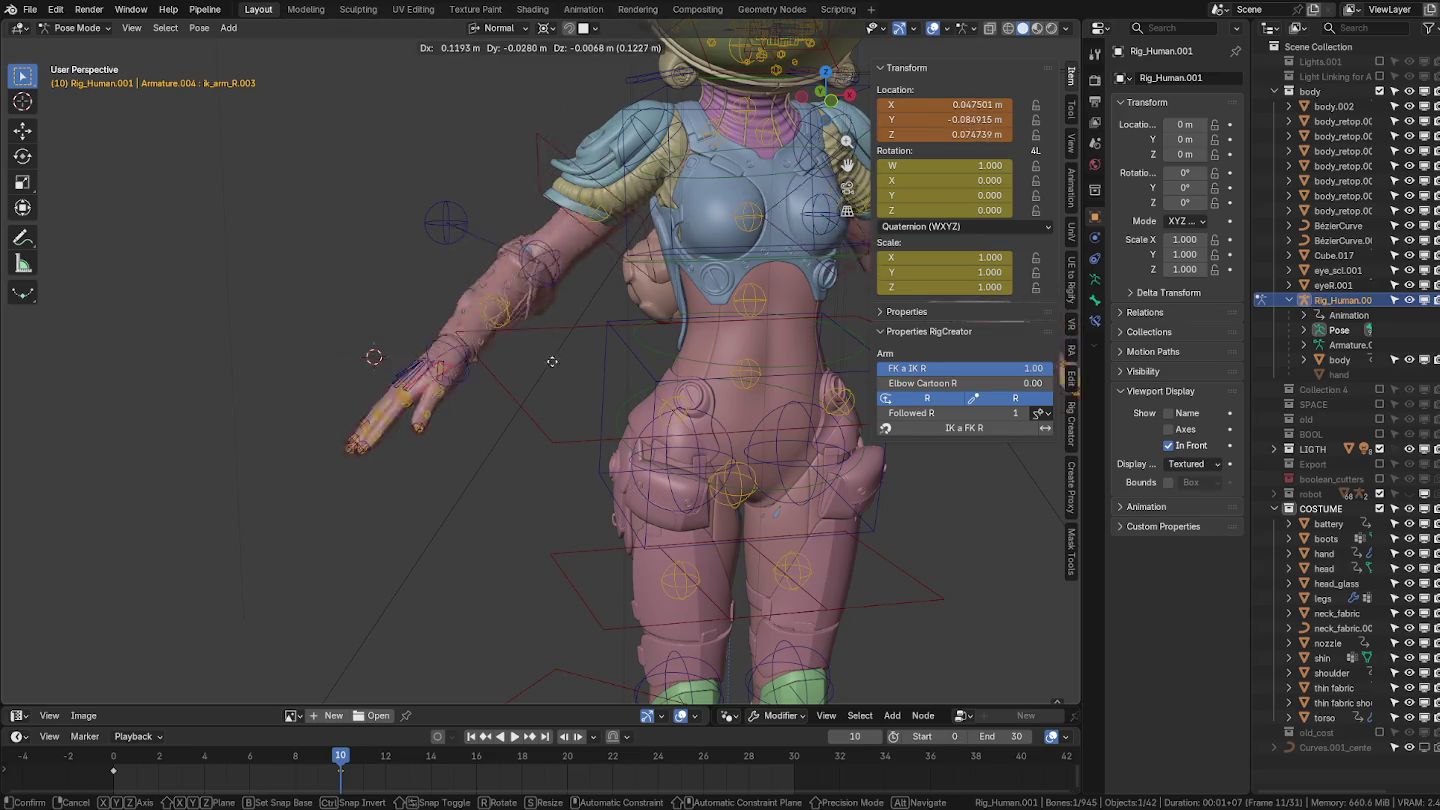
pyautogui.press('Escape')
pyautogui.moveTo(498, 365)
pyautogui.mouseDown(button='middle')
pyautogui.moveTo(571, 348)
pyautogui.moveTo(464, 320)
pyautogui.mouseUp(button='middle')
pyautogui.hotkey('ctrl', 'Tab')
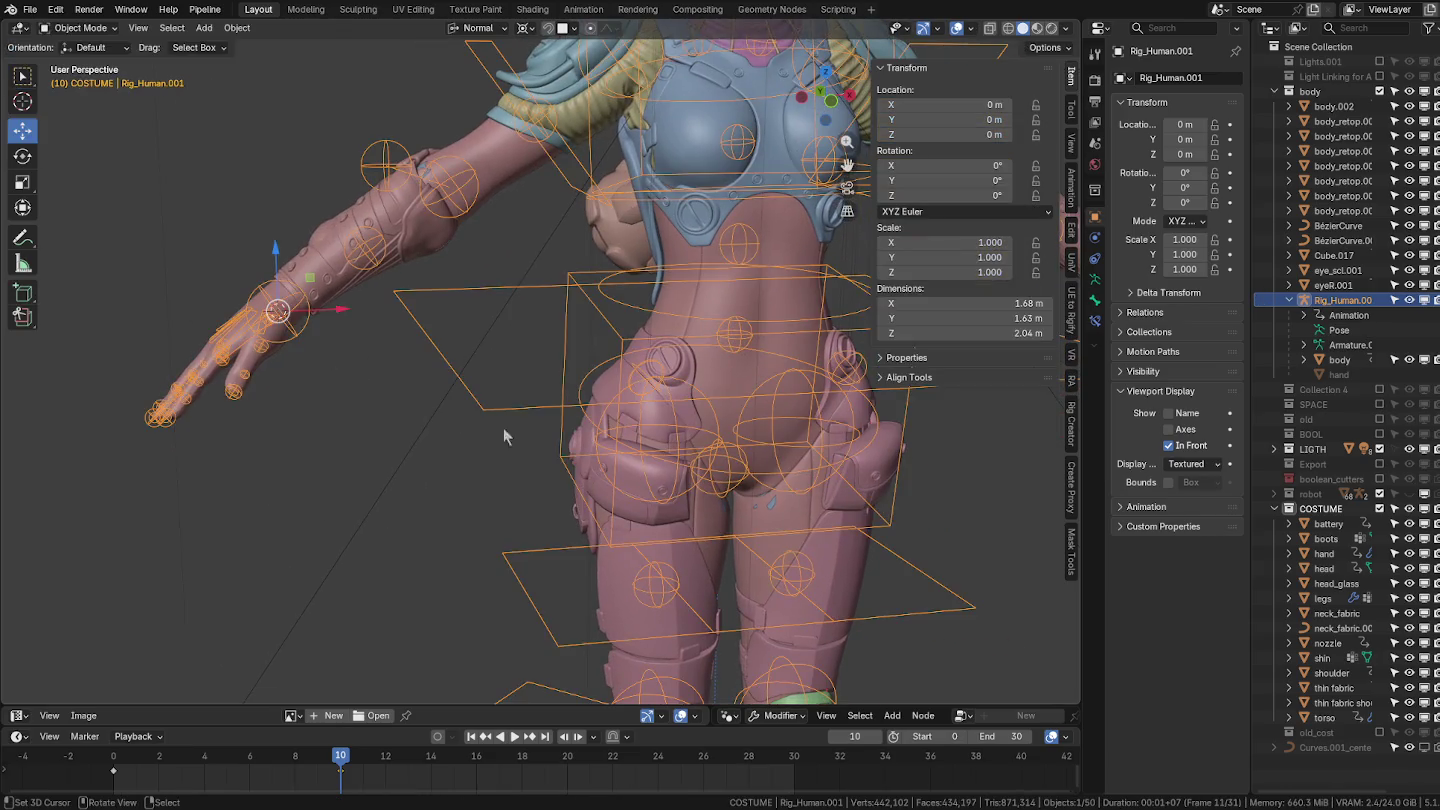
pyautogui.keyDown('shift'); pyautogui.moveTo(600, 494); pyautogui.dragTo(648, 424, button='middle'); pyautogui.keyUp('shift')
pyautogui.click(648, 425)
# Select the boots, shin, legs and thin fabric, orbiting around the leg.
pyautogui.click(645, 442)
pyautogui.scroll(5, 555, 452)
pyautogui.click(555, 452)
pyautogui.keyDown('shift'); pyautogui.click(562, 395); pyautogui.keyUp('shift')
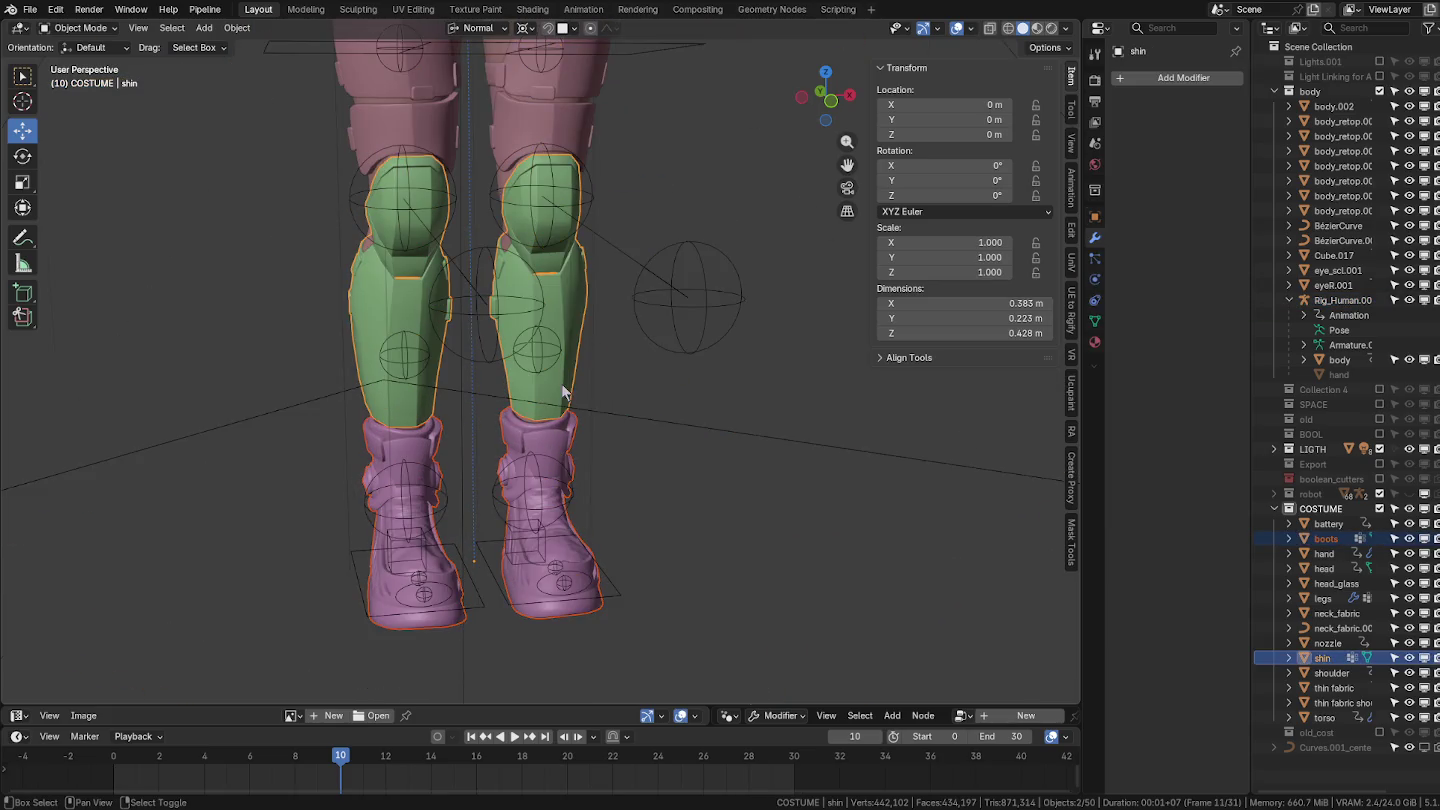
pyautogui.keyDown('shift'); pyautogui.click(563, 169); pyautogui.keyUp('shift')
pyautogui.moveTo(563, 169)
pyautogui.mouseDown(button='middle')
pyautogui.moveTo(610, 168)
pyautogui.moveTo(536, 340)
pyautogui.mouseUp(button='middle')
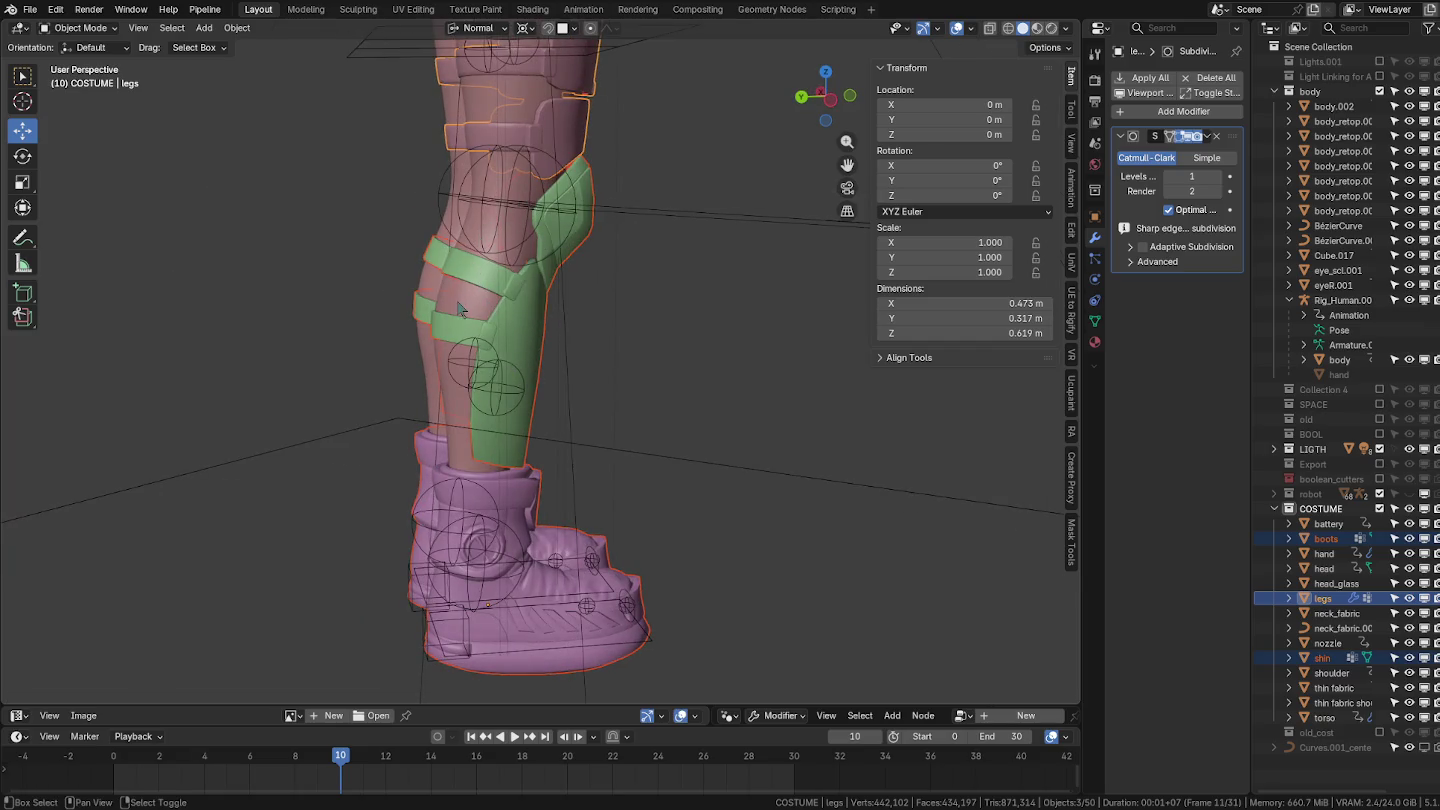
pyautogui.keyDown('shift'); pyautogui.click(462, 302); pyautogui.keyUp('shift')
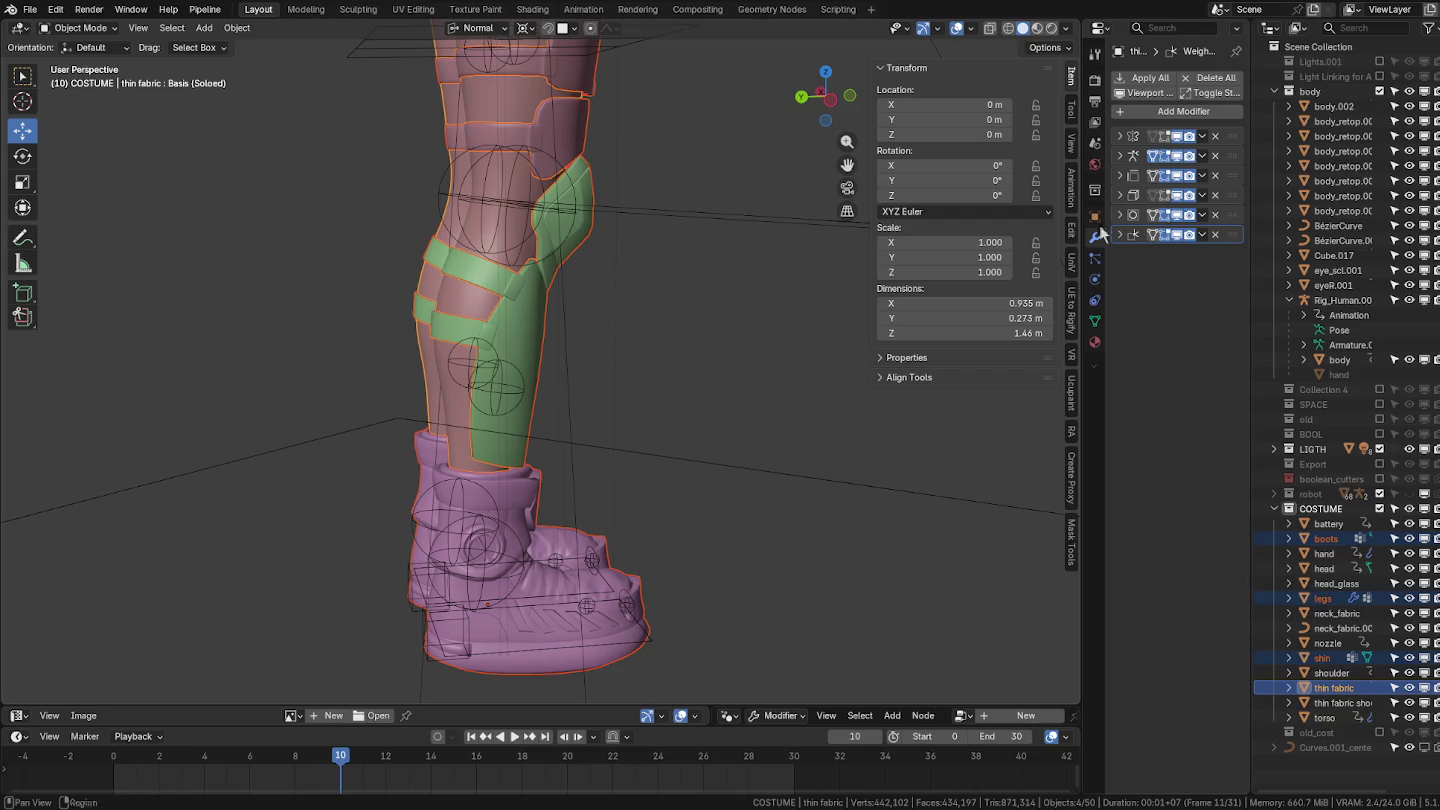
pyautogui.moveTo(699, 340); pyautogui.dragTo(572, 527, button='middle')
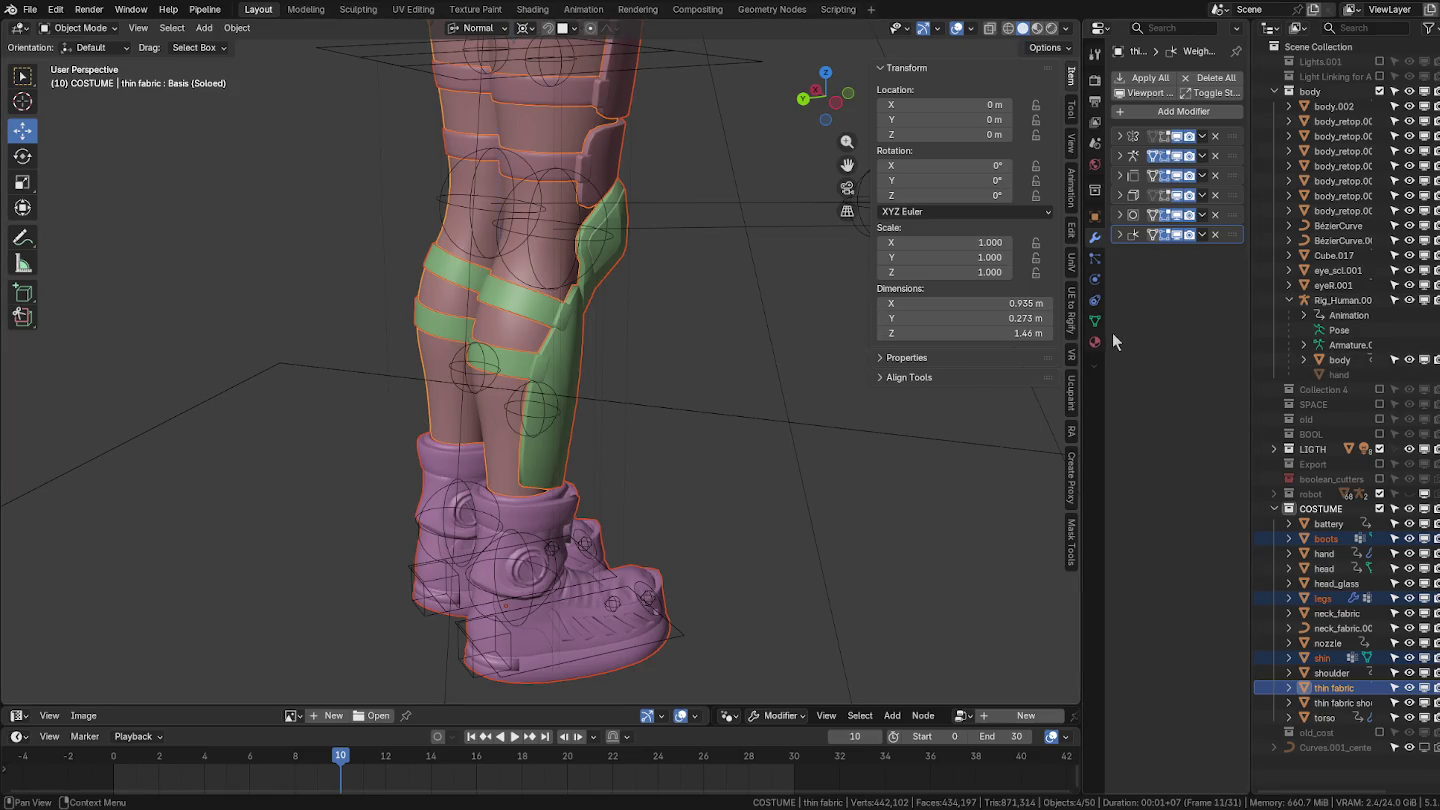
# Expand the Armature modifier settings and test-move the right foot IK bone.
pyautogui.click(1120, 156)
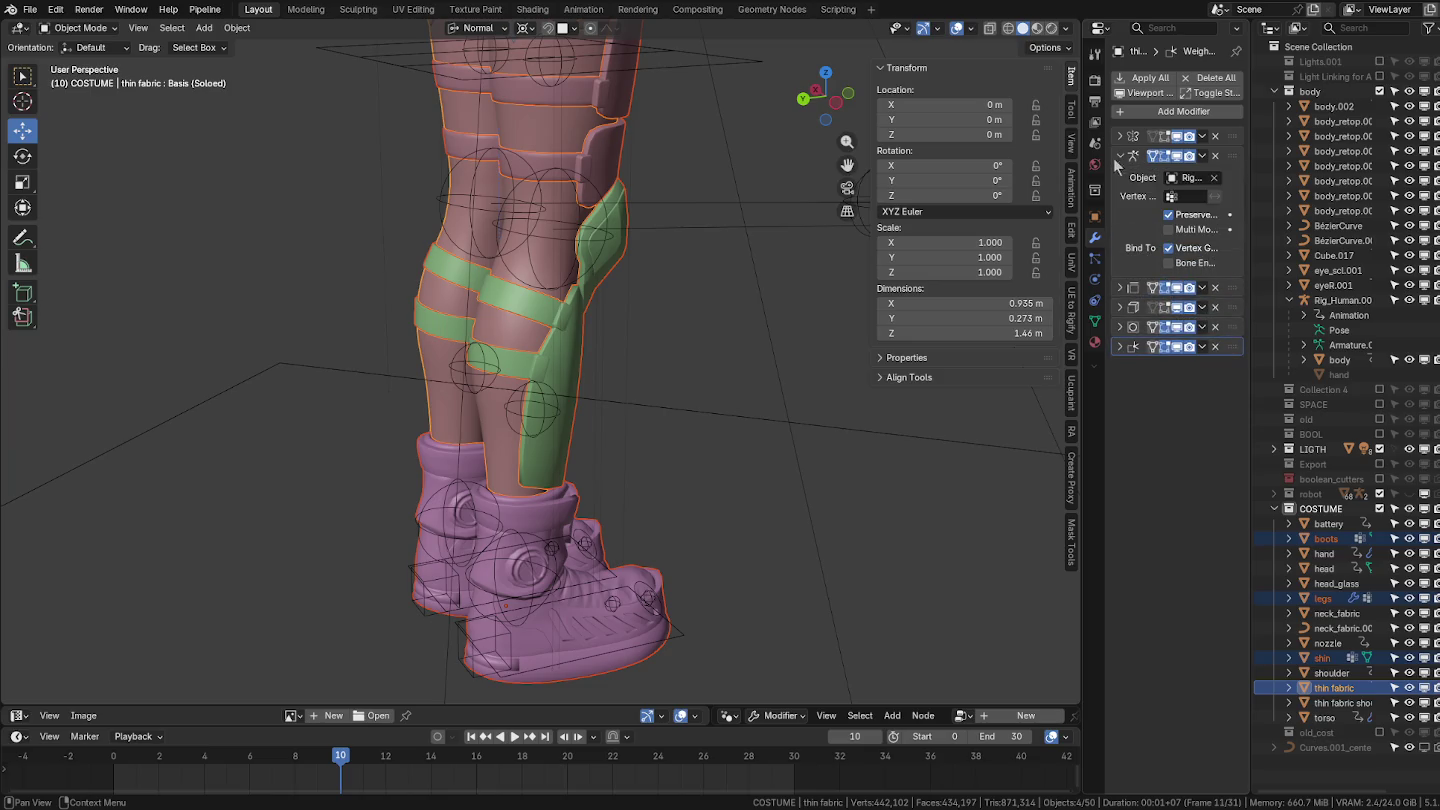
pyautogui.click(636, 228)
pyautogui.hotkey('ctrl', 'Tab')
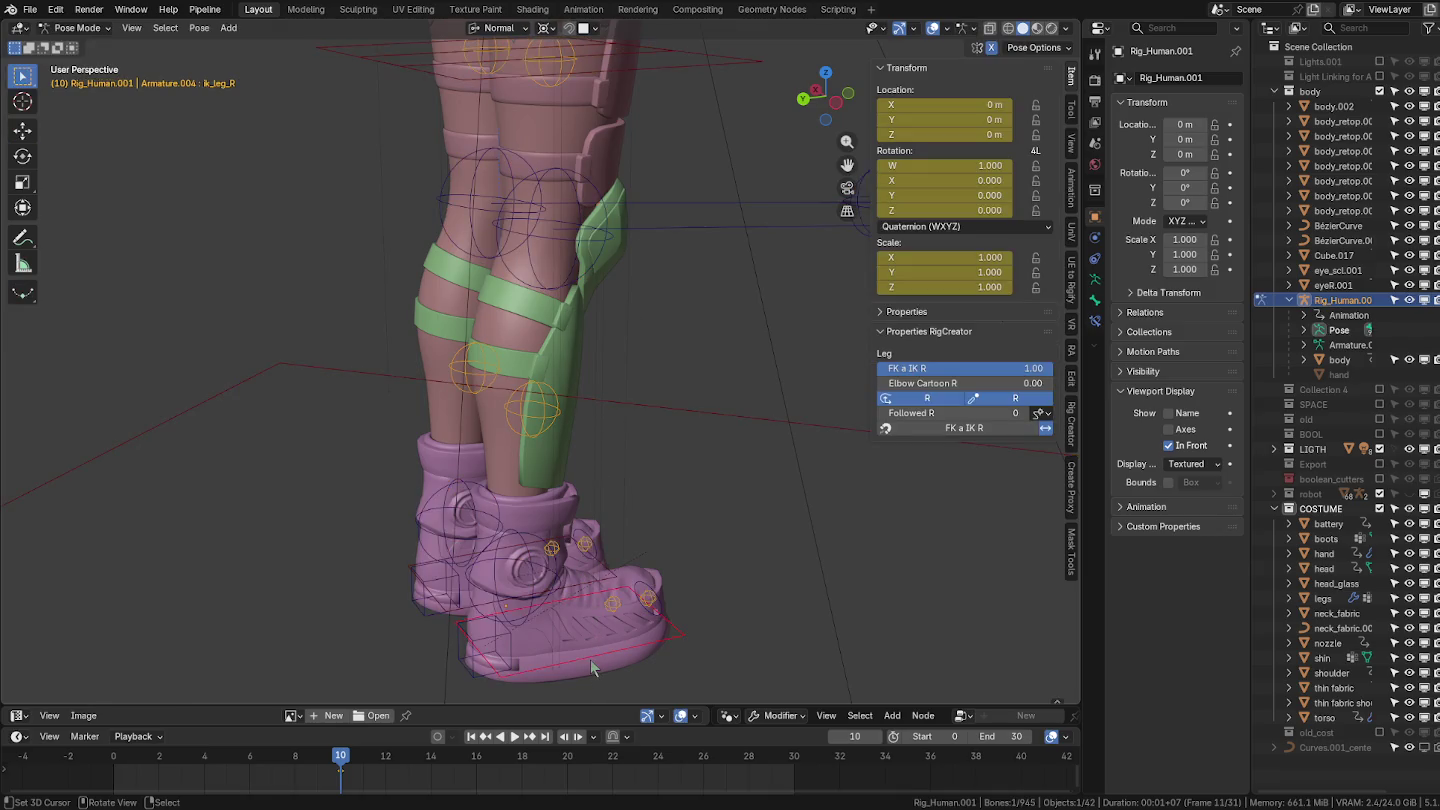
pyautogui.press('g')
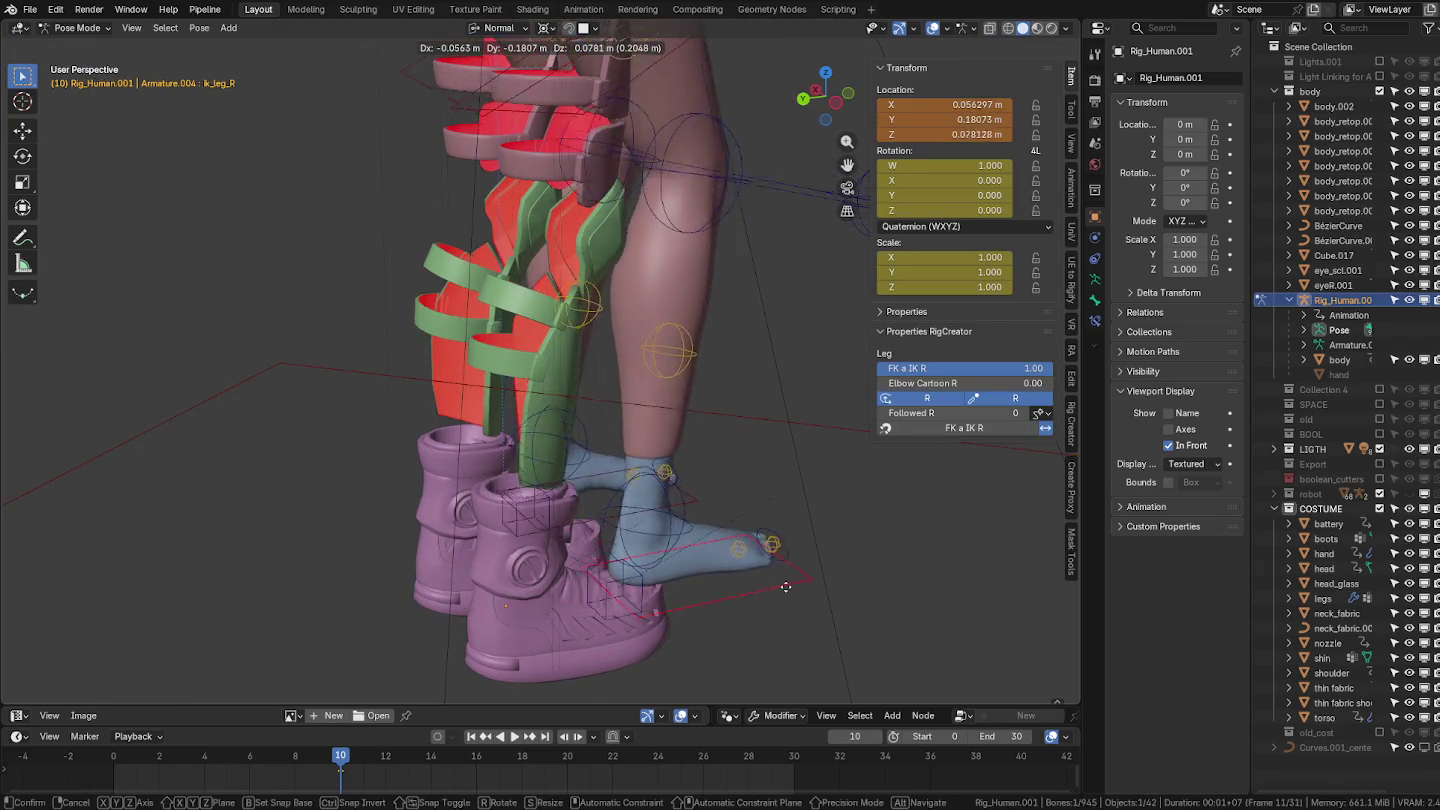
pyautogui.press('Escape')
pyautogui.hotkey('ctrl', 'Tab')
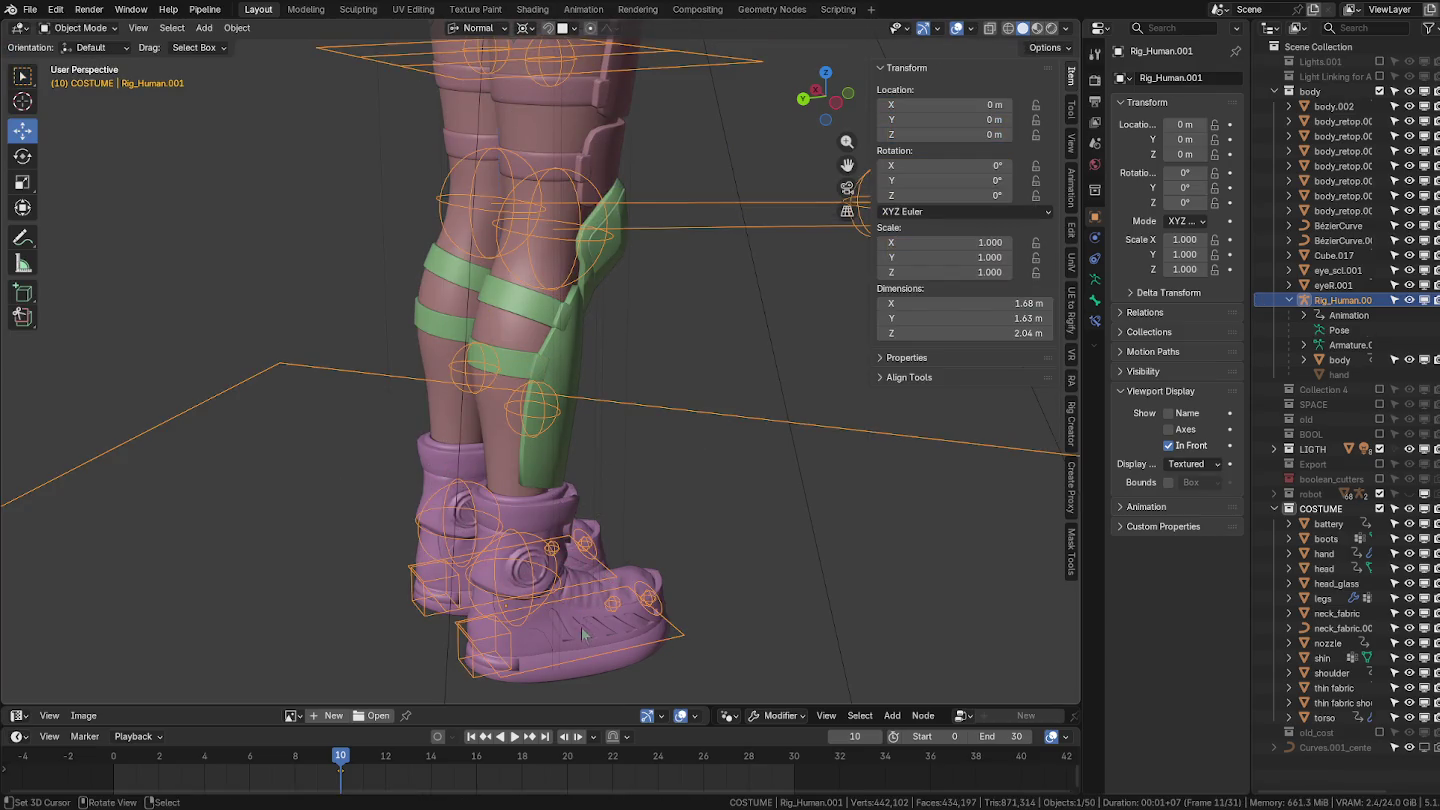
# Select boots, shin guard and leg armour, then make body the active object.
pyautogui.click(585, 632)
pyautogui.keyDown('shift'); pyautogui.click(556, 442); pyautogui.keyUp('shift')
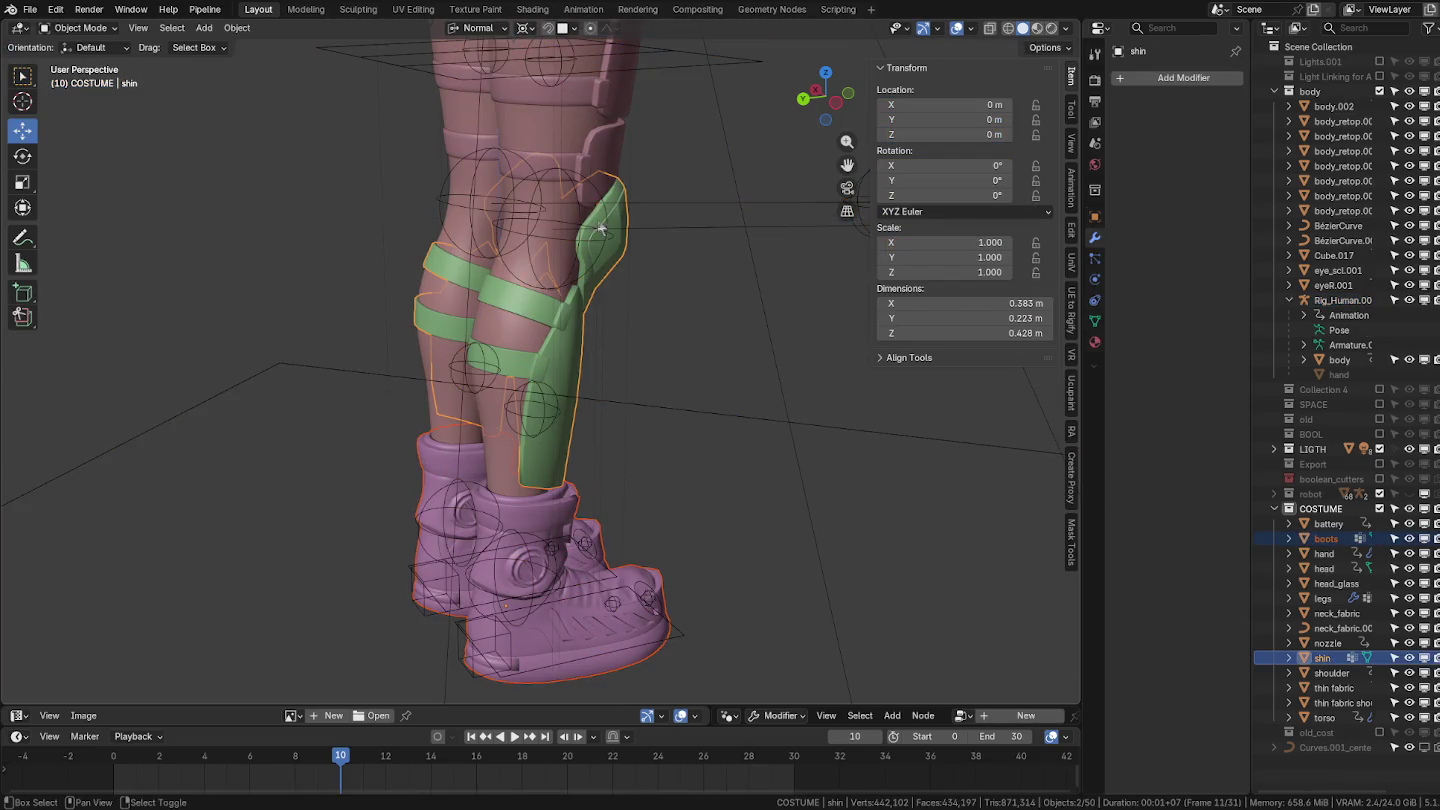
pyautogui.keyDown('shift'); pyautogui.click(607, 171); pyautogui.keyUp('shift')
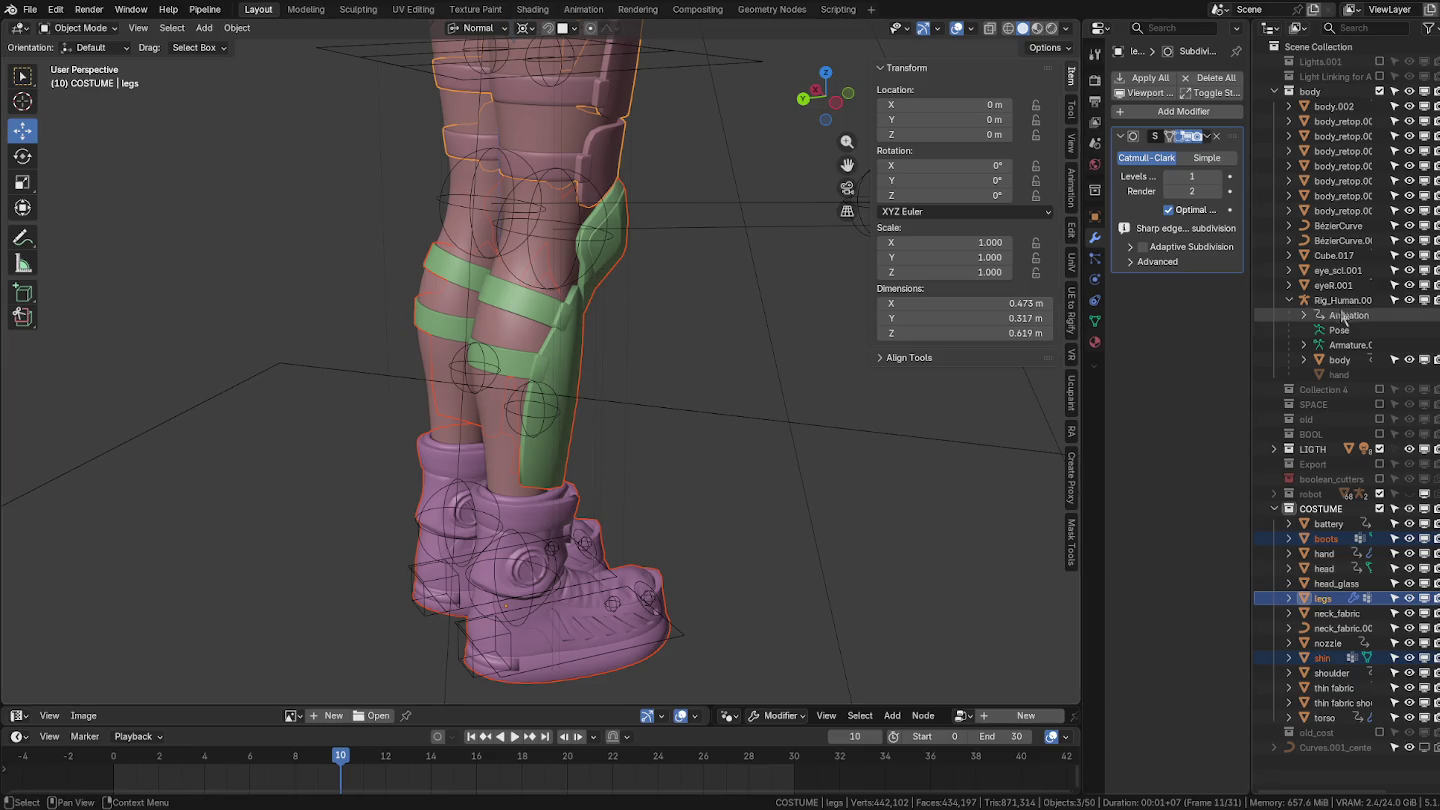
pyautogui.press('g')
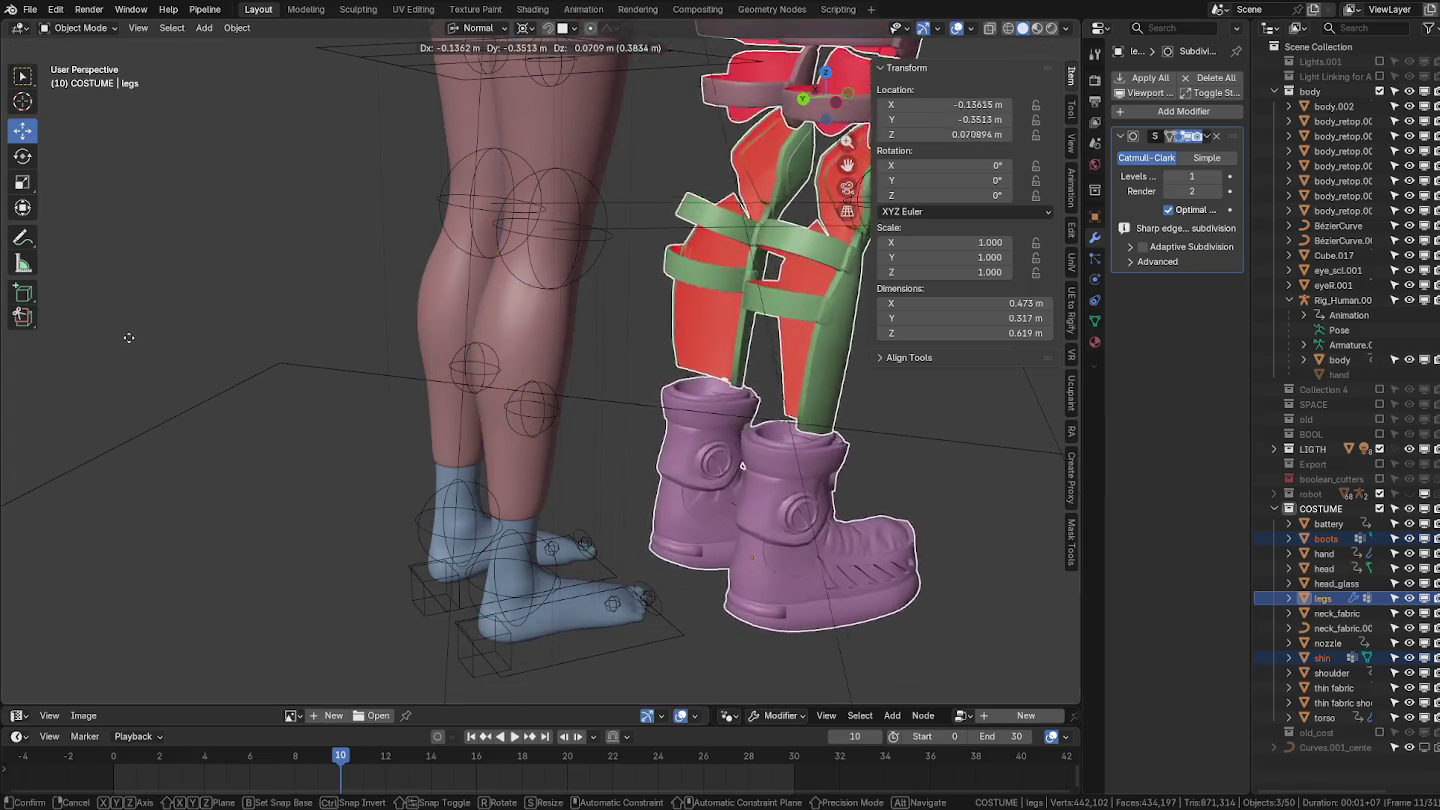
pyautogui.press('Escape')
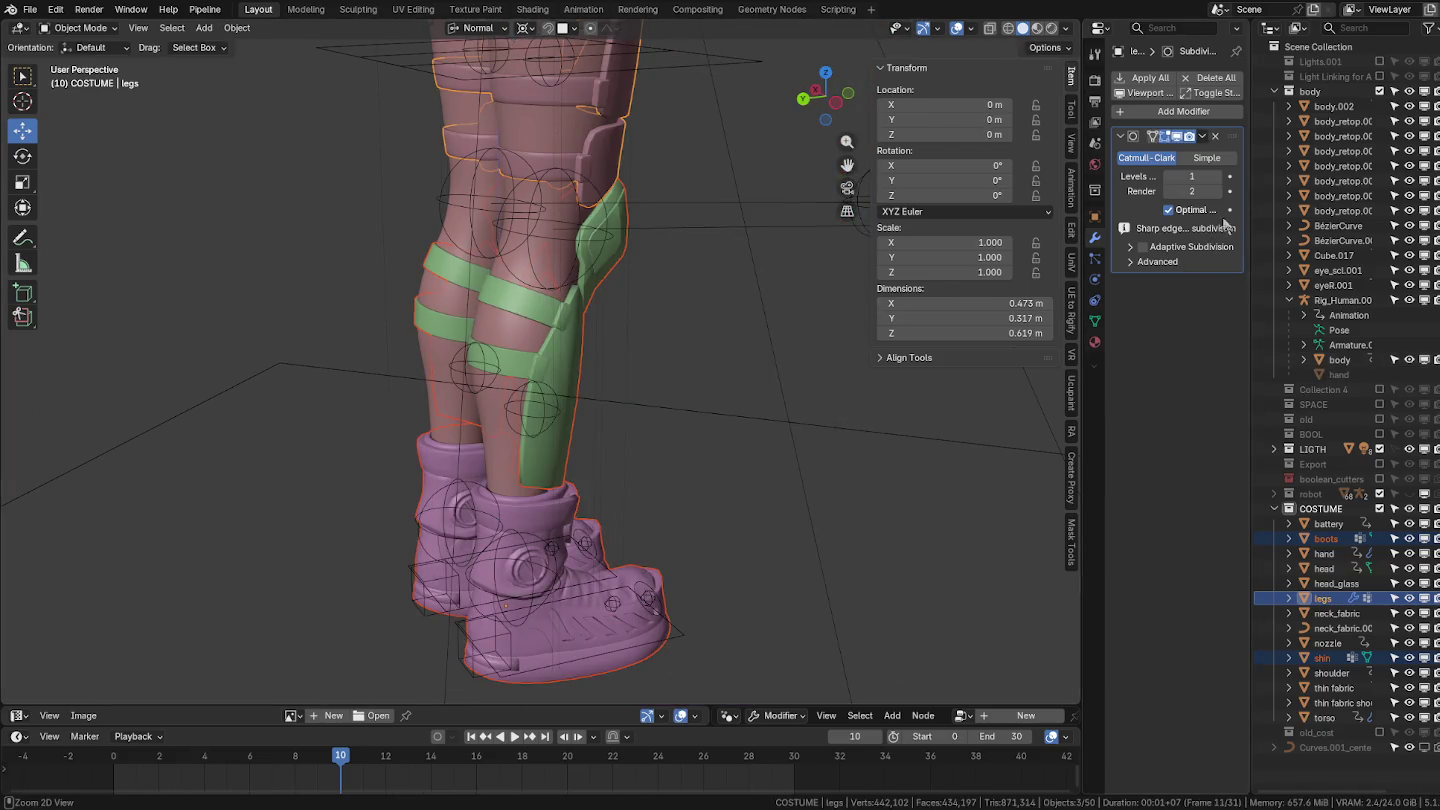
pyautogui.keyDown('ctrl'); pyautogui.click(1337, 360); pyautogui.keyUp('ctrl')
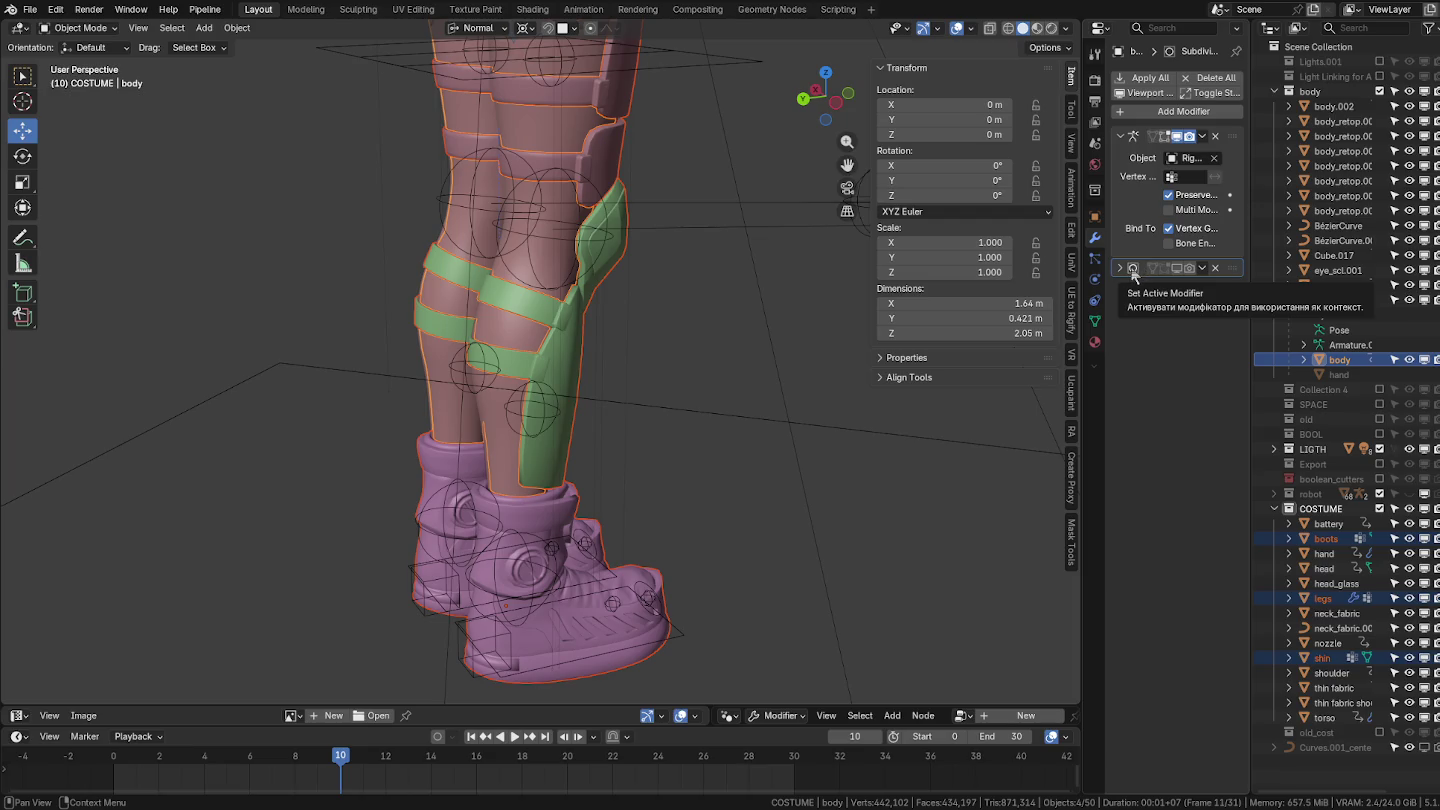
pyautogui.click(238, 28)
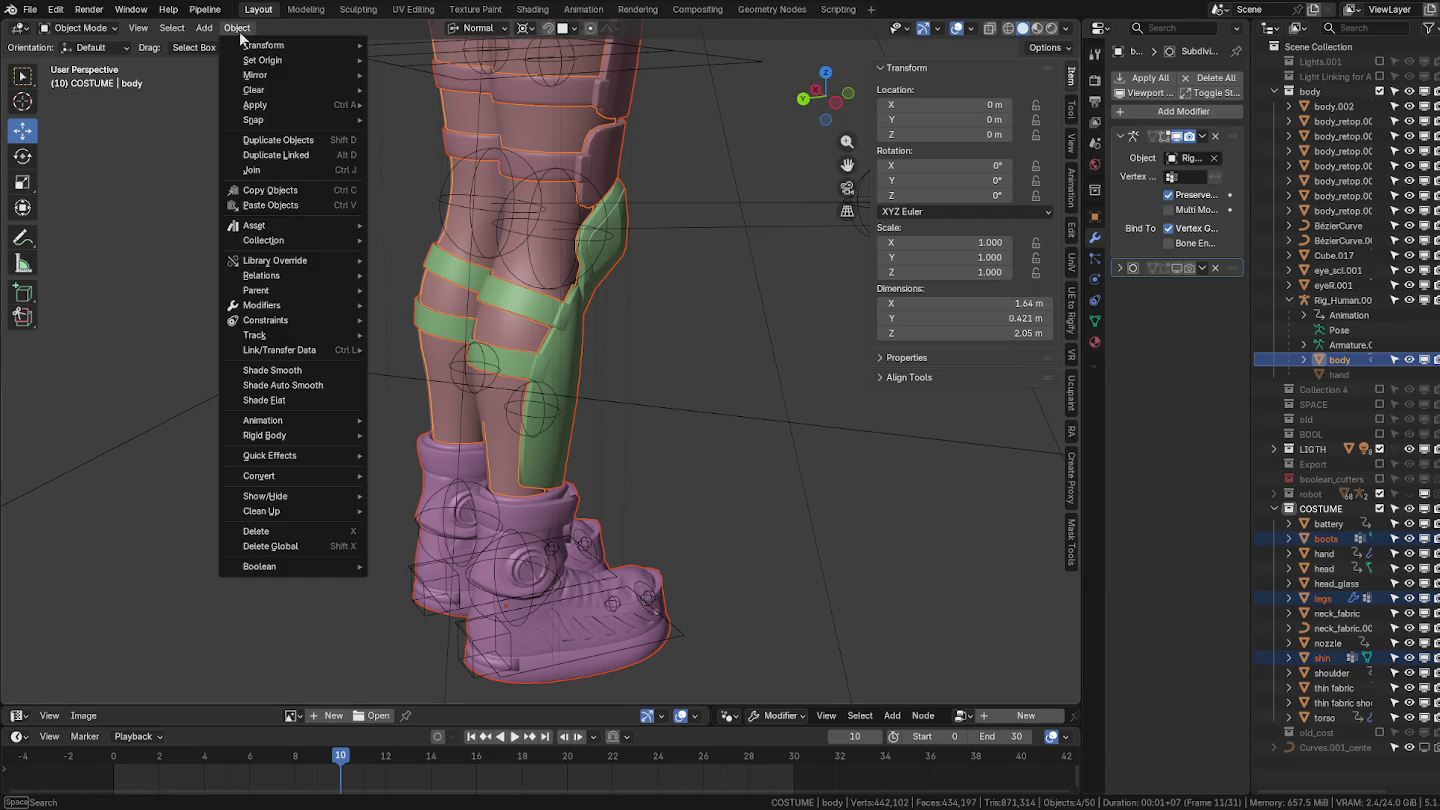
pyautogui.moveTo(279, 350)
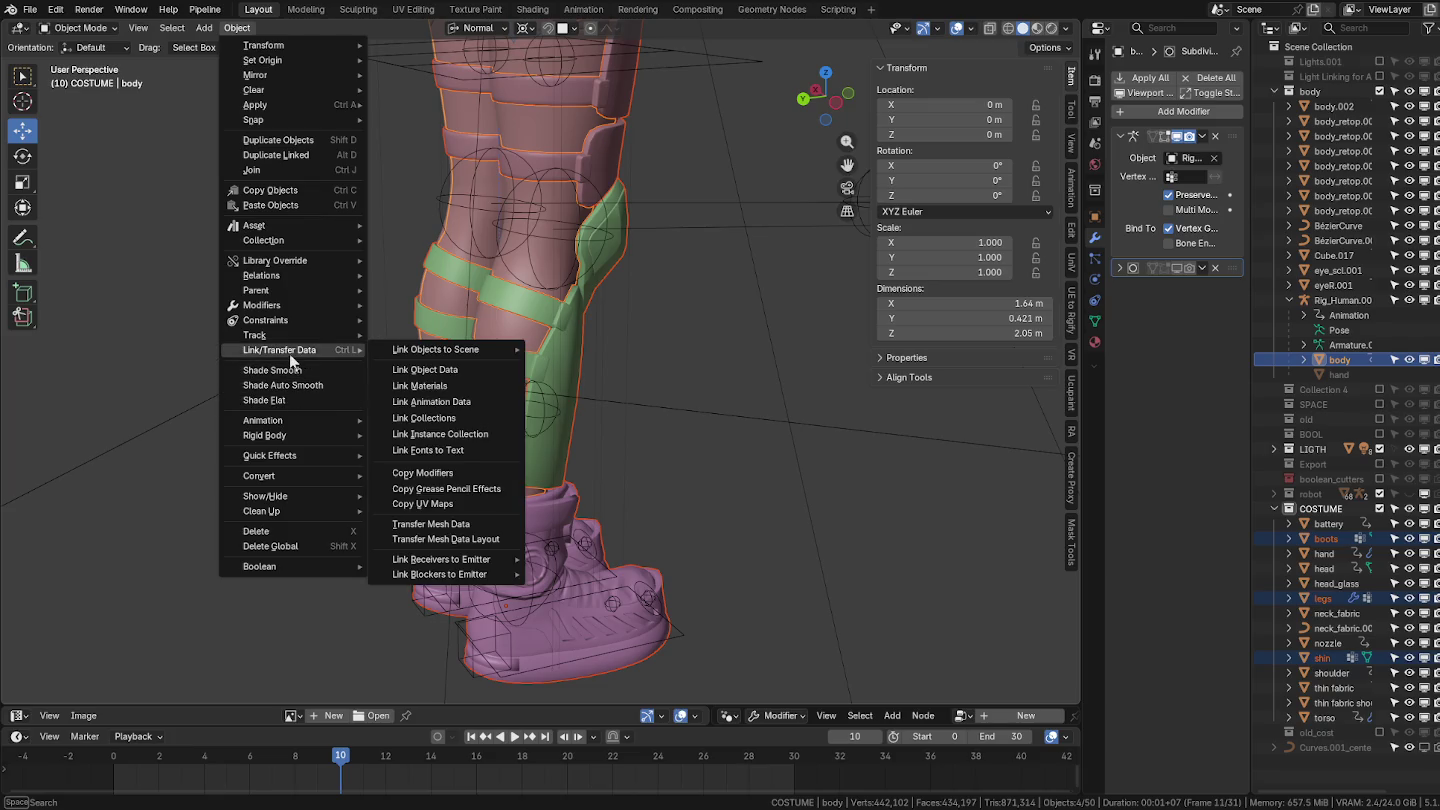
# Transfer the body's vertex groups to the selected pieces via Transfer Mesh Data.
pyautogui.click(451, 524)
pyautogui.click(452, 527)
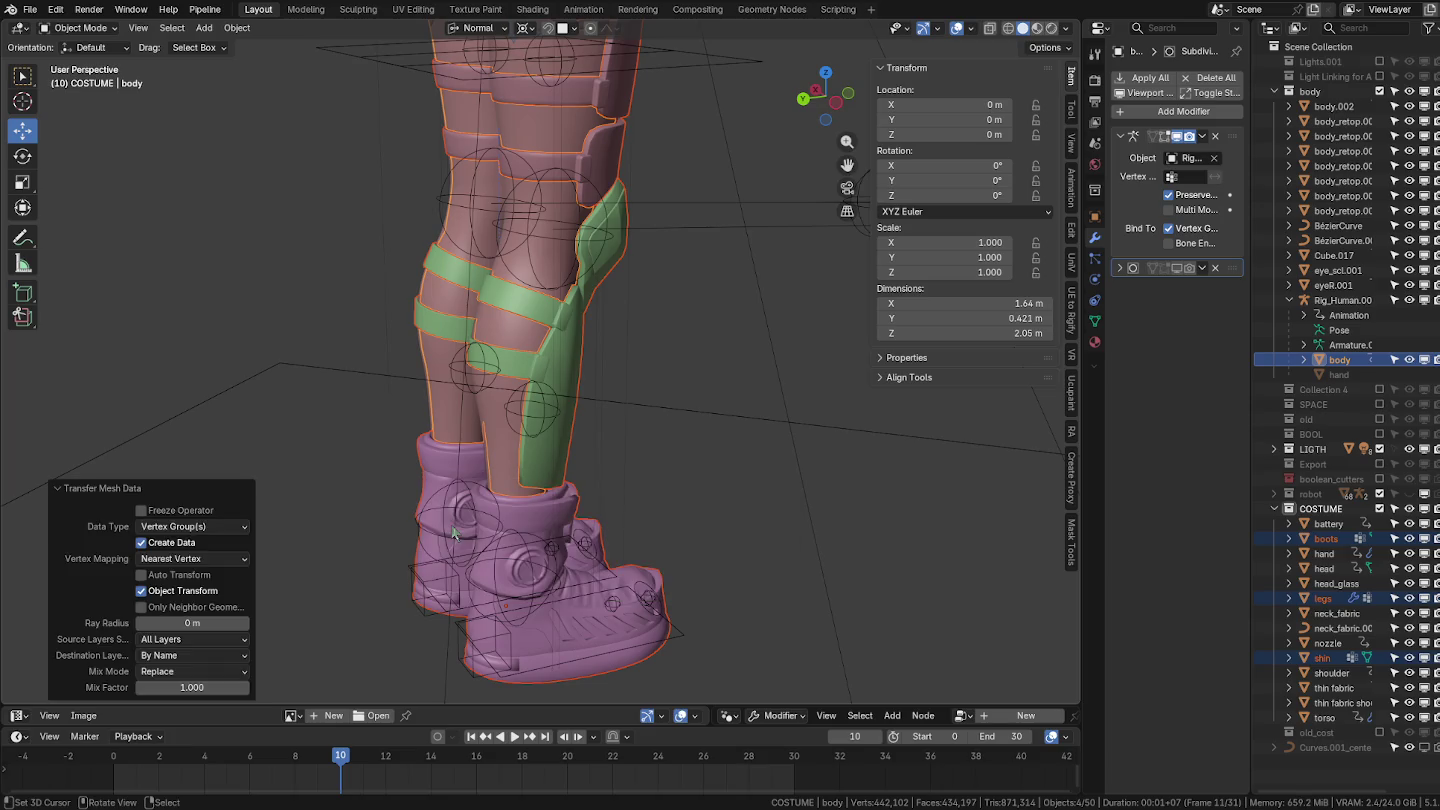
pyautogui.click(1097, 319)
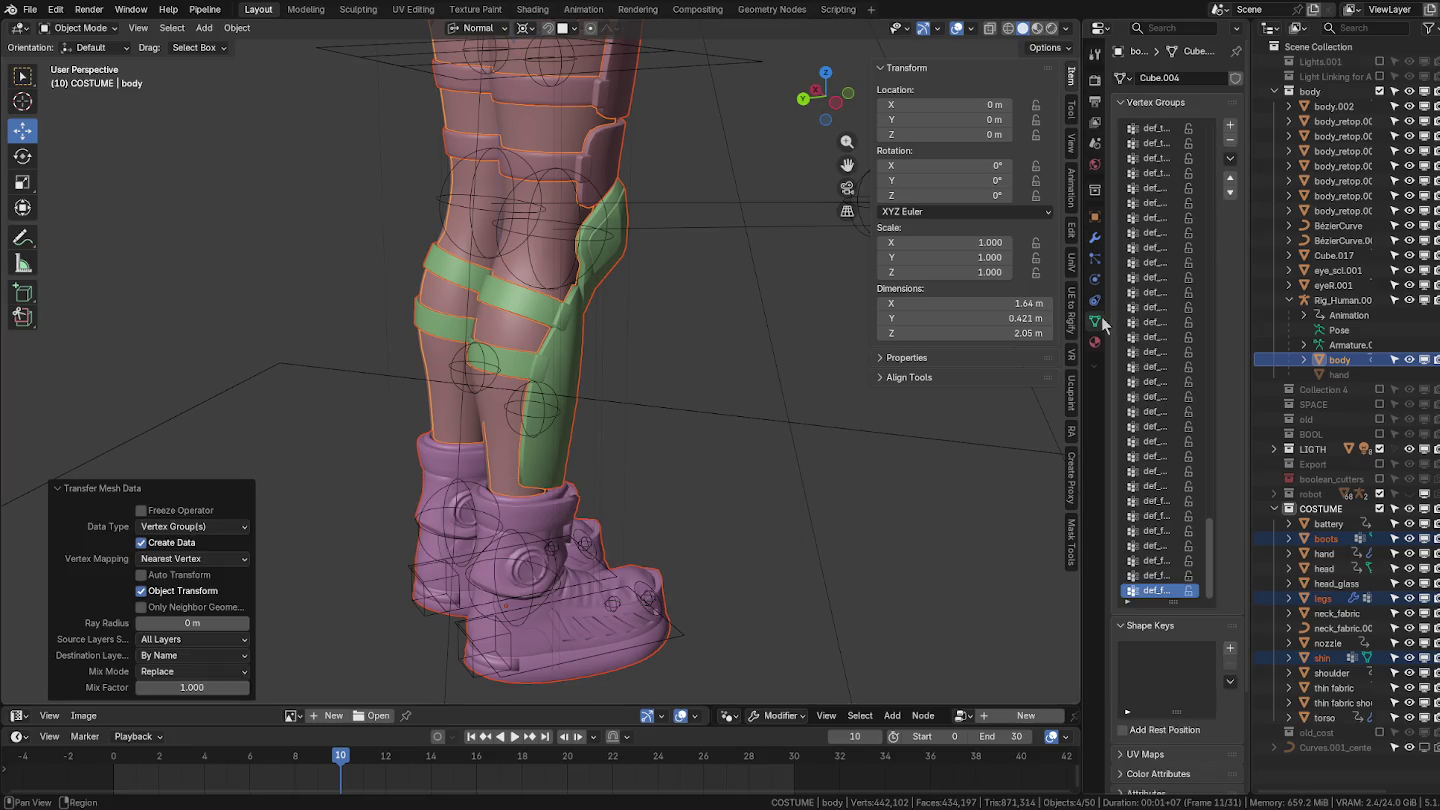
pyautogui.moveTo(1249, 364); pyautogui.dragTo(1364, 400)
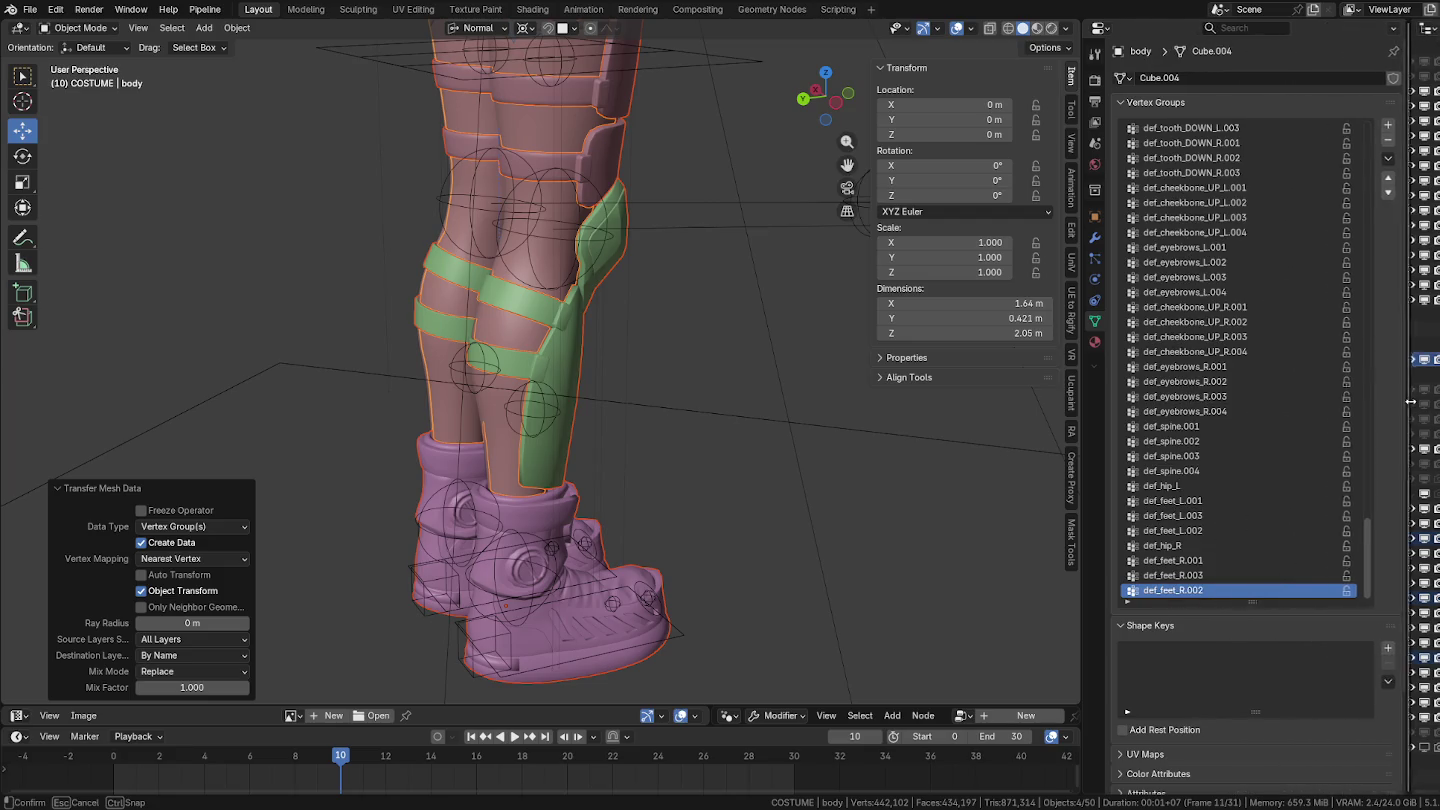
pyautogui.moveTo(1324, 545); pyautogui.dragTo(1292, 414)
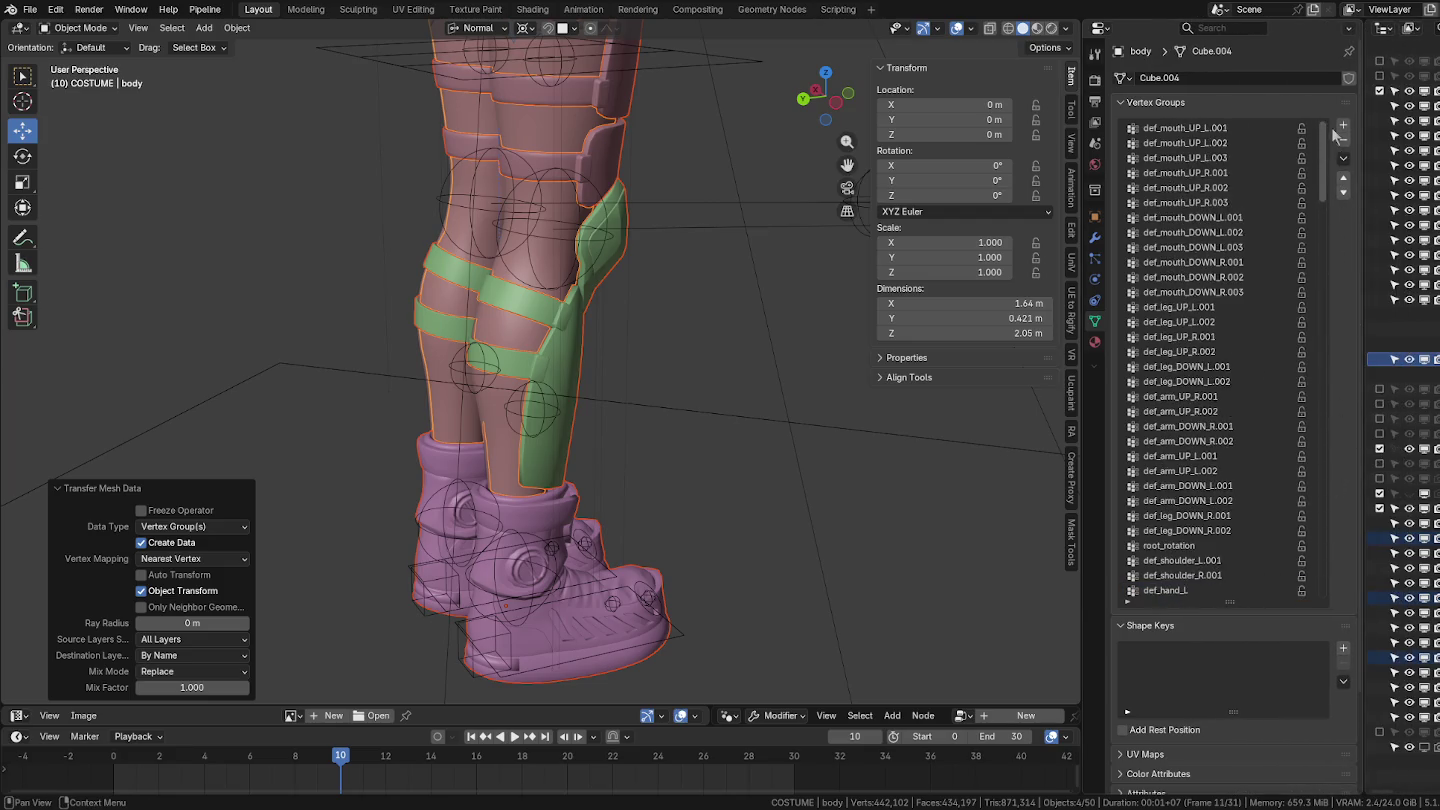
# Check the shin guard's and boots' transferred def_ vertex groups in the list.
pyautogui.click(578, 371)
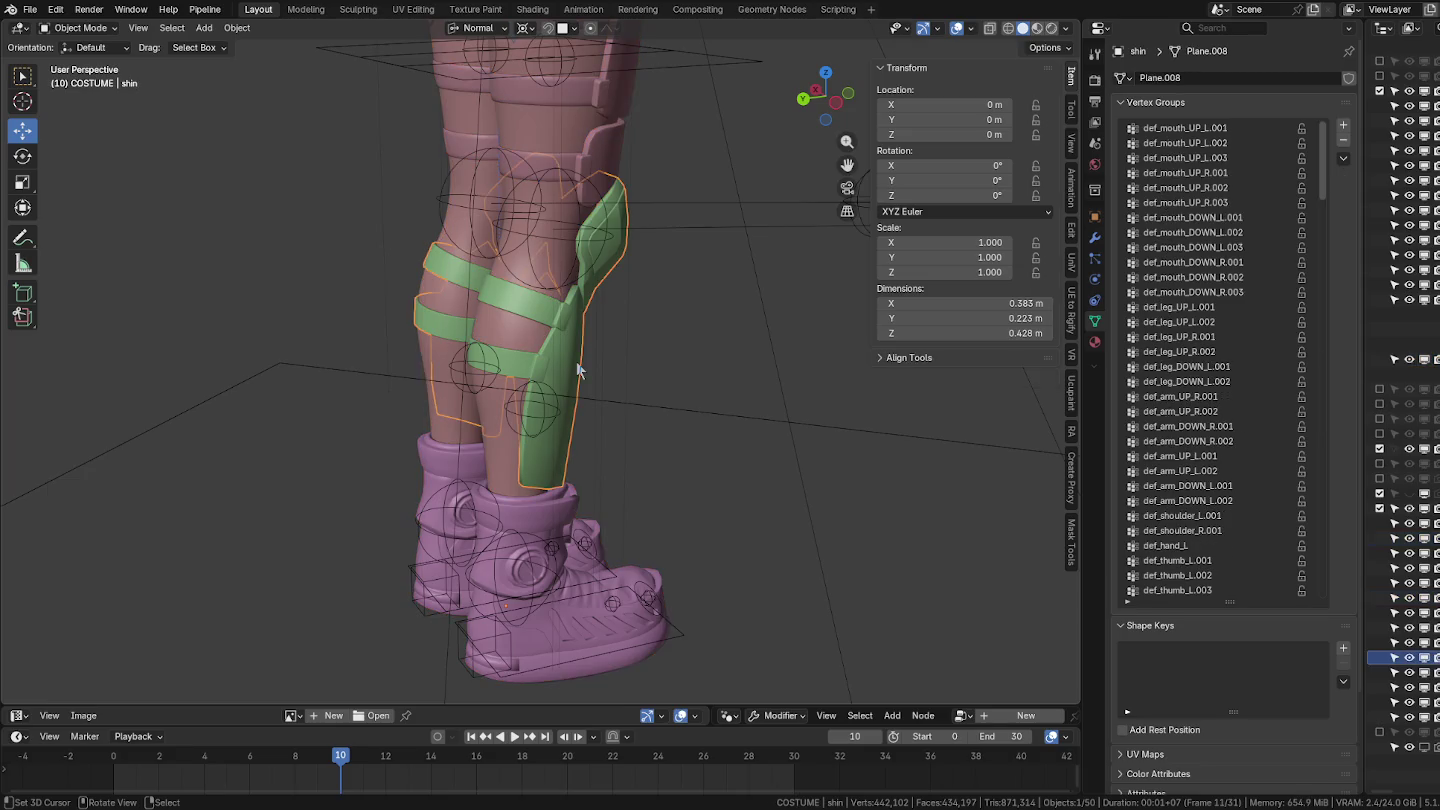
pyautogui.moveTo(1323, 165); pyautogui.dragTo(1303, 585)
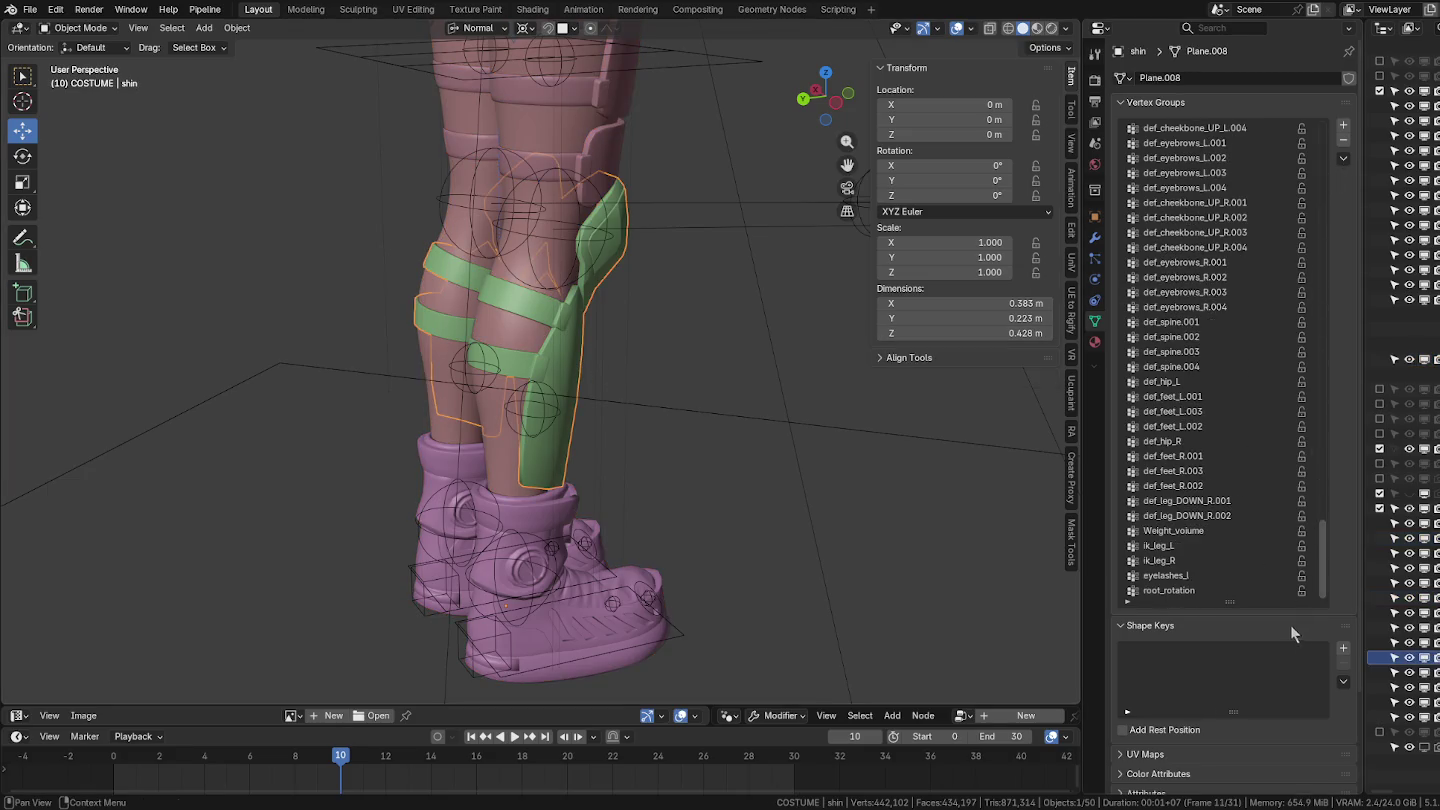
pyautogui.click(531, 575)
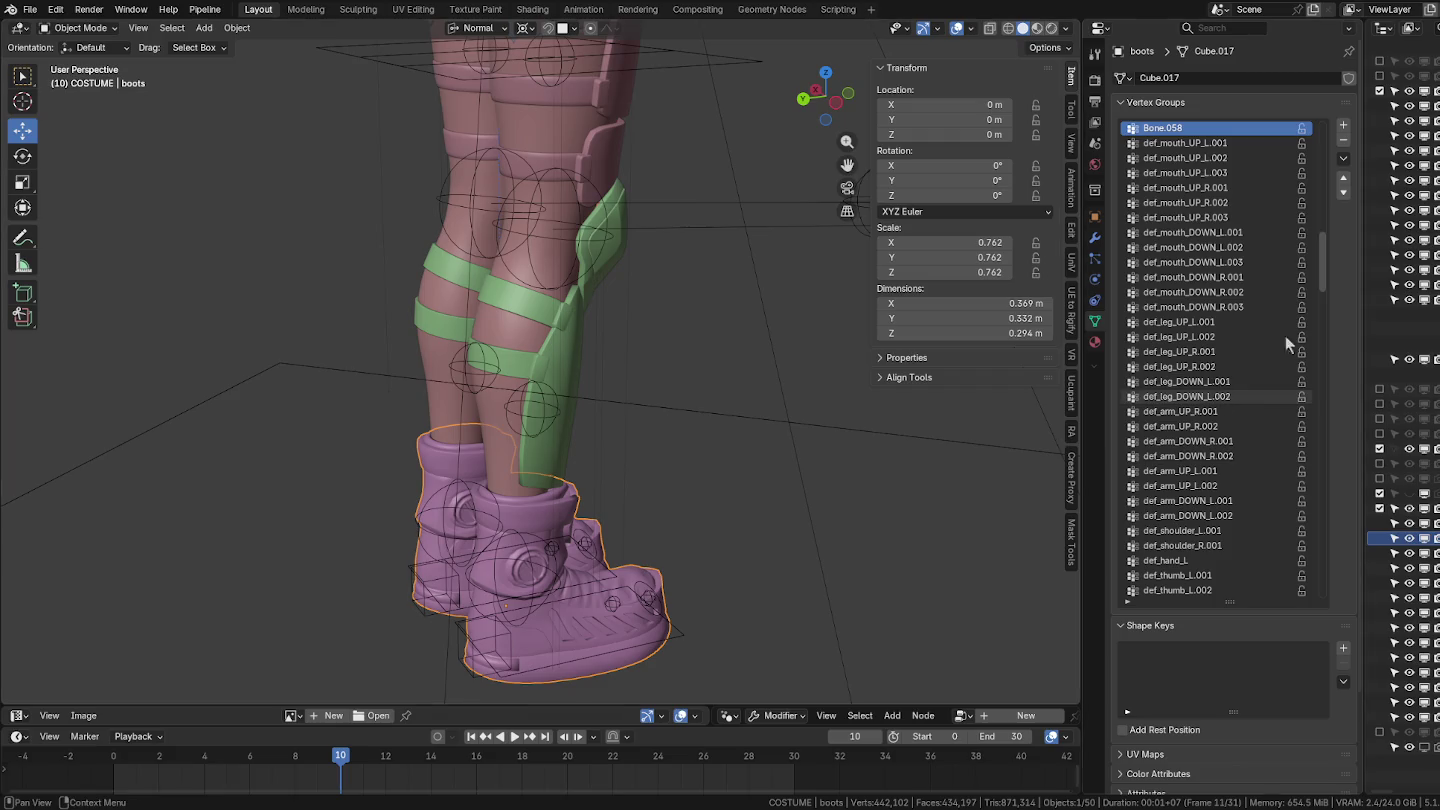
pyautogui.moveTo(1326, 245); pyautogui.dragTo(1322, 282)
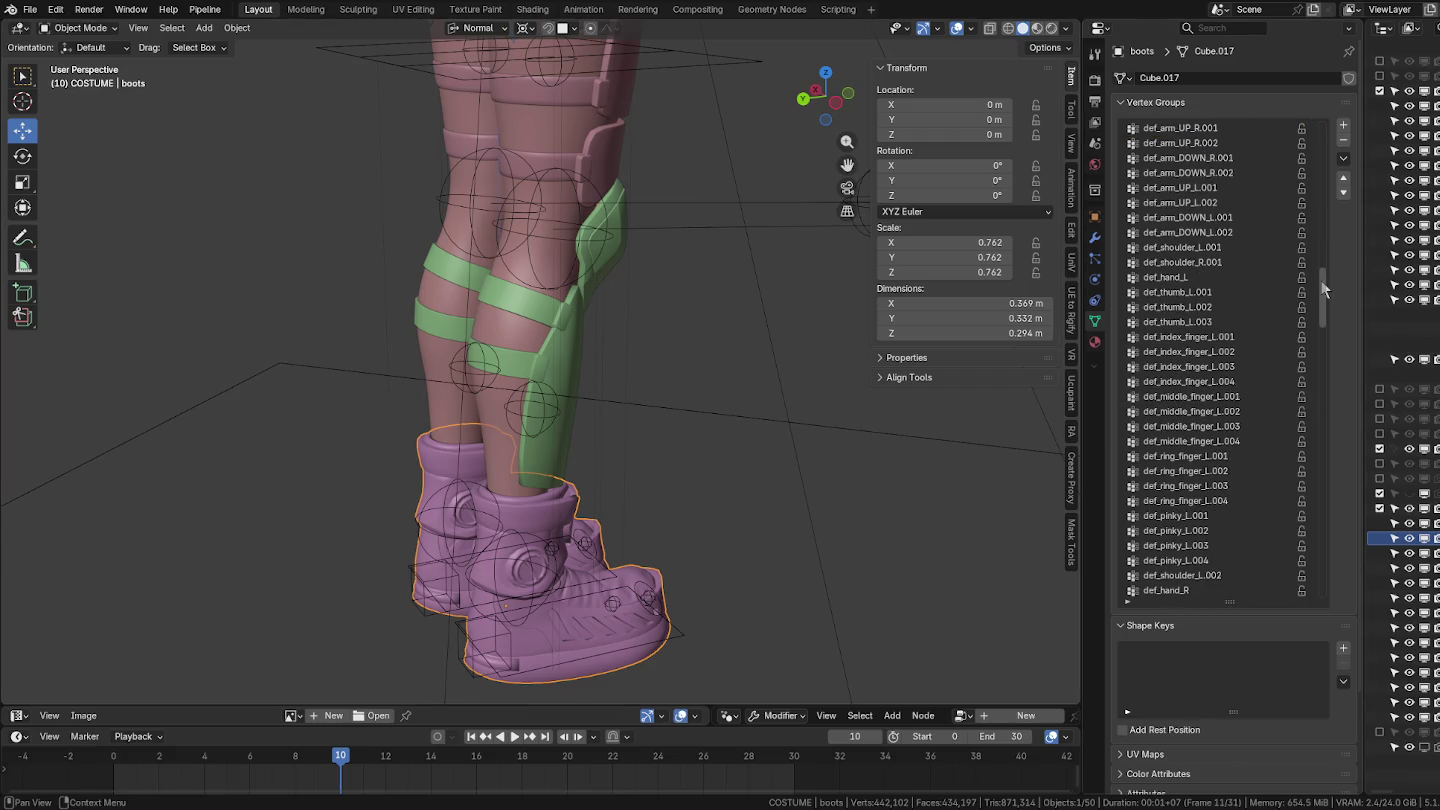
pyautogui.moveTo(1325, 290); pyautogui.dragTo(1324, 146)
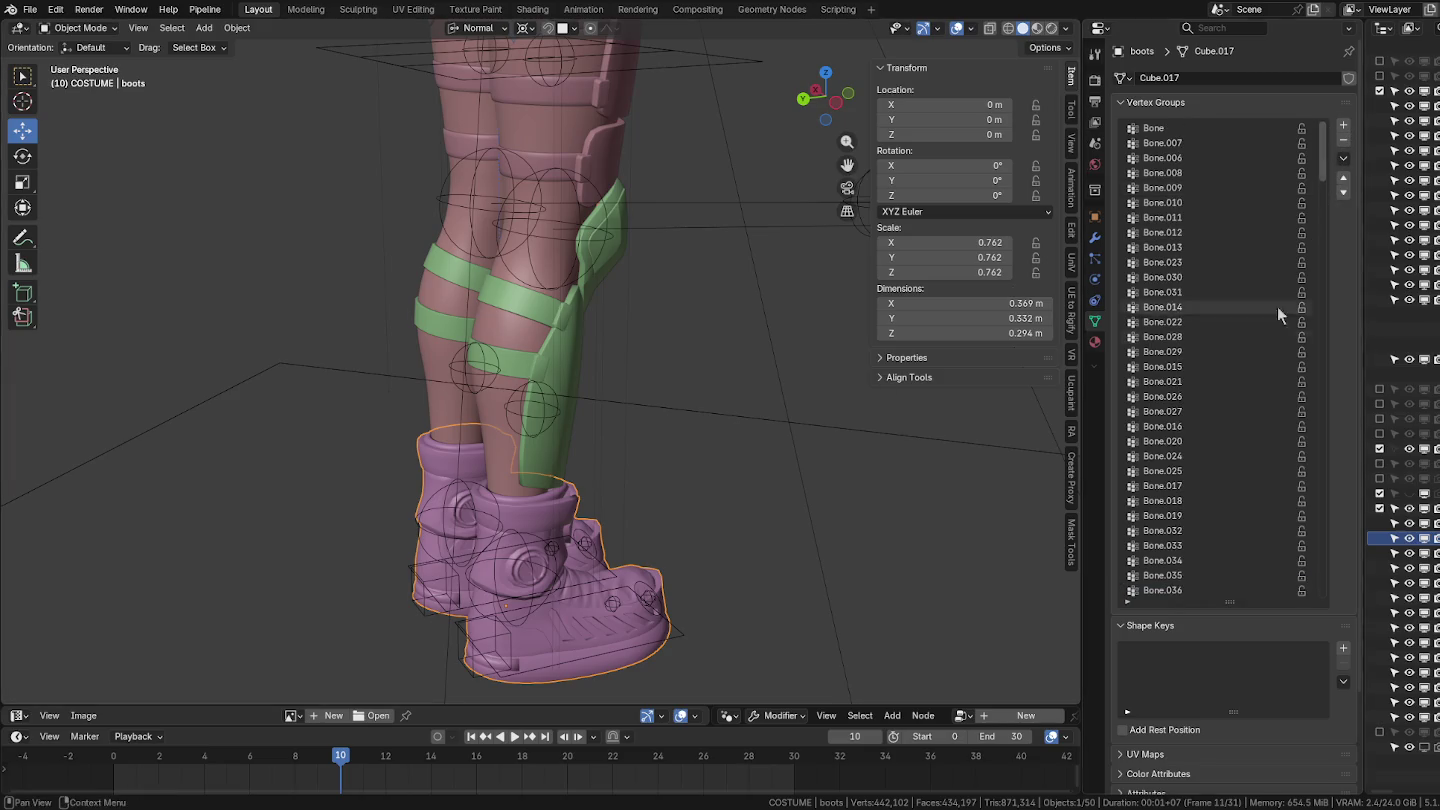
pyautogui.click(1342, 157)
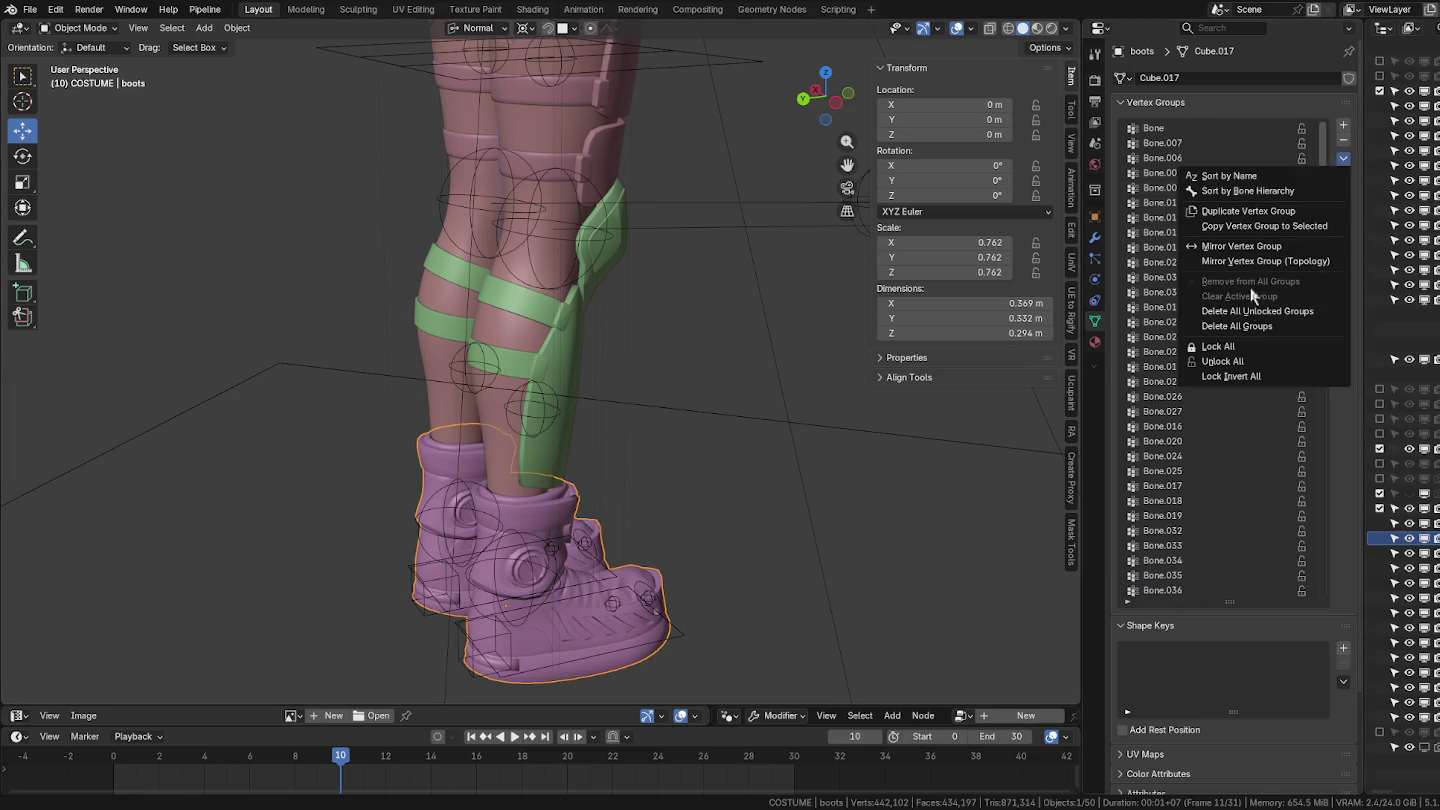
# Run Delete All Groups on the boots, then the shin guard, then the leg armour.
pyautogui.click(1236, 326)
pyautogui.click(573, 373)
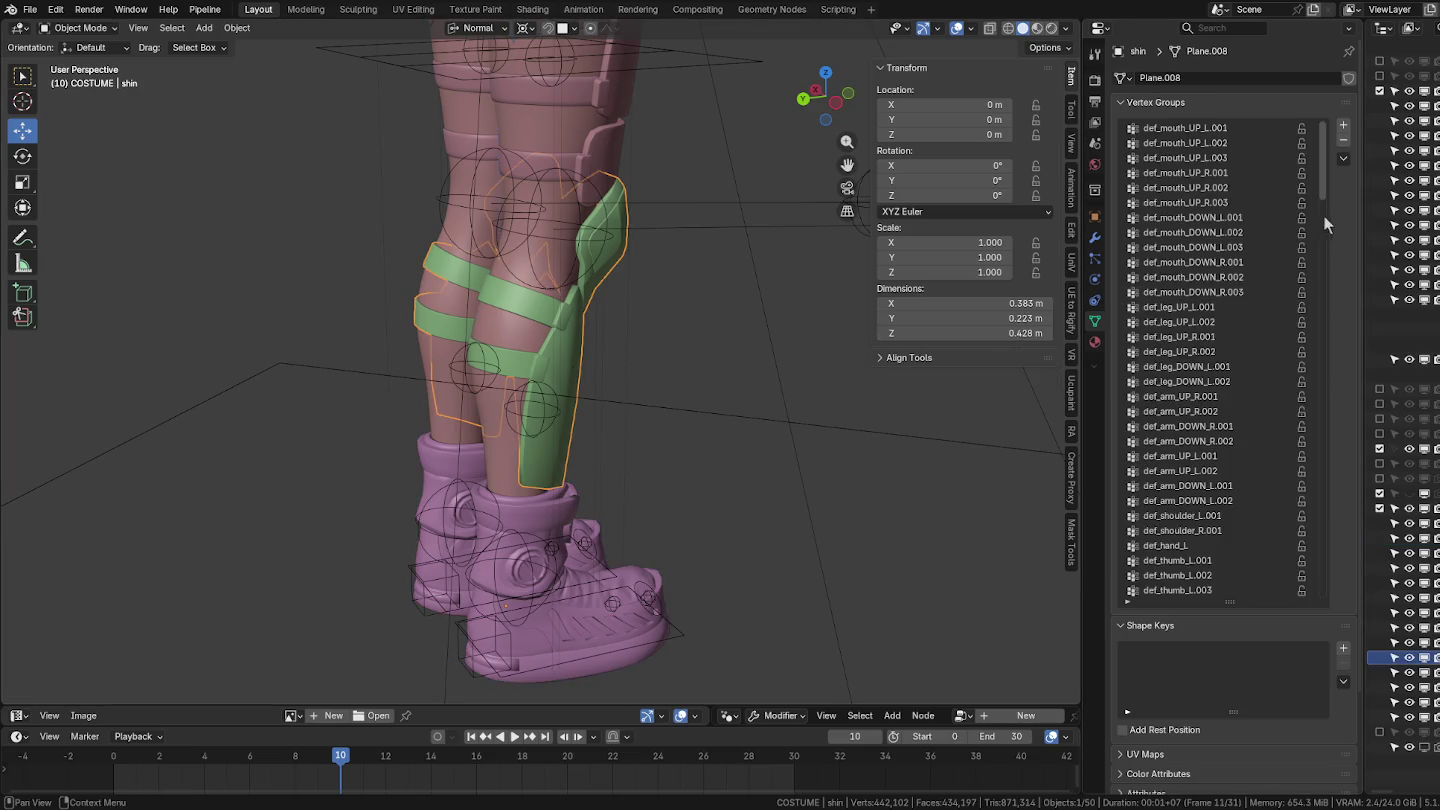
pyautogui.click(1343, 158)
pyautogui.click(1258, 314)
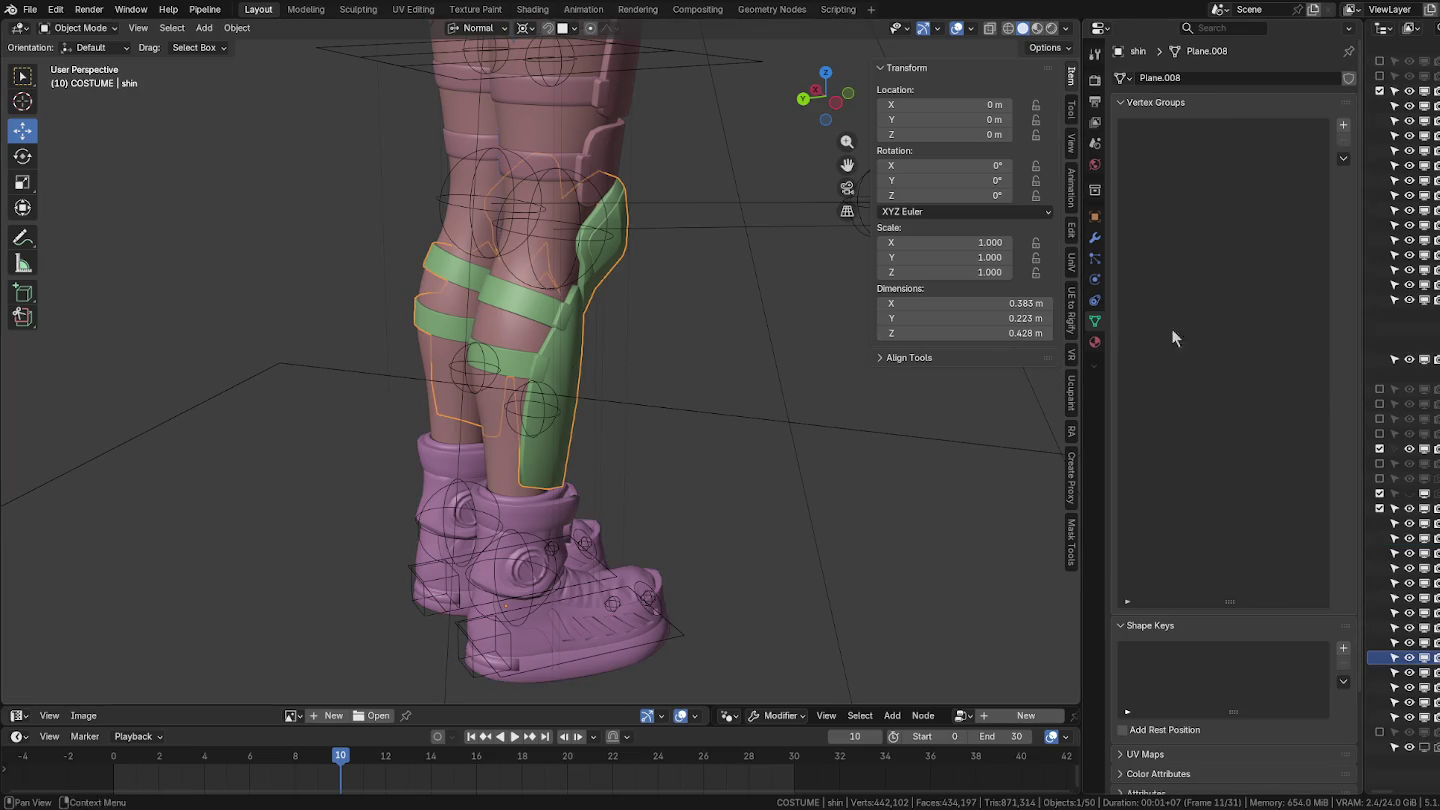
pyautogui.click(599, 158)
pyautogui.click(1343, 157)
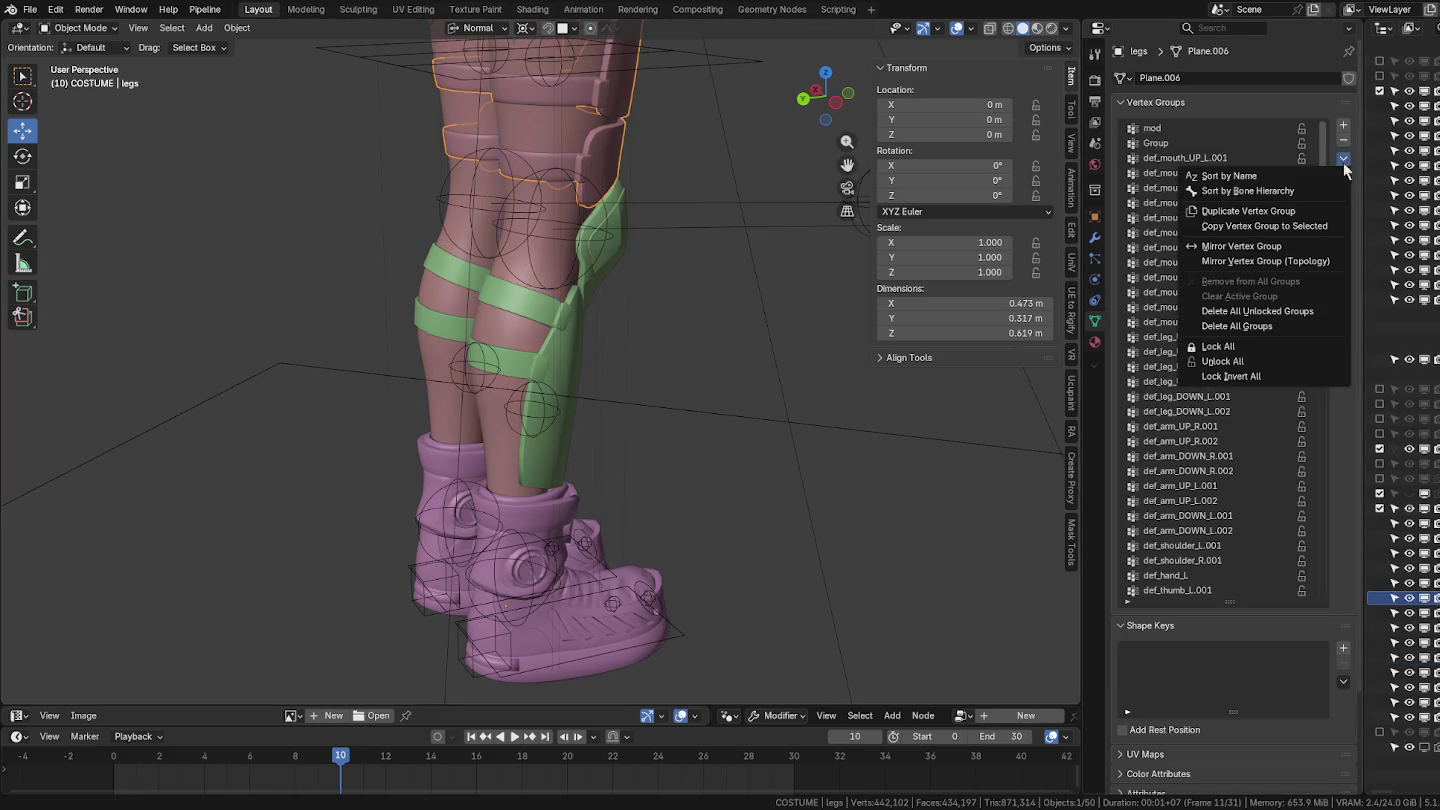
pyautogui.click(1236, 326)
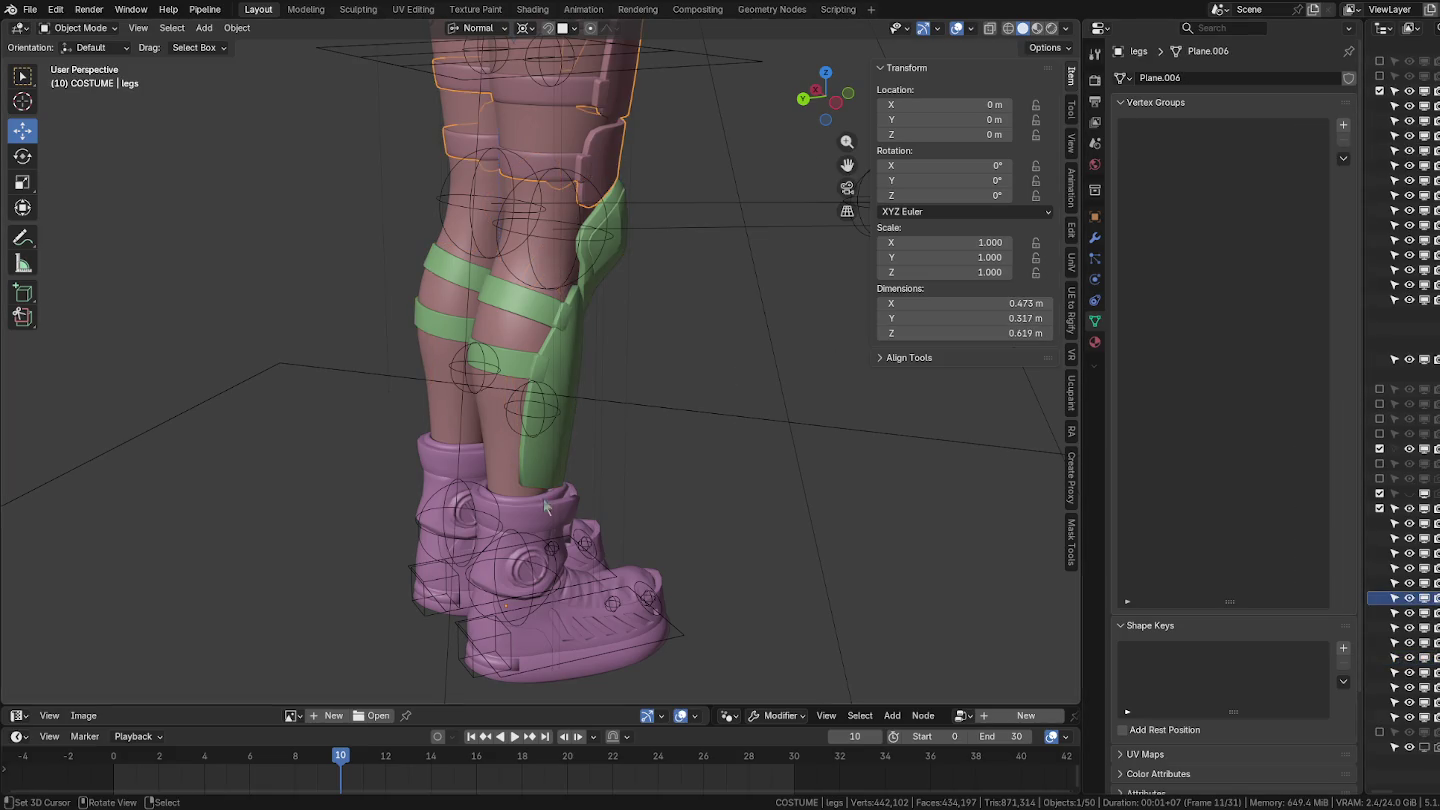
# Compare the thin fabric's vertex groups, then reselect the shin guard, leg armour and boots.
pyautogui.click(497, 418)
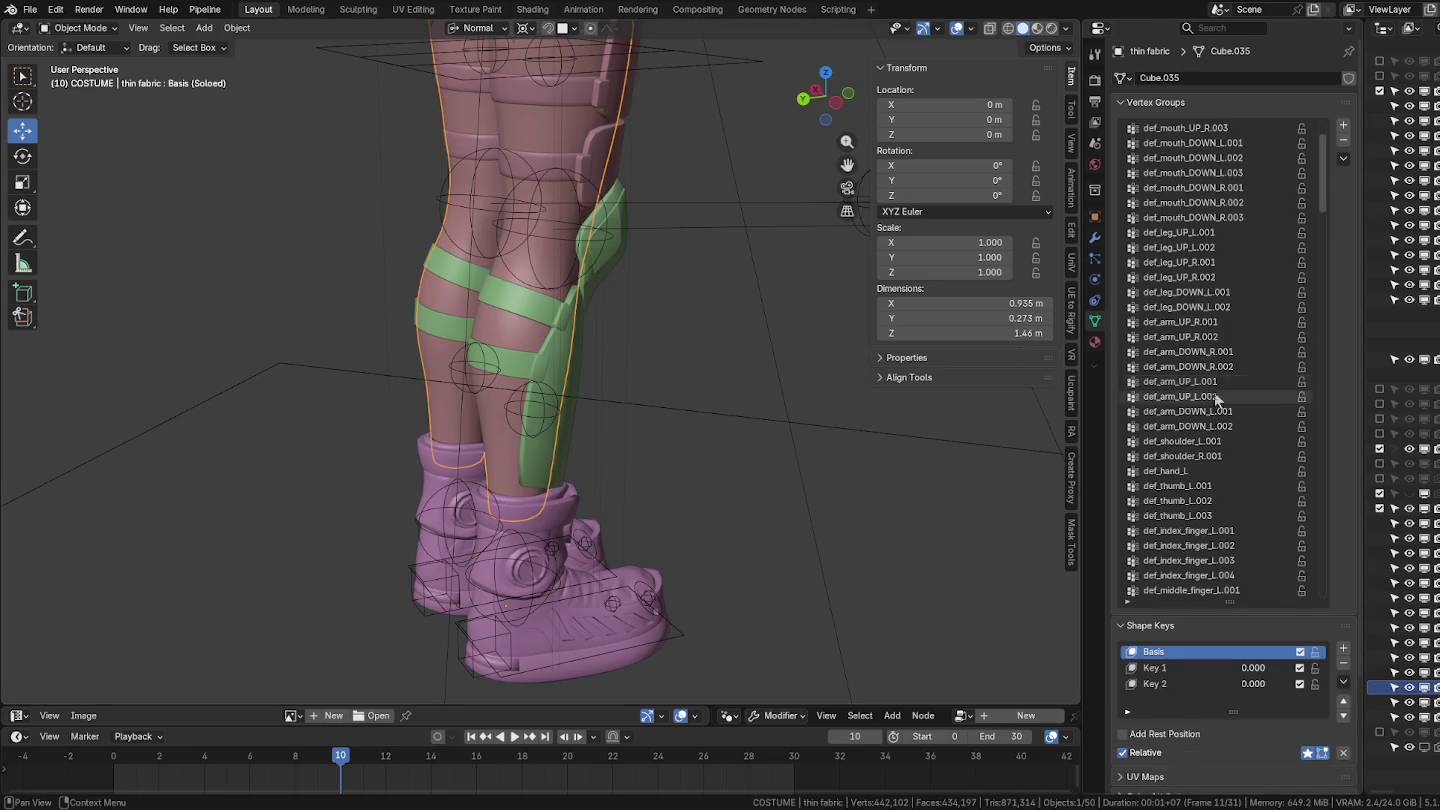
pyautogui.moveTo(1321, 180)
pyautogui.mouseDown()
pyautogui.moveTo(1317, 395)
pyautogui.moveTo(1303, 118)
pyautogui.mouseUp()
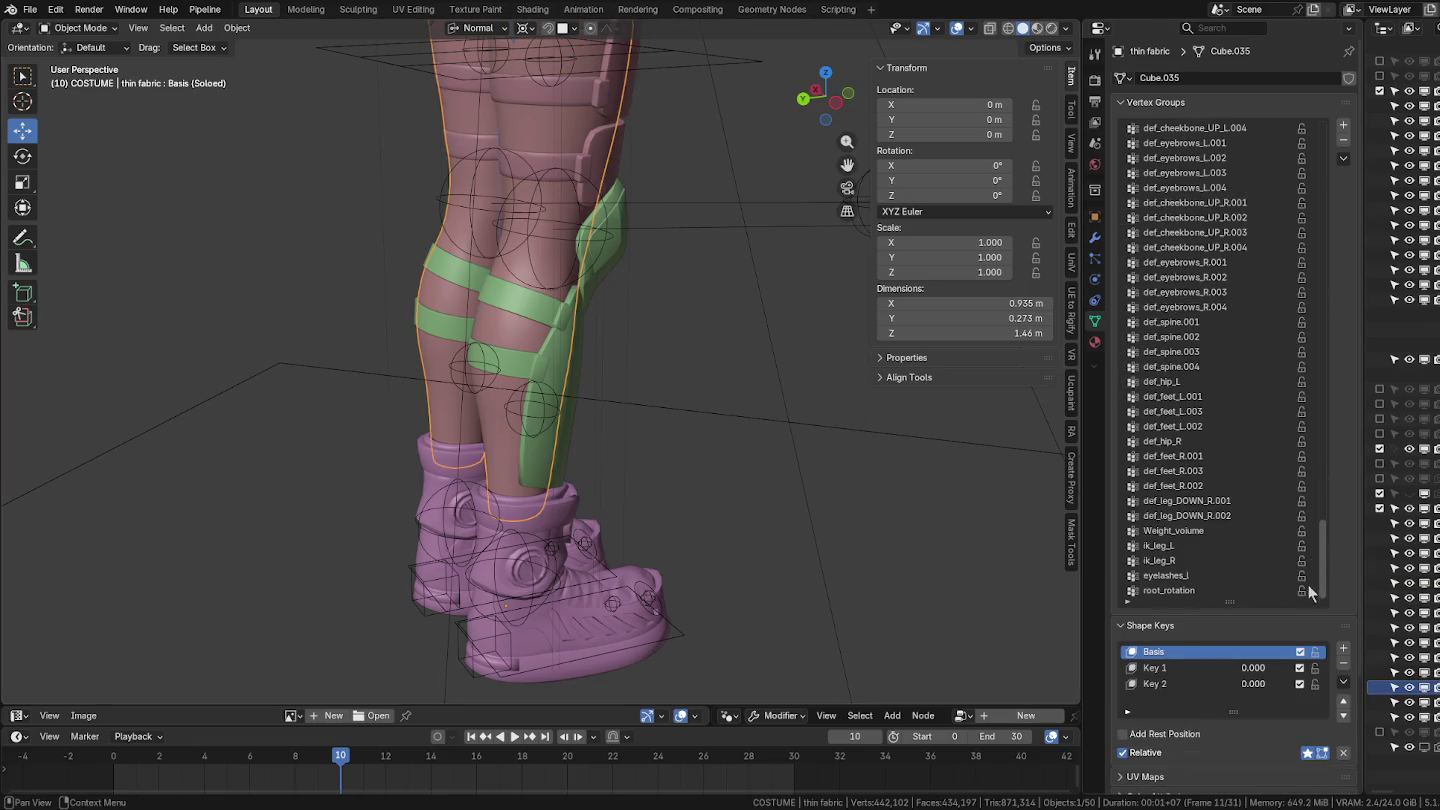
pyautogui.moveTo(1307, 170); pyautogui.dragTo(1301, 631)
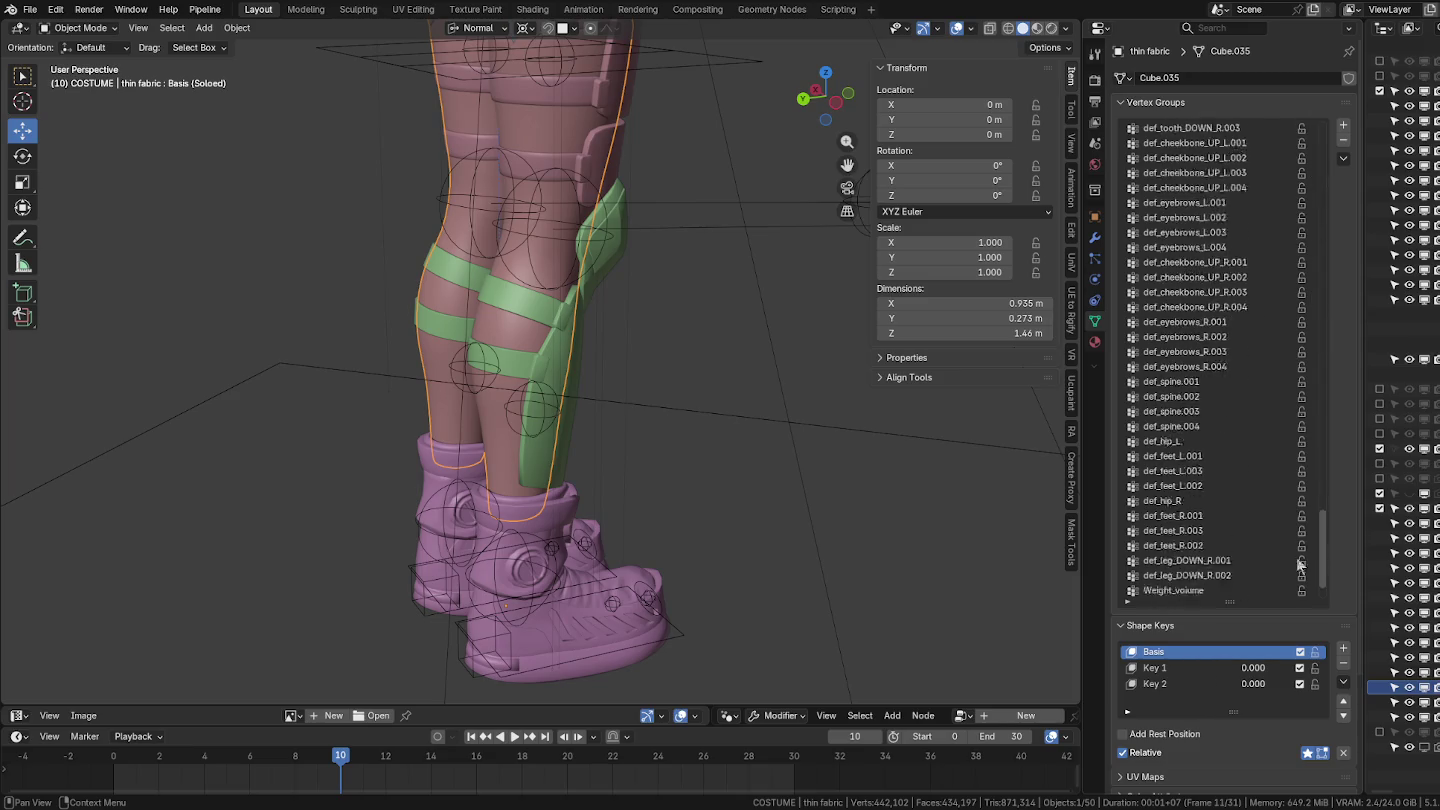
pyautogui.click(556, 379)
pyautogui.moveTo(556, 379)
pyautogui.mouseDown(button='middle')
pyautogui.moveTo(661, 396)
pyautogui.moveTo(547, 259)
pyautogui.mouseUp(button='middle')
pyautogui.keyDown('shift'); pyautogui.click(547, 260); pyautogui.keyUp('shift')
pyautogui.keyDown('shift'); pyautogui.click(562, 586); pyautogui.keyUp('shift')
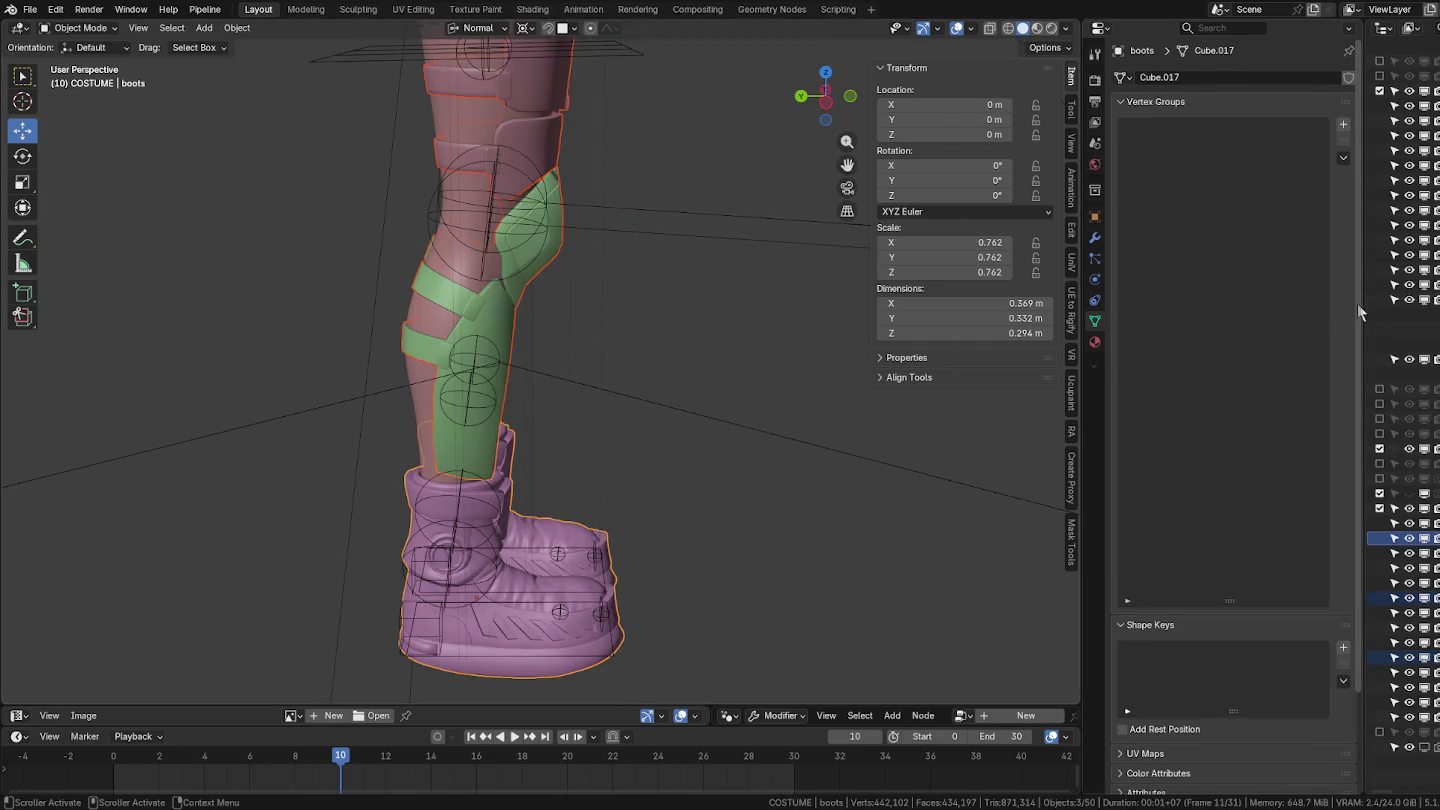
pyautogui.moveTo(1360, 302); pyautogui.dragTo(1219, 301)
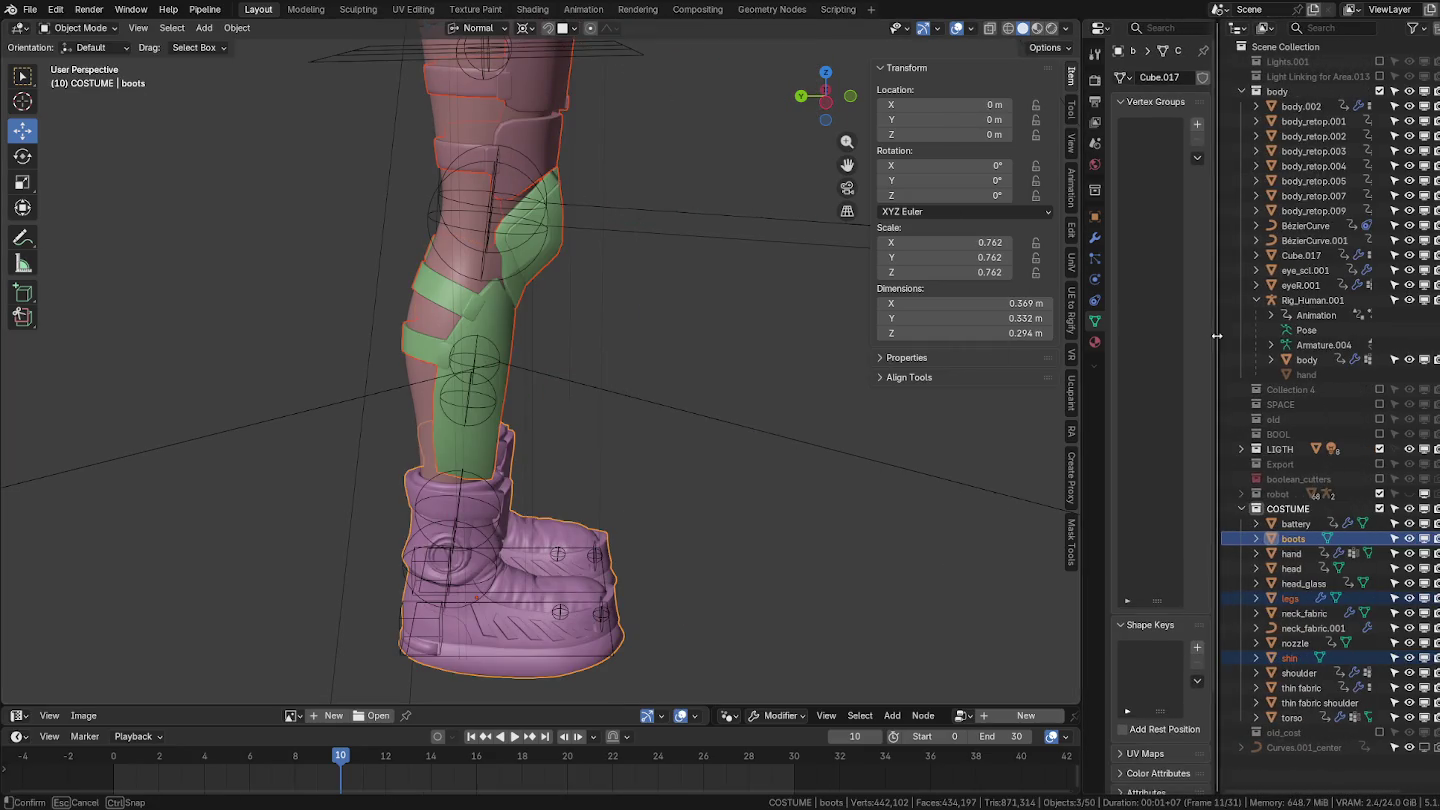
# Transfer the body's vertex groups onto boots, shin guard and leg armour using Nearest Vertex mapping.
pyautogui.click(1307, 359)
pyautogui.click(238, 29)
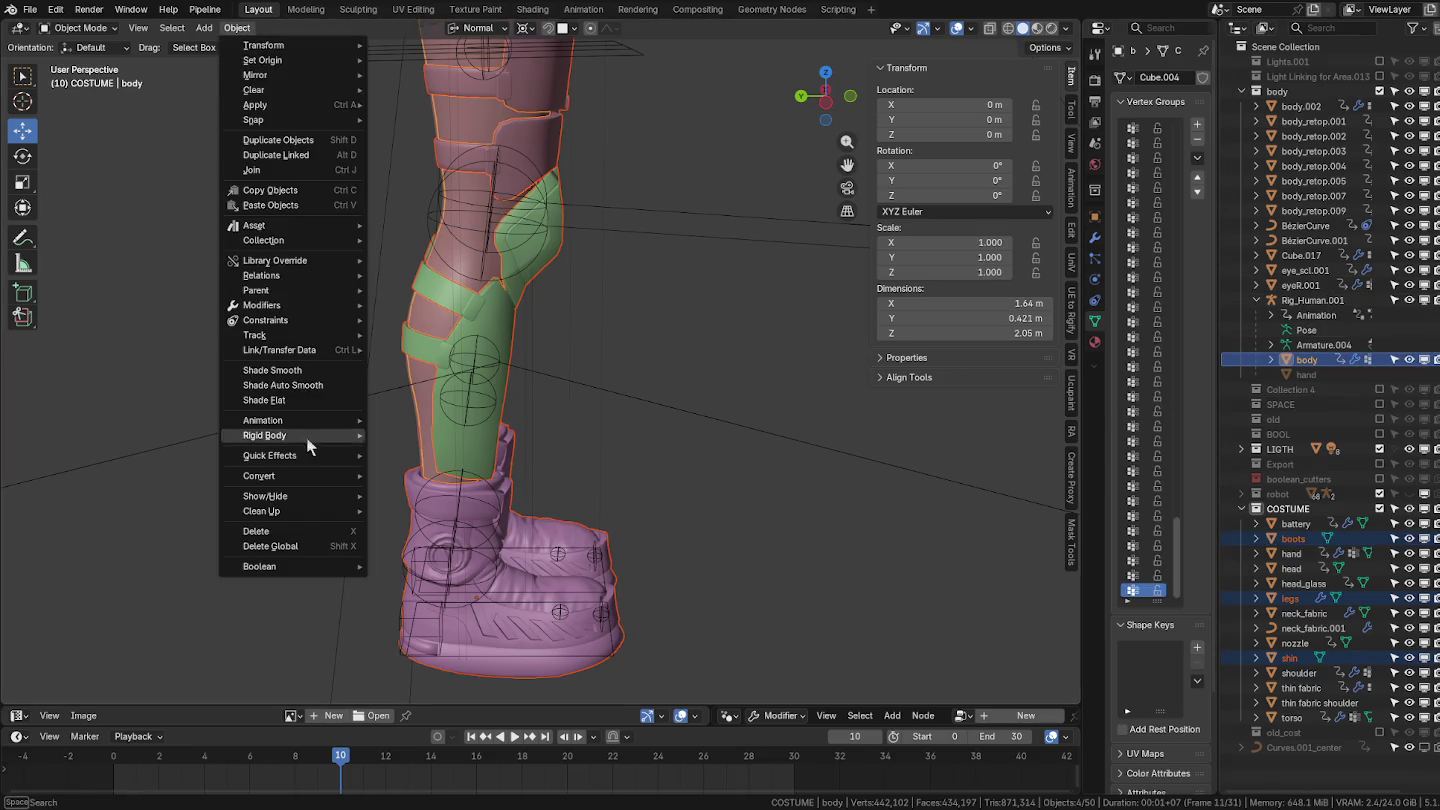
pyautogui.moveTo(279, 350)
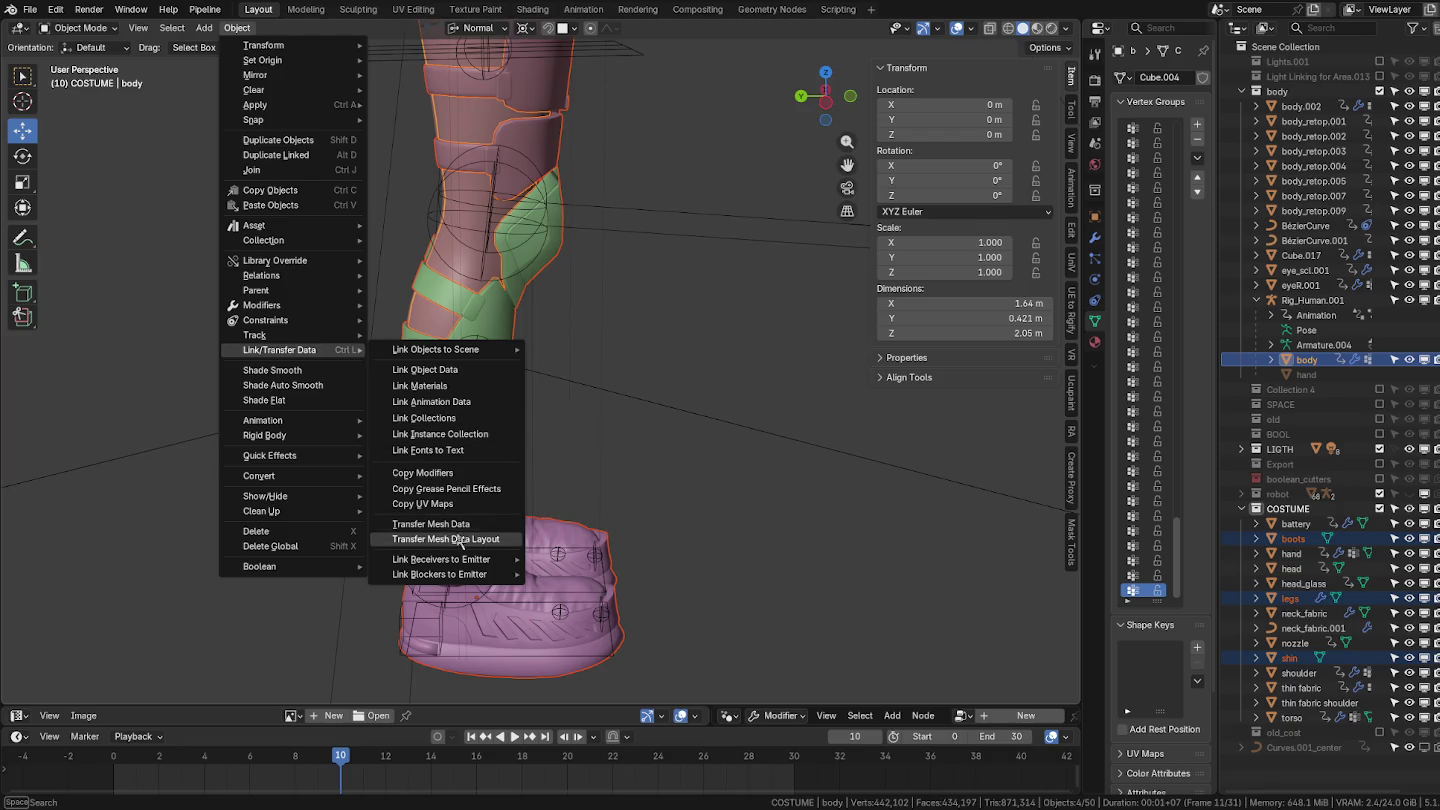
pyautogui.click(454, 526)
pyautogui.click(420, 531)
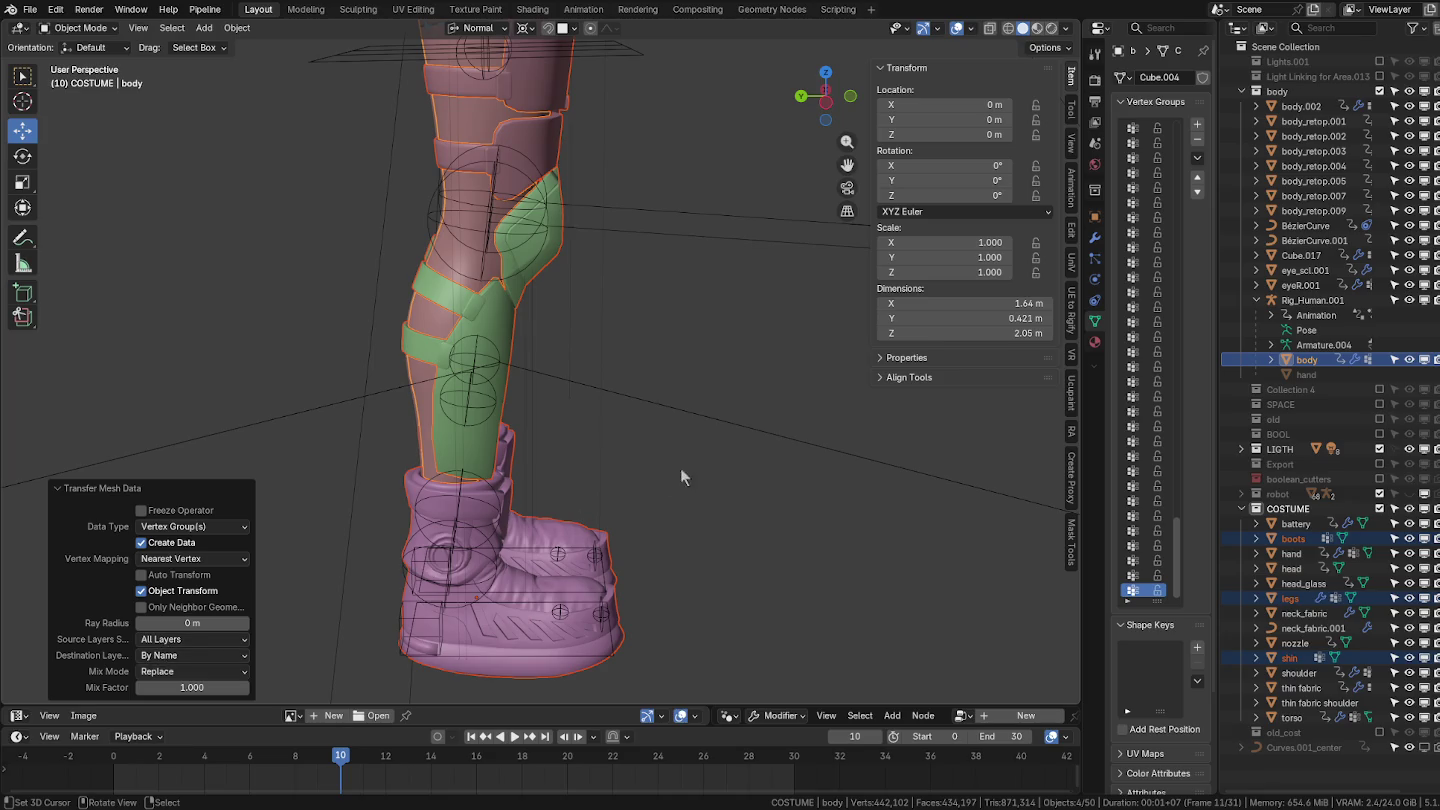
pyautogui.moveTo(681, 476); pyautogui.dragTo(554, 469, button='middle')
pyautogui.moveTo(634, 371); pyautogui.dragTo(557, 386, button='middle')
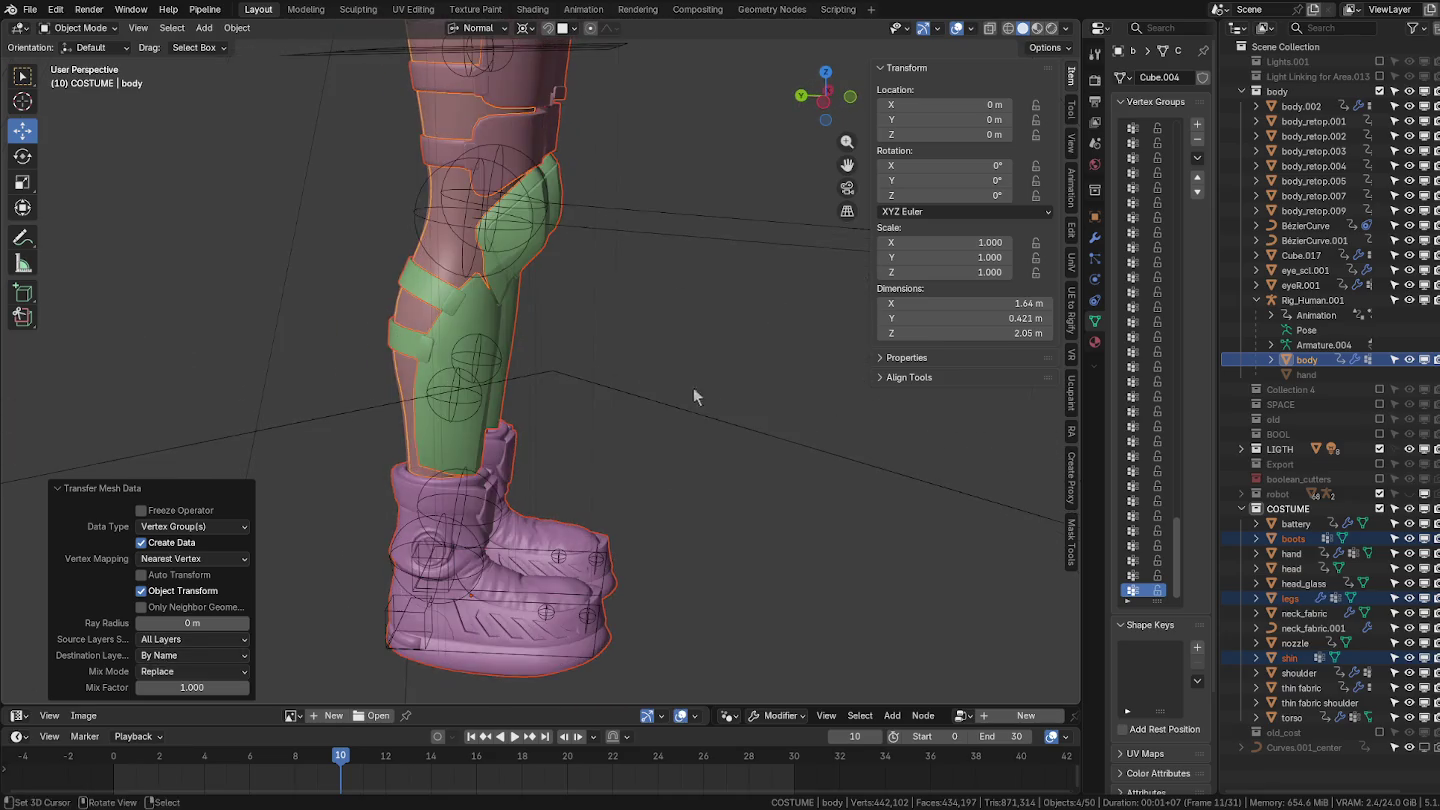
pyautogui.click(1093, 238)
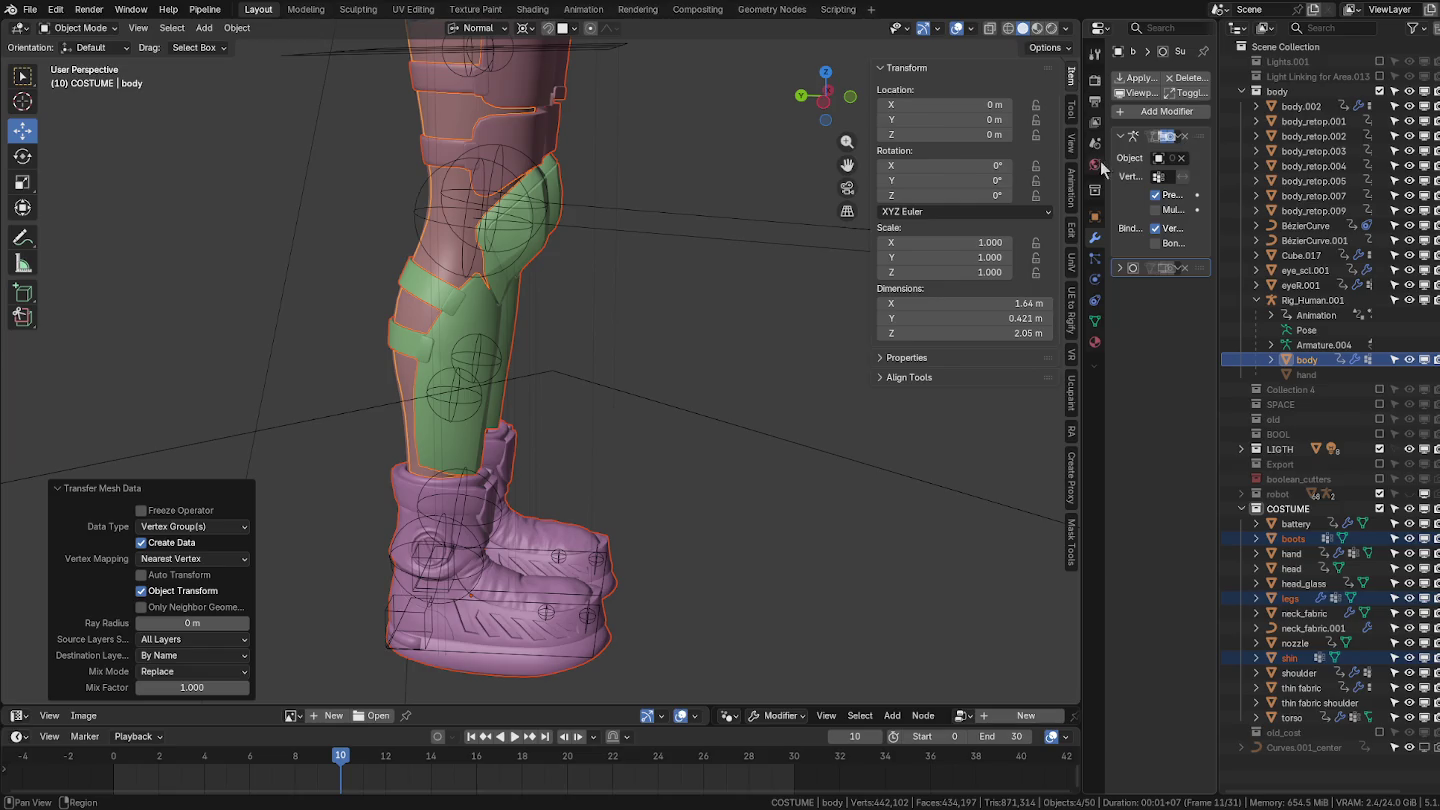
# Copy the body's Armature modifier to the selected costume pieces.
pyautogui.moveTo(1083, 170); pyautogui.dragTo(977, 170)
pyautogui.click(1166, 137)
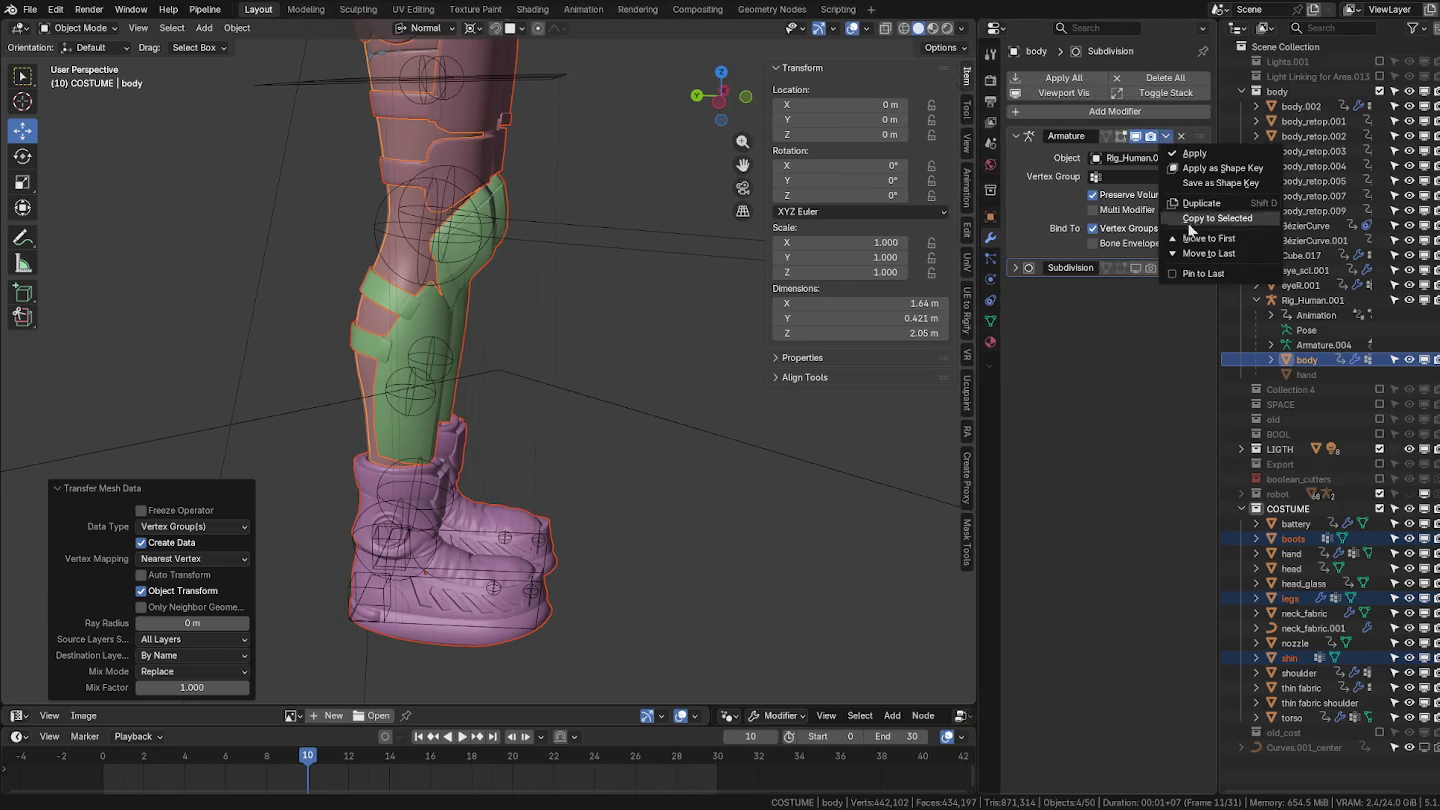
pyautogui.click(1219, 219)
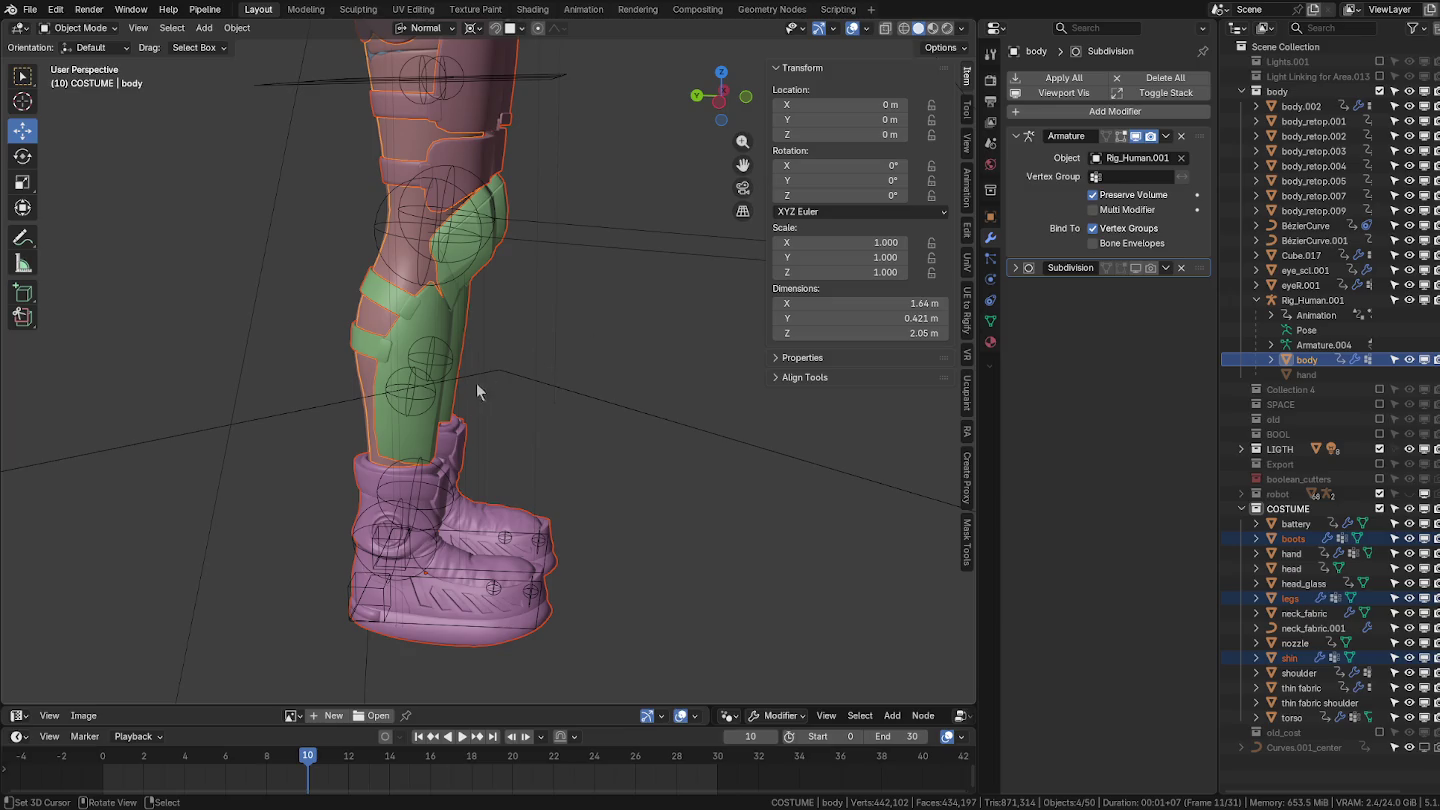
# Test-move the right leg control in Pose Mode from side and front views, cancelling each move.
pyautogui.click(475, 383)
pyautogui.hotkey('ctrl', 'Tab')
pyautogui.moveTo(544, 623); pyautogui.dragTo(700, 520, button='middle')
pyautogui.press('g')
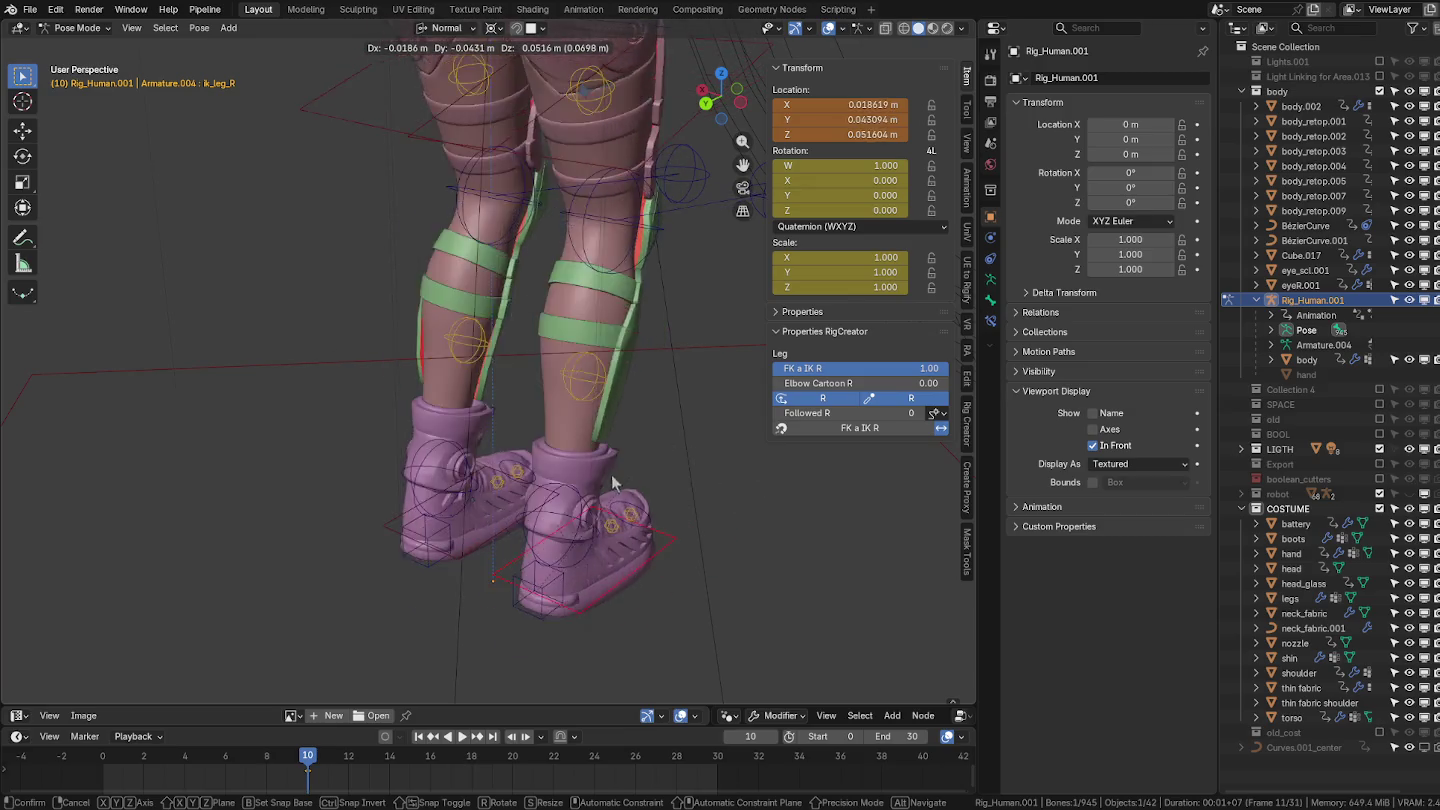
pyautogui.rightClick(612, 483)
pyautogui.scroll(-5, 480, 390)
pyautogui.moveTo(588, 463); pyautogui.dragTo(512, 463, button='middle')
pyautogui.press('`')
pyautogui.click(429, 415)
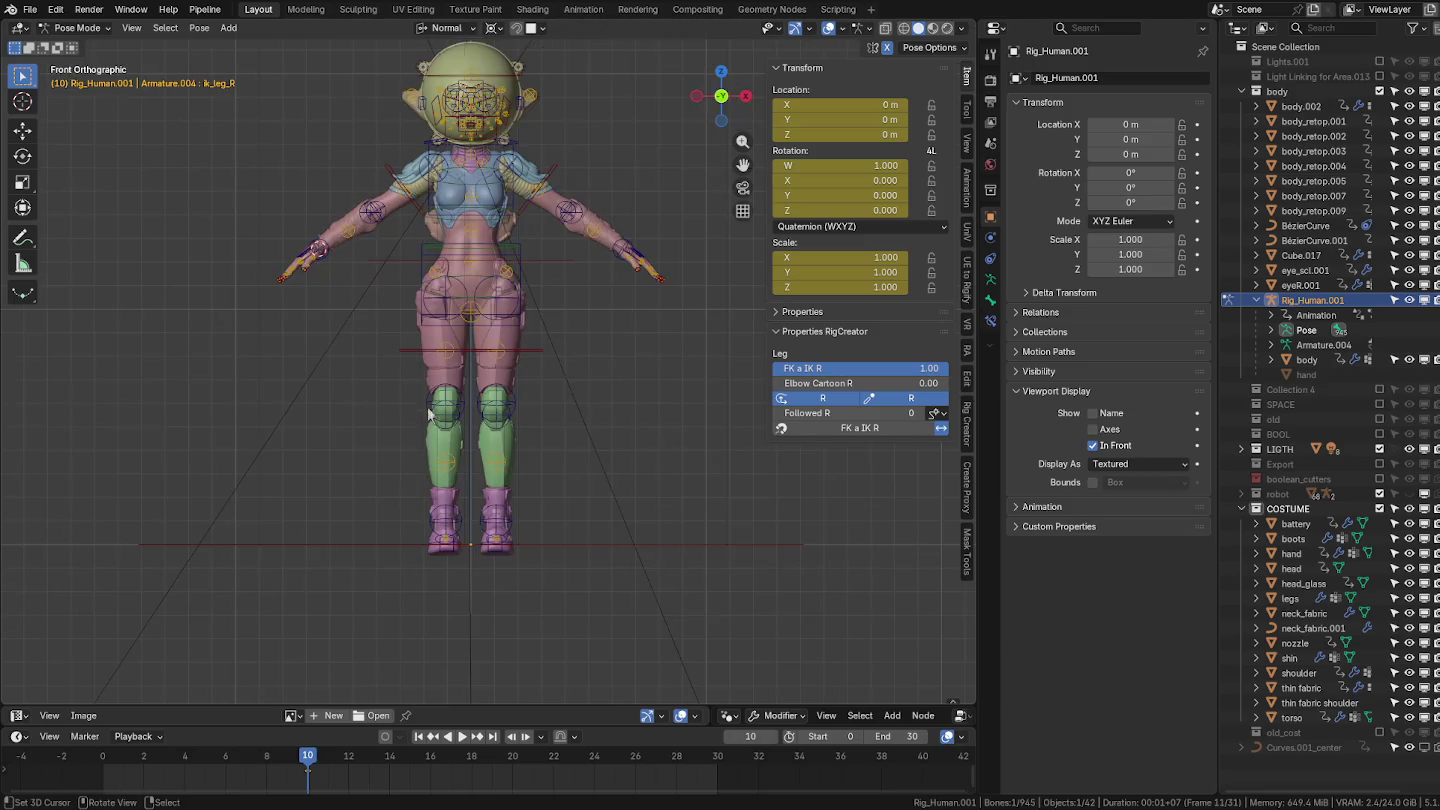
pyautogui.press('g')
pyautogui.rightClick(428, 275)
# Select the root_leg_R bone, frame the torso and helmet, and return the rig to Object Mode.
pyautogui.scroll(5, 428, 275)
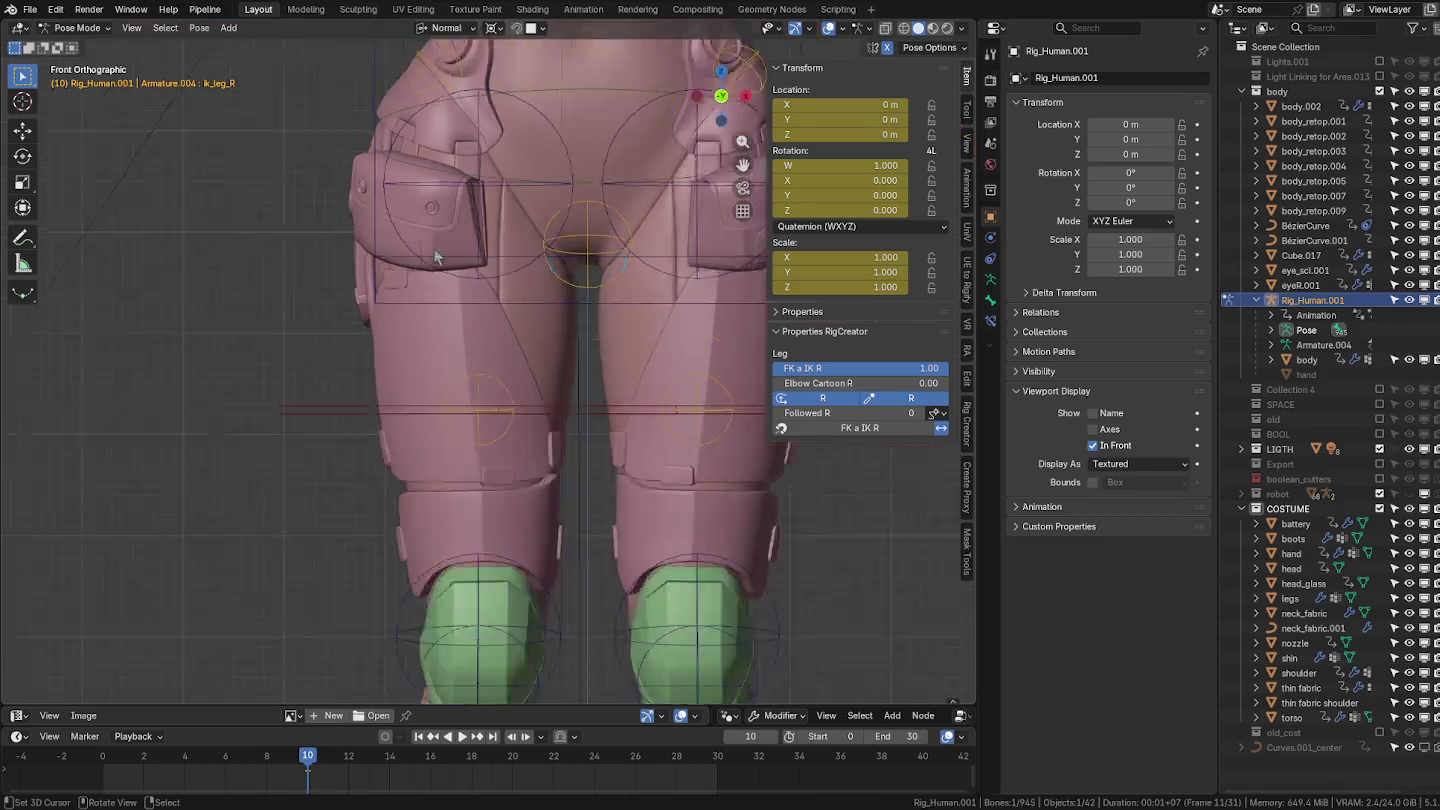
pyautogui.scroll(4, 440, 240)
pyautogui.moveTo(426, 318); pyautogui.dragTo(511, 334, button='middle')
pyautogui.click(511, 335)
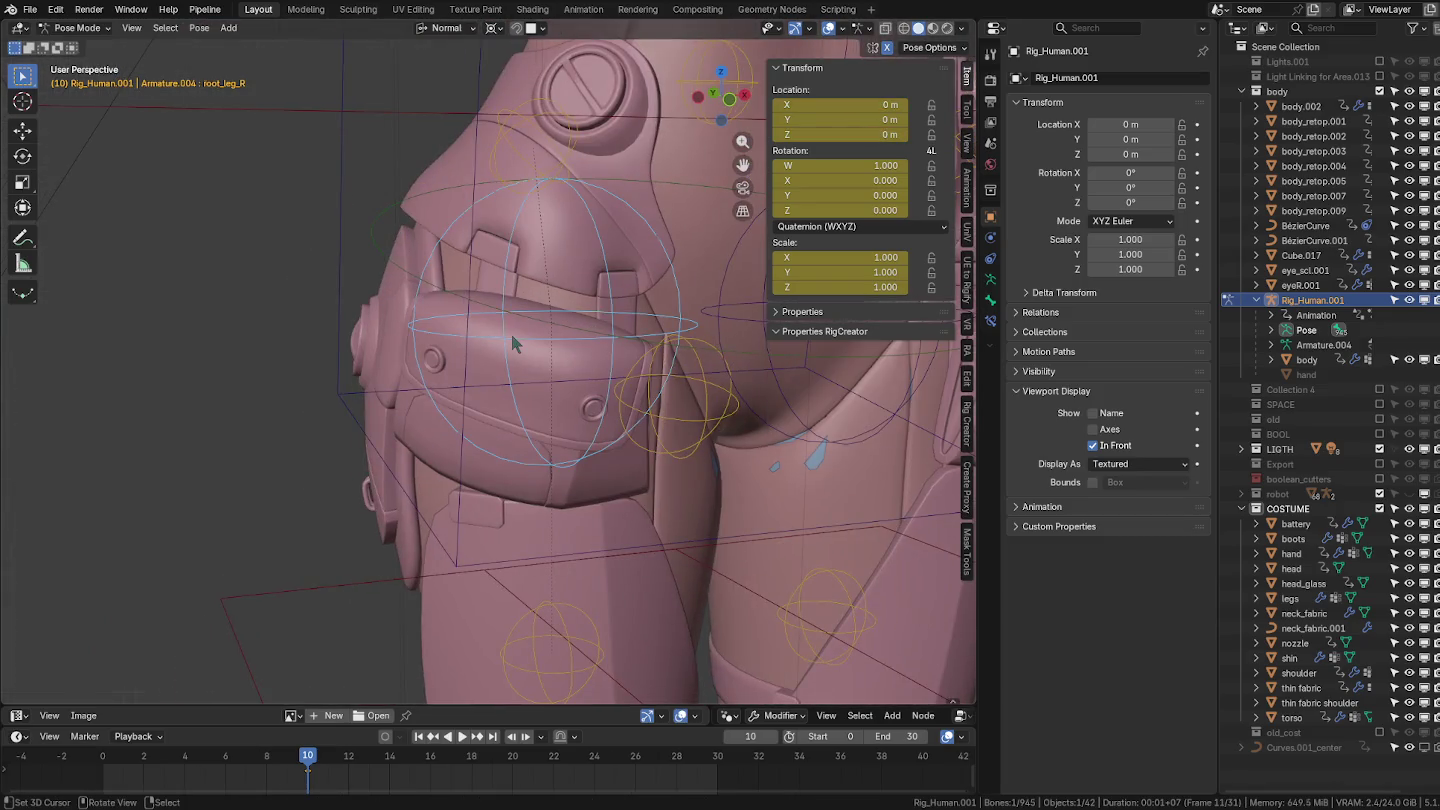
pyautogui.scroll(-3, 566, 400)
pyautogui.scroll(-3, 566, 400)
pyautogui.moveTo(566, 400); pyautogui.dragTo(593, 420, button='middle')
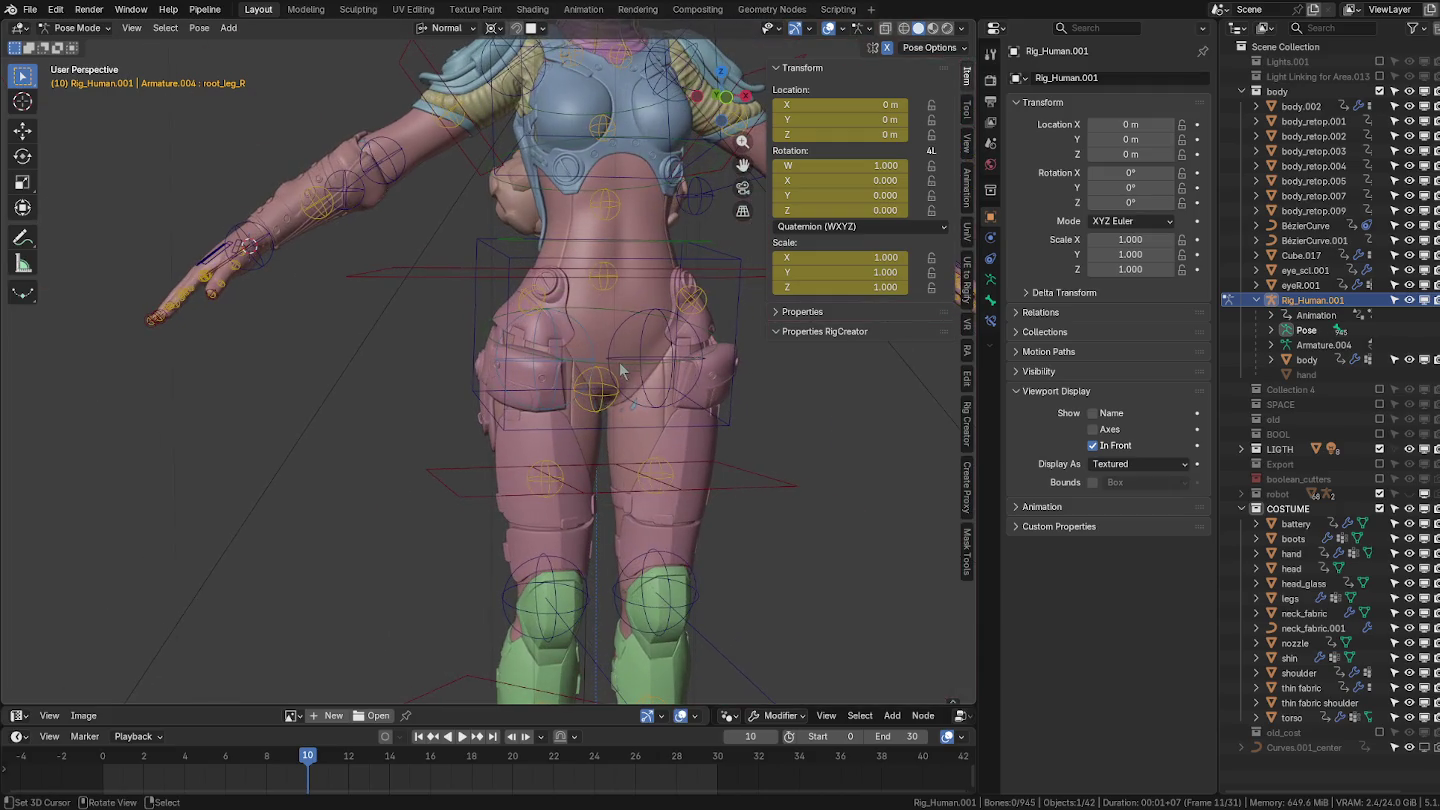
pyautogui.scroll(2, 593, 420)
pyautogui.scroll(-2, 598, 419)
pyautogui.moveTo(604, 301)
pyautogui.keyDown('shift'); pyautogui.mouseDown(button='middle')
pyautogui.moveTo(563, 347)
pyautogui.moveTo(564, 393)
pyautogui.mouseUp(button='middle'); pyautogui.keyUp('shift')
pyautogui.hotkey('ctrl', 'Tab')
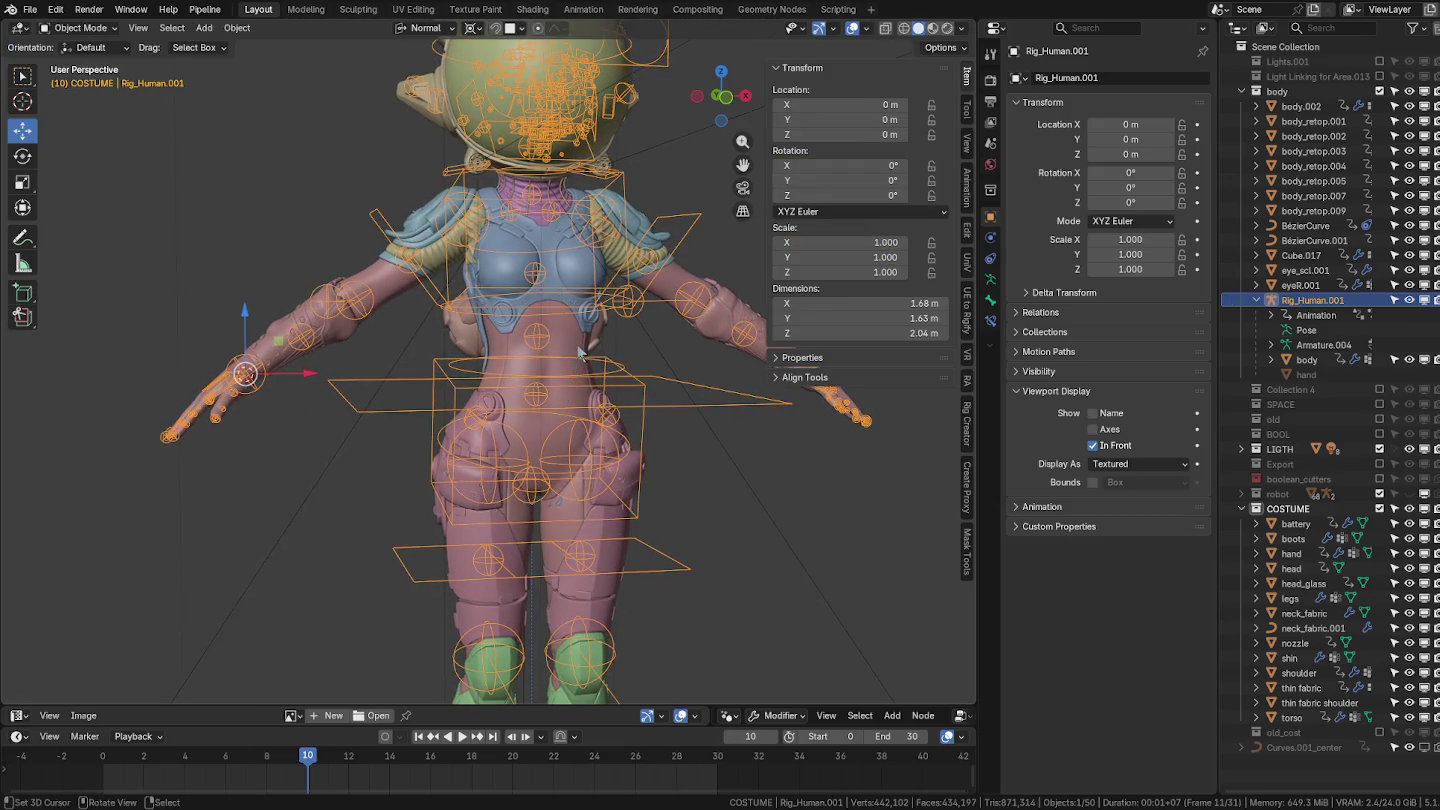
# Delete all vertex groups from the torso piece.
pyautogui.click(580, 350)
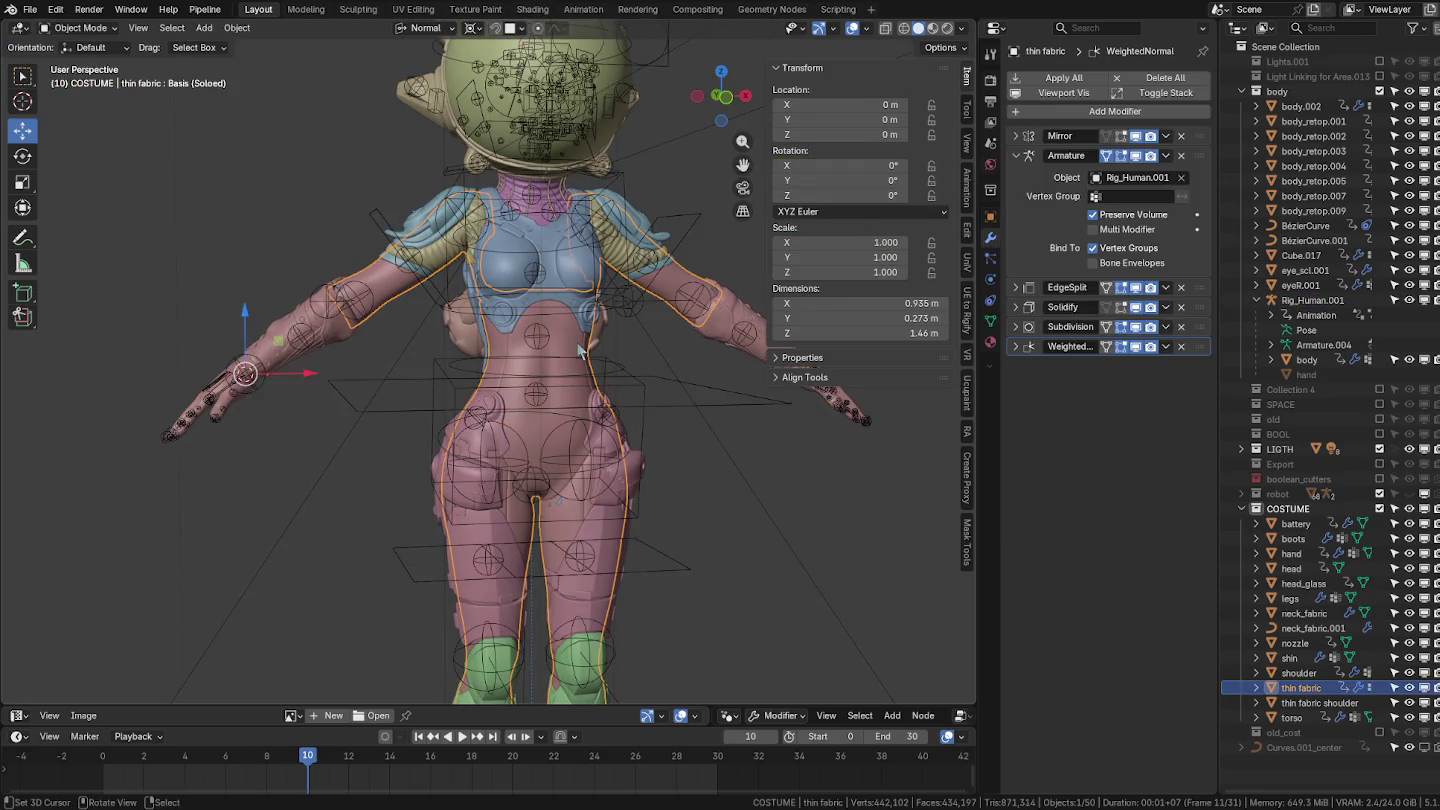
pyautogui.moveTo(580, 350); pyautogui.dragTo(600, 375, button='middle')
pyautogui.scroll(2, 566, 354)
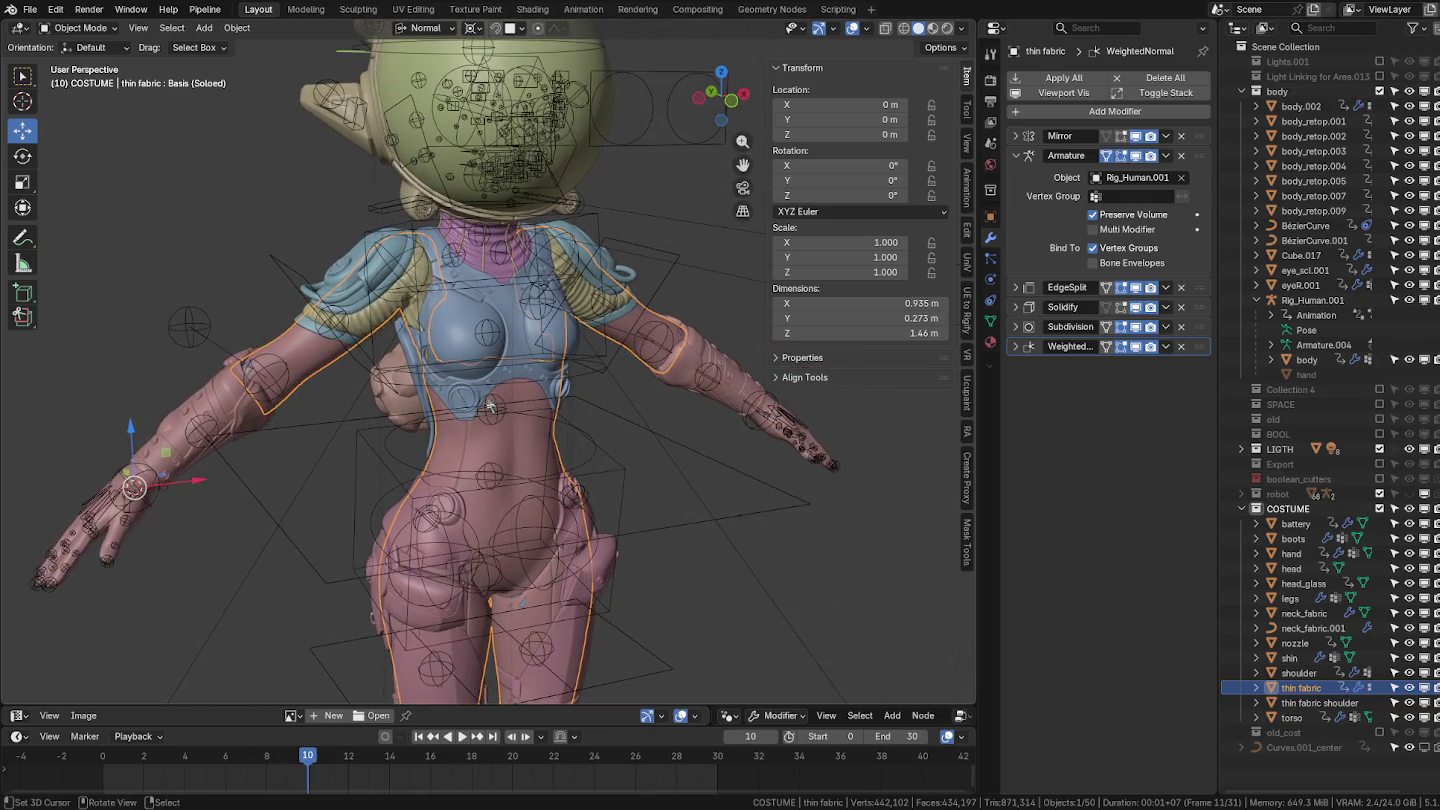
pyautogui.click(488, 340)
pyautogui.click(508, 327)
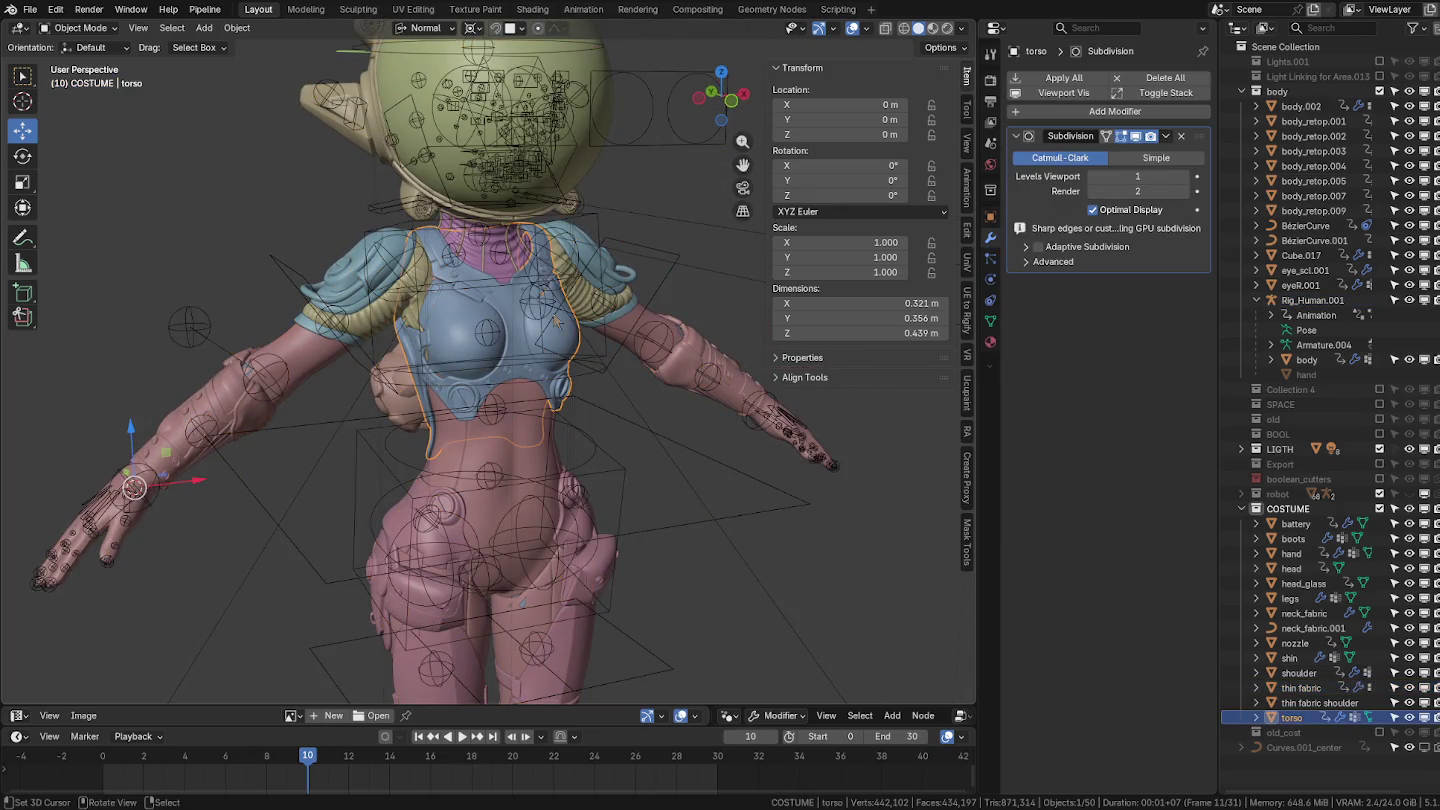
pyautogui.click(990, 320)
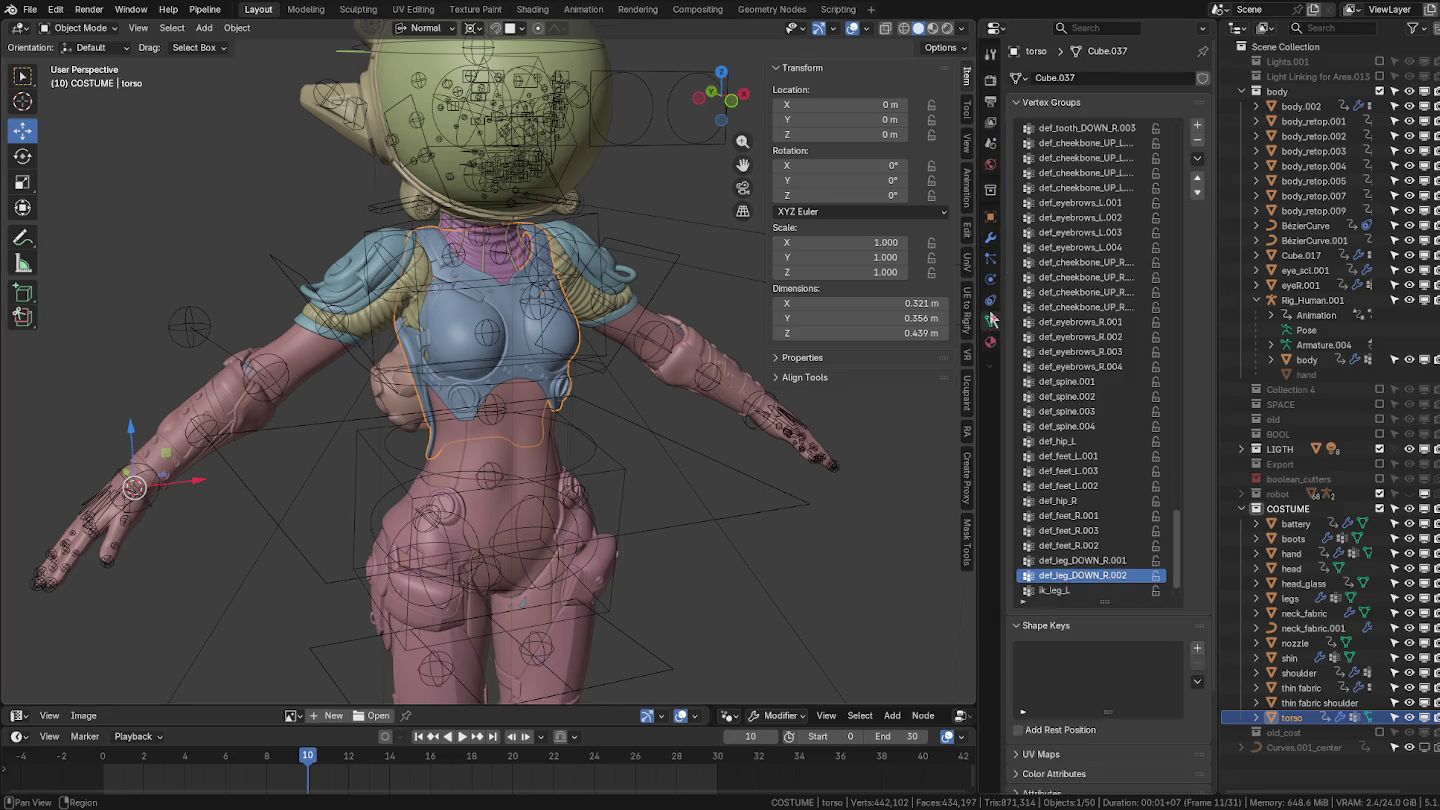
pyautogui.click(1196, 160)
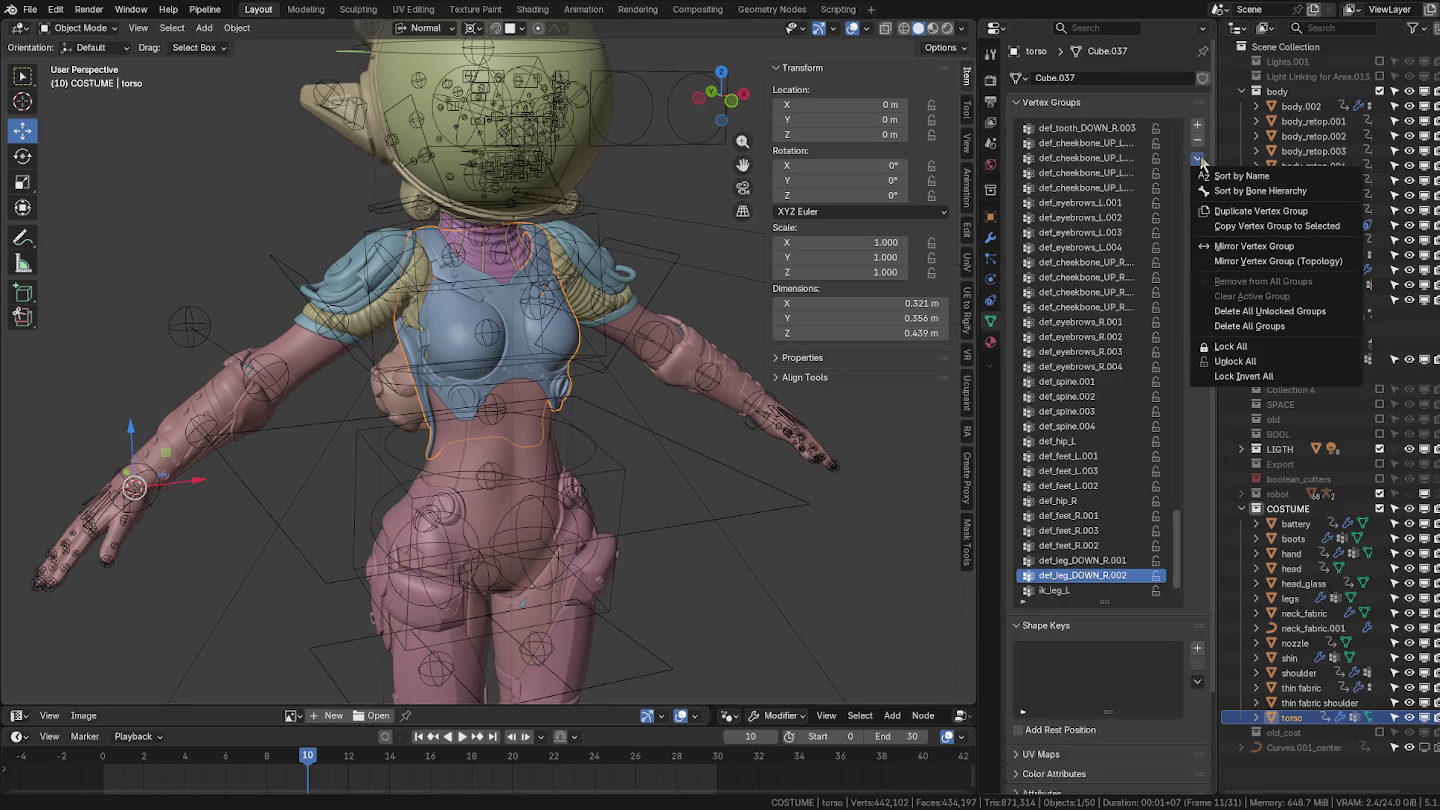
pyautogui.click(1256, 327)
# Delete all vertex groups from the shoulder and the thin fabric shoulder pieces.
pyautogui.click(384, 252)
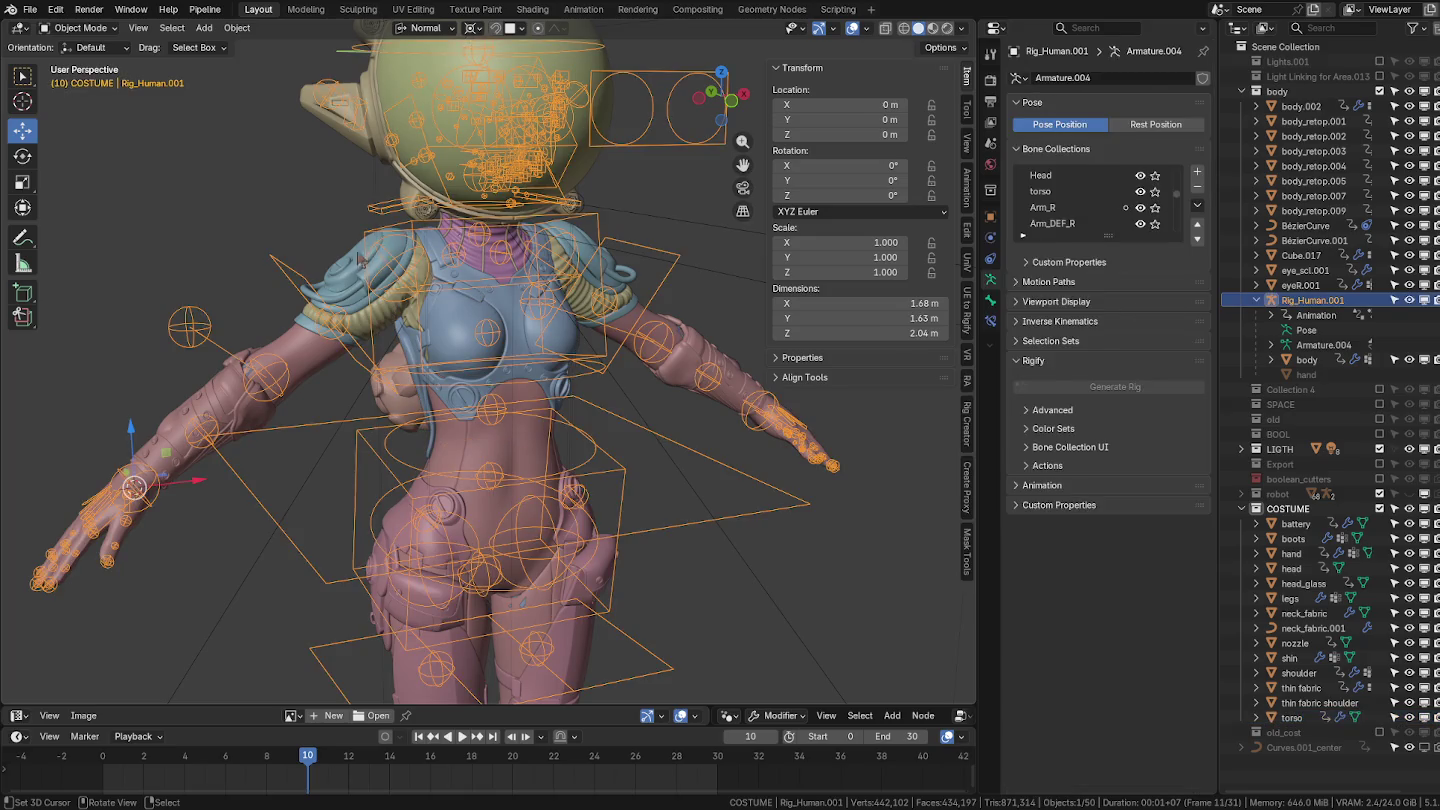
pyautogui.click(360, 260)
pyautogui.click(1196, 160)
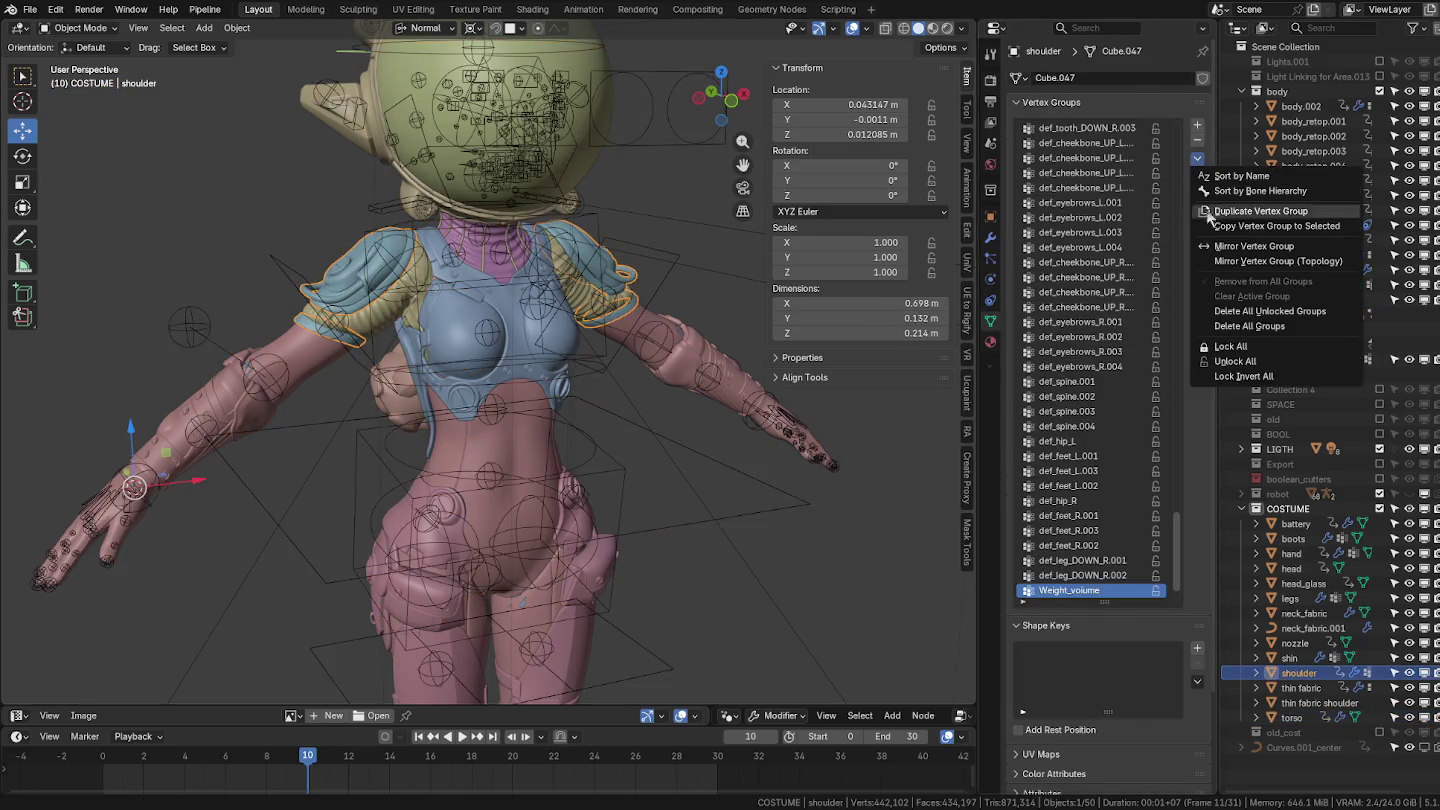
pyautogui.click(1248, 327)
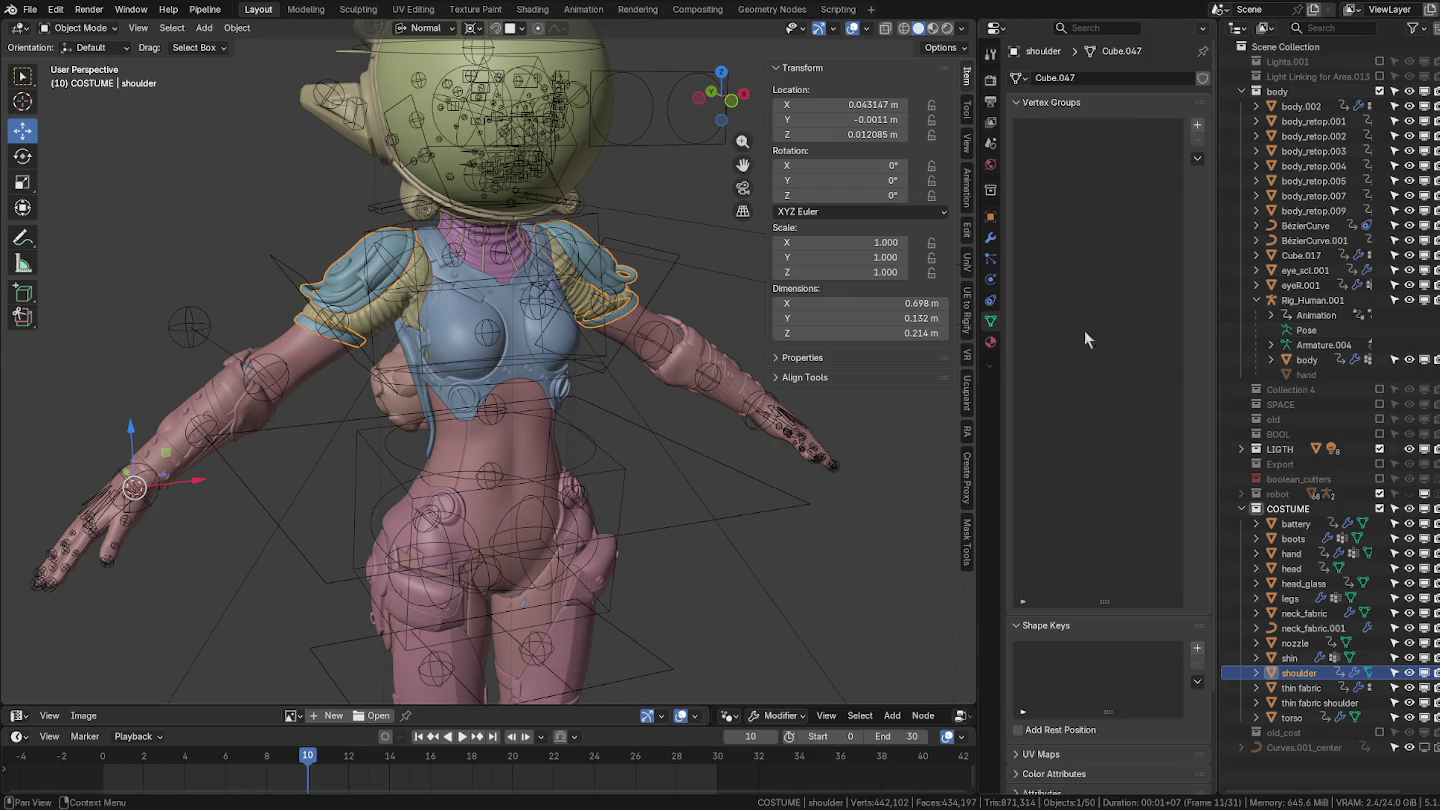
pyautogui.click(405, 305)
pyautogui.click(397, 308)
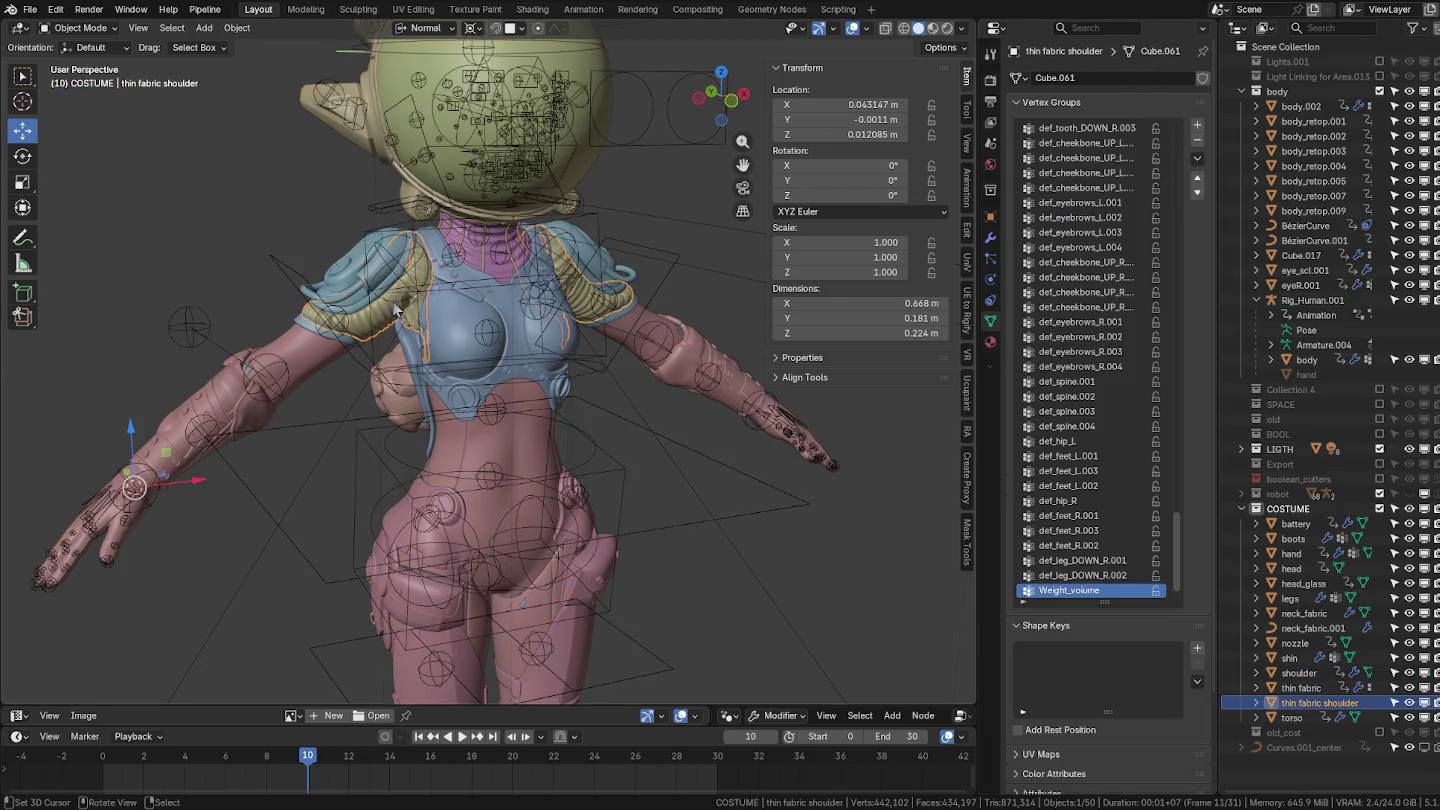
pyautogui.click(1197, 158)
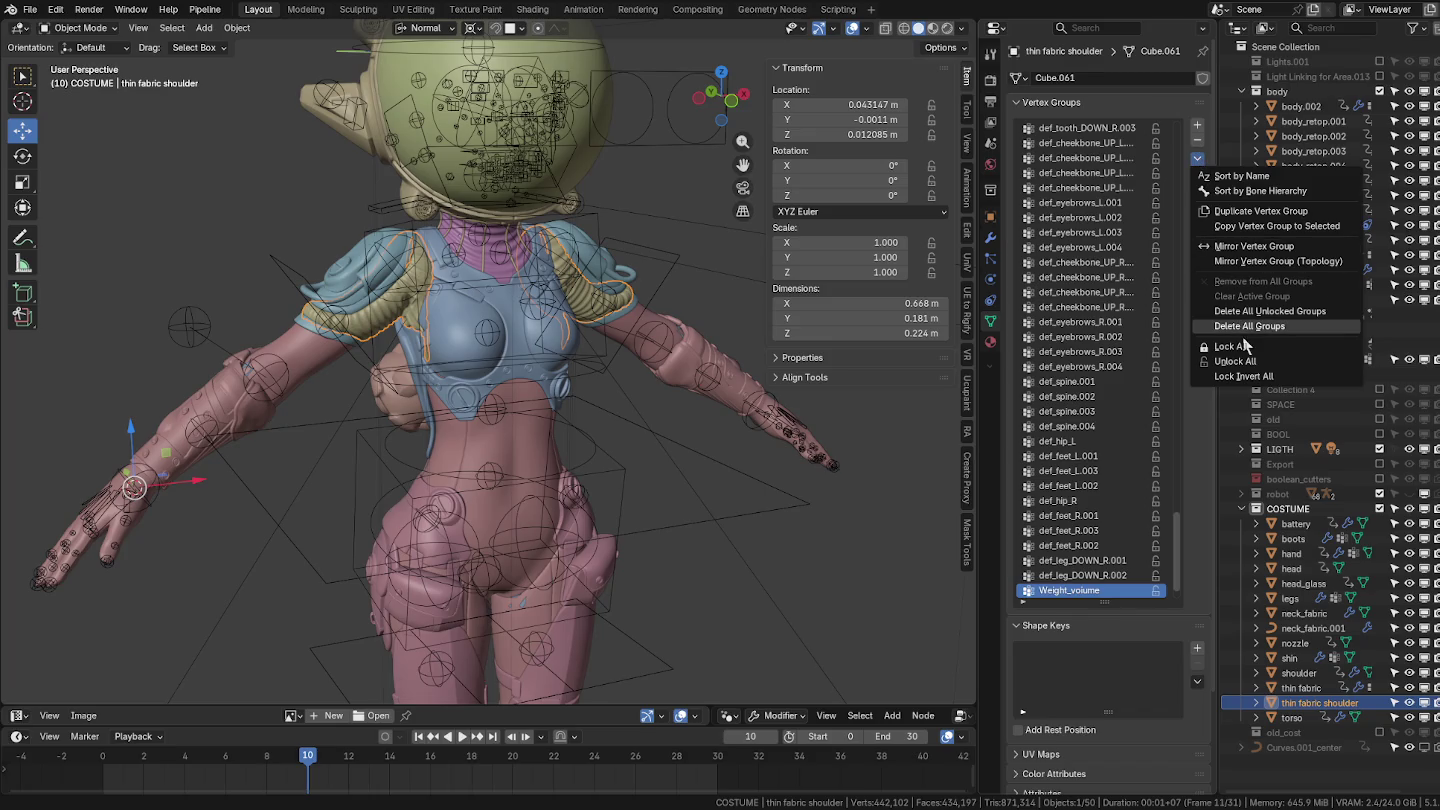
pyautogui.click(1248, 328)
# Select the neck_fabric piece, then the neck_fabric.001 curve.
pyautogui.scroll(1, 546, 305)
pyautogui.click(507, 254)
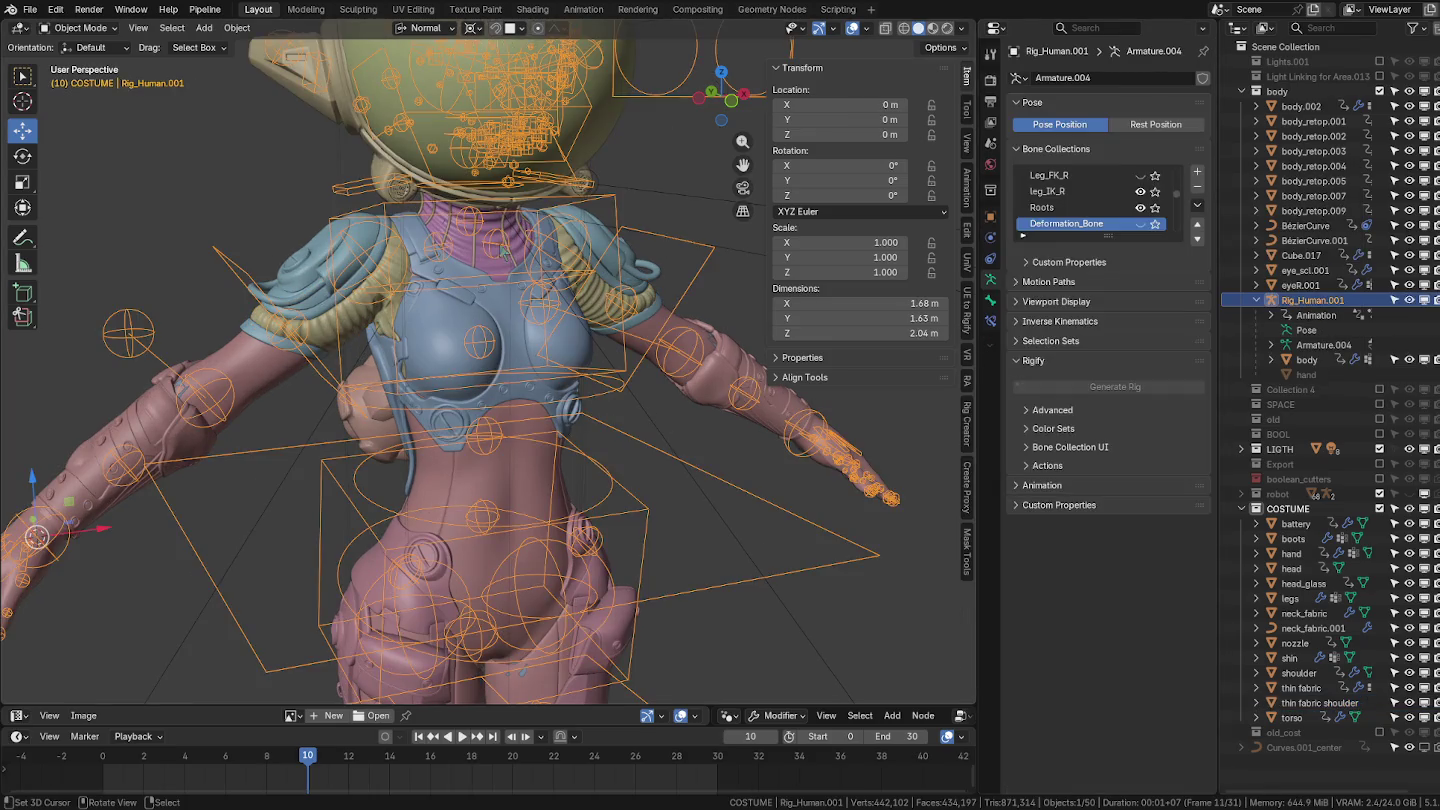
pyautogui.click(491, 257)
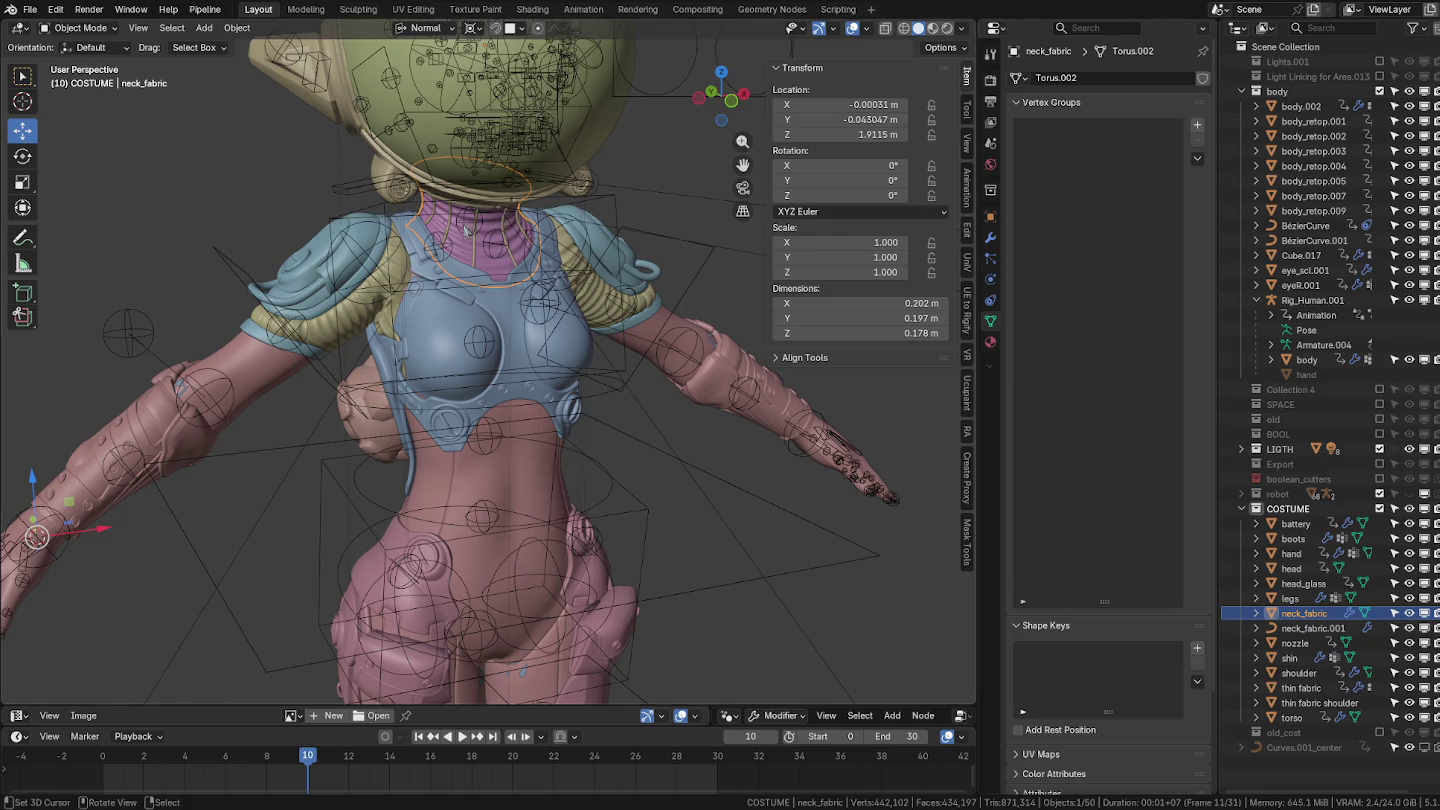
pyautogui.scroll(4, 466, 232)
pyautogui.click(506, 305)
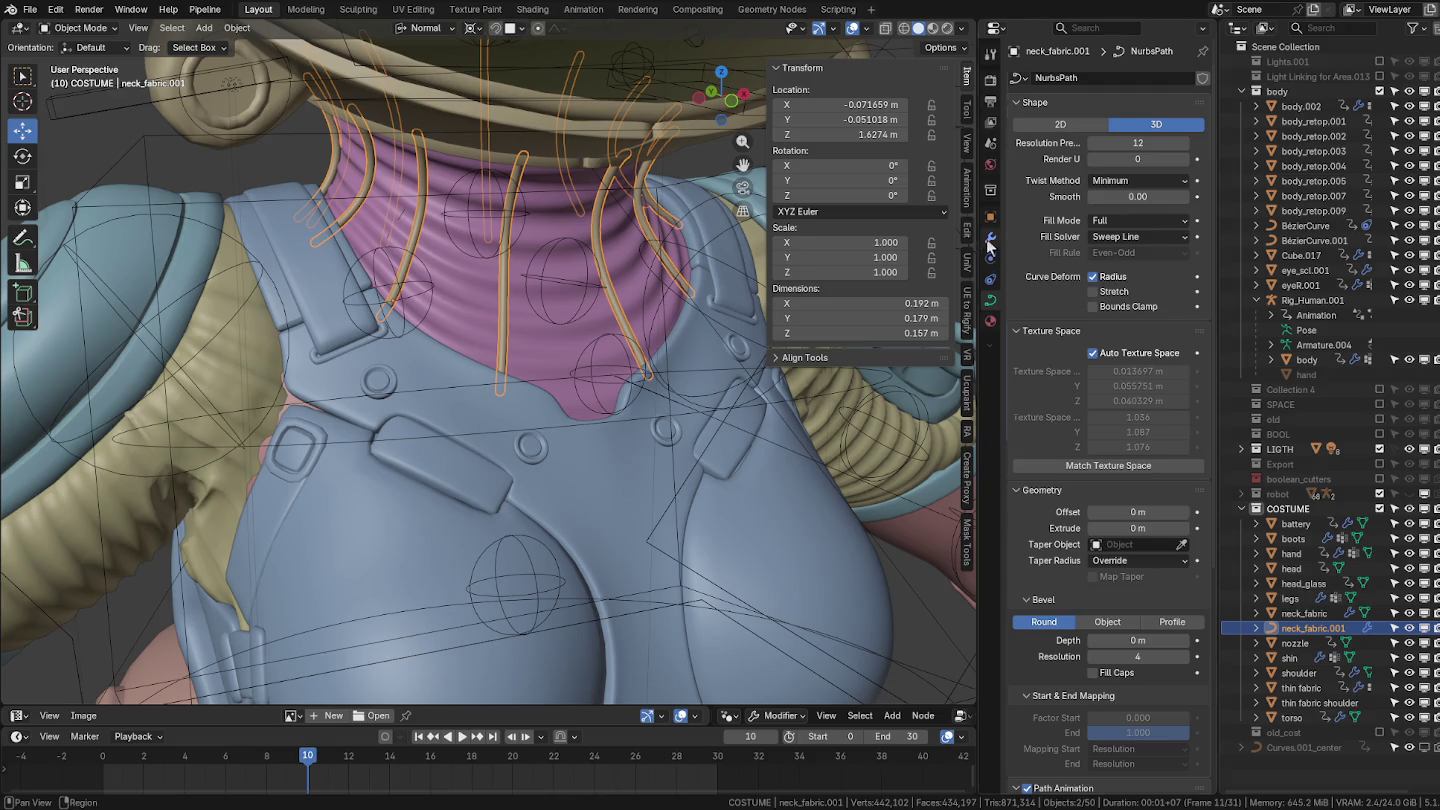
pyautogui.click(990, 239)
pyautogui.click(1016, 157)
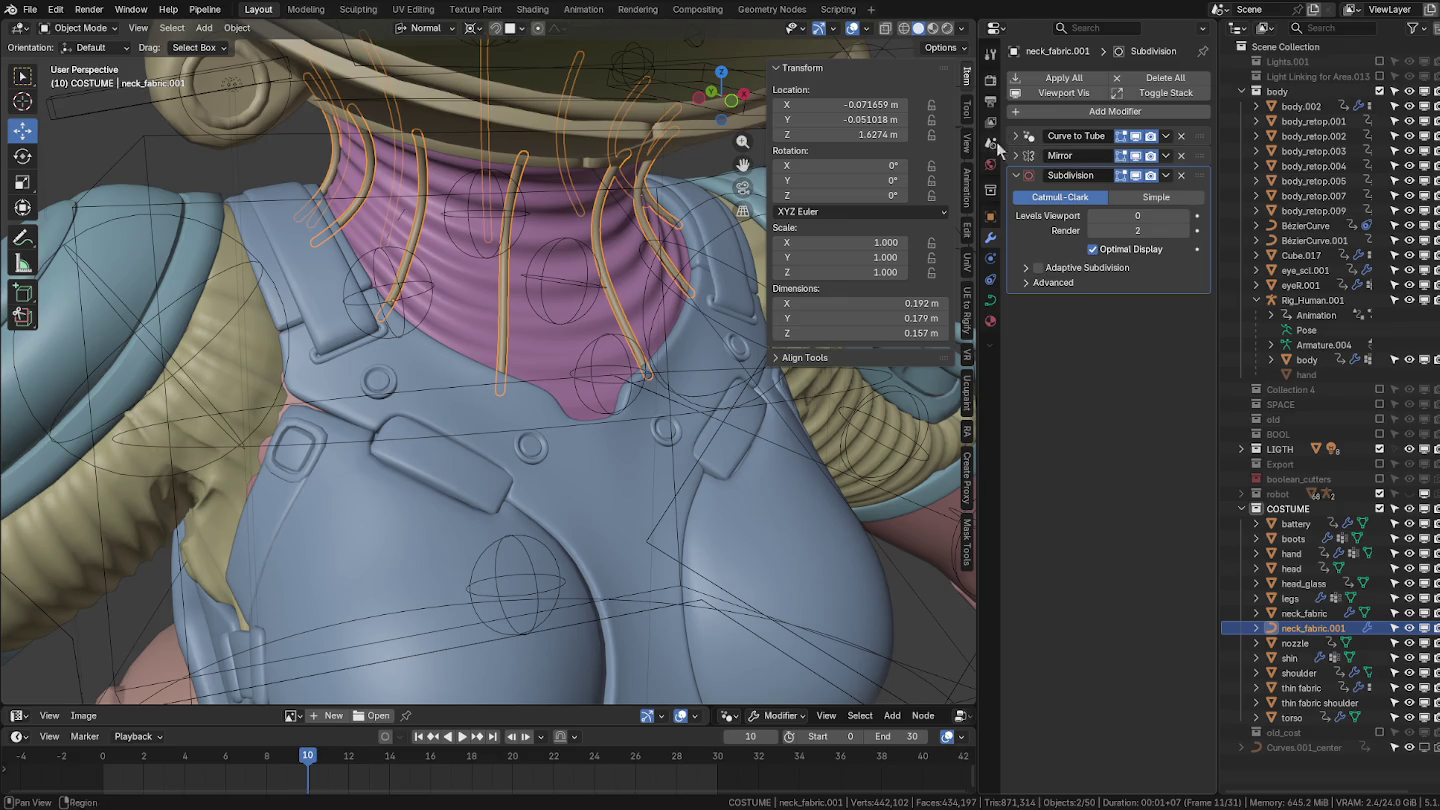
pyautogui.scroll(2, 609, 215)
pyautogui.scroll(2, 620, 250)
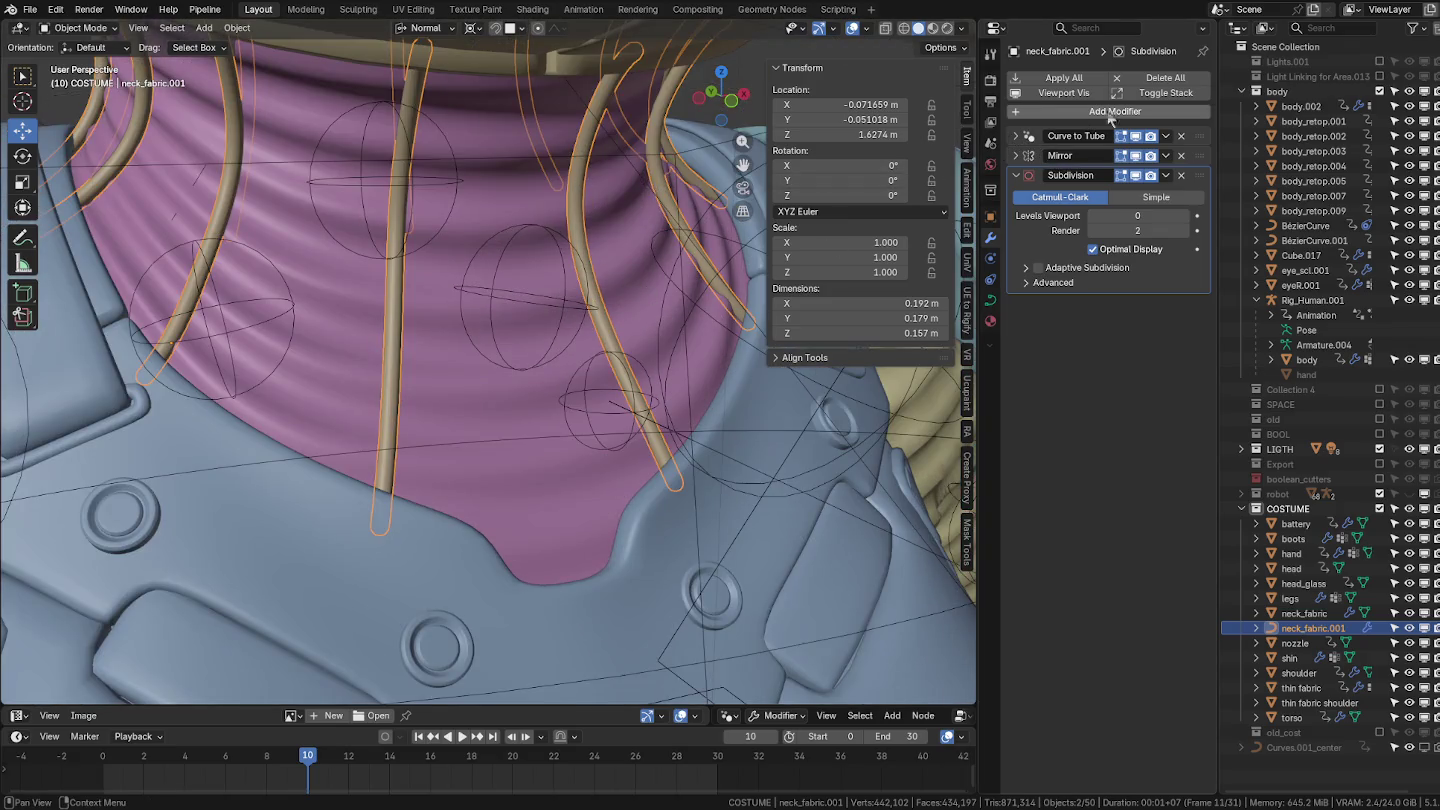
pyautogui.moveTo(620, 256)
pyautogui.mouseDown(button='middle')
pyautogui.moveTo(595, 247)
pyautogui.moveTo(417, 322)
pyautogui.moveTo(531, 381)
pyautogui.mouseUp(button='middle')
pyautogui.scroll(-3, 531, 382)
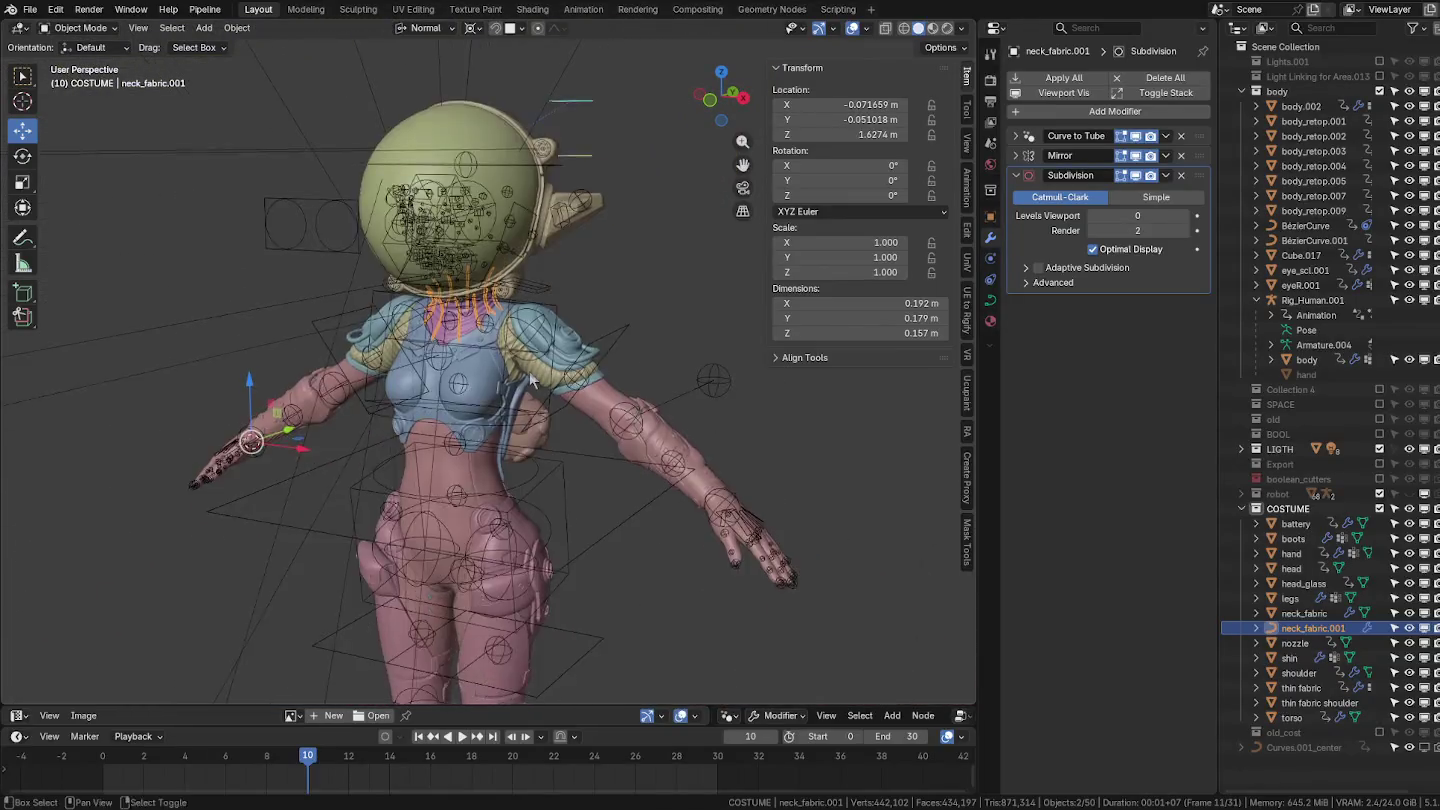
pyautogui.press('a')
pyautogui.scroll(3, 532, 382)
pyautogui.hotkey('alt', 'a')
pyautogui.scroll(3, 564, 409)
pyautogui.moveTo(603, 401)
pyautogui.mouseDown(button='middle')
pyautogui.moveTo(645, 435)
pyautogui.moveTo(607, 391)
pyautogui.mouseUp(button='middle')
pyautogui.scroll(-3, 607, 392)
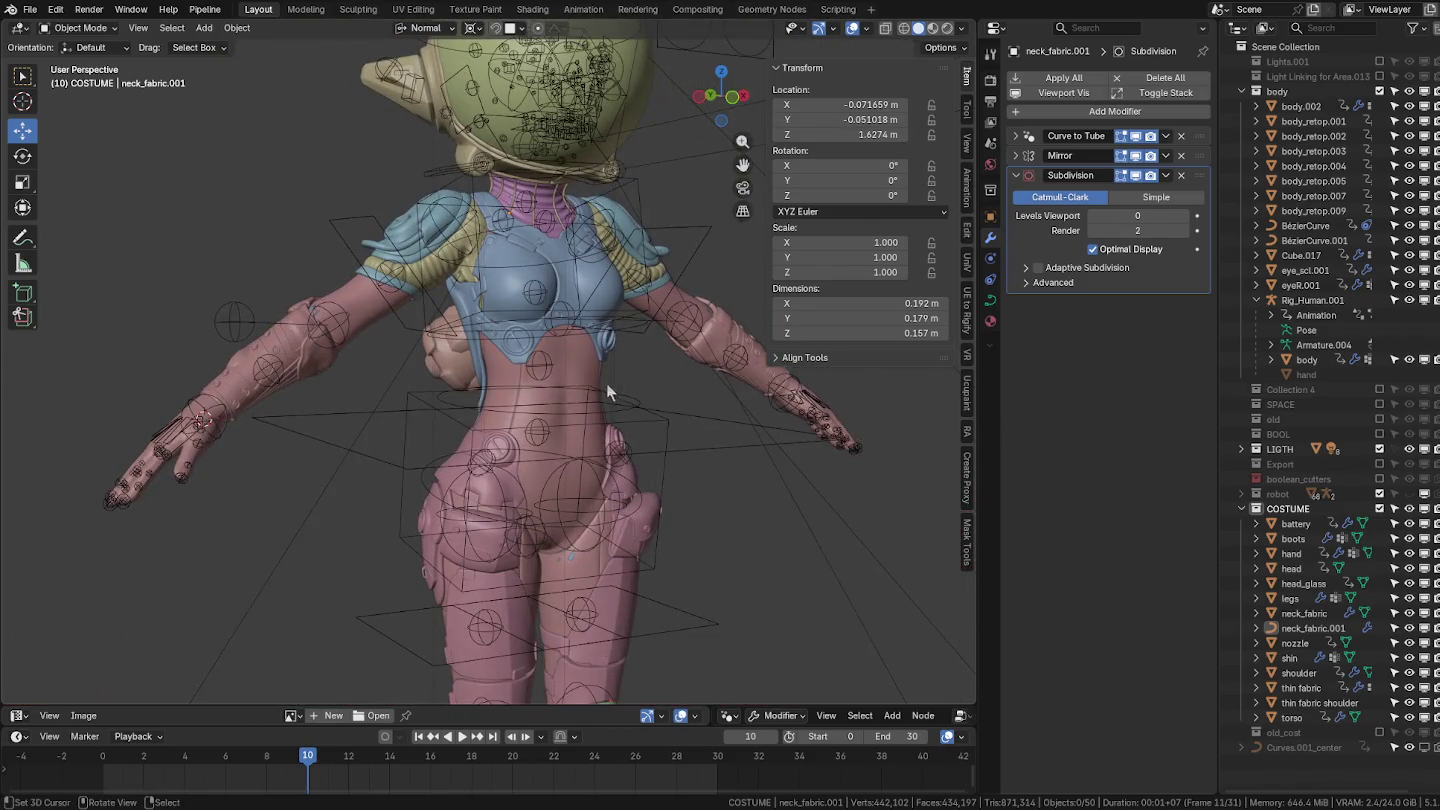
pyautogui.scroll(2, 607, 392)
pyautogui.scroll(3, 595, 378)
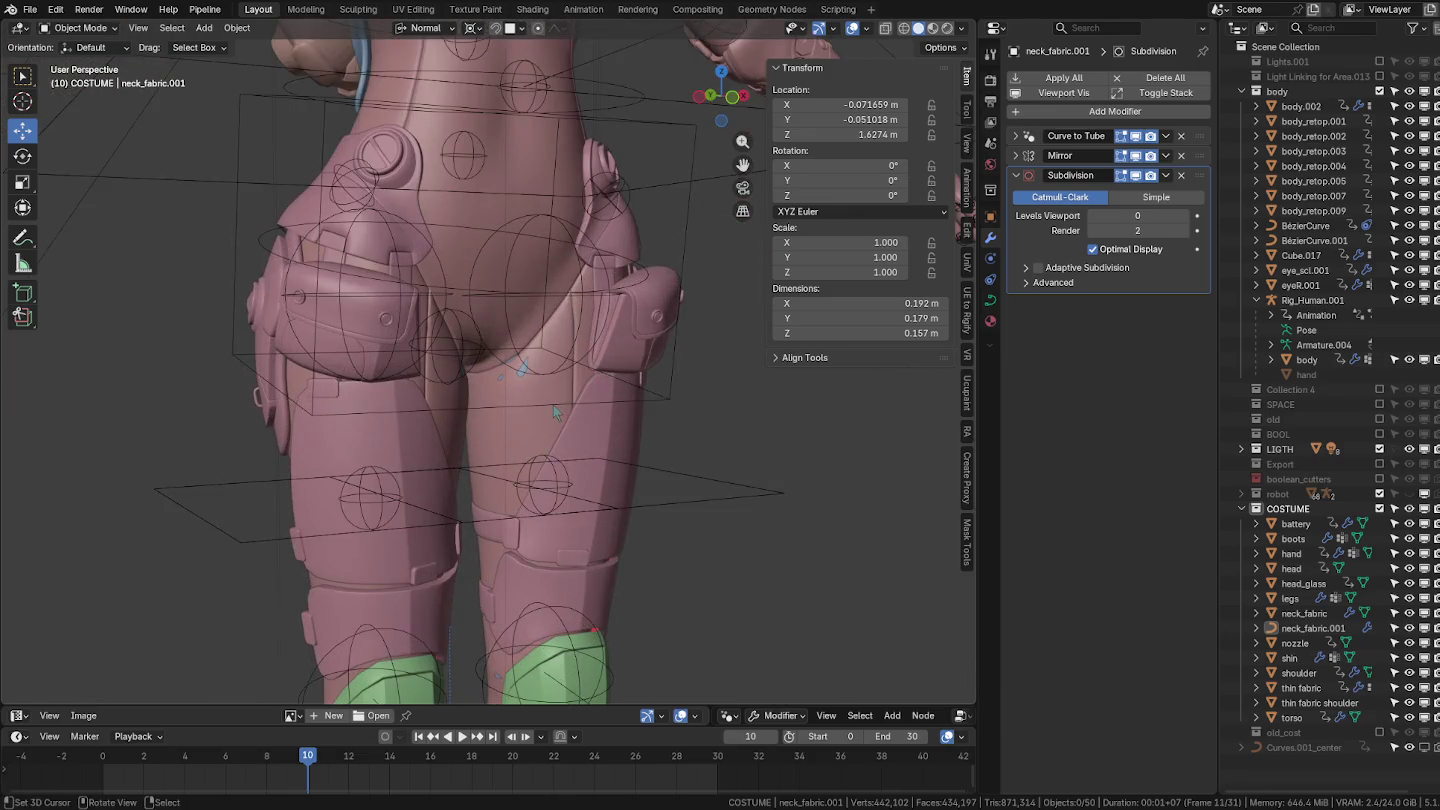
pyautogui.scroll(-2, 555, 412)
pyautogui.scroll(-2, 564, 416)
pyautogui.scroll(-2, 571, 415)
pyautogui.keyDown('shift'); pyautogui.moveTo(610, 307); pyautogui.dragTo(615, 452, button='middle'); pyautogui.keyUp('shift')
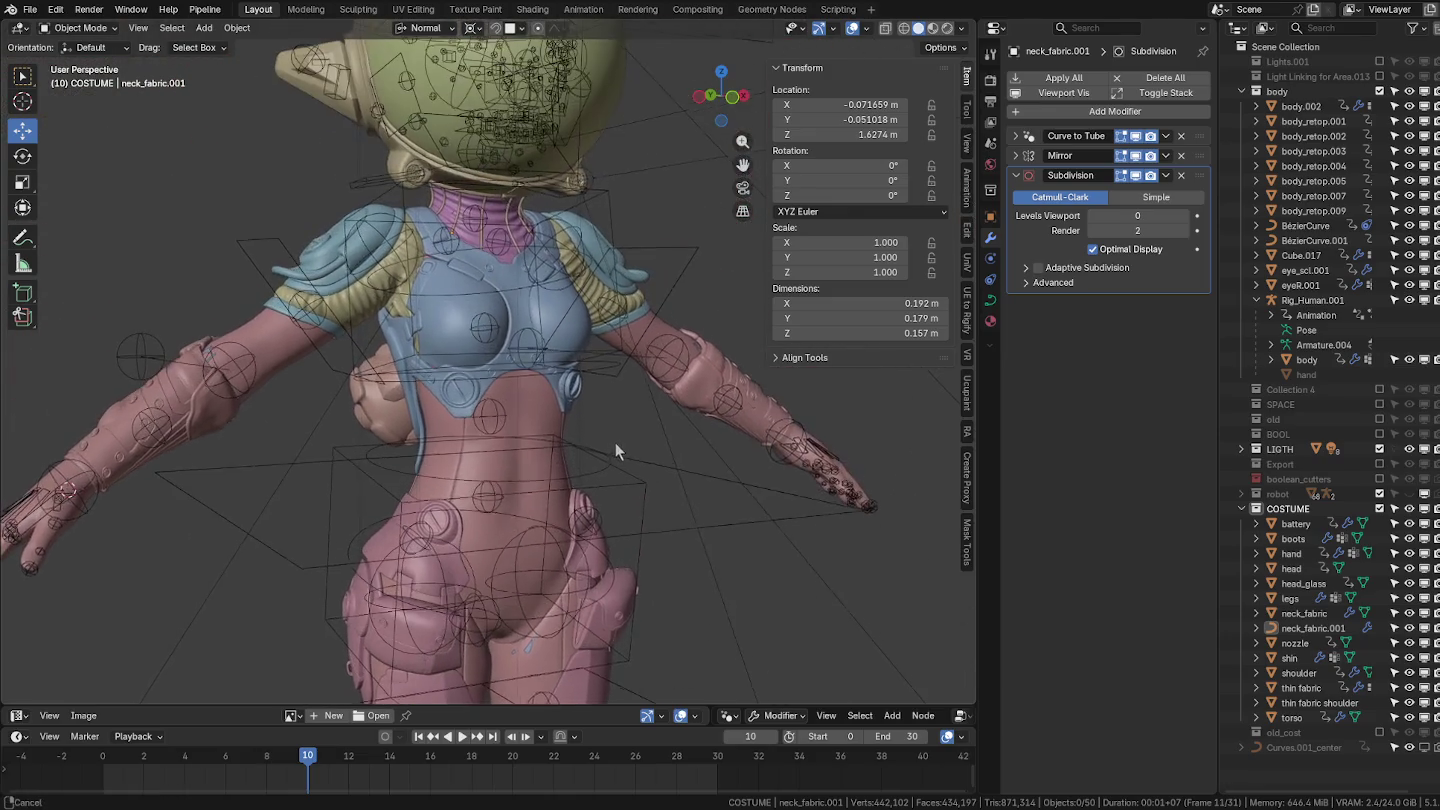
pyautogui.keyDown('shift'); pyautogui.moveTo(650, 255); pyautogui.dragTo(630, 364, button='middle'); pyautogui.keyUp('shift')
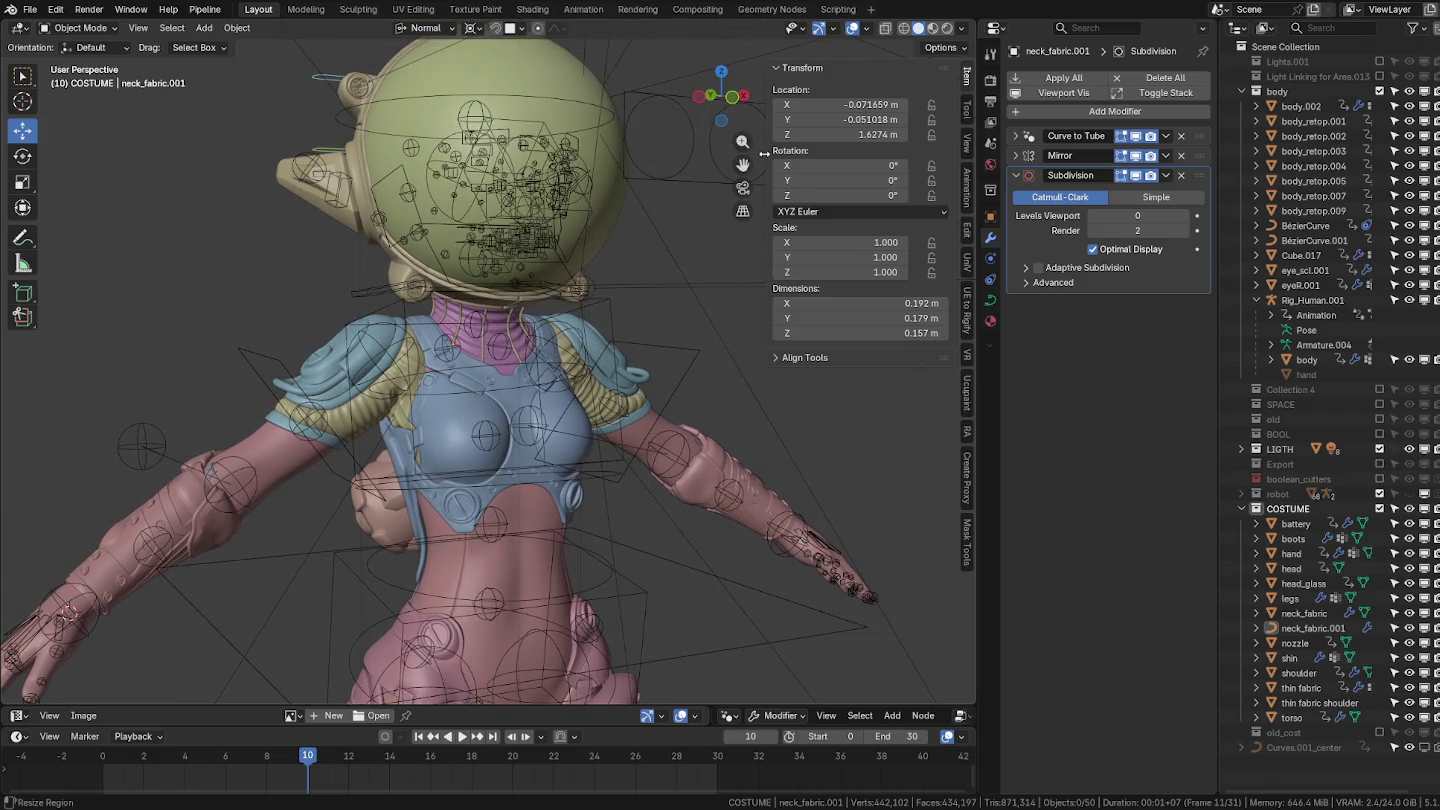
pyautogui.moveTo(520, 180)
pyautogui.mouseDown(button='middle')
pyautogui.moveTo(635, 176)
pyautogui.moveTo(596, 160)
pyautogui.mouseUp(button='middle')
pyautogui.click(565, 160)
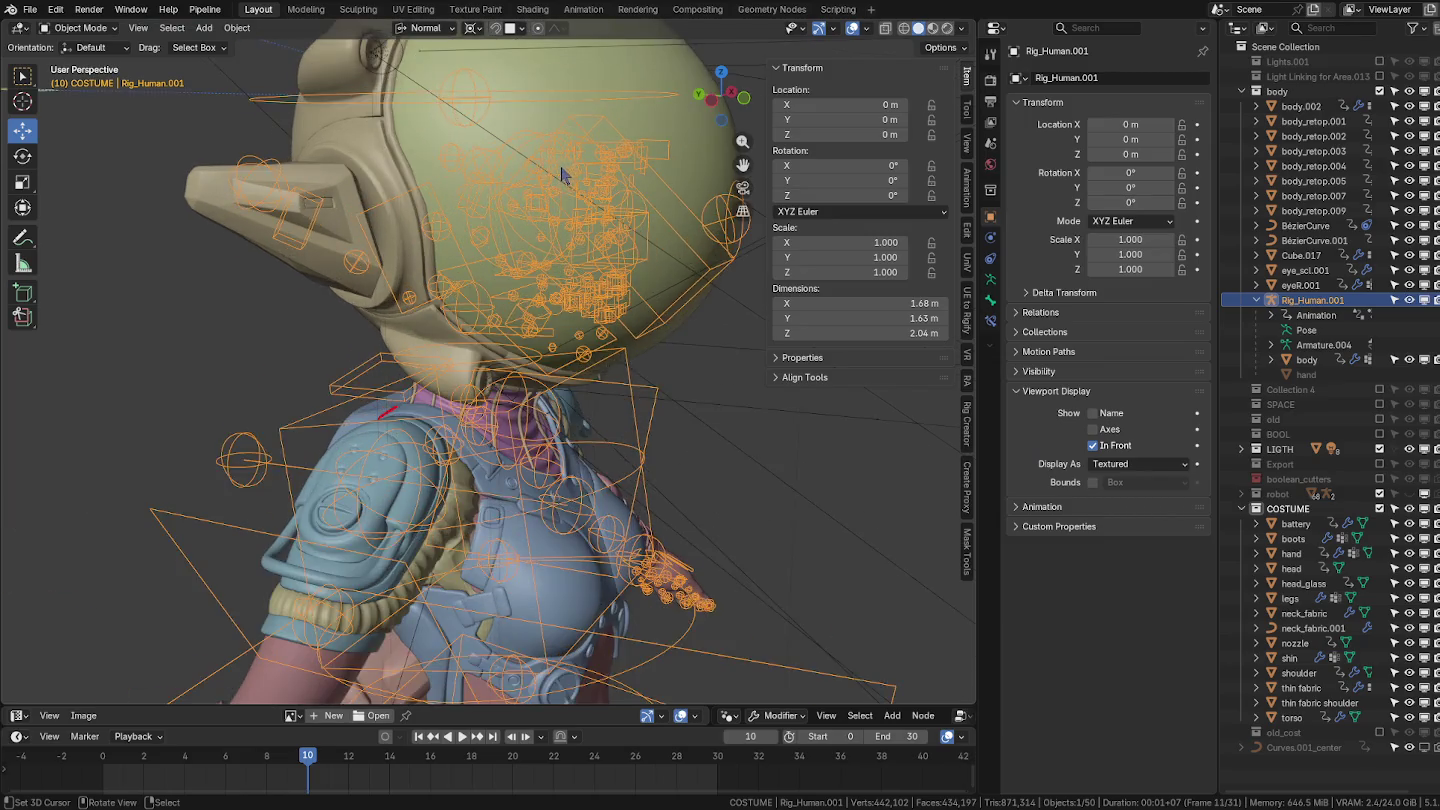
# Select the head bone, test-rotate it in Pose Mode, then return the rig to Object Mode.
pyautogui.press('Tab')
pyautogui.click(468, 116)
pyautogui.hotkey('ctrl', 'Tab')
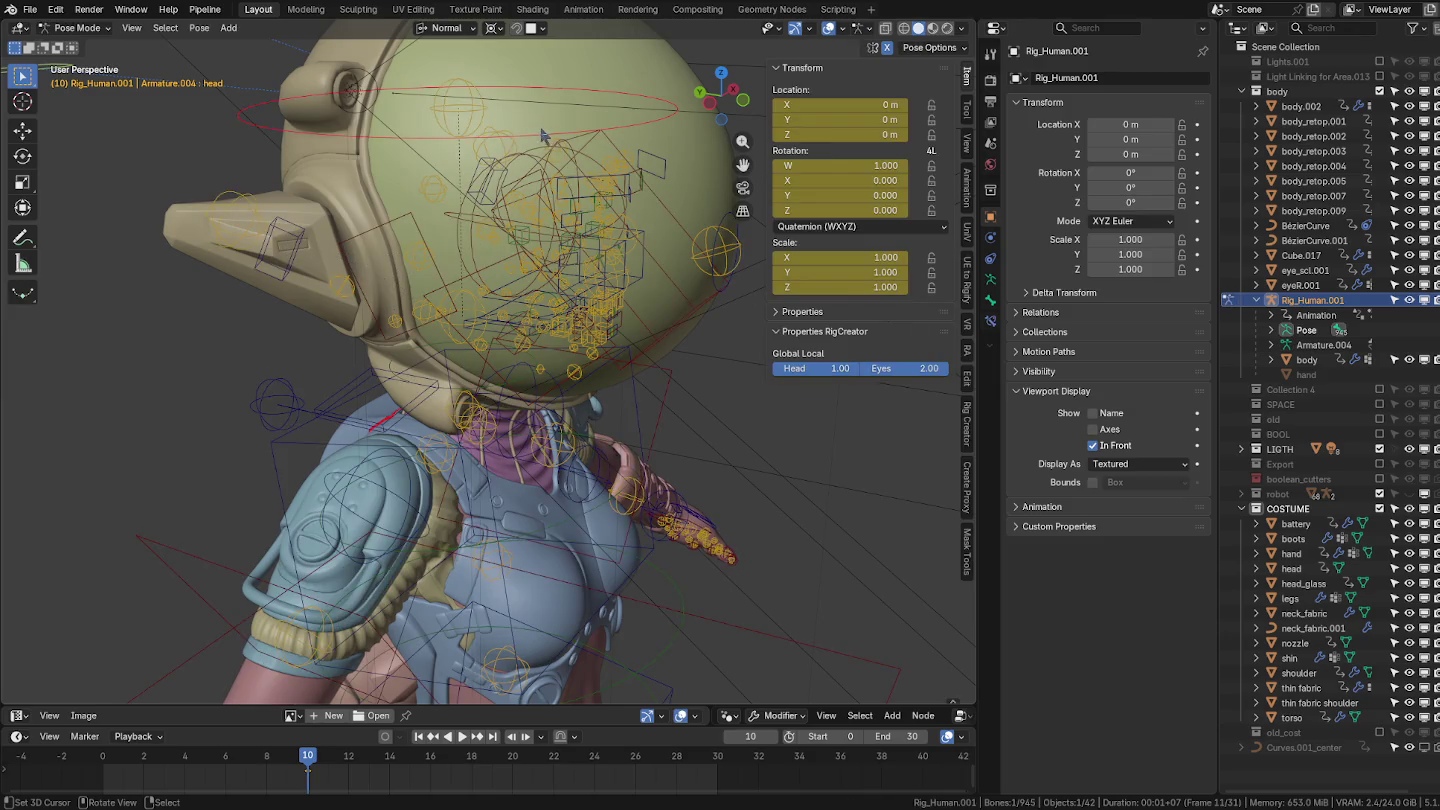
pyautogui.moveTo(543, 135)
pyautogui.mouseDown(button='middle')
pyautogui.moveTo(598, 215)
pyautogui.moveTo(606, 199)
pyautogui.mouseUp(button='middle')
pyautogui.press('r')
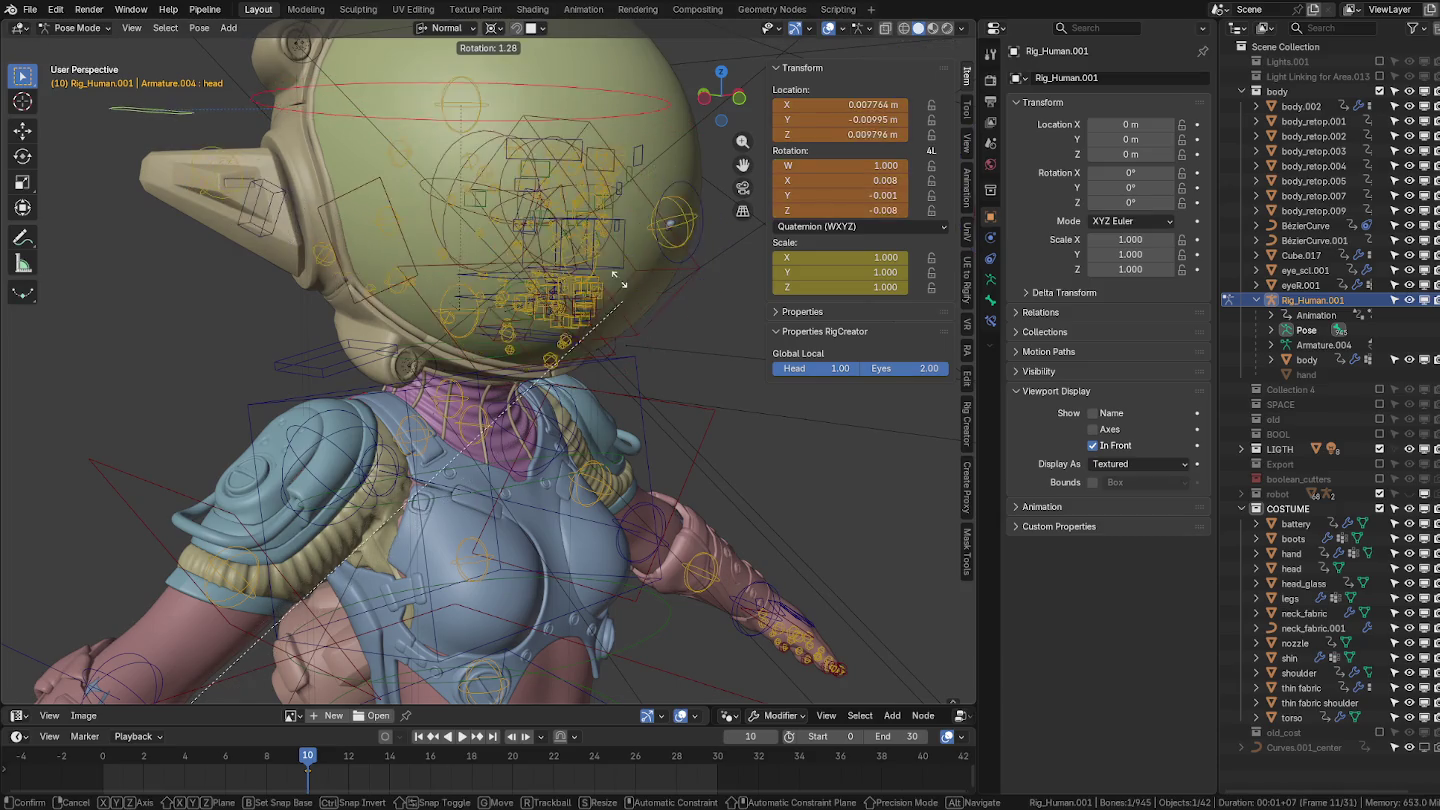
pyautogui.press('Escape')
pyautogui.hotkey('ctrl', 'Tab')
pyautogui.click(465, 246)
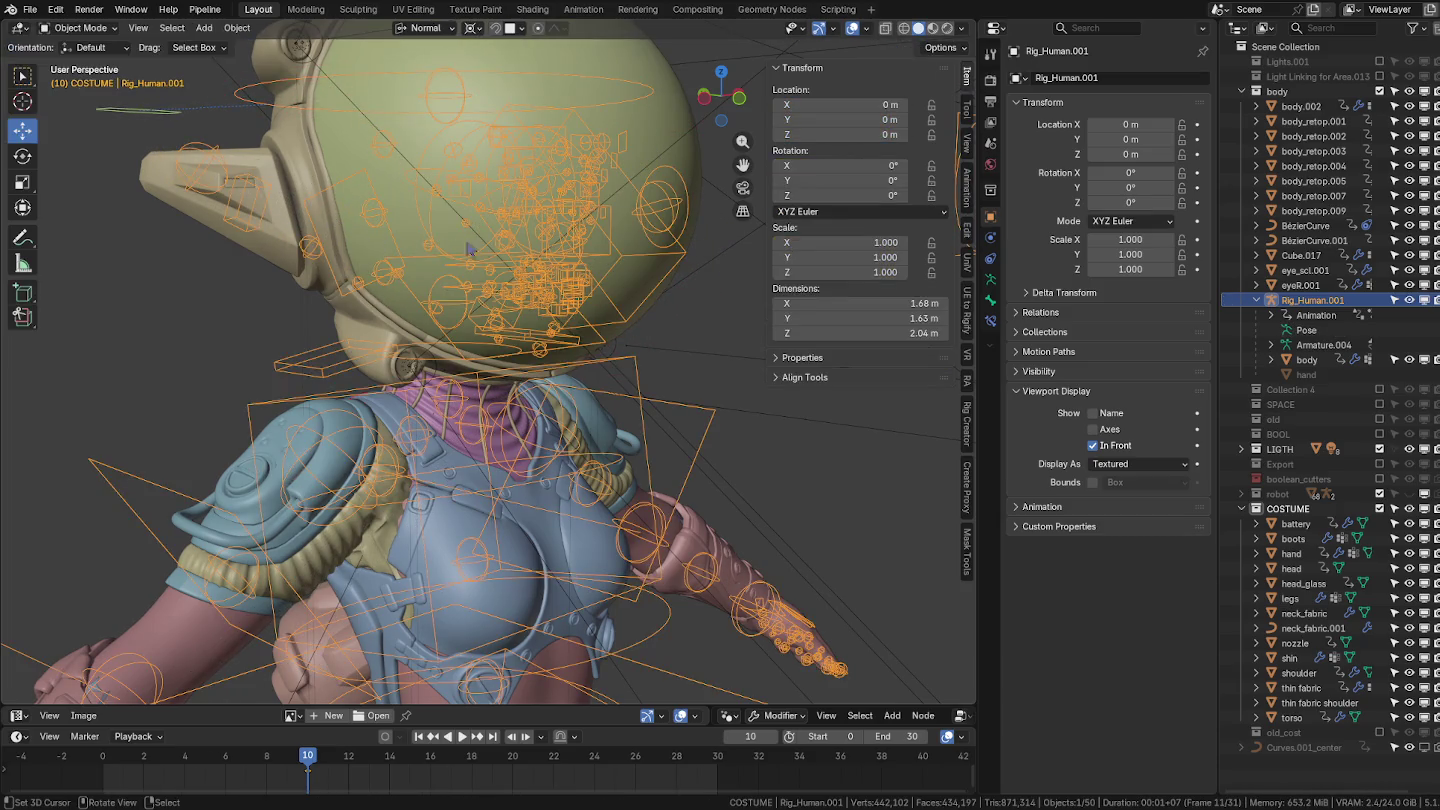
# Recheck the head bone's name in Edit Mode, then show head_glass's mesh data properties.
pyautogui.moveTo(576, 240); pyautogui.dragTo(580, 220, button='middle')
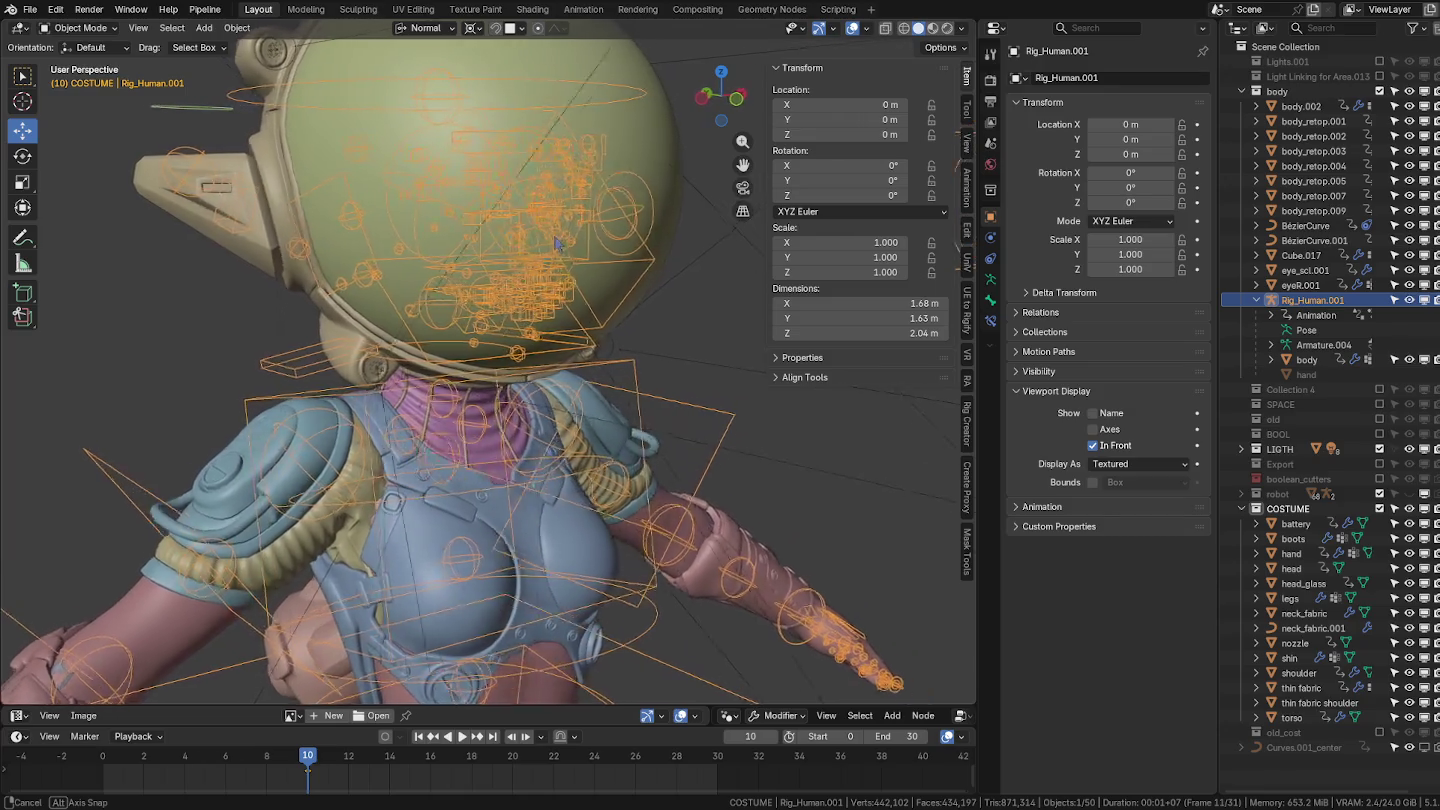
pyautogui.hotkey('ctrl', 'Tab')
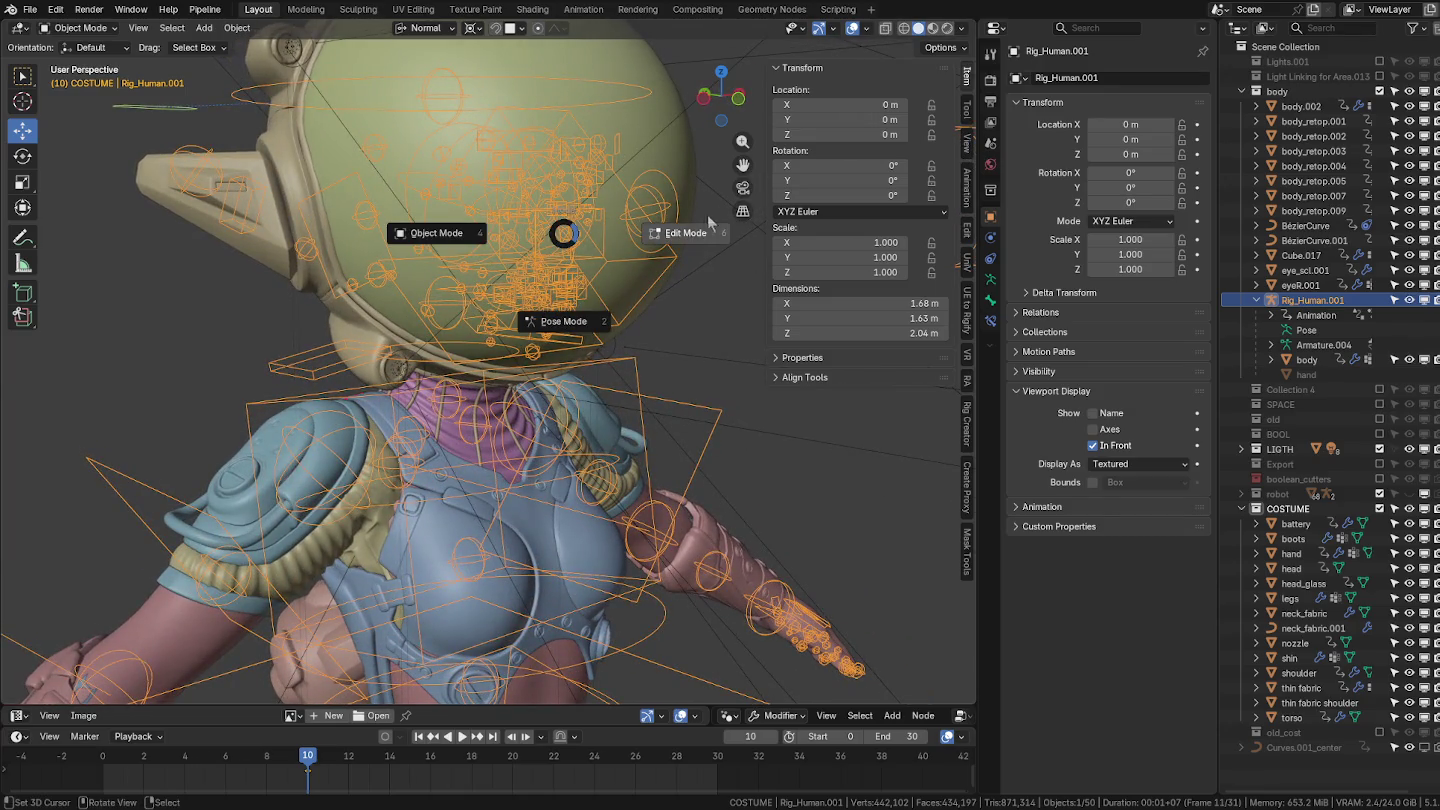
pyautogui.click(684, 233)
pyautogui.click(443, 135)
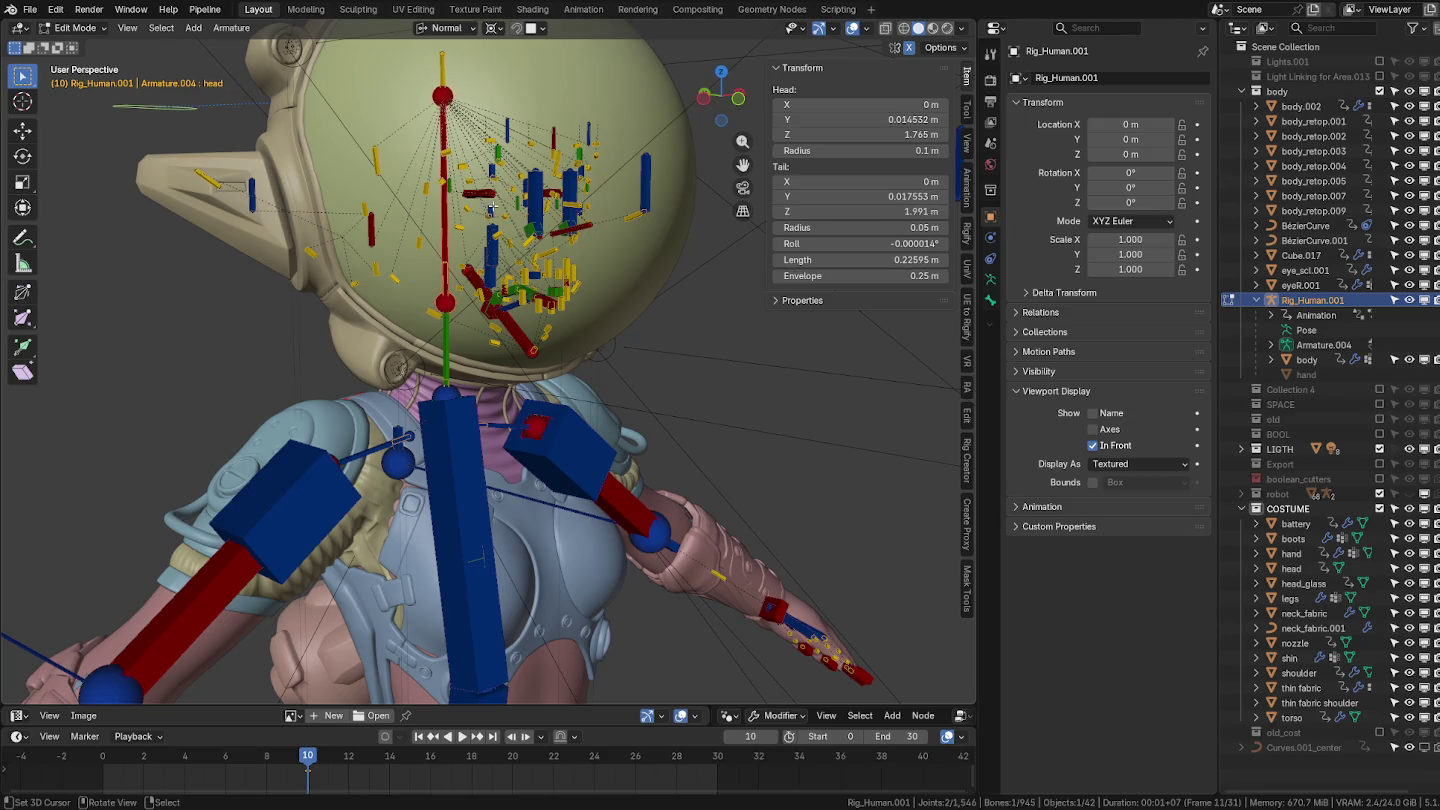
pyautogui.press('Tab')
pyautogui.click(481, 112)
pyautogui.click(990, 320)
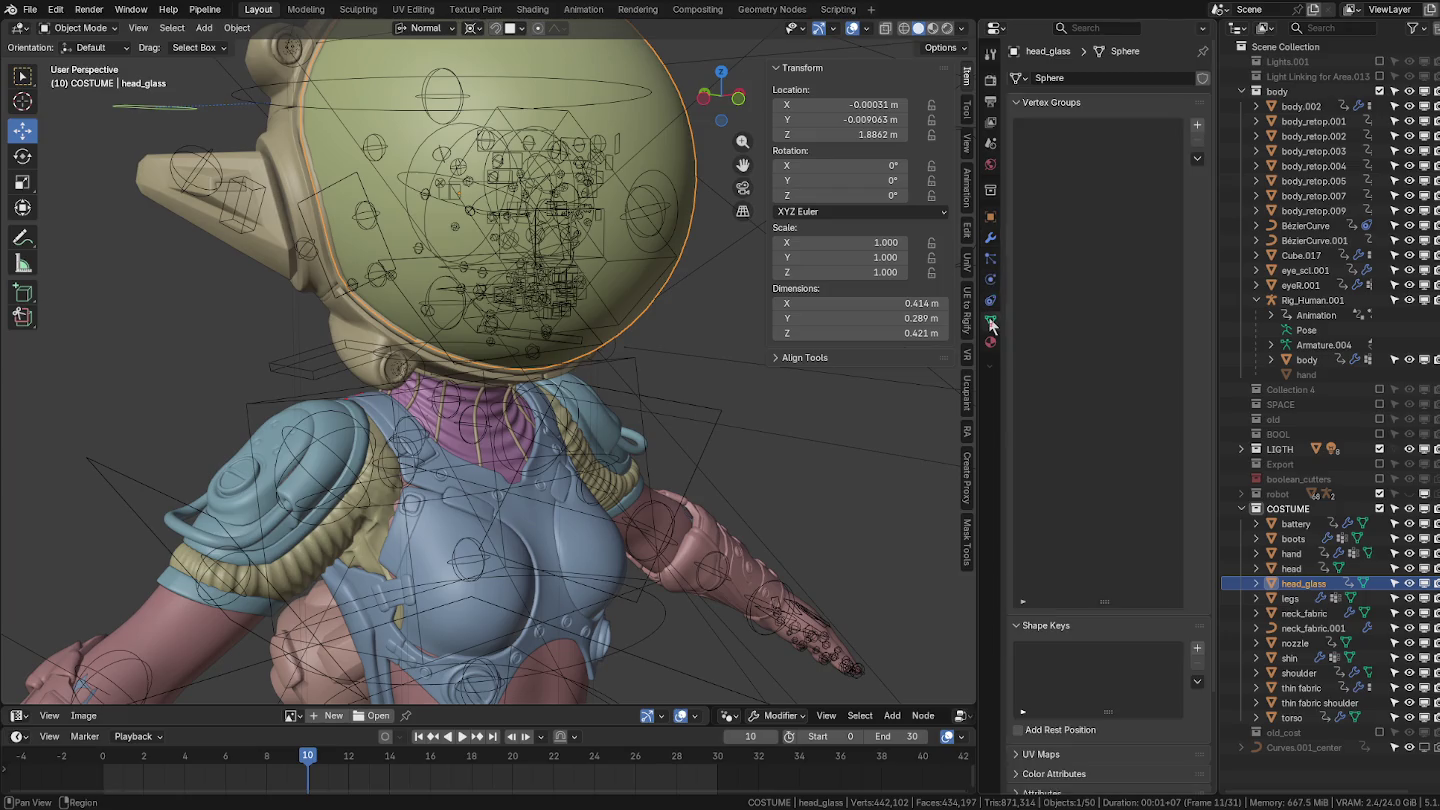
# Add a vertex group named 'head' to head_glass and assign all its vertices.
pyautogui.click(1197, 125)
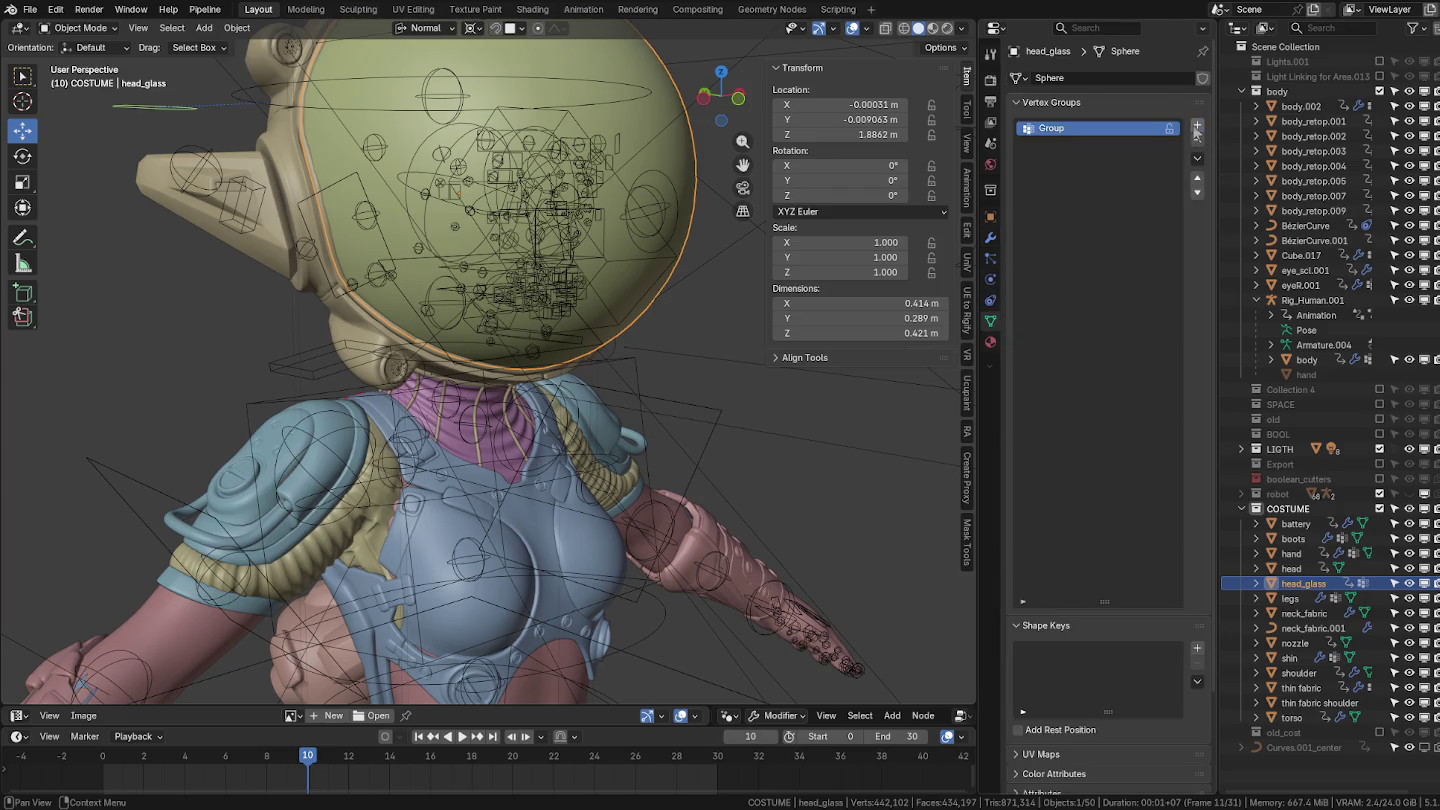
pyautogui.doubleClick(1078, 129)
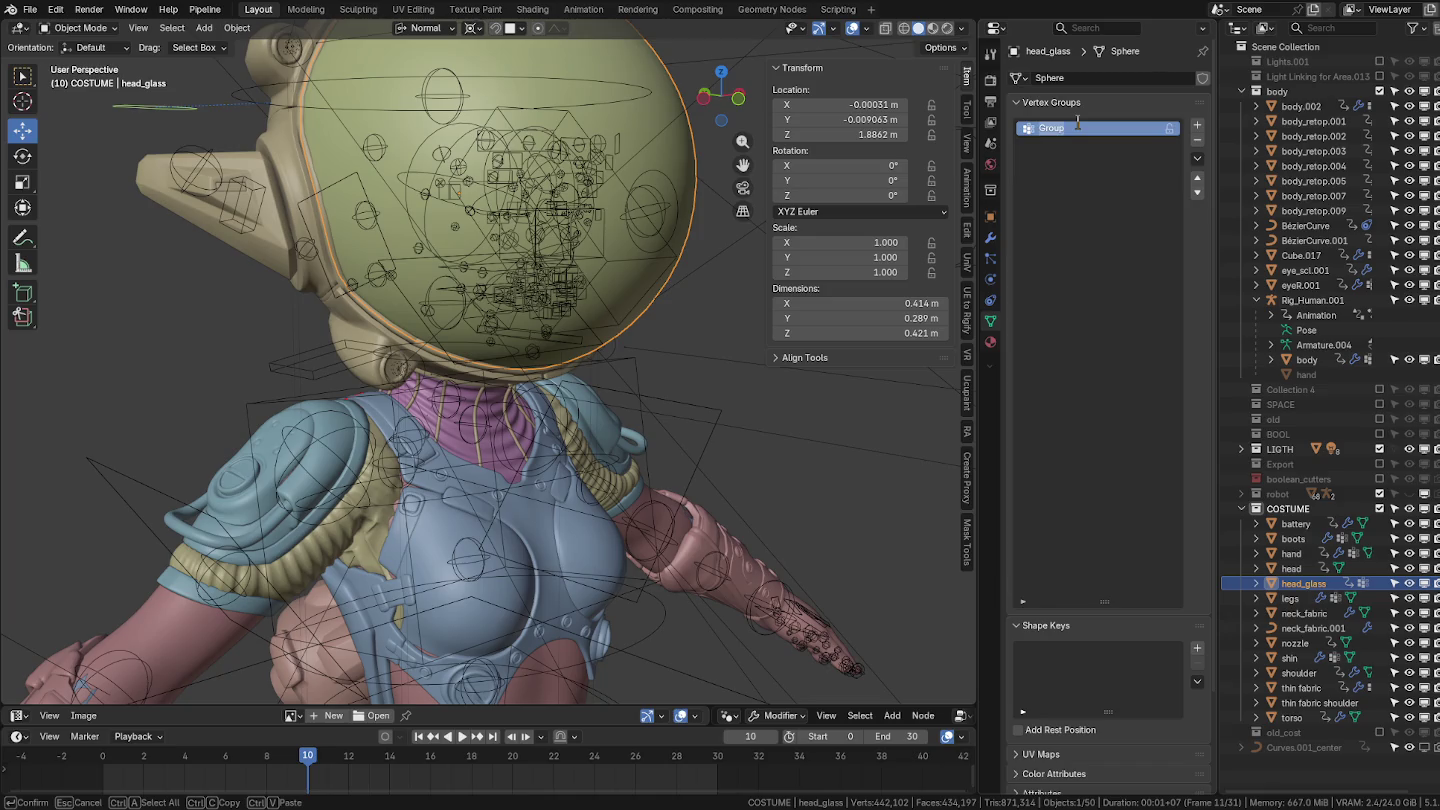
pyautogui.write('HEAD')
pyautogui.press('Return')
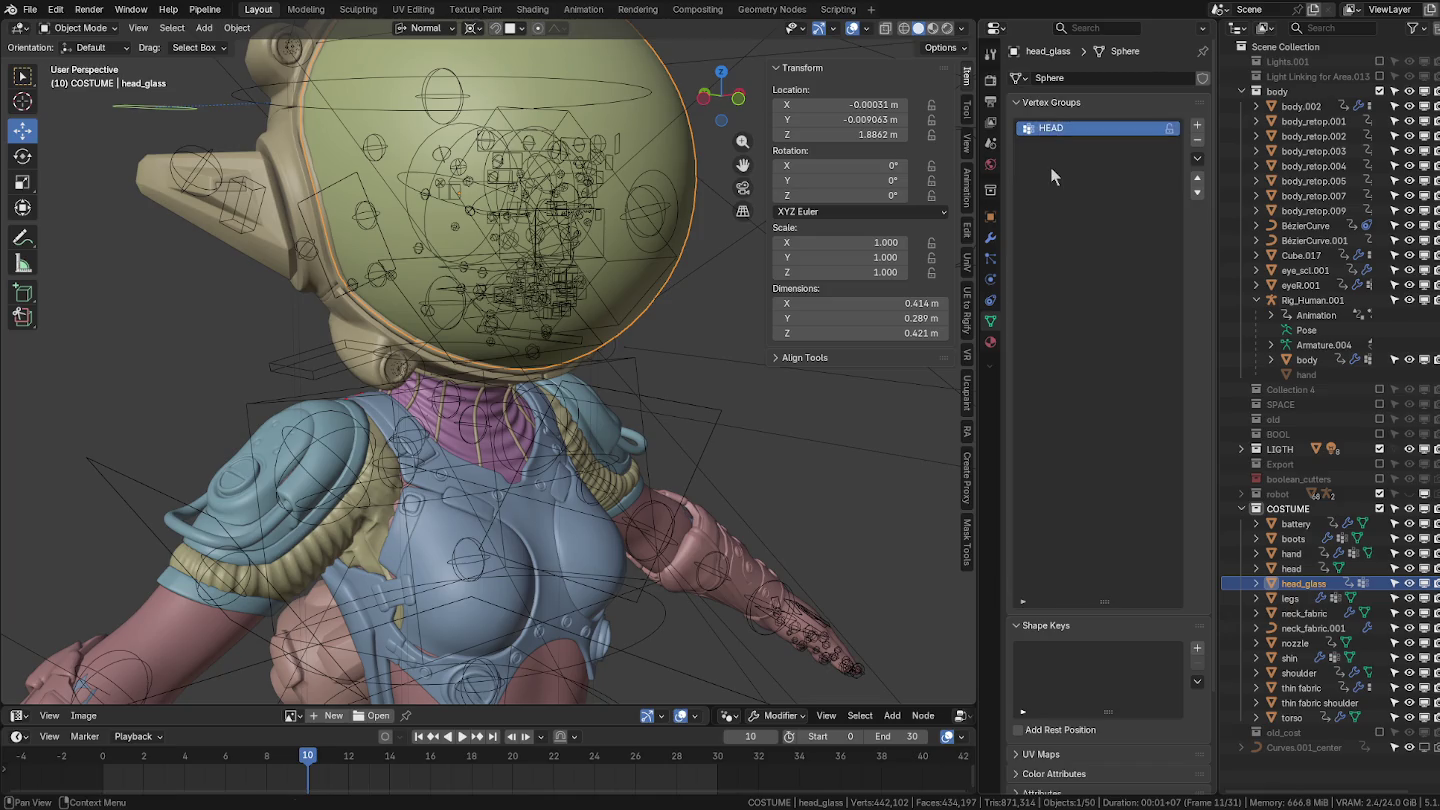
pyautogui.doubleClick(1070, 127)
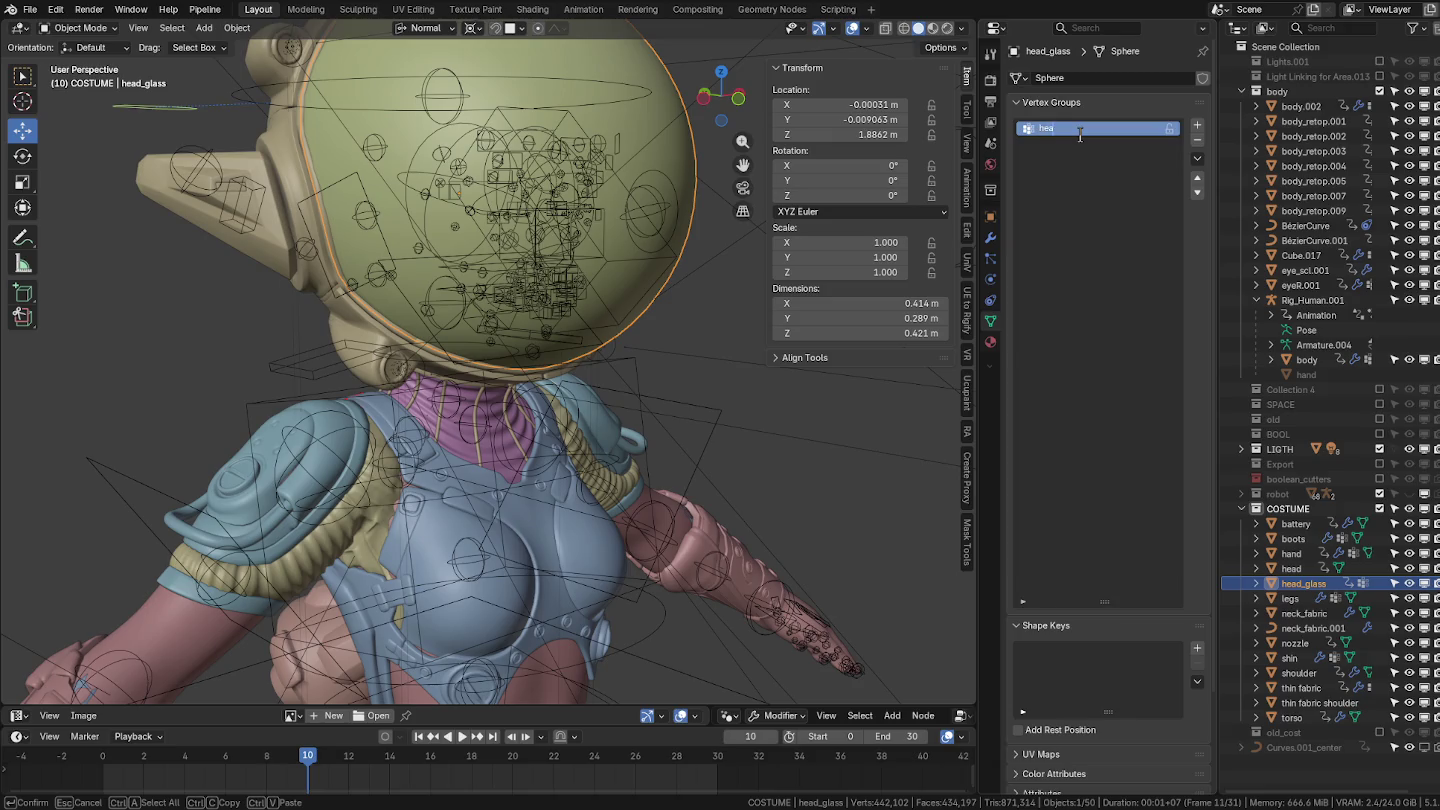
pyautogui.write('d')
pyautogui.press('Return')
pyautogui.press('Tab')
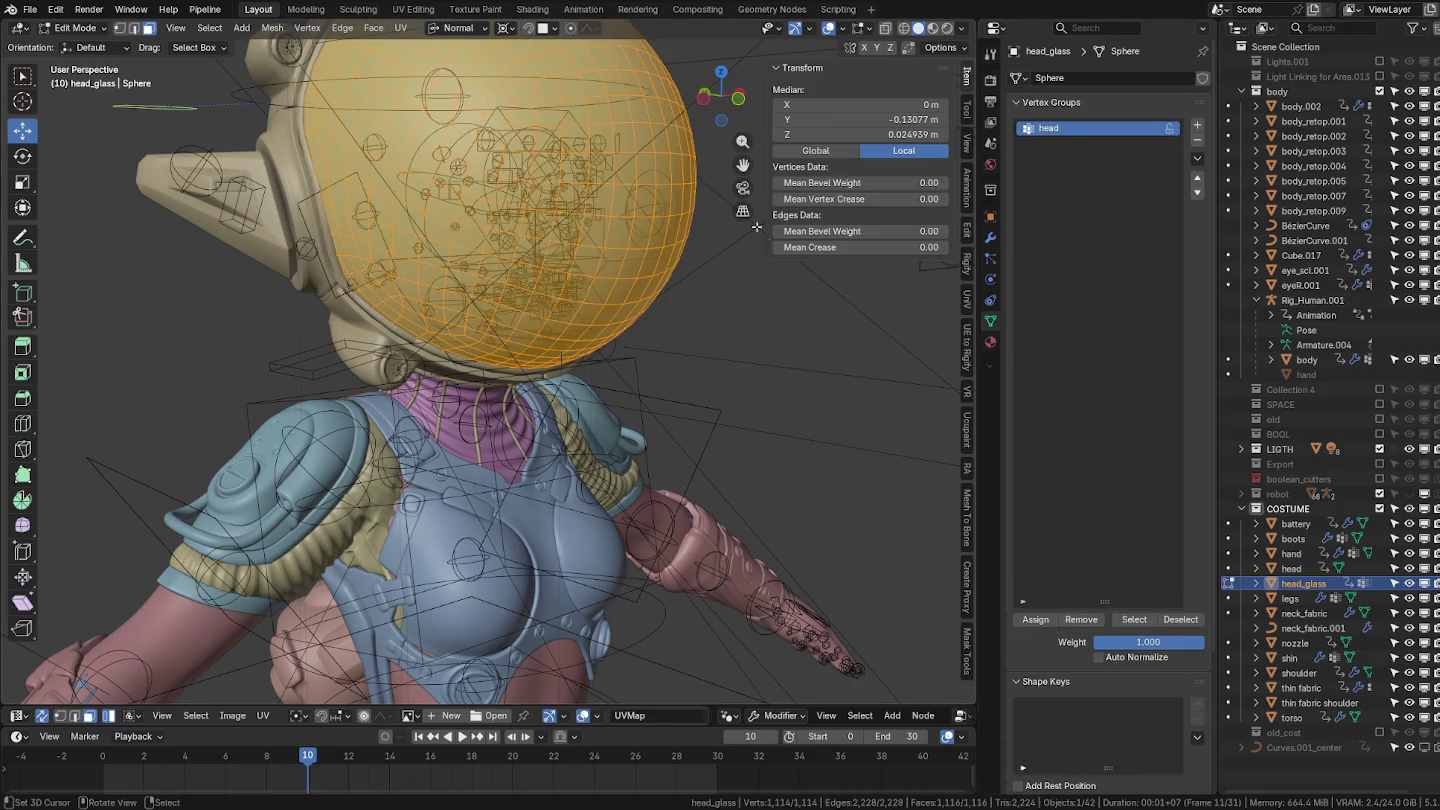
pyautogui.click(1037, 621)
pyautogui.press('Tab')
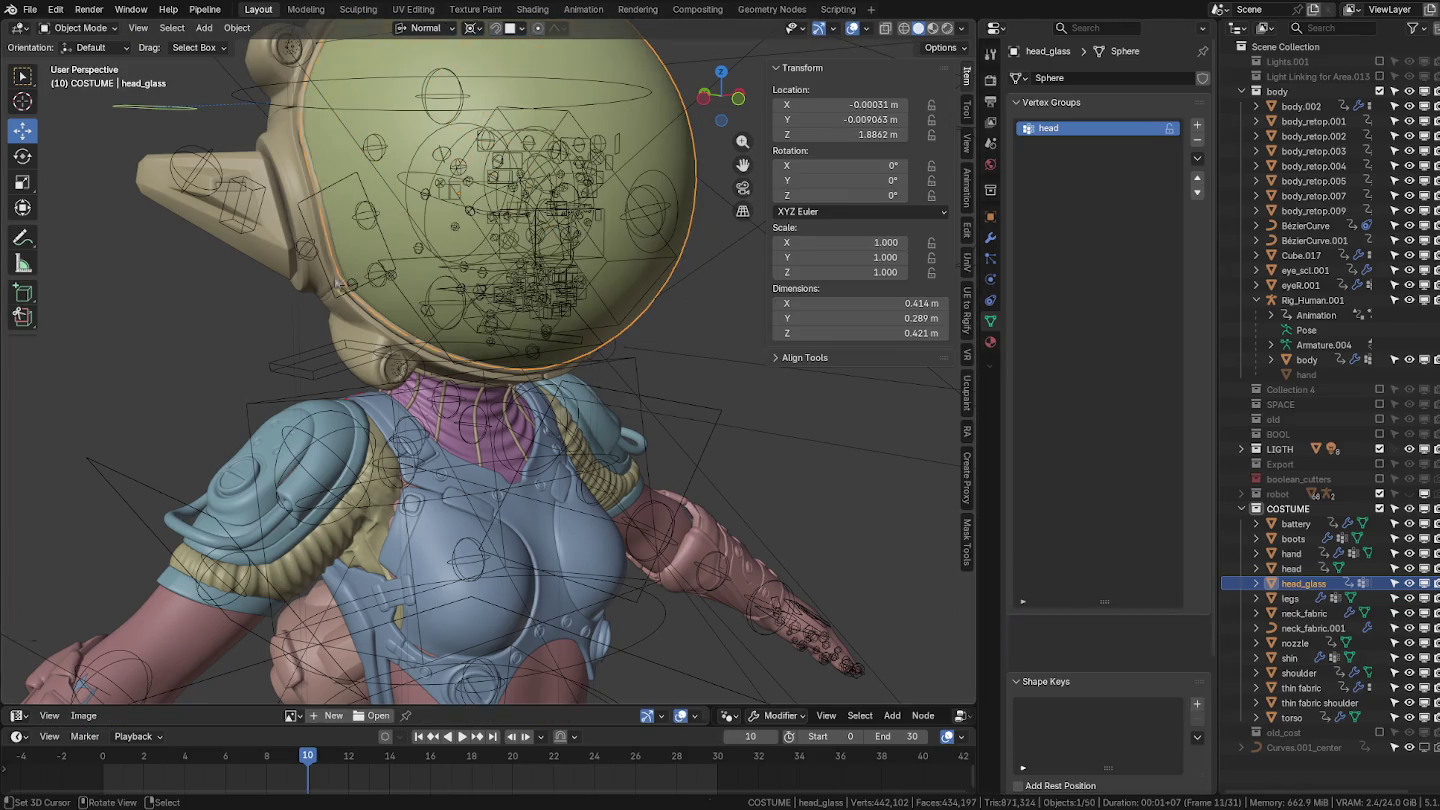
# Give head_glass an Armature modifier using Rig_Human.001, then select the torso to inspect it.
pyautogui.moveTo(481, 281); pyautogui.dragTo(543, 270, button='middle')
pyautogui.click(990, 237)
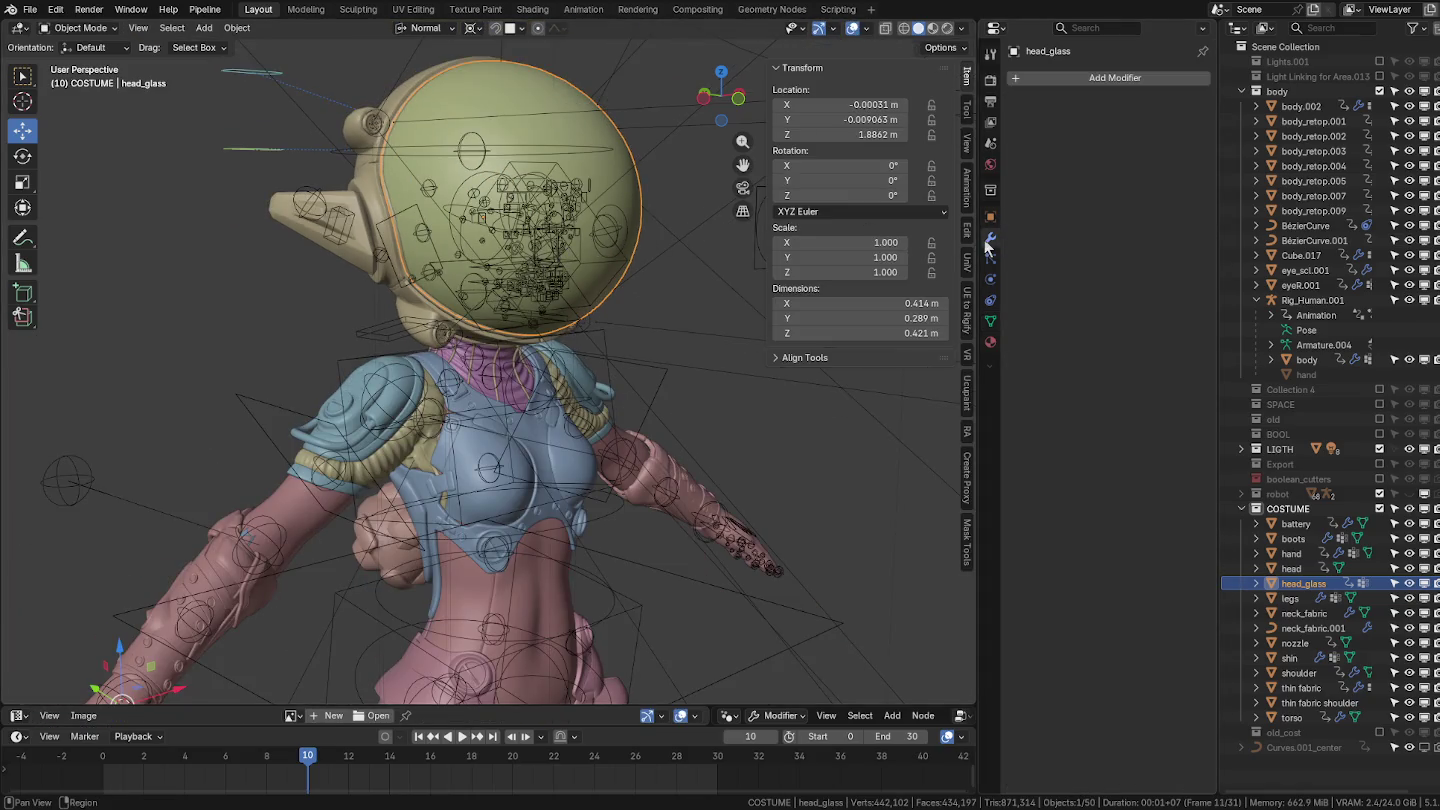
pyautogui.click(1084, 80)
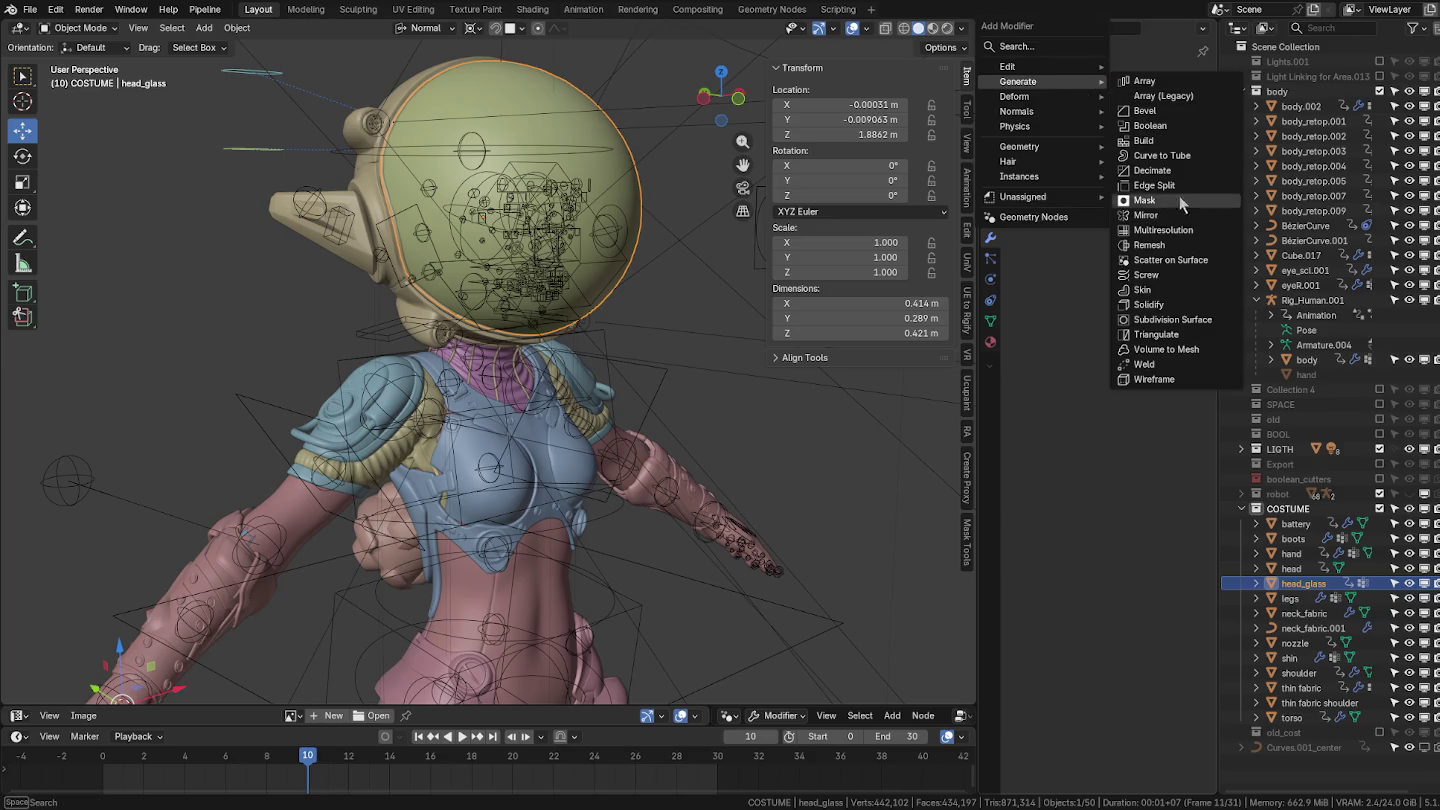
pyautogui.moveTo(1015, 97)
pyautogui.click(1150, 97)
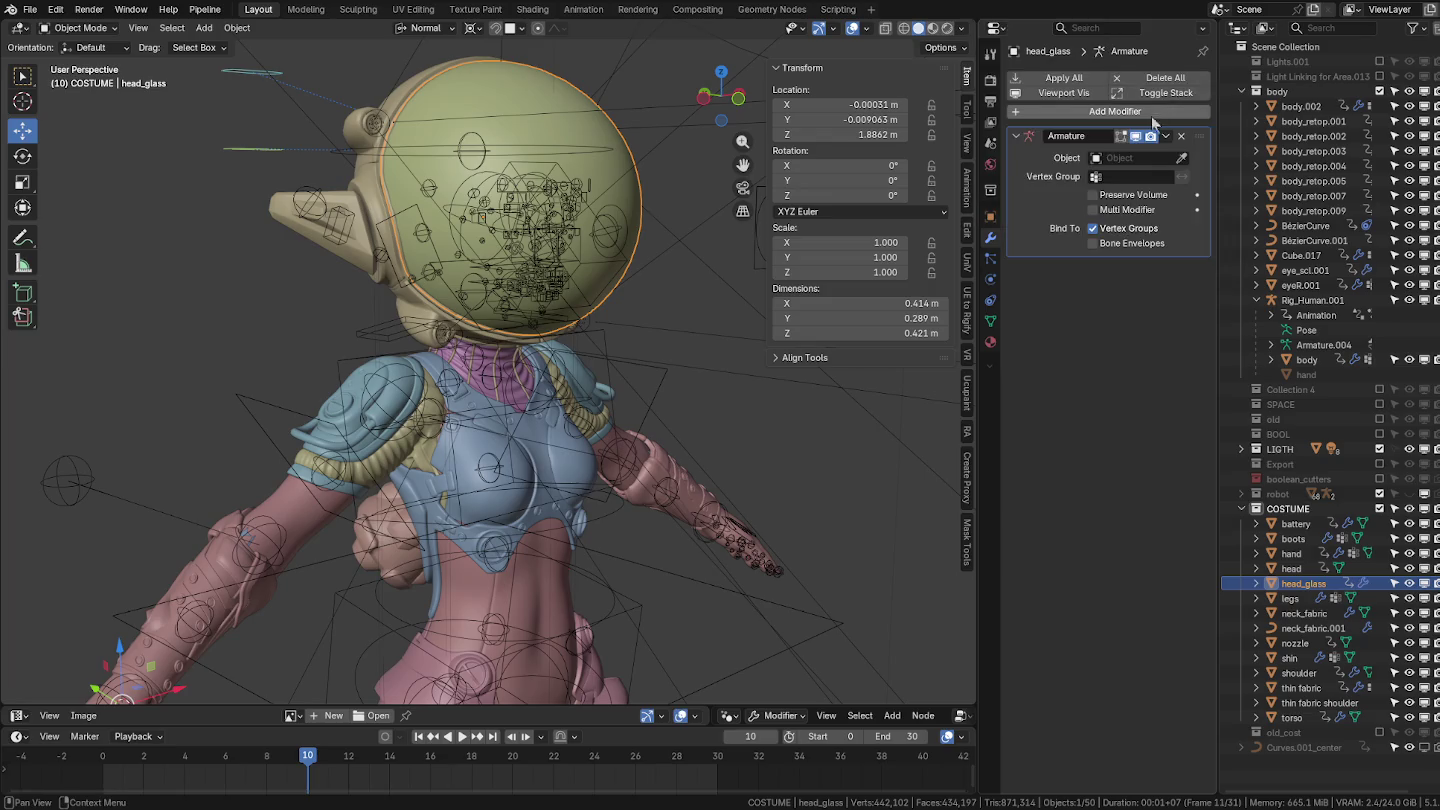
pyautogui.click(1181, 159)
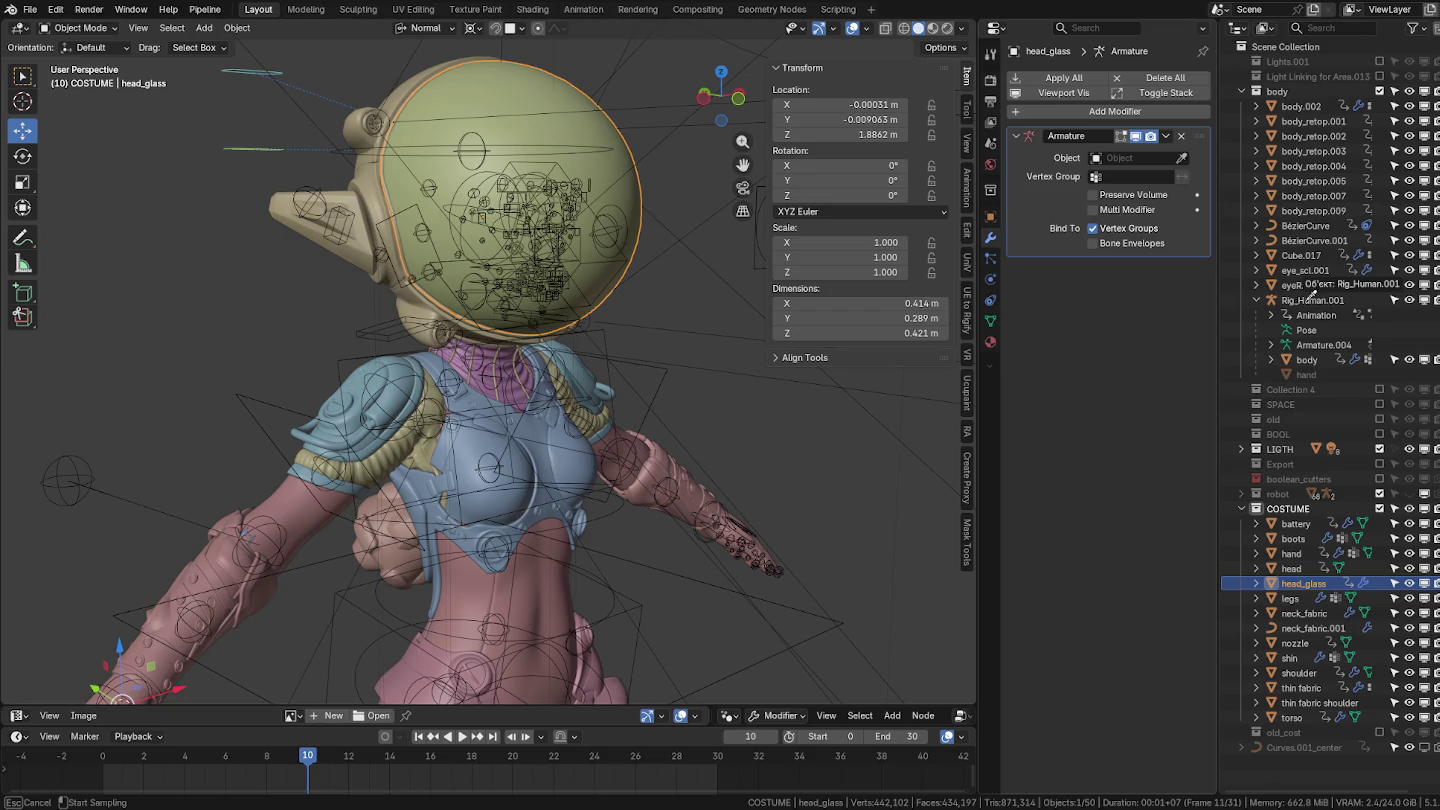
pyautogui.click(1310, 299)
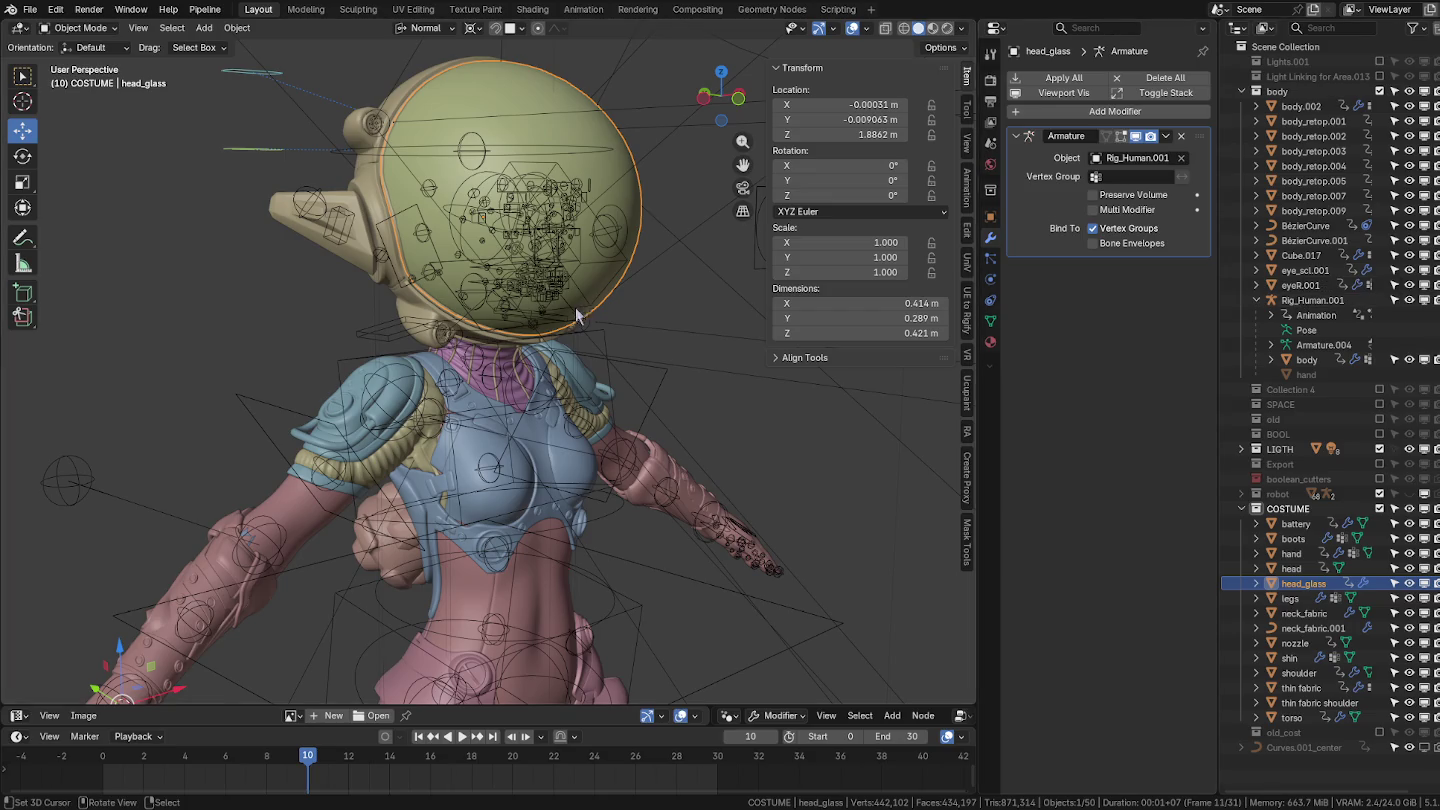
pyautogui.click(578, 370)
pyautogui.click(541, 428)
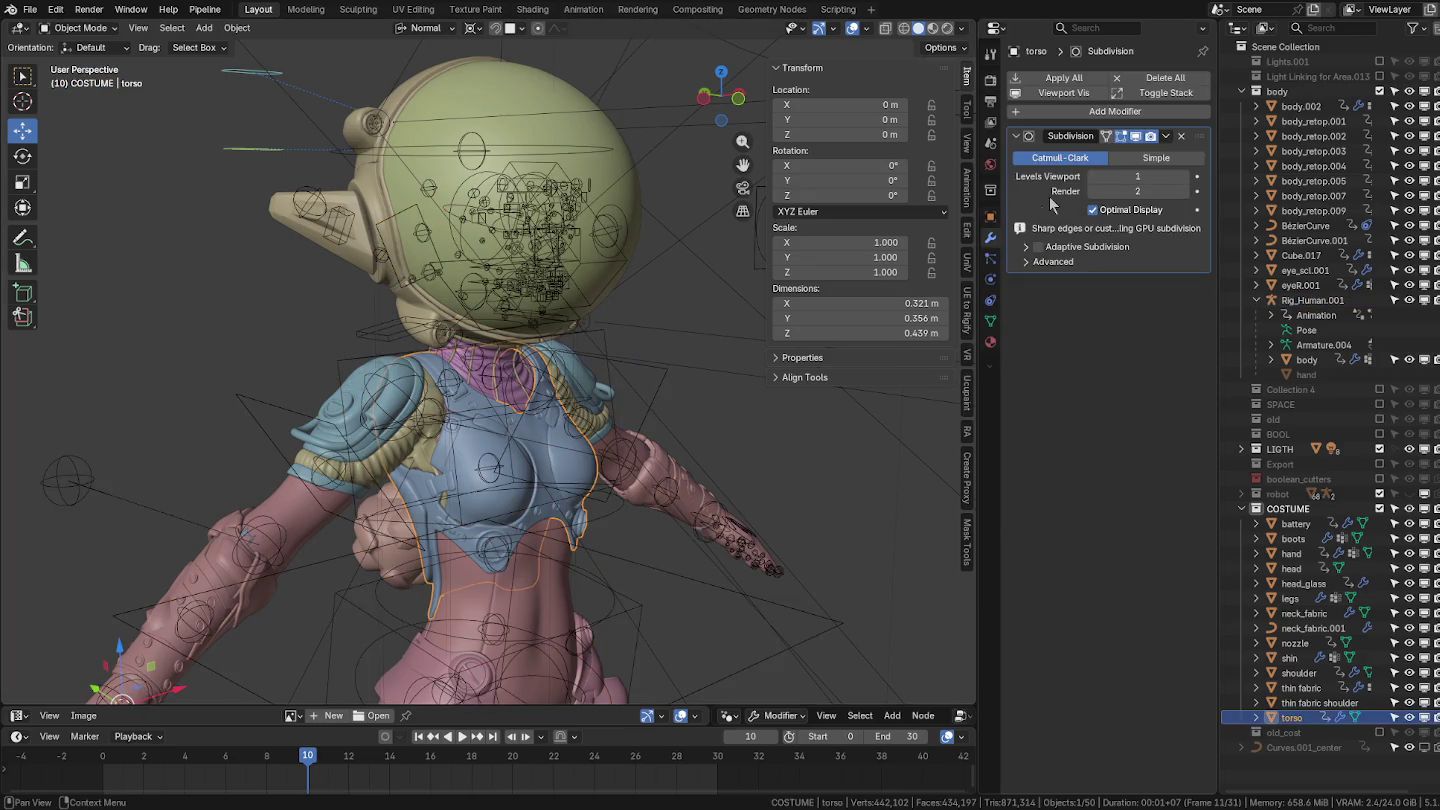
# Inspect the thin fabric and body modifiers, then test-rotate the head bone in Pose Mode.
pyautogui.click(545, 599)
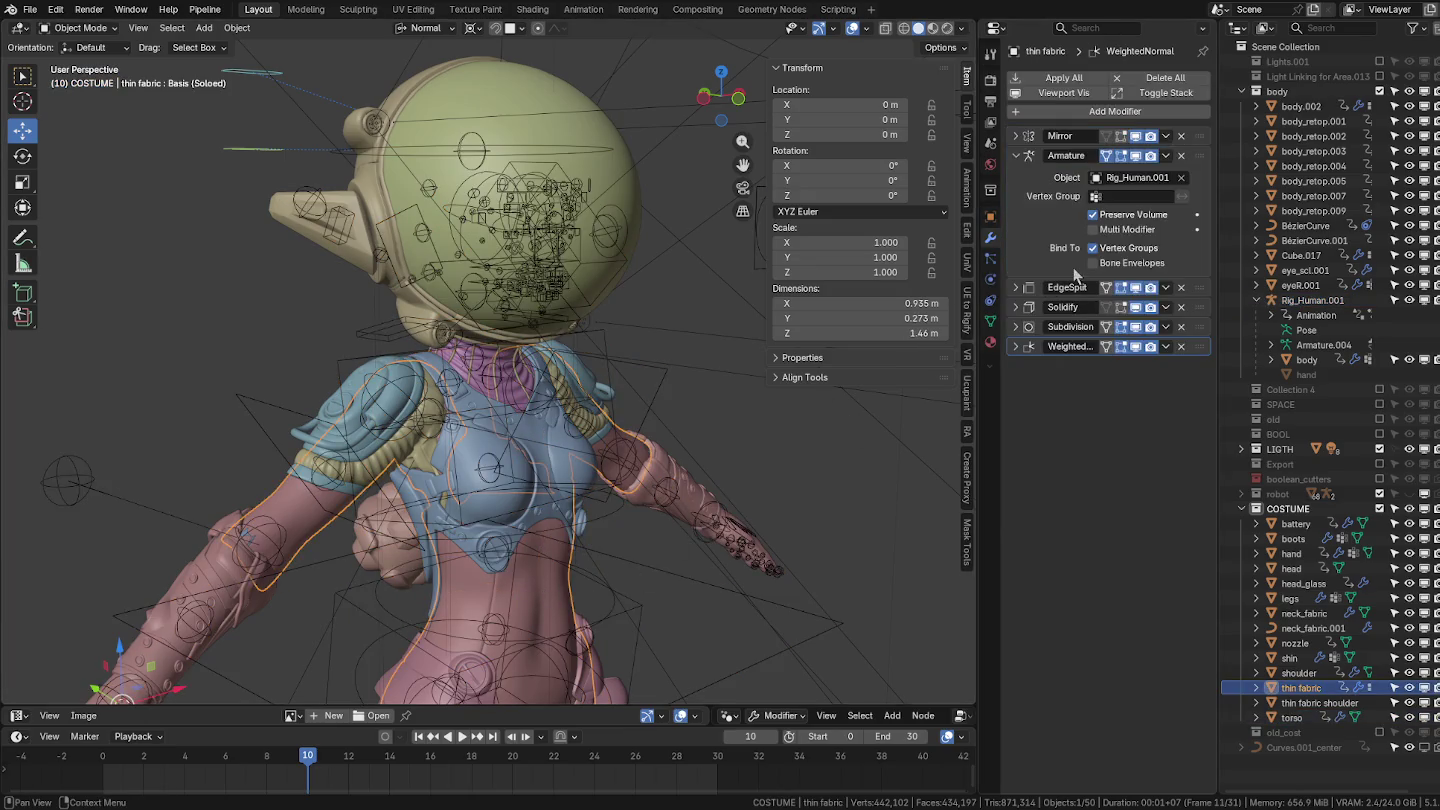
pyautogui.click(505, 585)
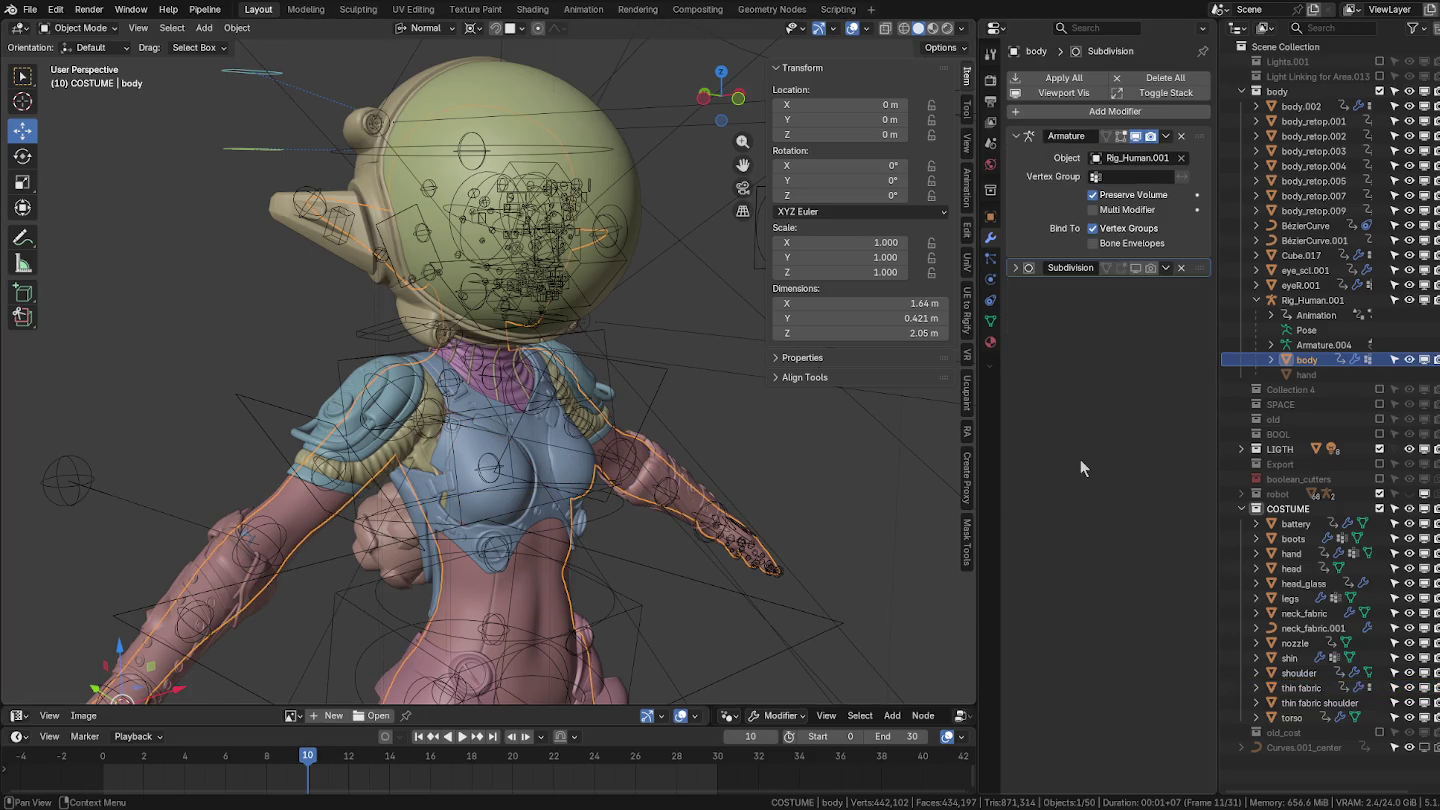
pyautogui.click(605, 157)
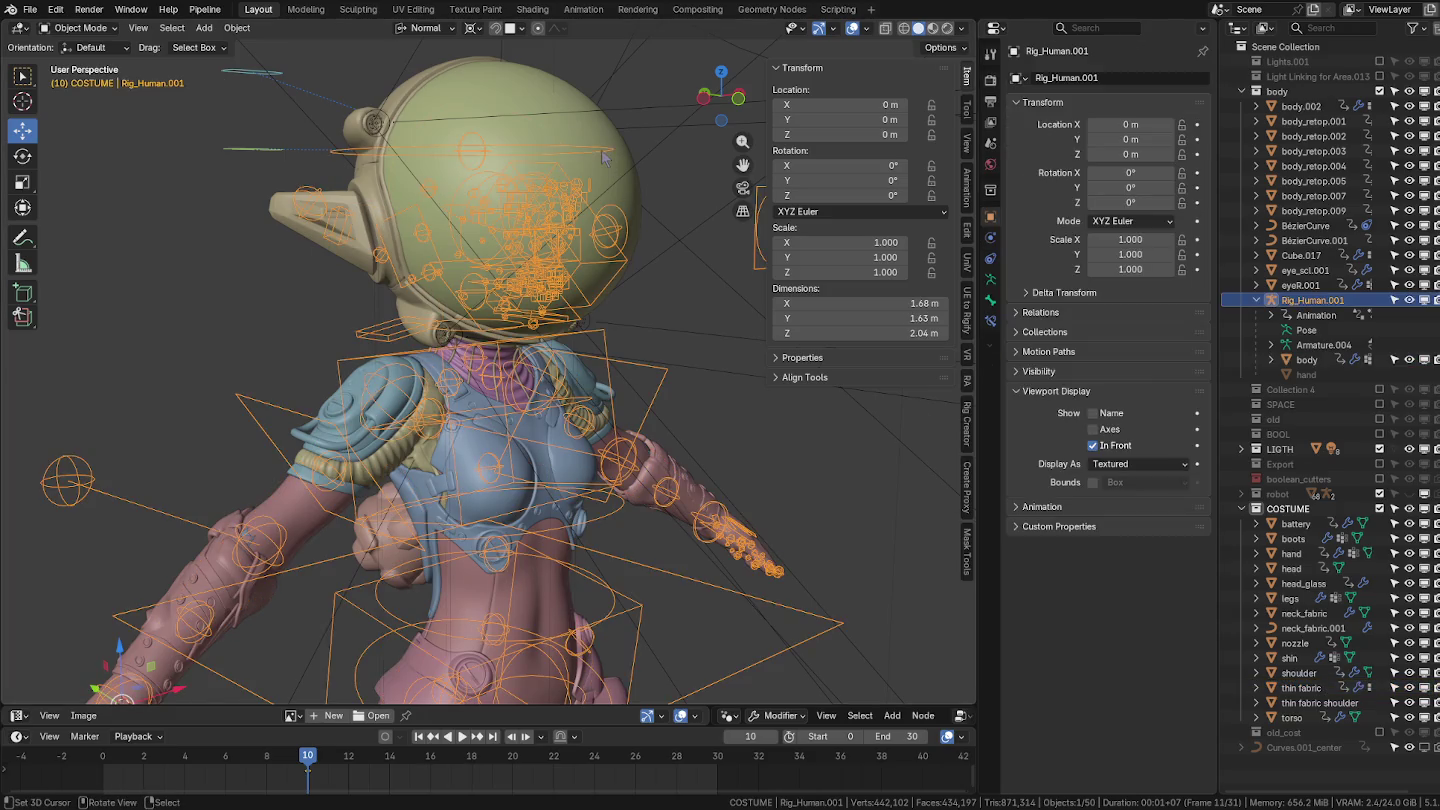
pyautogui.hotkey('ctrl', 'Tab')
pyautogui.click(585, 374)
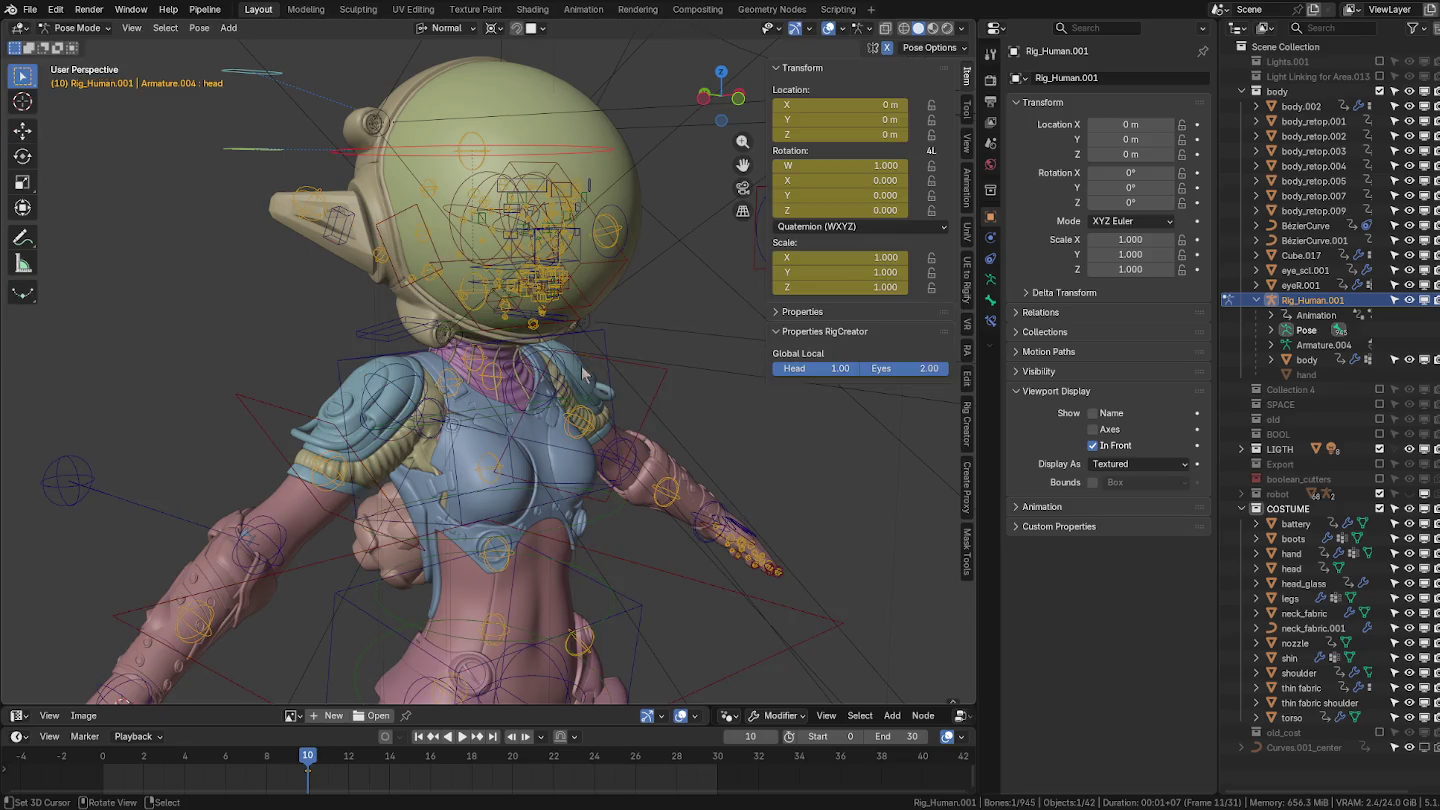
pyautogui.press('r')
pyautogui.rightClick(575, 143)
# Set the pivot point to Median Point and display the head bone's properties.
pyautogui.click(498, 28)
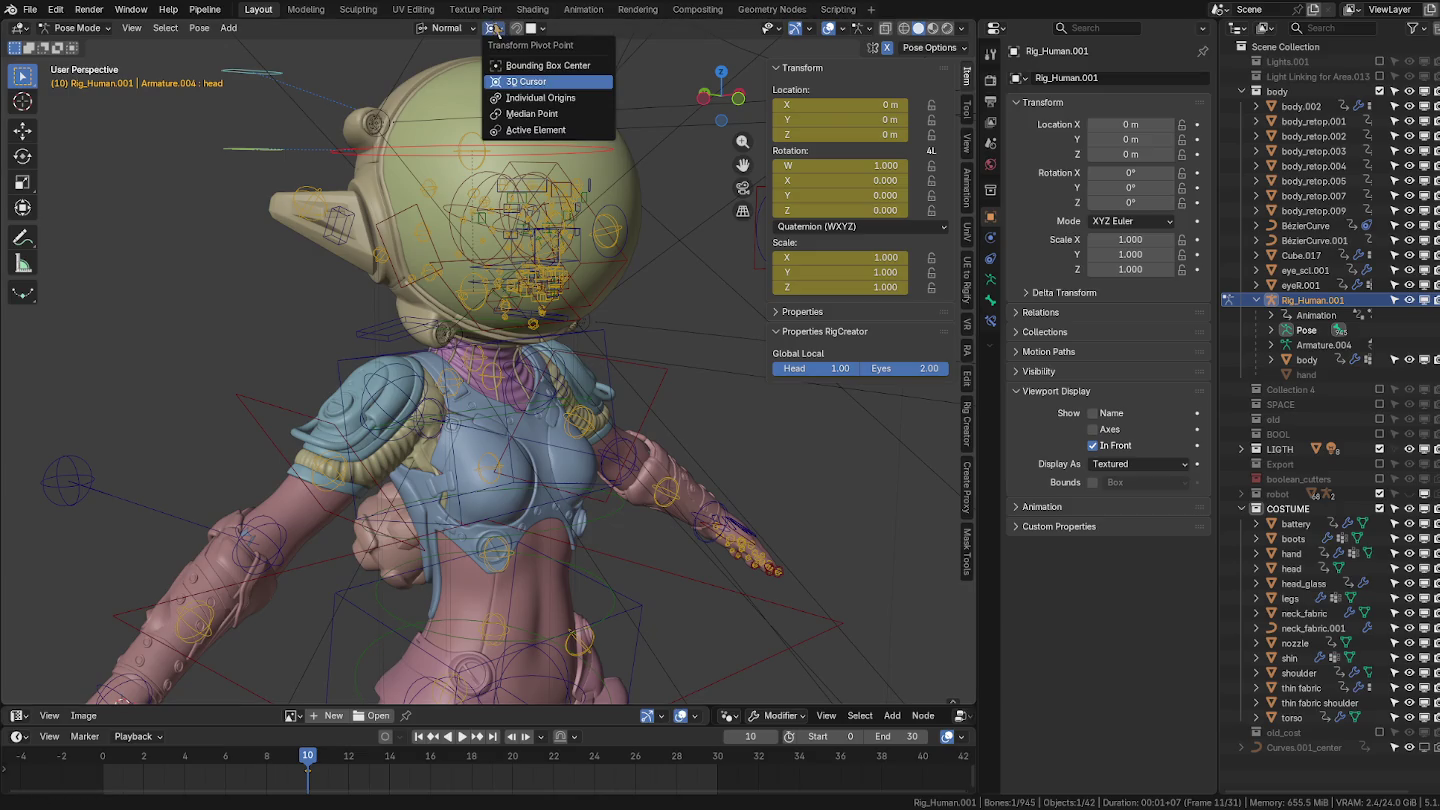
pyautogui.click(531, 113)
pyautogui.scroll(2, 592, 162)
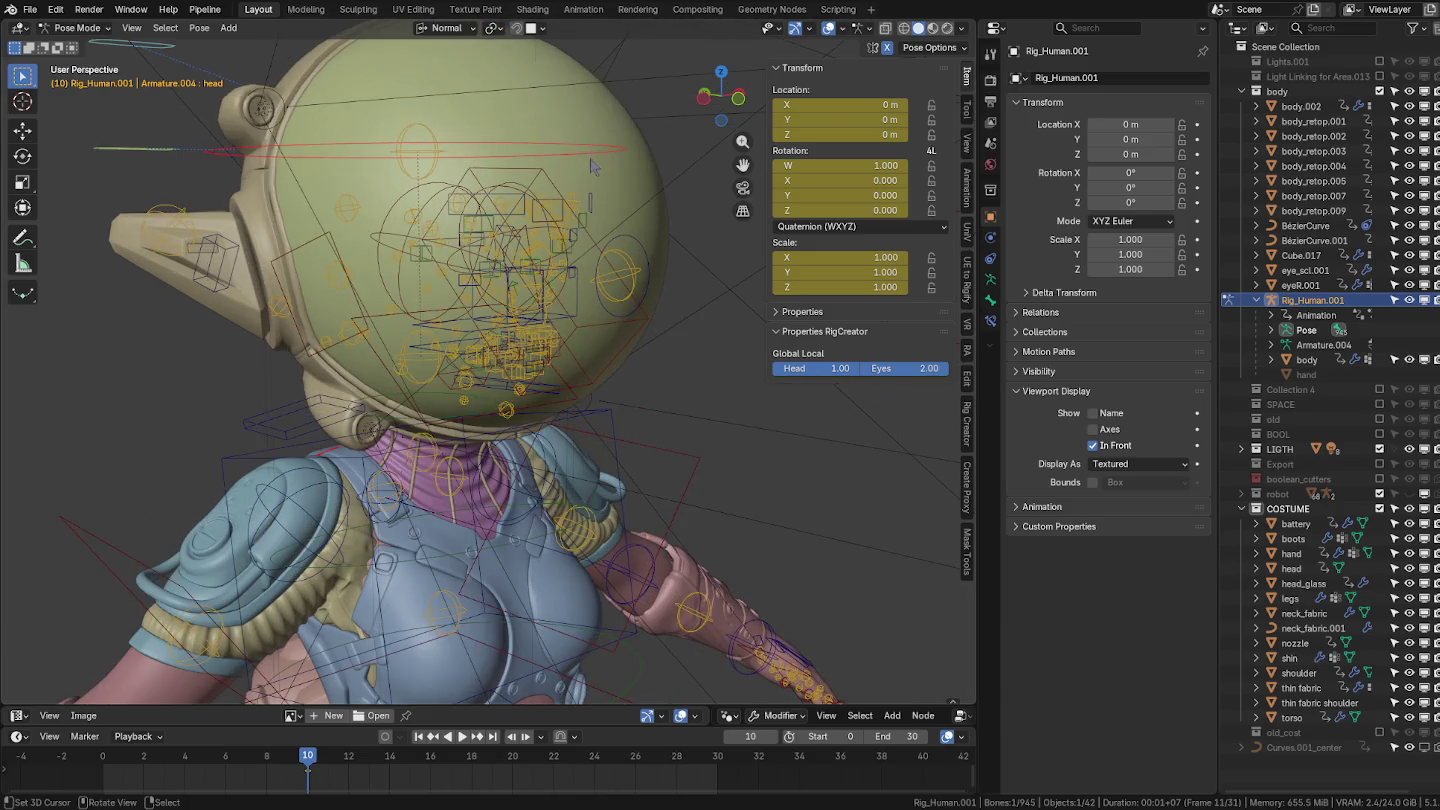
pyautogui.scroll(2, 592, 168)
pyautogui.moveTo(517, 223); pyautogui.dragTo(526, 211, button='middle')
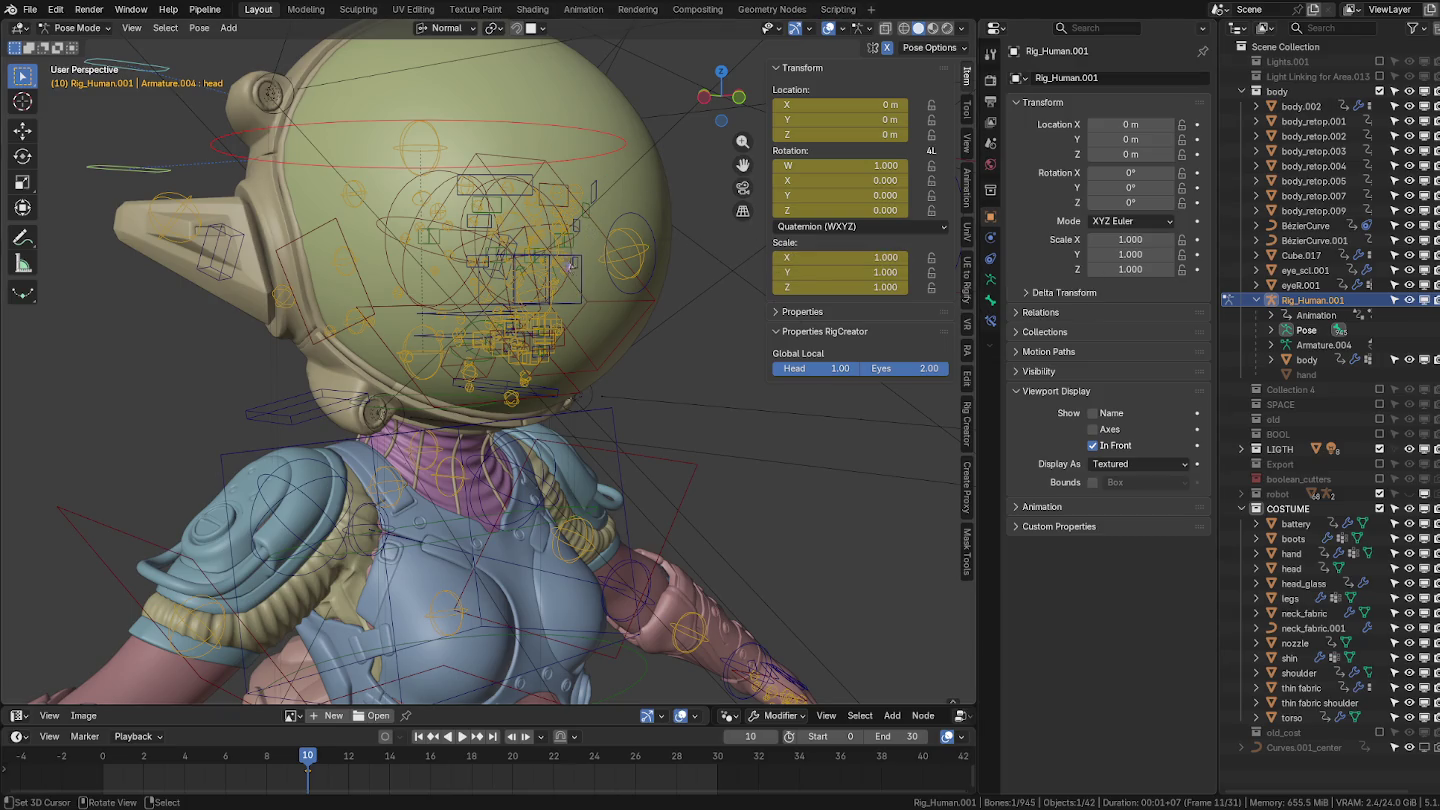
pyautogui.moveTo(569, 222); pyautogui.dragTo(600, 230, button='middle')
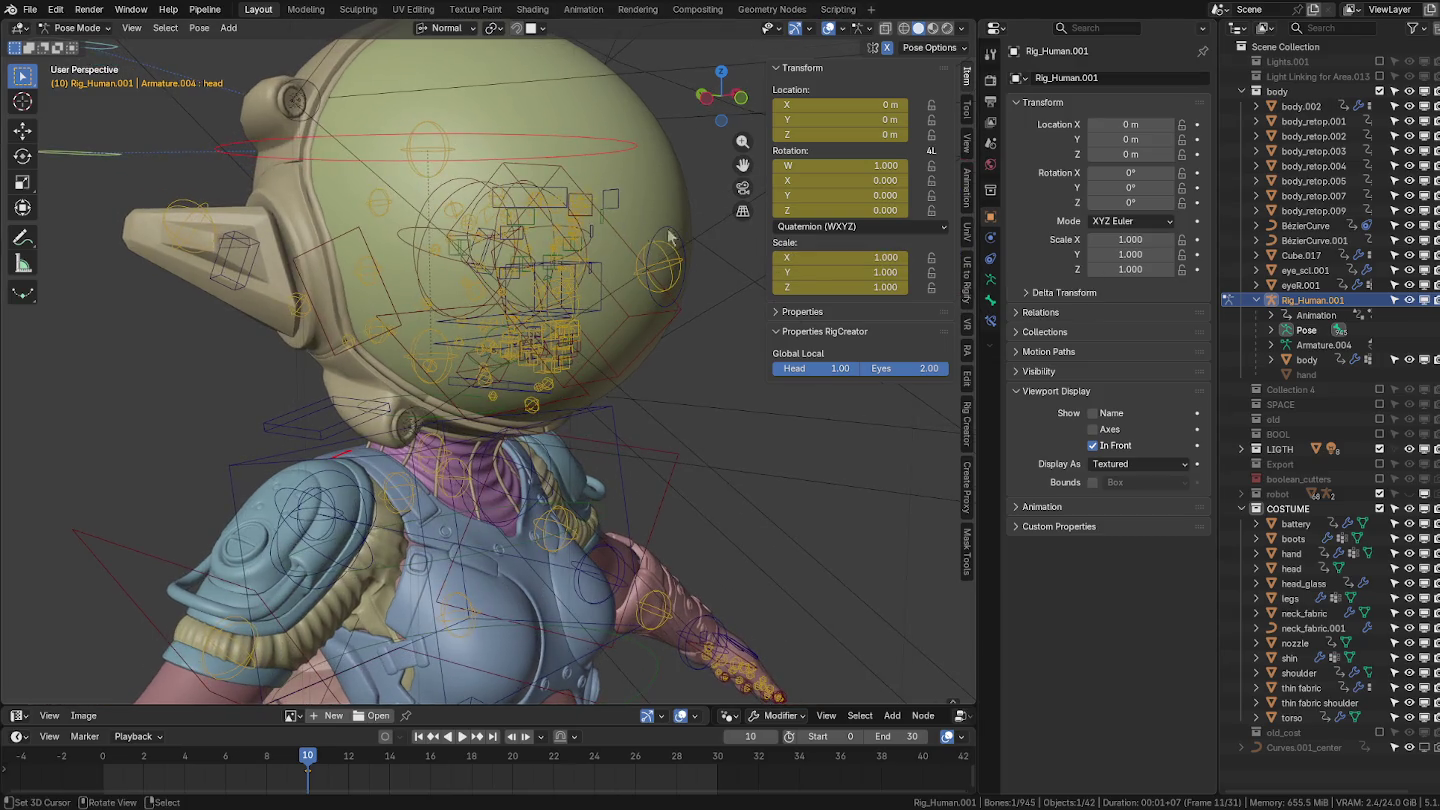
pyautogui.click(993, 302)
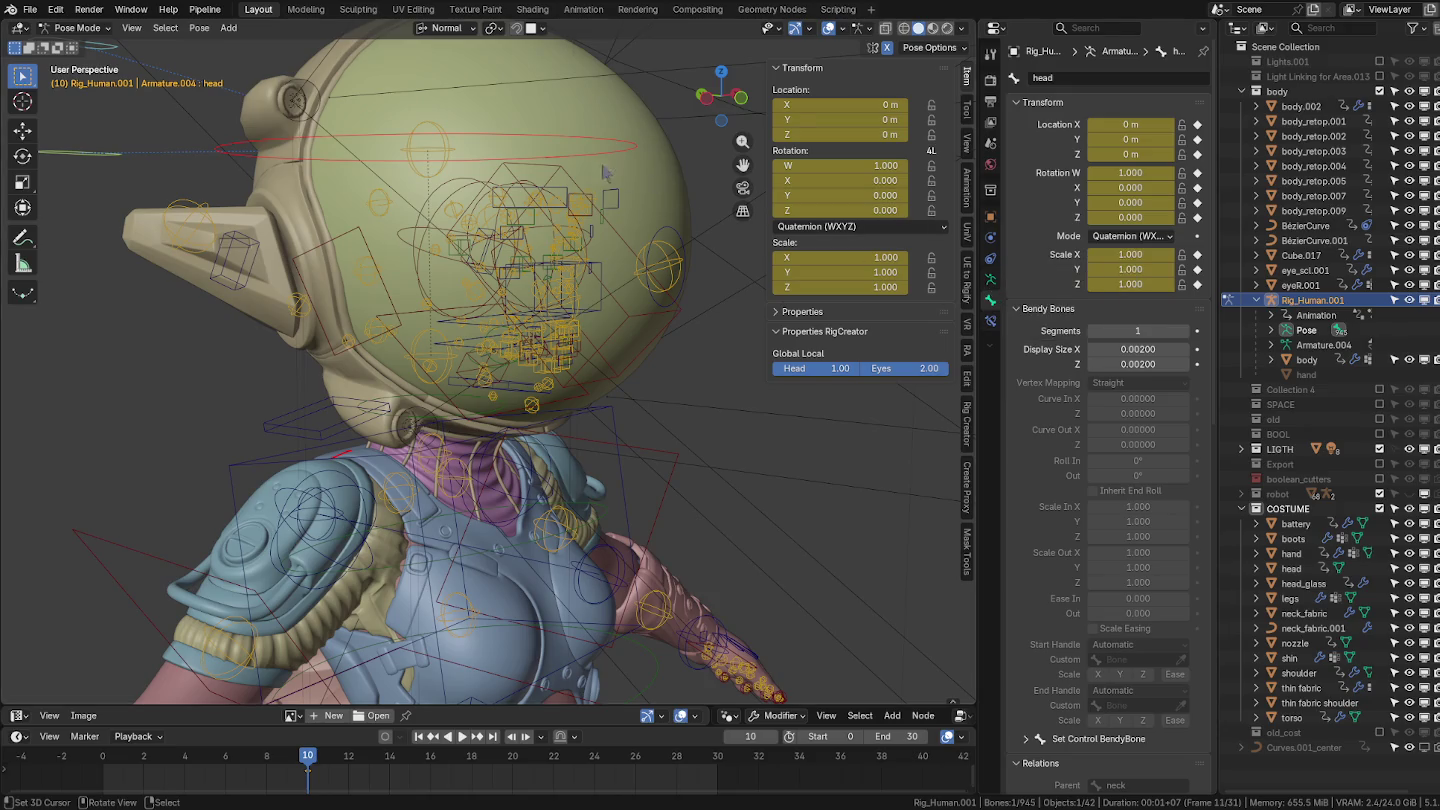
pyautogui.hotkey('ctrl', 'Tab')
# Return the rig to Object Mode and review the body mesh's vertex group list.
pyautogui.click(549, 200)
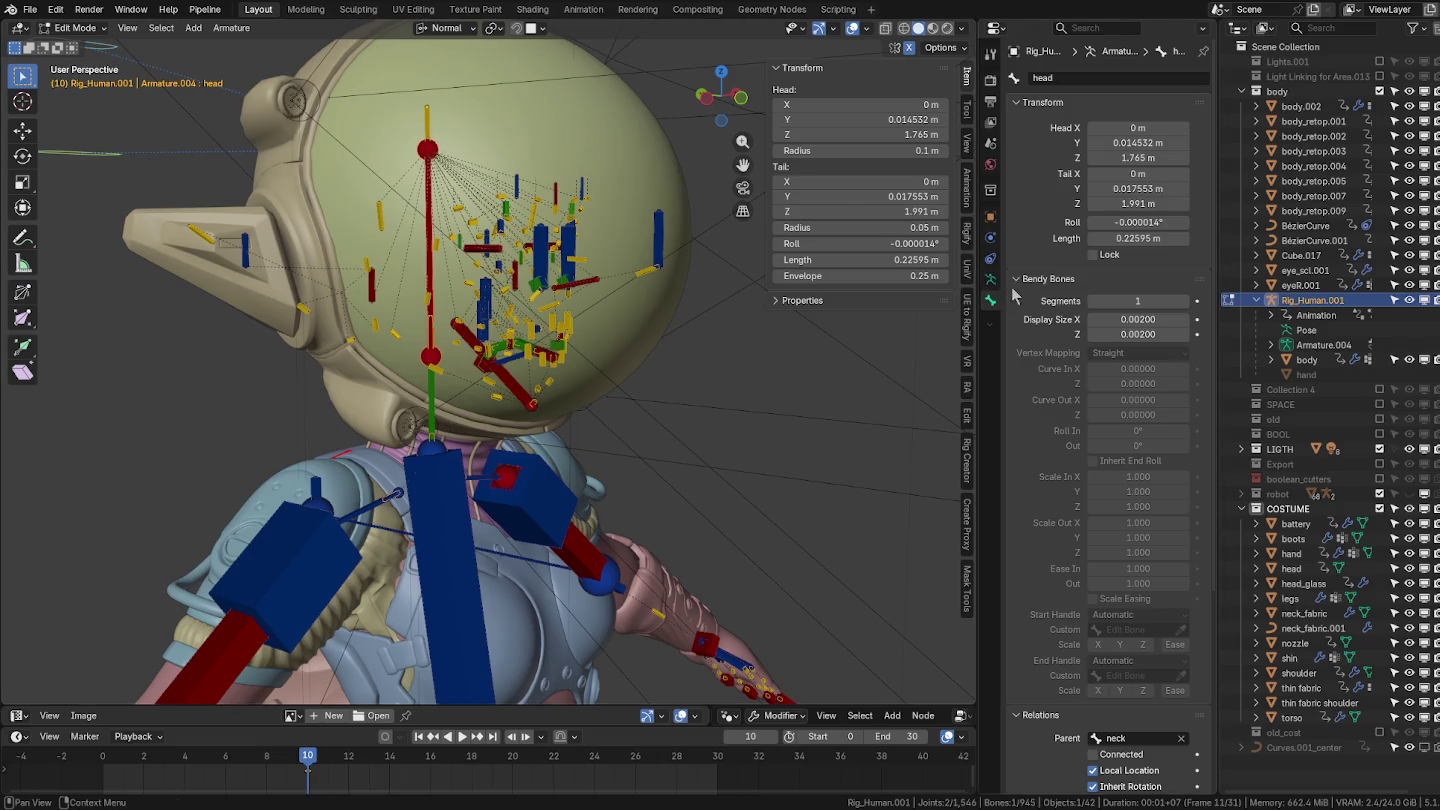
pyautogui.hotkey('ctrl', 'Tab')
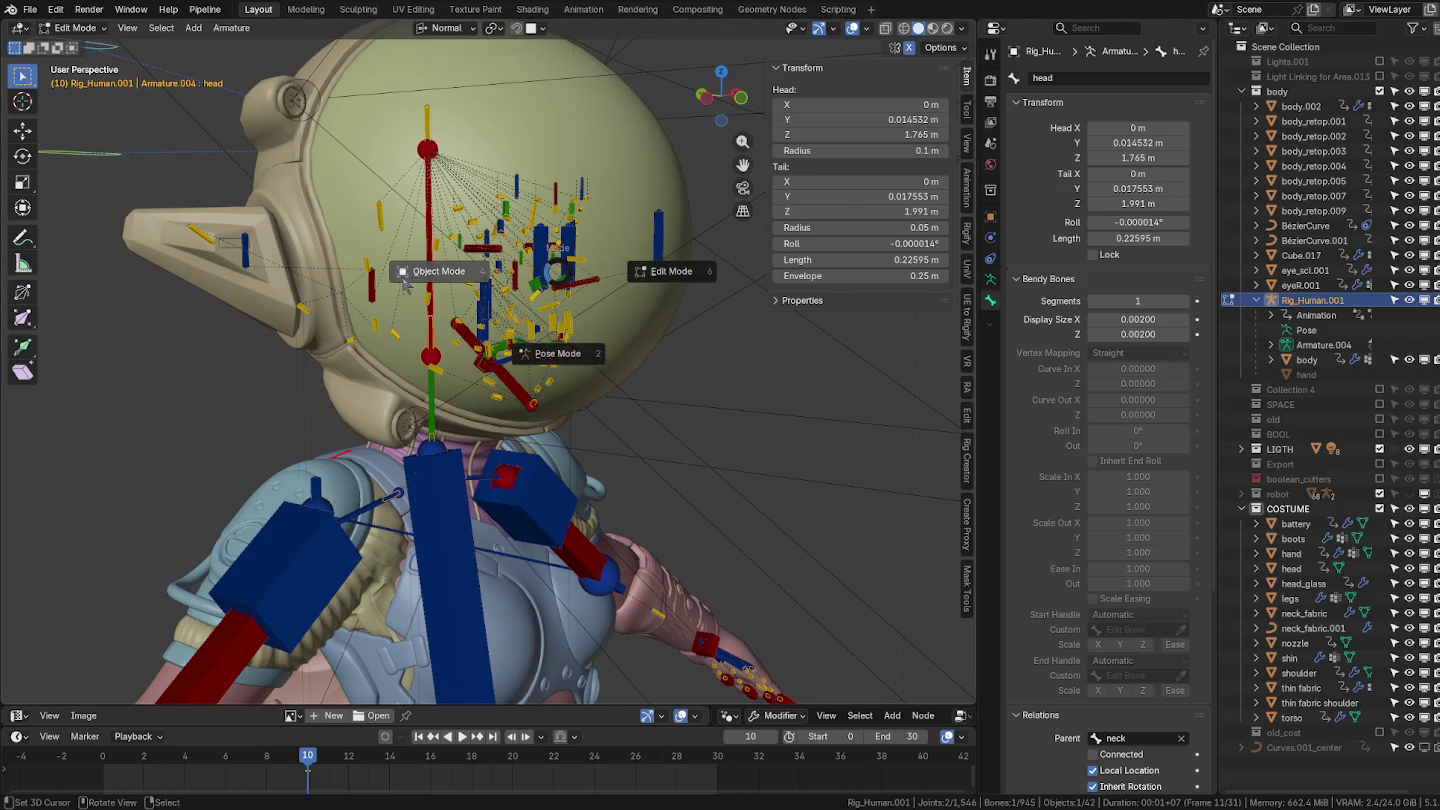
pyautogui.click(403, 357)
pyautogui.scroll(-2, 402, 588)
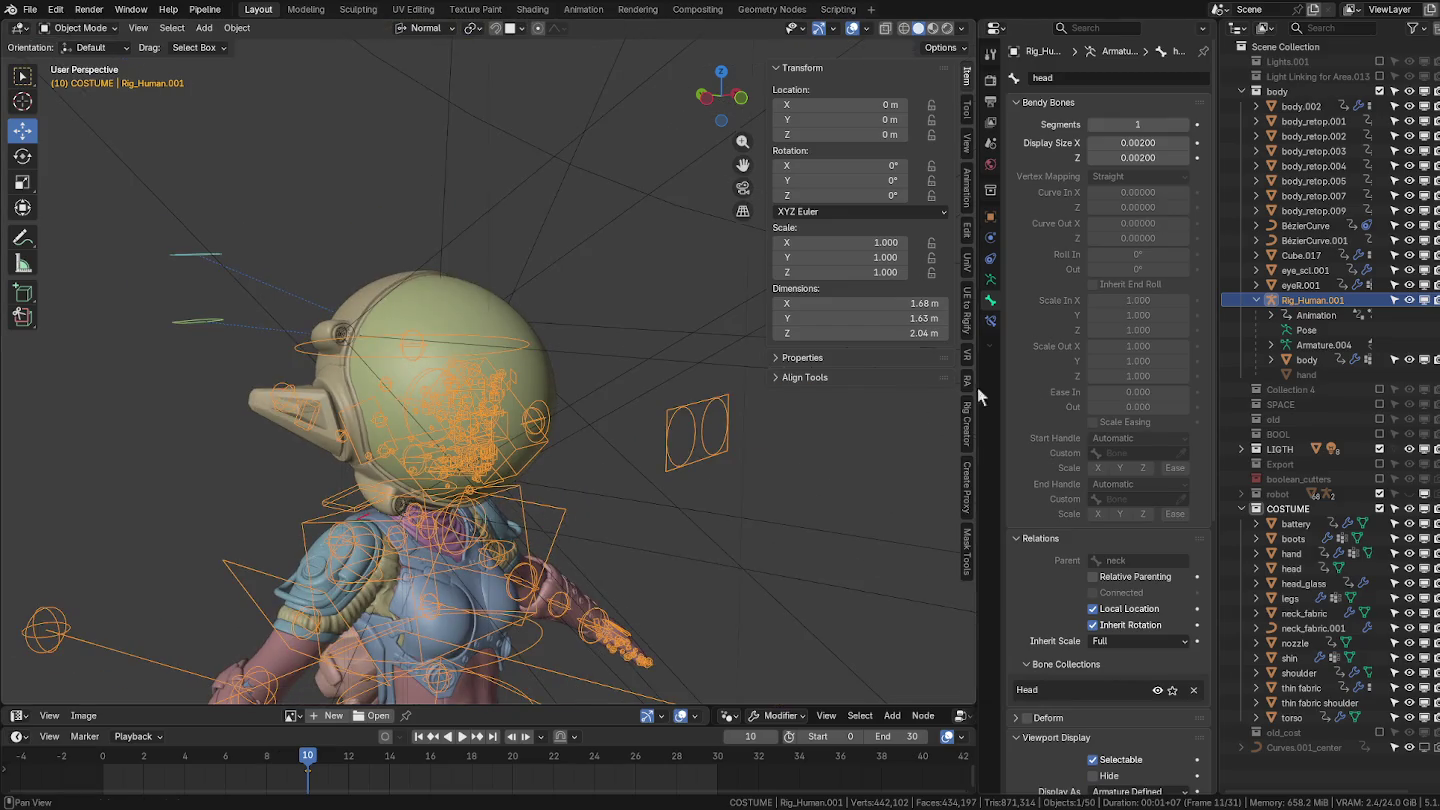
pyautogui.click(1308, 359)
pyautogui.click(991, 320)
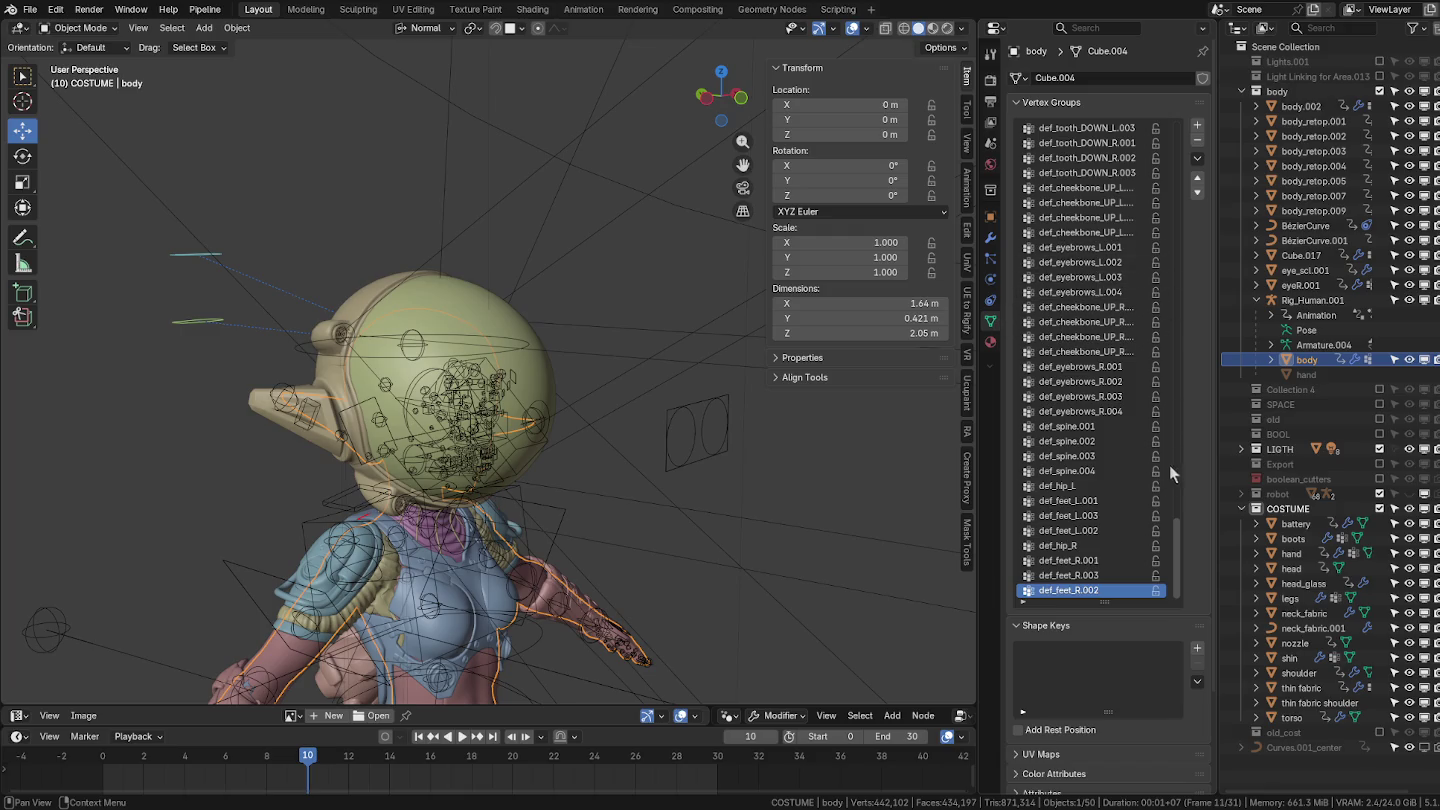
pyautogui.moveTo(1179, 557); pyautogui.dragTo(1194, 415)
pyautogui.moveTo(1205, 368); pyautogui.dragTo(1207, 160)
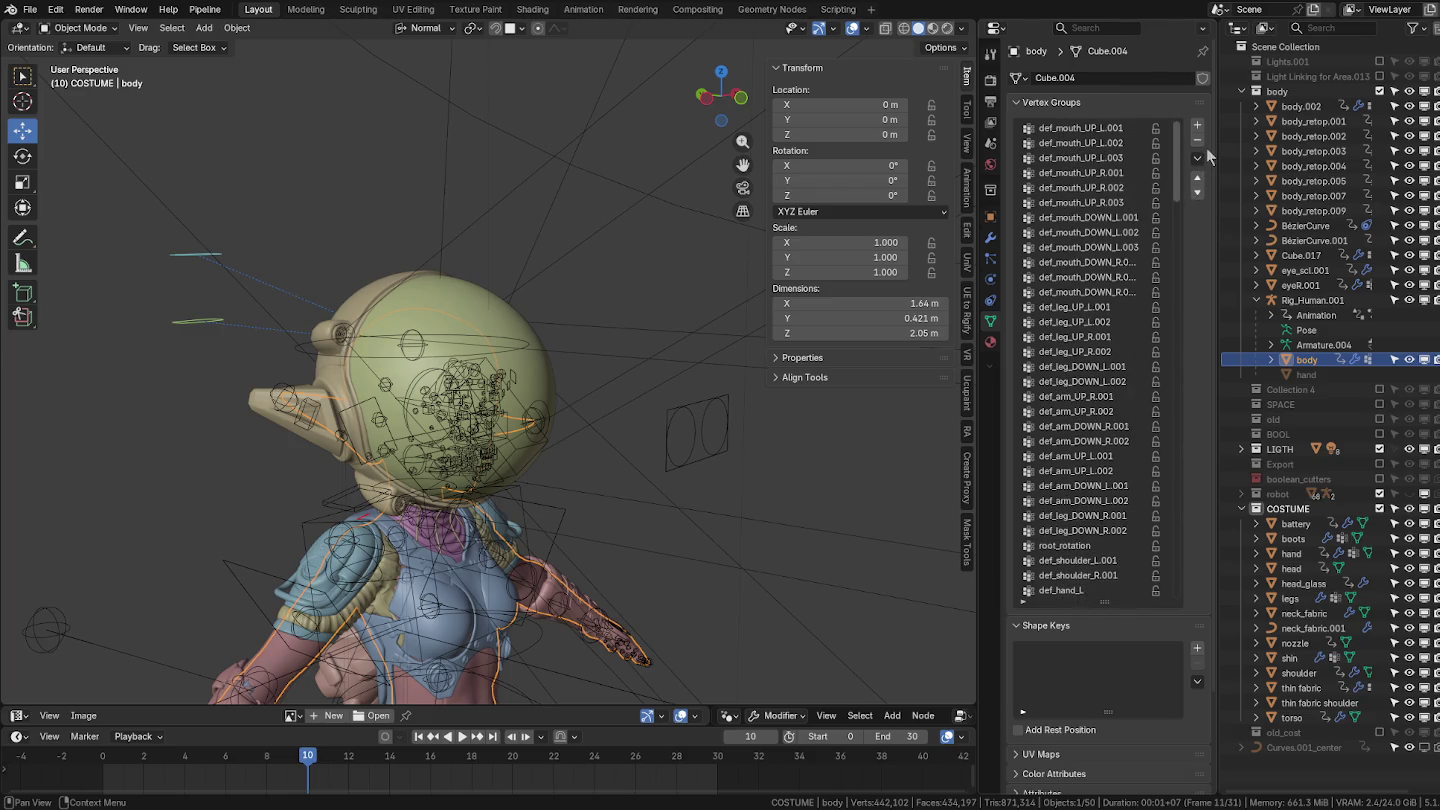
pyautogui.scroll(-3, 1148, 241)
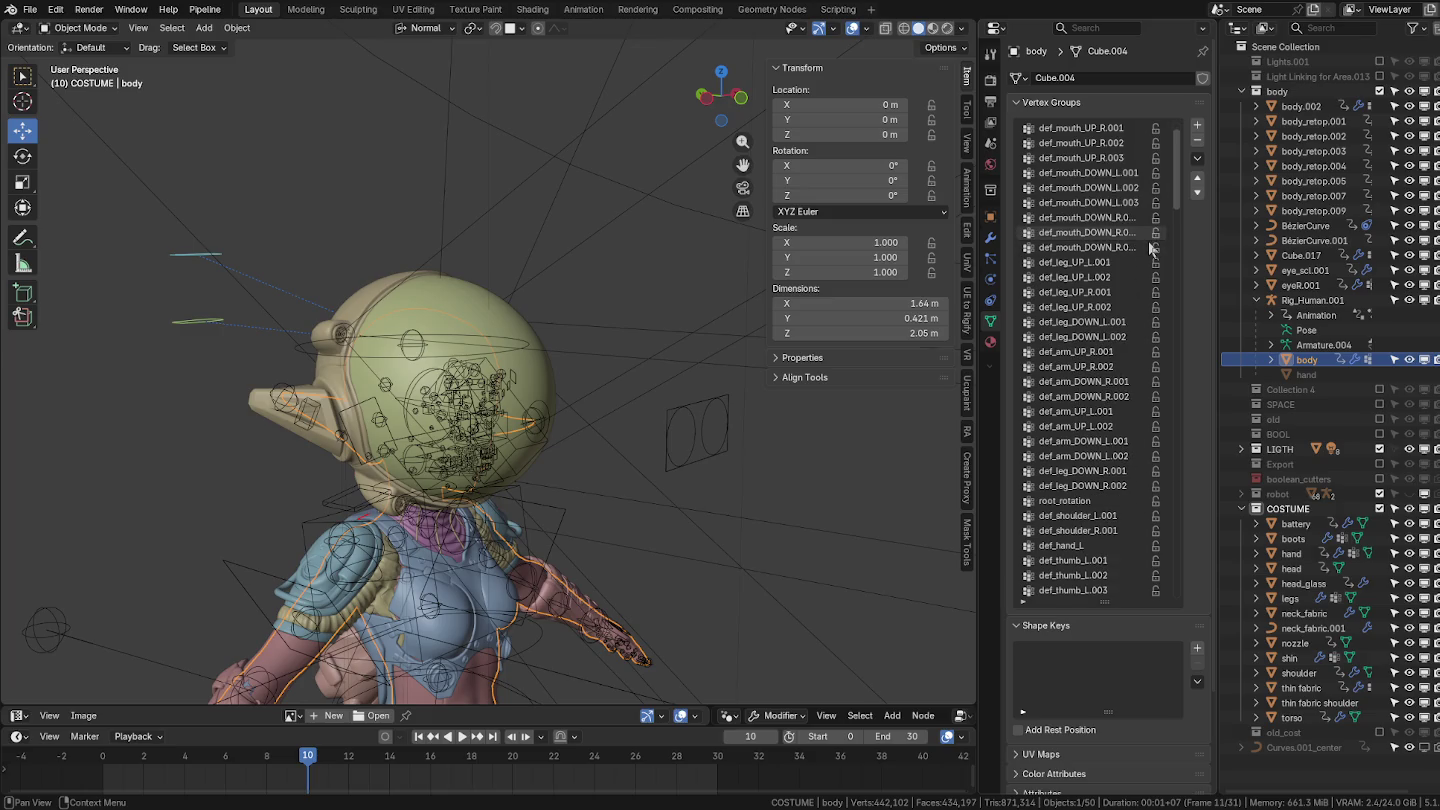
pyautogui.scroll(-2, 1151, 247)
pyautogui.scroll(-2, 1158, 252)
pyautogui.scroll(-2, 1162, 255)
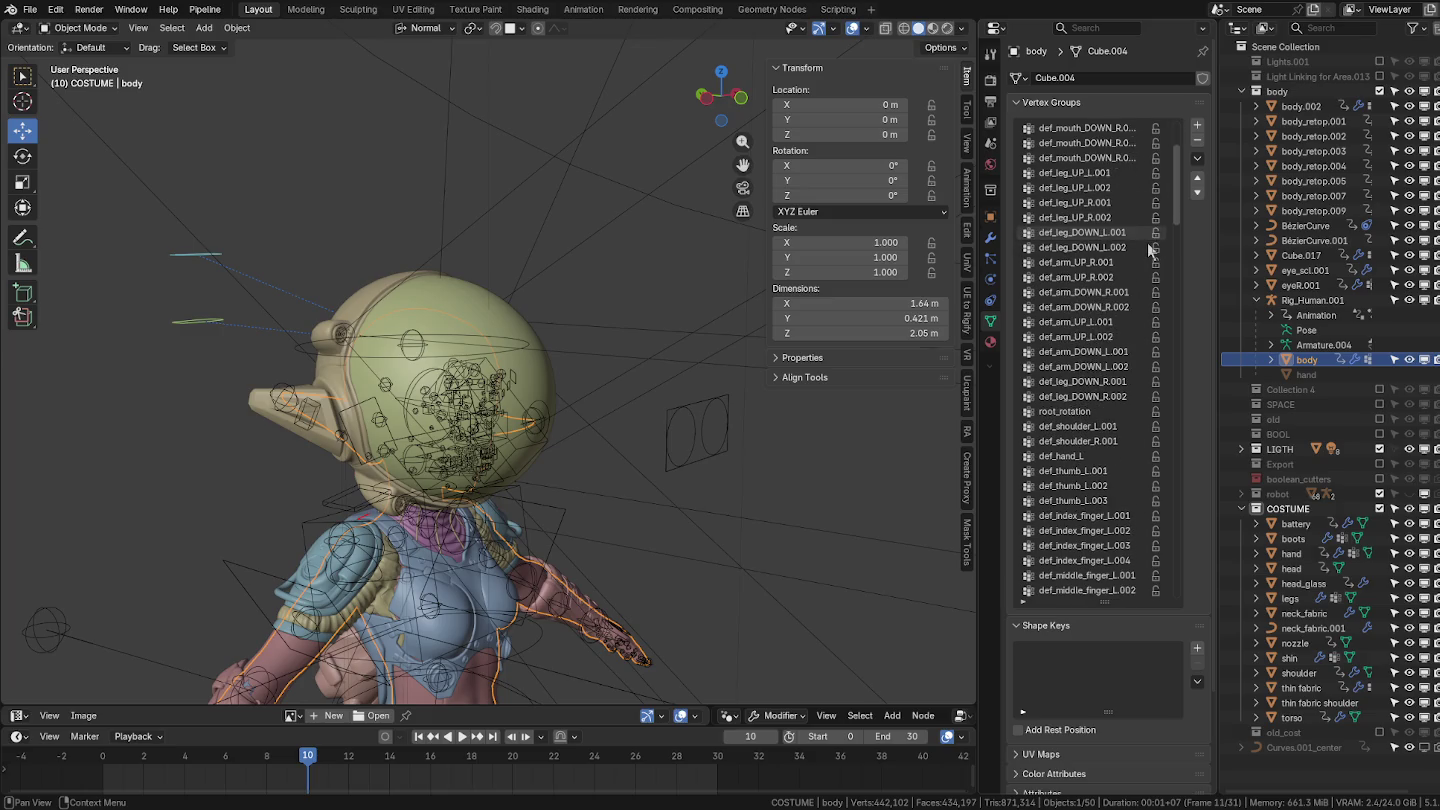
# Hide the helmet head object and select the Curves.005 curve beneath it.
pyautogui.click(437, 317)
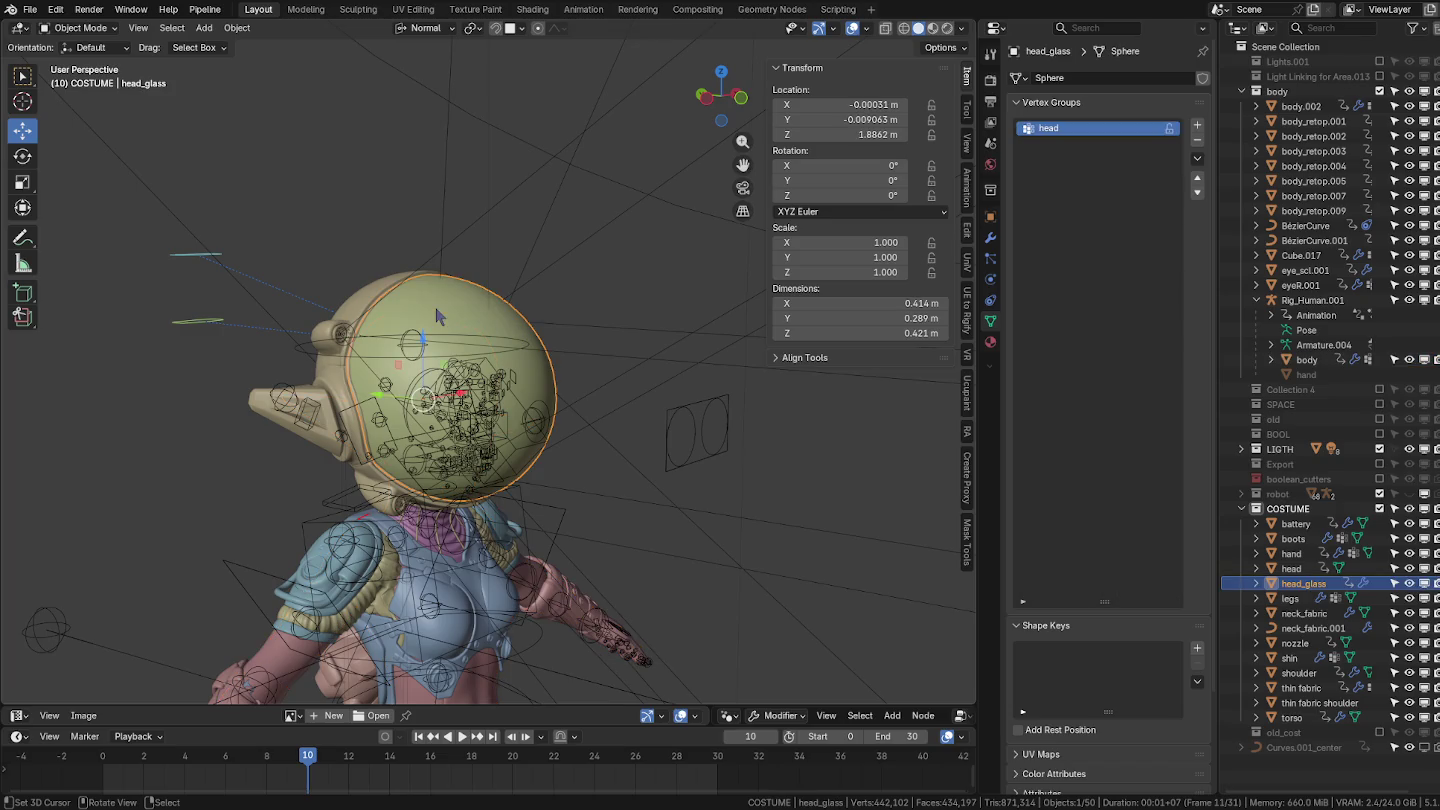
pyautogui.click(365, 293)
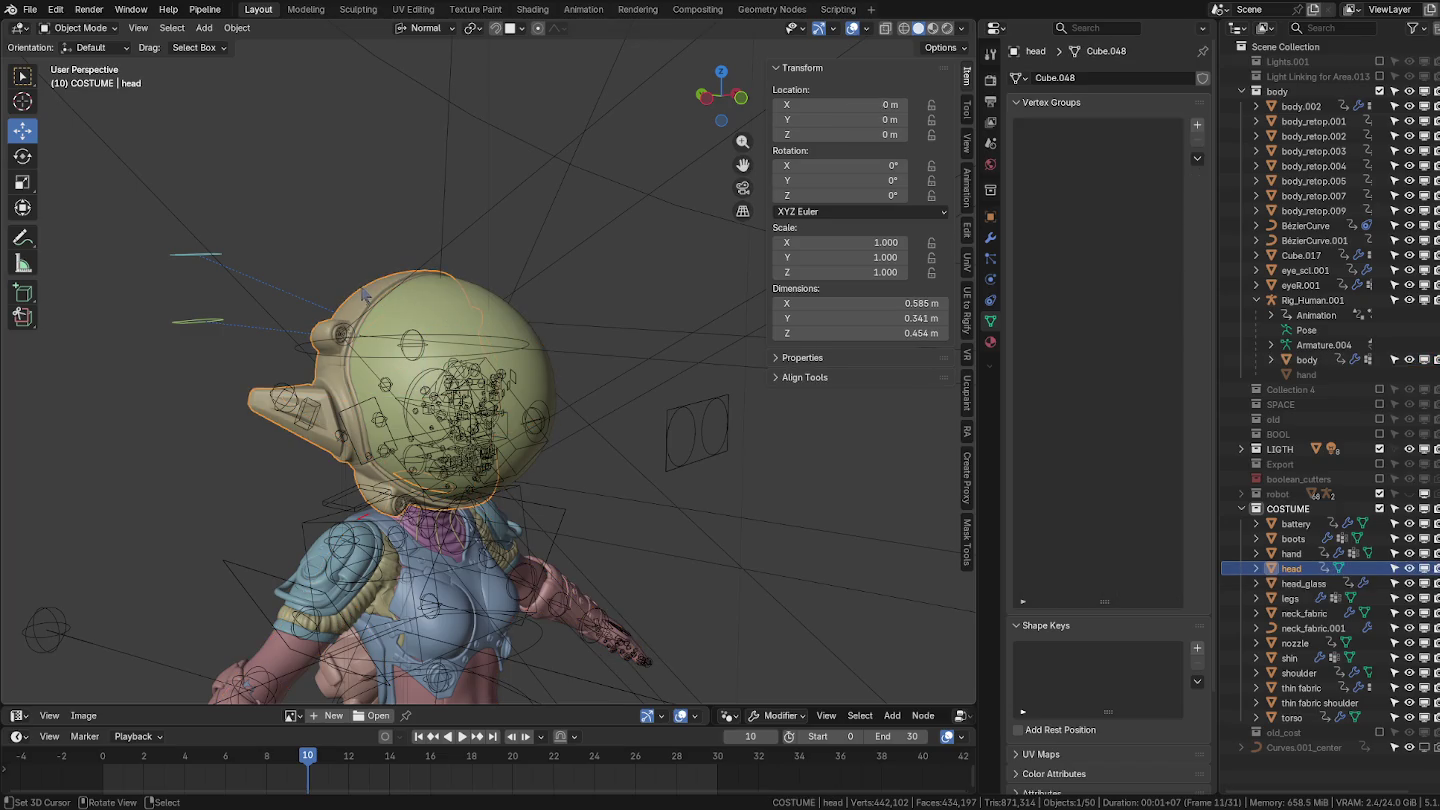
pyautogui.scroll(3, 366, 293)
pyautogui.press('h')
pyautogui.click(518, 398)
pyautogui.scroll(1, 594, 410)
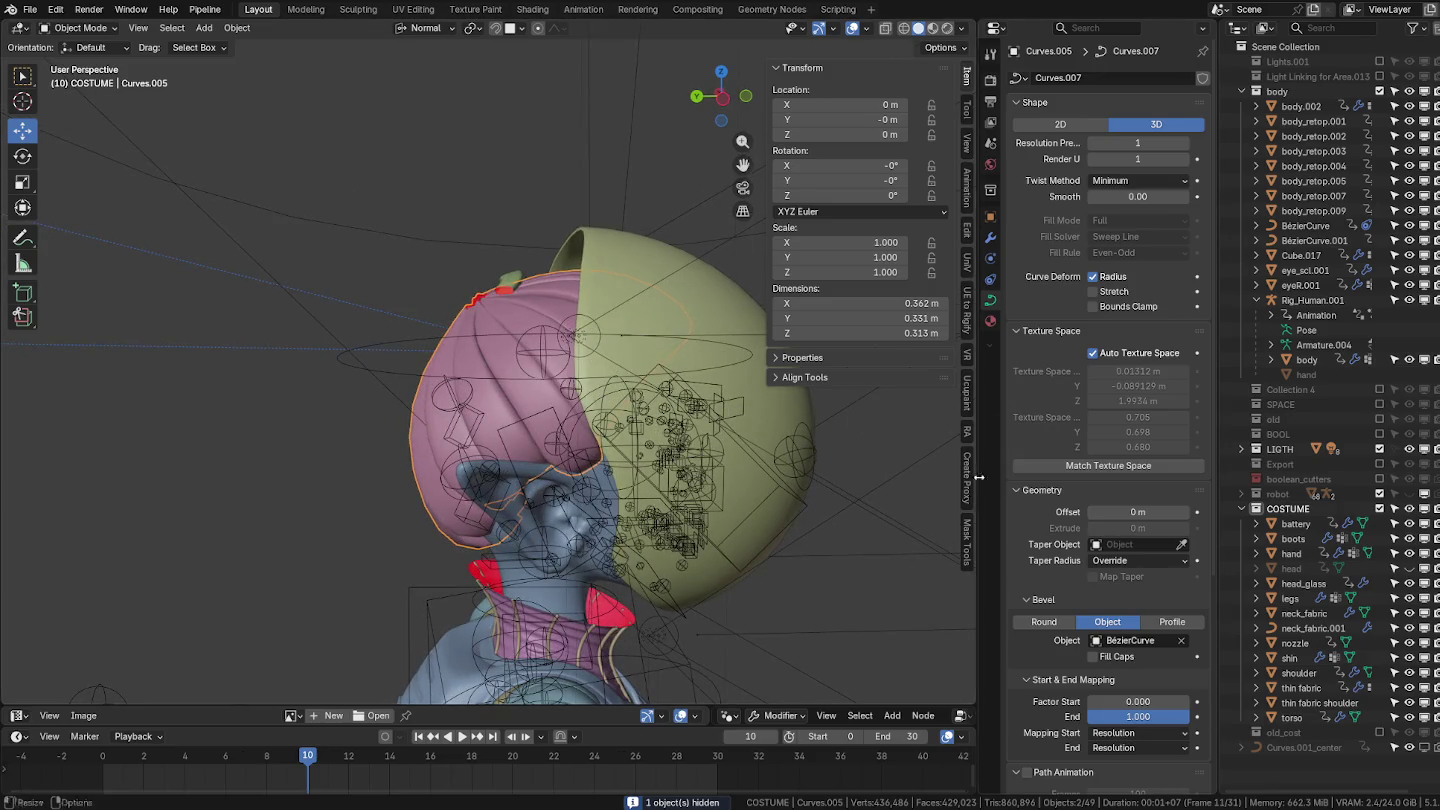
# Inspect Curves.005's Child Of constraint and copy its bone field's data path.
pyautogui.click(992, 238)
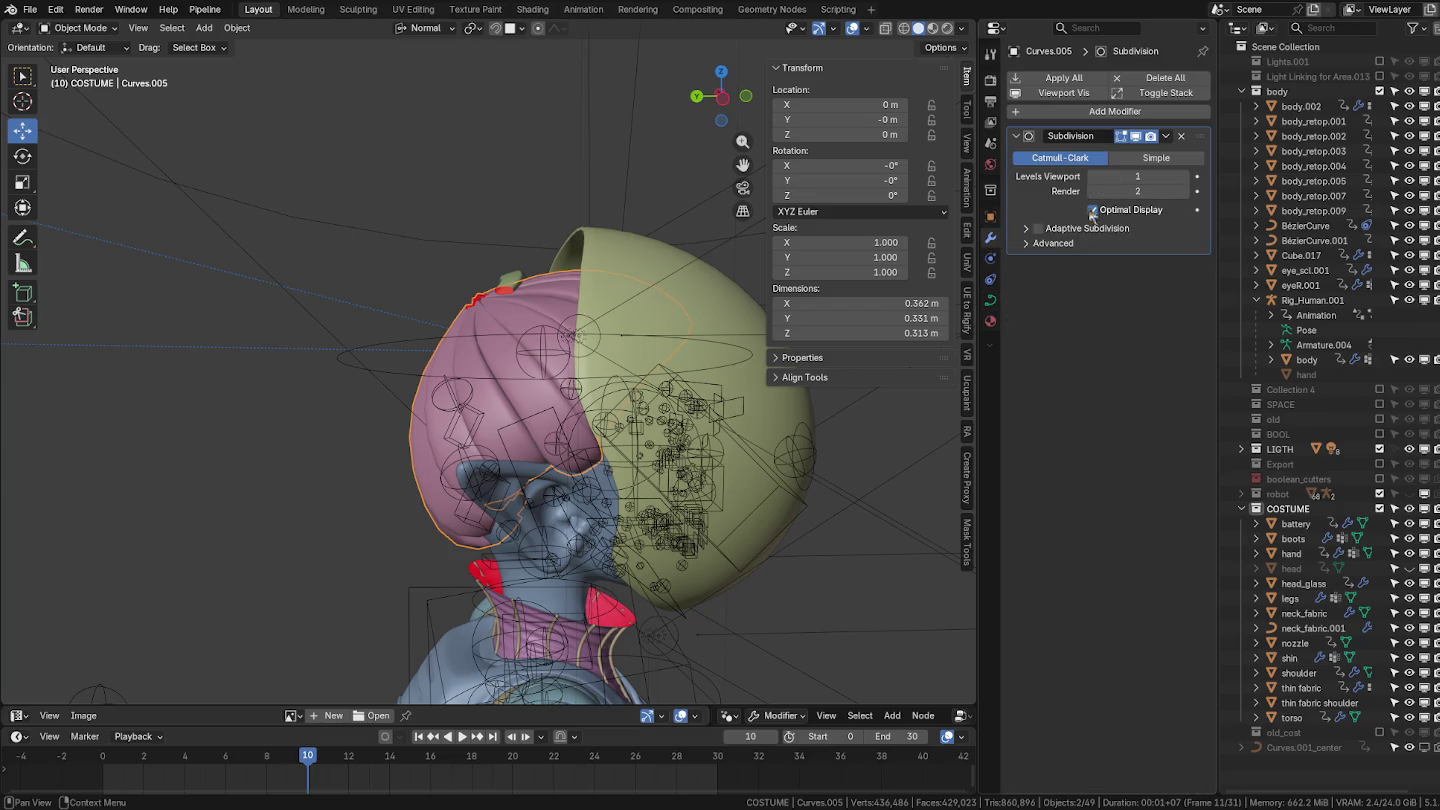
pyautogui.click(990, 279)
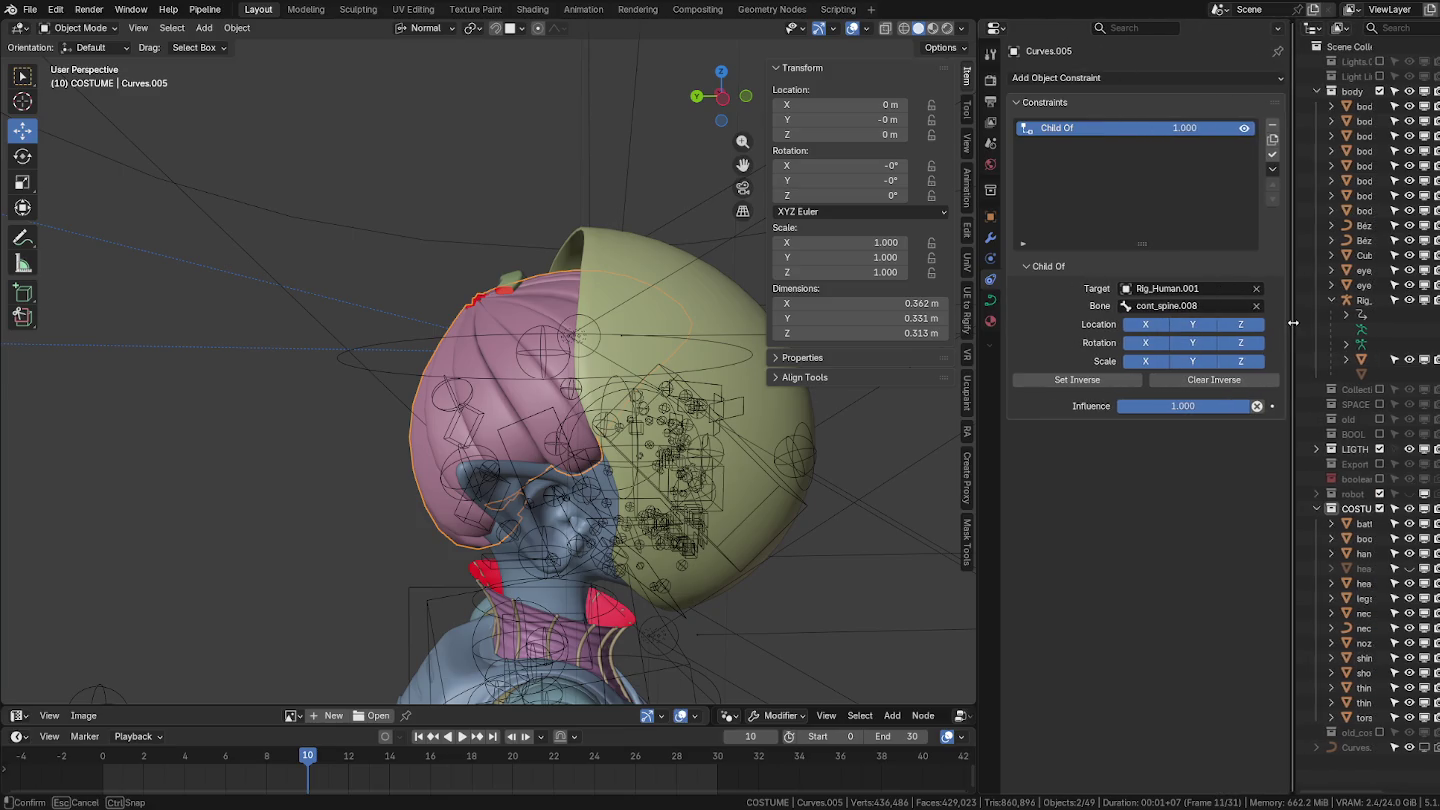
pyautogui.moveTo(1218, 311); pyautogui.dragTo(1278, 312)
pyautogui.rightClick(1155, 306)
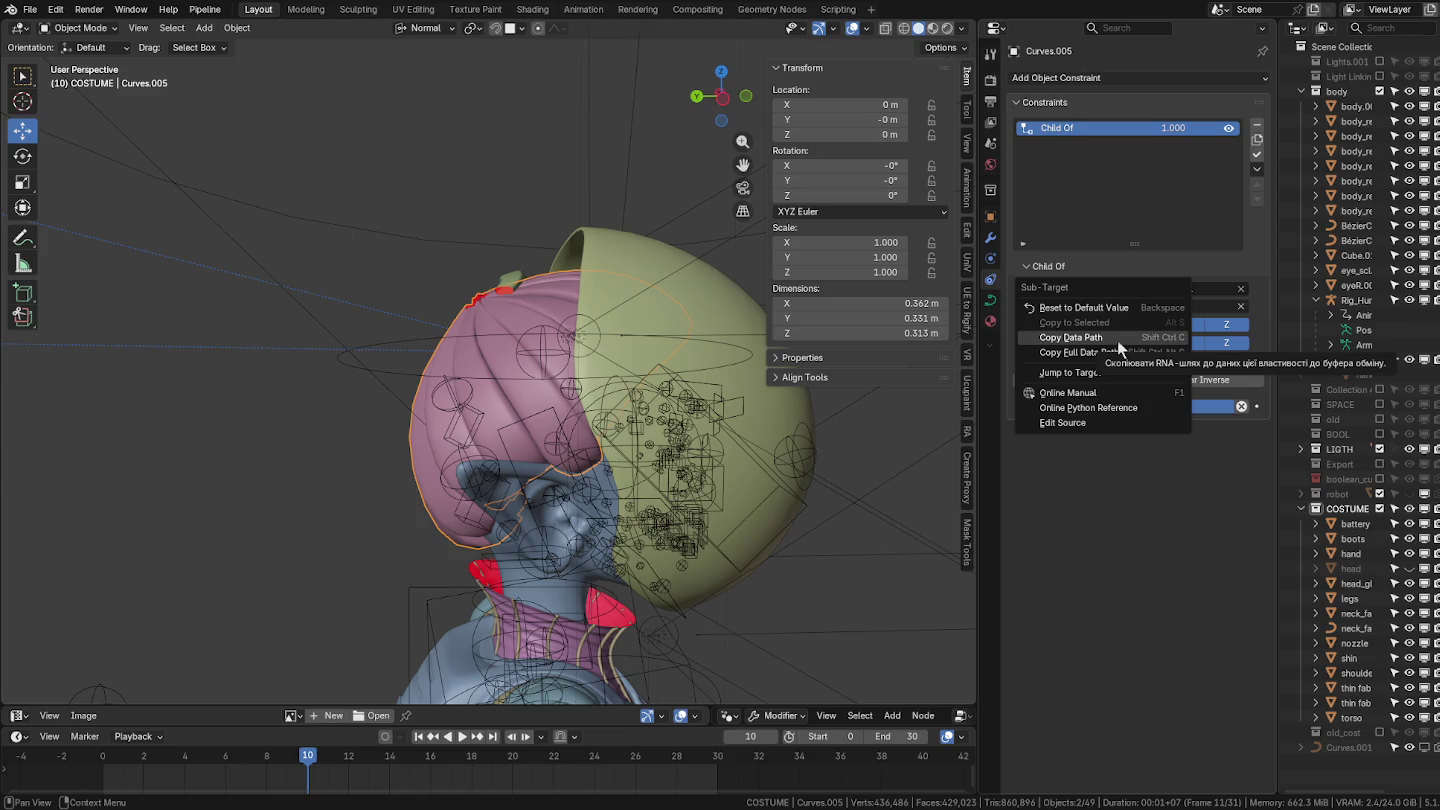
pyautogui.click(1117, 339)
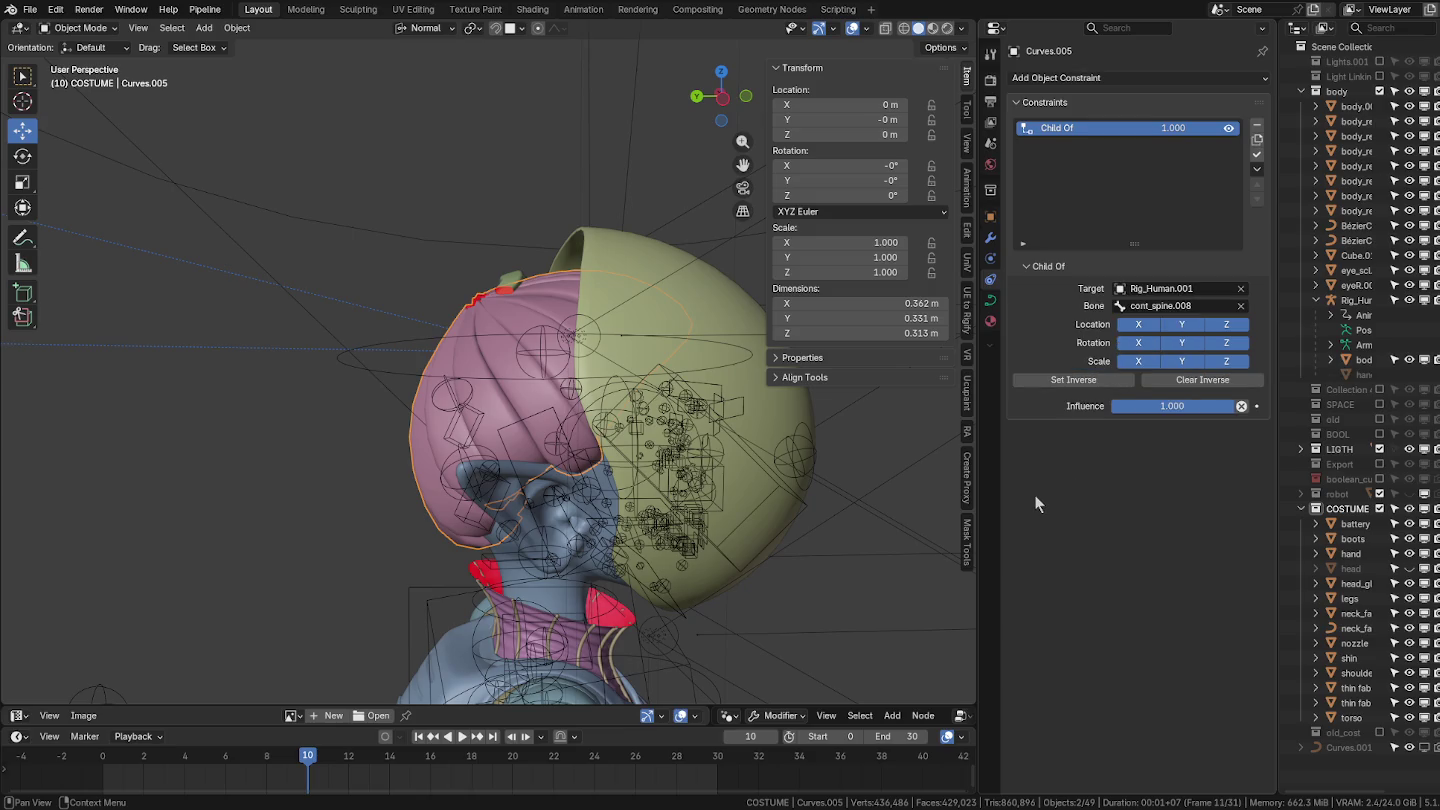
# Rename head_glass's head vertex group to Group.
pyautogui.click(659, 334)
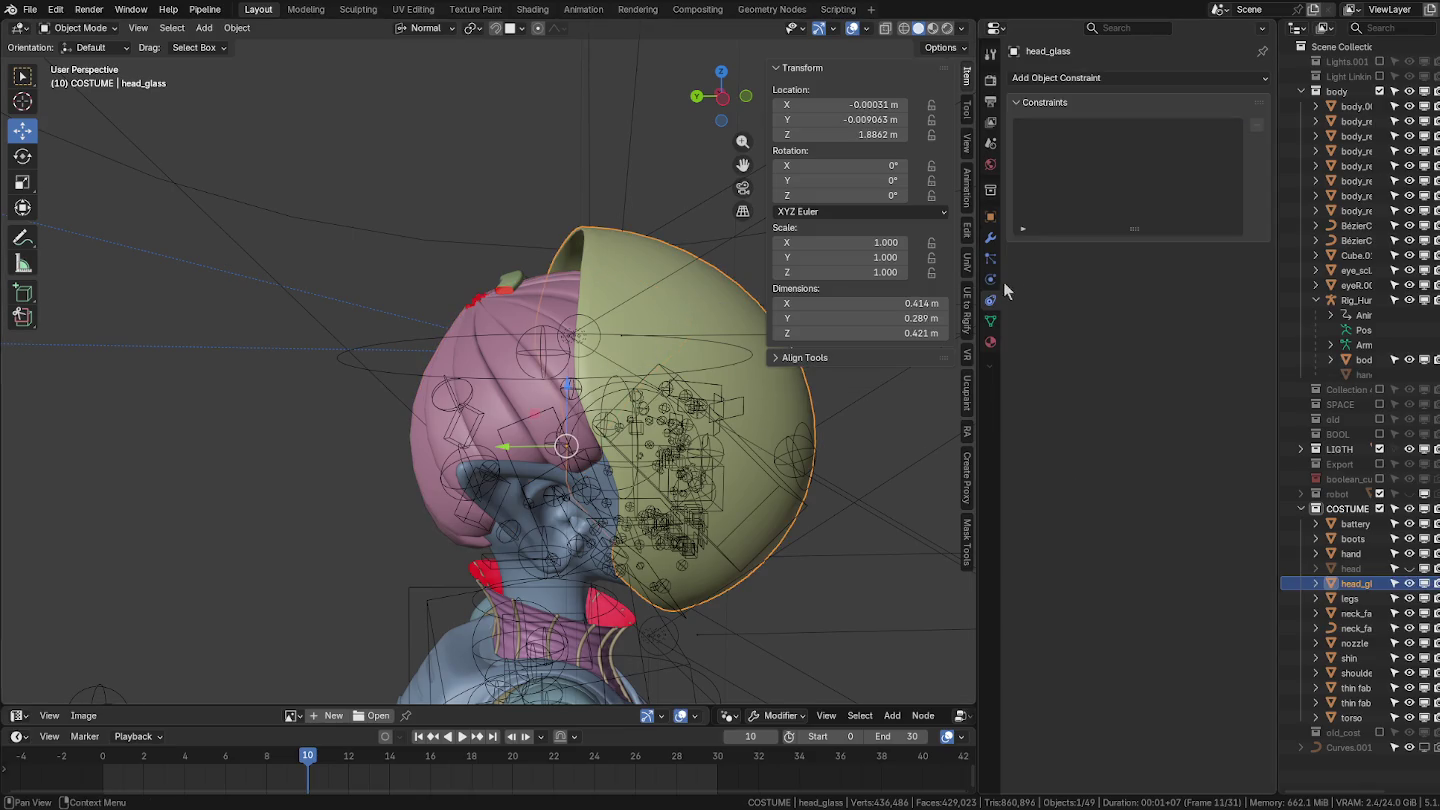
pyautogui.click(990, 319)
pyautogui.doubleClick(1068, 128)
pyautogui.write('constraints["Child Of"].subtarget')
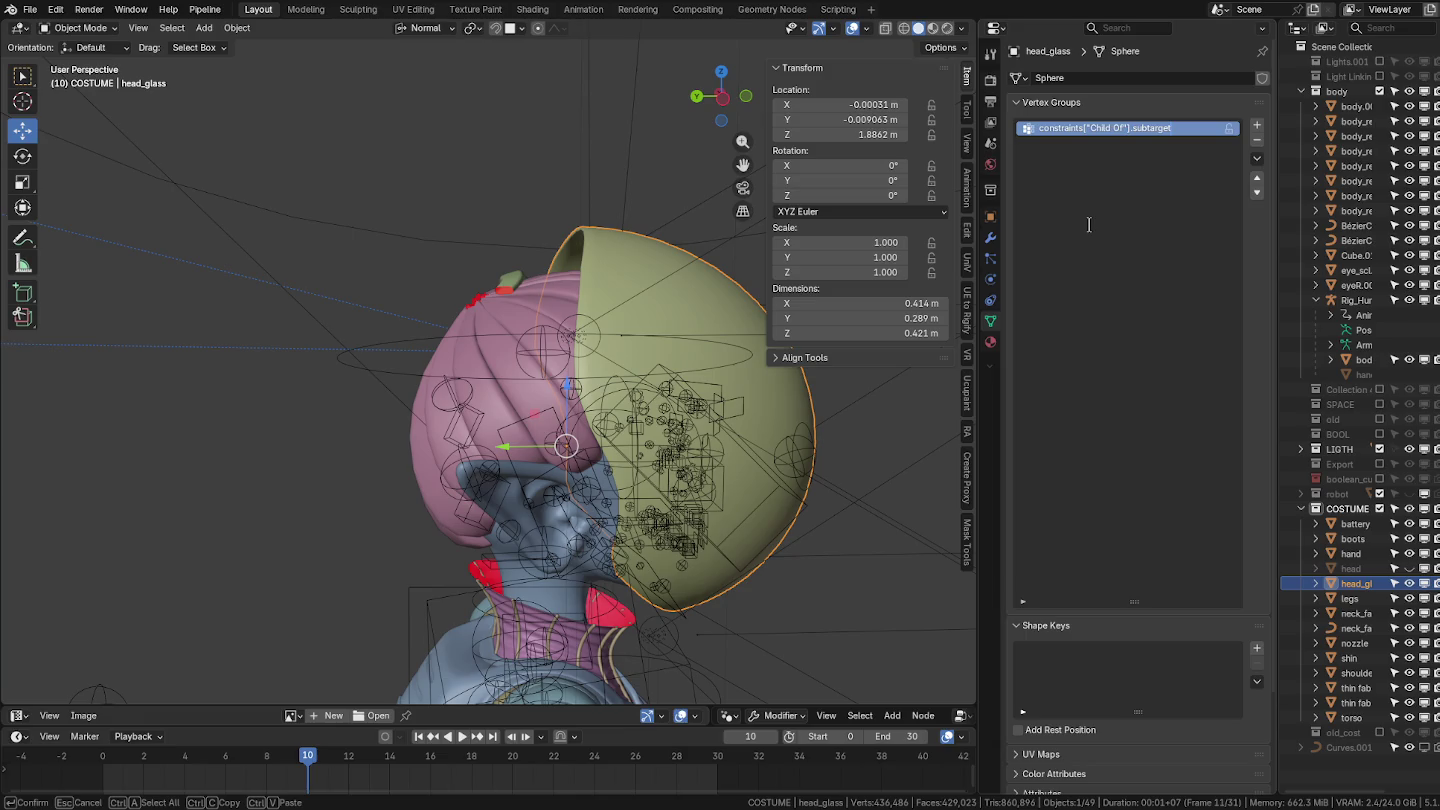
pyautogui.hotkey('ctrl', 'a')
pyautogui.press('BackSpace')
pyautogui.press('Return')
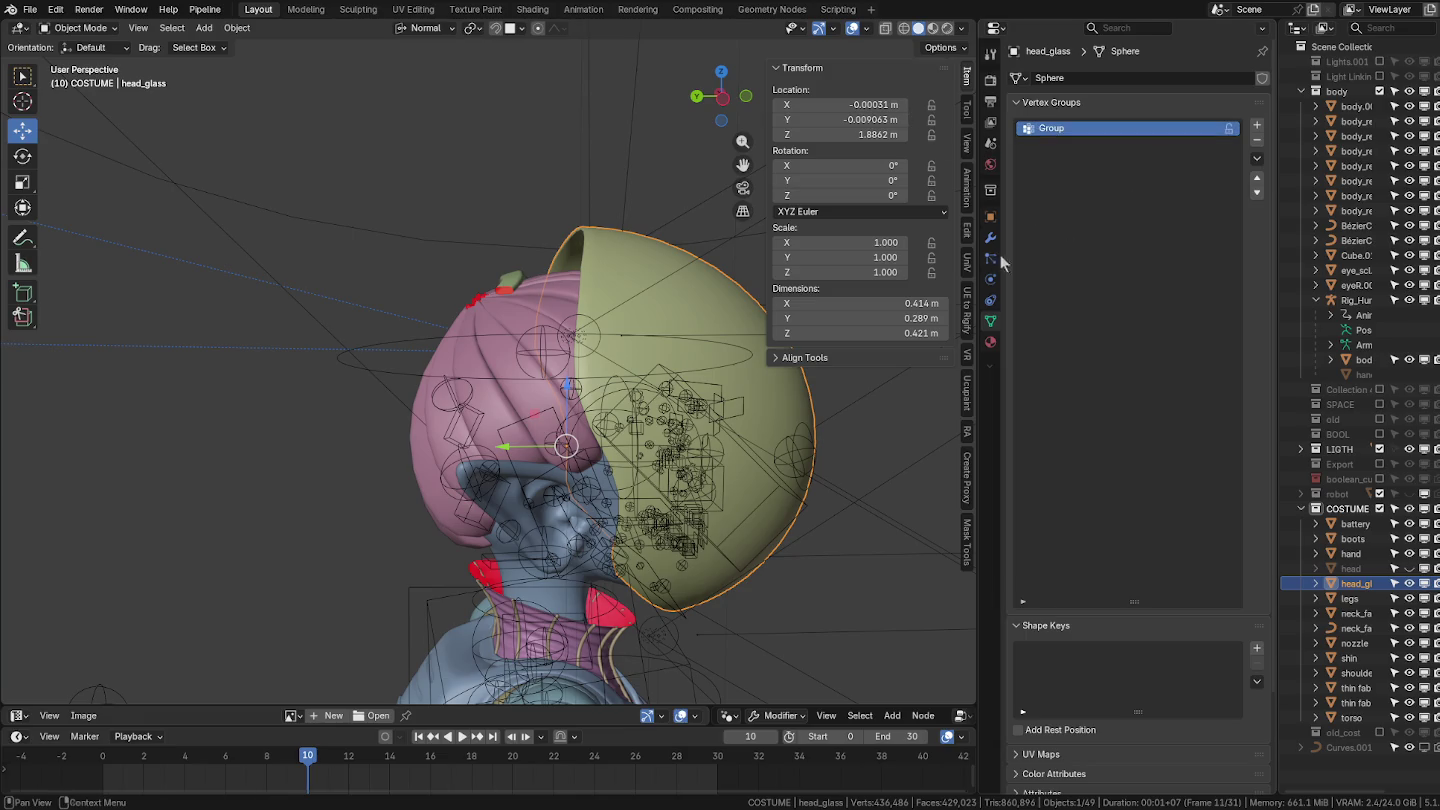
pyautogui.click(585, 327)
pyautogui.click(589, 336)
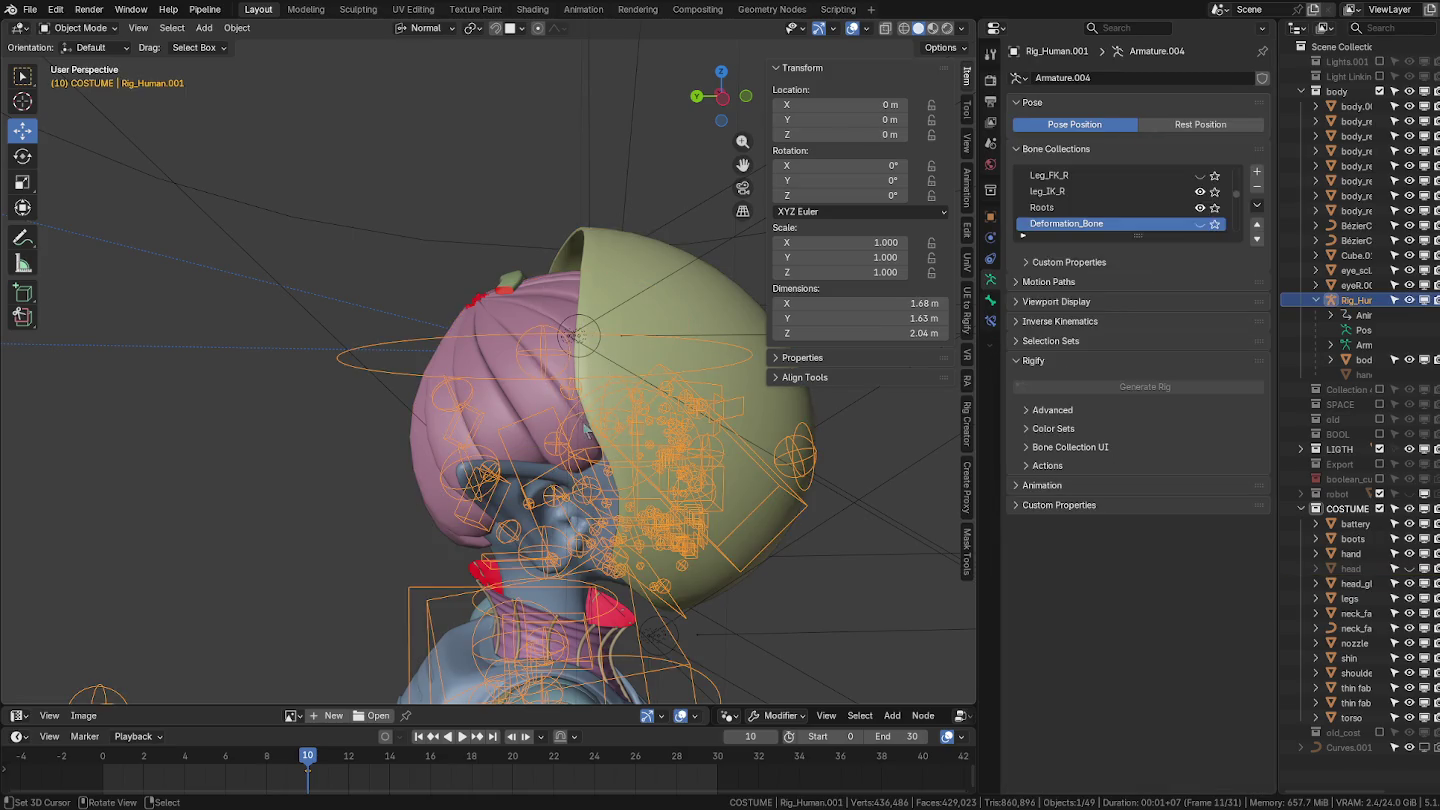
# Find the body's def_spine.006 vertex group and copy its name.
pyautogui.keyDown('shift'); pyautogui.moveTo(599, 455); pyautogui.dragTo(616, 447, button='middle'); pyautogui.keyUp('shift')
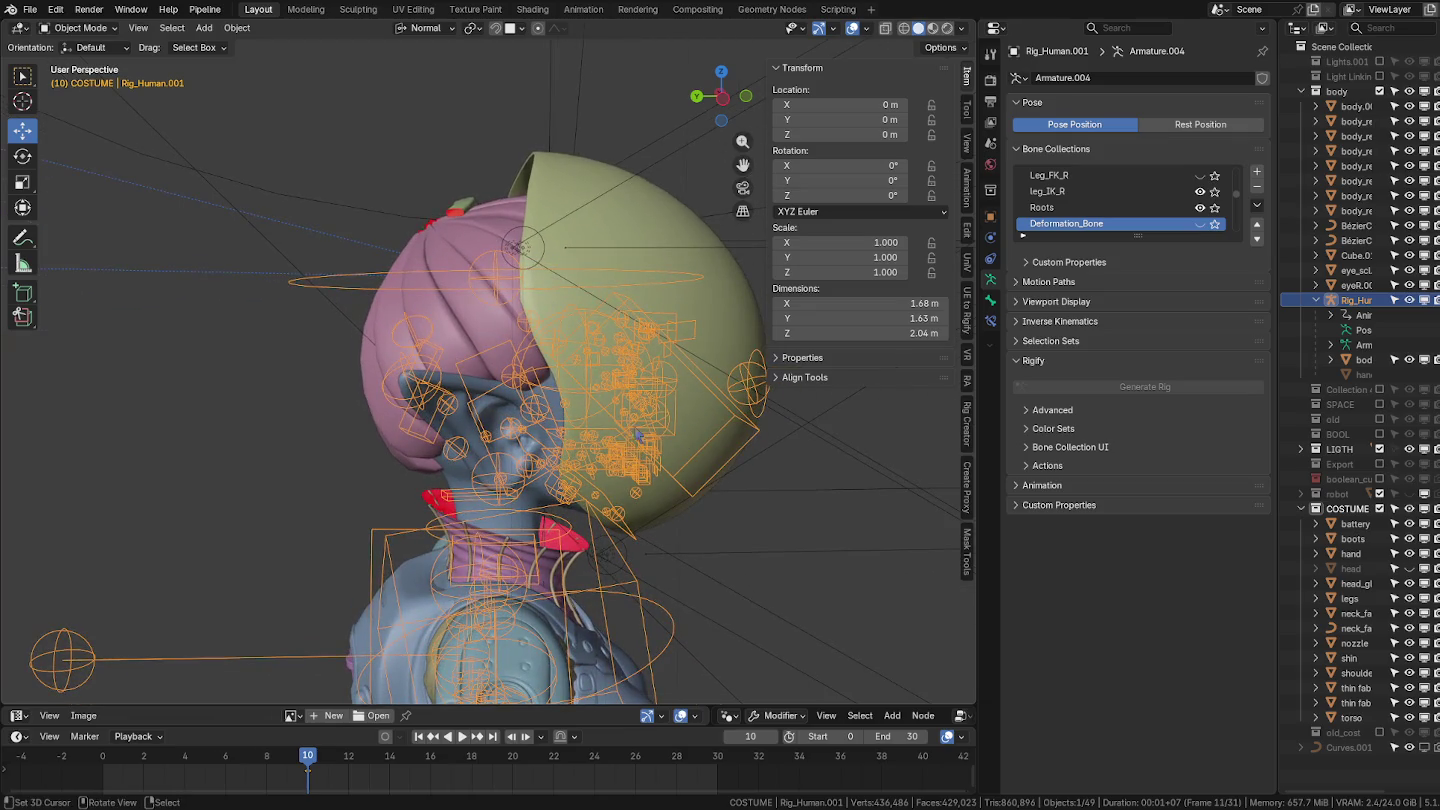
pyautogui.click(491, 392)
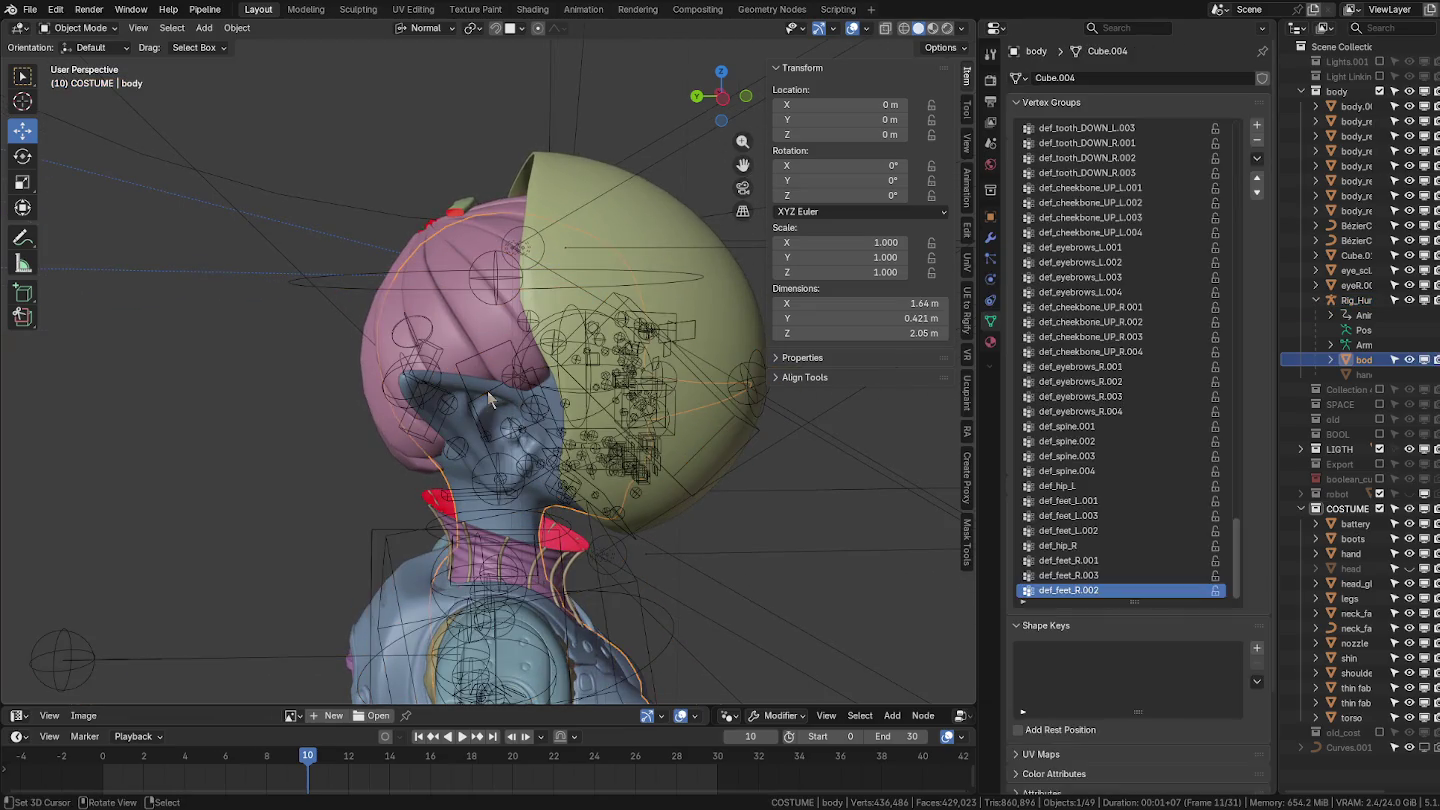
pyautogui.moveTo(1238, 549); pyautogui.dragTo(1265, 148)
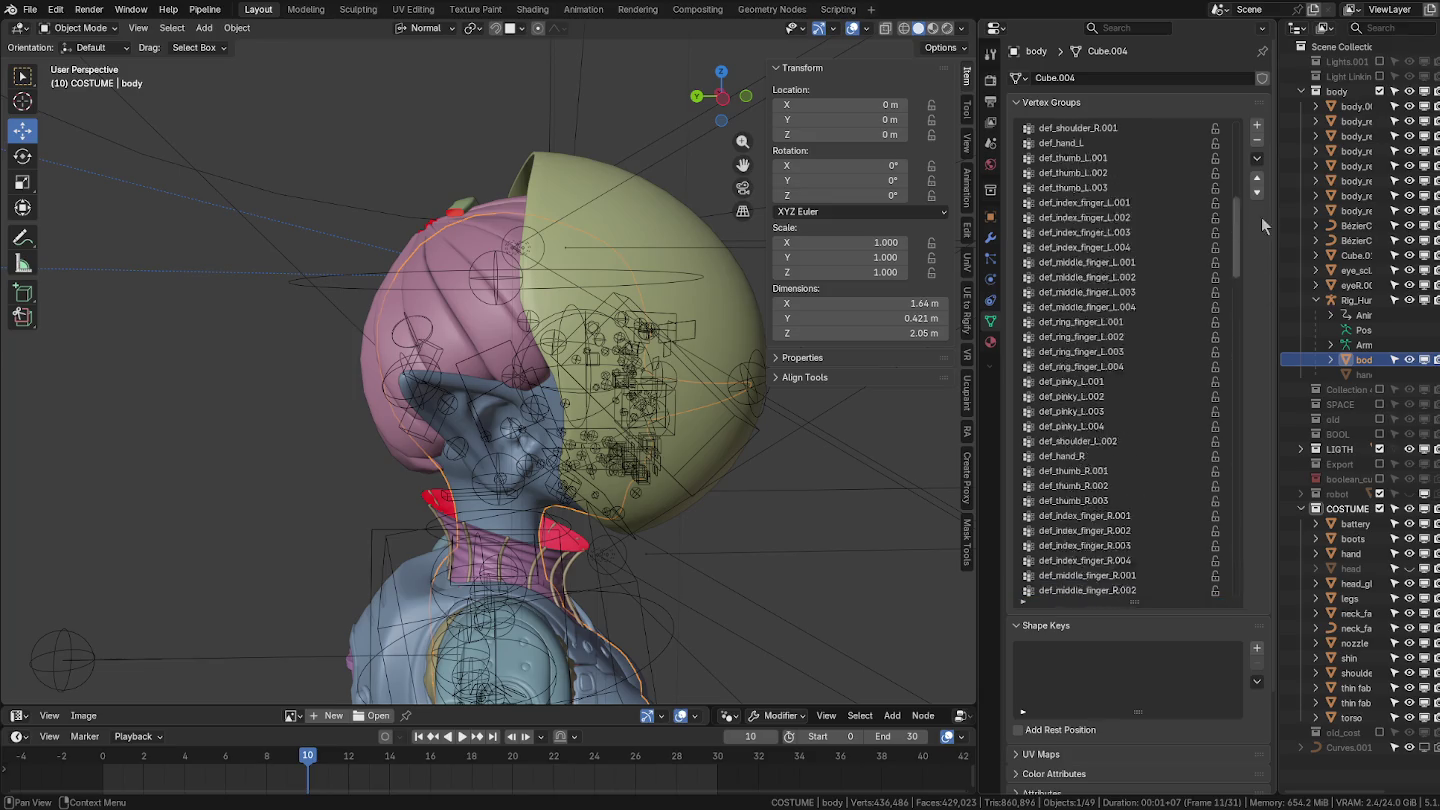
pyautogui.scroll(-5, 1259, 185)
pyautogui.scroll(-5, 1259, 185)
pyautogui.scroll(-3, 1259, 184)
pyautogui.scroll(-2, 1259, 185)
pyautogui.scroll(-2, 1259, 195)
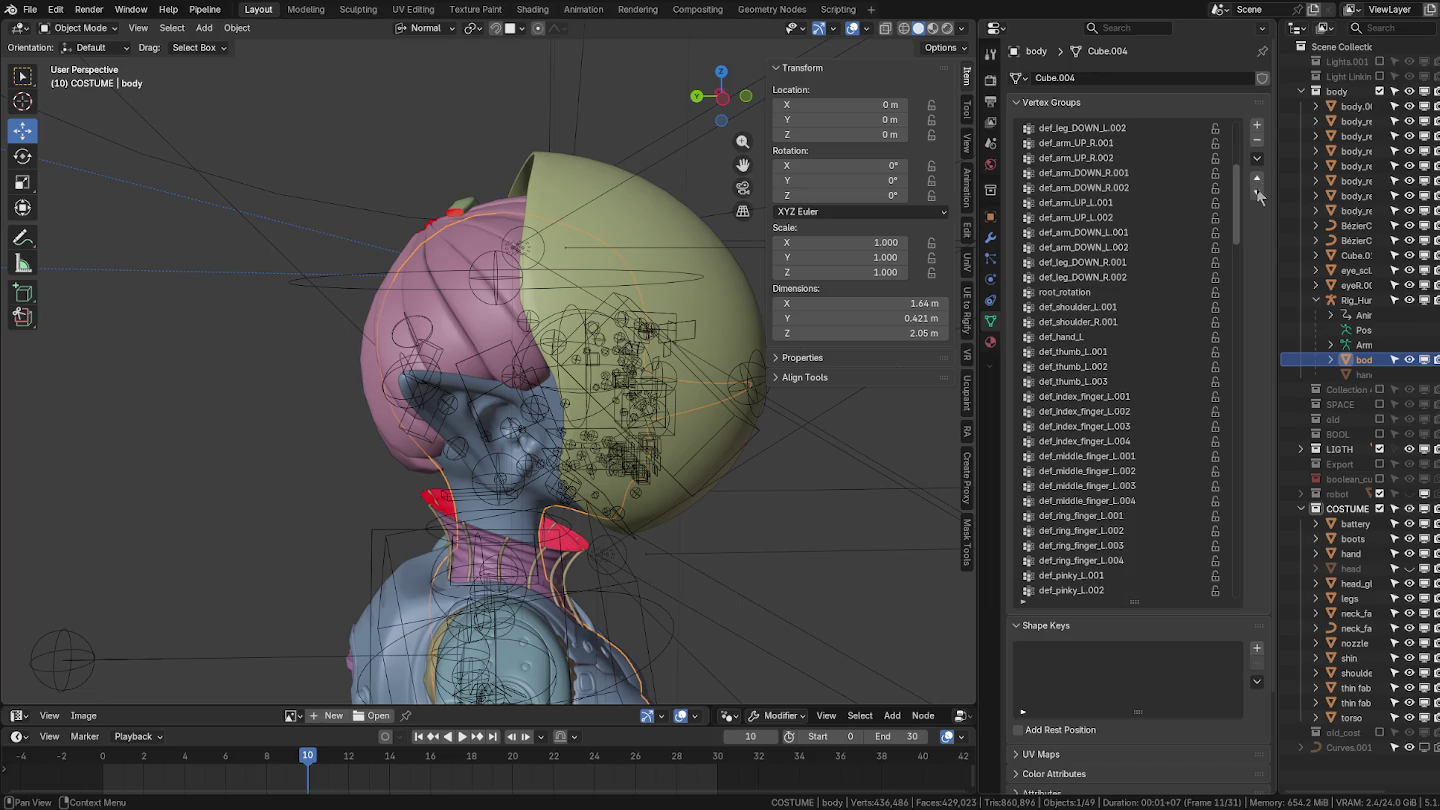
pyautogui.scroll(-5, 1256, 196)
pyautogui.scroll(-5, 1257, 205)
pyautogui.scroll(-4, 1256, 220)
pyautogui.scroll(-4, 1257, 229)
pyautogui.moveTo(1256, 232); pyautogui.dragTo(1257, 269)
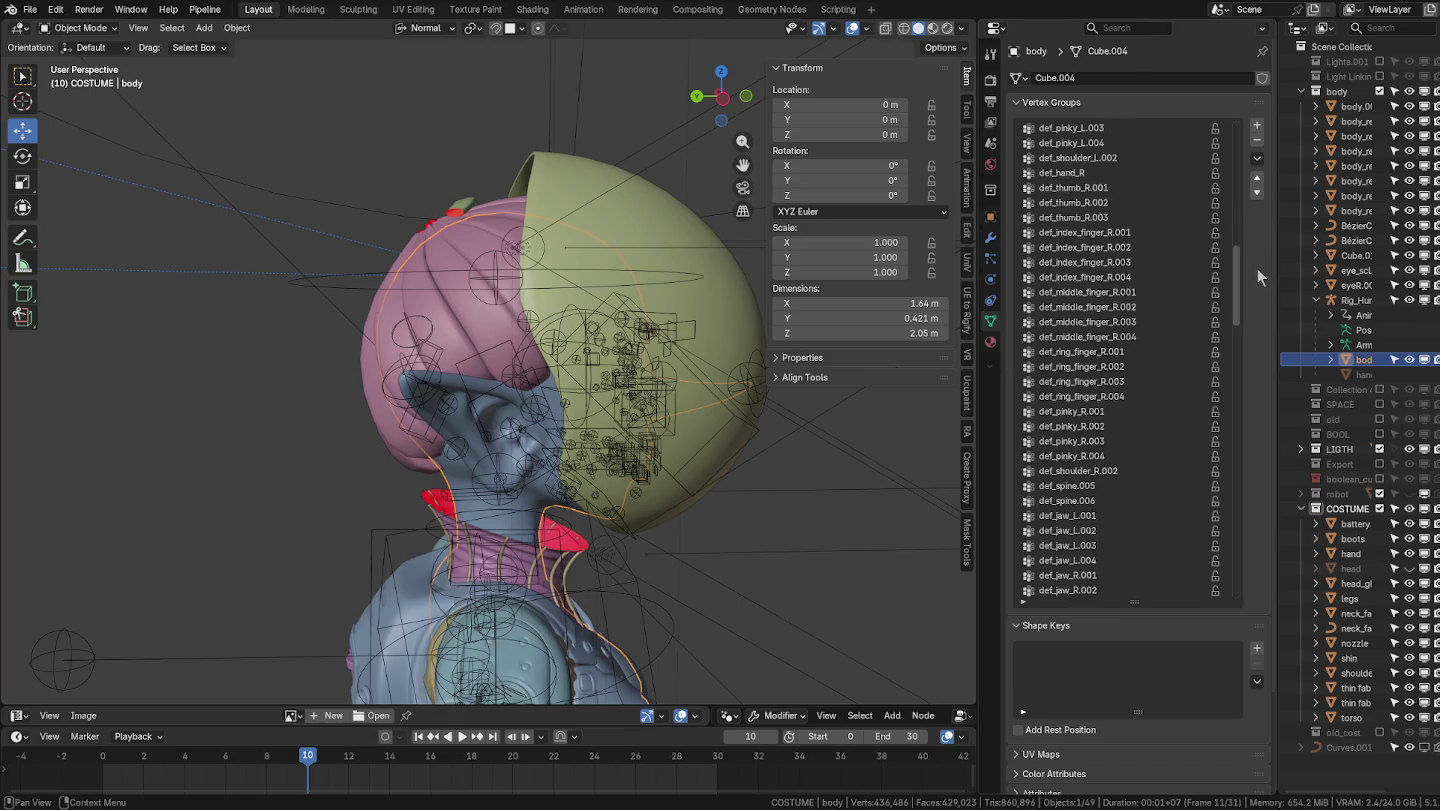
pyautogui.doubleClick(1098, 500)
pyautogui.hotkey('ctrl', 'c')
pyautogui.press('Return')
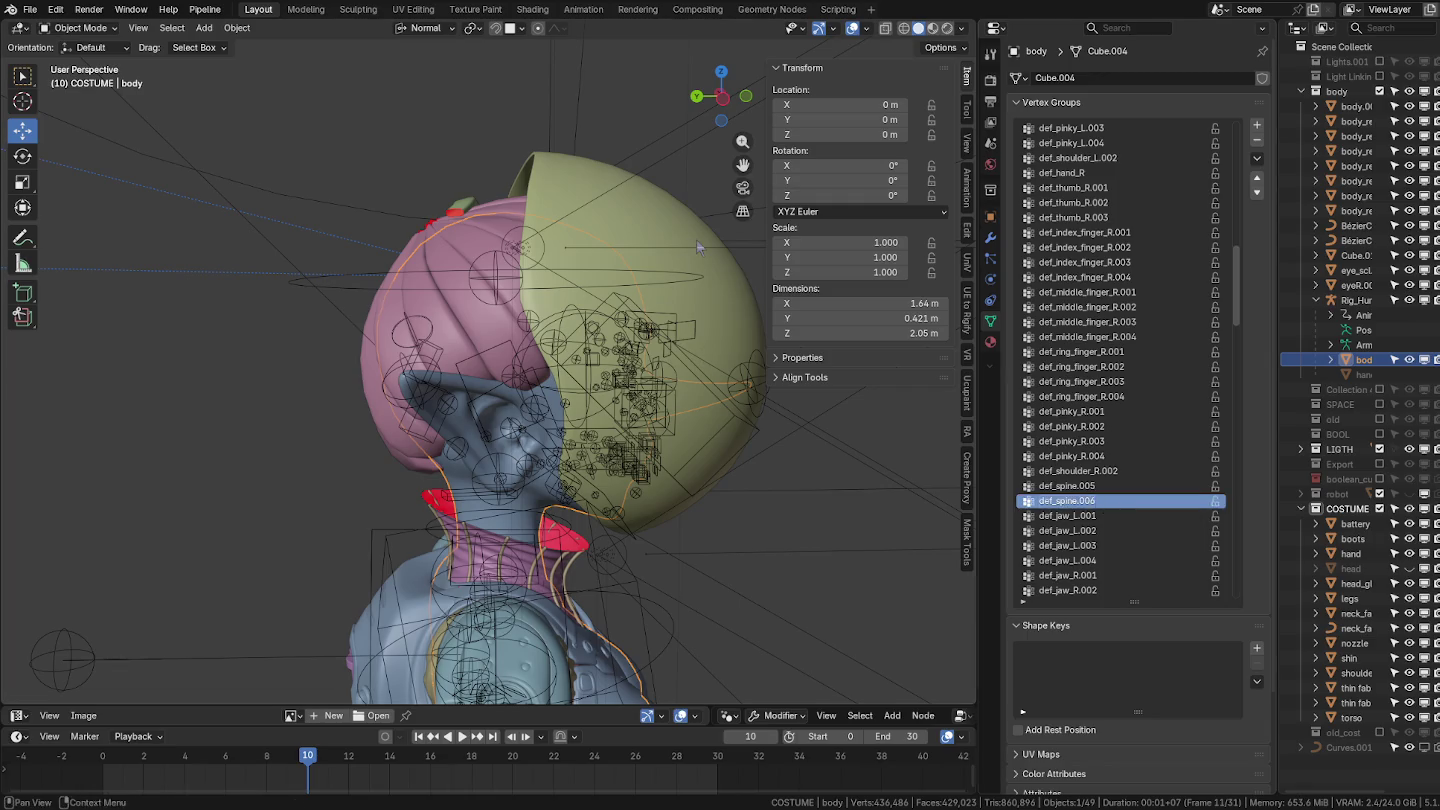
# Rename head_glass's vertex group to def_spine.006, toggling Edit Mode in and out.
pyautogui.click(1356, 583)
pyautogui.doubleClick(1058, 131)
pyautogui.hotkey('ctrl', 'v')
pyautogui.press('Return')
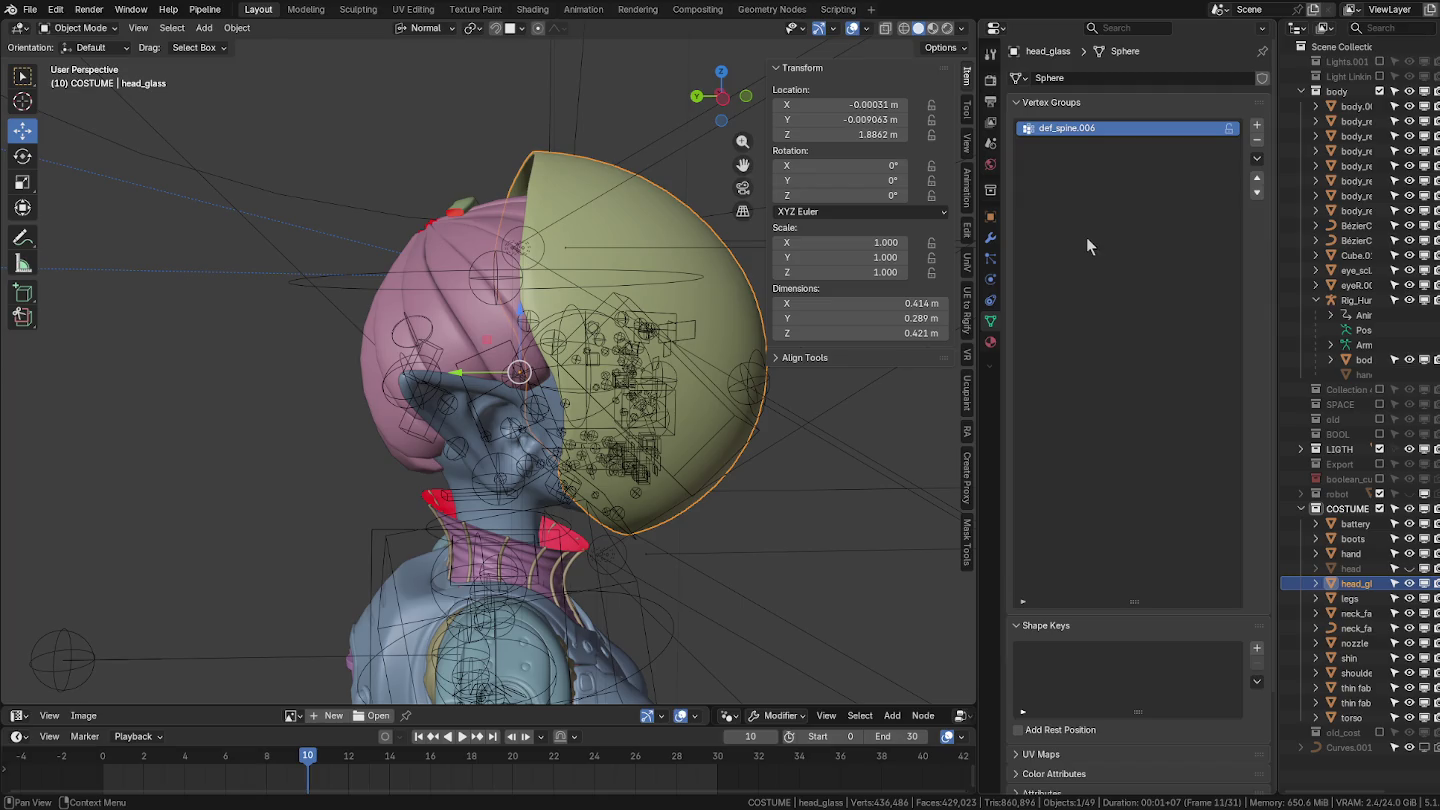
pyautogui.hotkey('ctrl', 'Tab')
pyautogui.press('Tab')
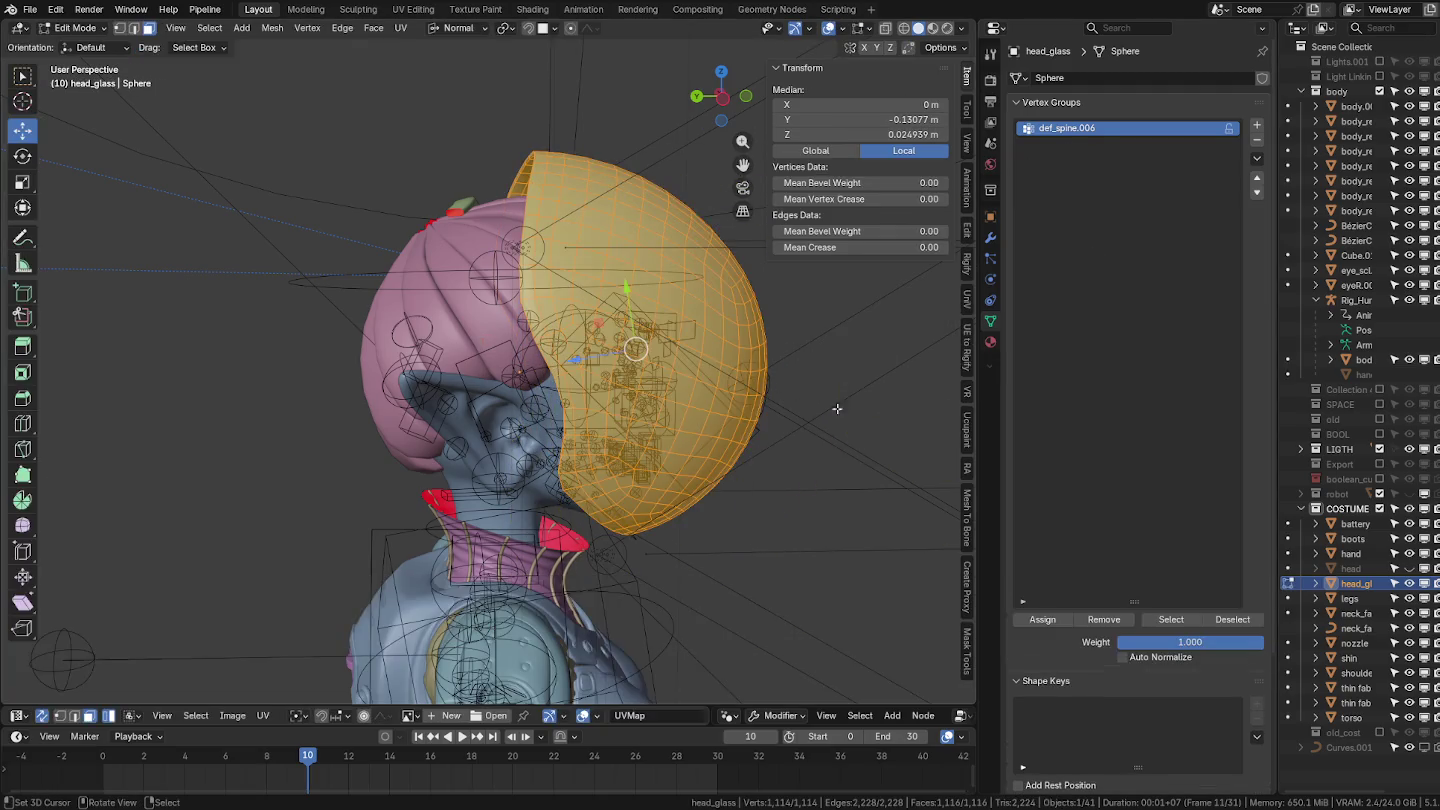
pyautogui.click(1042, 619)
pyautogui.press('Tab')
pyautogui.moveTo(561, 380); pyautogui.dragTo(529, 310, button='middle')
pyautogui.scroll(3, 529, 310)
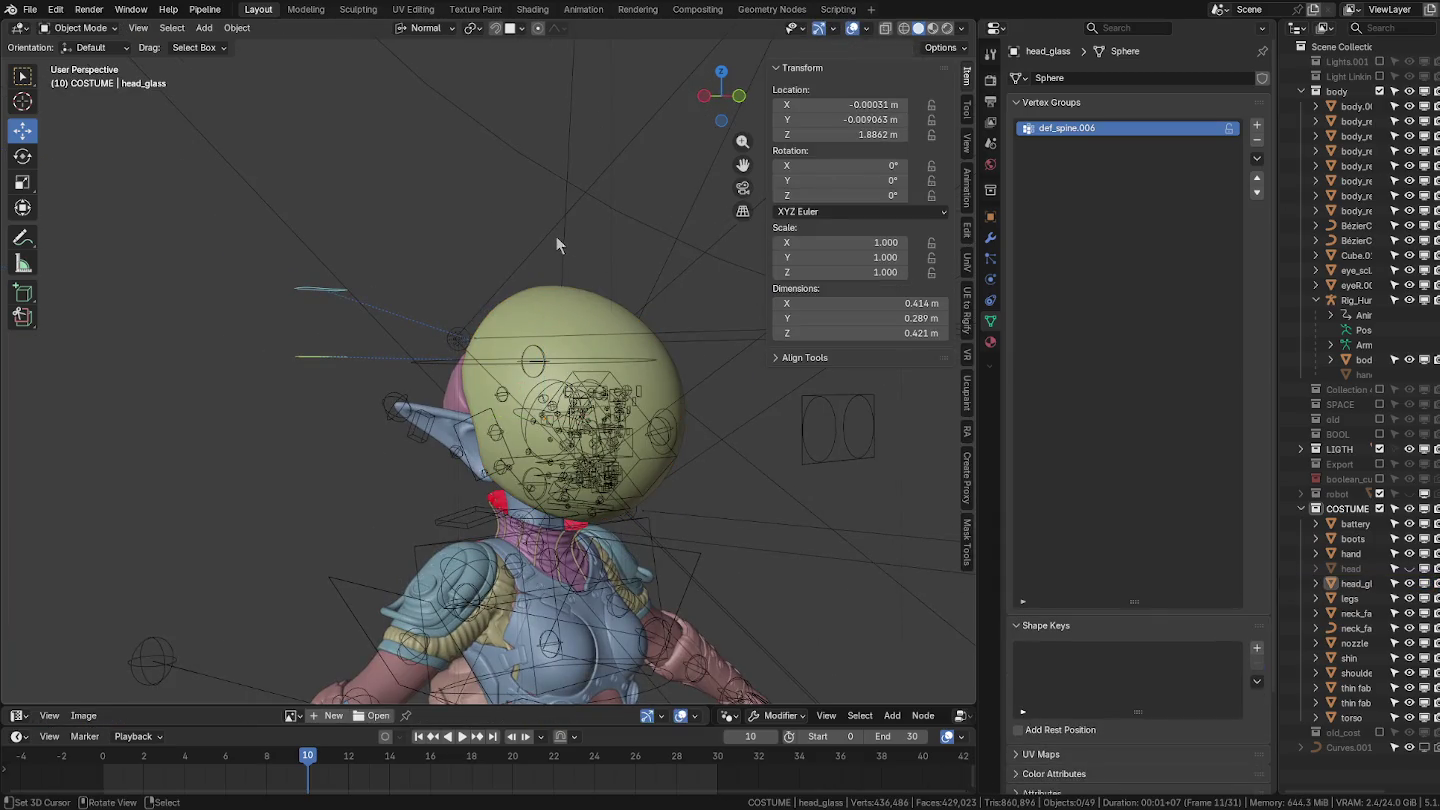
pyautogui.click(397, 420)
# Test-rotate the rig's head bone in Pose Mode, then cancel the rotation.
pyautogui.hotkey('ctrl', 'Tab')
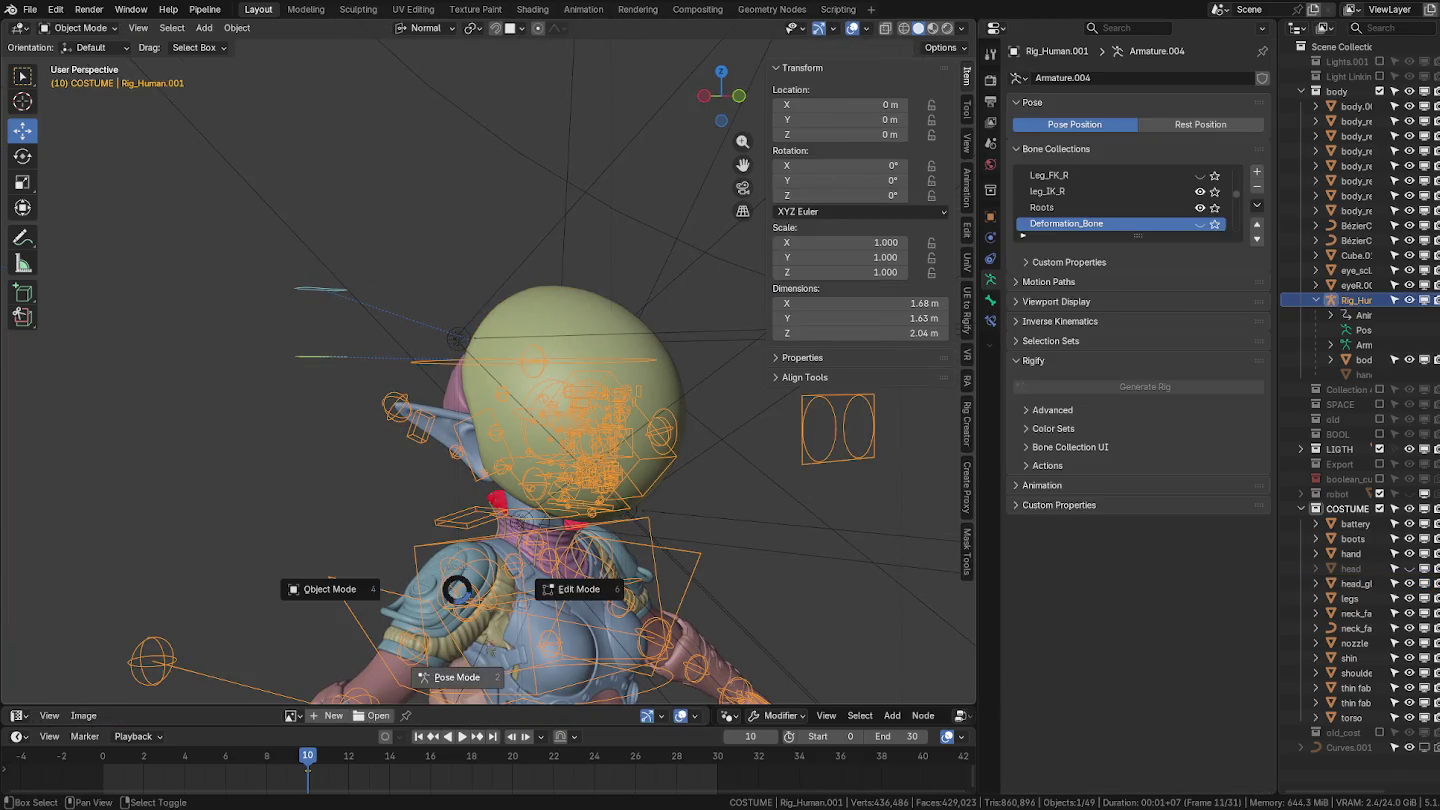
pyautogui.click(453, 675)
pyautogui.moveTo(454, 676); pyautogui.dragTo(597, 408, button='middle')
pyautogui.click(510, 240)
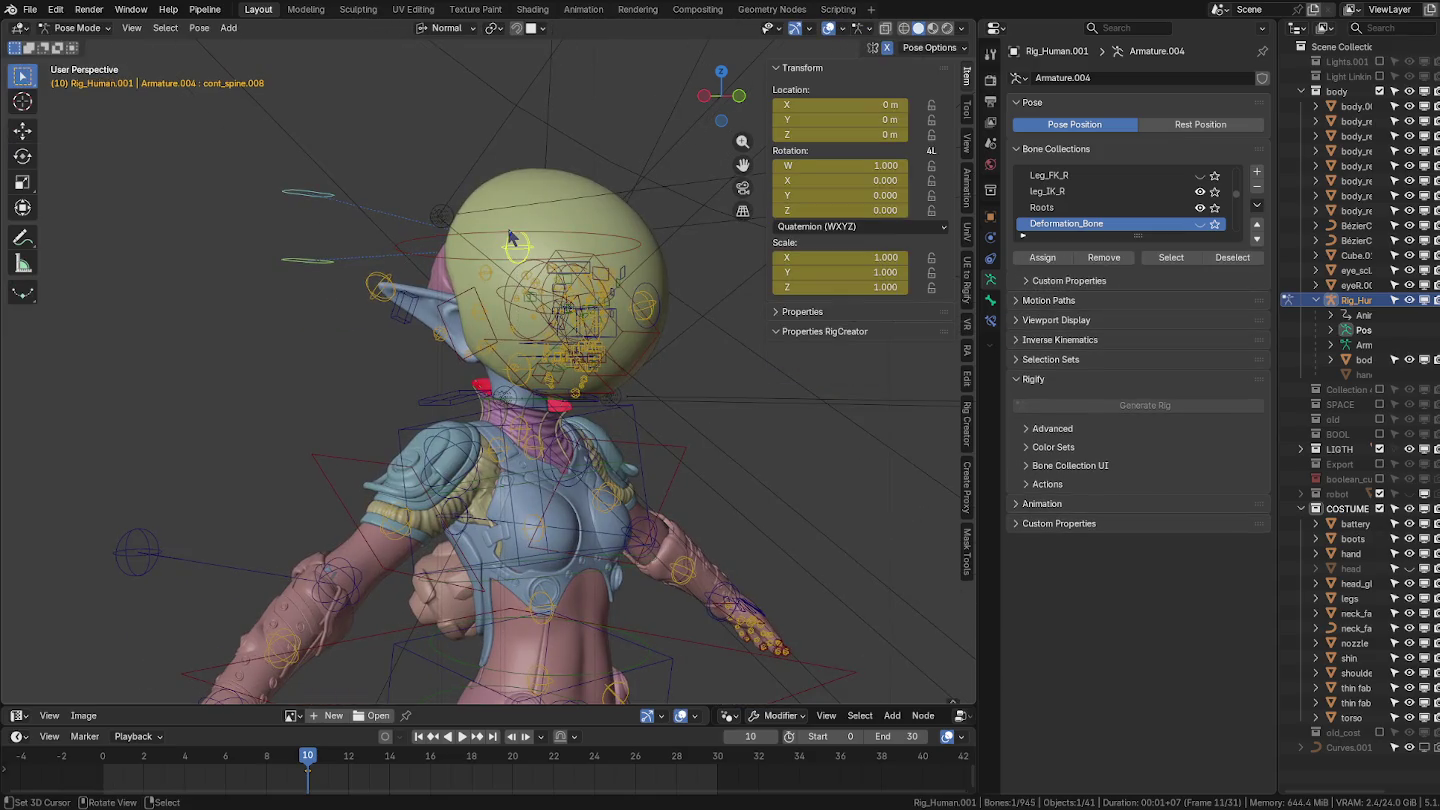
pyautogui.click(563, 245)
pyautogui.press('r')
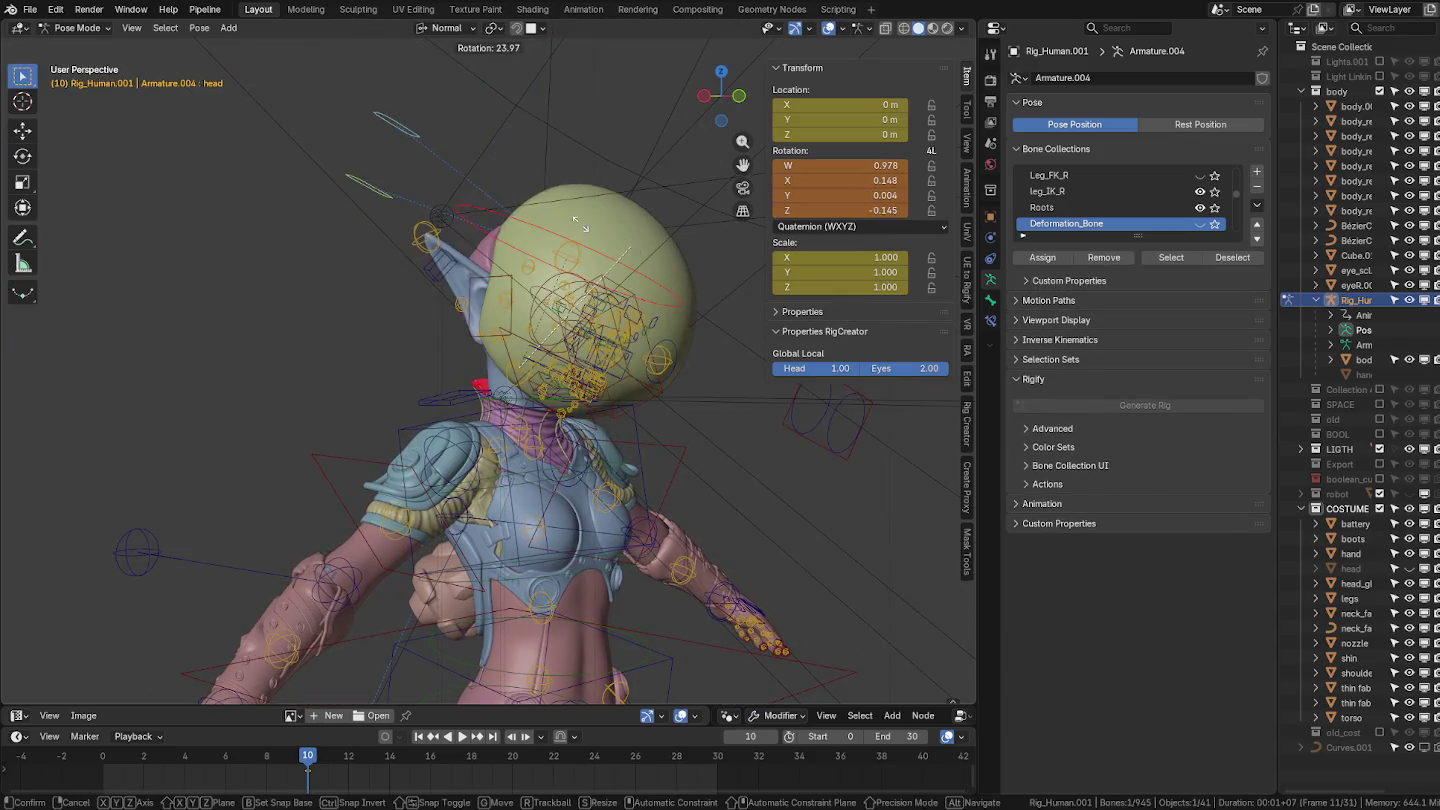
pyautogui.moveTo(540, 210)
pyautogui.keyDown('alt'); pyautogui.mouseDown(button='middle')
pyautogui.moveTo(605, 251)
pyautogui.moveTo(620, 325)
pyautogui.mouseUp(button='middle'); pyautogui.keyUp('alt')
pyautogui.press('Escape')
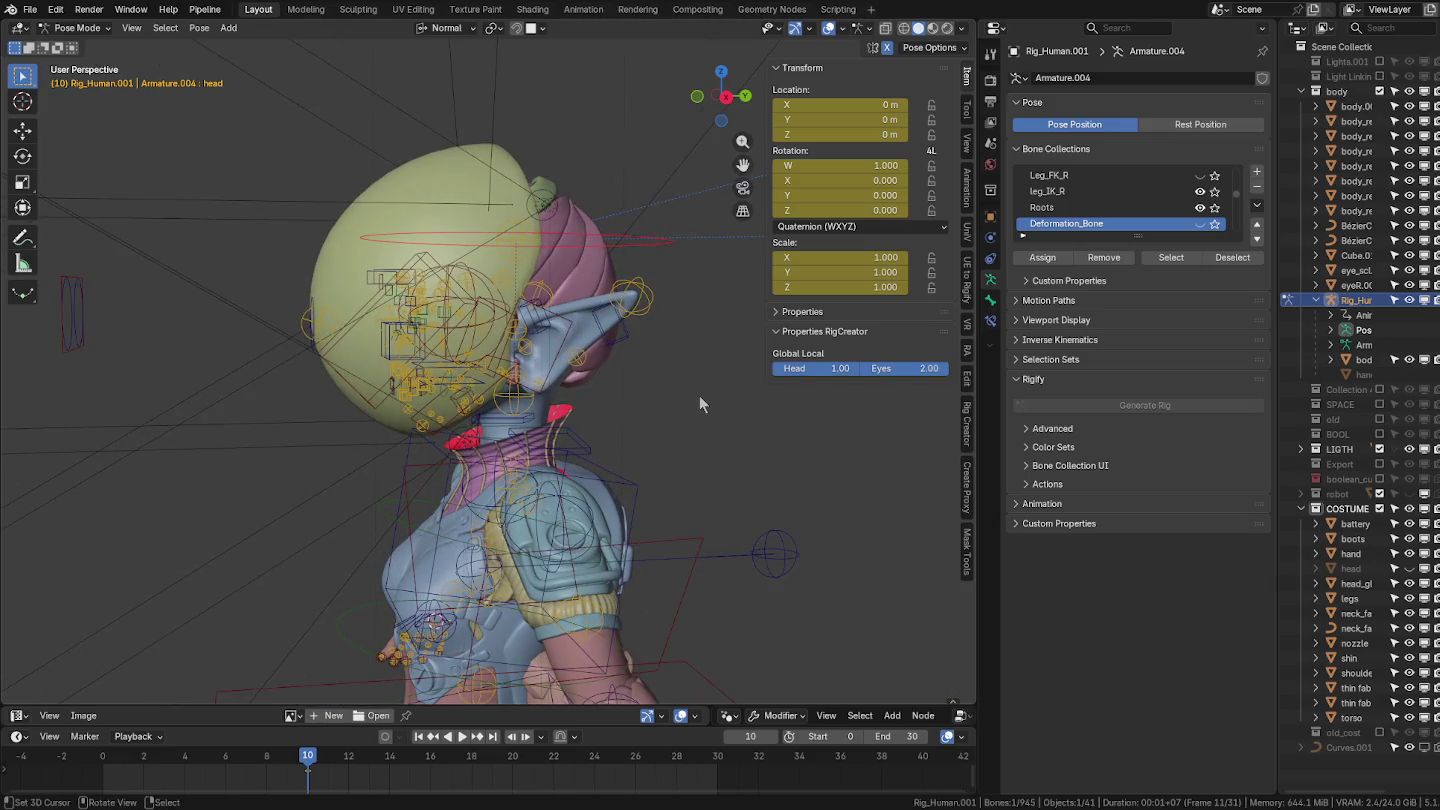
# Return the rig to Object Mode and unhide the helmet head with Alt+H.
pyautogui.hotkey('ctrl', 'Tab')
pyautogui.scroll(2, 651, 319)
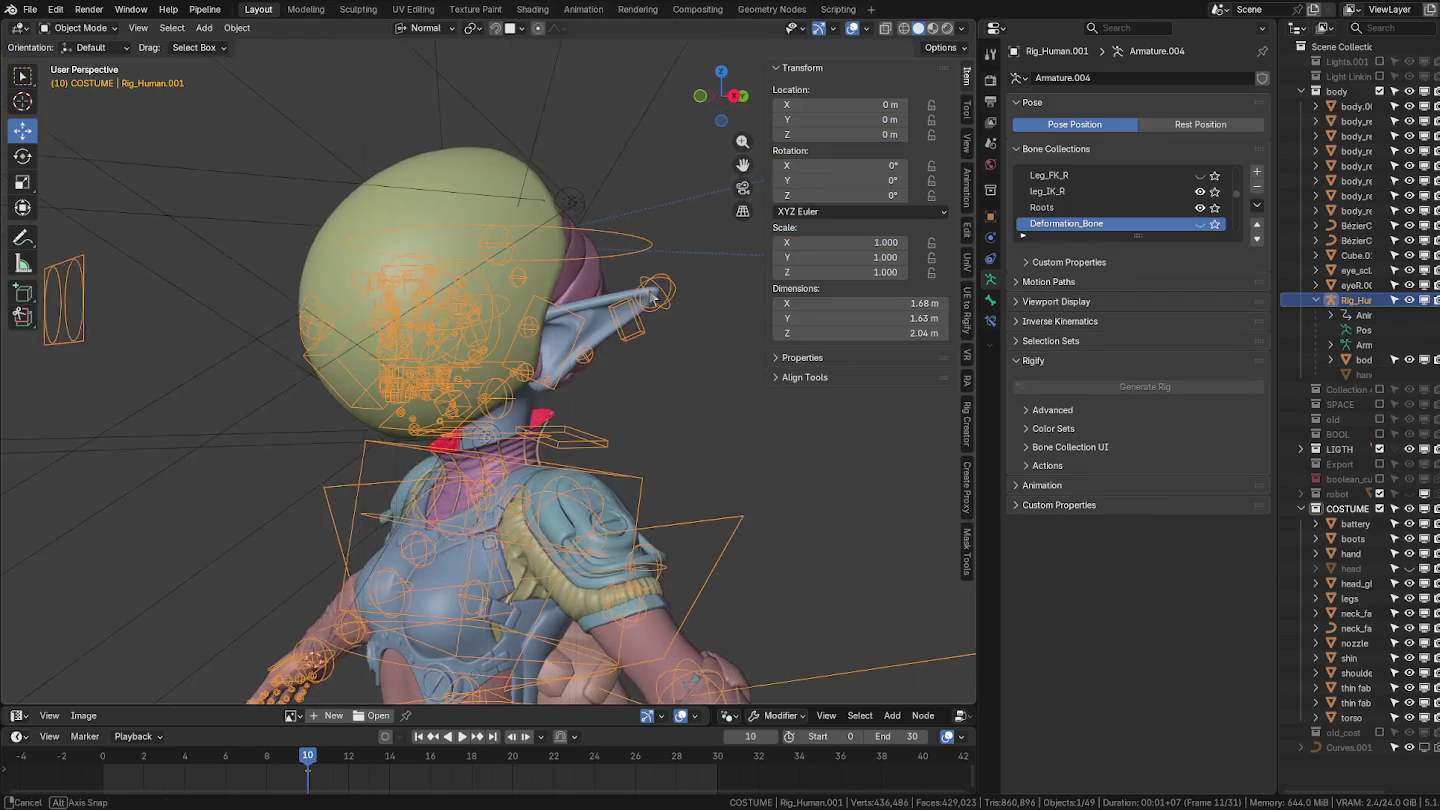
pyautogui.moveTo(650, 320)
pyautogui.keyDown('alt'); pyautogui.mouseDown(button='middle')
pyautogui.moveTo(662, 301)
pyautogui.moveTo(665, 325)
pyautogui.moveTo(660, 301)
pyautogui.moveTo(634, 301)
pyautogui.mouseUp(button='middle'); pyautogui.keyUp('alt')
pyautogui.hotkey('alt', 'h')
# Add a def_spine.006 vertex group to the helmet head and assign its vertices.
pyautogui.click(659, 256)
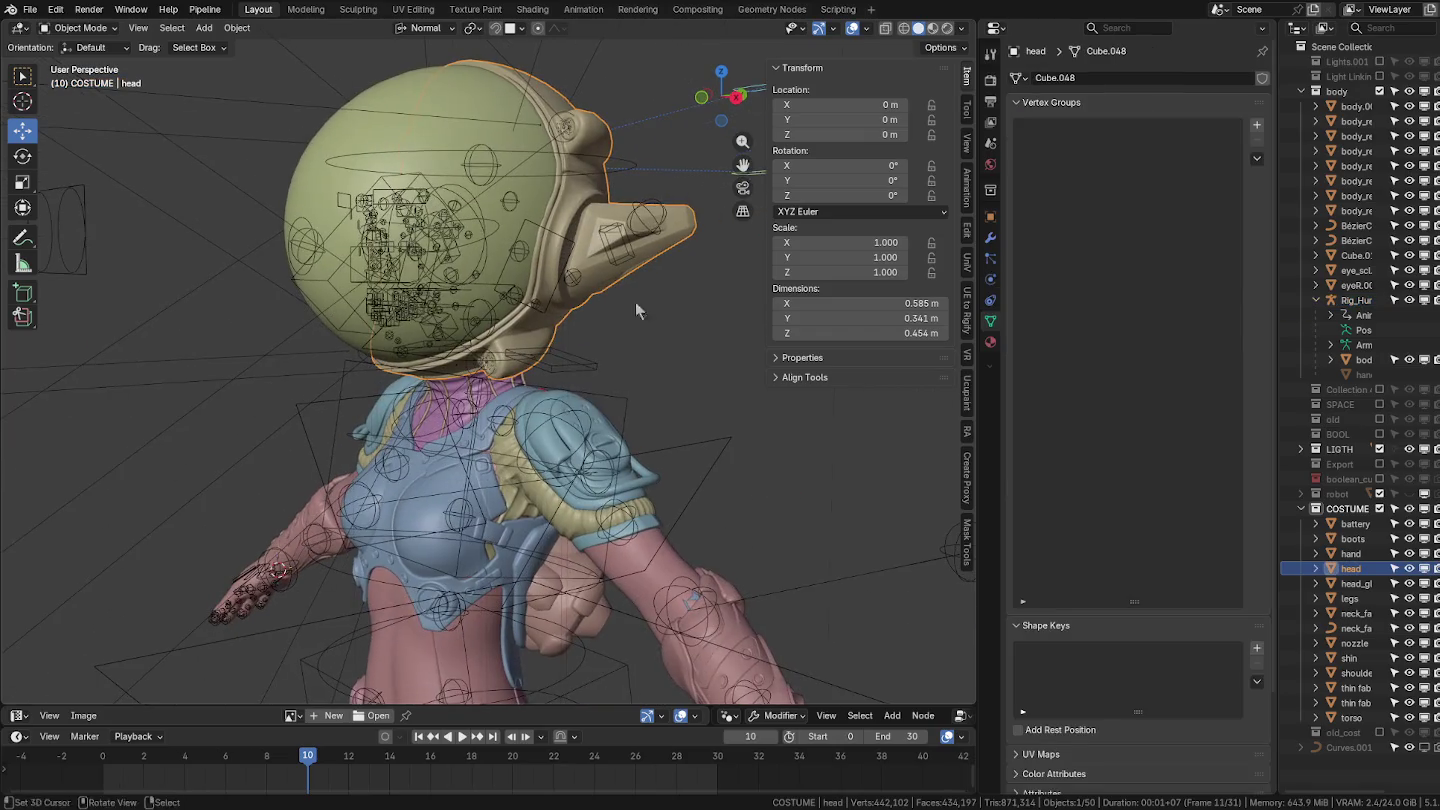
pyautogui.click(1256, 125)
pyautogui.doubleClick(1087, 130)
pyautogui.write('v')
pyautogui.doubleClick(1056, 129)
pyautogui.hotkey('ctrl', 'v')
pyautogui.press('Return')
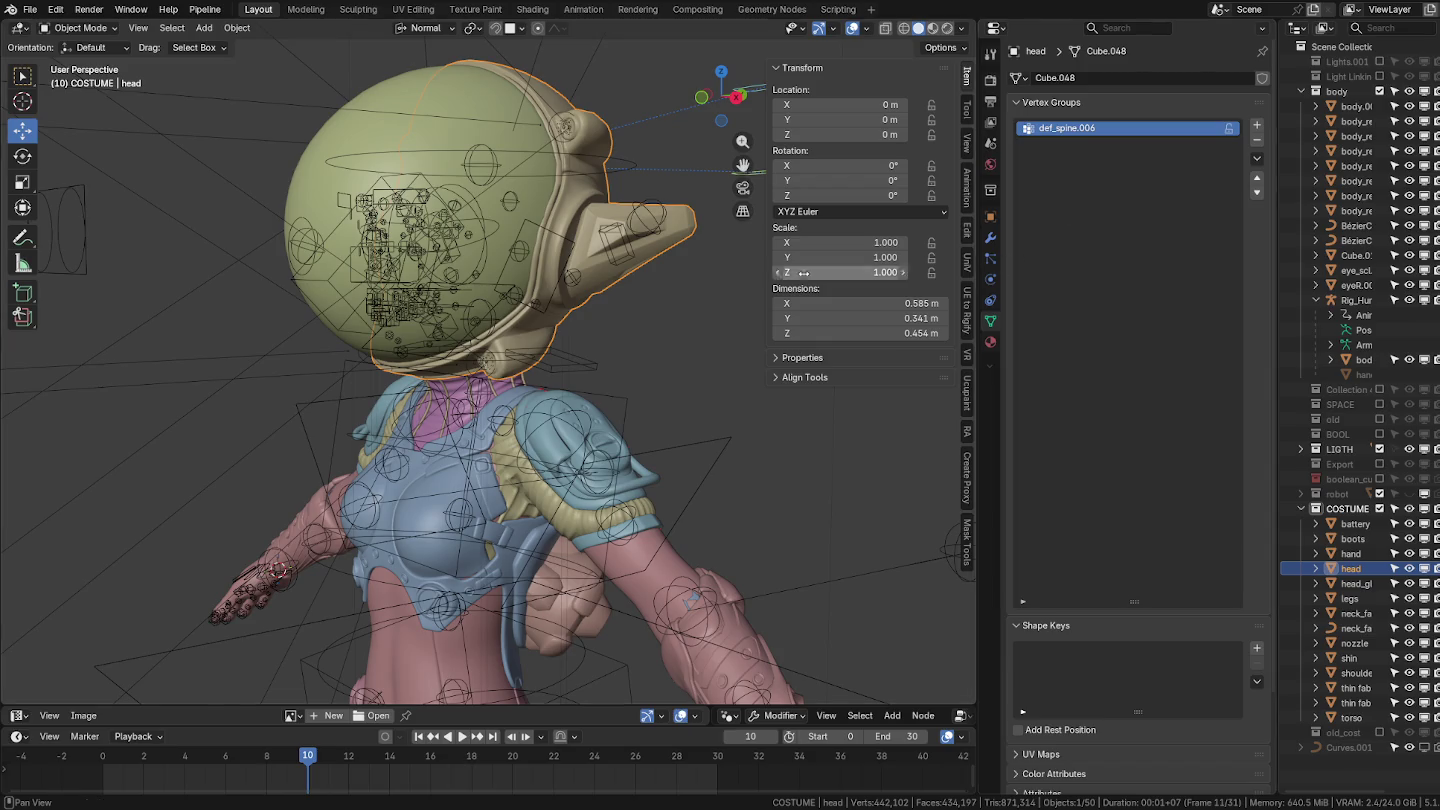
pyautogui.press('Tab')
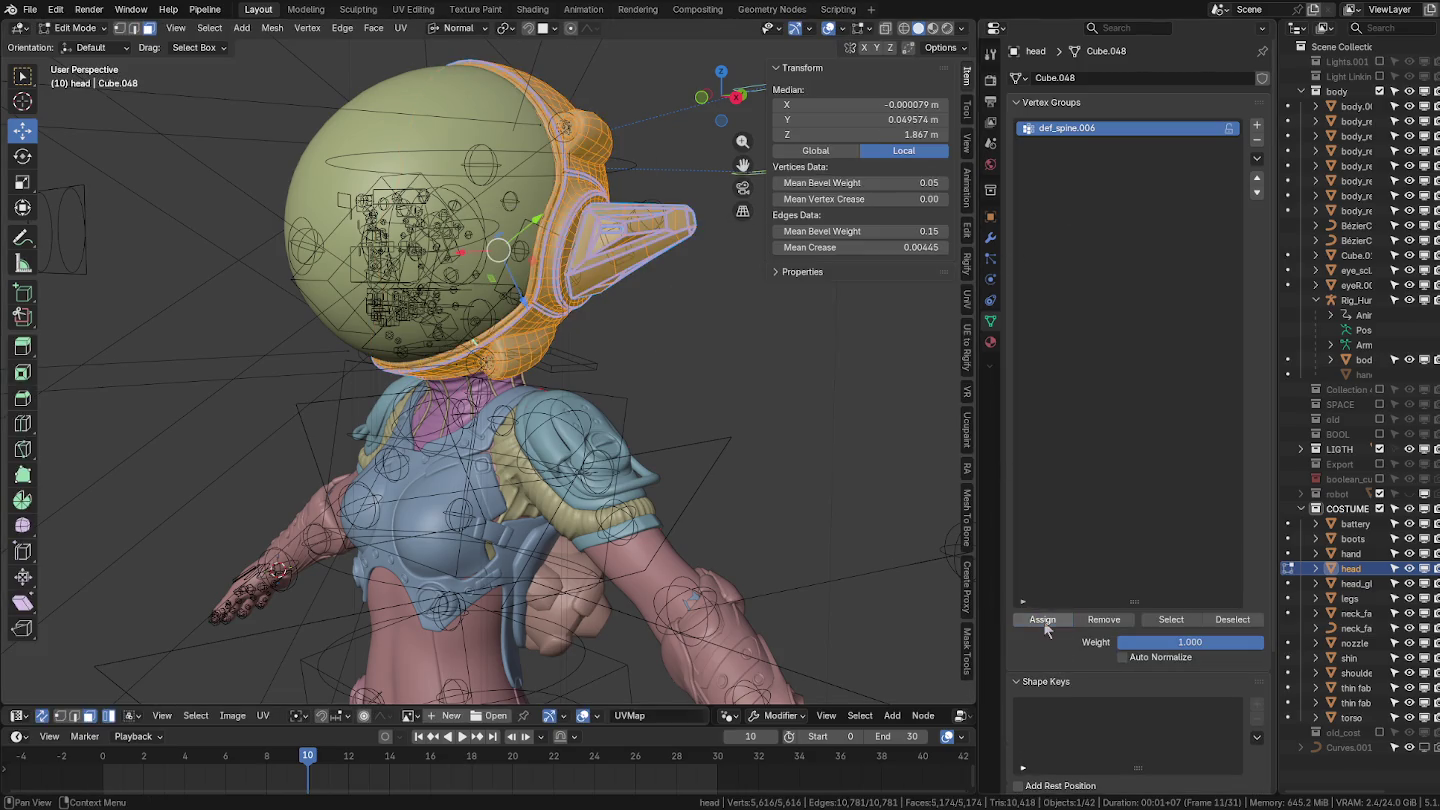
pyautogui.click(991, 237)
# Give the helmet head an Armature modifier on Rig_Human.001, then test the rig in Pose Mode.
pyautogui.click(1136, 82)
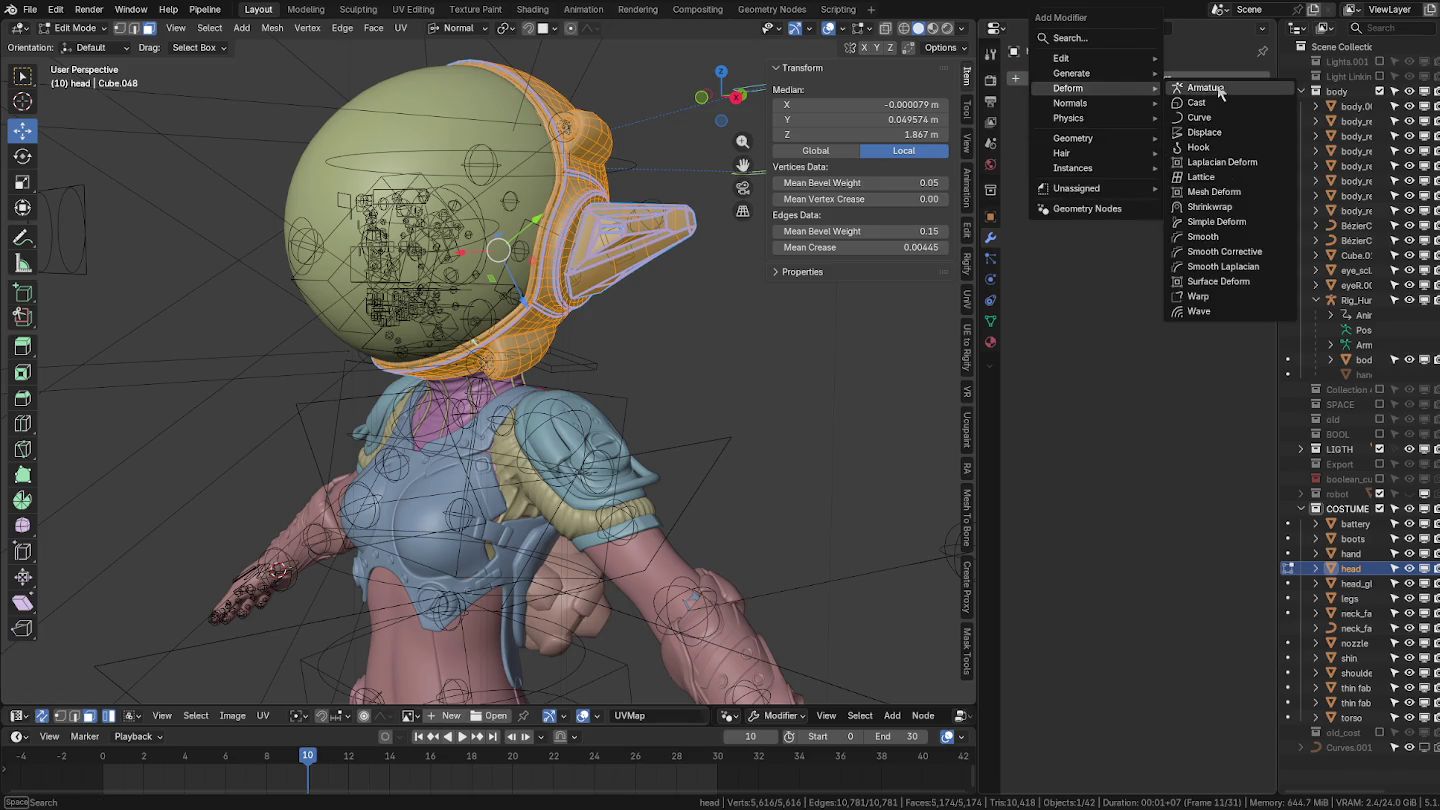
pyautogui.click(1205, 88)
pyautogui.click(1241, 158)
pyautogui.click(1347, 302)
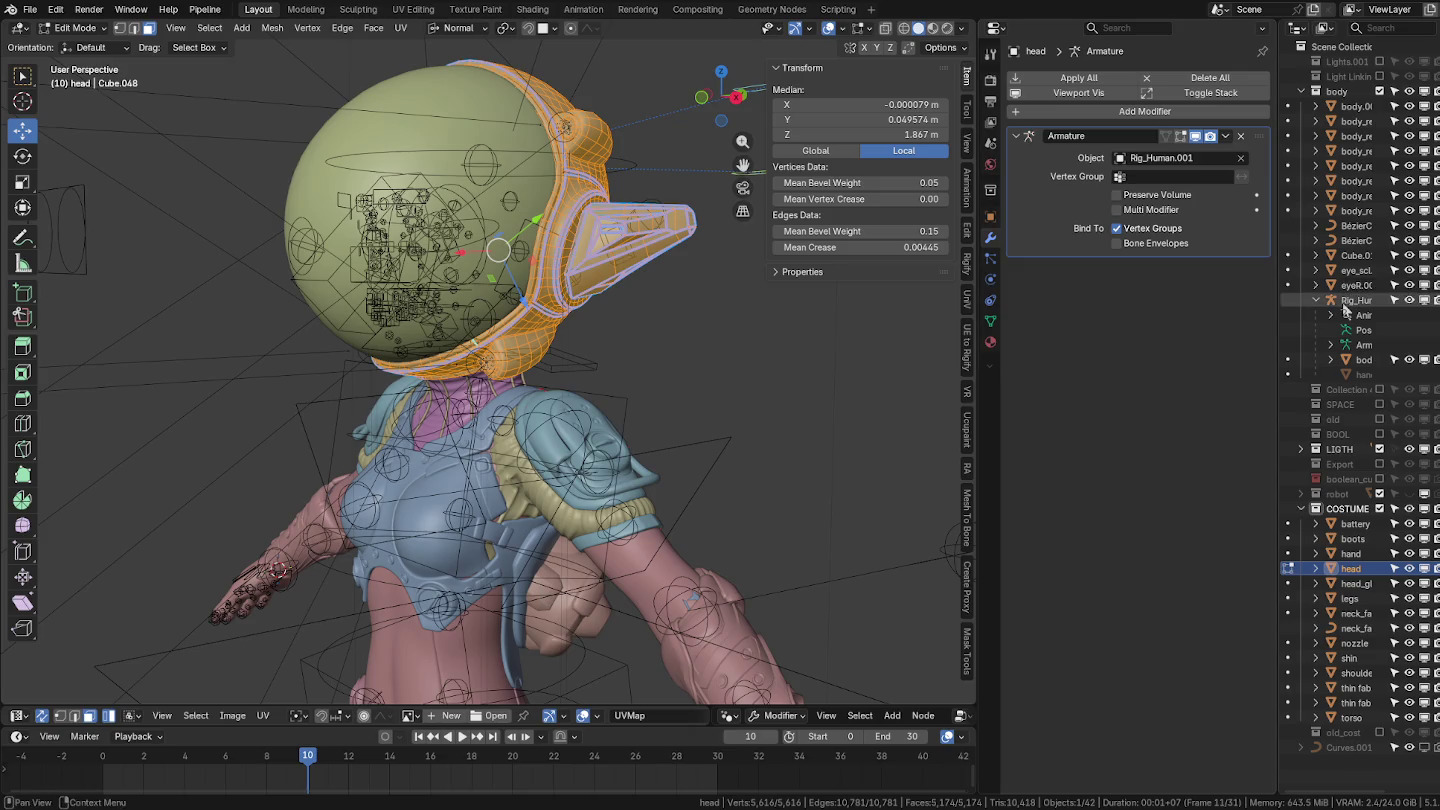
pyautogui.press('Tab')
pyautogui.moveTo(631, 280)
pyautogui.mouseDown(button='middle')
pyautogui.moveTo(548, 319)
pyautogui.moveTo(581, 149)
pyautogui.mouseUp(button='middle')
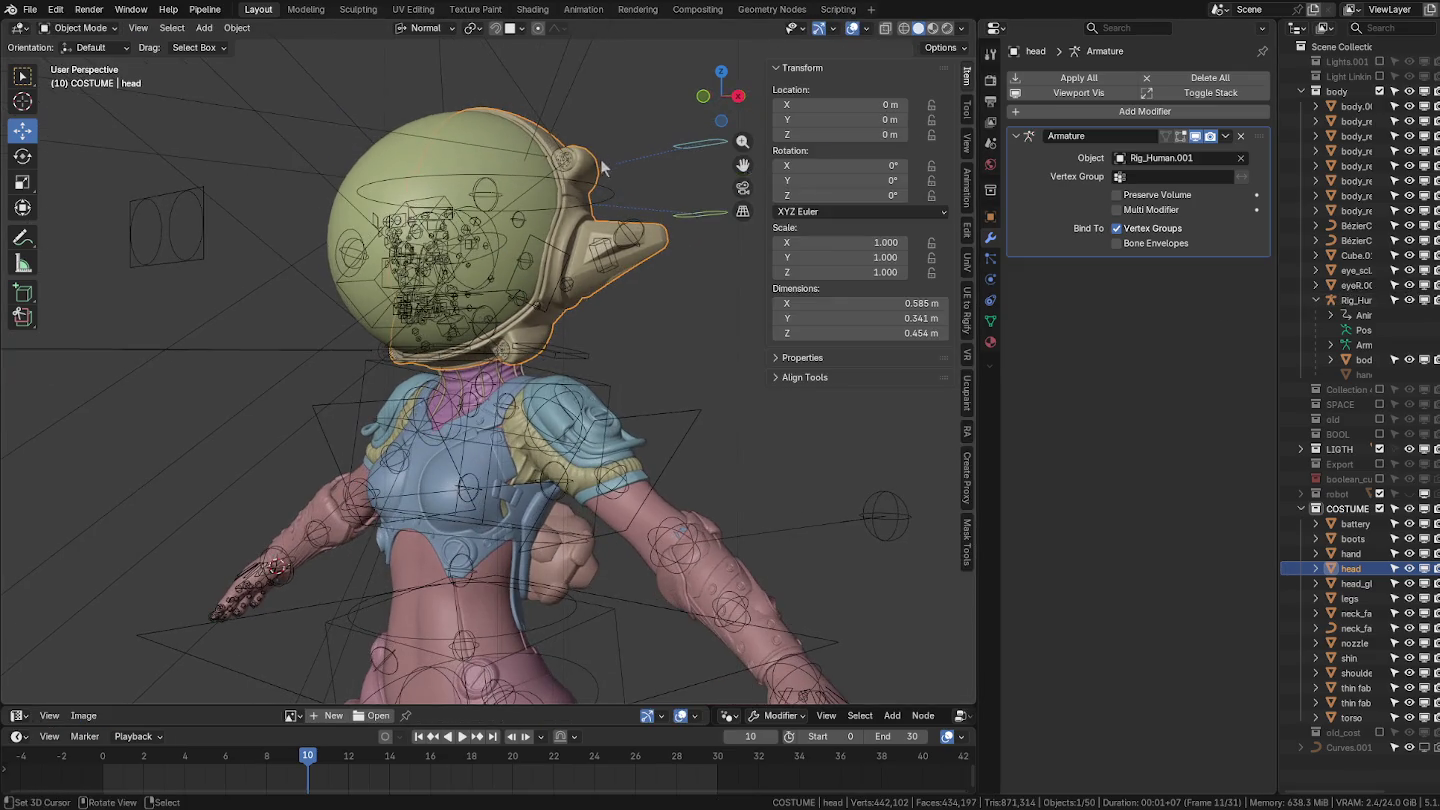
pyautogui.click(604, 185)
pyautogui.hotkey('ctrl', 'Tab')
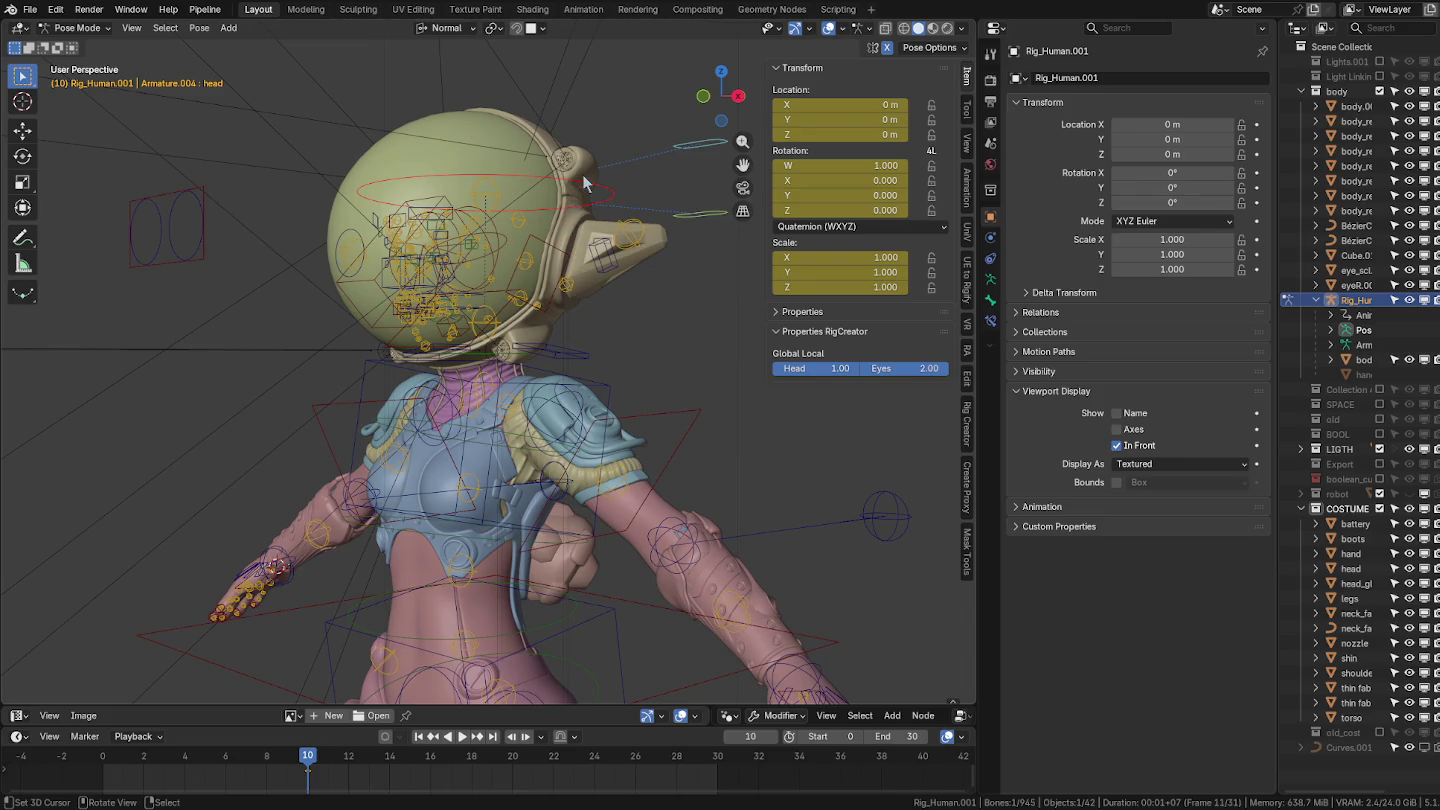
pyautogui.press('r')
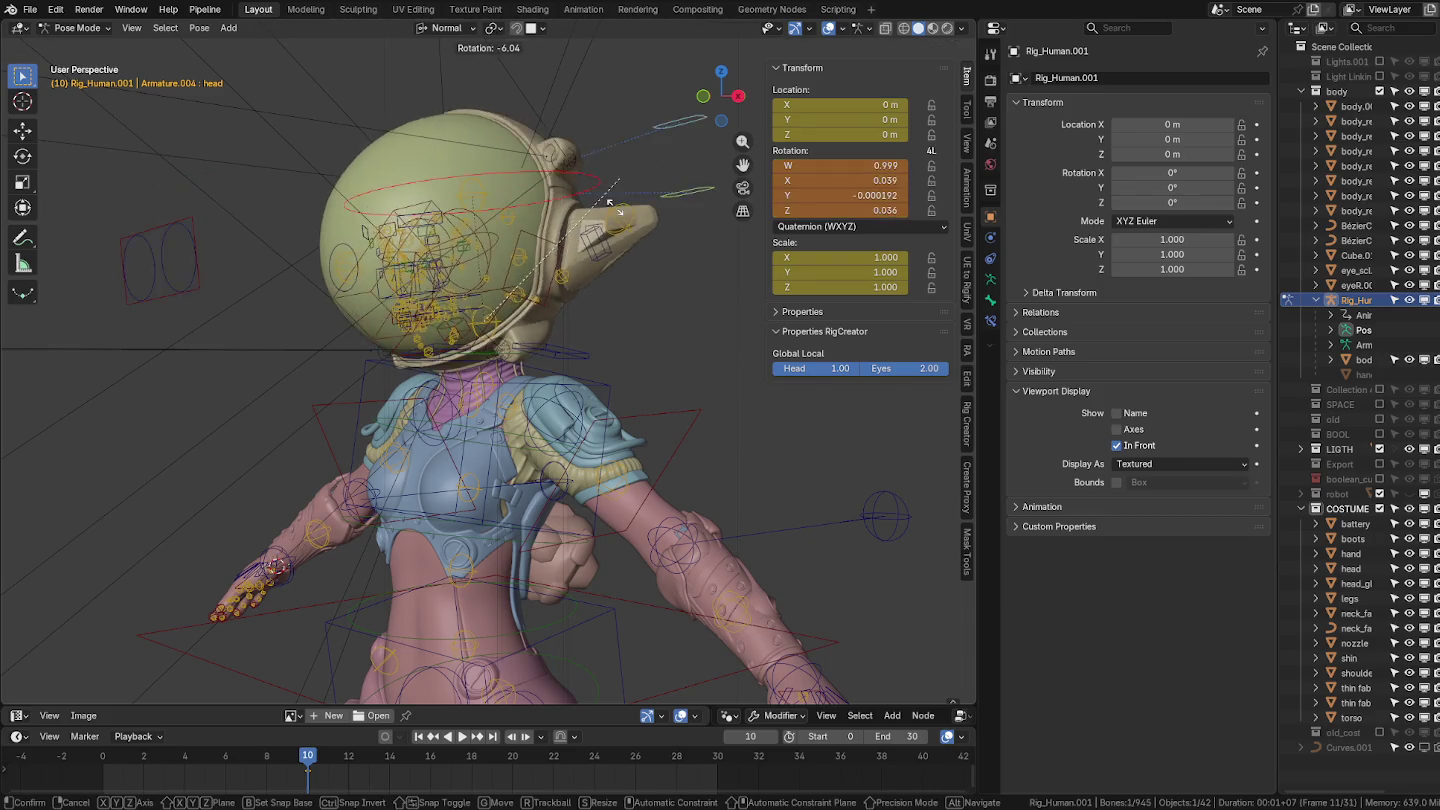
# Cancel the head bone's test rotation, switch to front orthographic view, and rotate again.
pyautogui.press('Escape')
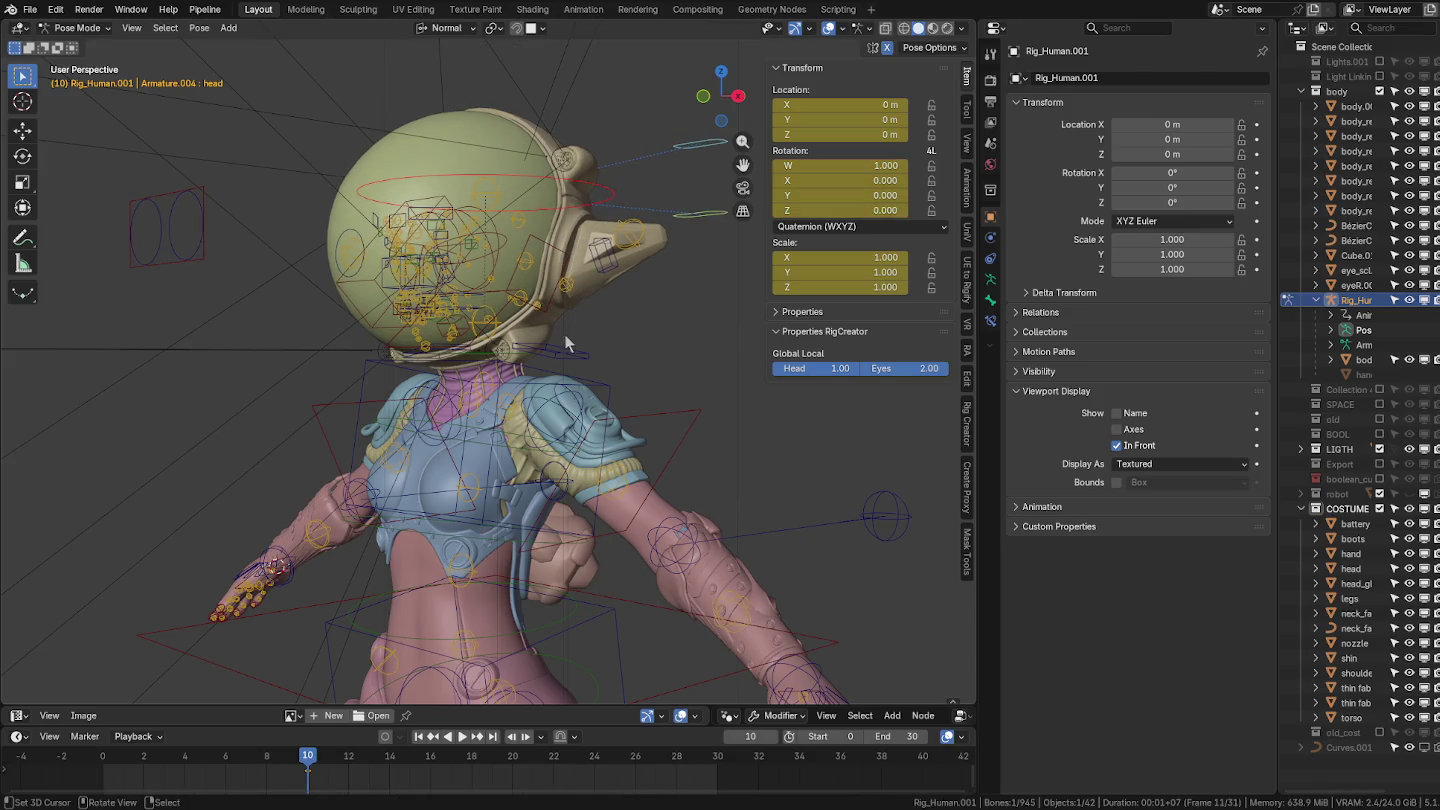
pyautogui.moveTo(582, 345)
pyautogui.mouseDown(button='middle')
pyautogui.moveTo(639, 351)
pyautogui.moveTo(638, 396)
pyautogui.moveTo(602, 382)
pyautogui.mouseUp(button='middle')
pyautogui.press('KP_1')
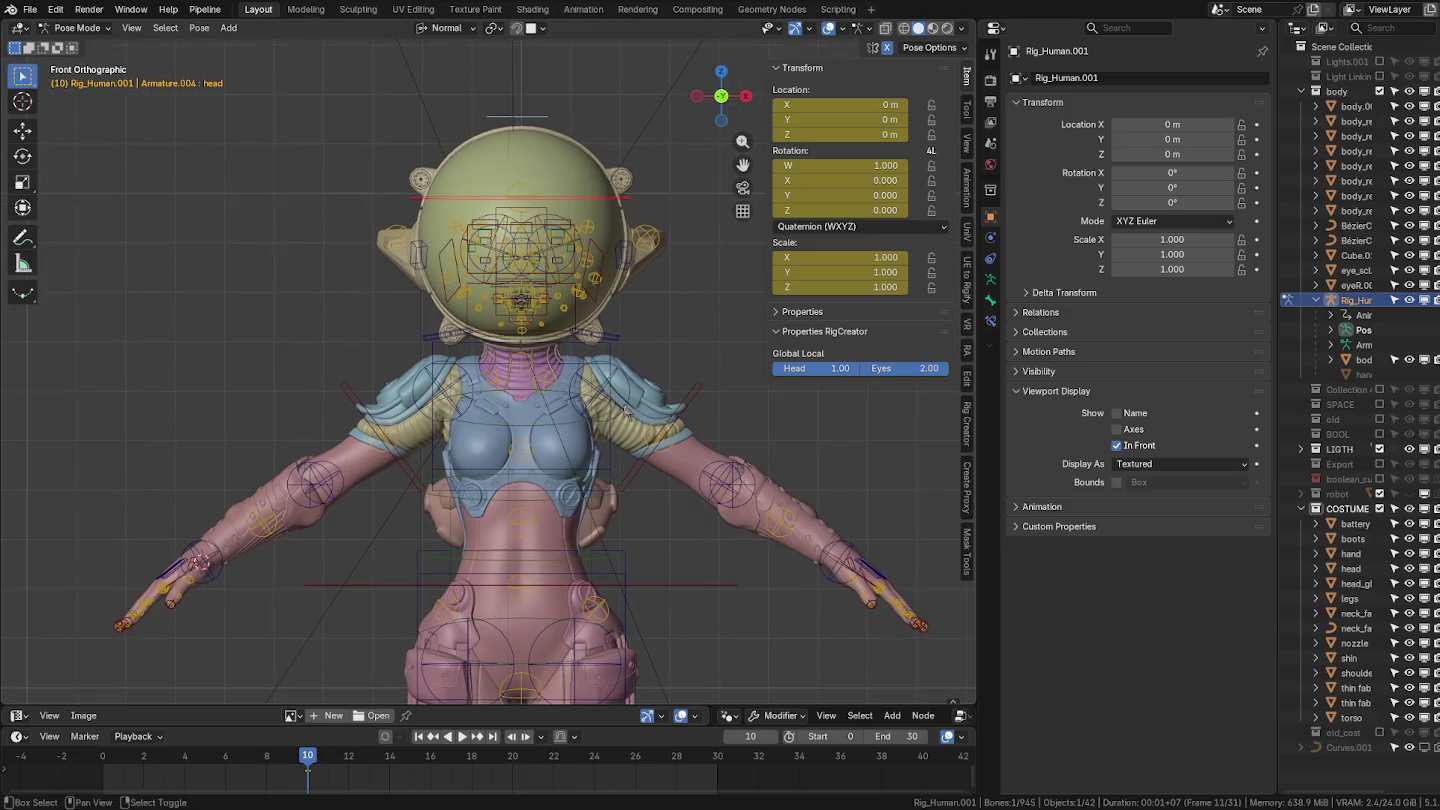
pyautogui.press('r')
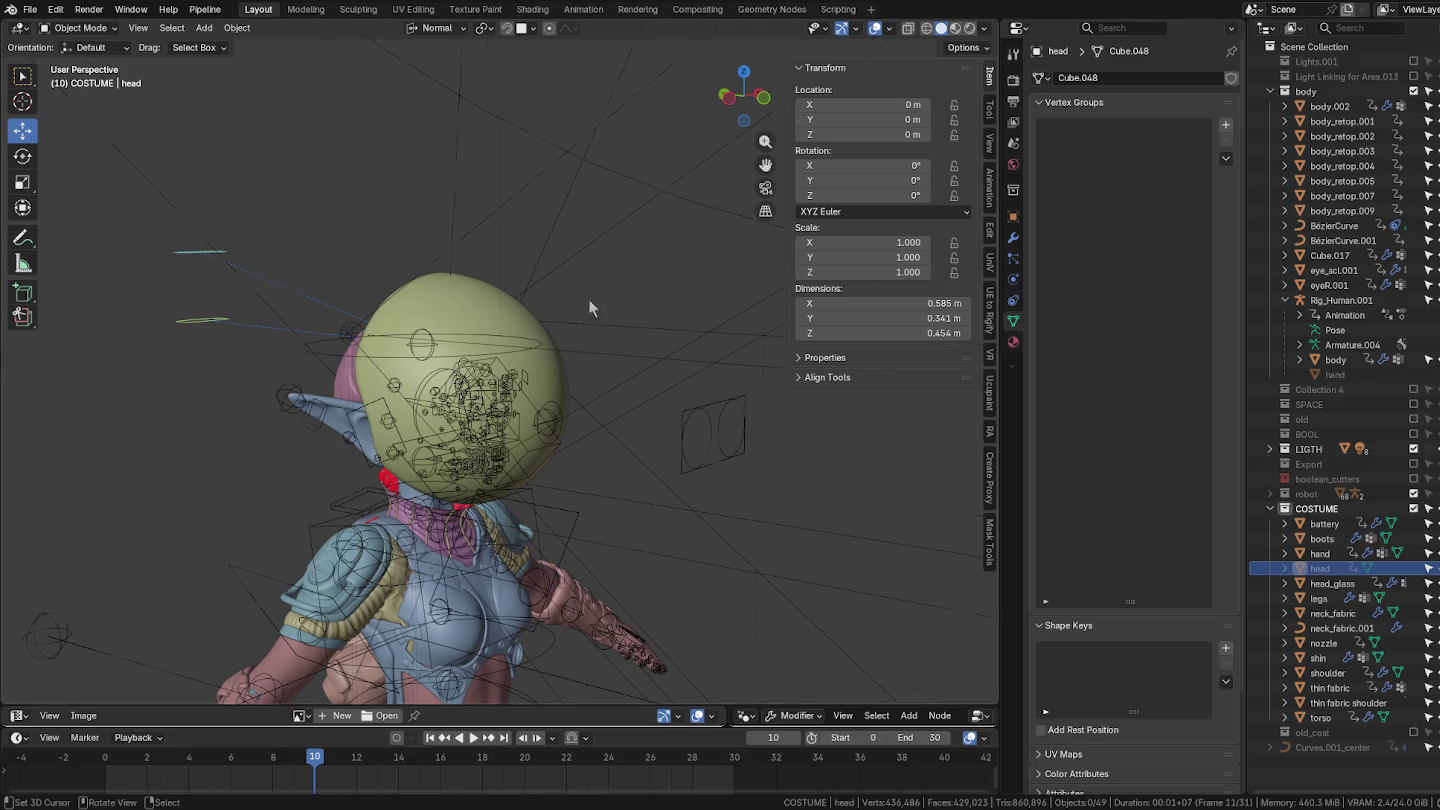
# Rename head_glass's vertex group to def_spine.006.
pyautogui.moveTo(588, 298); pyautogui.dragTo(520, 332, button='middle')
pyautogui.click(518, 334)
pyautogui.click(518, 334)
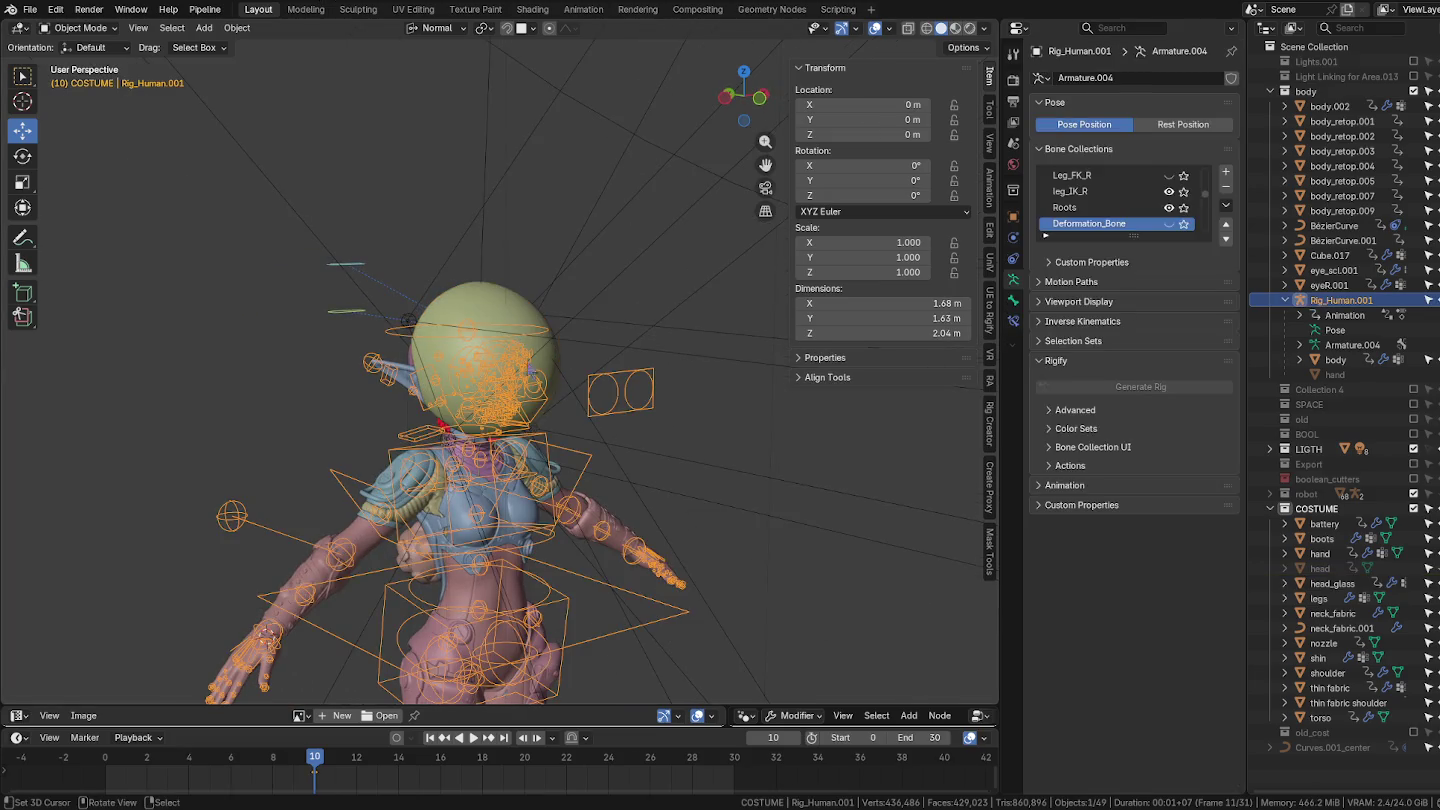
pyautogui.hotkey('ctrl', 'Tab')
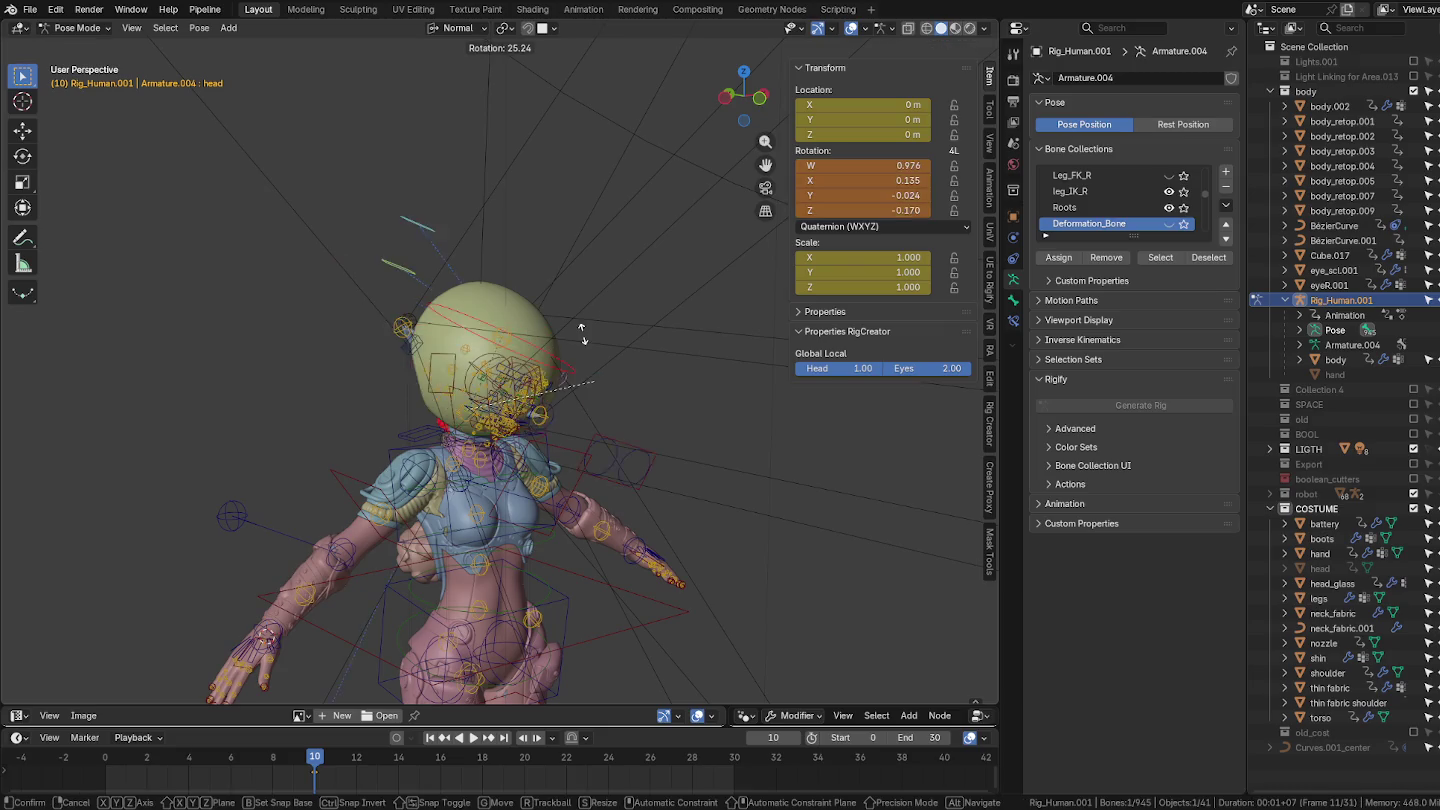
pyautogui.hotkey('ctrl', 'Tab')
pyautogui.scroll(3, 440, 365)
pyautogui.moveTo(440, 364); pyautogui.dragTo(481, 346, button='middle')
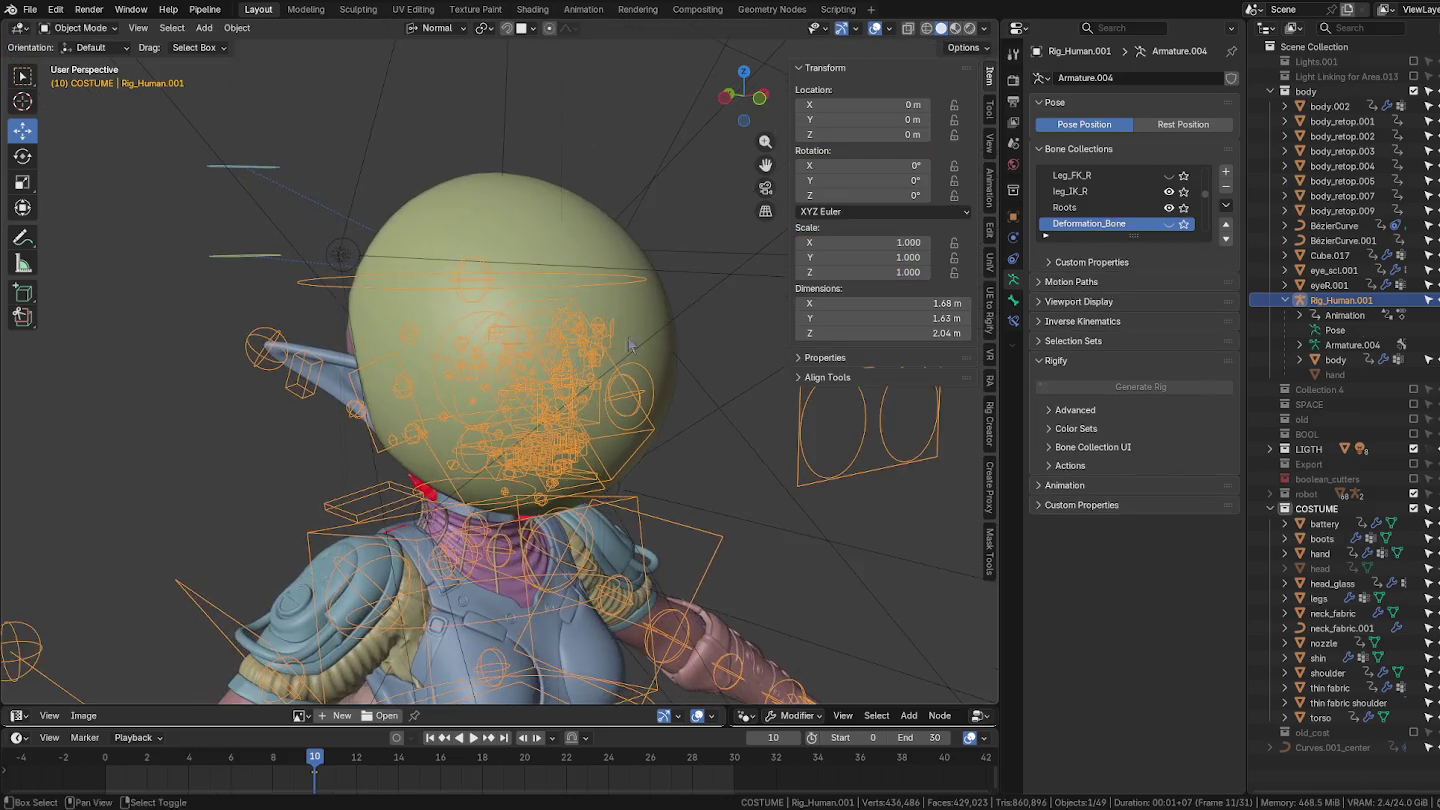
pyautogui.click(481, 340)
pyautogui.doubleClick(1080, 128)
pyautogui.write('def_spine.006')
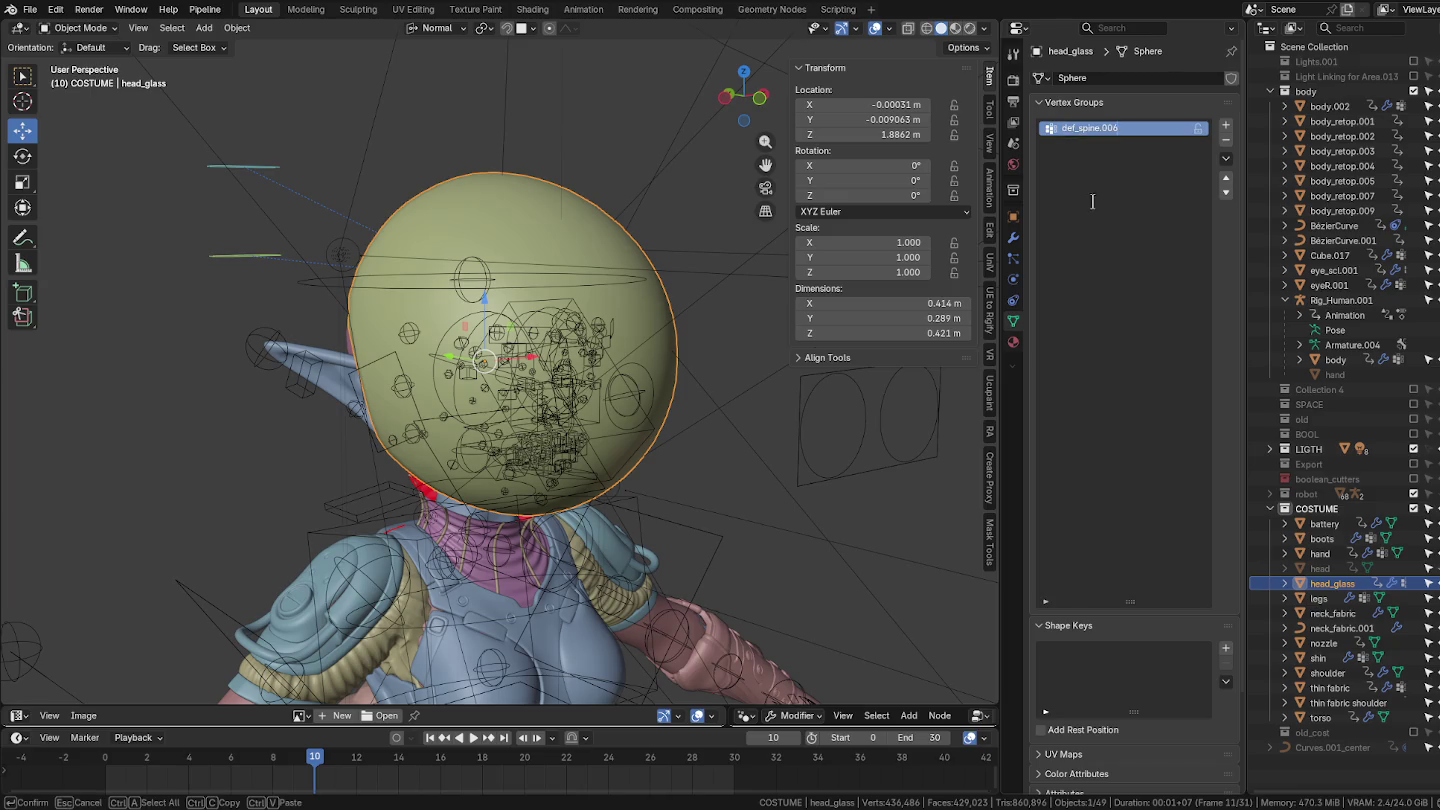
pyautogui.press('Return')
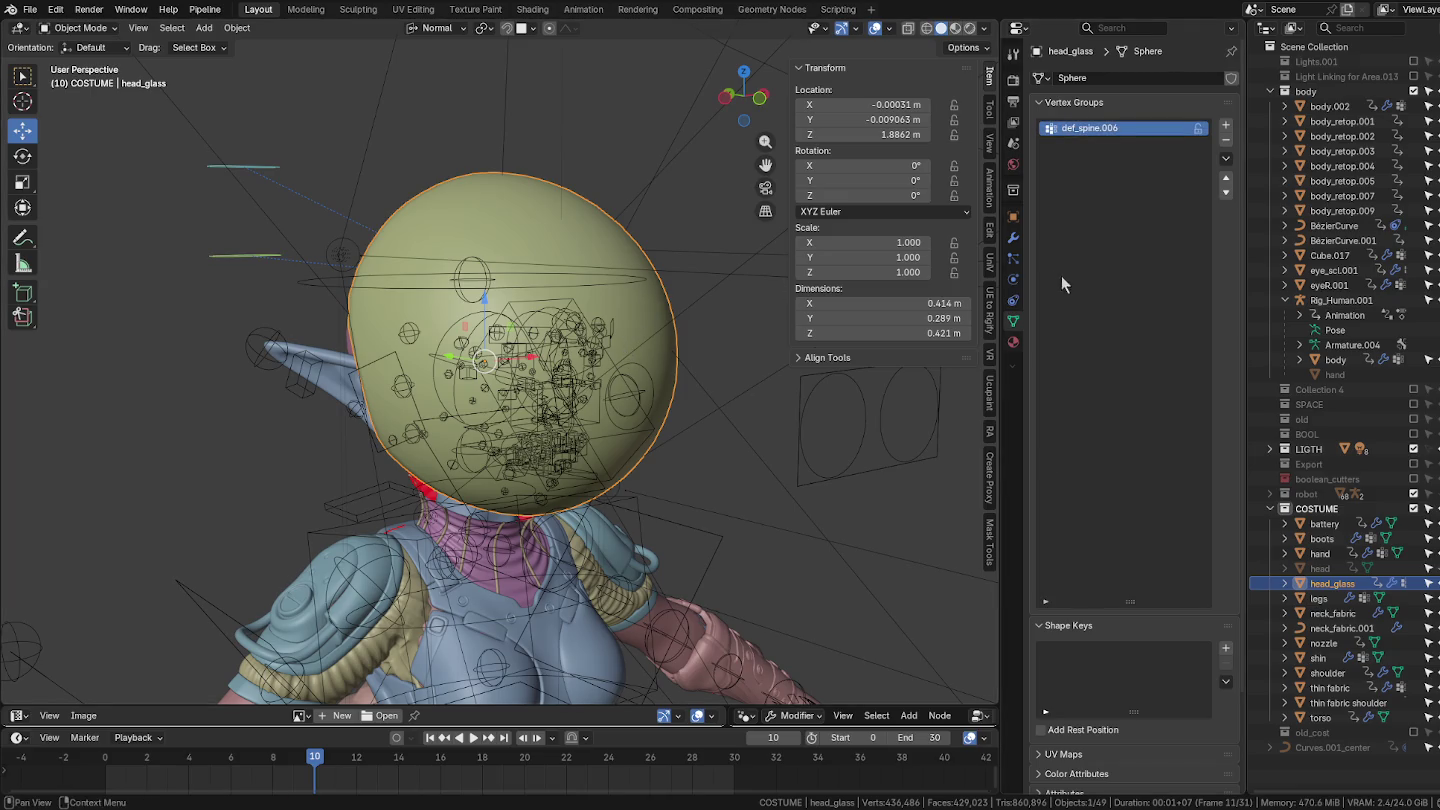
pyautogui.click(1013, 239)
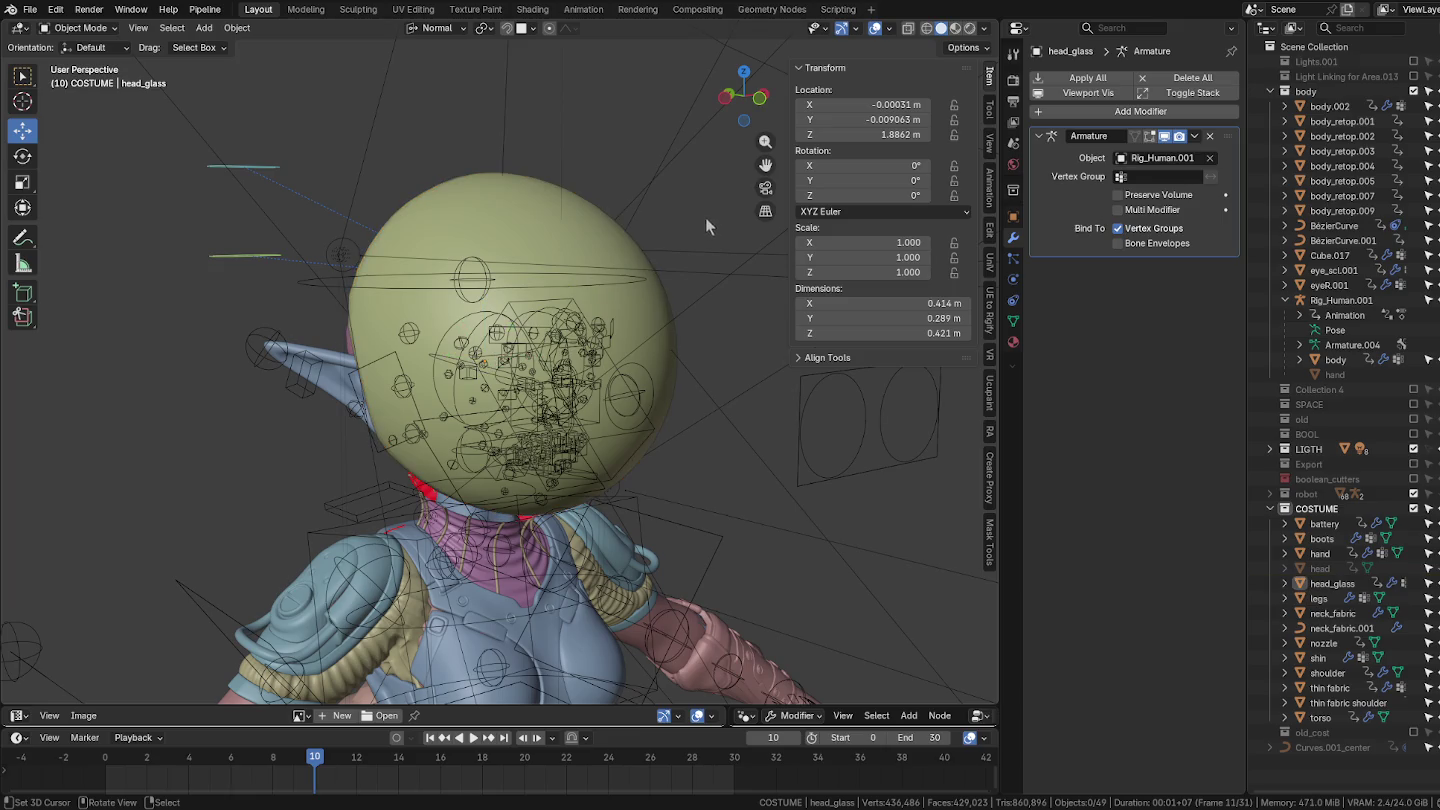
# Add an Armature modifier using Rig_Human.001 to the helmet head.
pyautogui.click(586, 286)
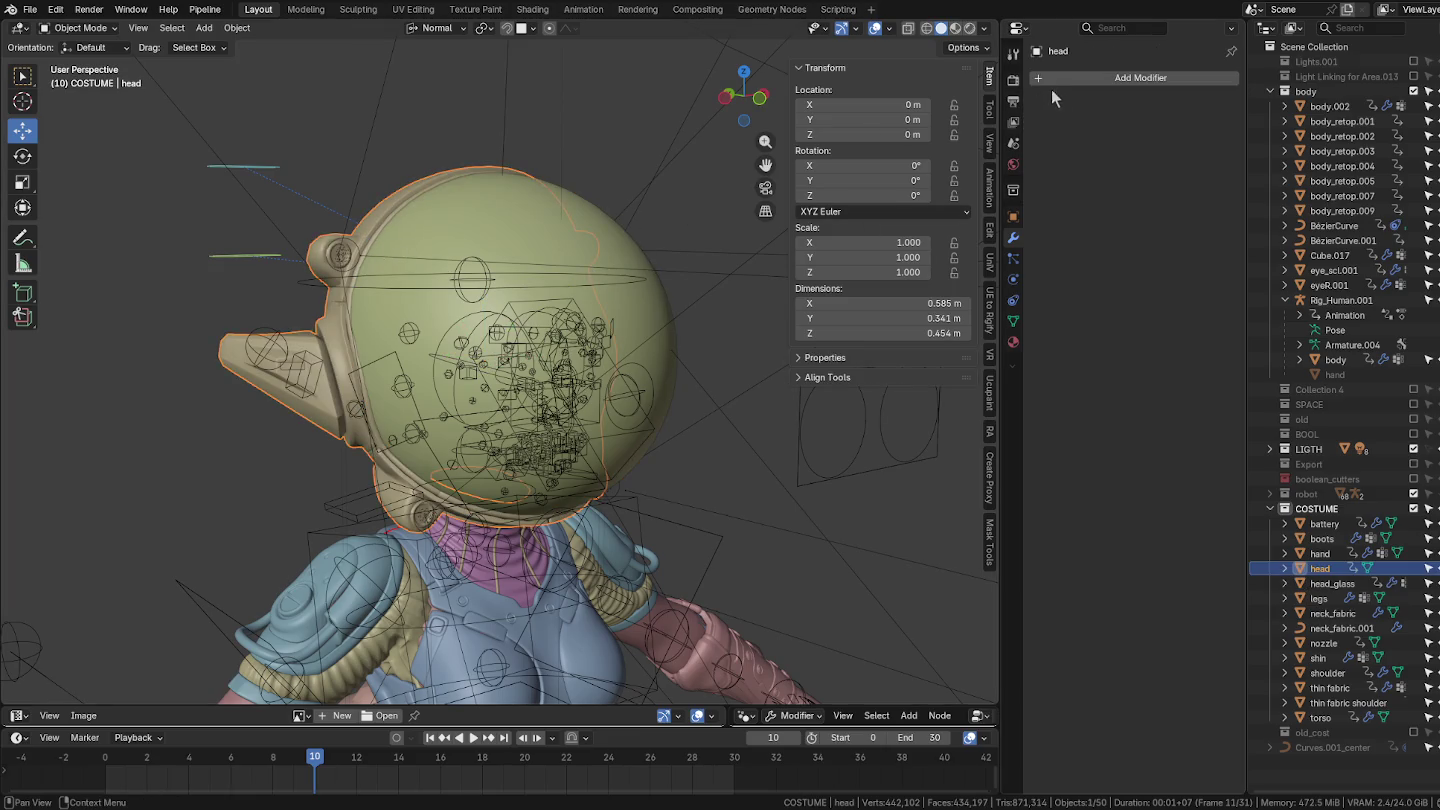
pyautogui.click(1063, 79)
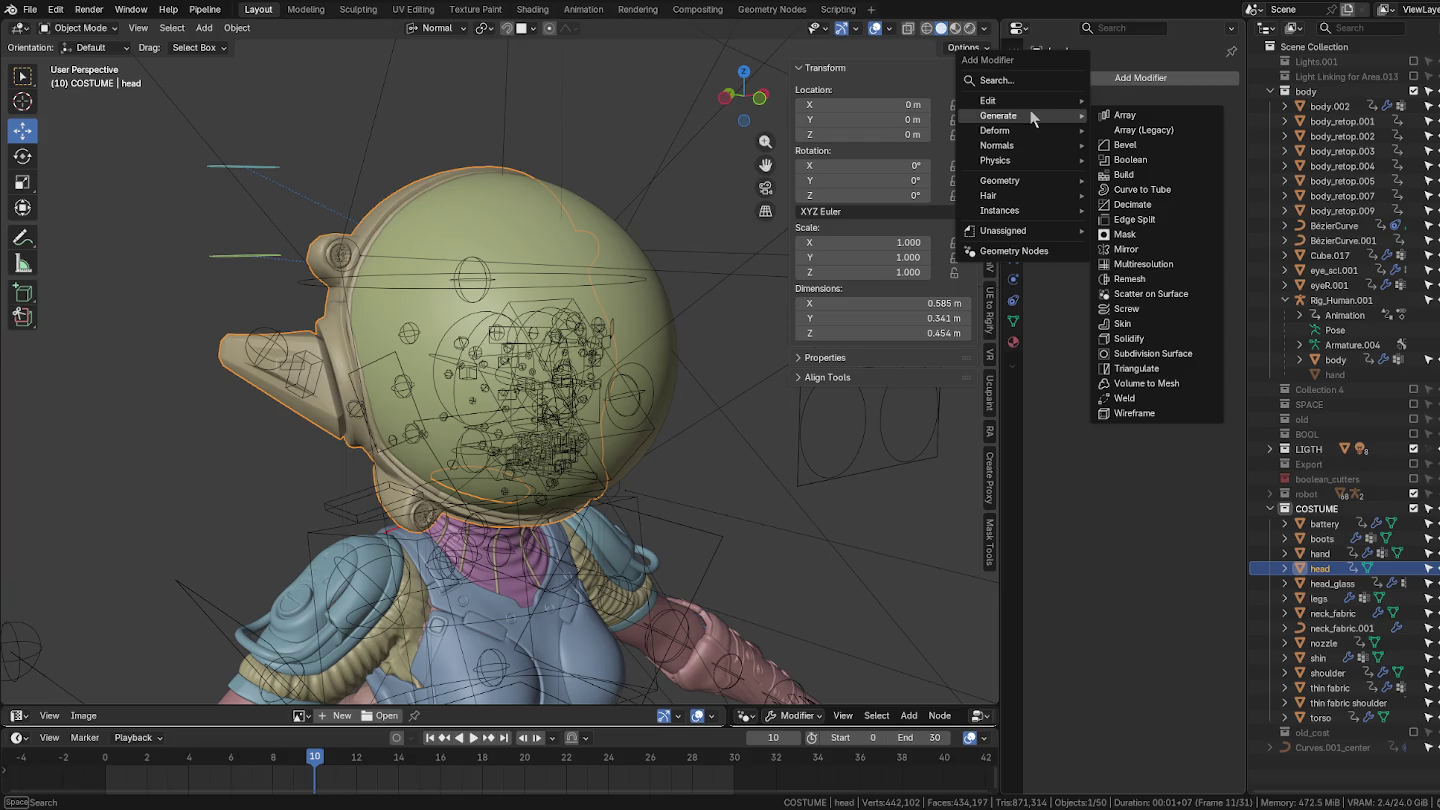
pyautogui.moveTo(995, 130)
pyautogui.click(1136, 131)
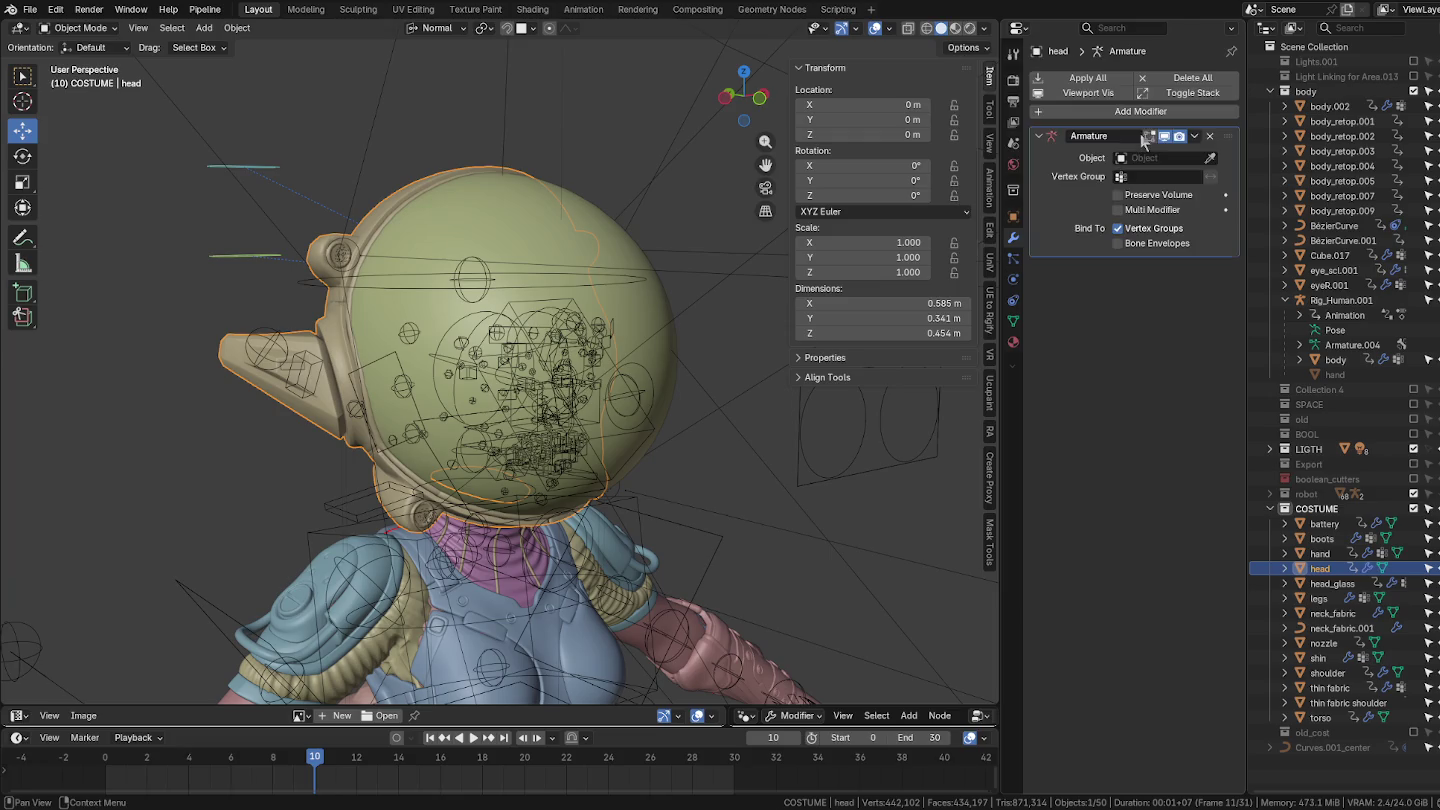
pyautogui.click(1211, 158)
pyautogui.click(1349, 309)
# Add a def_spine.006 vertex group to the helmet head and assign all its vertices.
pyautogui.click(1007, 319)
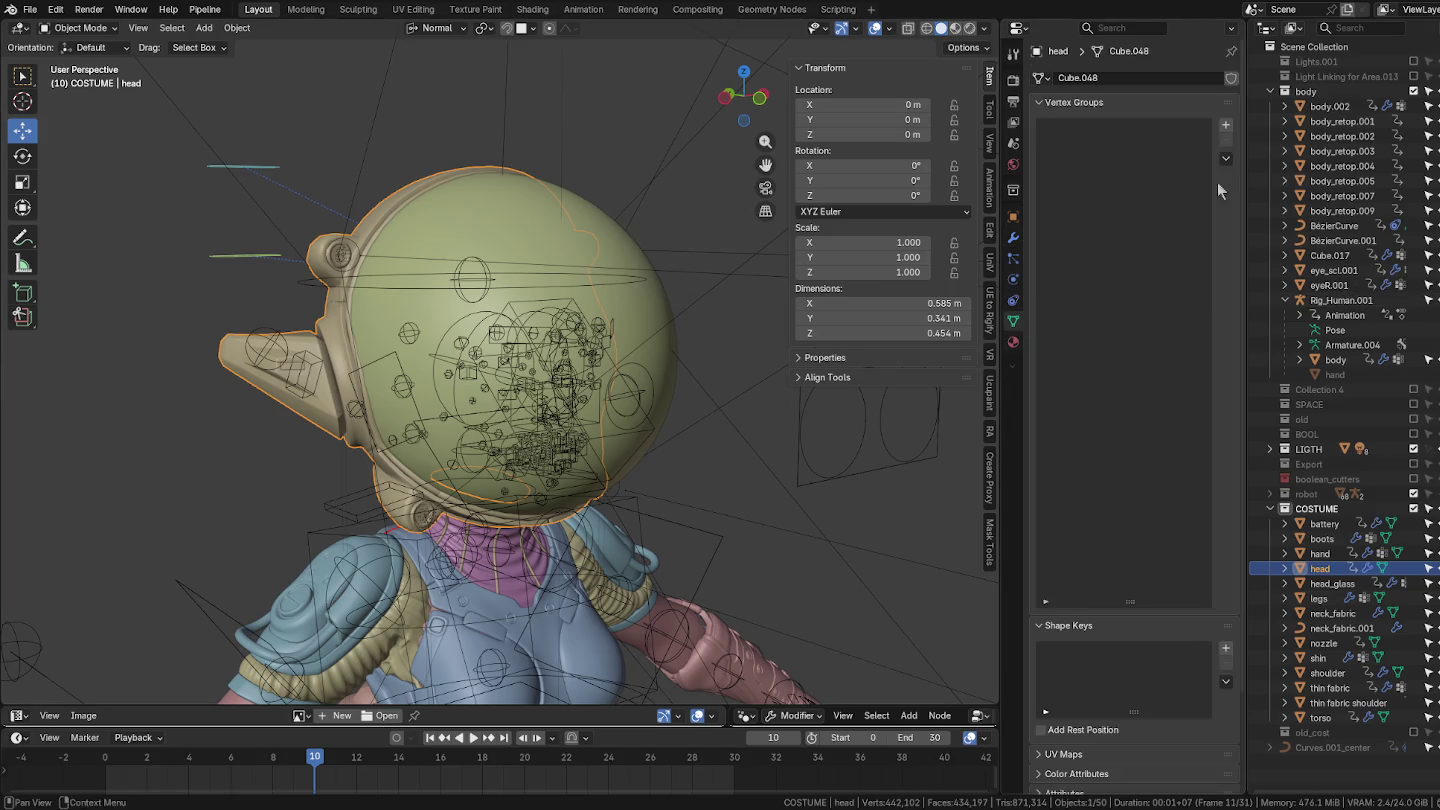
pyautogui.click(1225, 123)
pyautogui.doubleClick(1091, 128)
pyautogui.write('def_spine.006')
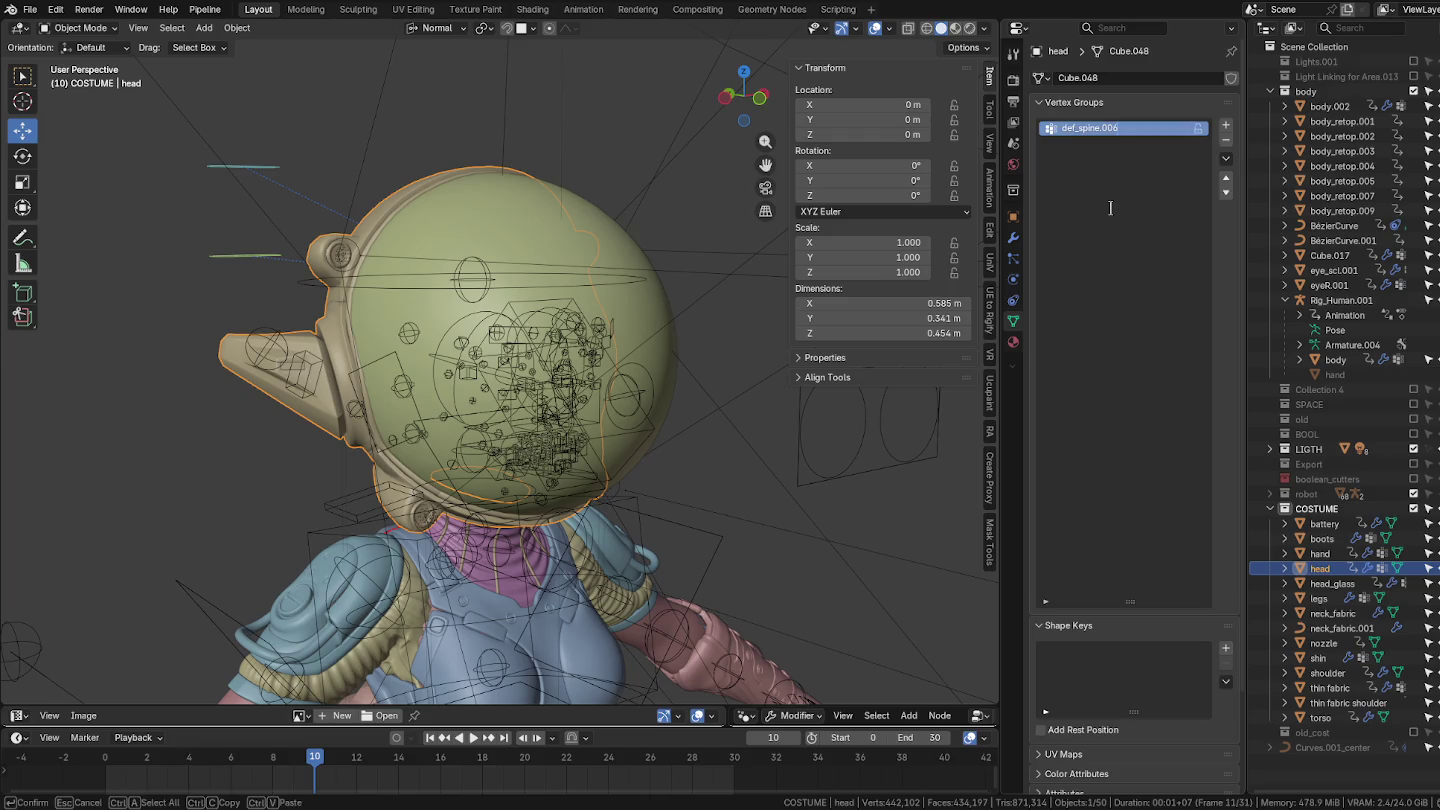
pyautogui.press('Return')
pyautogui.press('Tab')
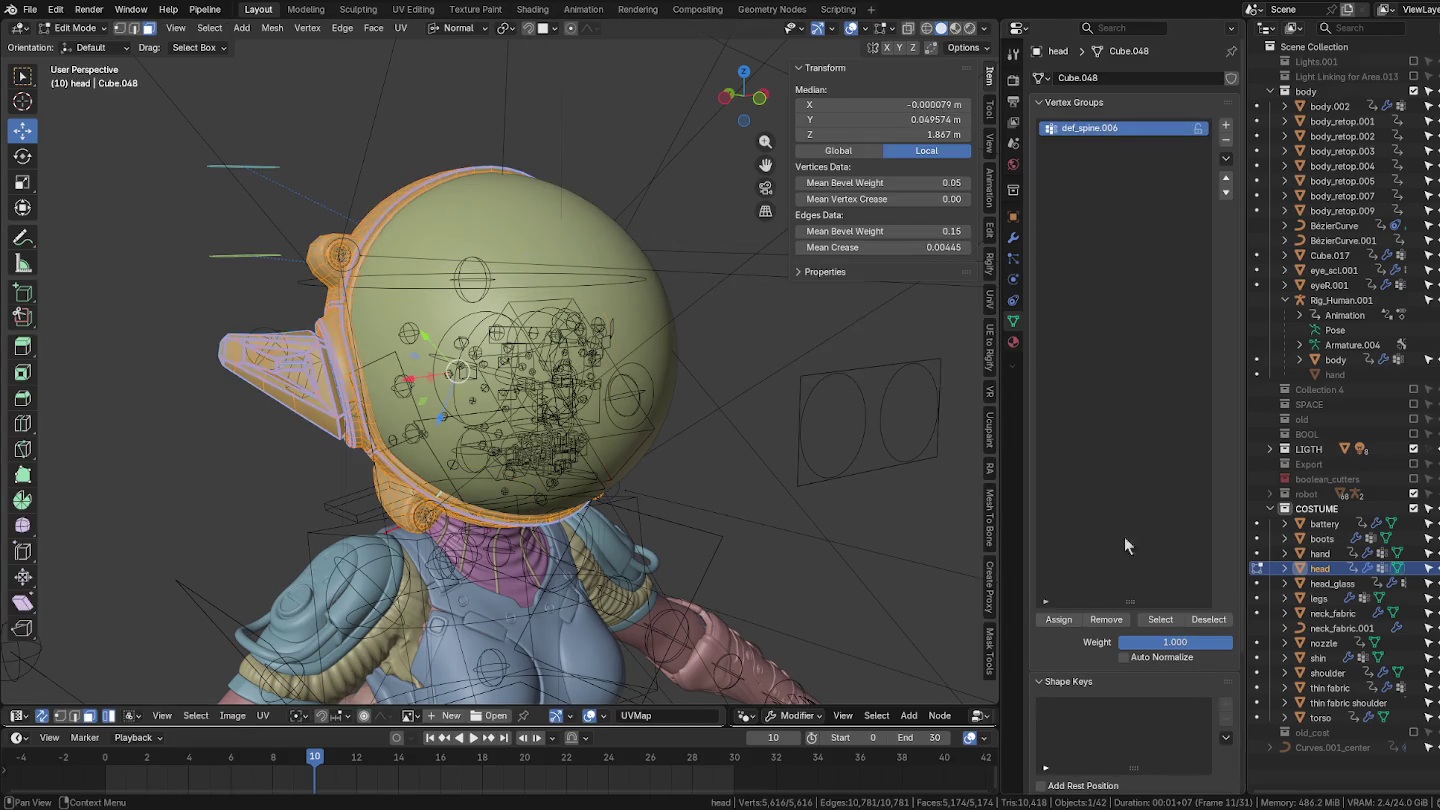
pyautogui.click(1063, 623)
pyautogui.hotkey('ctrl', 'Tab')
pyautogui.click(595, 275)
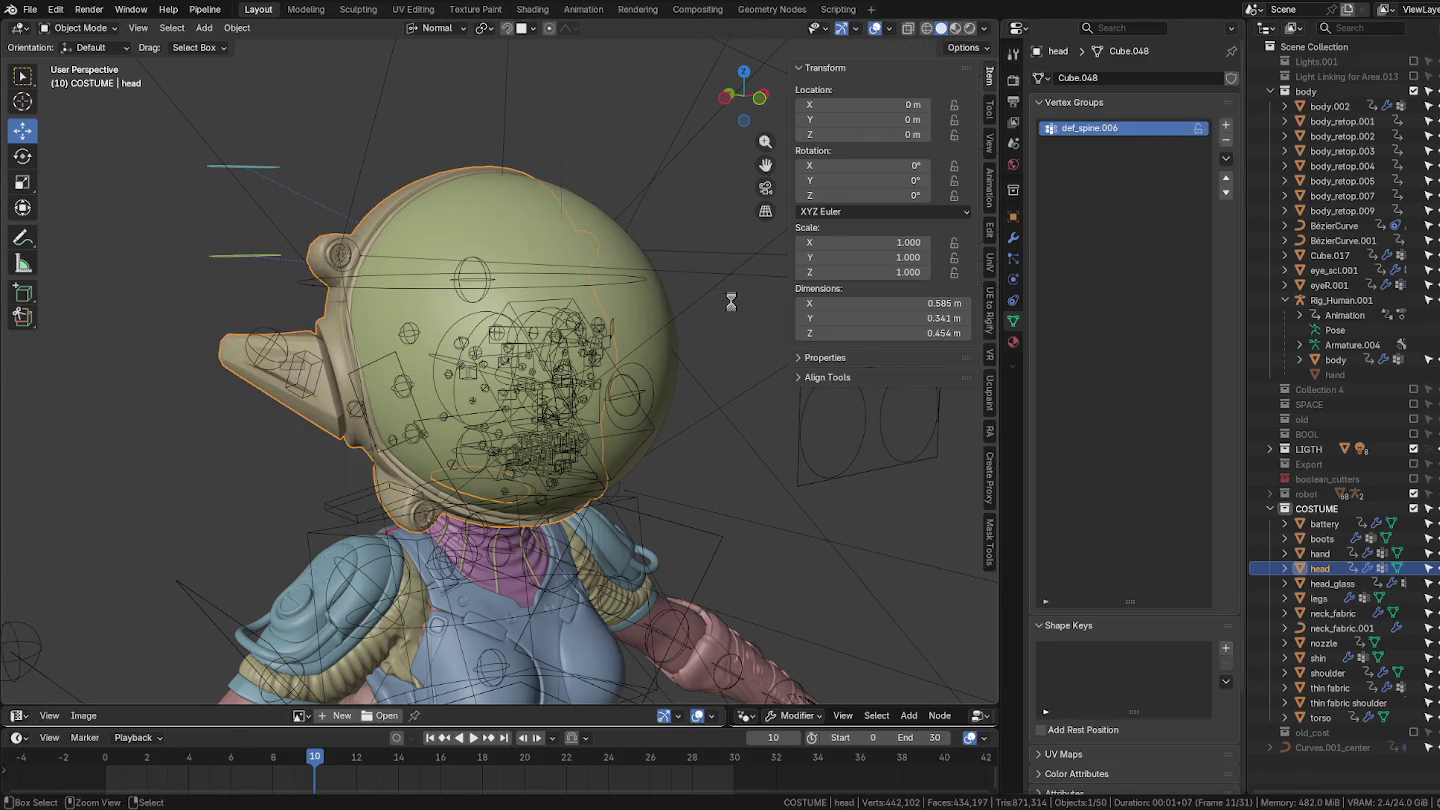
pyautogui.click(595, 274)
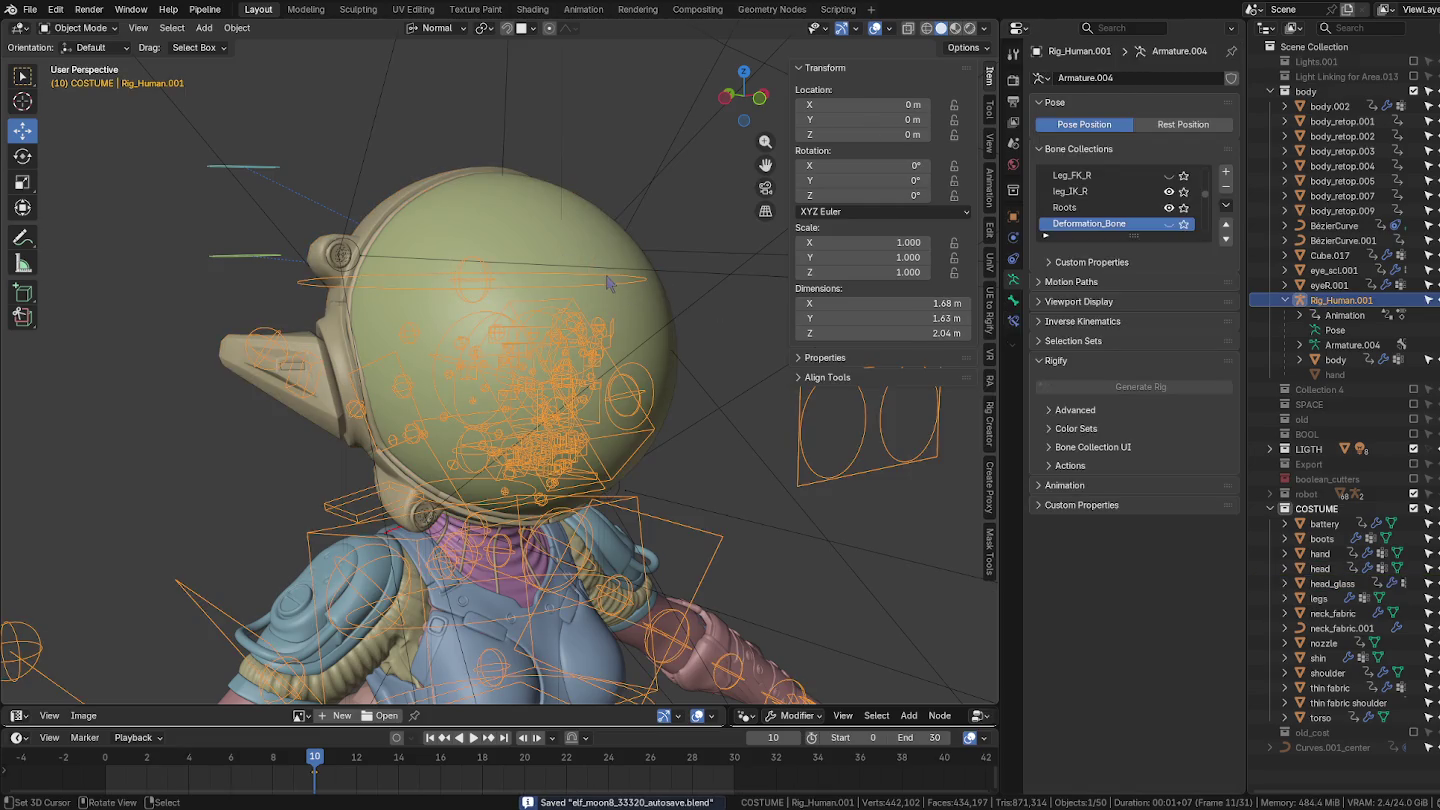
# Test-rotate the head bone in Pose Mode, cancel it, and return to Object Mode.
pyautogui.hotkey('ctrl', 'Tab')
pyautogui.moveTo(599, 260); pyautogui.dragTo(628, 192, button='middle')
pyautogui.press('r')
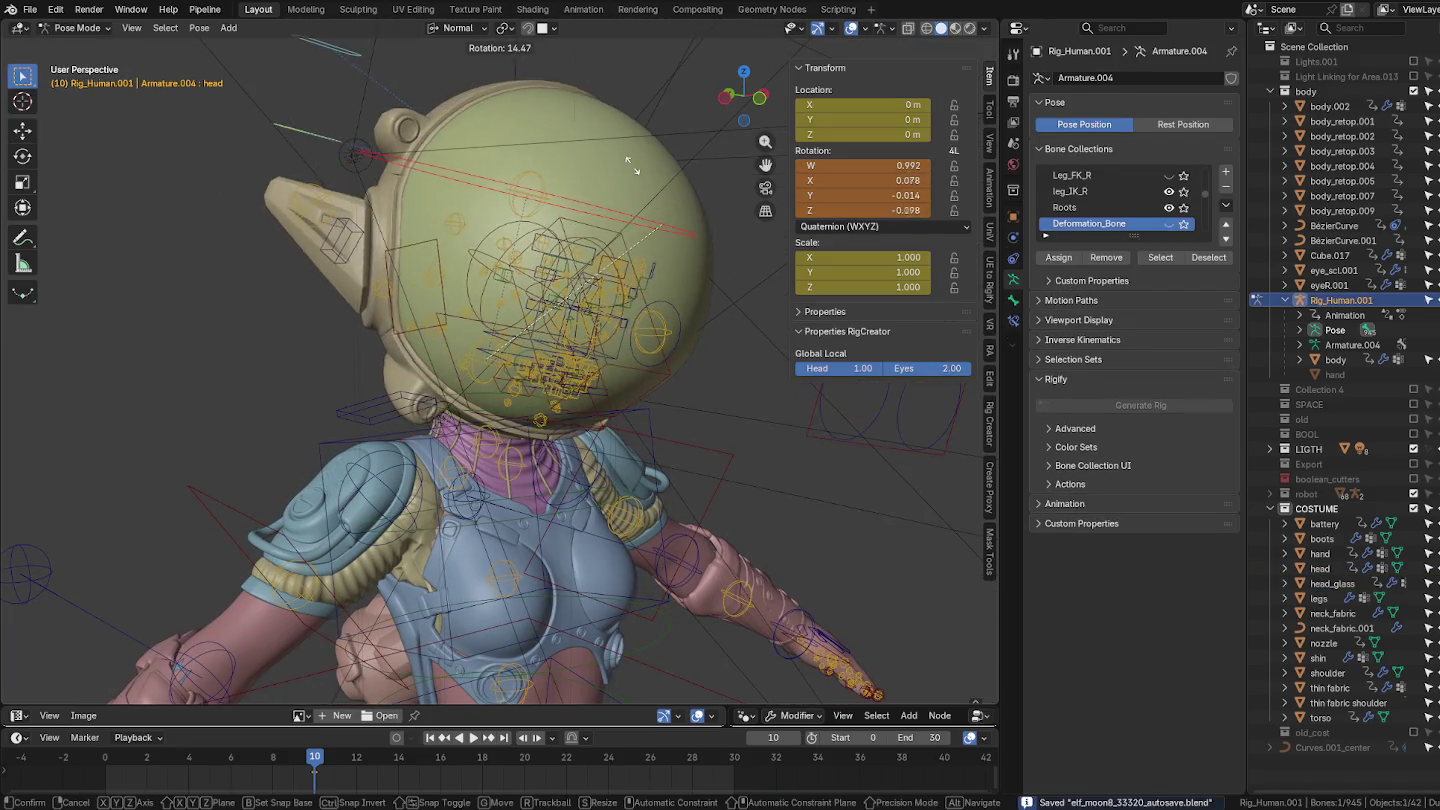
pyautogui.press('Escape')
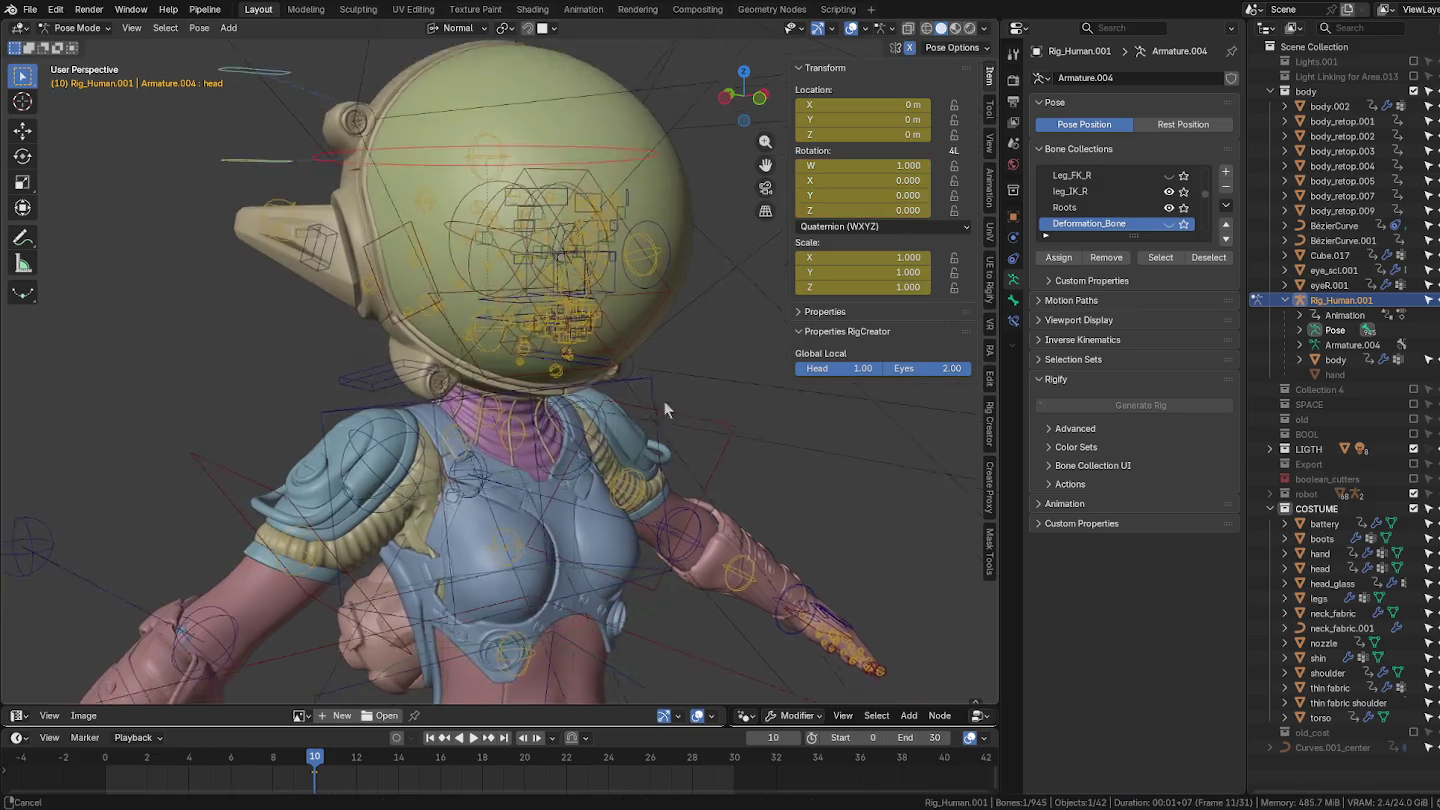
pyautogui.press('KP_1')
pyautogui.scroll(-2, 633, 460)
pyautogui.keyDown('shift'); pyautogui.moveTo(608, 346); pyautogui.dragTo(715, 319, button='middle'); pyautogui.keyUp('shift')
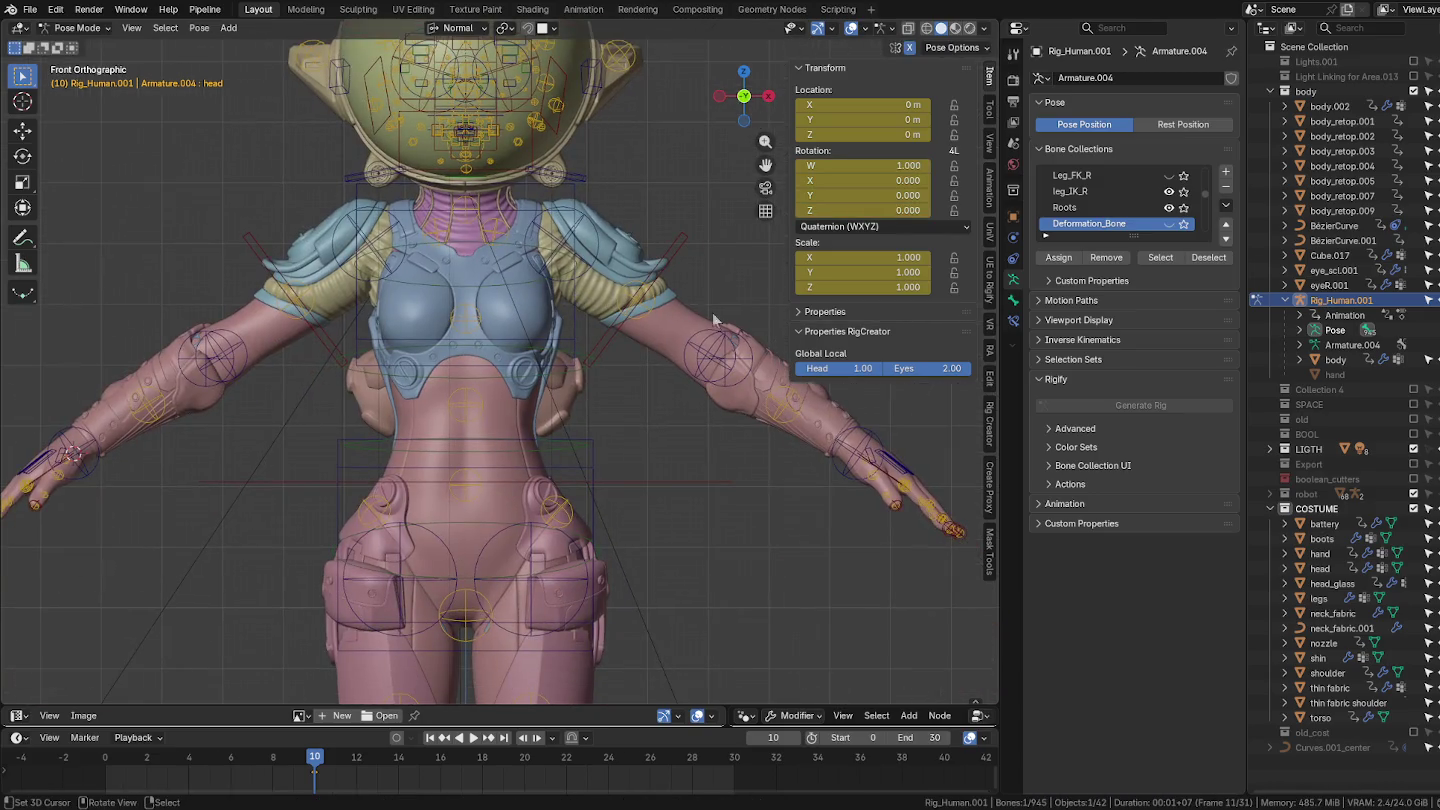
pyautogui.scroll(-3, 690, 360)
pyautogui.scroll(2, 599, 409)
pyautogui.scroll(3, 586, 415)
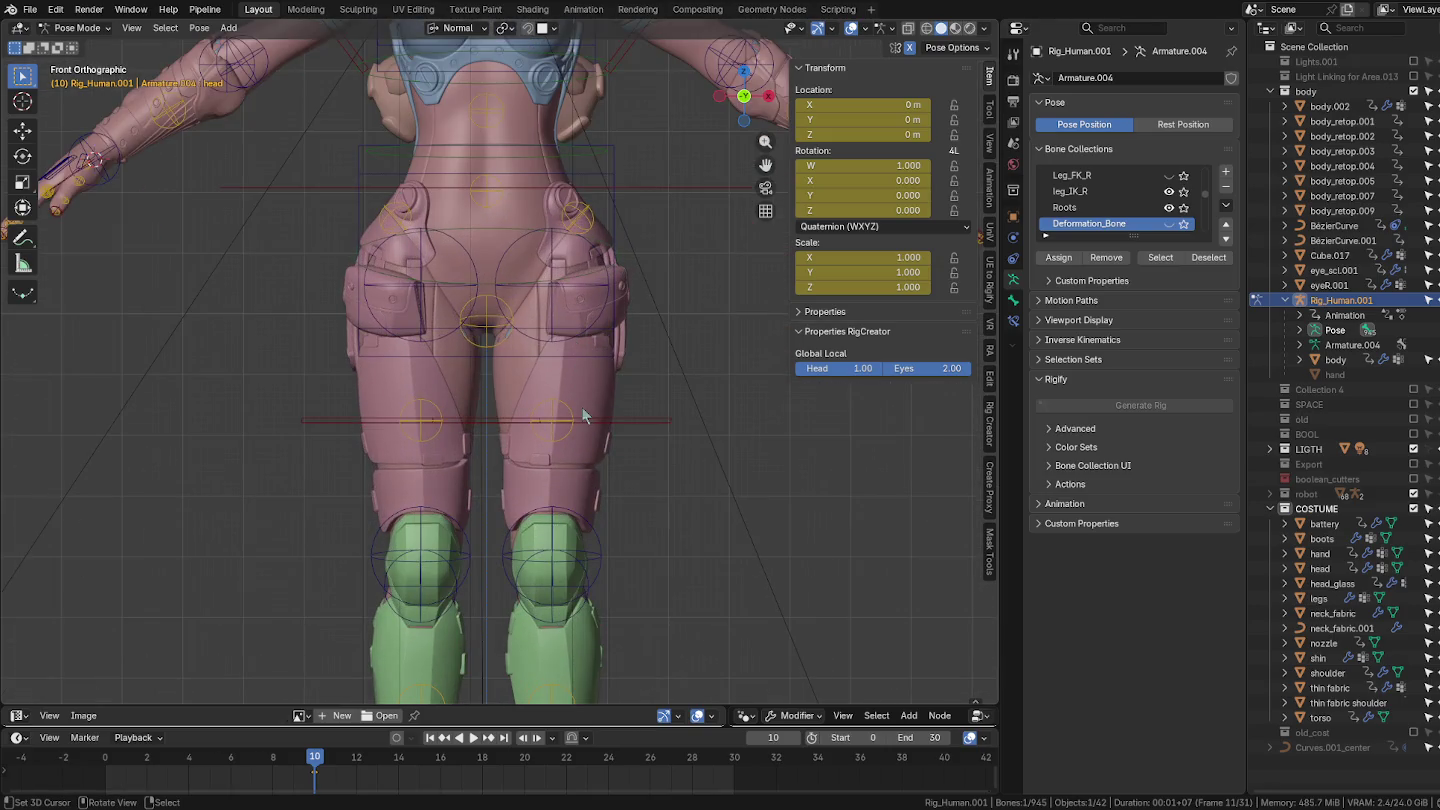
pyautogui.hotkey('ctrl', 'Tab')
# Test-move the hips bone and cancel, then select the torso costume piece.
pyautogui.click(604, 385)
pyautogui.moveTo(566, 419); pyautogui.dragTo(891, 460, button='middle')
pyautogui.scroll(-3, 641, 510)
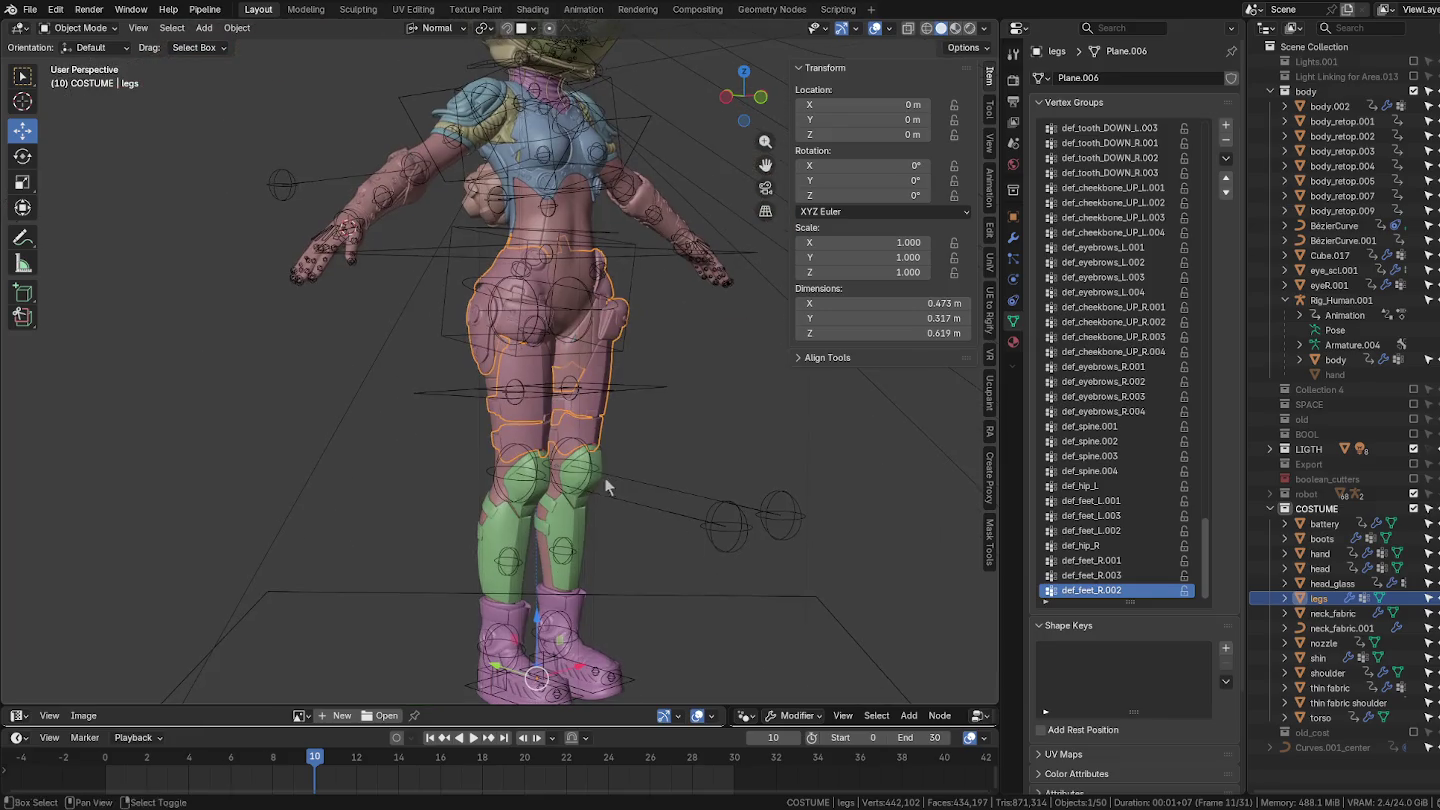
pyautogui.click(604, 476)
pyautogui.hotkey('ctrl', 'Tab')
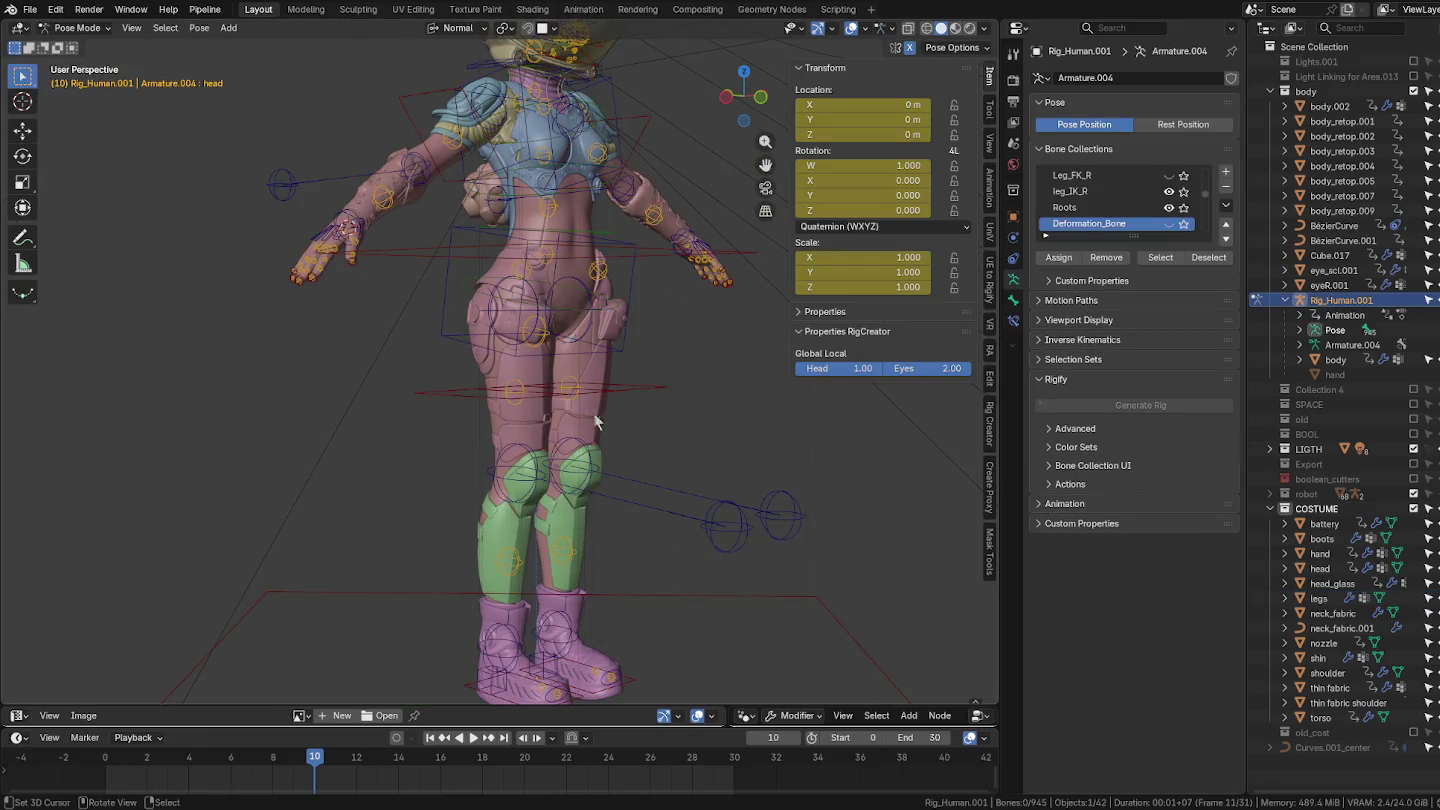
pyautogui.click(627, 311)
pyautogui.press('g')
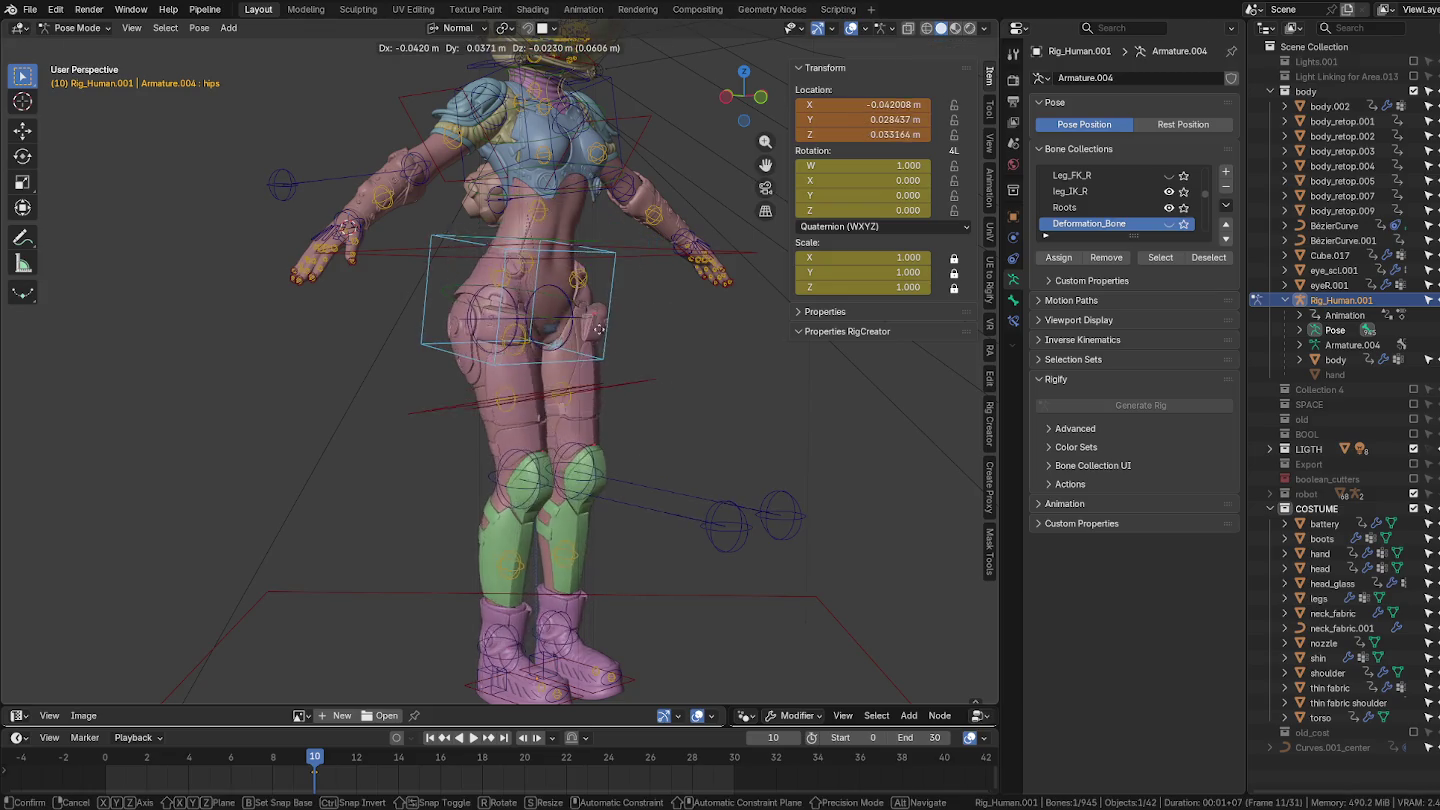
pyautogui.rightClick(634, 302)
pyautogui.keyDown('ctrl'); pyautogui.moveTo(635, 302); pyautogui.dragTo(620, 484, button='middle'); pyautogui.keyUp('ctrl')
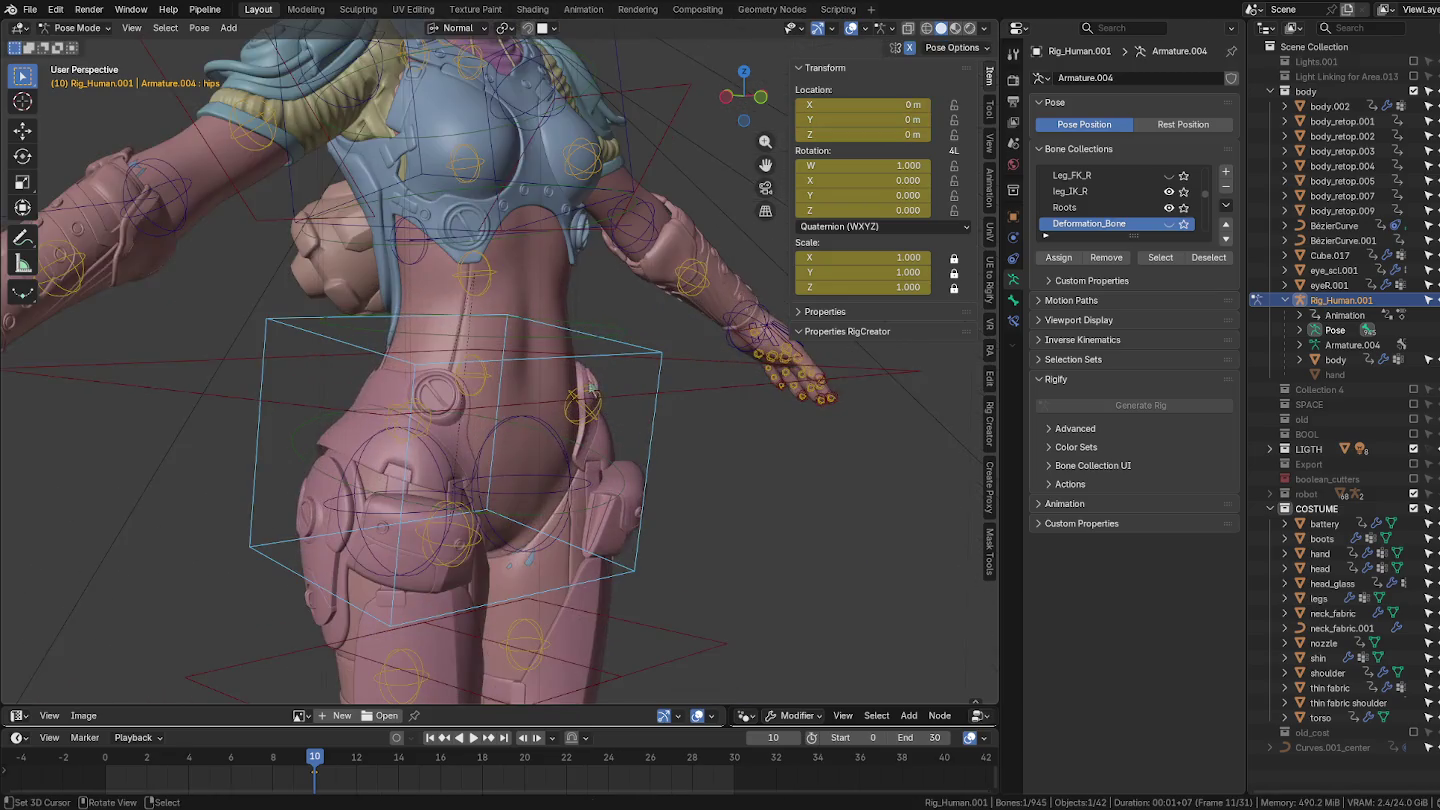
pyautogui.hotkey('ctrl', 'Tab')
pyautogui.moveTo(598, 363)
pyautogui.mouseDown(button='middle')
pyautogui.moveTo(520, 375)
pyautogui.moveTo(601, 387)
pyautogui.moveTo(562, 372)
pyautogui.mouseUp(button='middle')
pyautogui.click(592, 365)
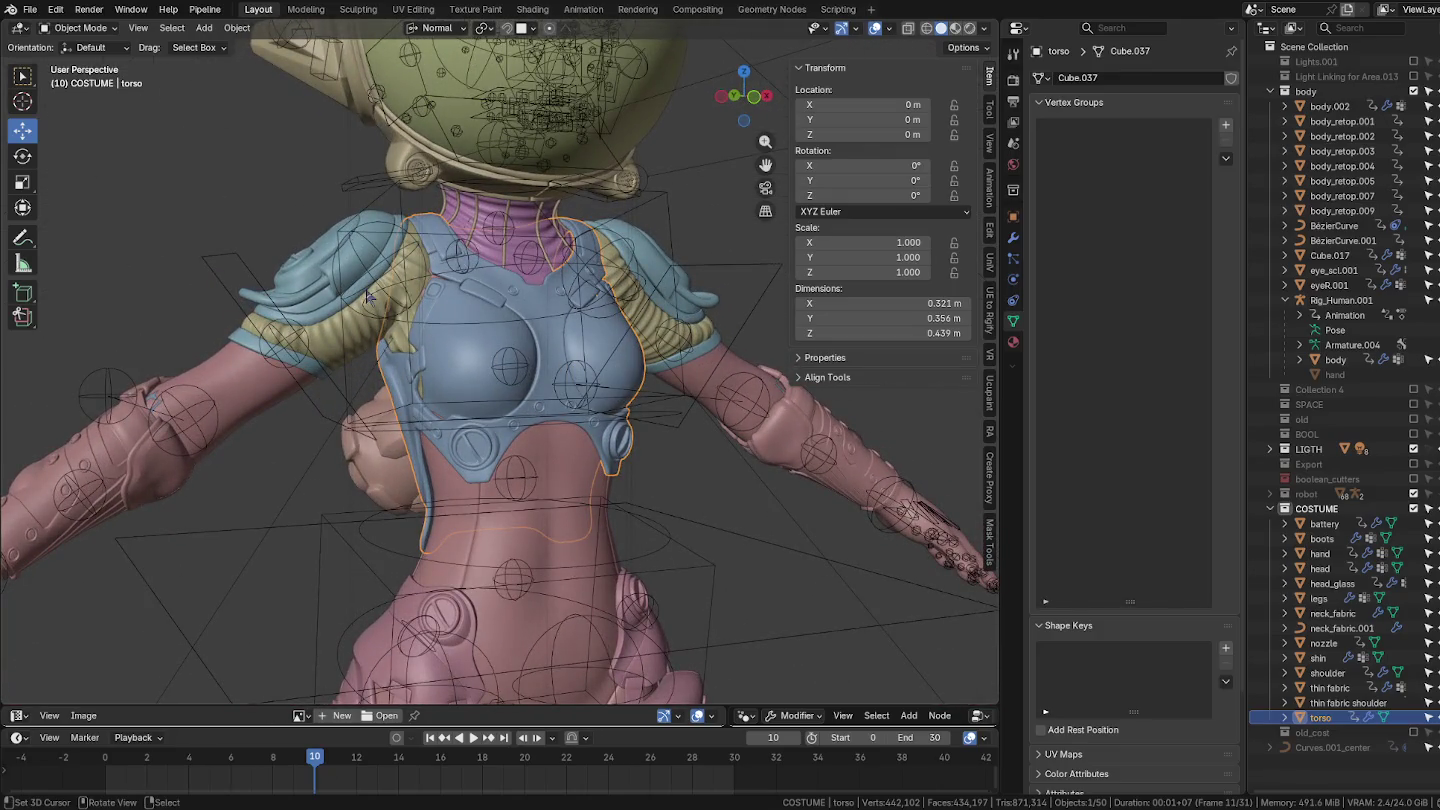
# Select the neck_fabric.001 curve and inspect its Curve to Tube, Mirror and Subdivision modifiers.
pyautogui.click(347, 262)
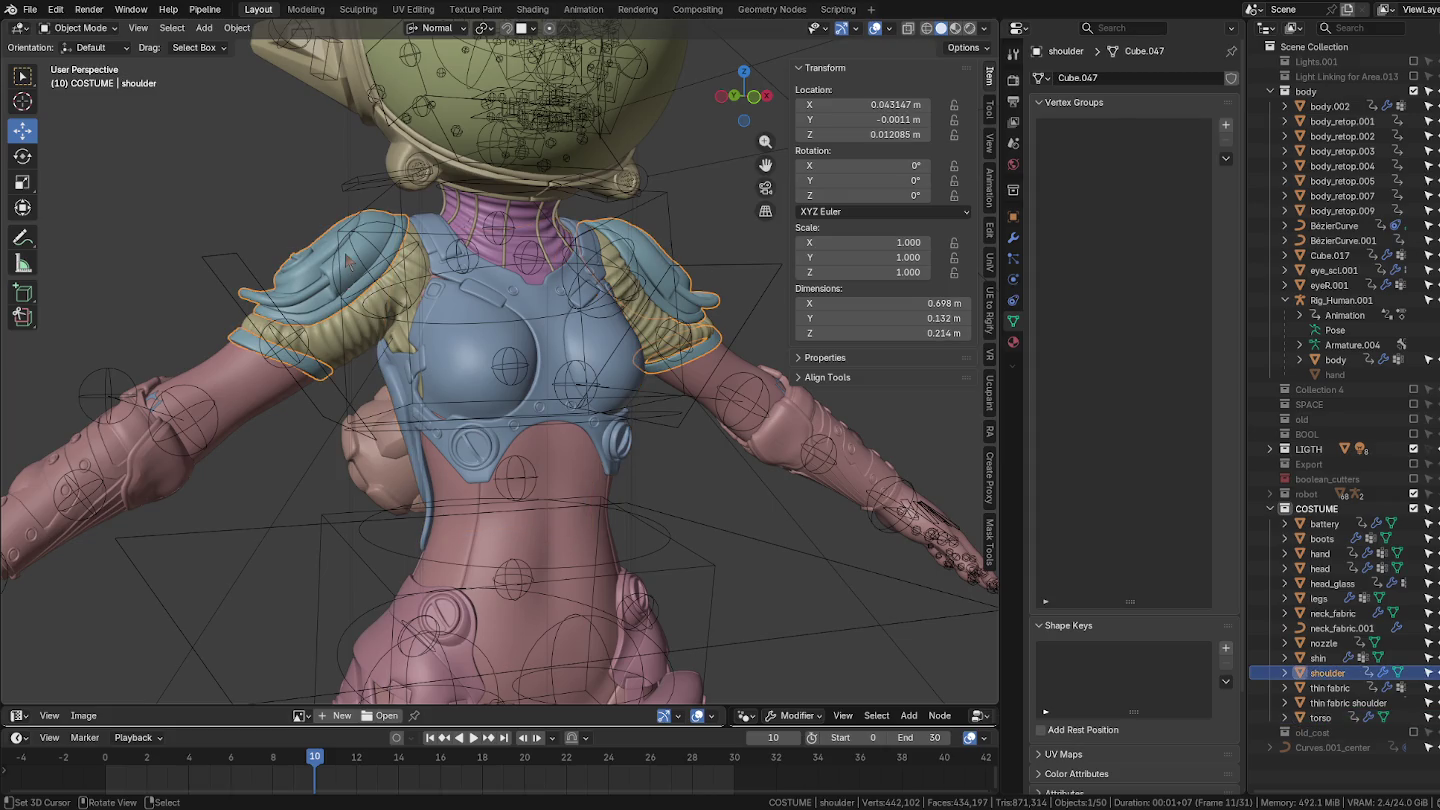
pyautogui.click(634, 288)
pyautogui.click(621, 285)
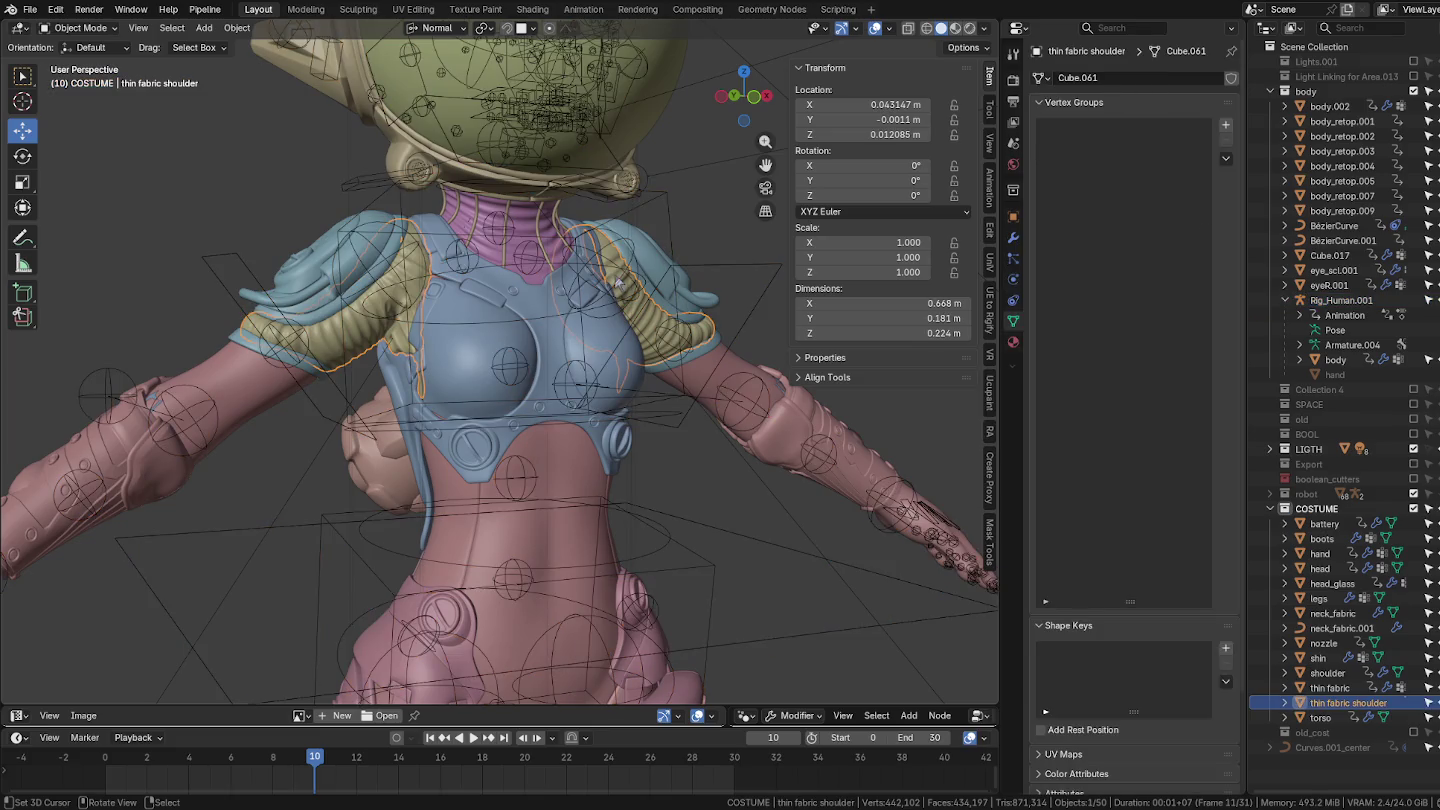
pyautogui.click(531, 262)
pyautogui.click(530, 230)
pyautogui.scroll(5, 530, 231)
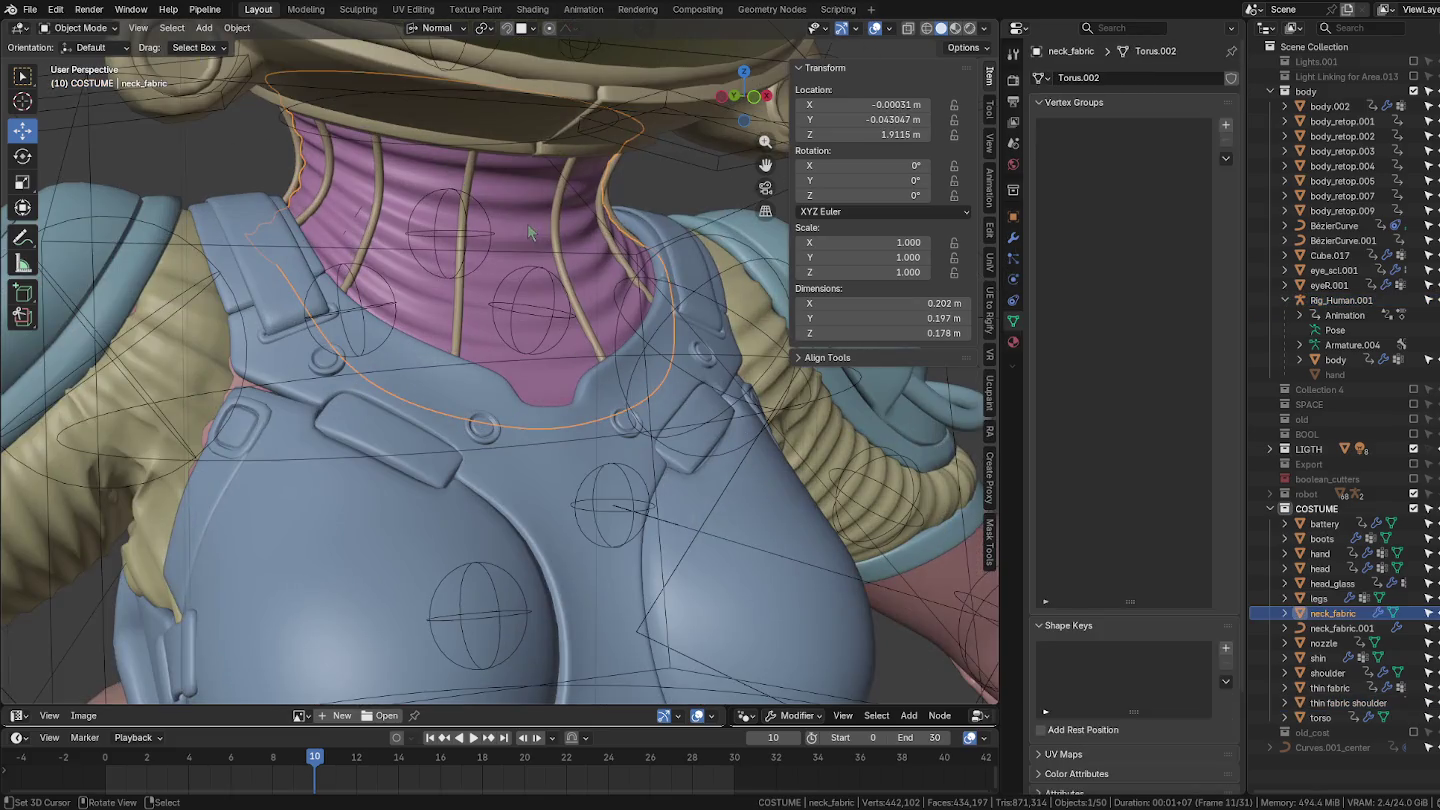
pyautogui.click(561, 228)
pyautogui.moveTo(570, 308)
pyautogui.mouseDown(button='middle')
pyautogui.moveTo(631, 361)
pyautogui.moveTo(609, 346)
pyautogui.mouseUp(button='middle')
pyautogui.click(1014, 237)
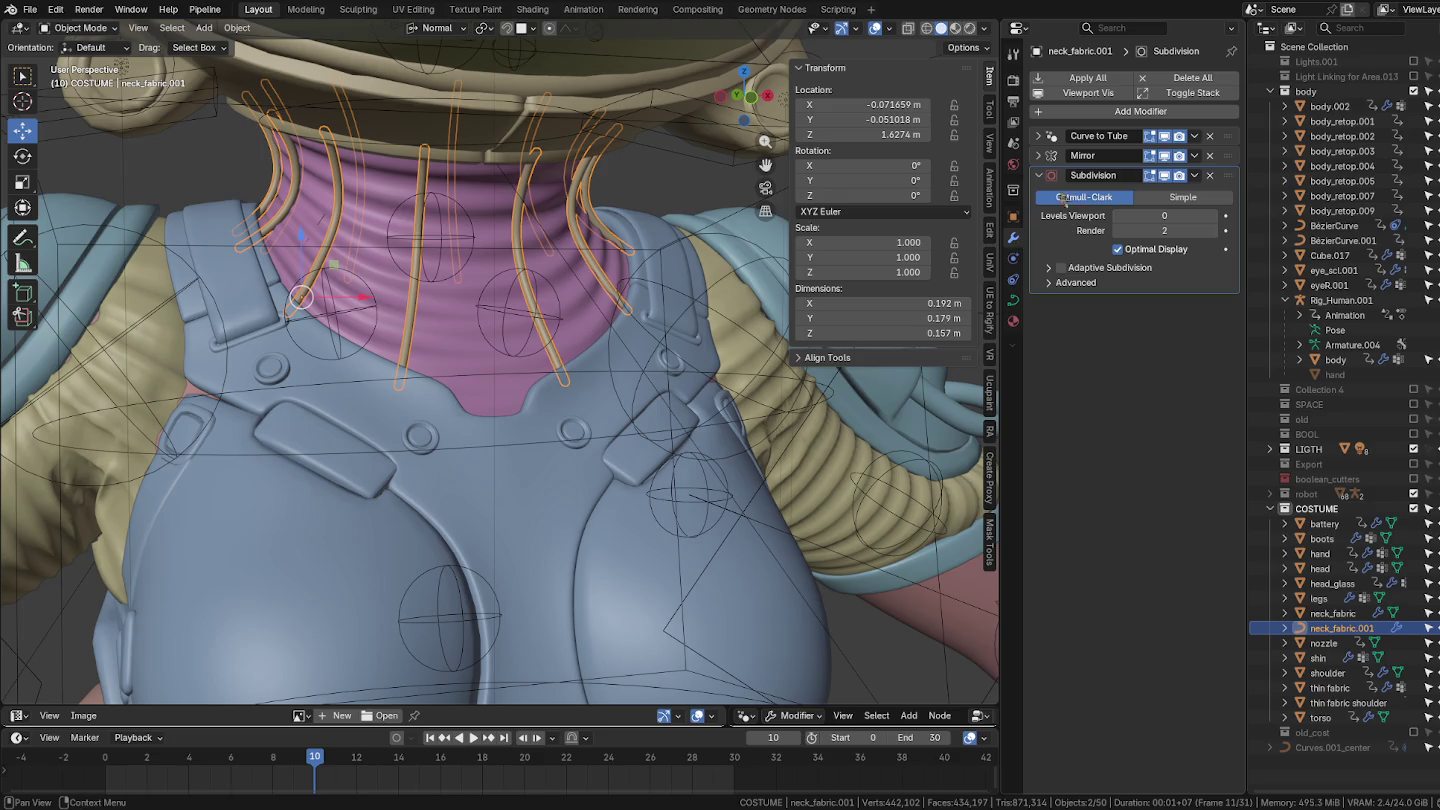
pyautogui.scroll(4, 437, 271)
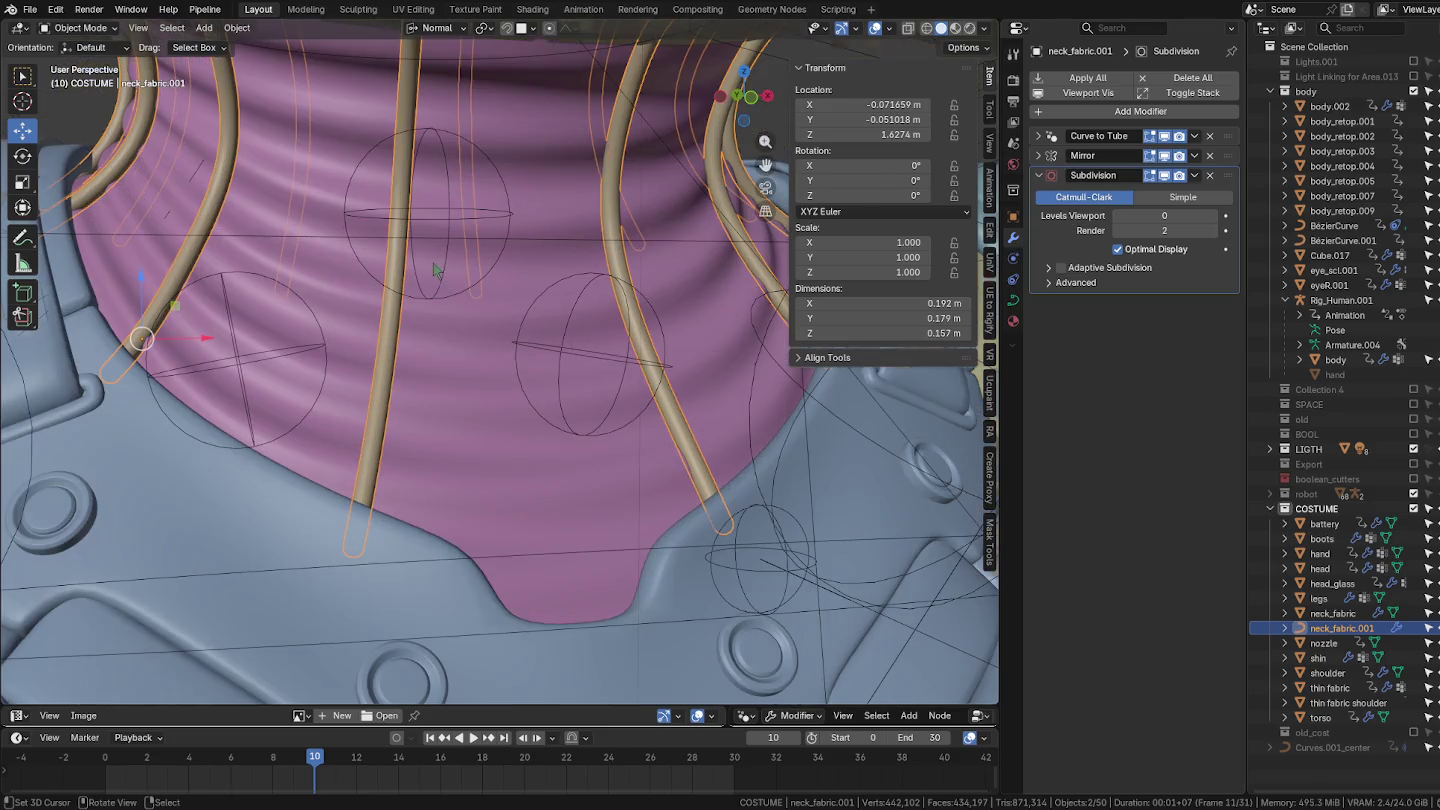
# Turn on the Wireframe viewport overlay for all objects and open the Object menu.
pyautogui.click(889, 29)
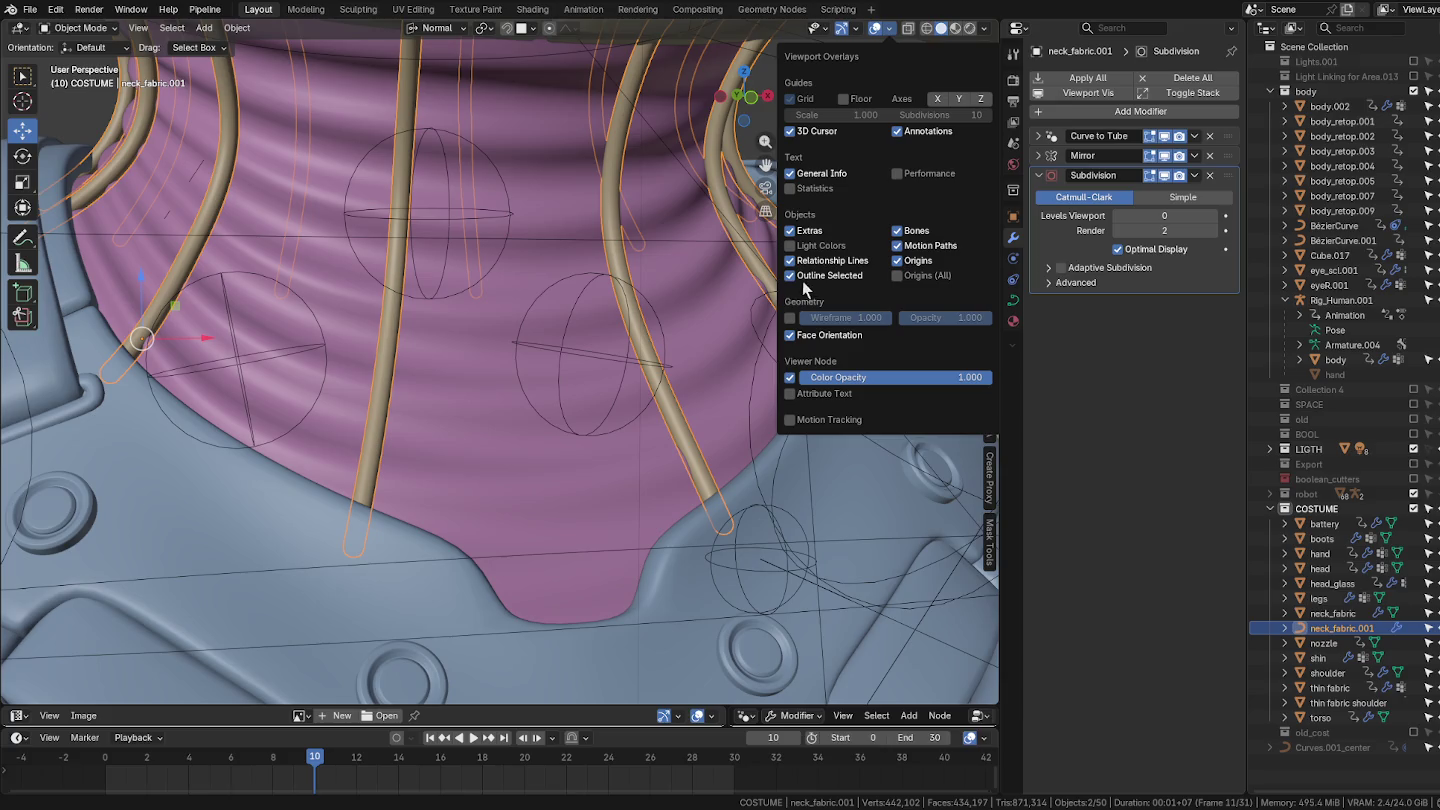
pyautogui.click(790, 318)
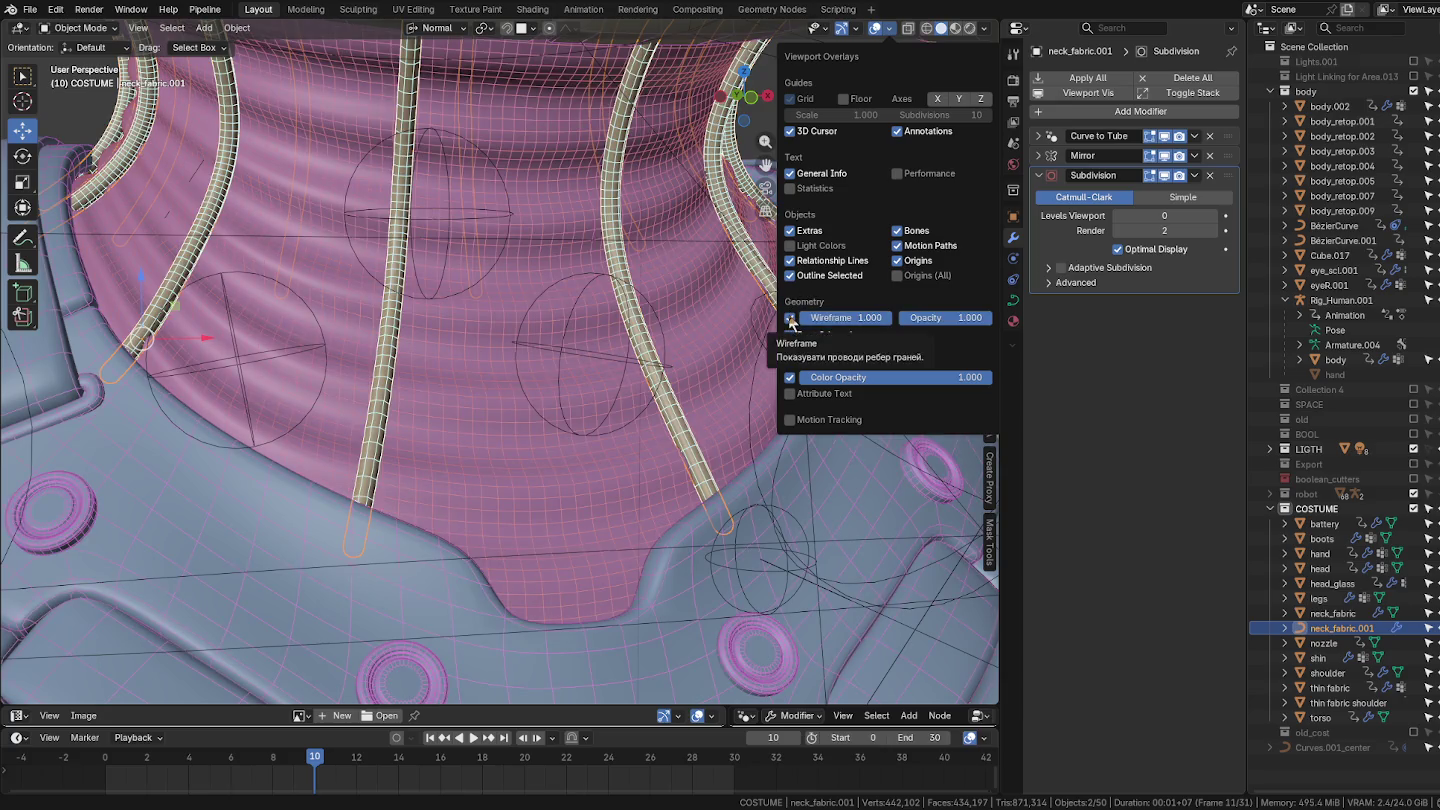
pyautogui.scroll(-3, 480, 307)
pyautogui.scroll(-2, 491, 308)
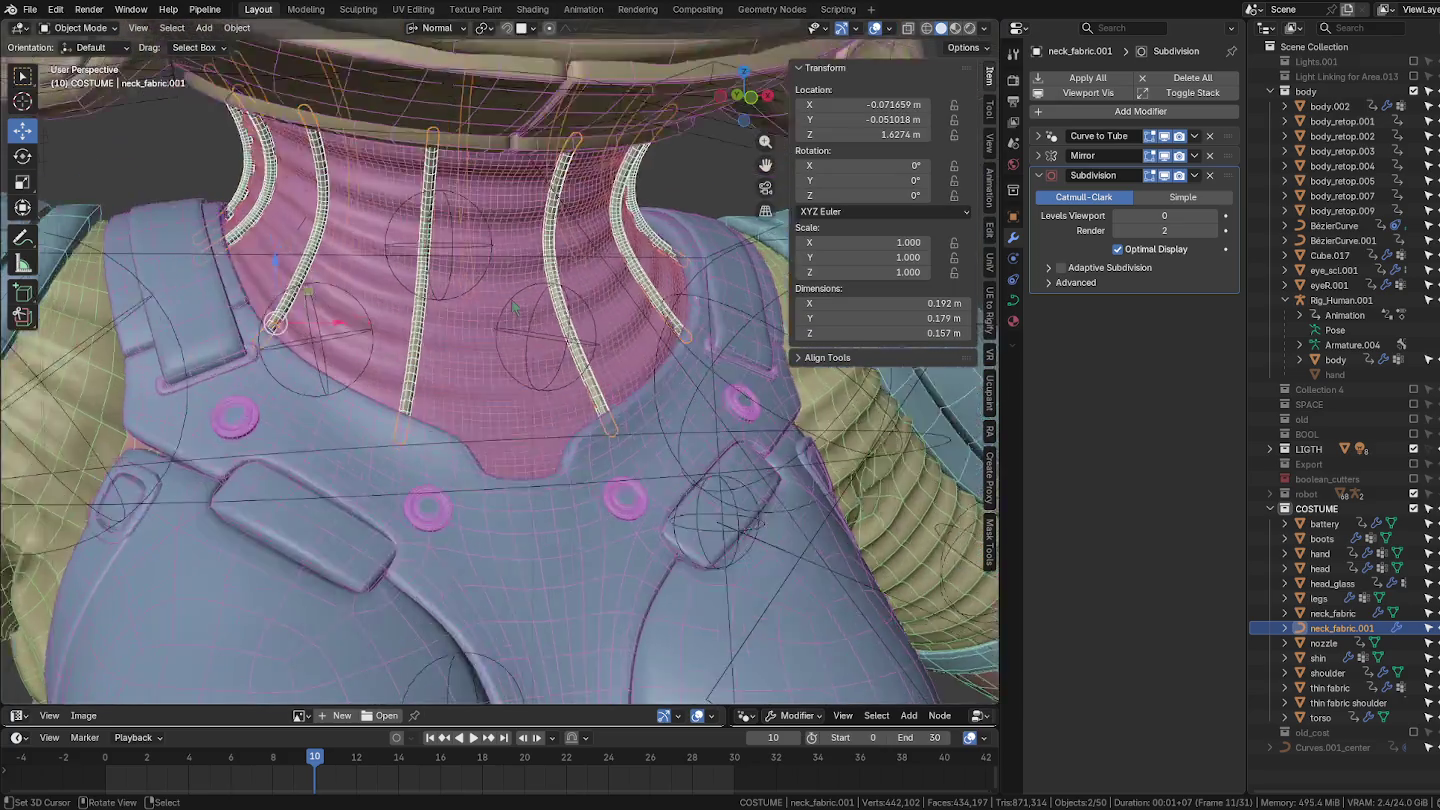
pyautogui.scroll(2, 513, 307)
pyautogui.click(238, 27)
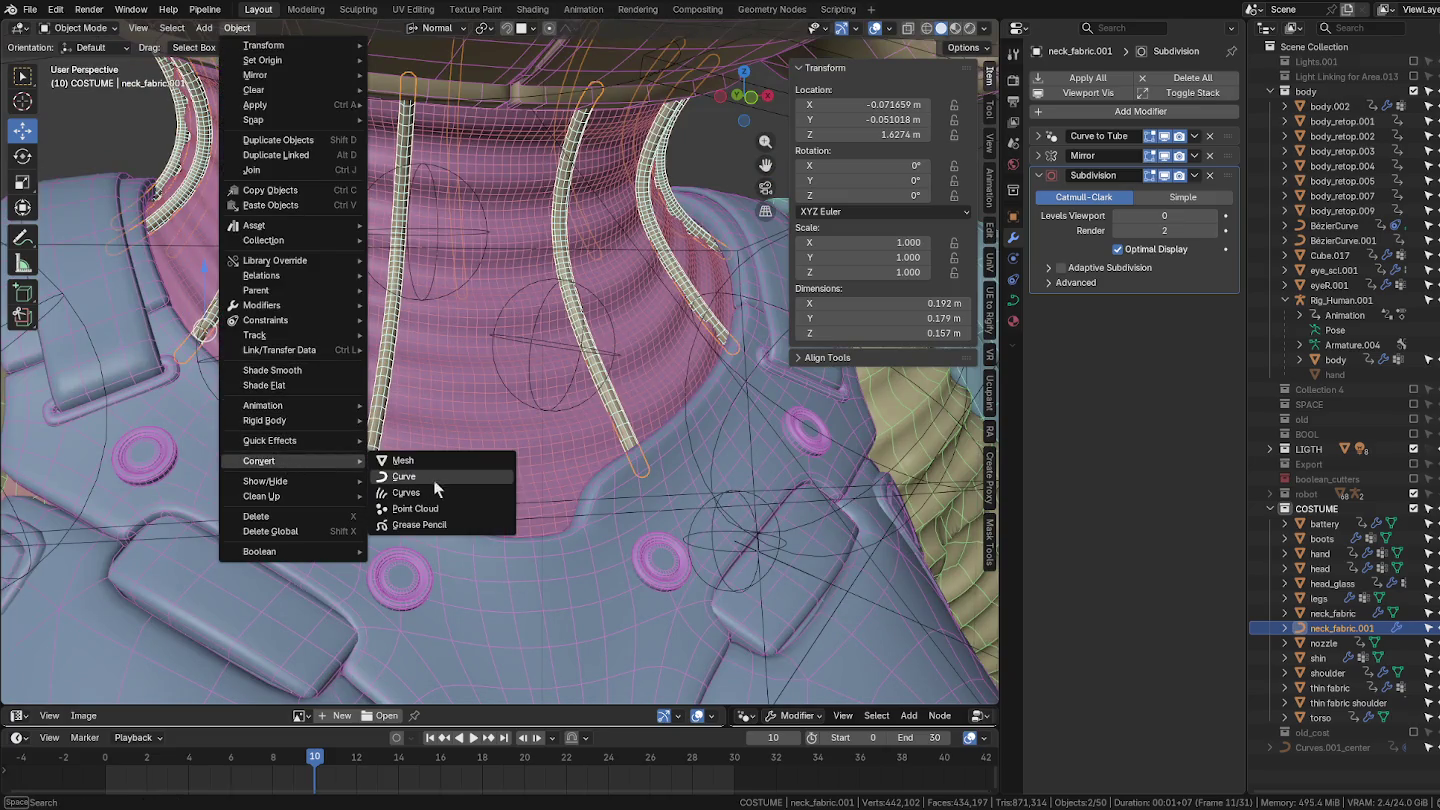
# Convert the neck_fabric.001 strips to mesh and join them into neck_fabric.
pyautogui.click(421, 462)
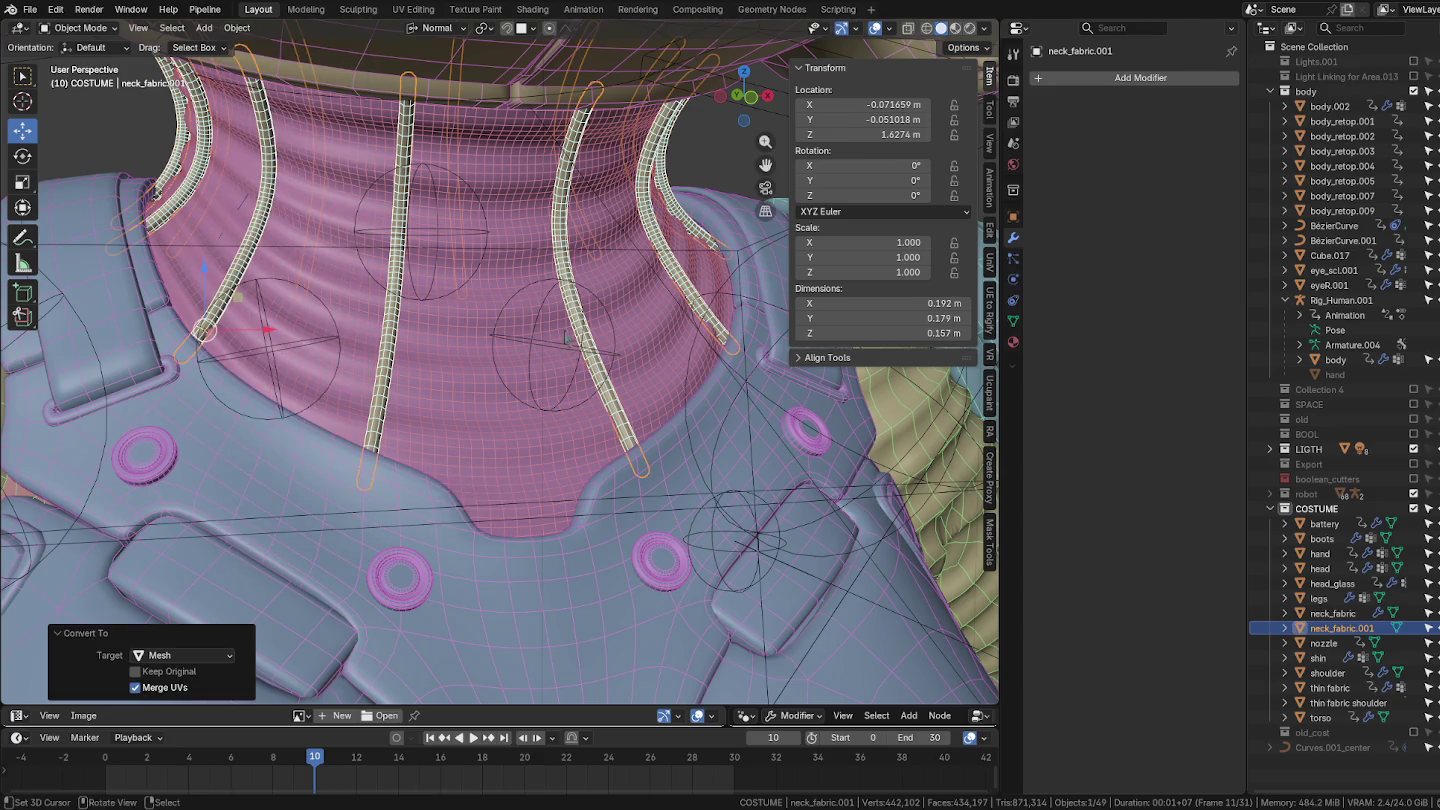
pyautogui.keyDown('shift'); pyautogui.click(536, 292); pyautogui.keyUp('shift')
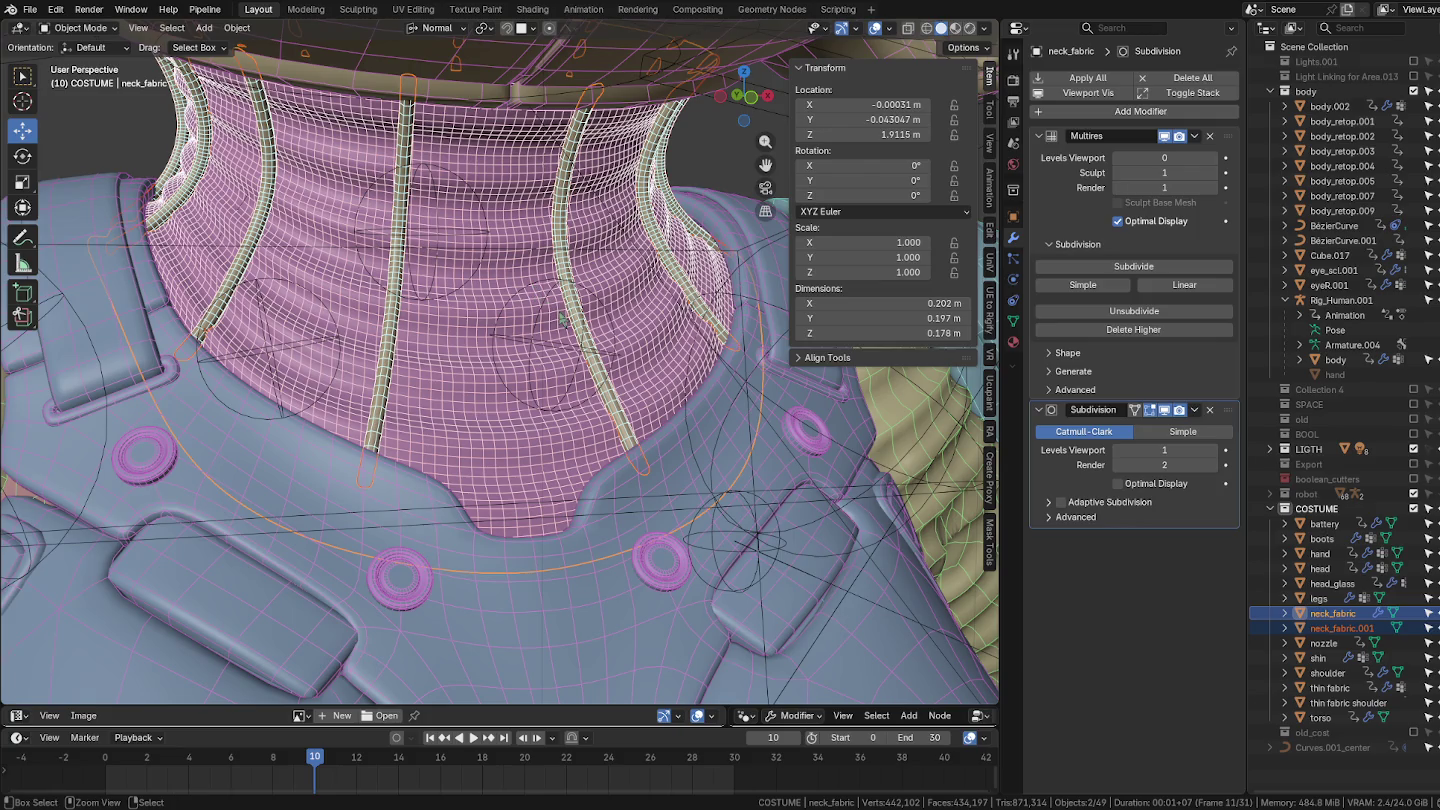
pyautogui.hotkey('ctrl', 'j')
pyautogui.scroll(-4, 565, 319)
pyautogui.scroll(6, 590, 322)
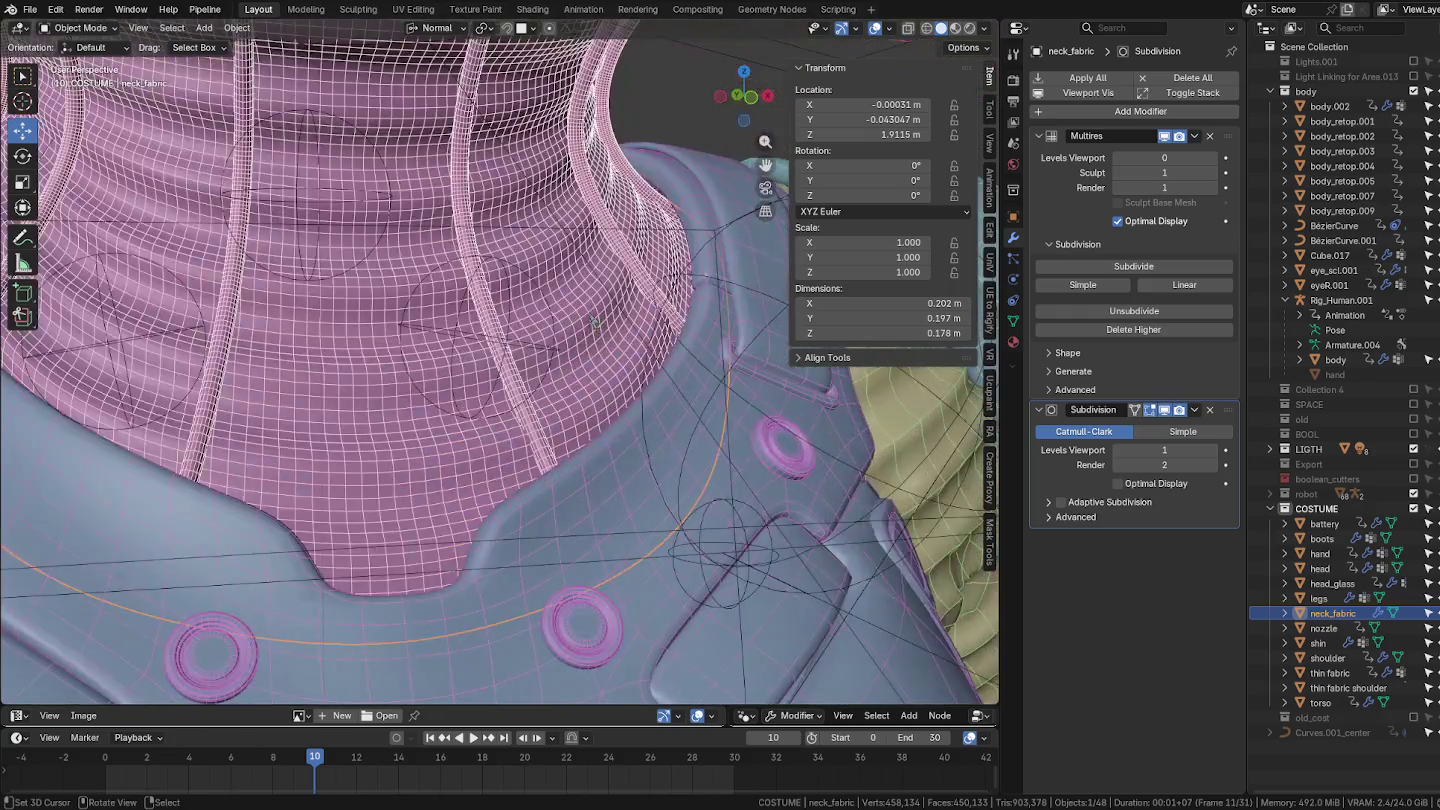
# Look over the joined neck fabric and select the Rig_Human.001 rig.
pyautogui.scroll(-5, 590, 318)
pyautogui.scroll(3, 517, 320)
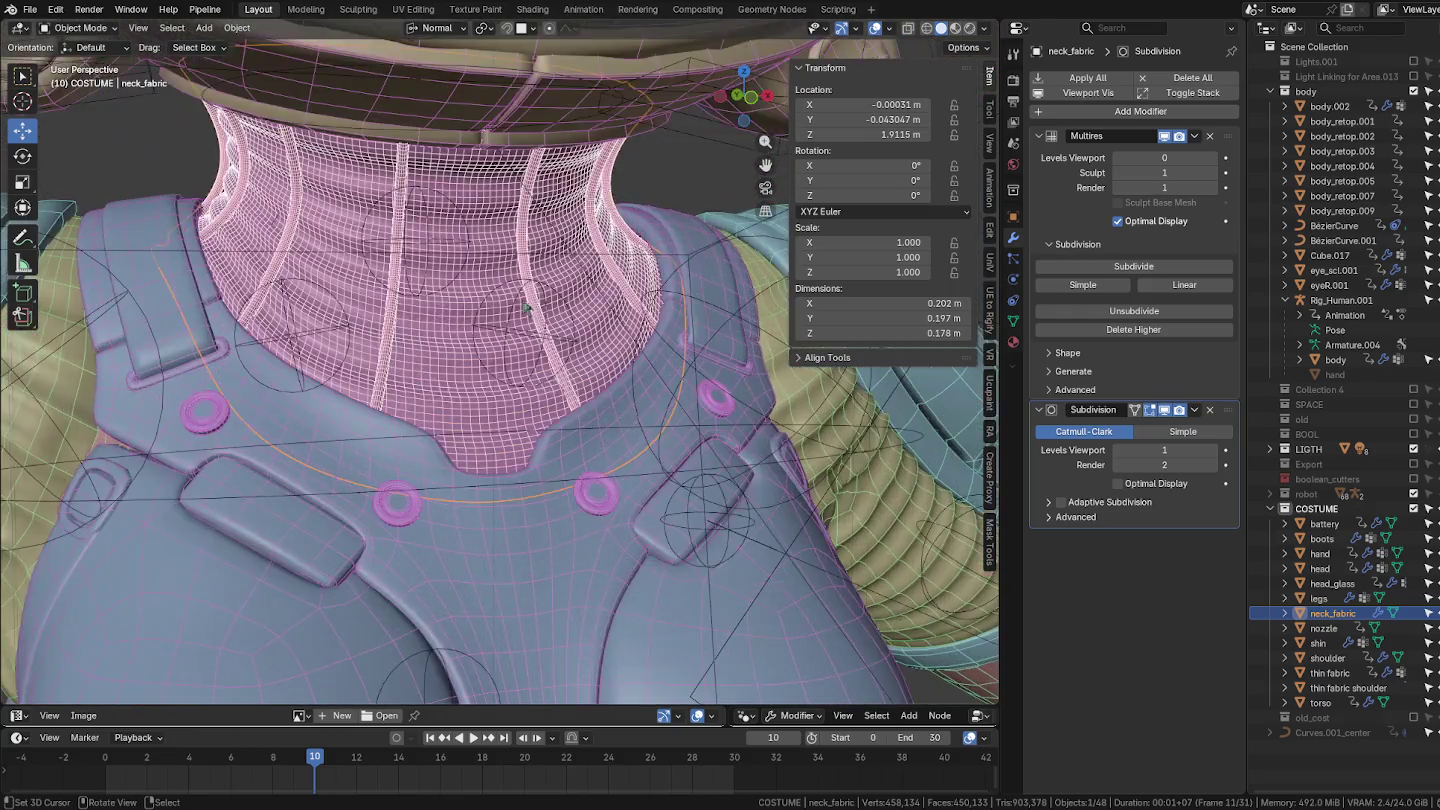
pyautogui.scroll(2, 538, 283)
pyautogui.hotkey('ctrl', 'Tab')
pyautogui.click(726, 178)
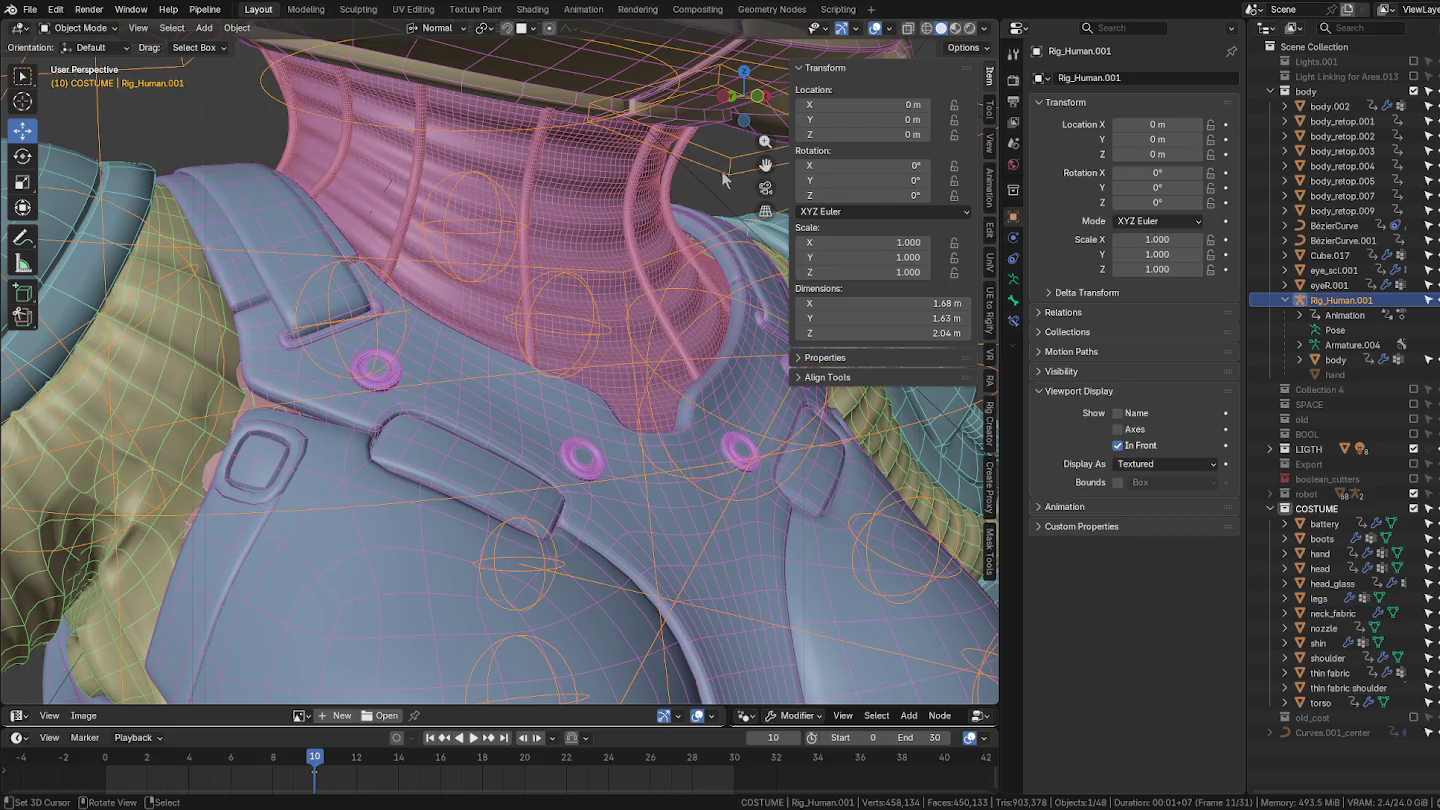
# Deselect everything, then select all visible objects in the scene.
pyautogui.scroll(-4, 726, 177)
pyautogui.scroll(2, 597, 311)
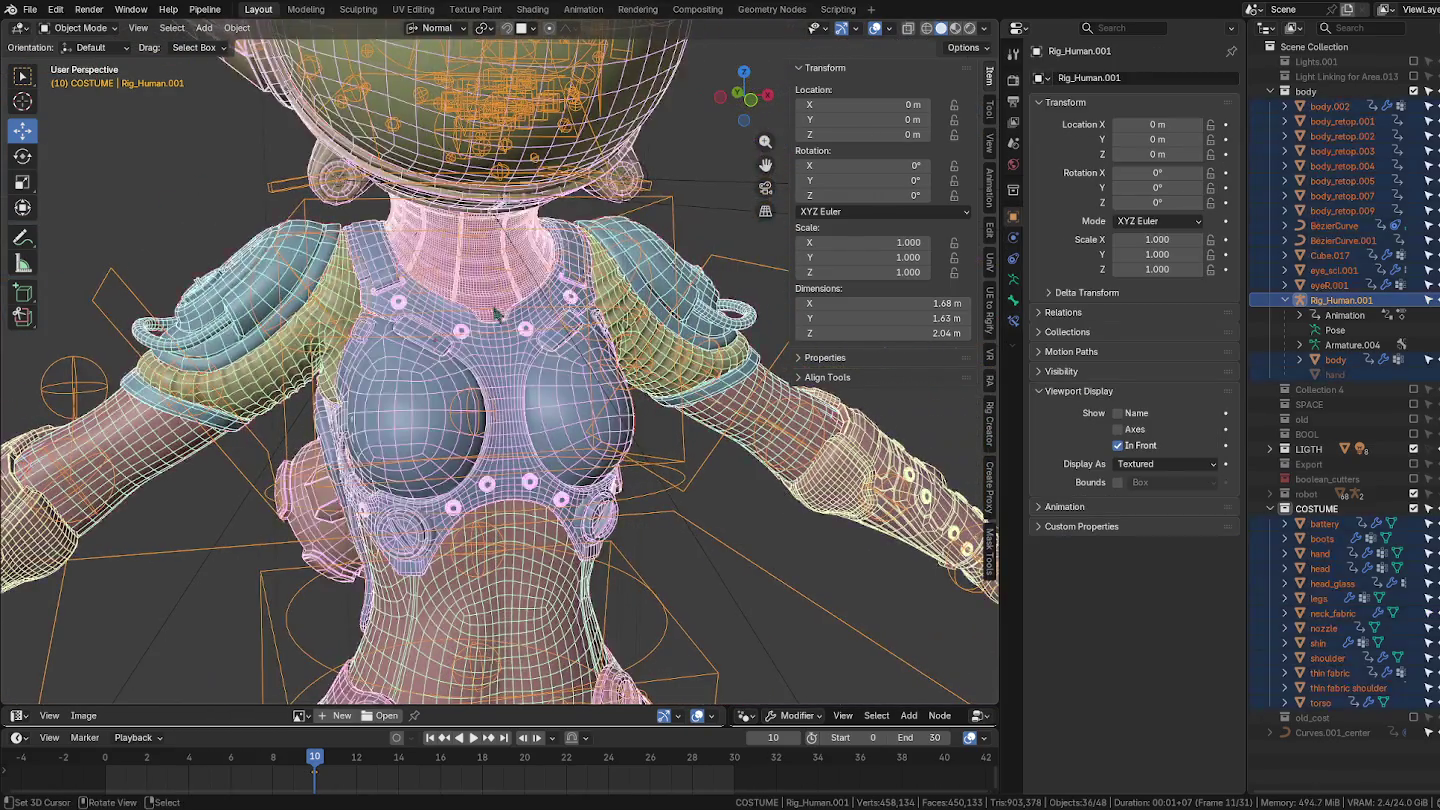
pyautogui.hotkey('alt', 'a')
pyautogui.scroll(2, 594, 310)
pyautogui.scroll(2, 520, 308)
pyautogui.scroll(2, 448, 304)
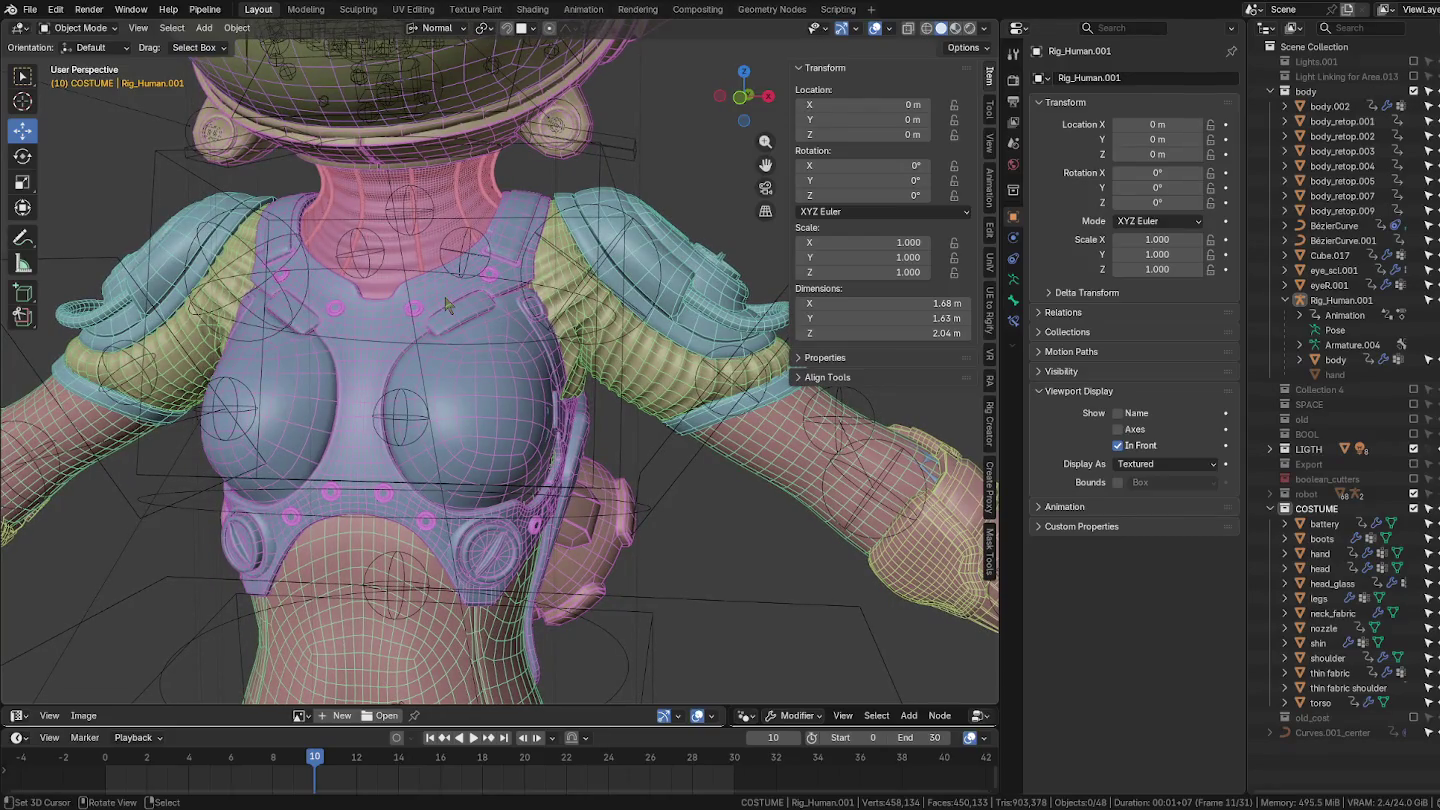
pyautogui.scroll(-1, 445, 309)
pyautogui.scroll(-1, 658, 231)
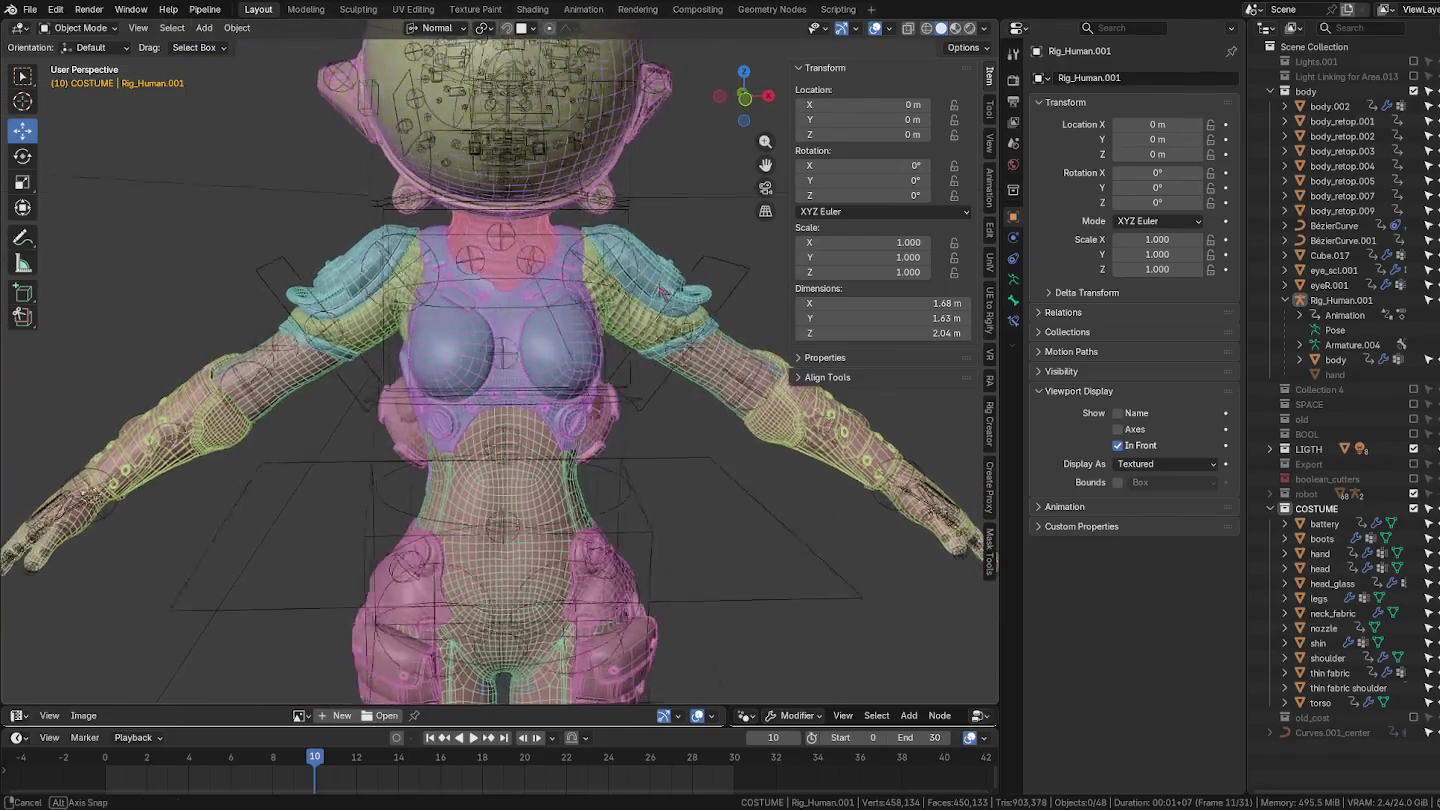
pyautogui.scroll(3, 519, 300)
pyautogui.scroll(3, 445, 364)
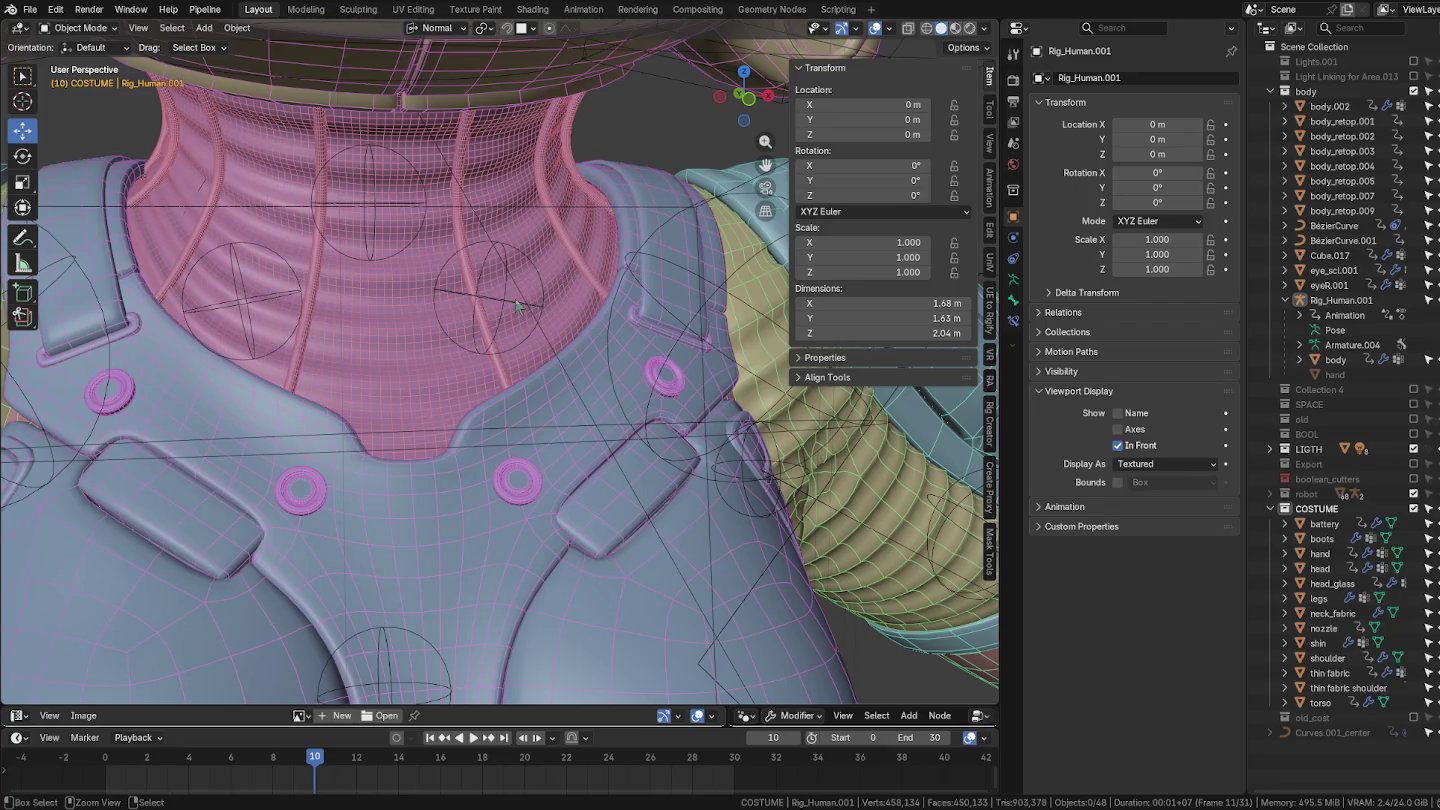
pyautogui.press('a')
pyautogui.scroll(5, 505, 293)
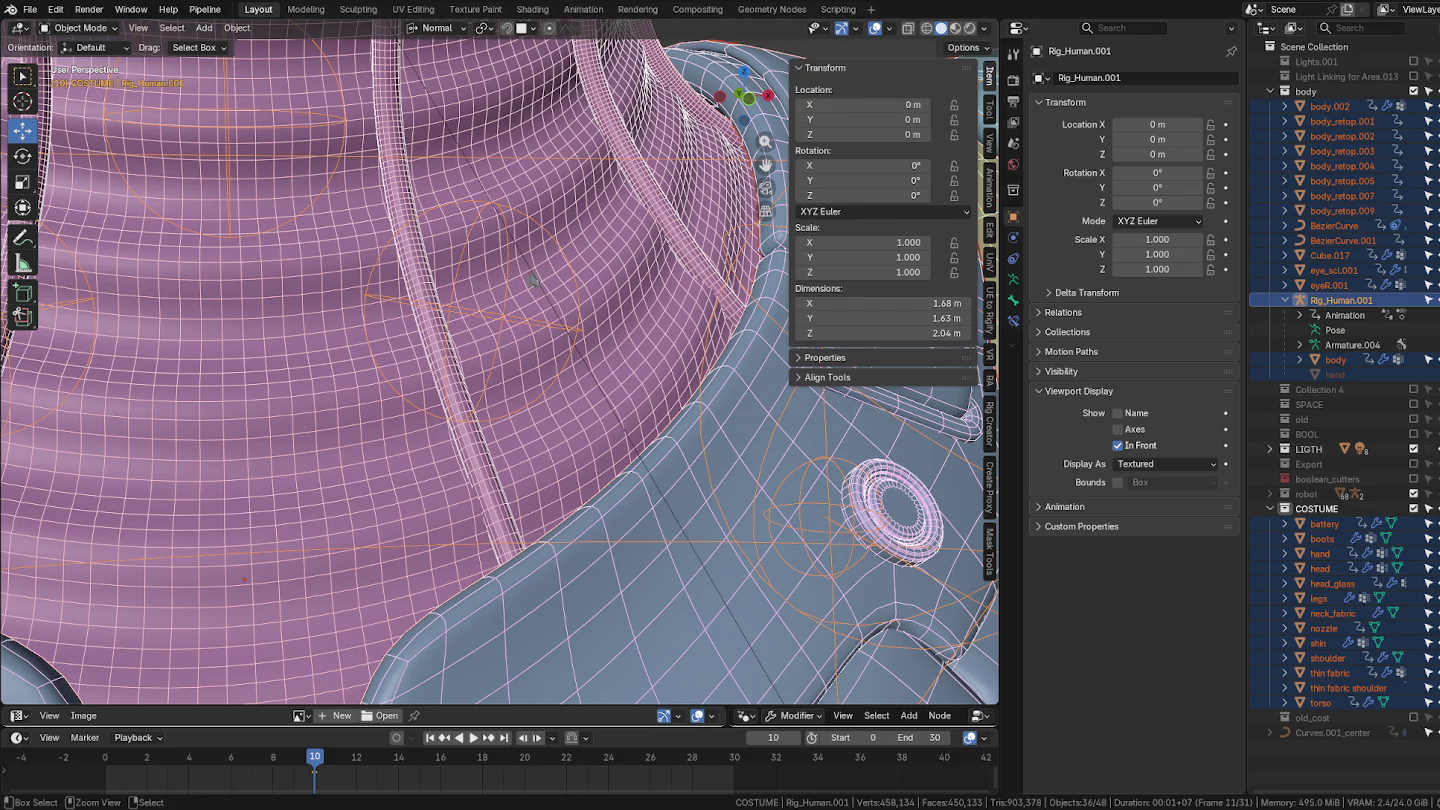
pyautogui.scroll(-5, 491, 284)
# Select the rig and make neck_fabric active, cancelling an accidental duplicate.
pyautogui.click(500, 312)
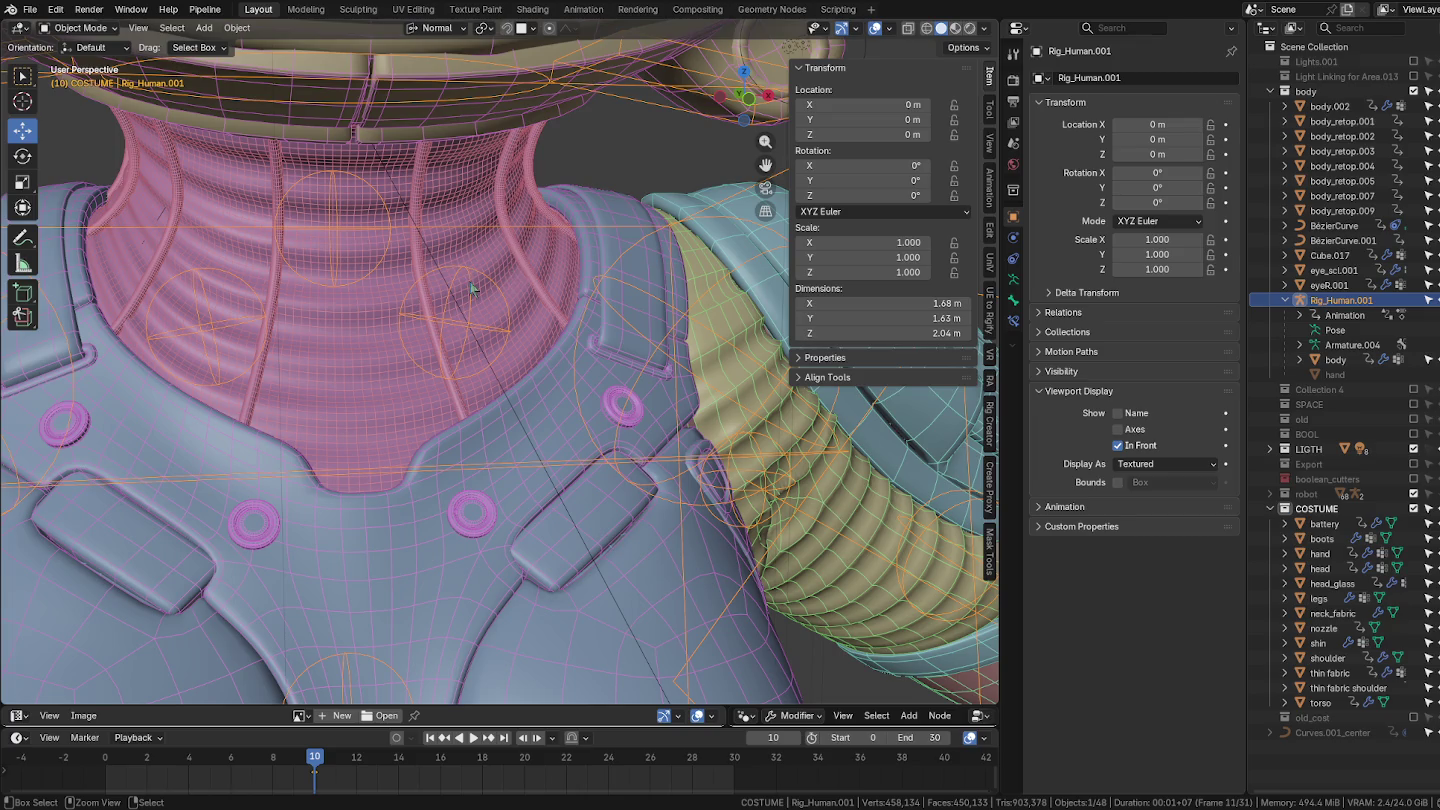
pyautogui.click(472, 289)
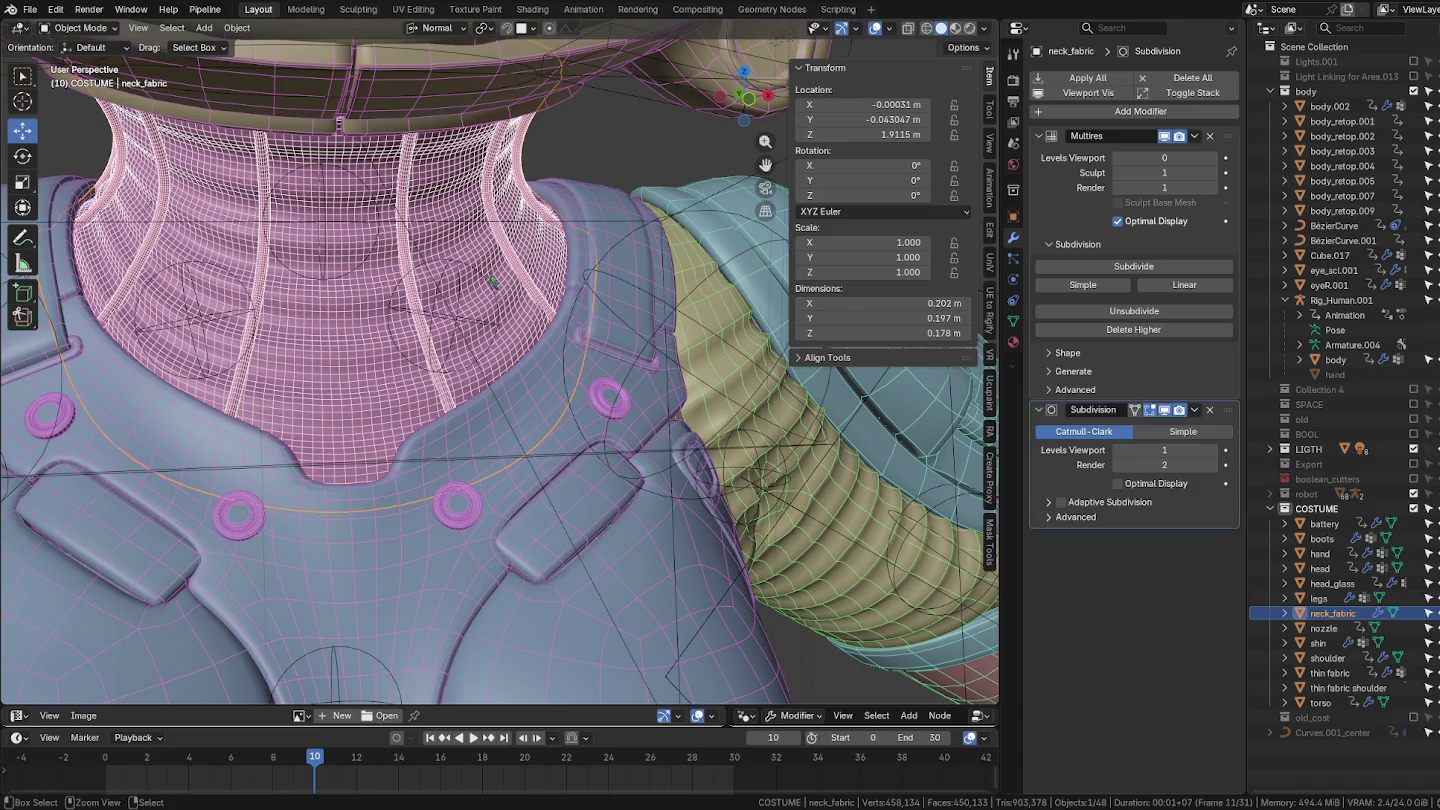
pyautogui.scroll(-2, 491, 283)
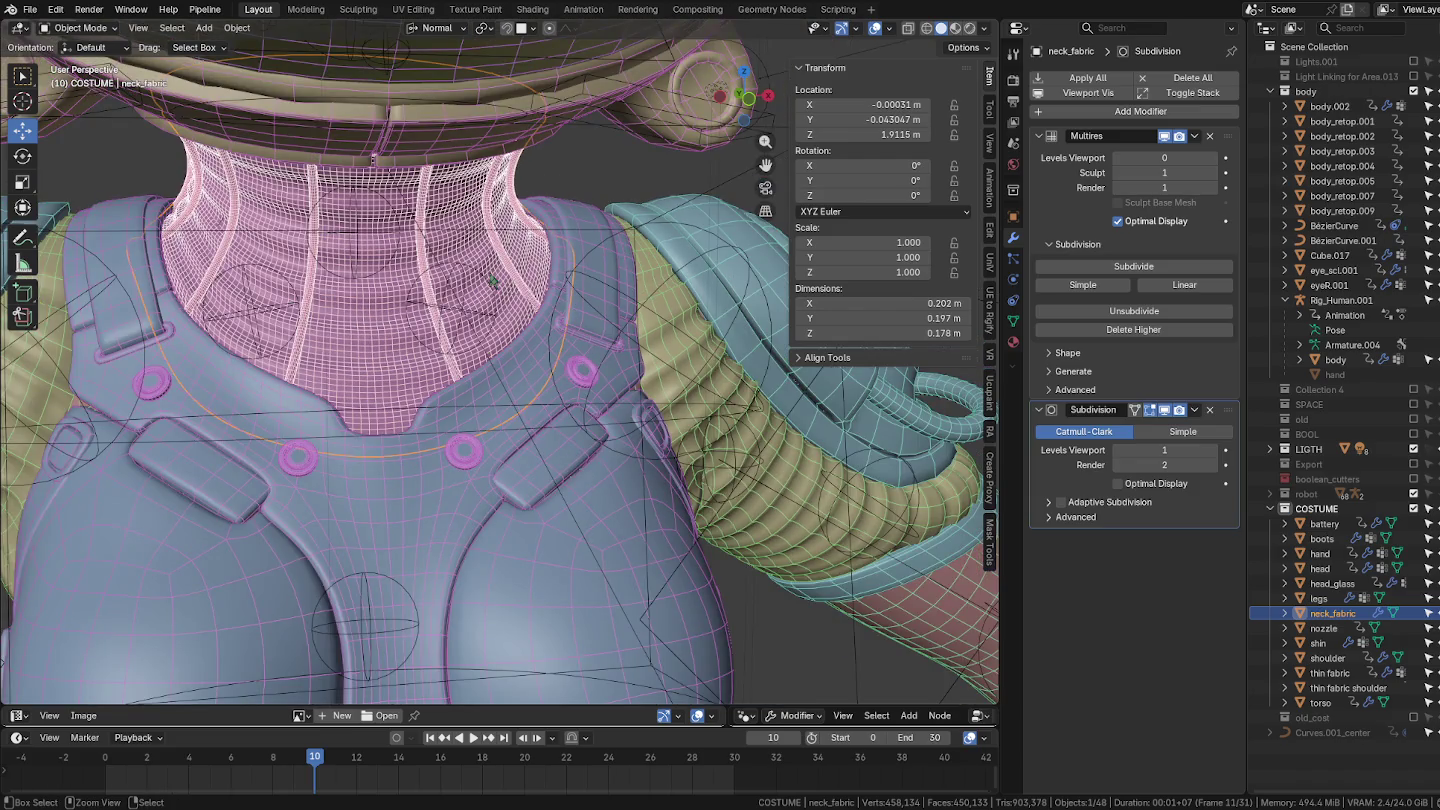
pyautogui.scroll(2, 499, 280)
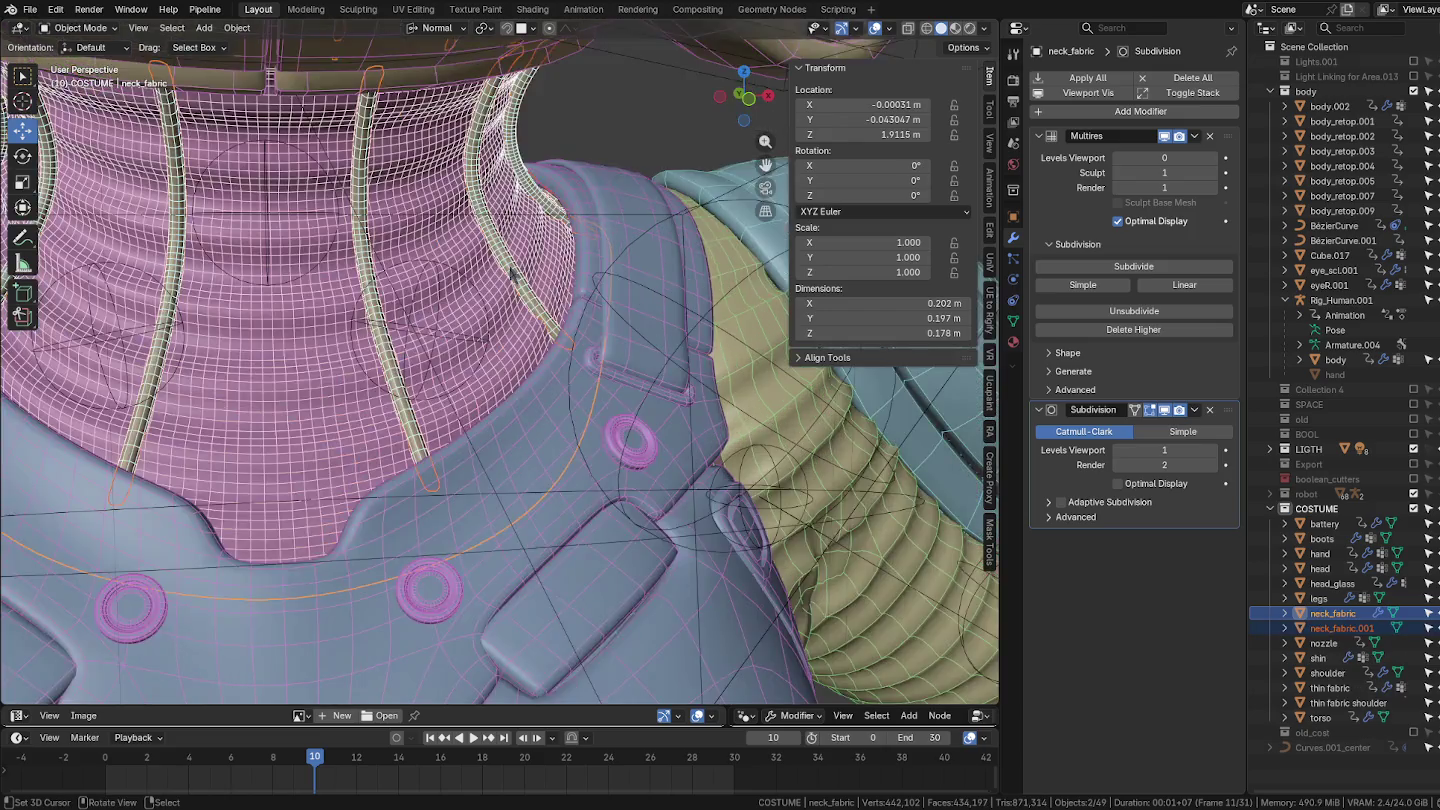
pyautogui.moveTo(500, 280); pyautogui.dragTo(540, 310, button='middle')
pyautogui.hotkey('shift', 'd')
pyautogui.rightClick(551, 325)
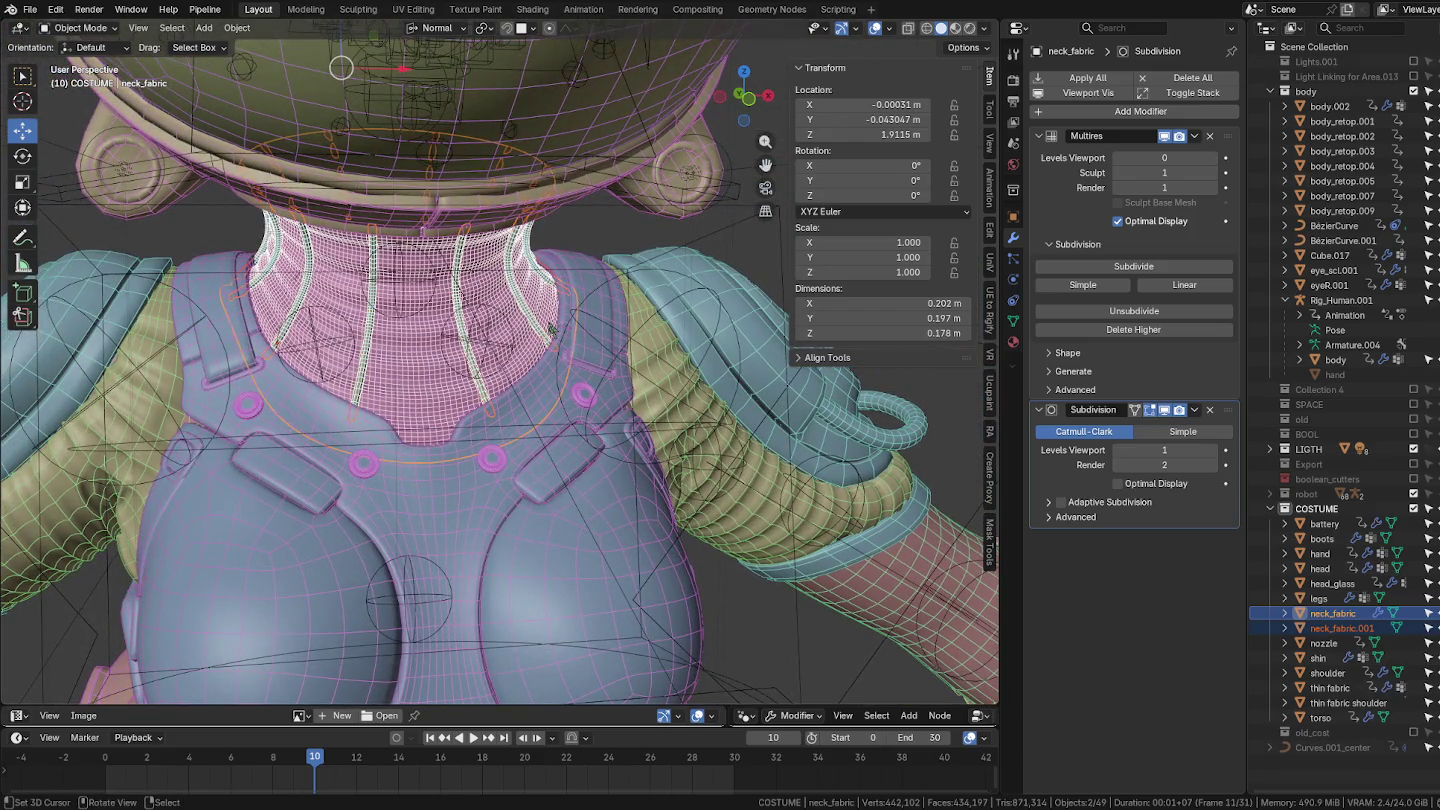
# Select only neck_fabric and show its vertex groups in the mesh data properties.
pyautogui.scroll(-2, 541, 320)
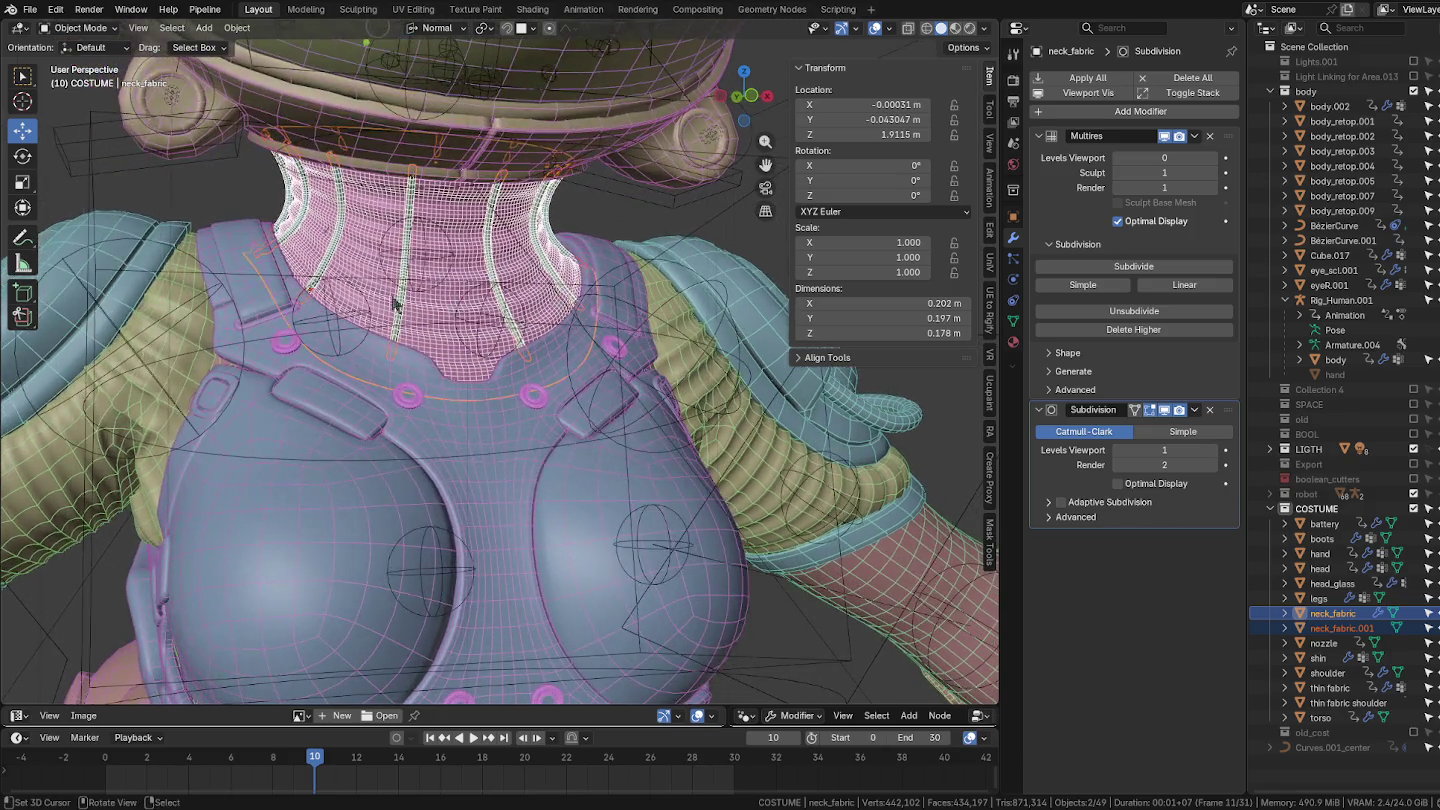
pyautogui.scroll(-3, 443, 288)
pyautogui.scroll(3, 443, 288)
pyautogui.click(430, 257)
pyautogui.click(425, 262)
pyautogui.scroll(-2, 425, 261)
pyautogui.scroll(-1, 426, 261)
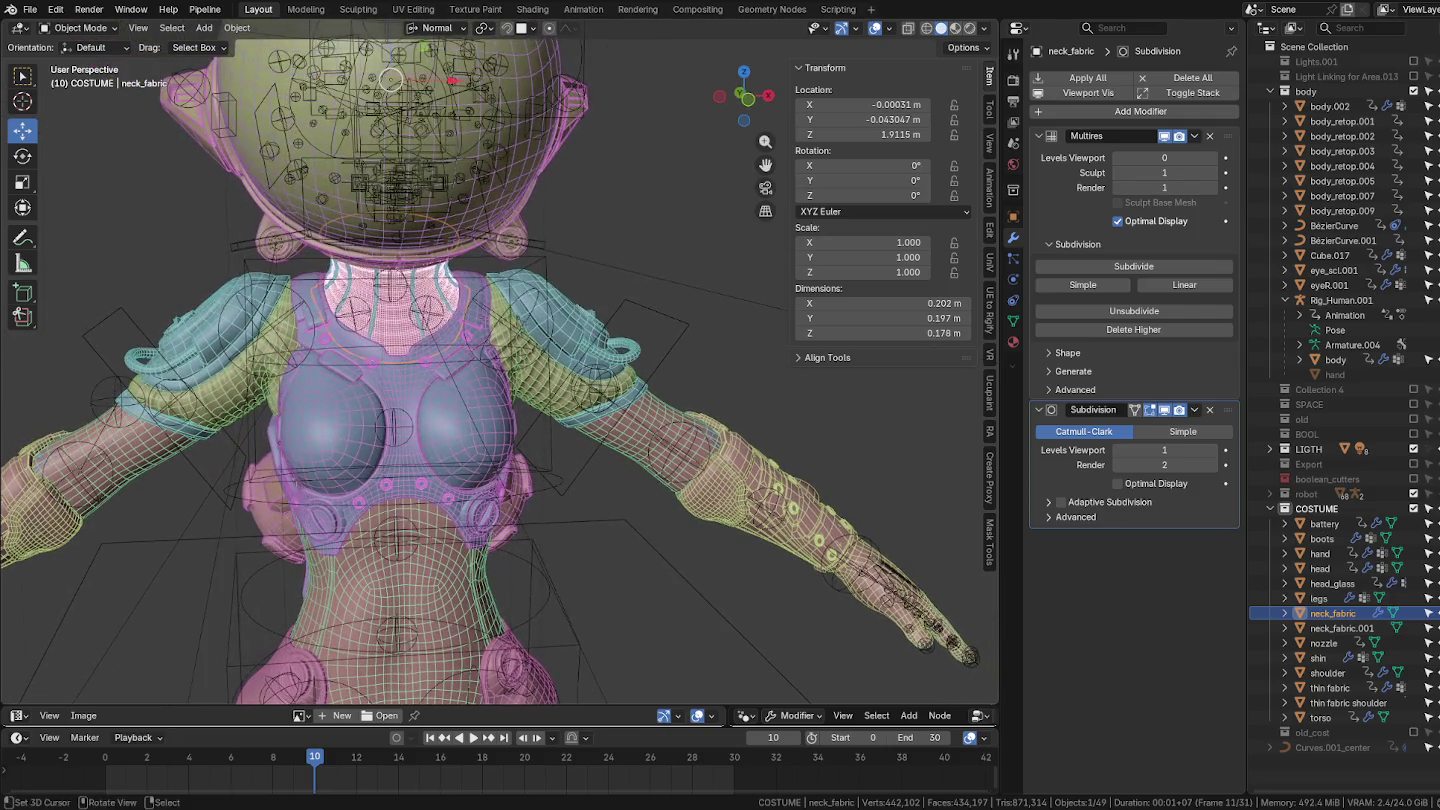
pyautogui.click(1013, 322)
# Click through the rig, the neck_fabric.001 strips and the thin fabric shoulder piece.
pyautogui.scroll(3, 477, 312)
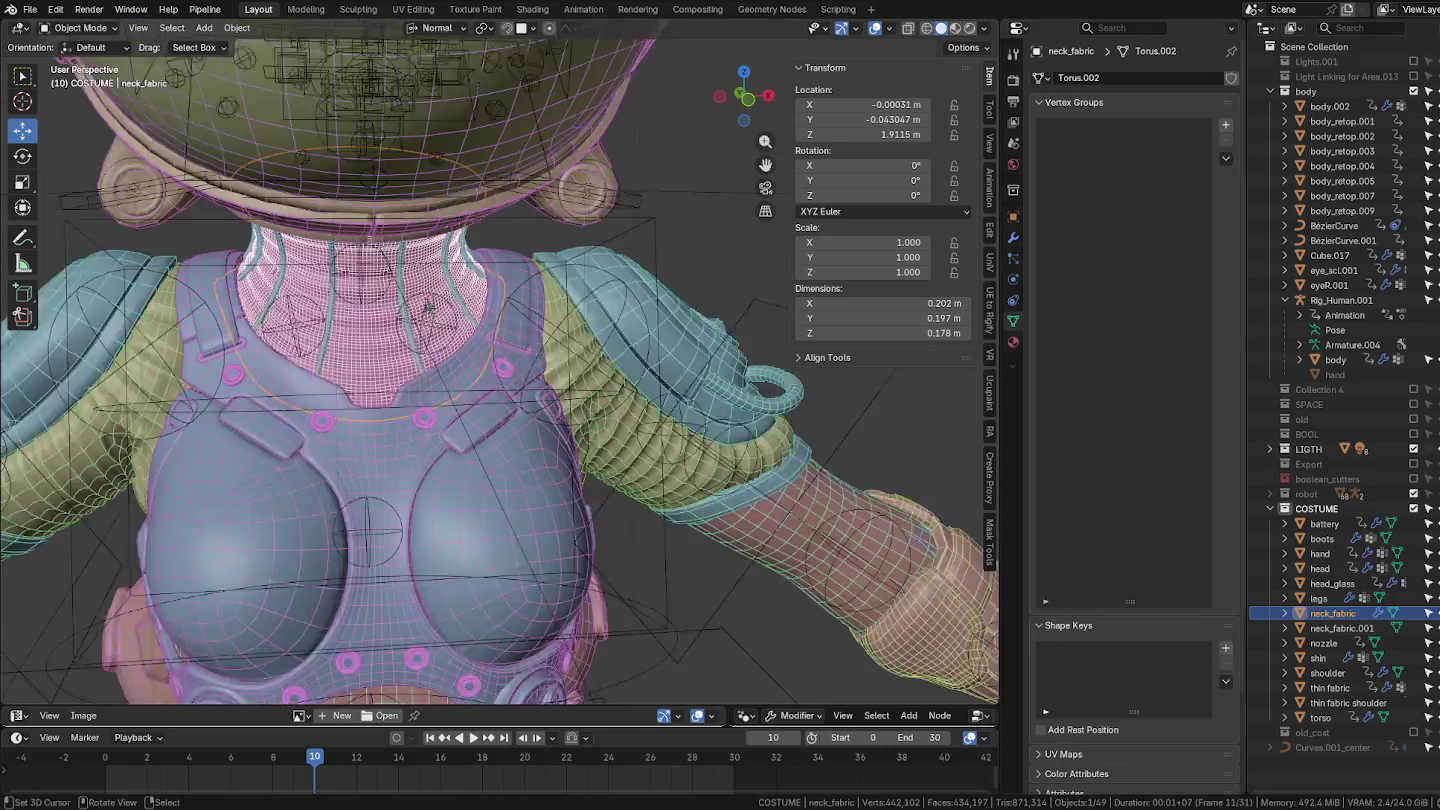
pyautogui.scroll(2, 392, 278)
pyautogui.click(391, 271)
pyautogui.click(392, 270)
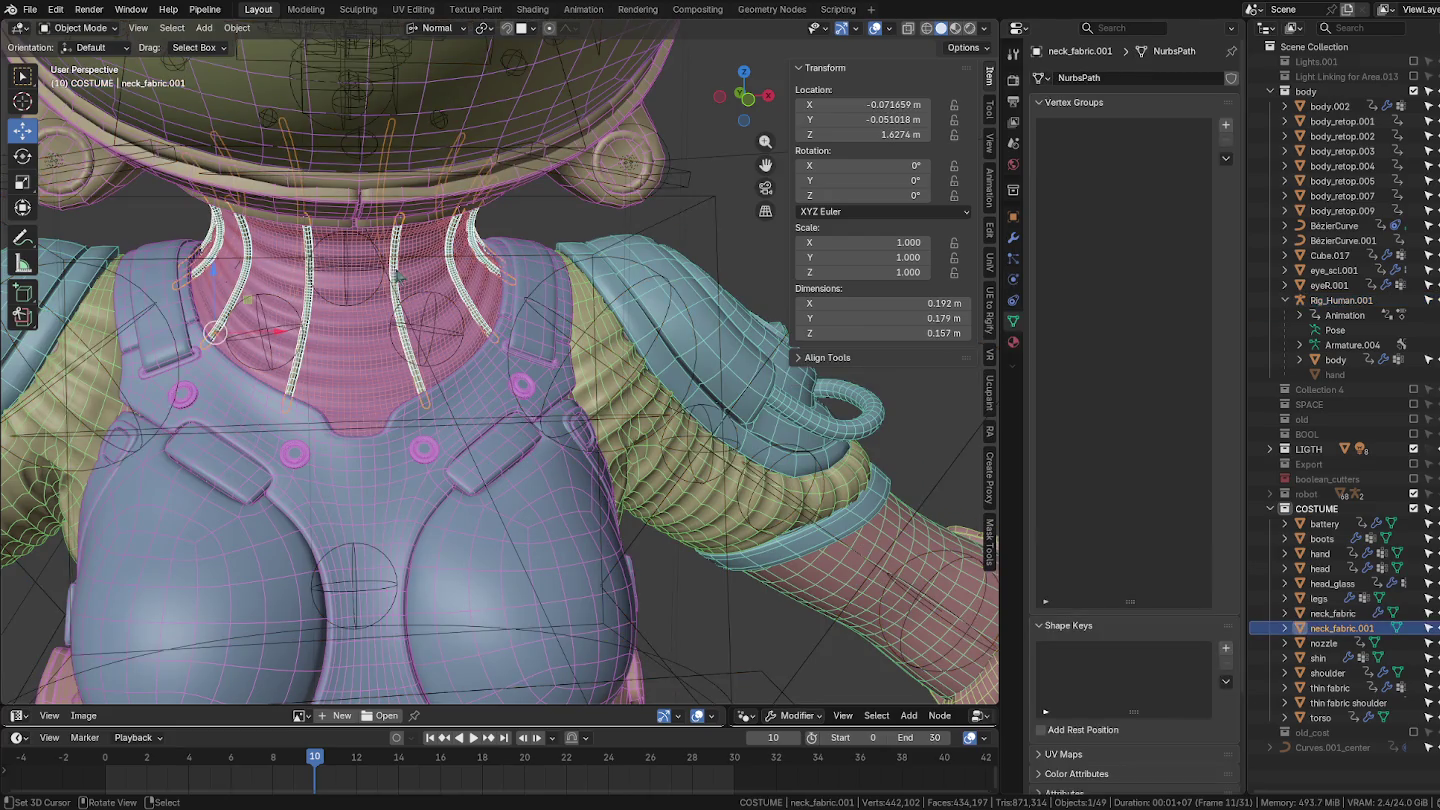
pyautogui.scroll(-1, 398, 276)
pyautogui.click(543, 352)
pyautogui.scroll(-1, 543, 353)
pyautogui.scroll(-2, 535, 351)
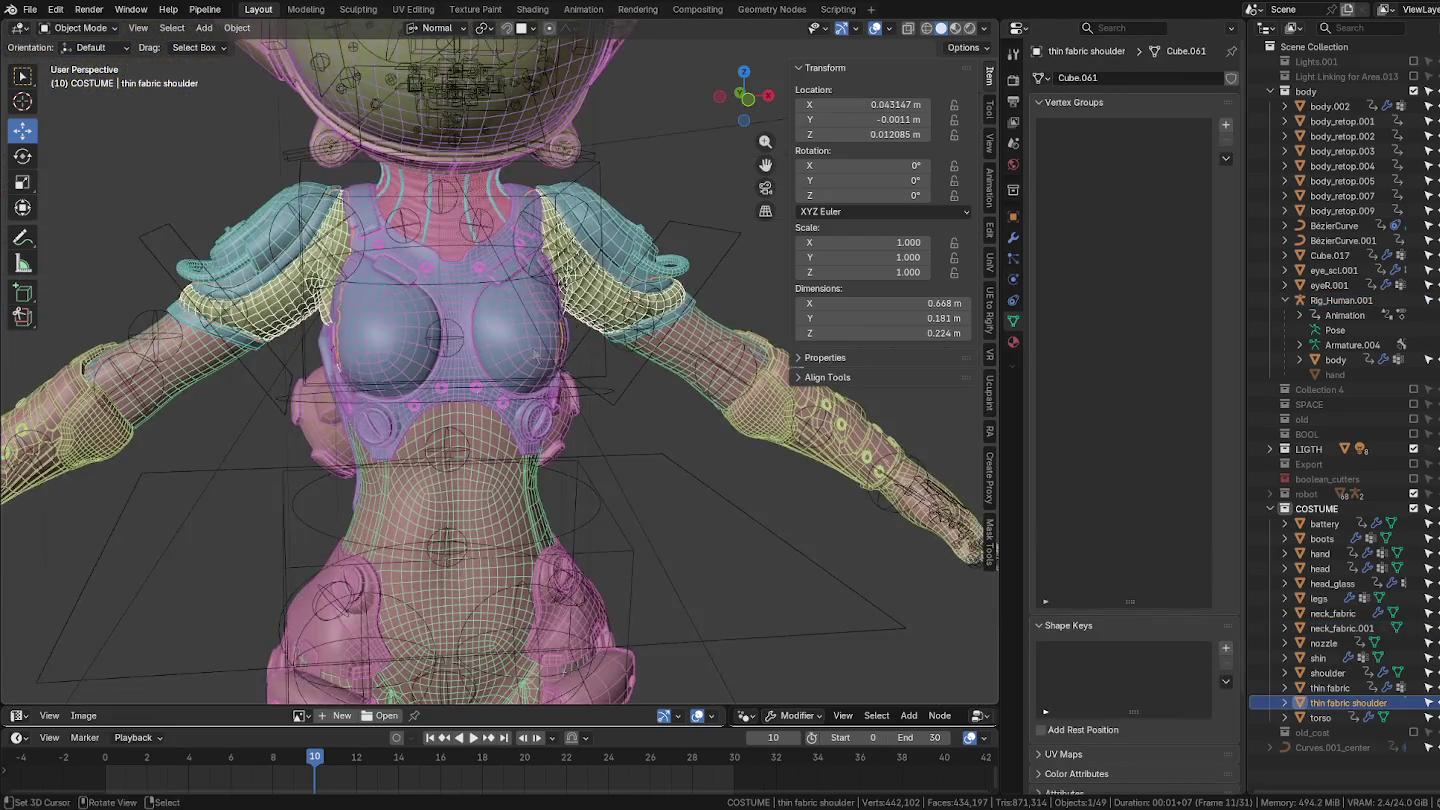
# Select the torso piece from a three-quarter view, leaving the armature deselected.
pyautogui.click(532, 352)
pyautogui.moveTo(598, 383); pyautogui.dragTo(530, 401, button='middle')
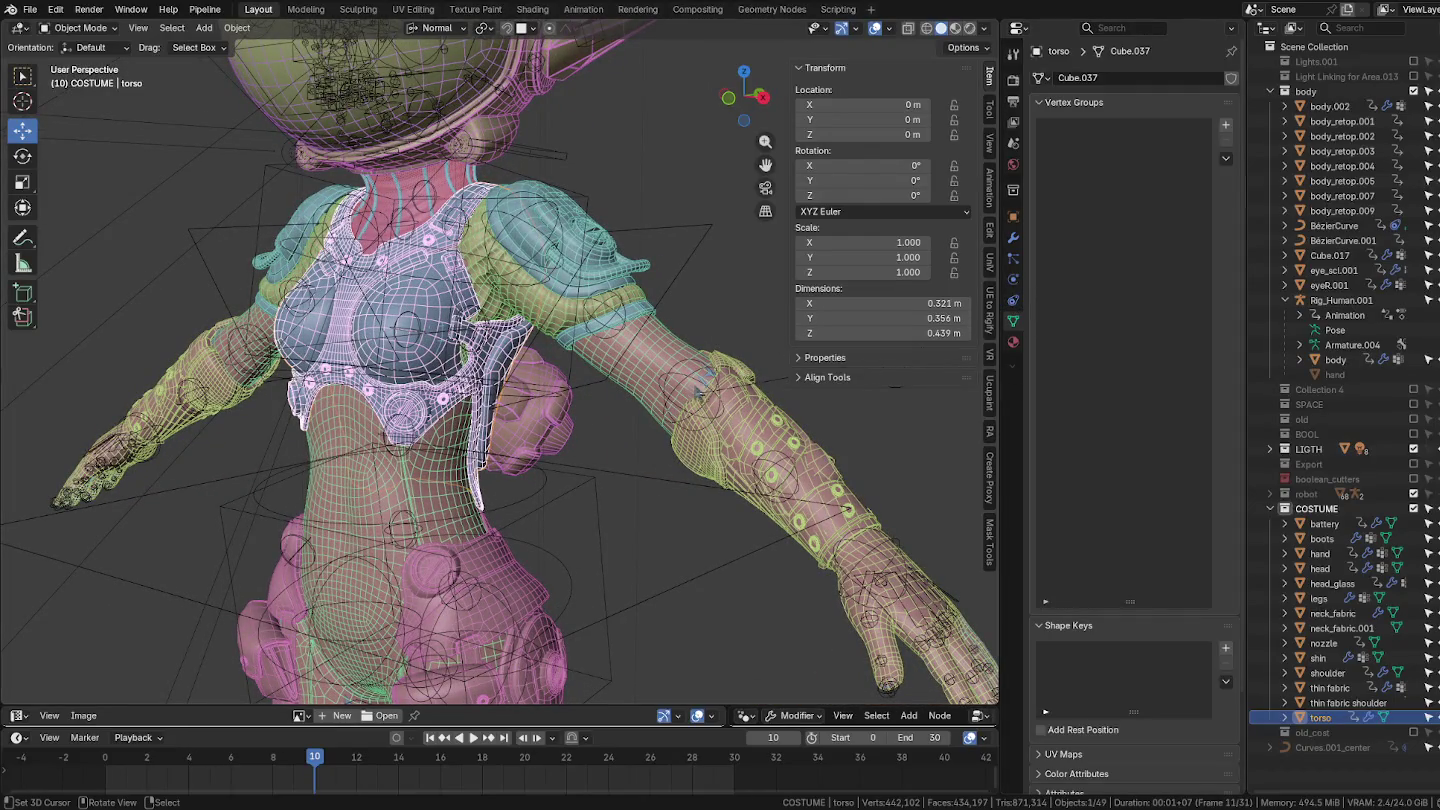
pyautogui.keyDown('shift'); pyautogui.click(609, 301); pyautogui.keyUp('shift')
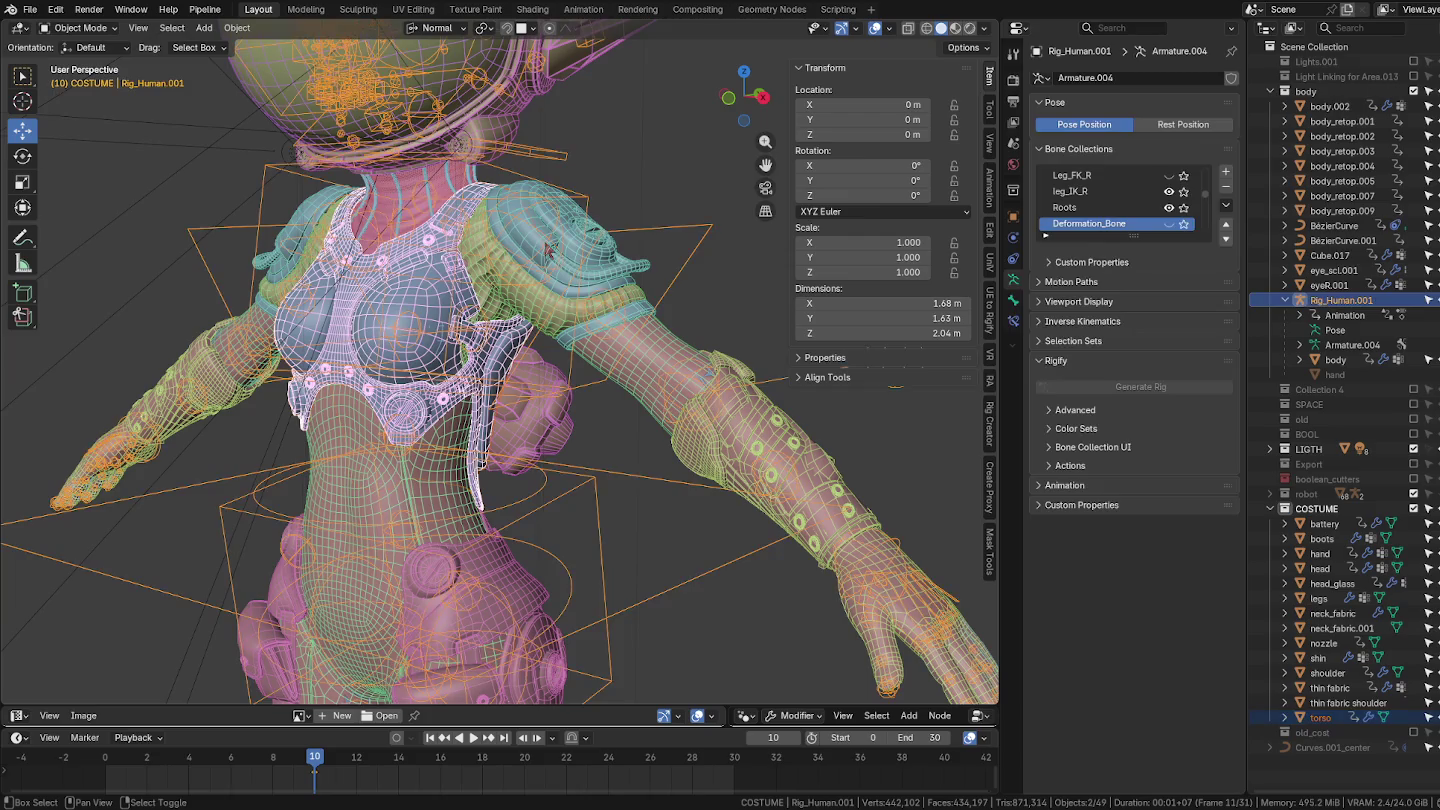
pyautogui.click(643, 191)
pyautogui.click(435, 285)
# Transfer vertex groups from the body onto the selected shoulder and torso pieces.
pyautogui.keyDown('shift'); pyautogui.click(581, 223); pyautogui.keyUp('shift')
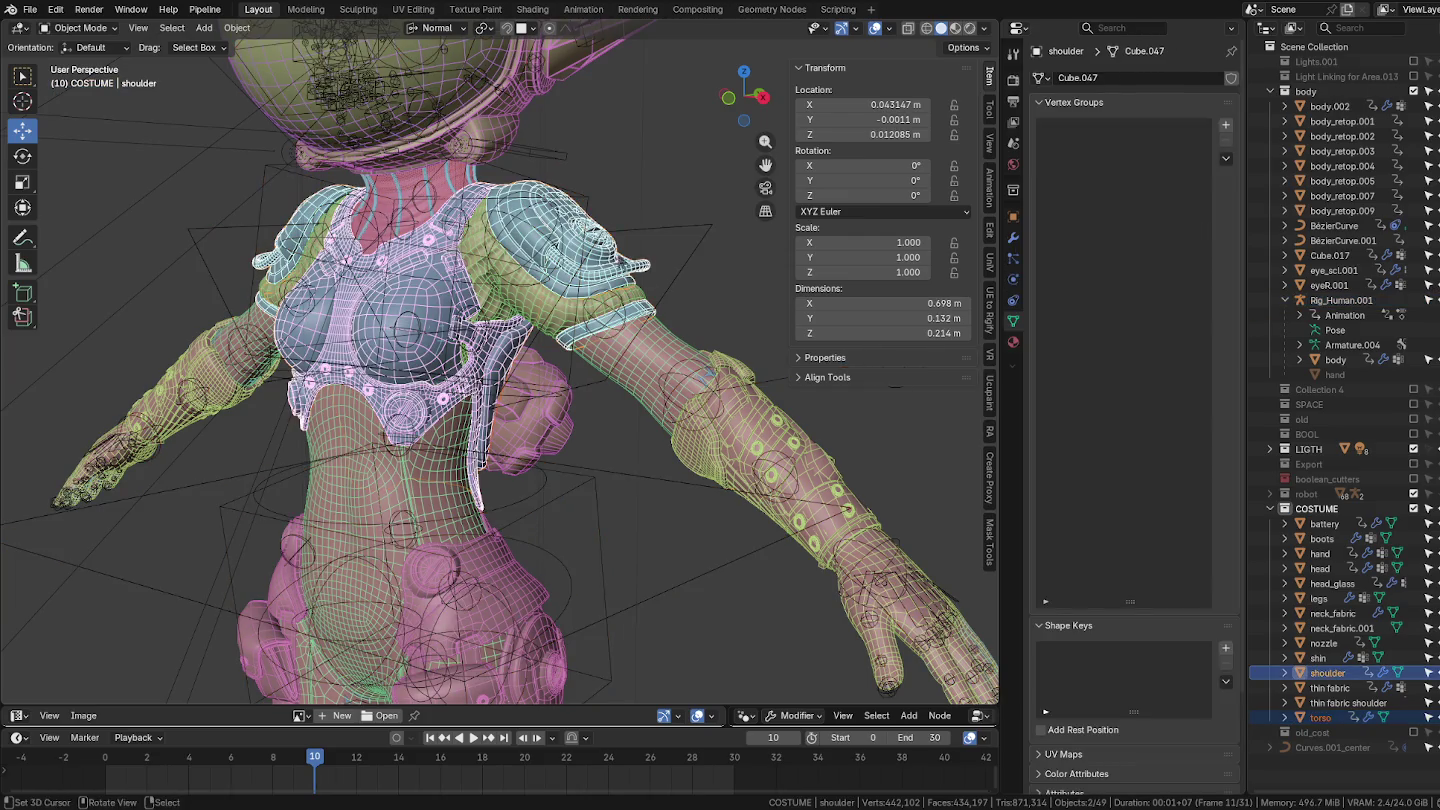
pyautogui.keyDown('ctrl'); pyautogui.click(1336, 360); pyautogui.keyUp('ctrl')
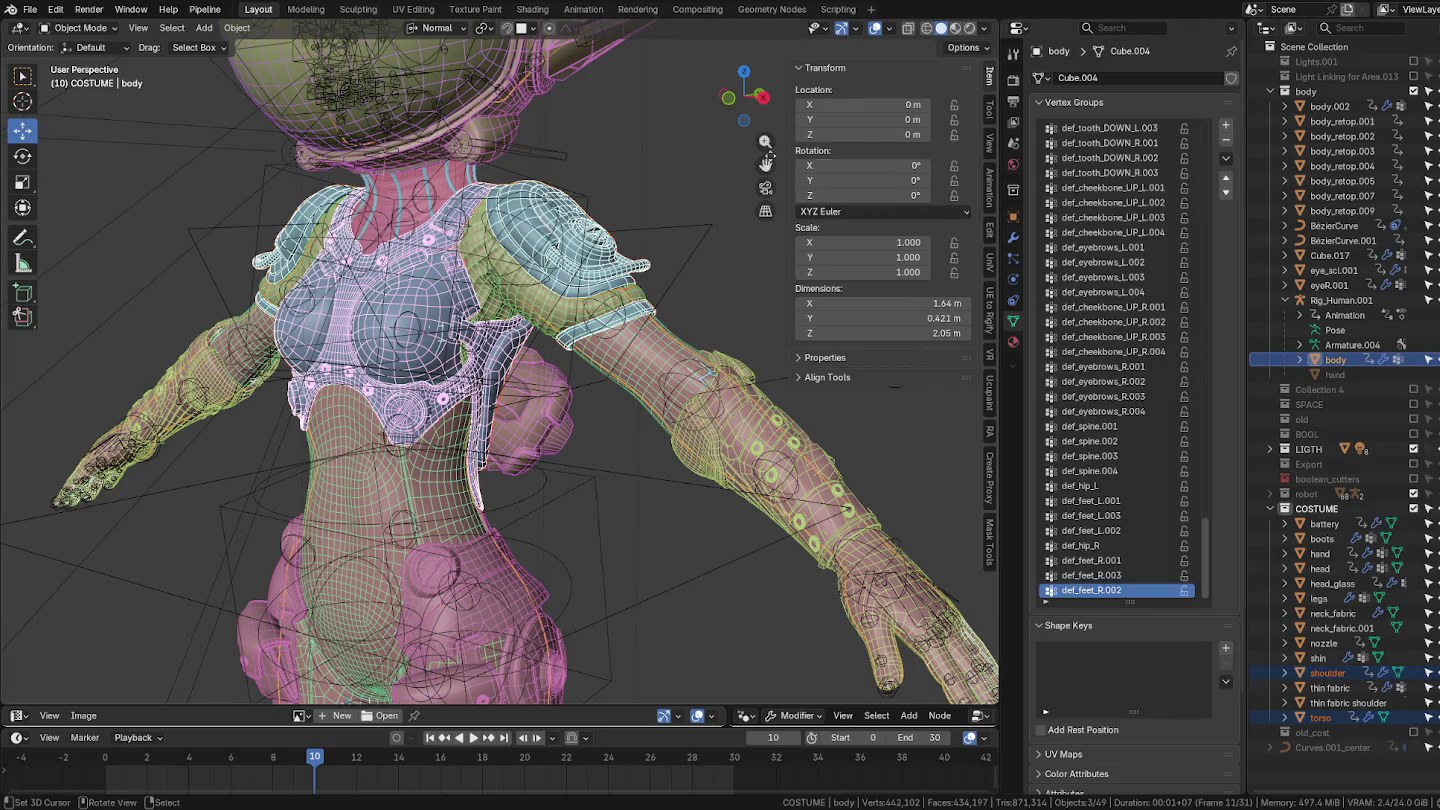
pyautogui.click(237, 27)
pyautogui.moveTo(279, 350)
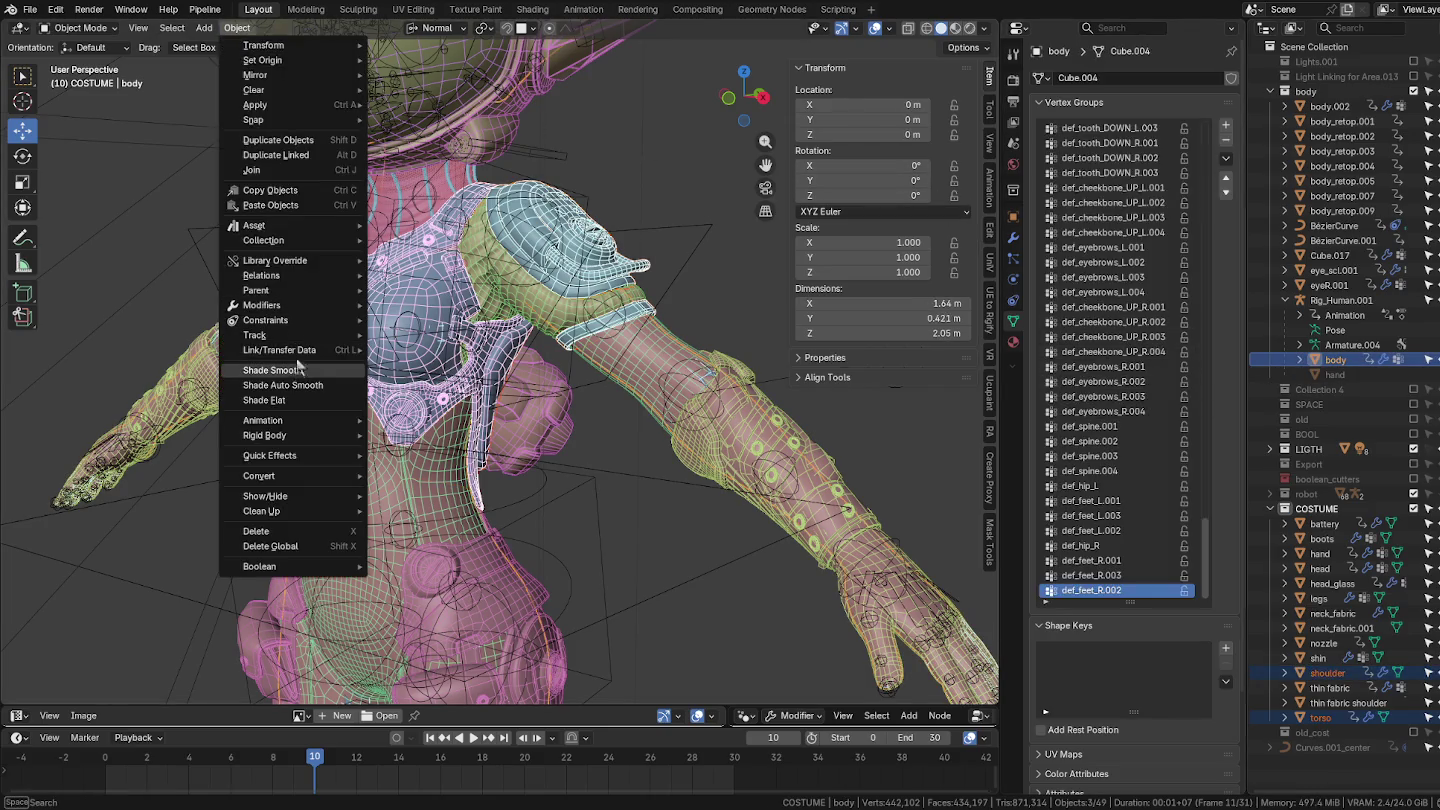
pyautogui.click(445, 524)
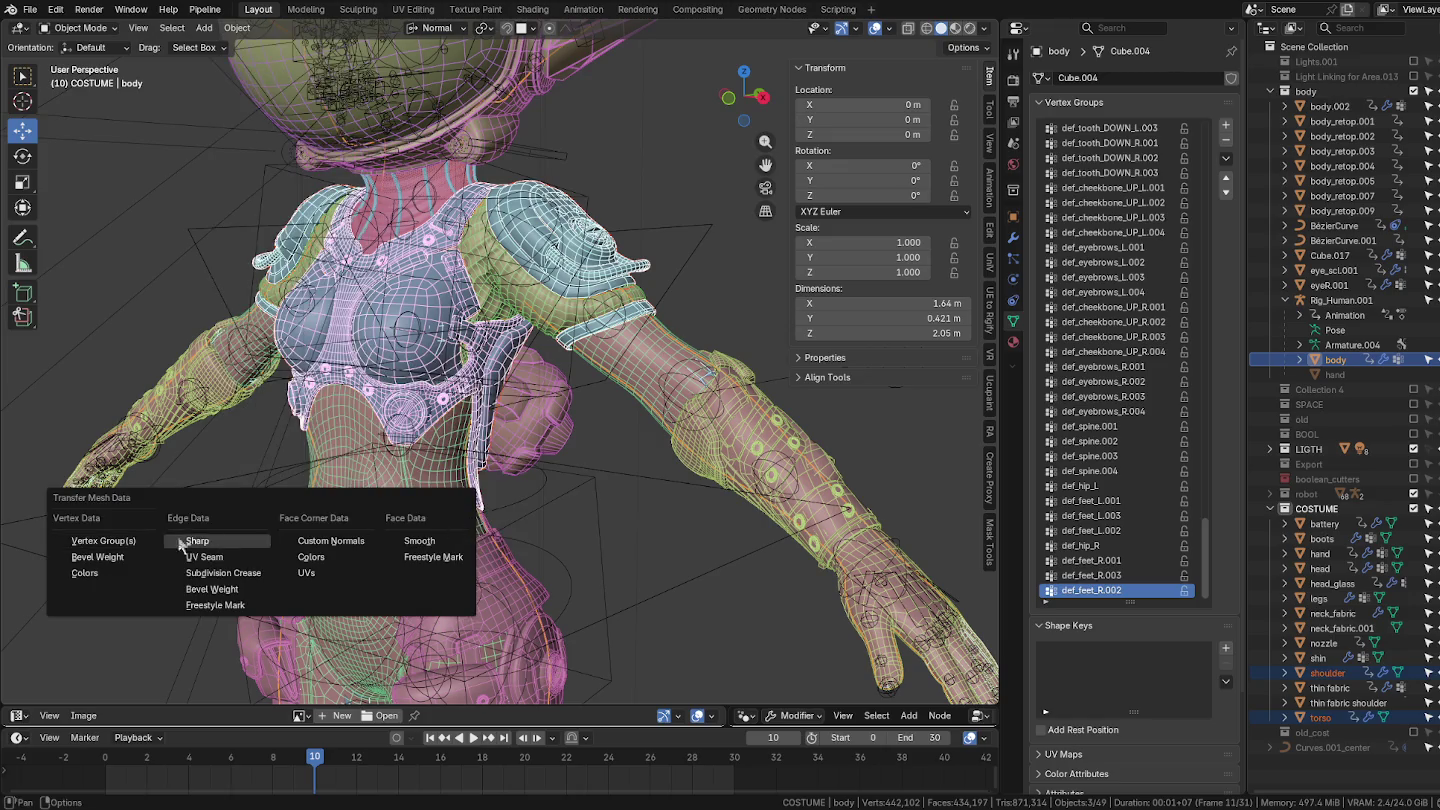
pyautogui.click(129, 542)
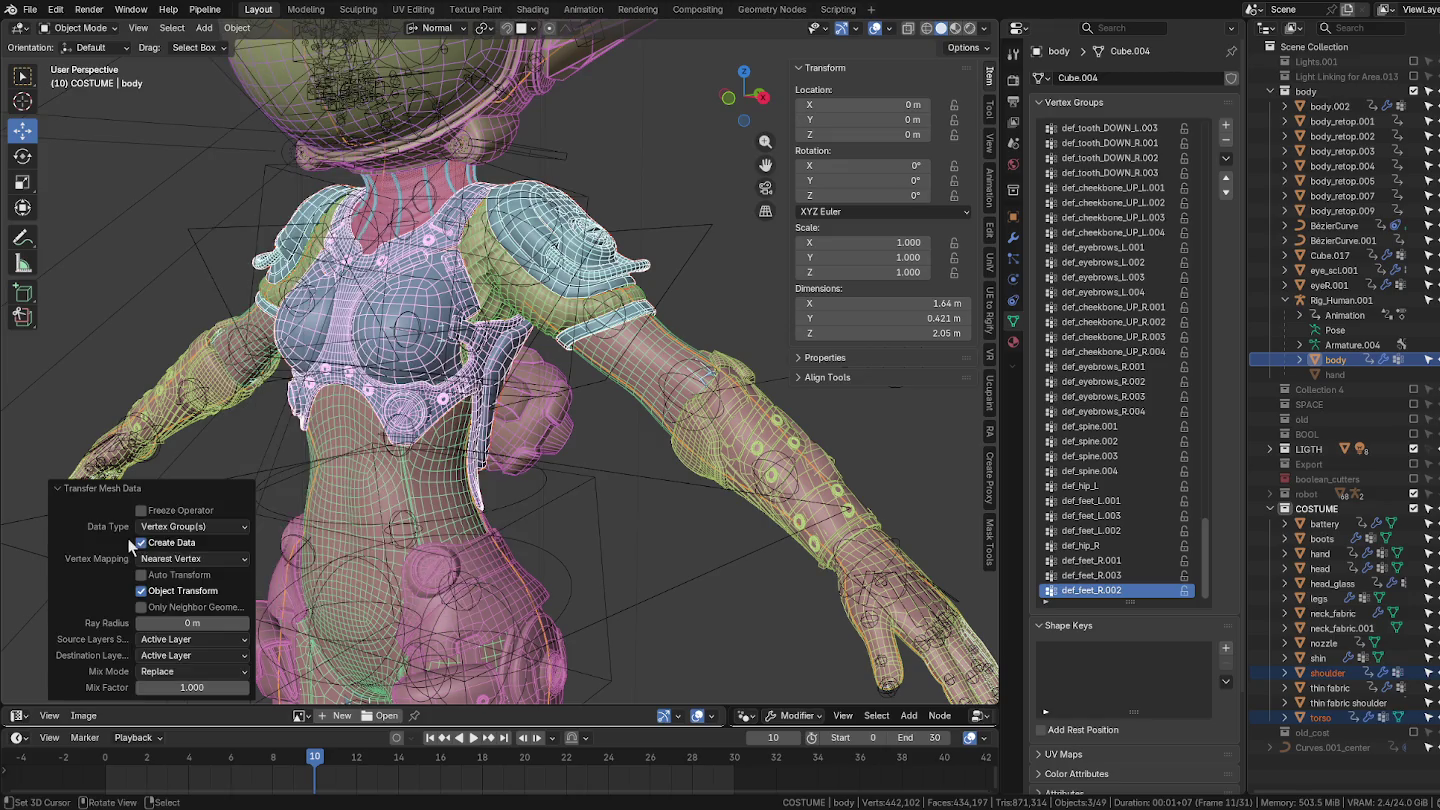
# Set the transfer's Source Layers to All Layers, matching destination groups By Name.
pyautogui.click(191, 639)
pyautogui.scroll(3, 180, 131)
pyautogui.scroll(-5, 215, 310)
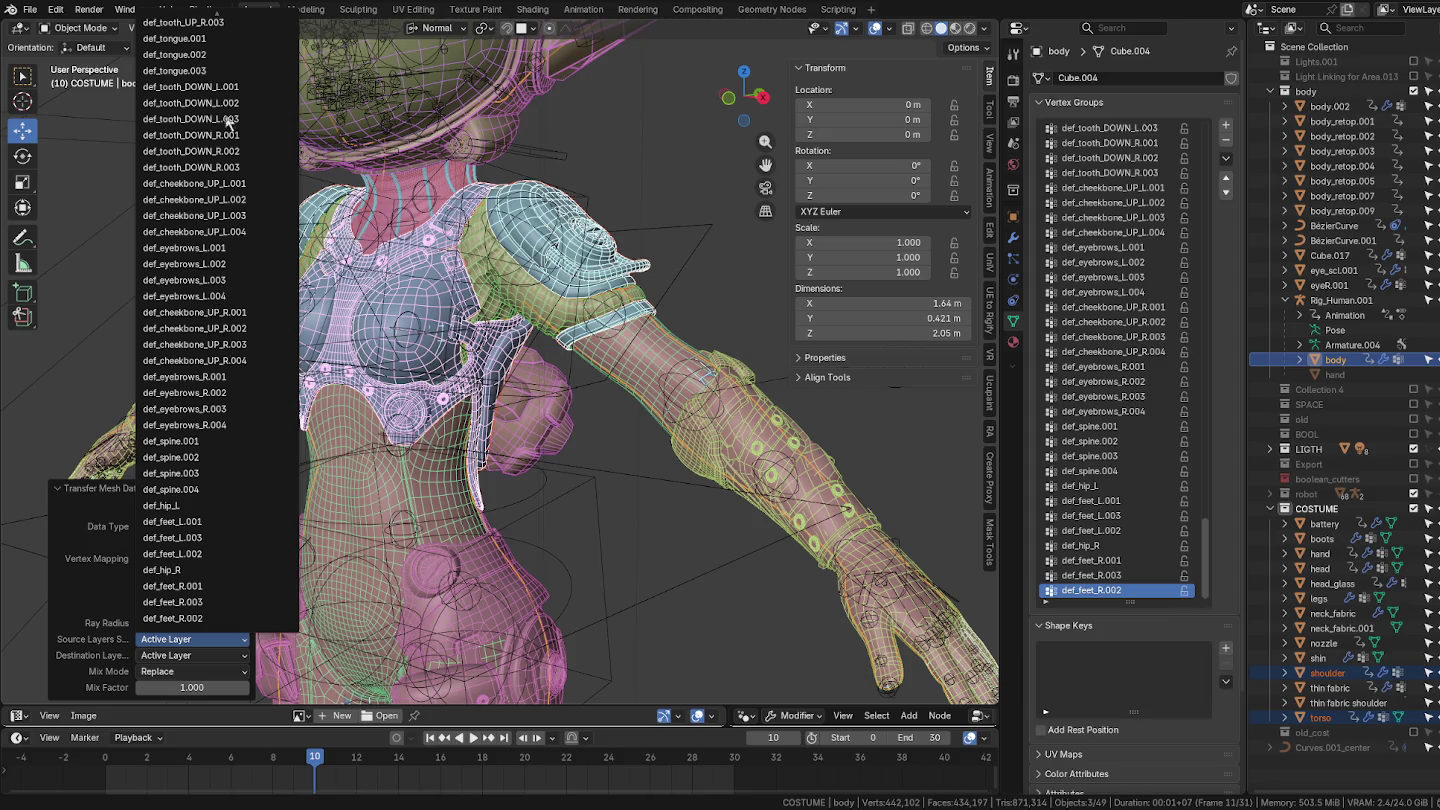
pyautogui.click(209, 544)
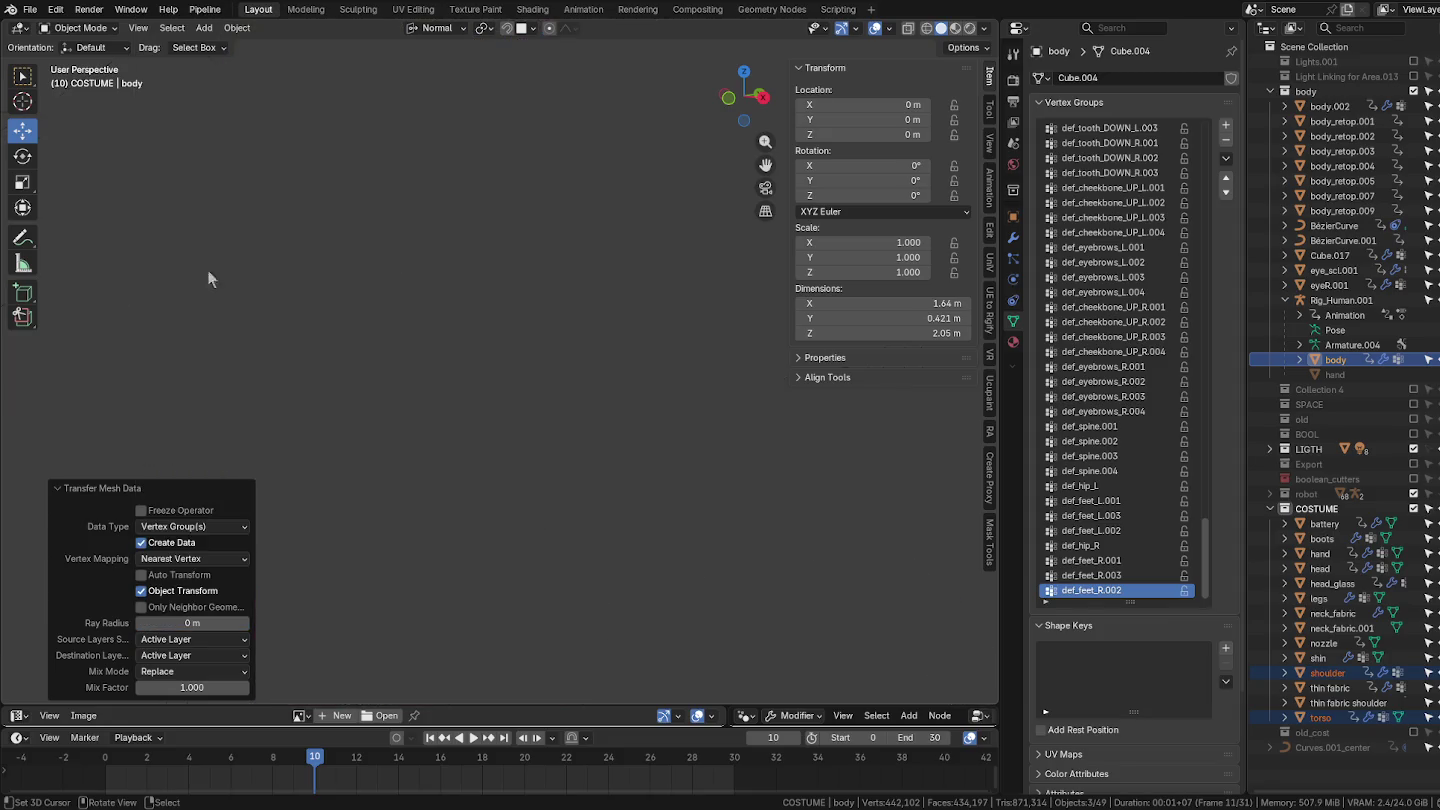
pyautogui.click(190, 641)
pyautogui.scroll(8, 214, 20)
pyautogui.scroll(5, 214, 21)
pyautogui.scroll(5, 215, 21)
pyautogui.scroll(6, 215, 20)
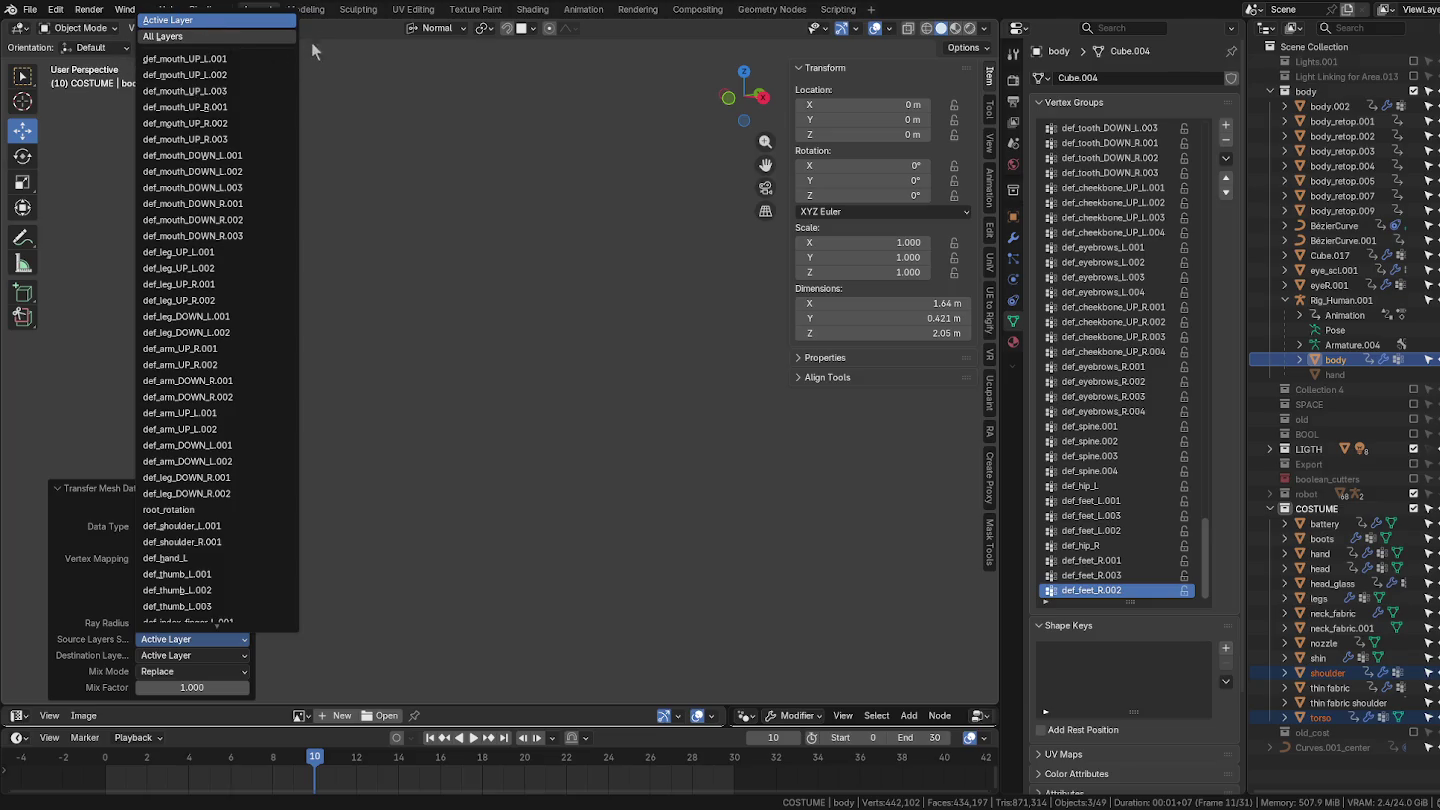
pyautogui.click(163, 37)
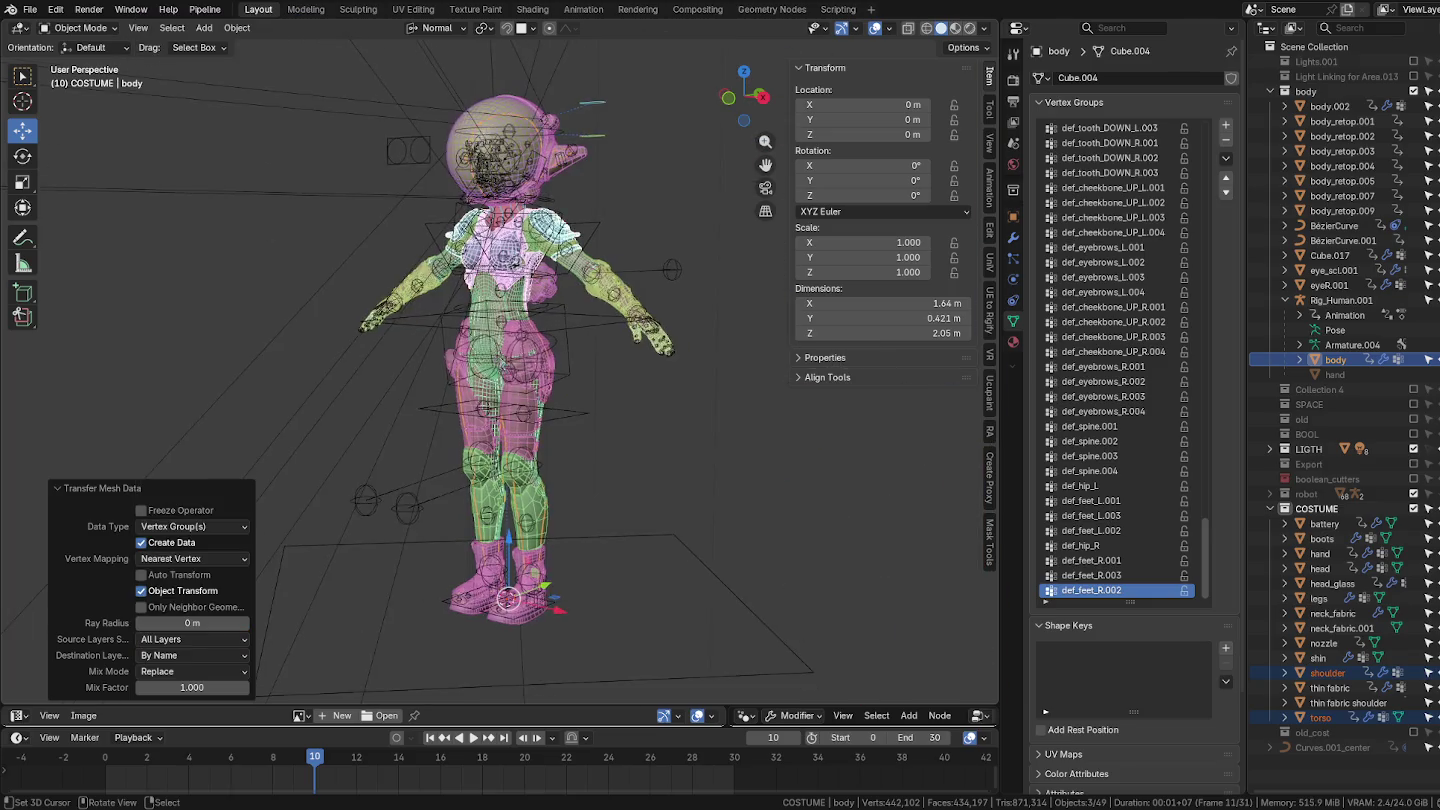
# Zoom in on the upper body to check the transferred weights.
pyautogui.scroll(2, 580, 368)
pyautogui.scroll(3, 588, 344)
pyautogui.keyDown('shift'); pyautogui.moveTo(527, 292); pyautogui.dragTo(545, 383, button='middle'); pyautogui.keyUp('shift')
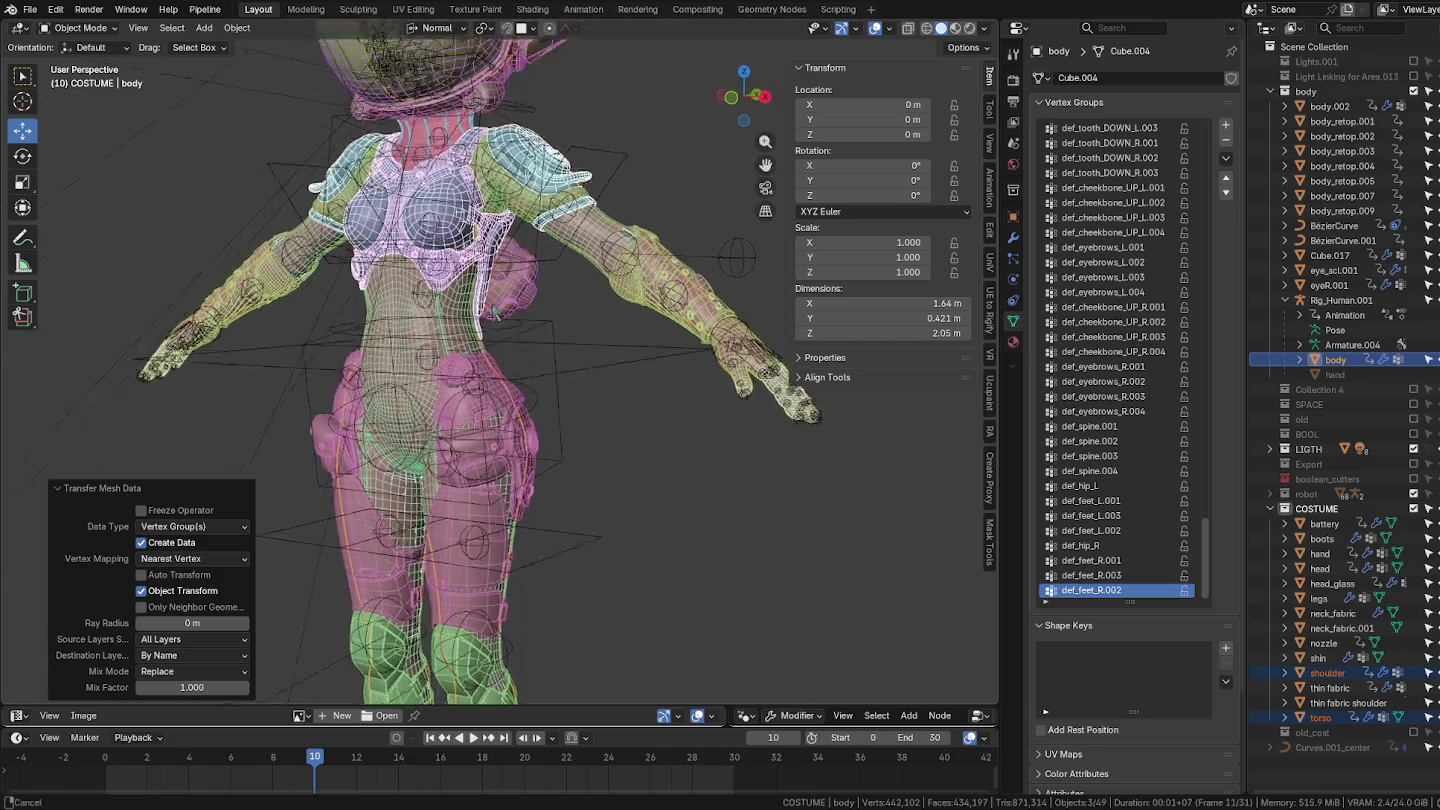
pyautogui.scroll(2, 629, 229)
pyautogui.scroll(2, 561, 206)
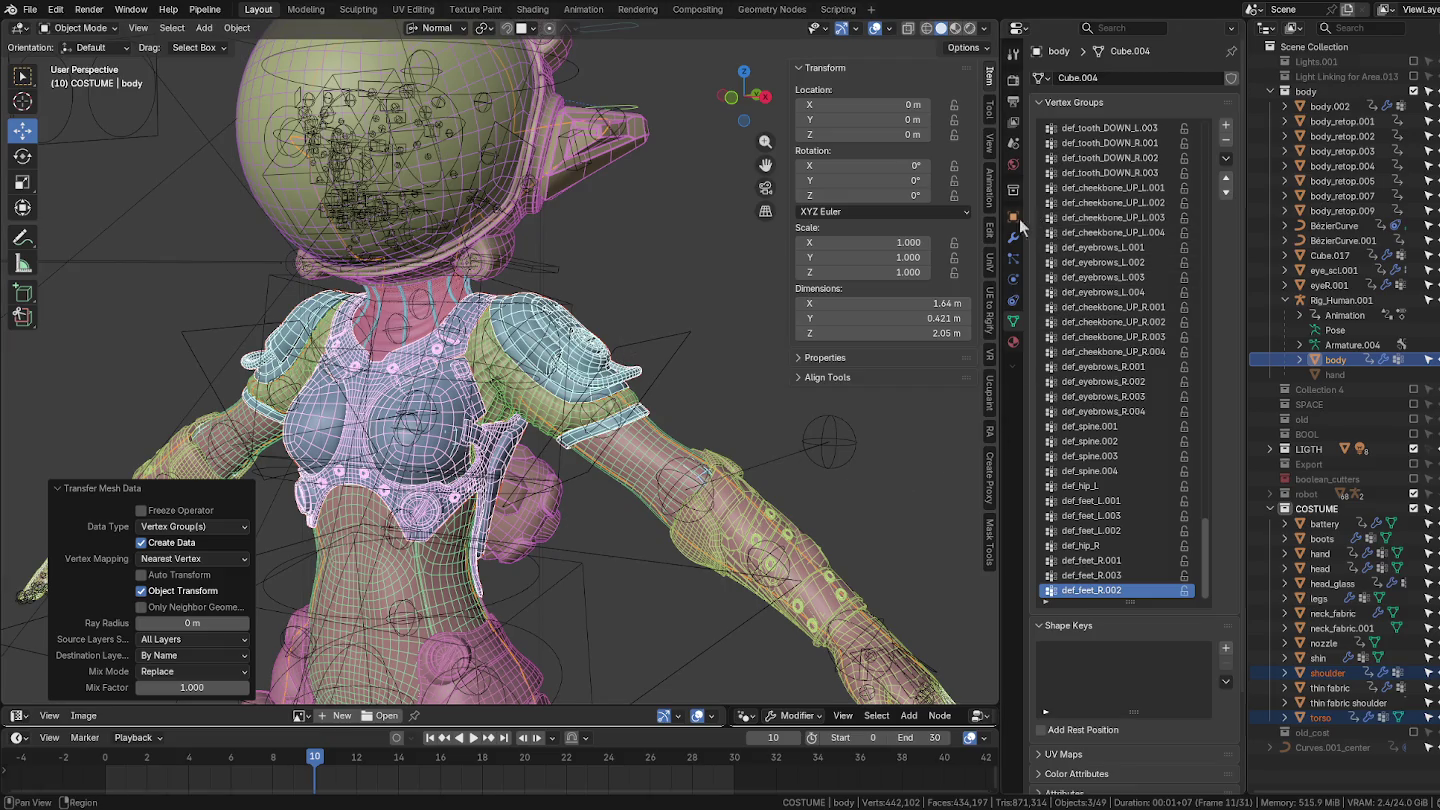
# Check the modifiers on the body, shoulder and torso pieces, expanding the body's Armature modifier.
pyautogui.click(1012, 238)
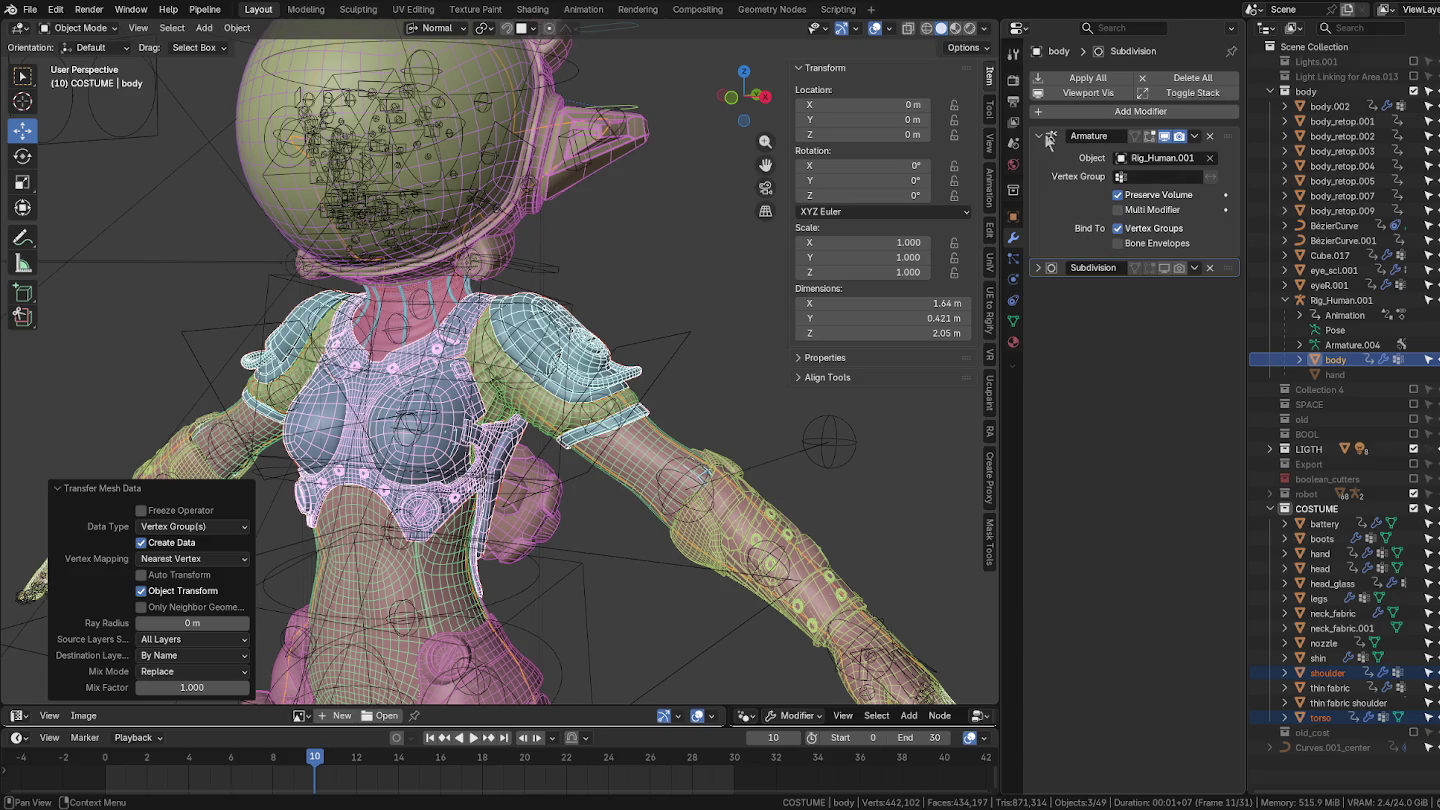
pyautogui.click(634, 334)
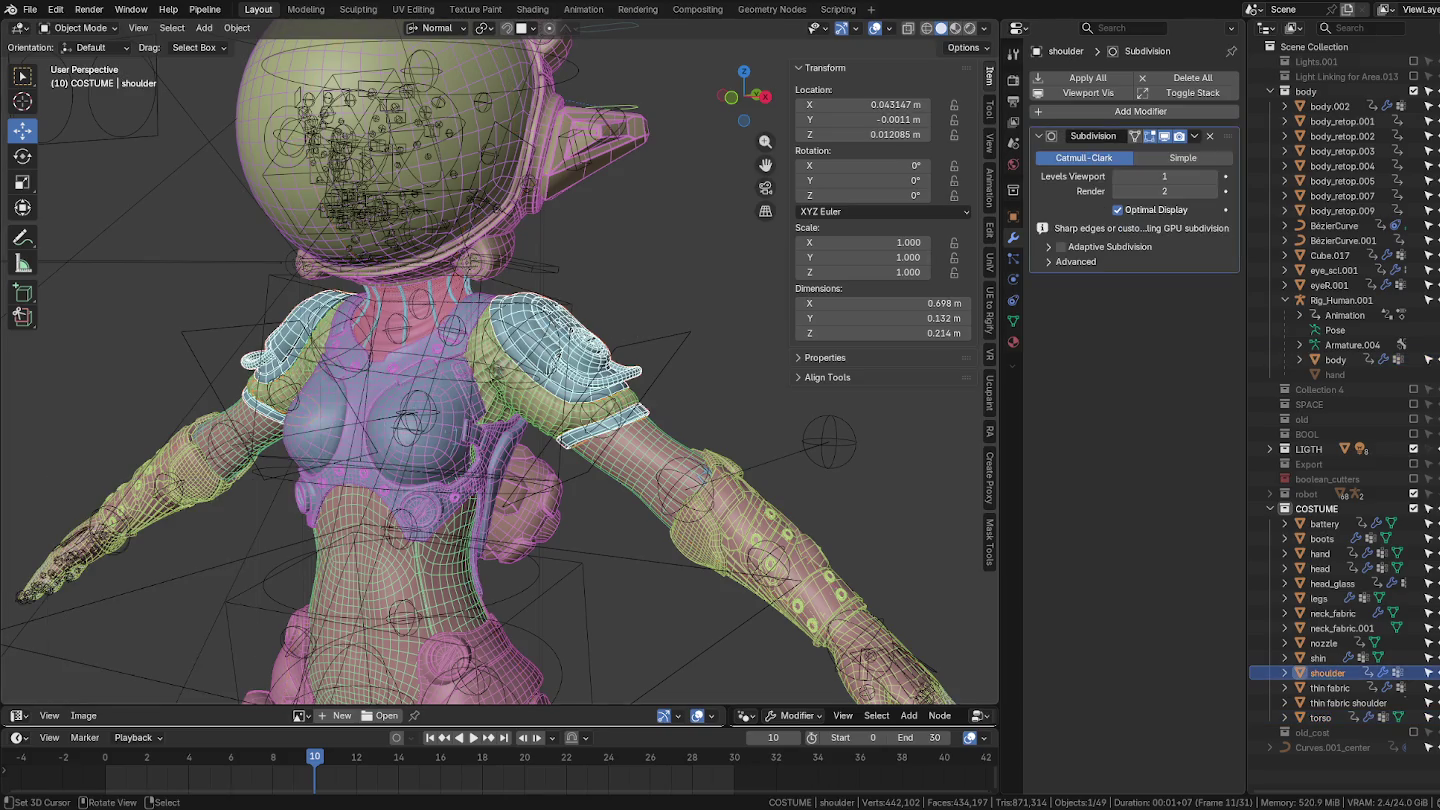
pyautogui.click(479, 385)
pyautogui.click(450, 393)
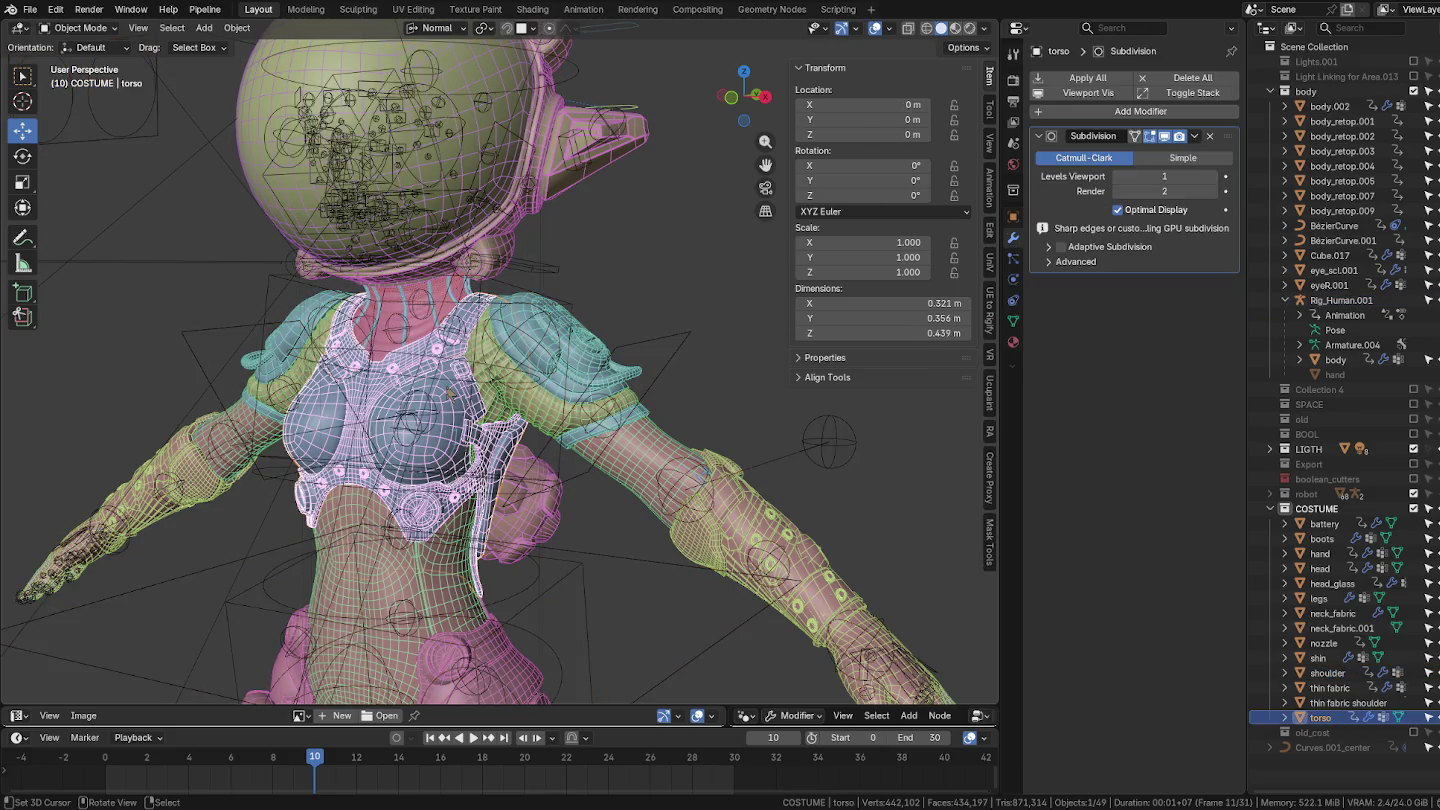
pyautogui.keyDown('shift'); pyautogui.click(546, 336); pyautogui.keyUp('shift')
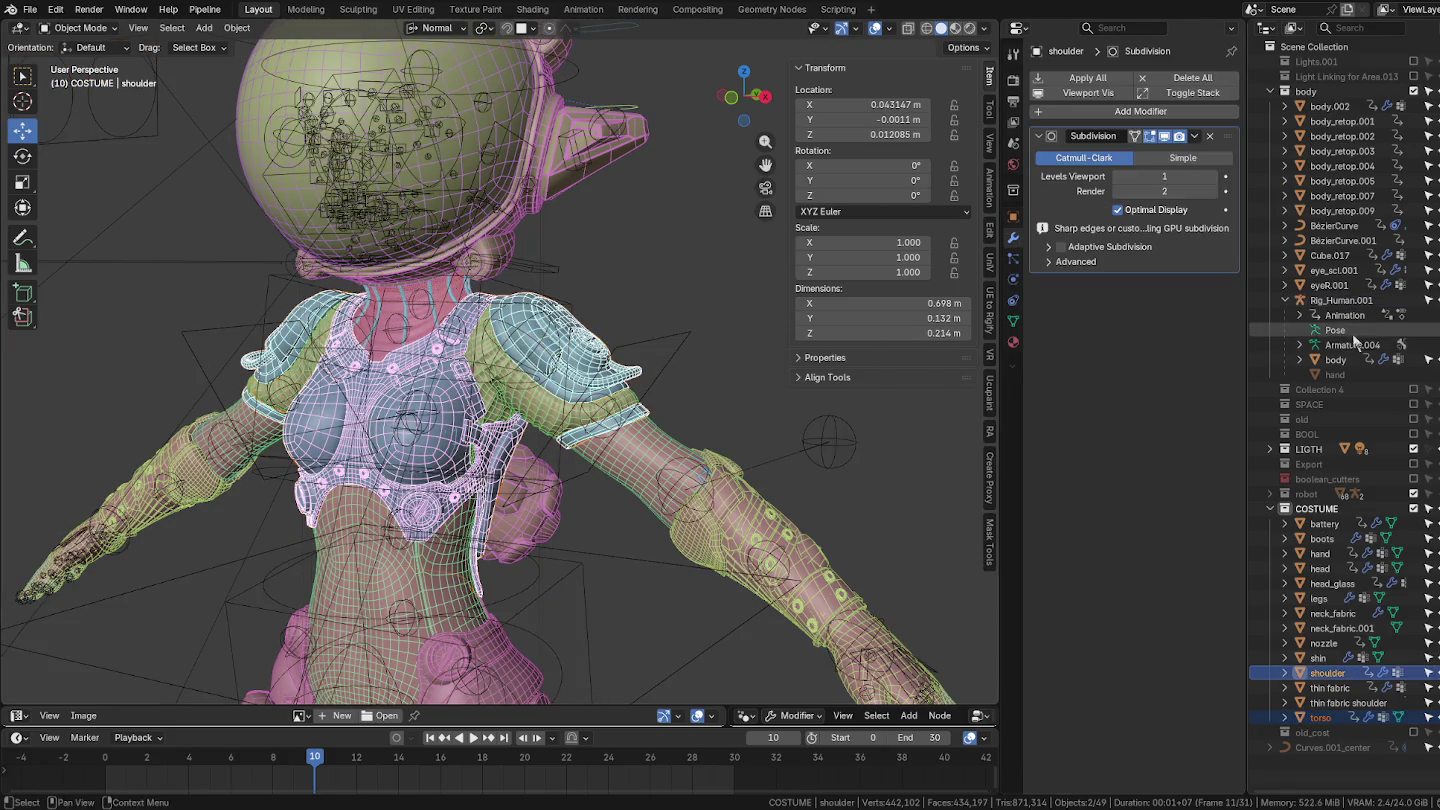
pyautogui.keyDown('ctrl'); pyautogui.click(1338, 360); pyautogui.keyUp('ctrl')
pyautogui.click(1193, 136)
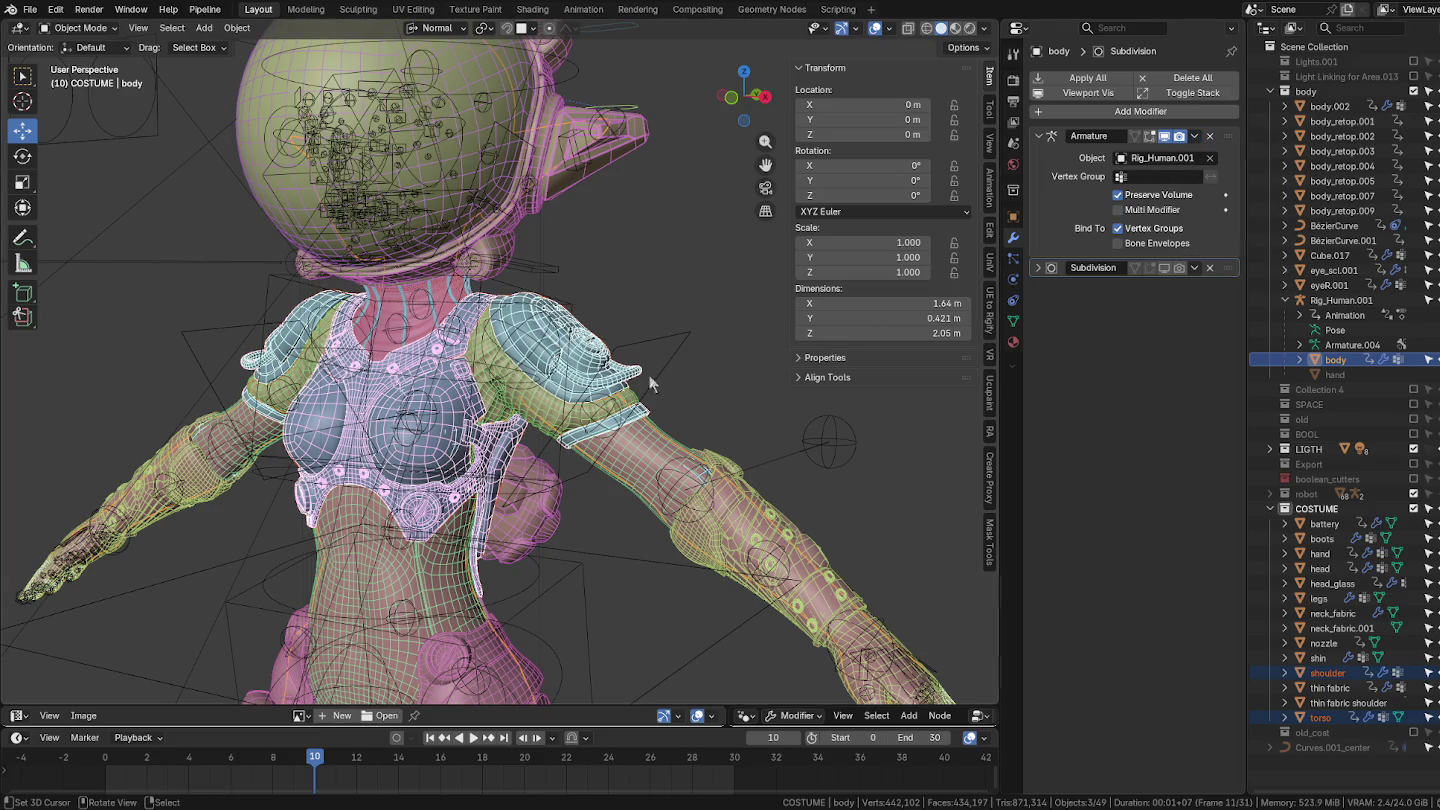
# Check the vertex groups on the thin fabric shoulder, another costume piece and the torso.
pyautogui.click(599, 363)
pyautogui.click(522, 390)
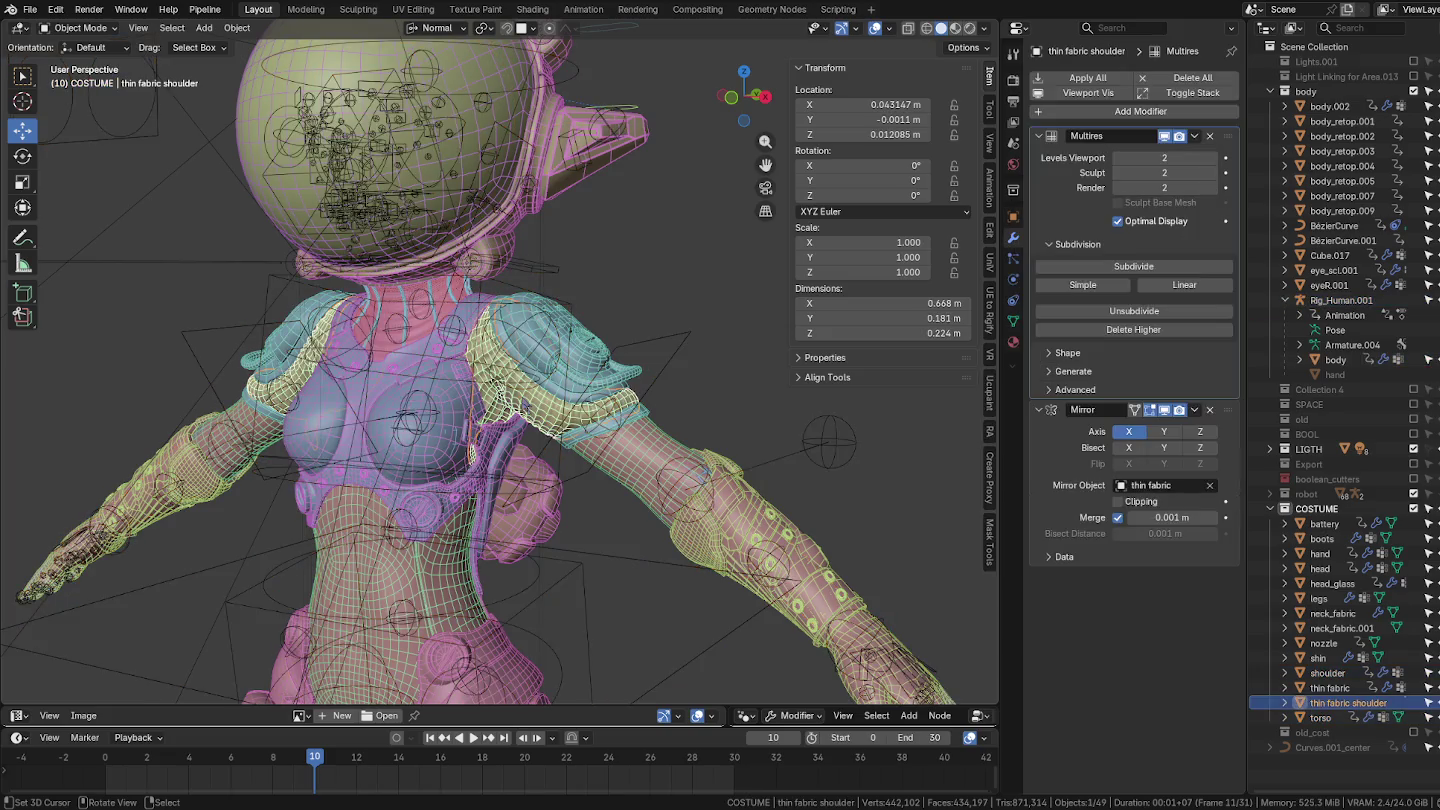
pyautogui.moveTo(470, 452); pyautogui.dragTo(480, 400, button='middle')
pyautogui.click(1012, 319)
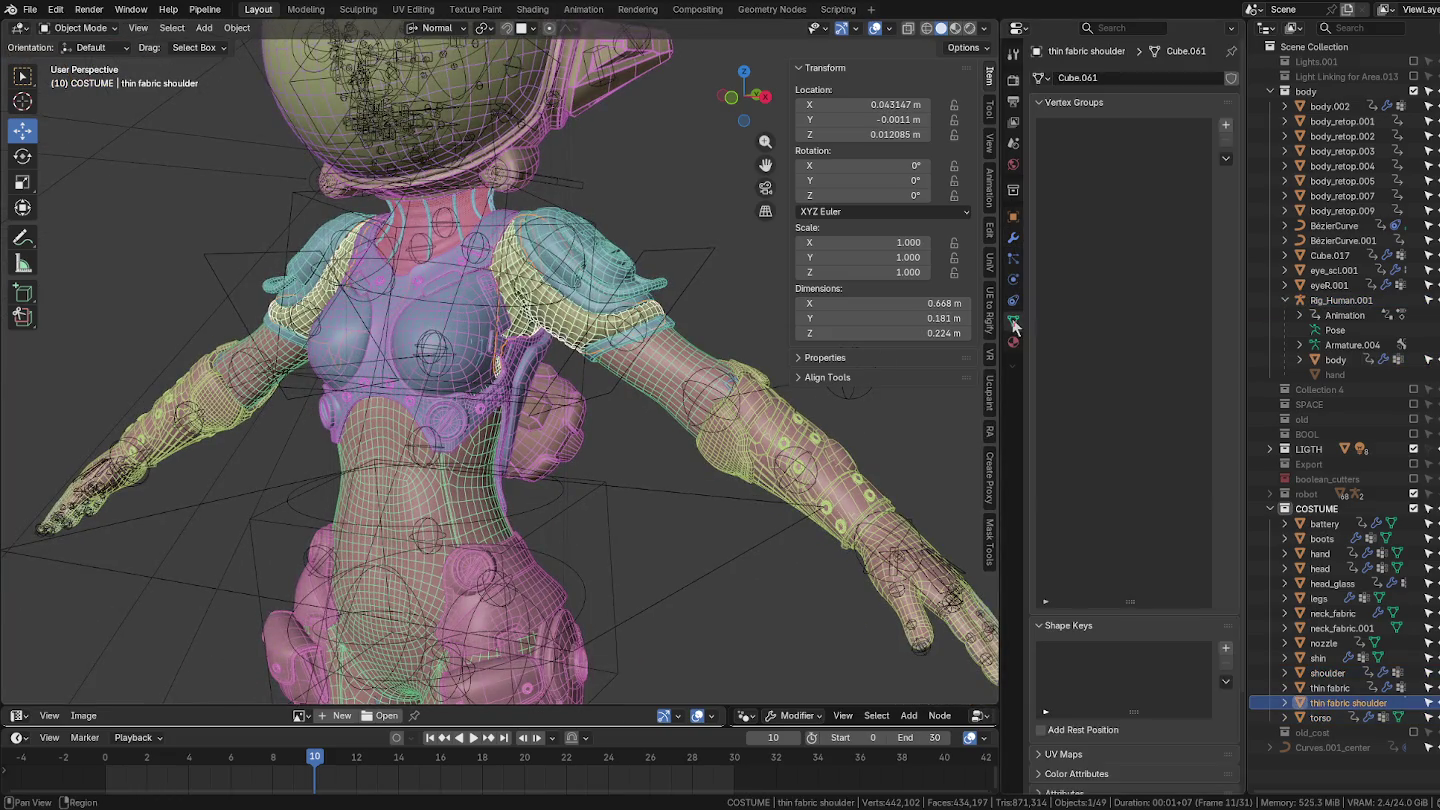
pyautogui.moveTo(479, 329); pyautogui.dragTo(482, 440, button='middle')
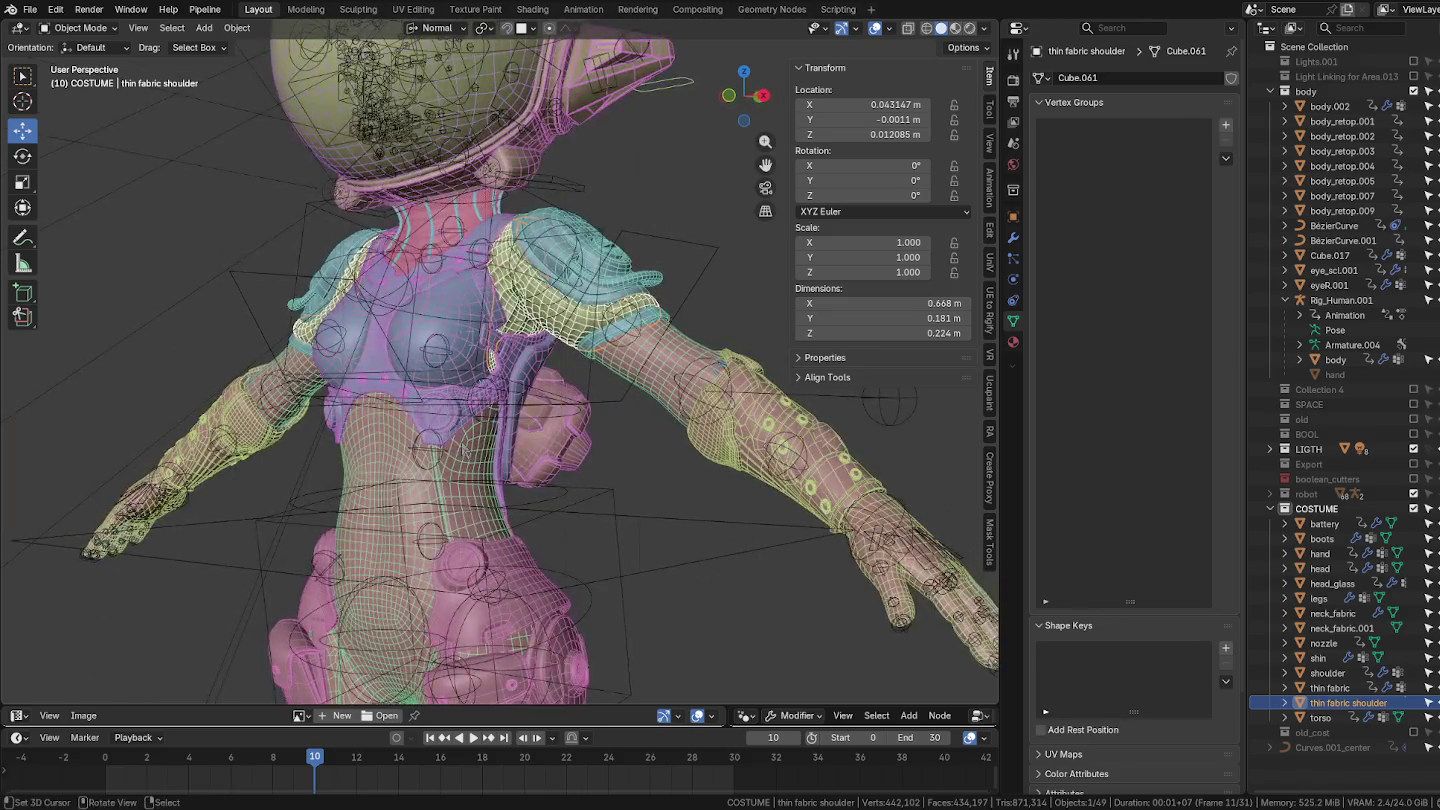
pyautogui.click(482, 440)
pyautogui.click(486, 408)
pyautogui.click(534, 397)
# Check the nozzle's and hand's vertex groups, then put Rig_Human.001 into Pose Mode.
pyautogui.moveTo(518, 375)
pyautogui.mouseDown(button='middle')
pyautogui.moveTo(561, 380)
pyautogui.moveTo(519, 384)
pyautogui.moveTo(575, 420)
pyautogui.mouseUp(button='middle')
pyautogui.click(575, 420)
pyautogui.moveTo(487, 395); pyautogui.dragTo(535, 355, button='middle')
pyautogui.click(451, 319)
pyautogui.moveTo(447, 329); pyautogui.dragTo(406, 399, button='middle')
pyautogui.click(452, 336)
pyautogui.hotkey('ctrl', 'Tab')
# Select the cont_spine.003 control bone and test-move it, cancelling the move.
pyautogui.click(366, 372)
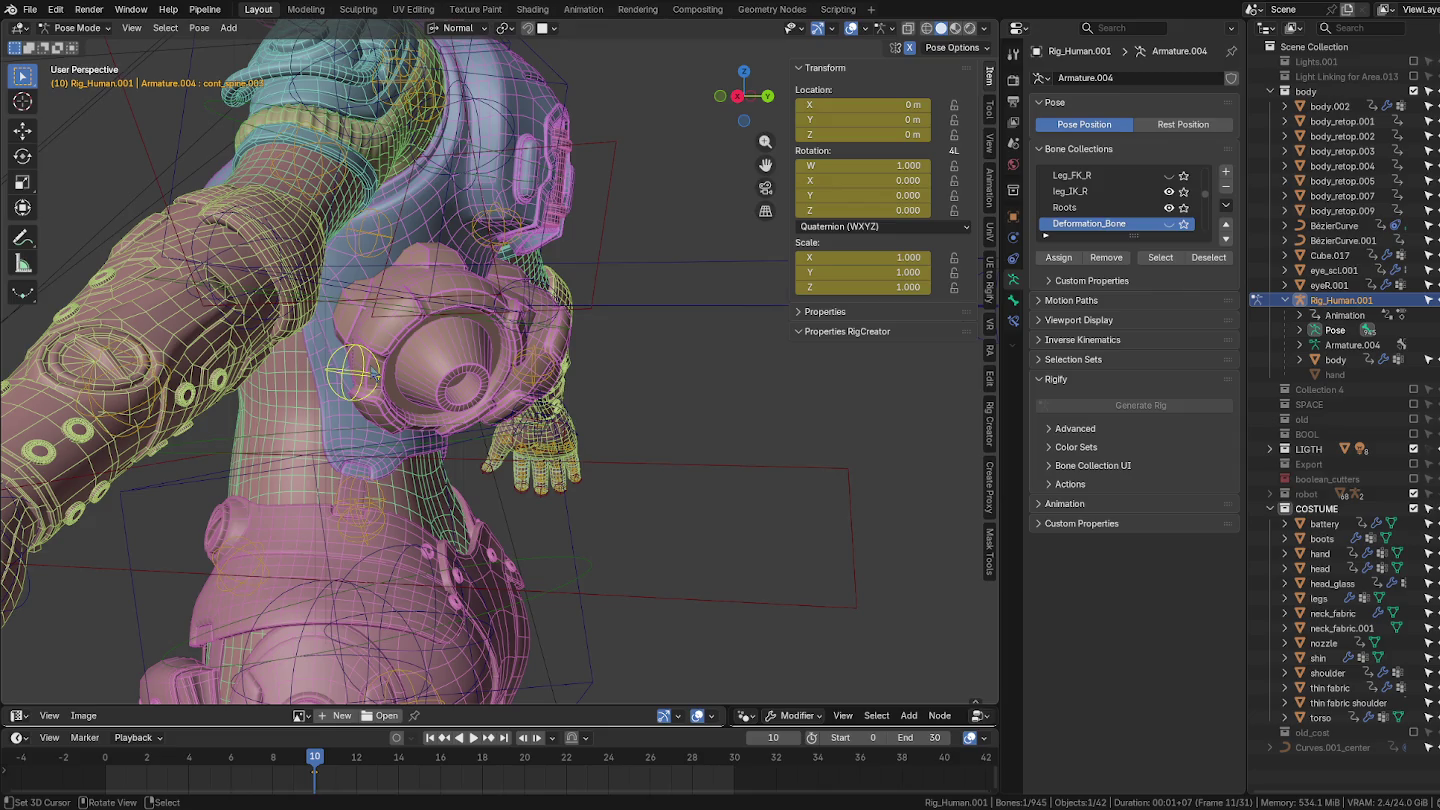
pyautogui.moveTo(226, 98); pyautogui.dragTo(260, 106, button='middle')
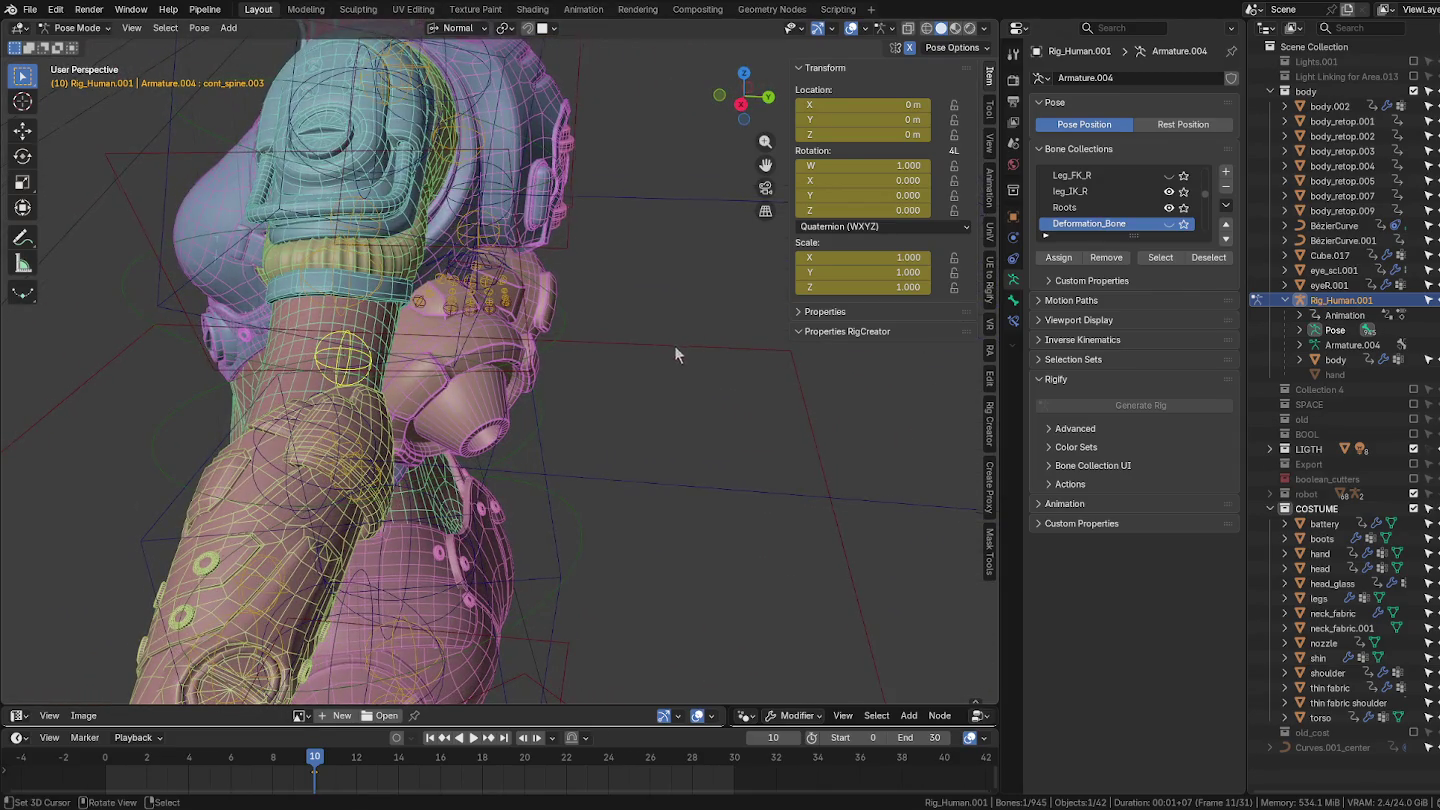
pyautogui.moveTo(676, 347); pyautogui.dragTo(446, 186, button='middle')
pyautogui.moveTo(255, 88)
pyautogui.mouseDown(button='middle')
pyautogui.moveTo(400, 180)
pyautogui.moveTo(499, 386)
pyautogui.moveTo(571, 277)
pyautogui.mouseUp(button='middle')
pyautogui.press('g')
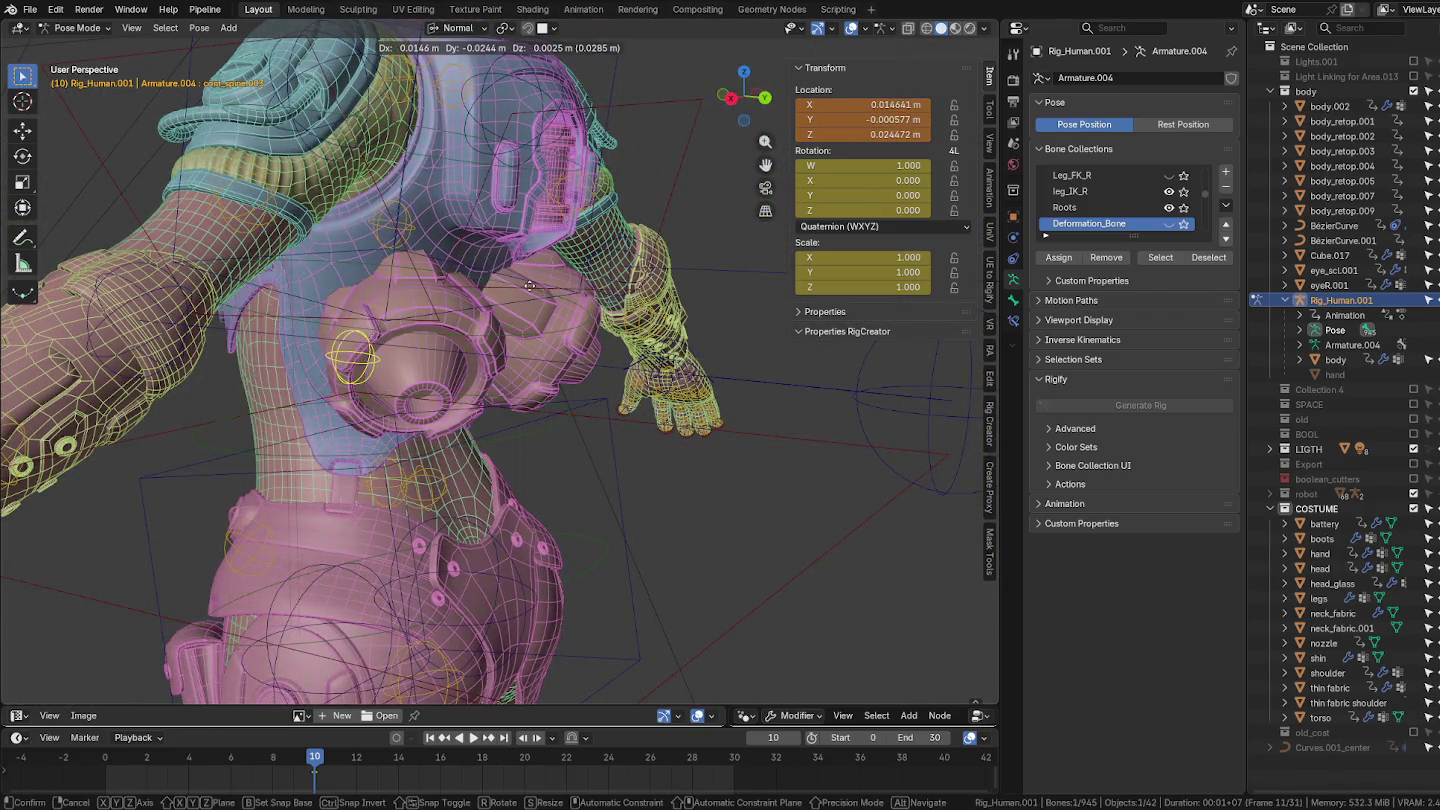
pyautogui.press('Escape')
# Test-move the spine control once more, then return to Object Mode.
pyautogui.press('g')
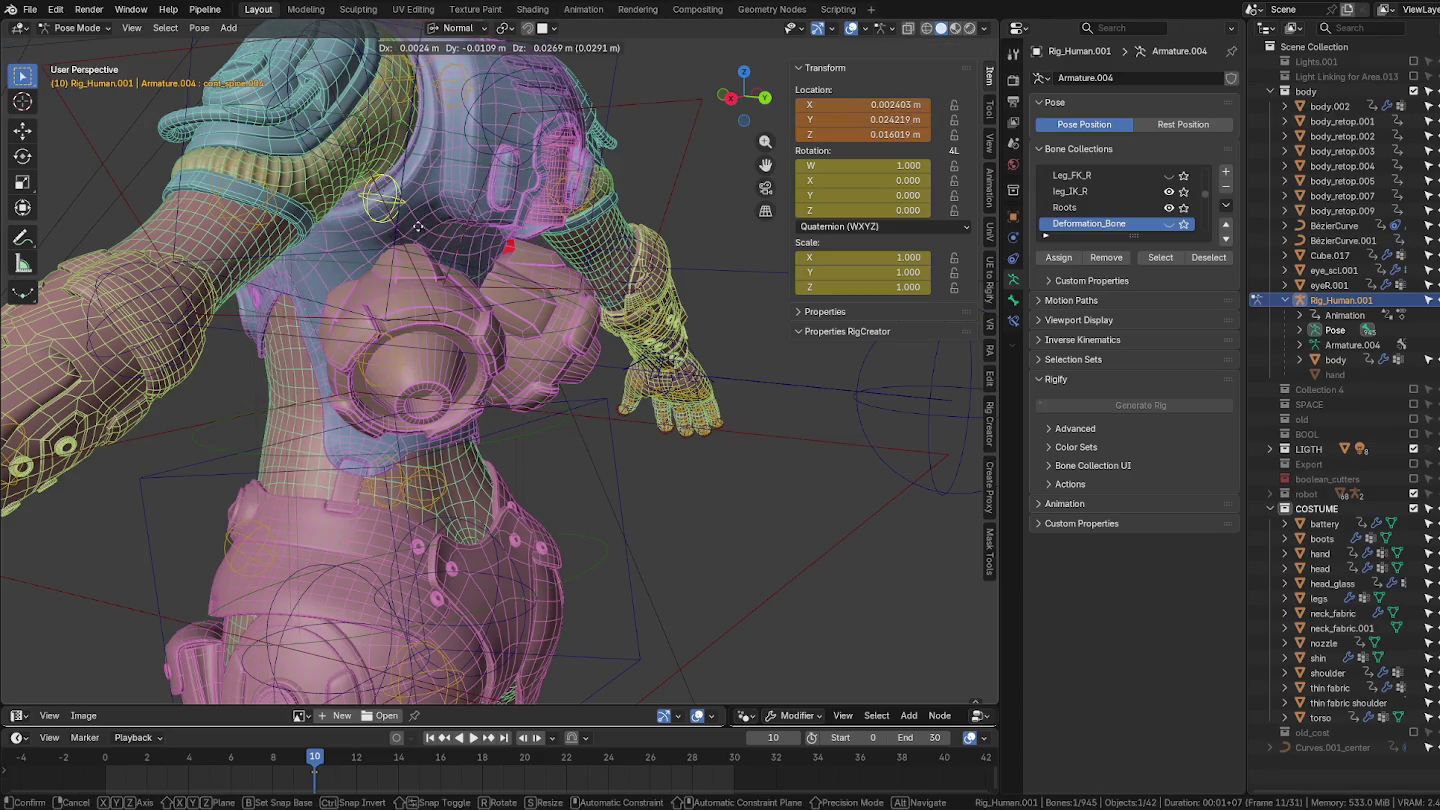
pyautogui.moveTo(433, 233)
pyautogui.mouseDown(button='middle')
pyautogui.moveTo(480, 229)
pyautogui.moveTo(347, 313)
pyautogui.mouseUp(button='middle')
pyautogui.hotkey('ctrl', 'Tab')
pyautogui.click(219, 313)
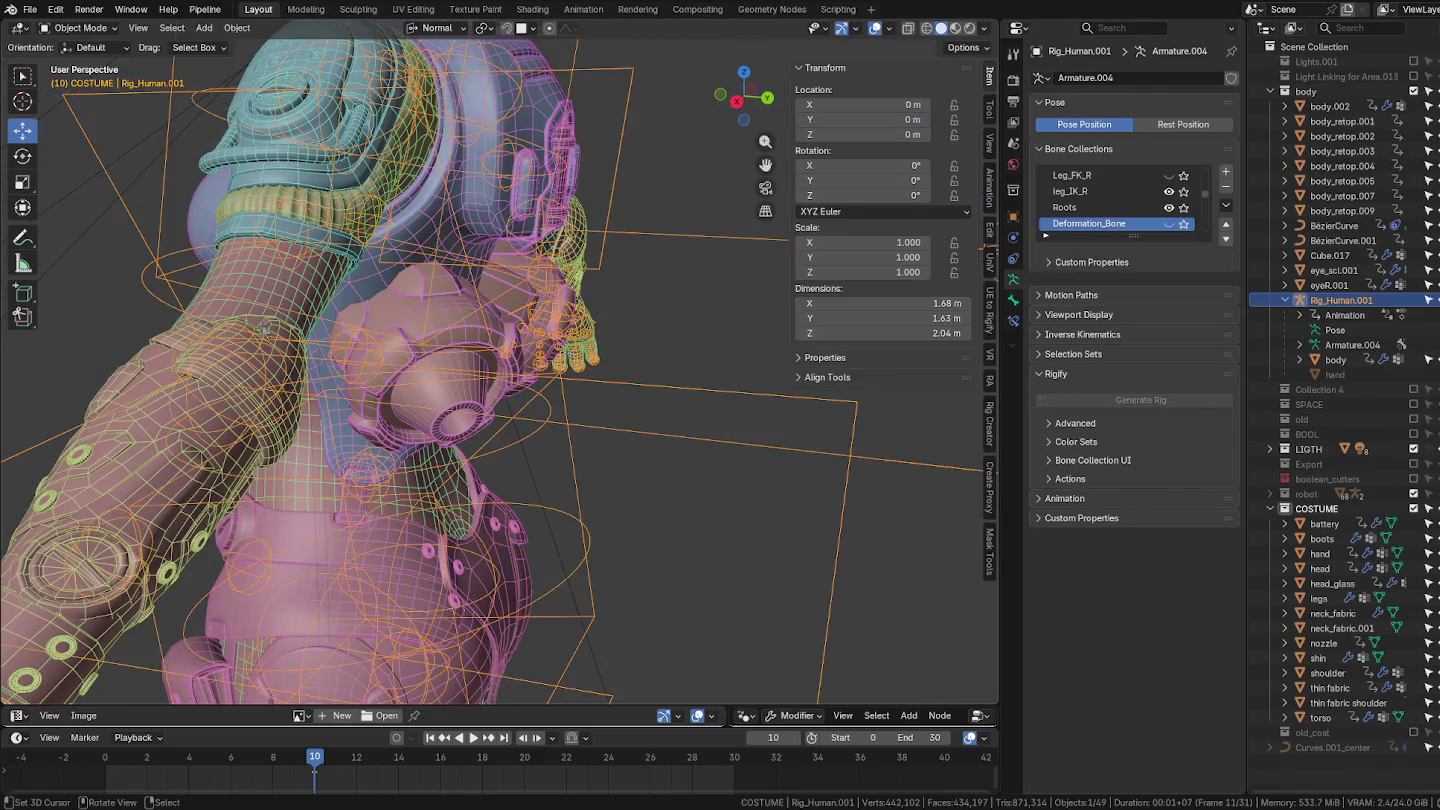
# Give the nozzle a new vertex group named def_spine.004 and enter Edit Mode.
pyautogui.click(430, 345)
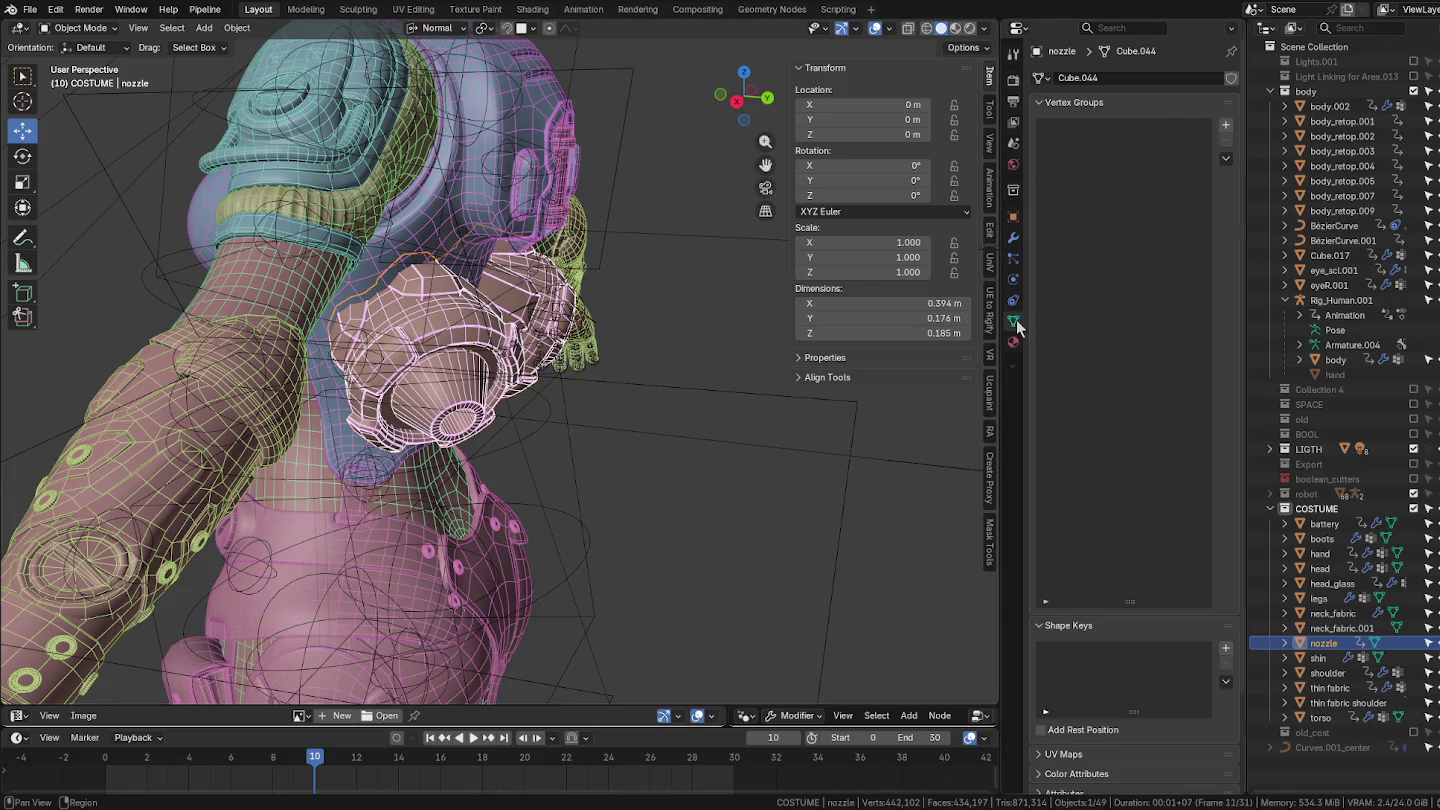
pyautogui.click(1225, 124)
pyautogui.doubleClick(1111, 128)
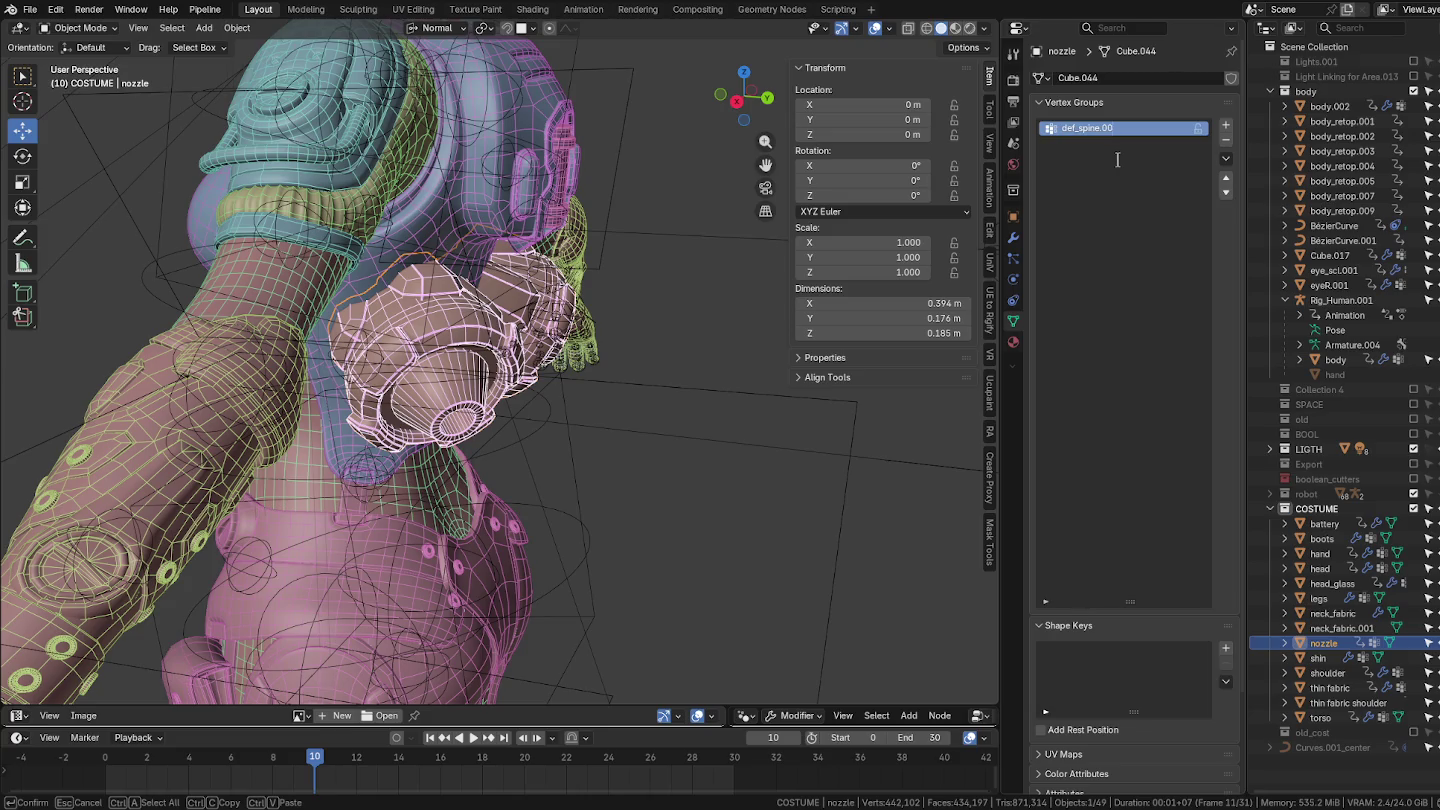
pyautogui.write('4')
pyautogui.press('Return')
pyautogui.press('Tab')
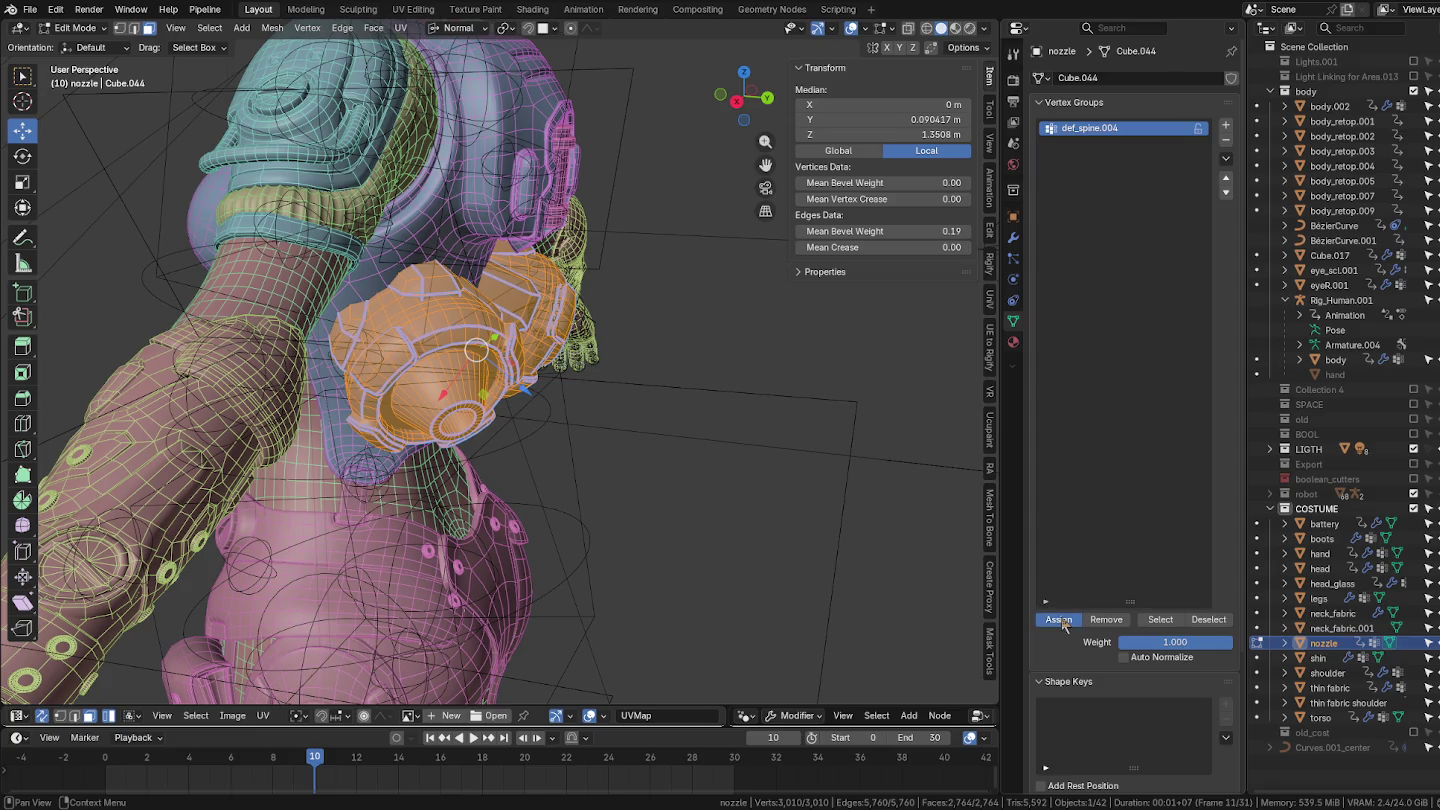
# Add an Armature modifier to the nozzle with Rig_Human.001 as its object.
pyautogui.click(1013, 238)
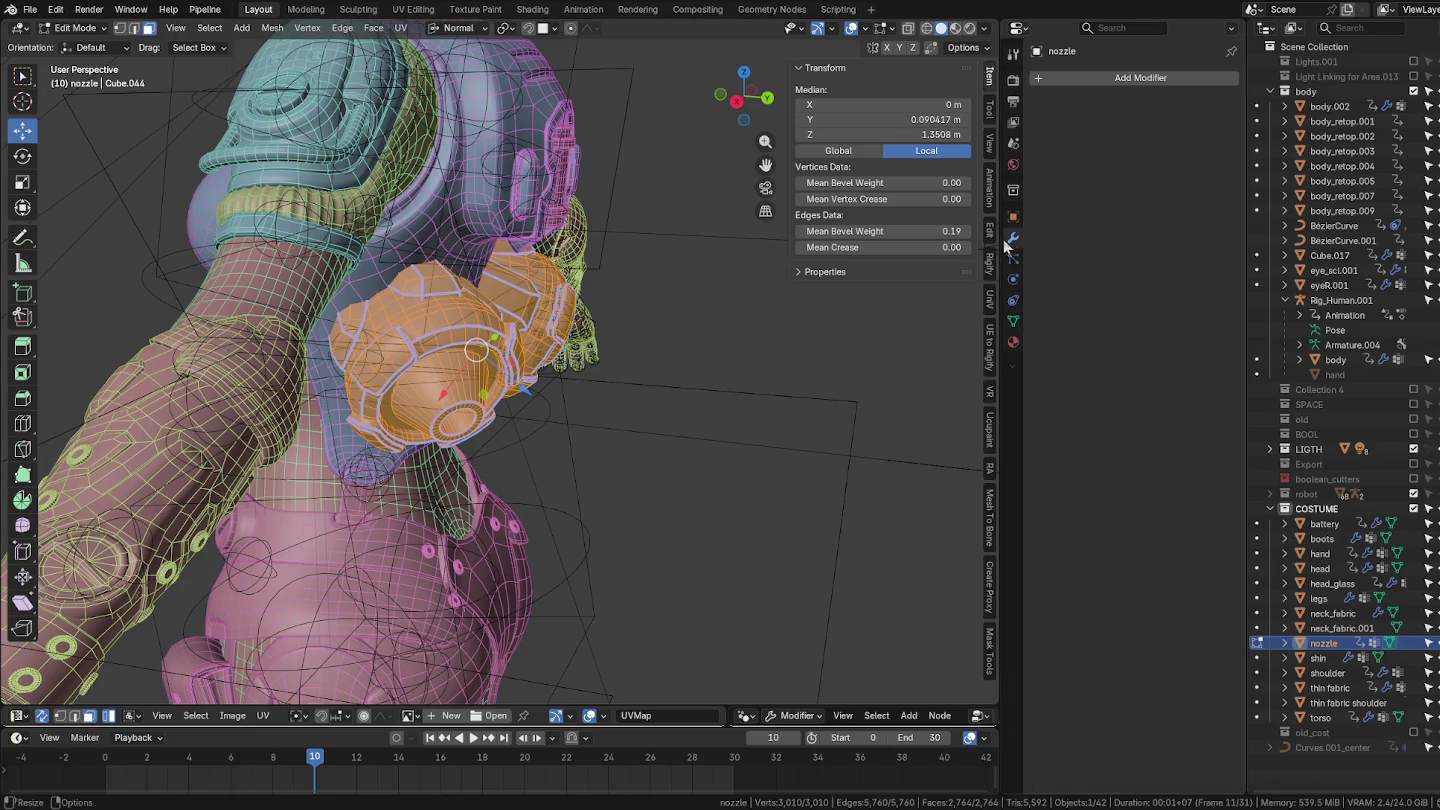
pyautogui.click(1101, 80)
pyautogui.hotkey('ctrl', 'Tab')
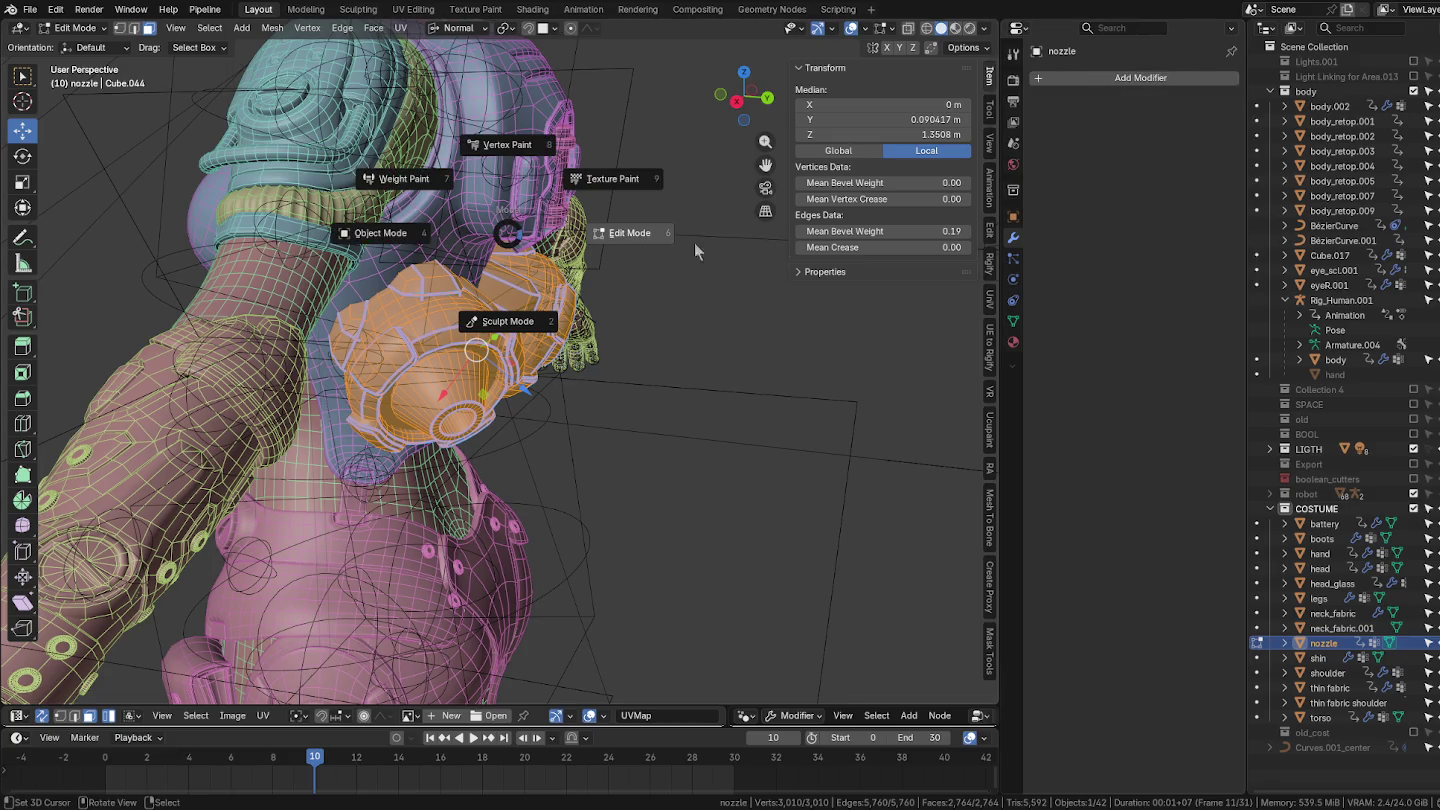
pyautogui.click(486, 232)
pyautogui.click(1099, 76)
pyautogui.moveTo(1060, 87)
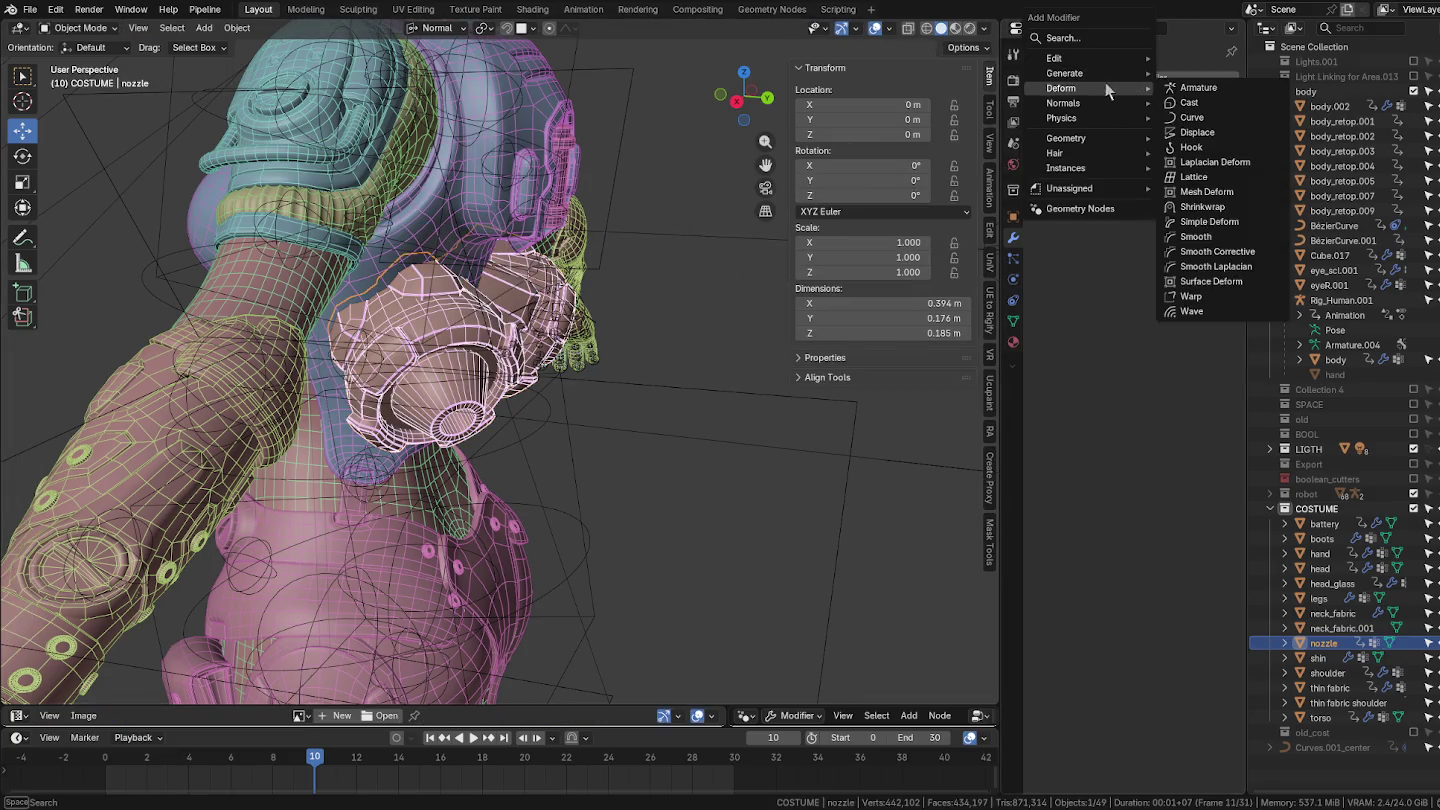
pyautogui.click(1209, 92)
pyautogui.click(1211, 158)
pyautogui.click(1329, 304)
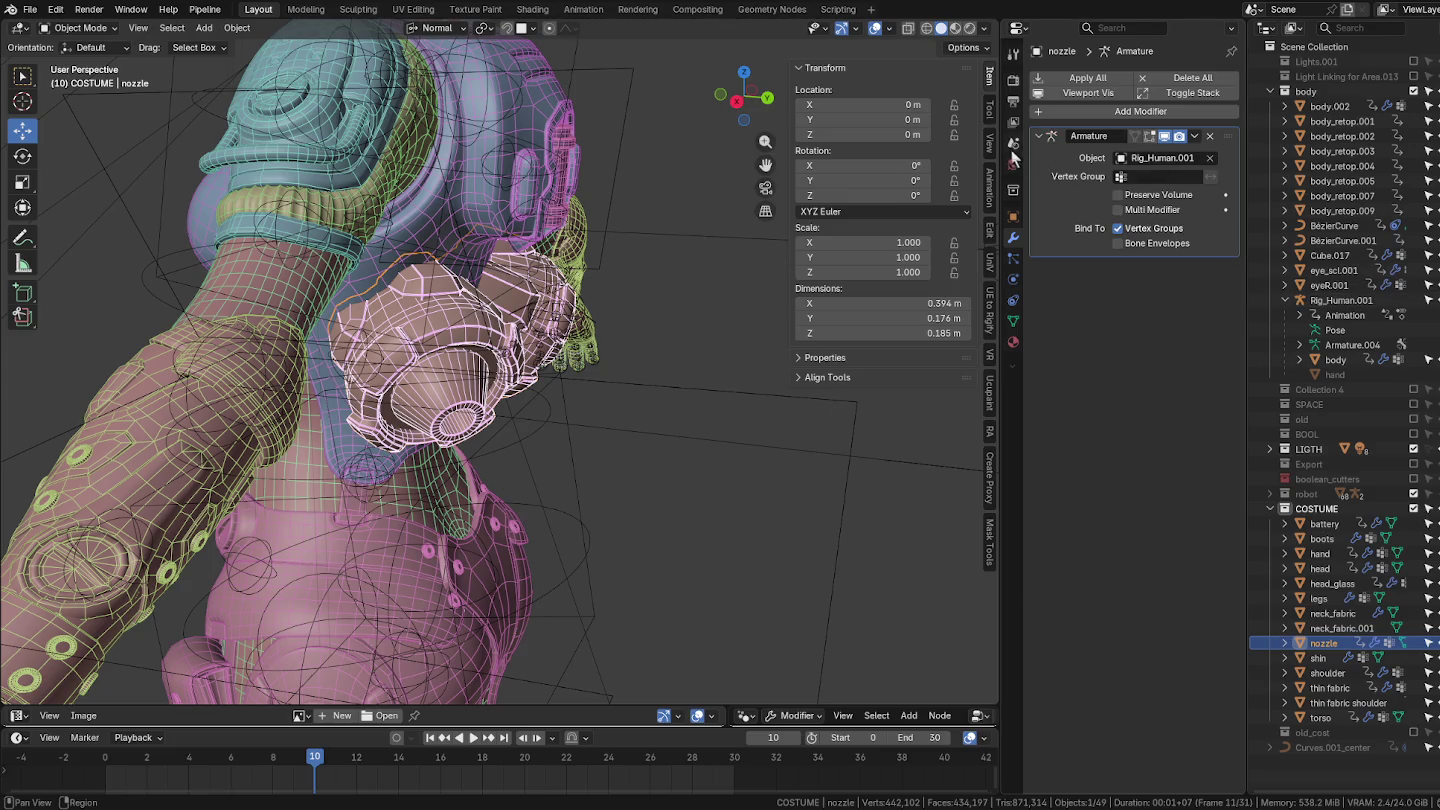
pyautogui.click(1038, 137)
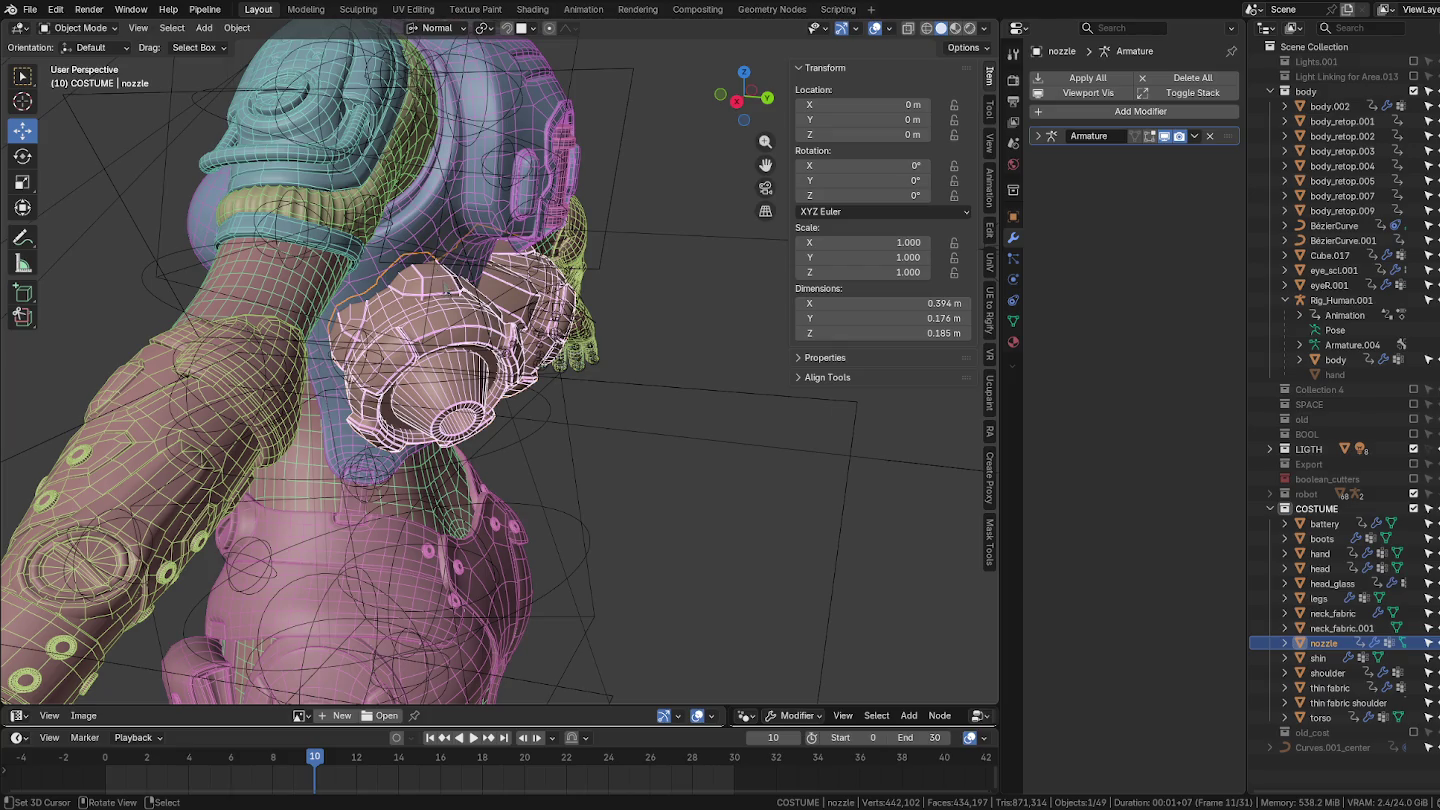
# Switch Rig_Human.001 into Pose Mode and view the nozzle and arm from the side.
pyautogui.moveTo(501, 328); pyautogui.dragTo(530, 330, button='middle')
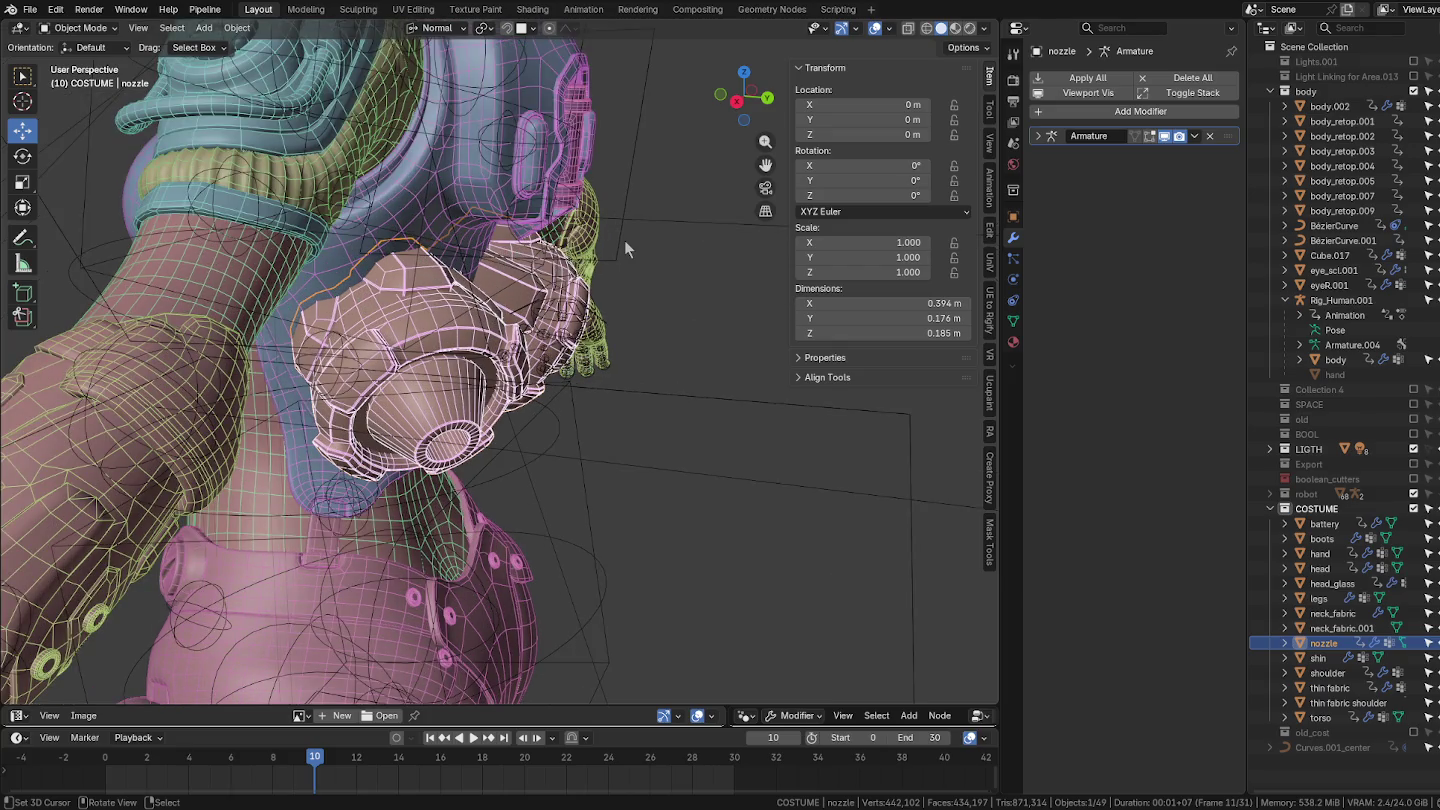
pyautogui.click(617, 250)
pyautogui.hotkey('ctrl', 'Tab')
pyautogui.click(594, 498)
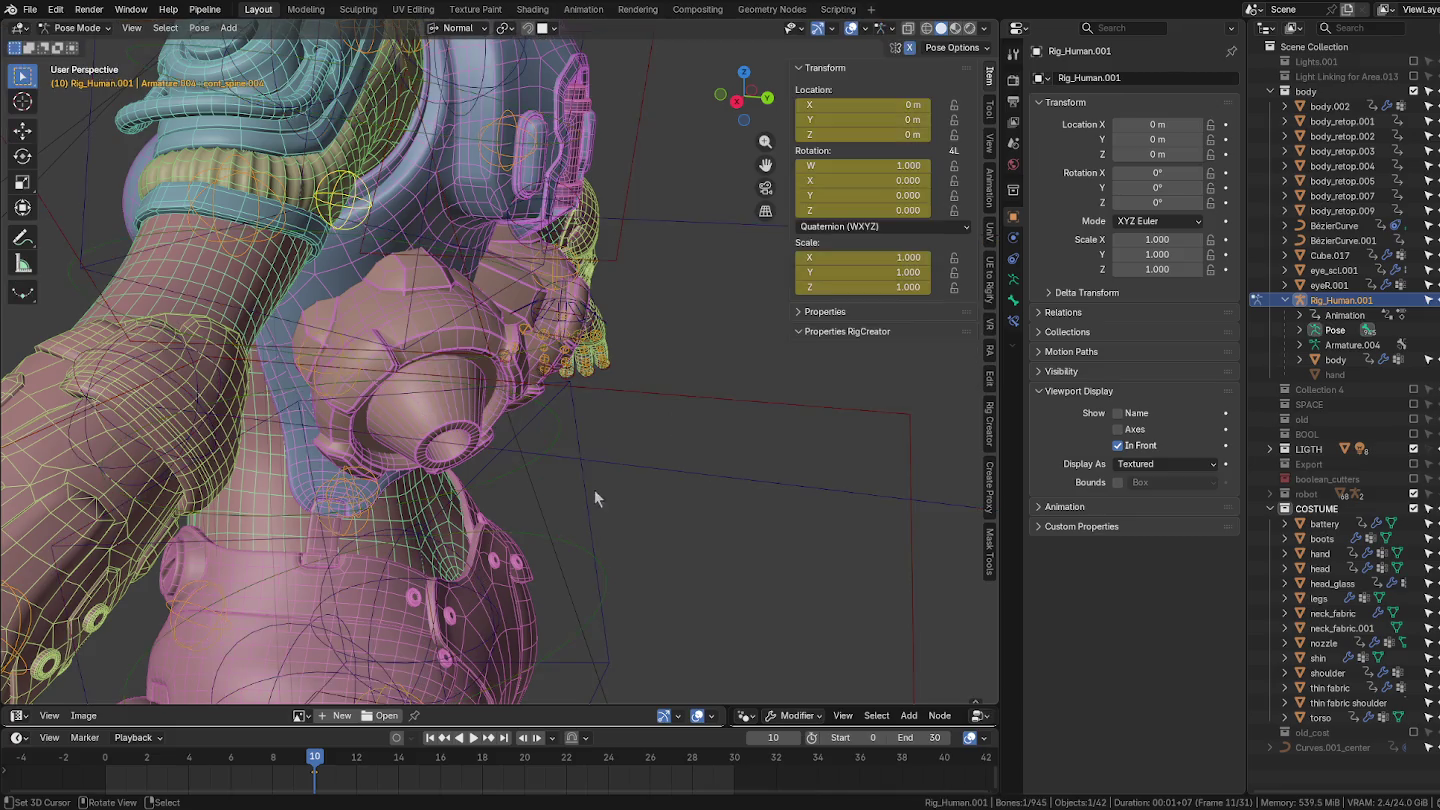
pyautogui.moveTo(361, 223); pyautogui.dragTo(402, 329, button='middle')
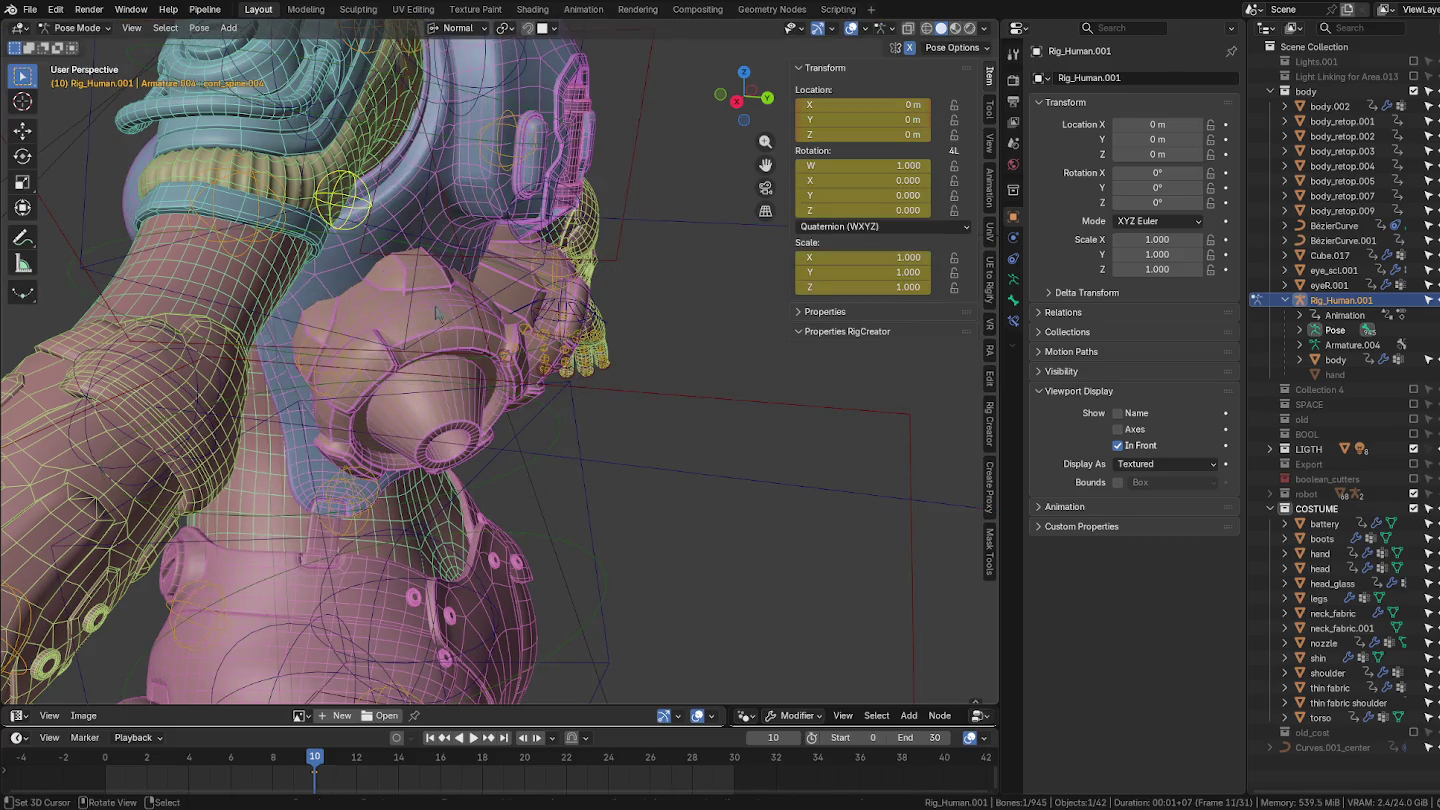